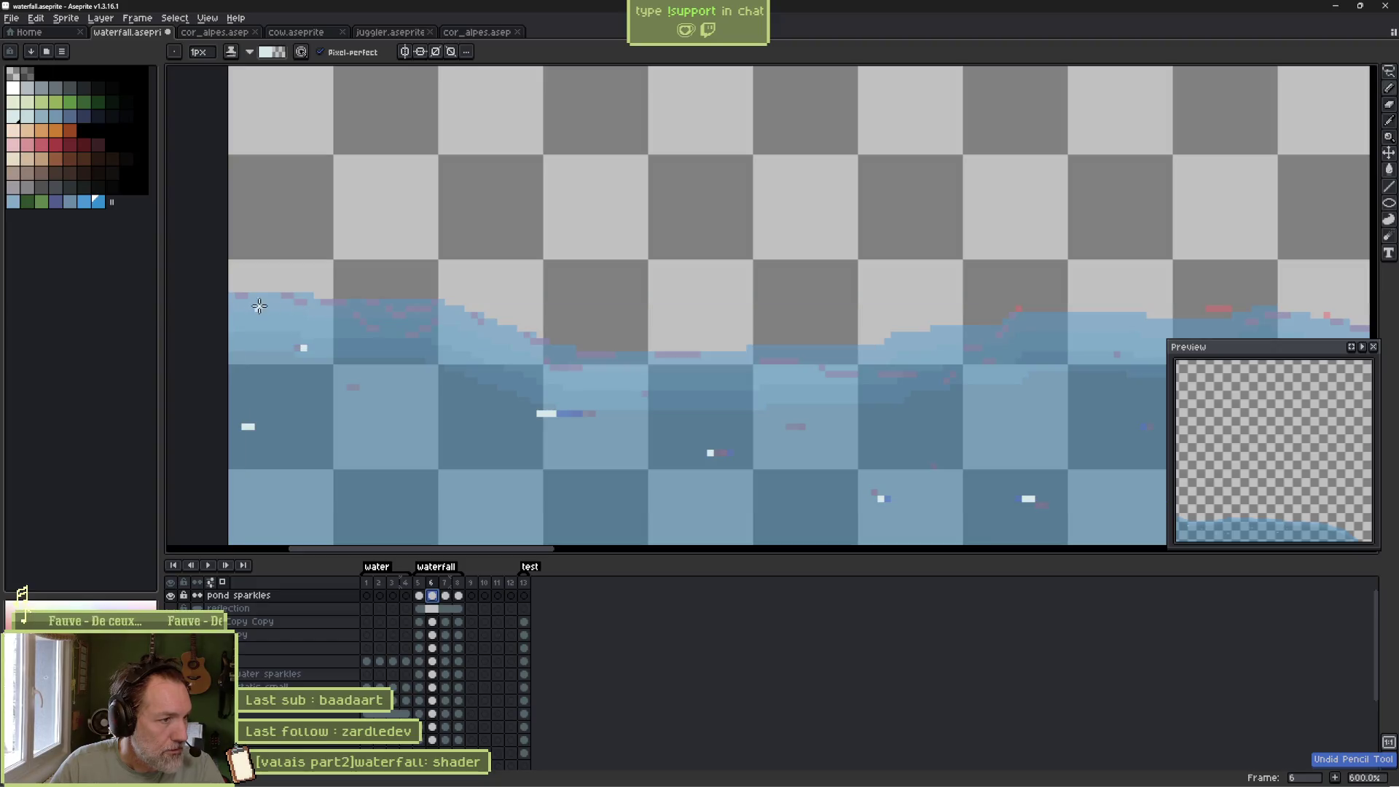
Switch to the 1px pencil and dot white sparkle pixels and short dashes on the left water.
left_click(248, 308)
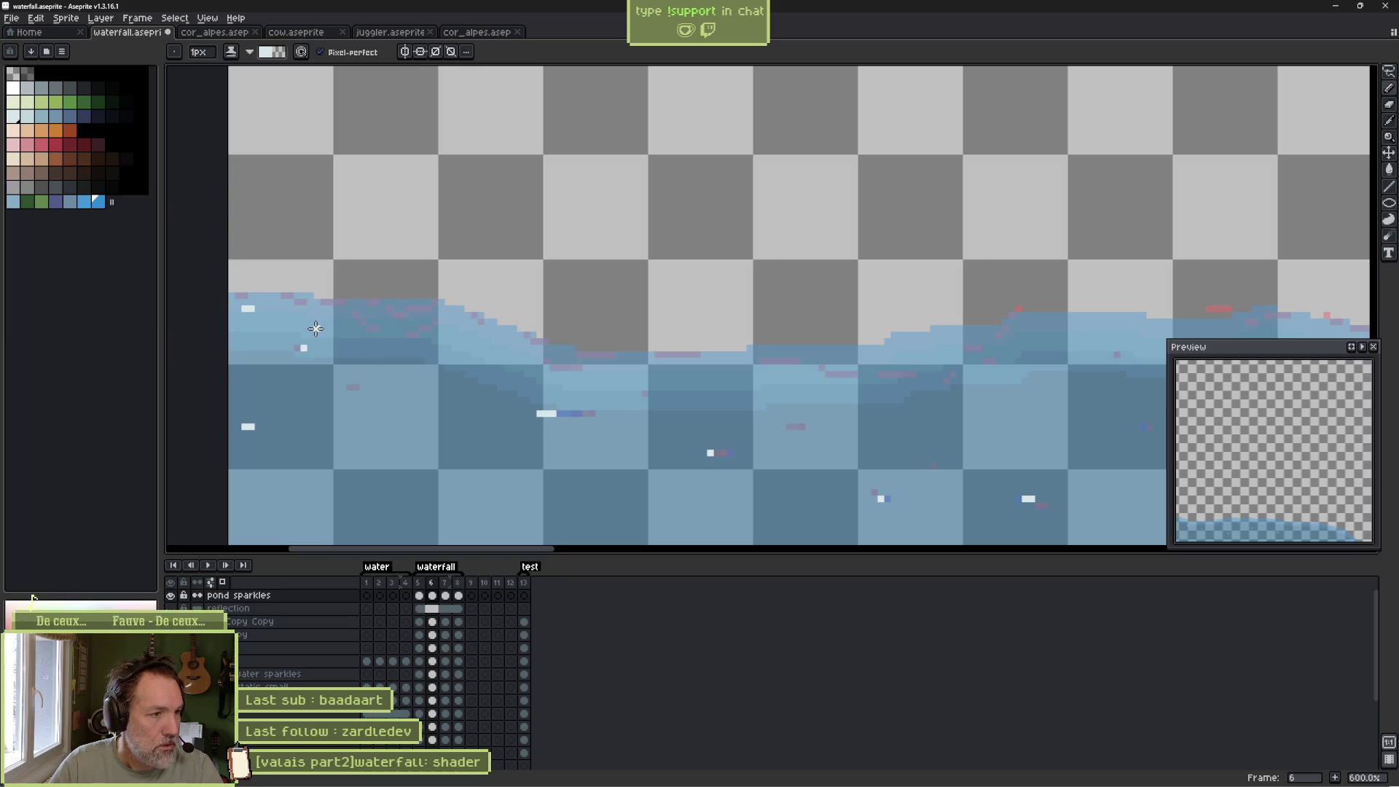
left_click(363, 348)
left_click(429, 348)
left_click(452, 340)
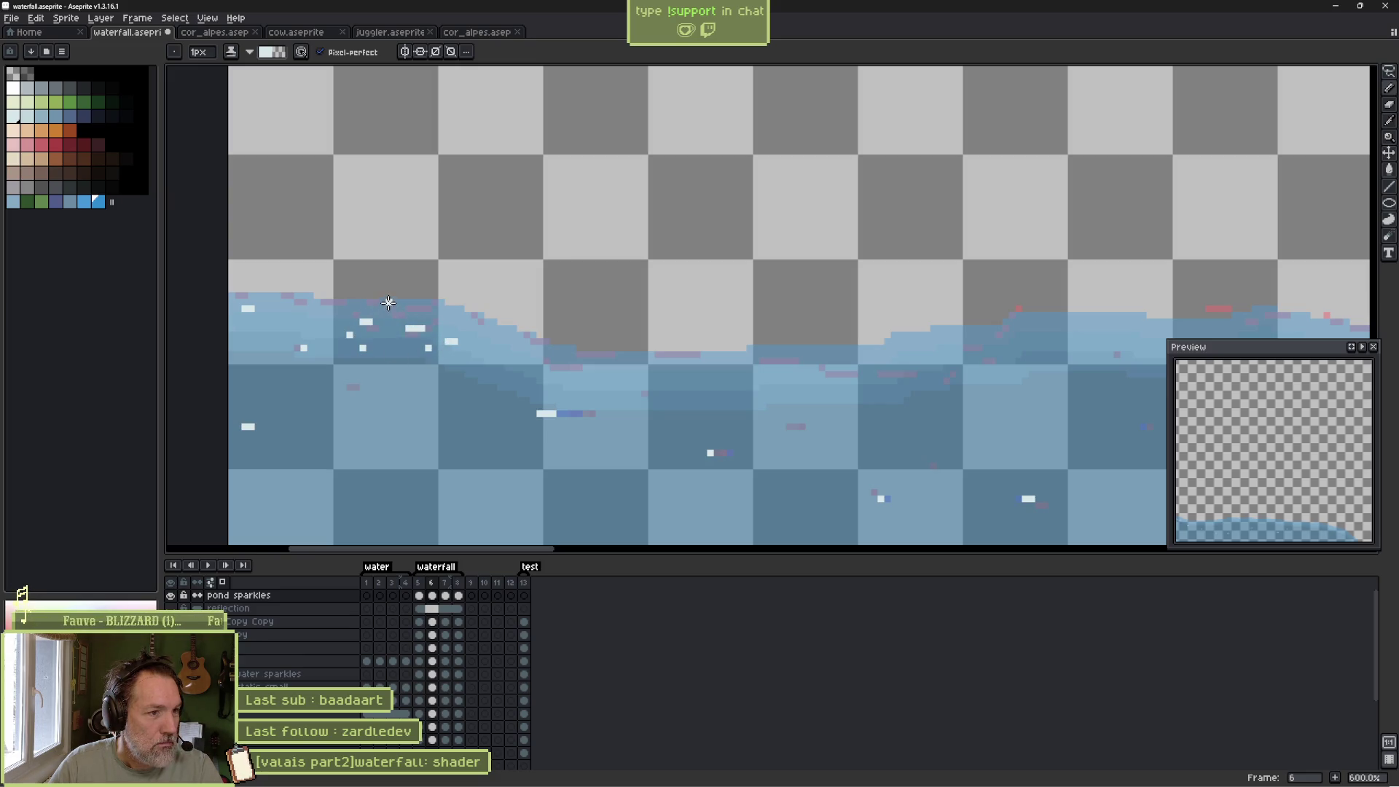
left_click_drag(390, 301, 401, 302)
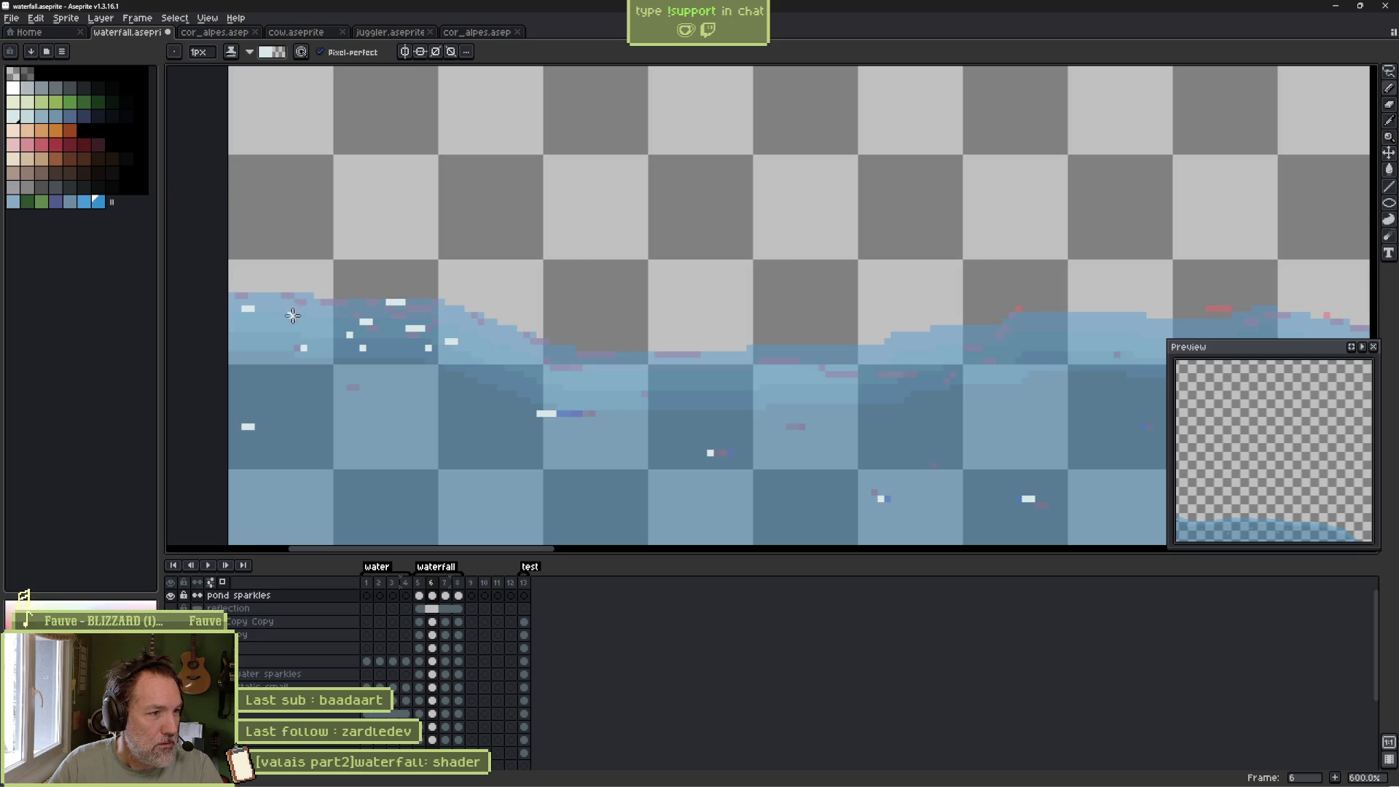
left_click_drag(292, 314, 297, 315)
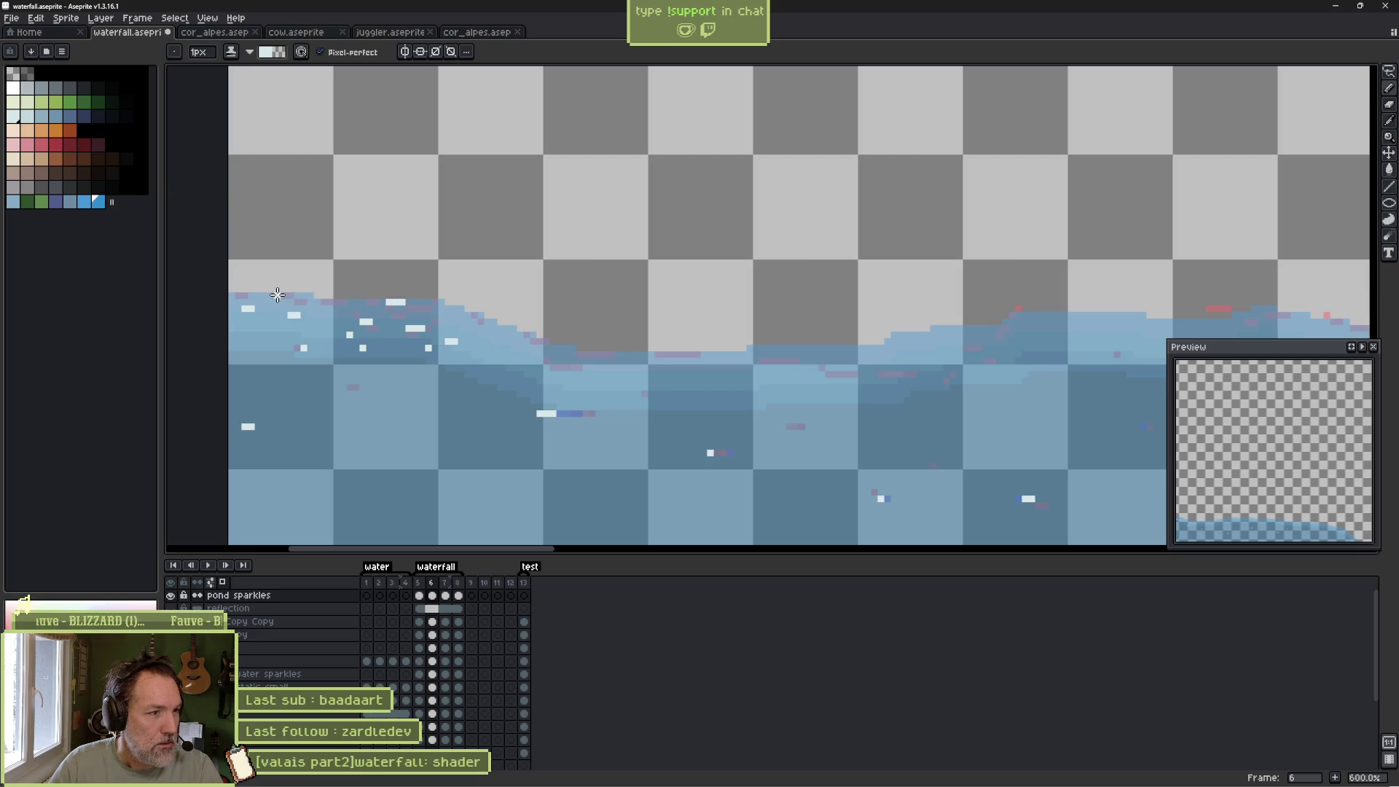
left_click(271, 295)
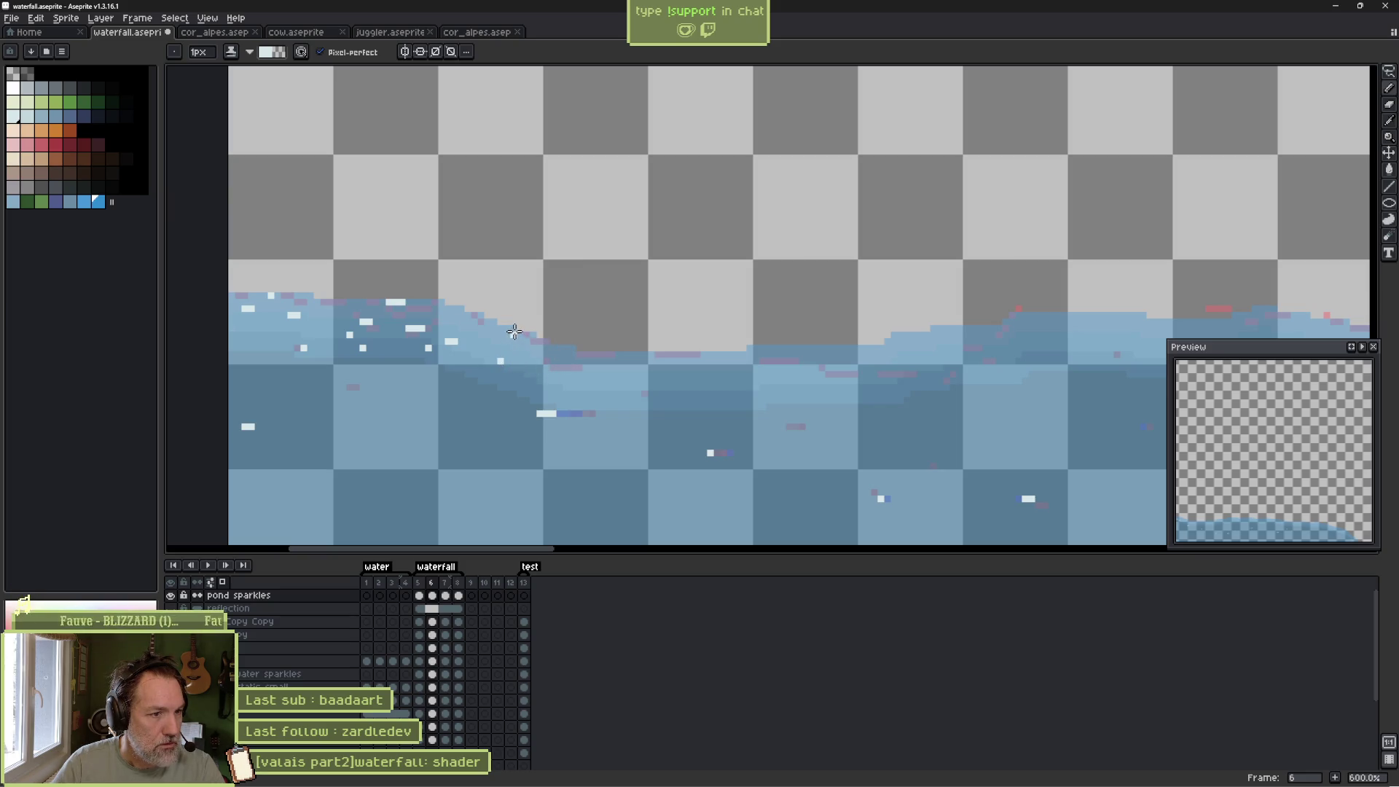
Add white sparkles along the water's edge and waterline further right.
left_click_drag(527, 337, 547, 342)
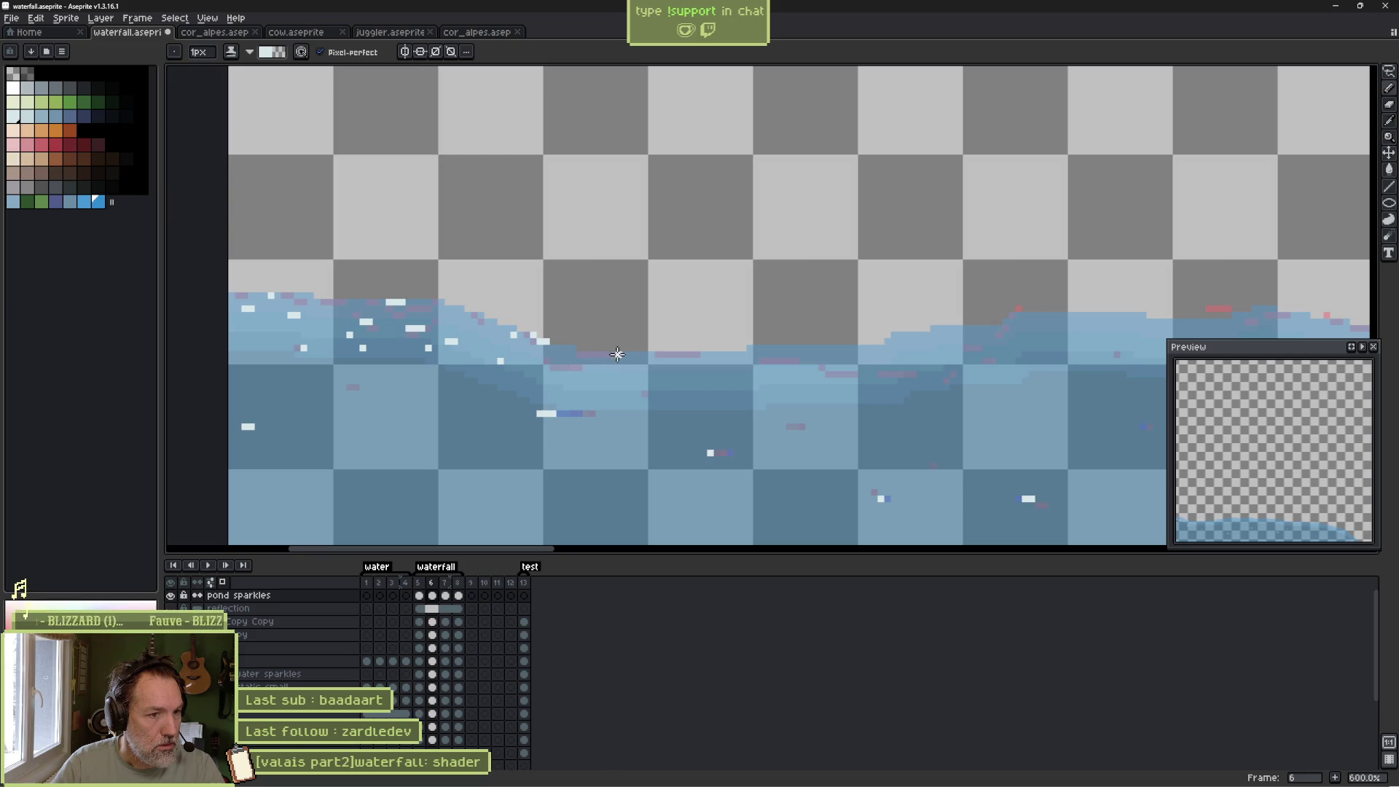
left_click(649, 355)
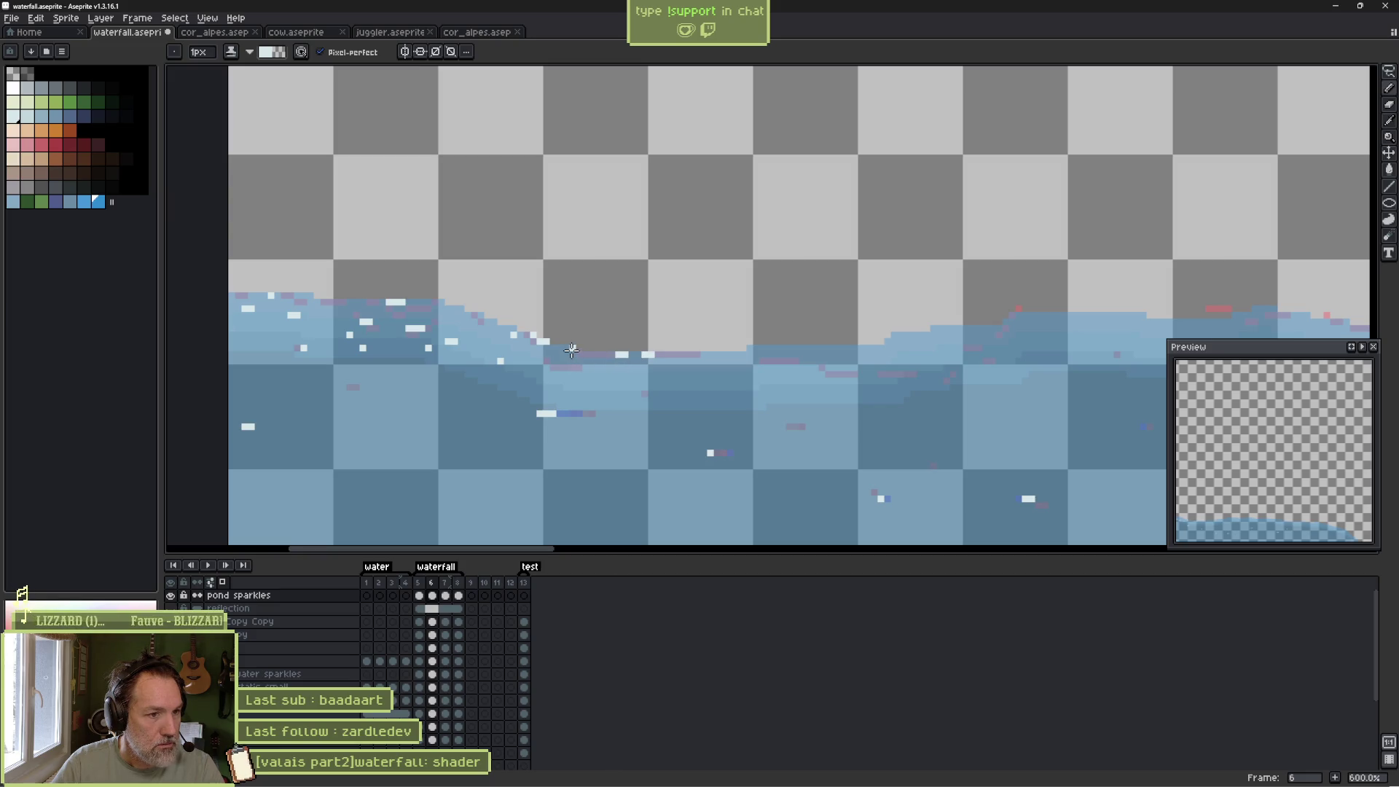
left_click(568, 349)
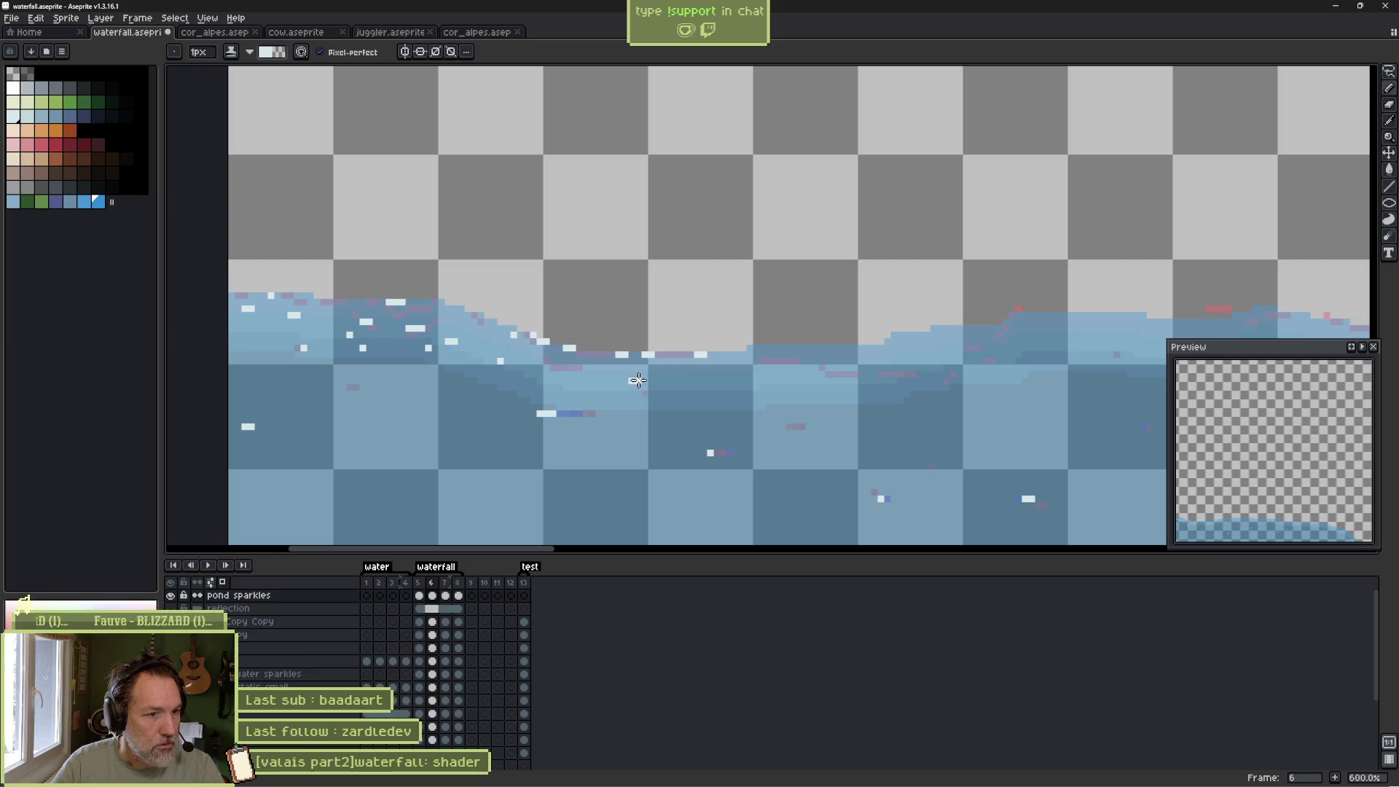
left_click(636, 380)
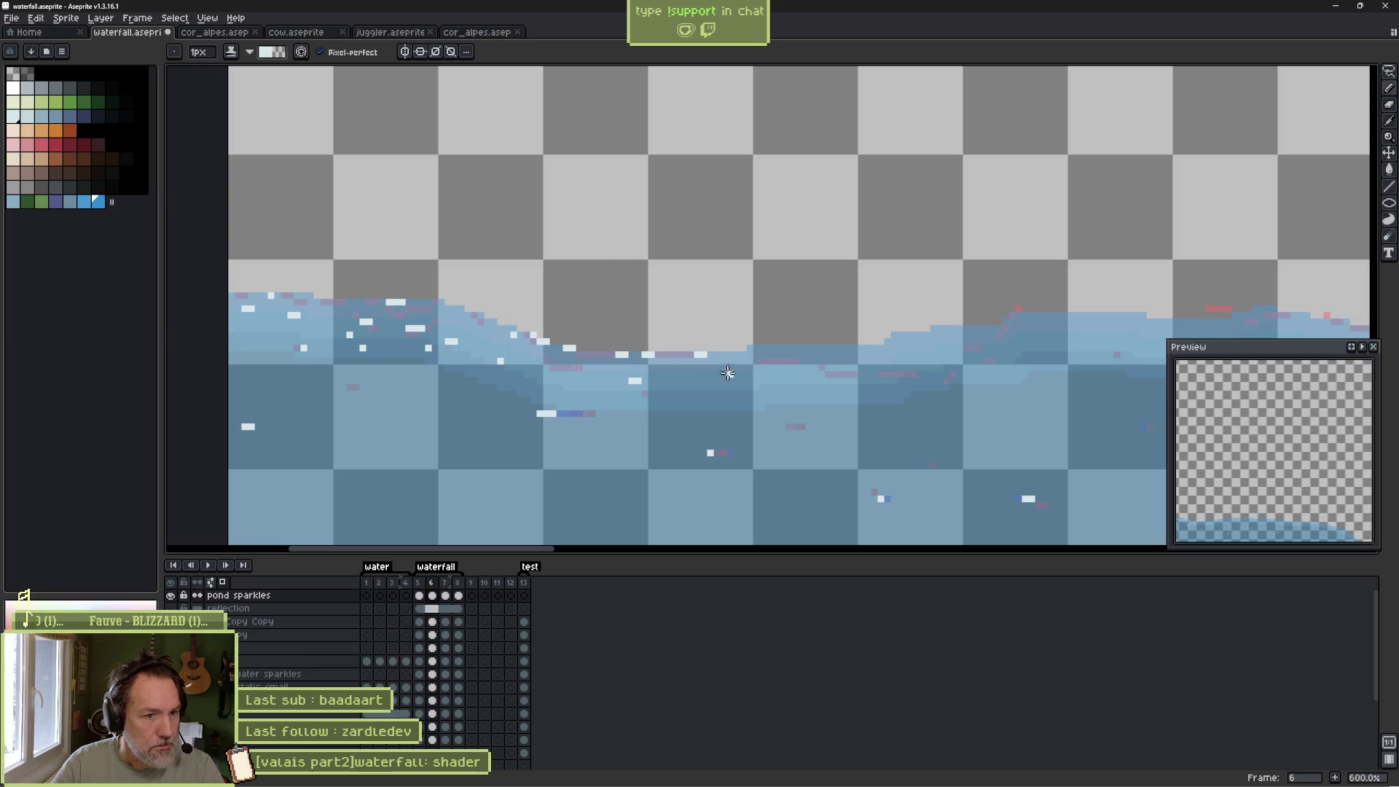
left_click(808, 348)
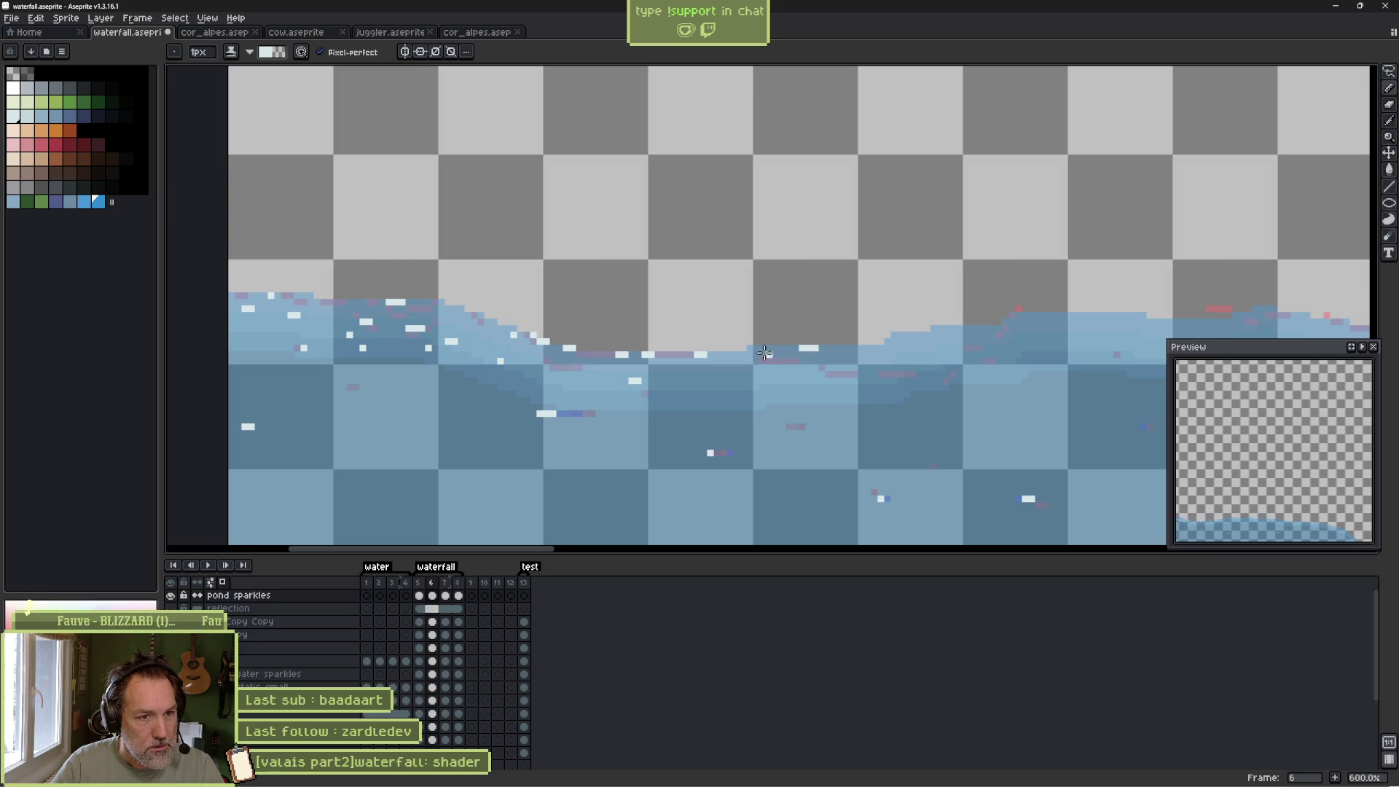
left_click(756, 348)
left_click(791, 373)
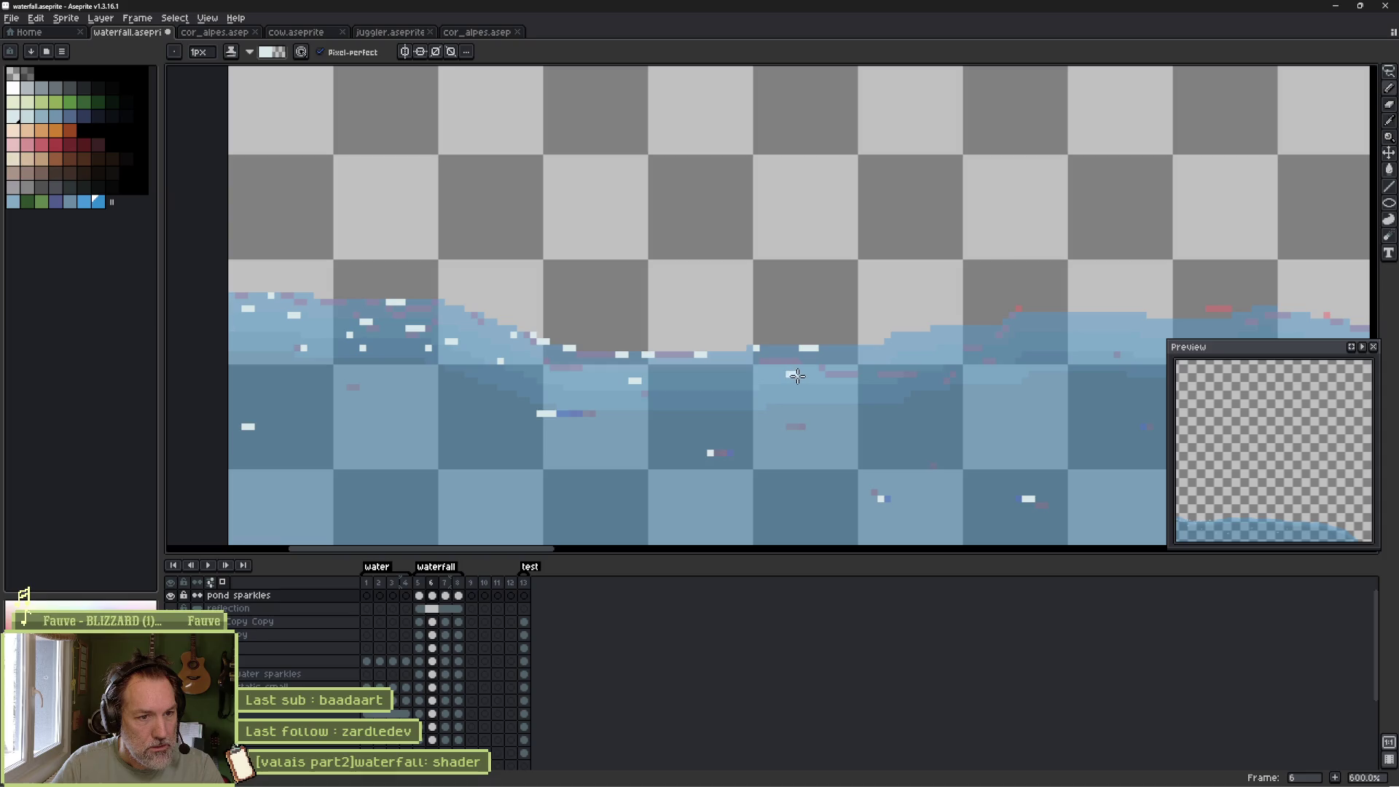
Dot white sparkle pixels up the rising stretch of waterline.
left_click(867, 348)
left_click(896, 340)
left_click(914, 334)
left_click(948, 329)
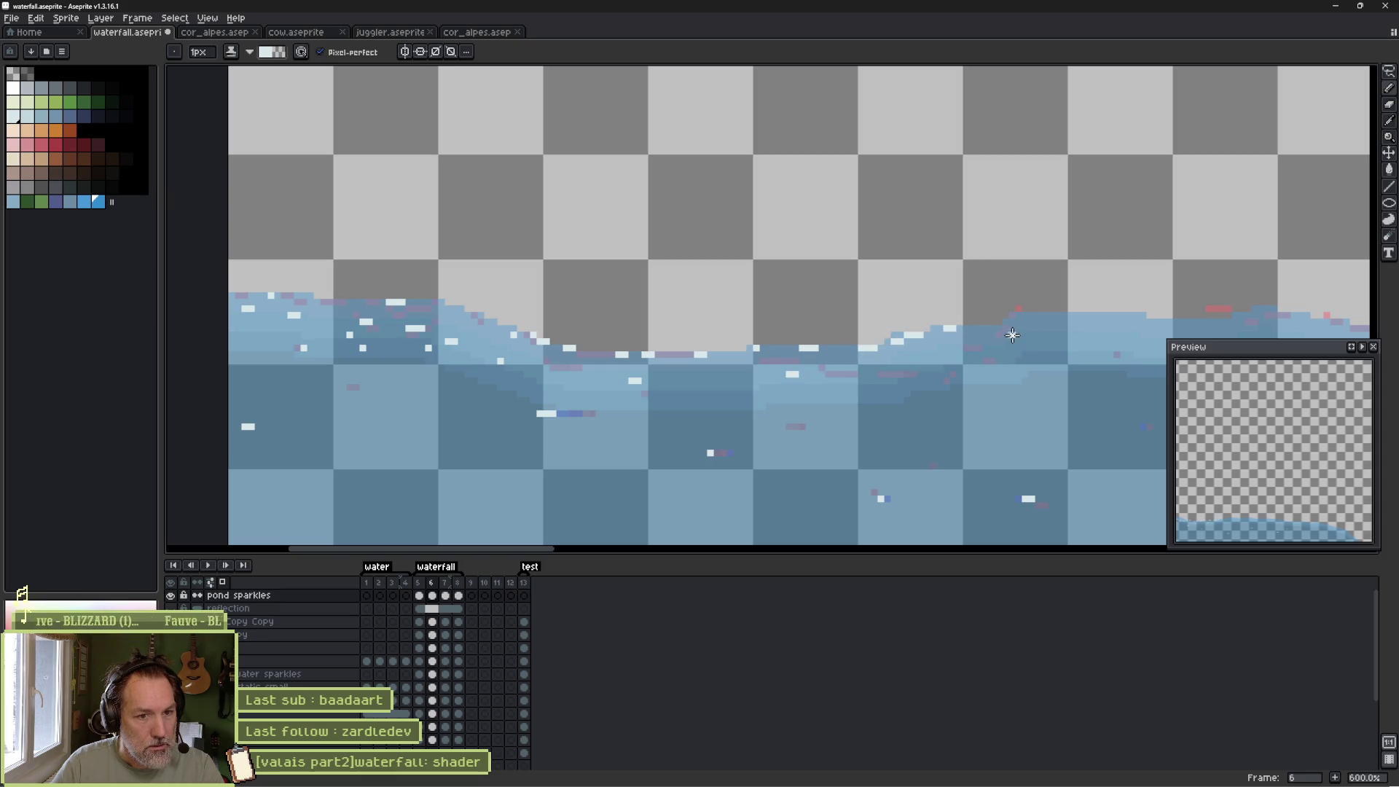
left_click_drag(1009, 337, 625, 339)
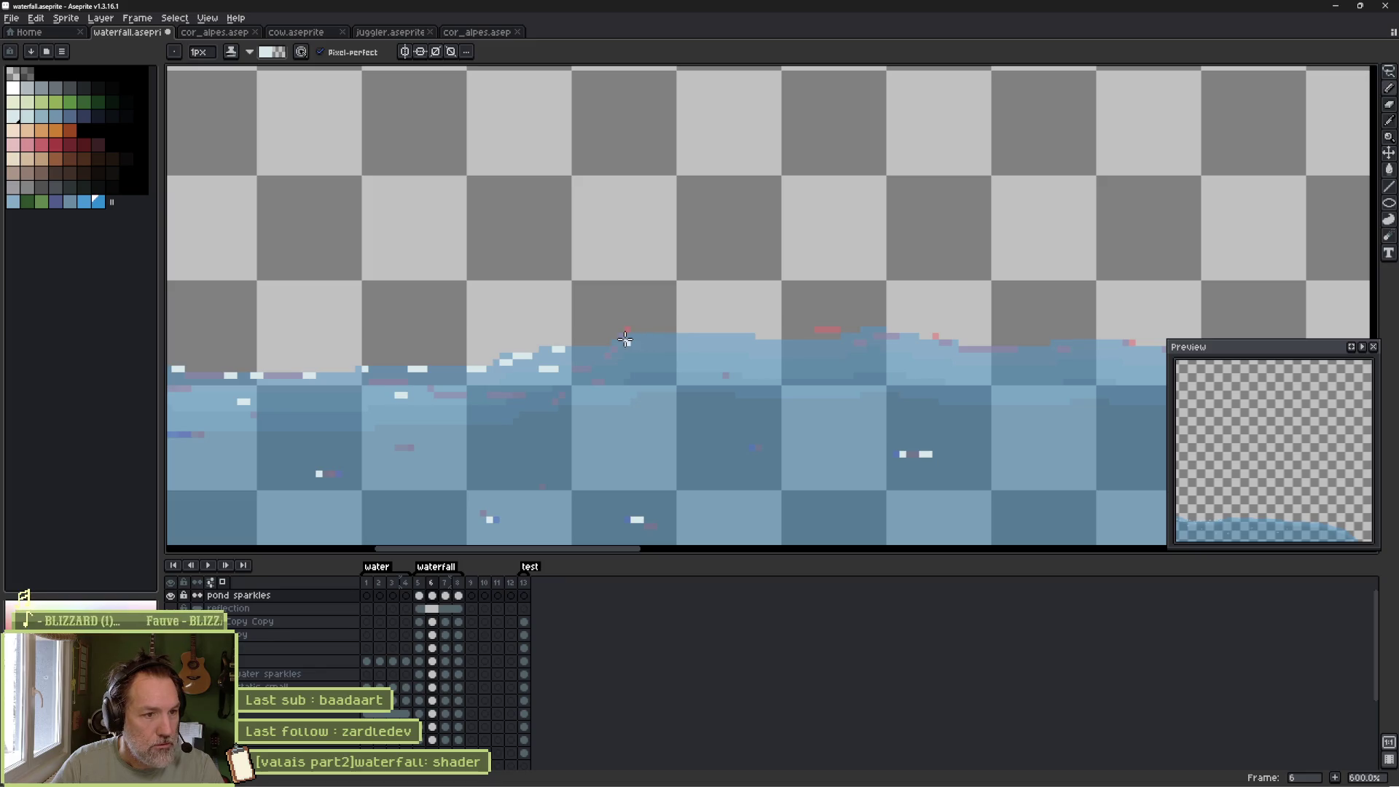
Add white sparkle pixels along the next stretch of waterline.
left_click(630, 336)
left_click(690, 336)
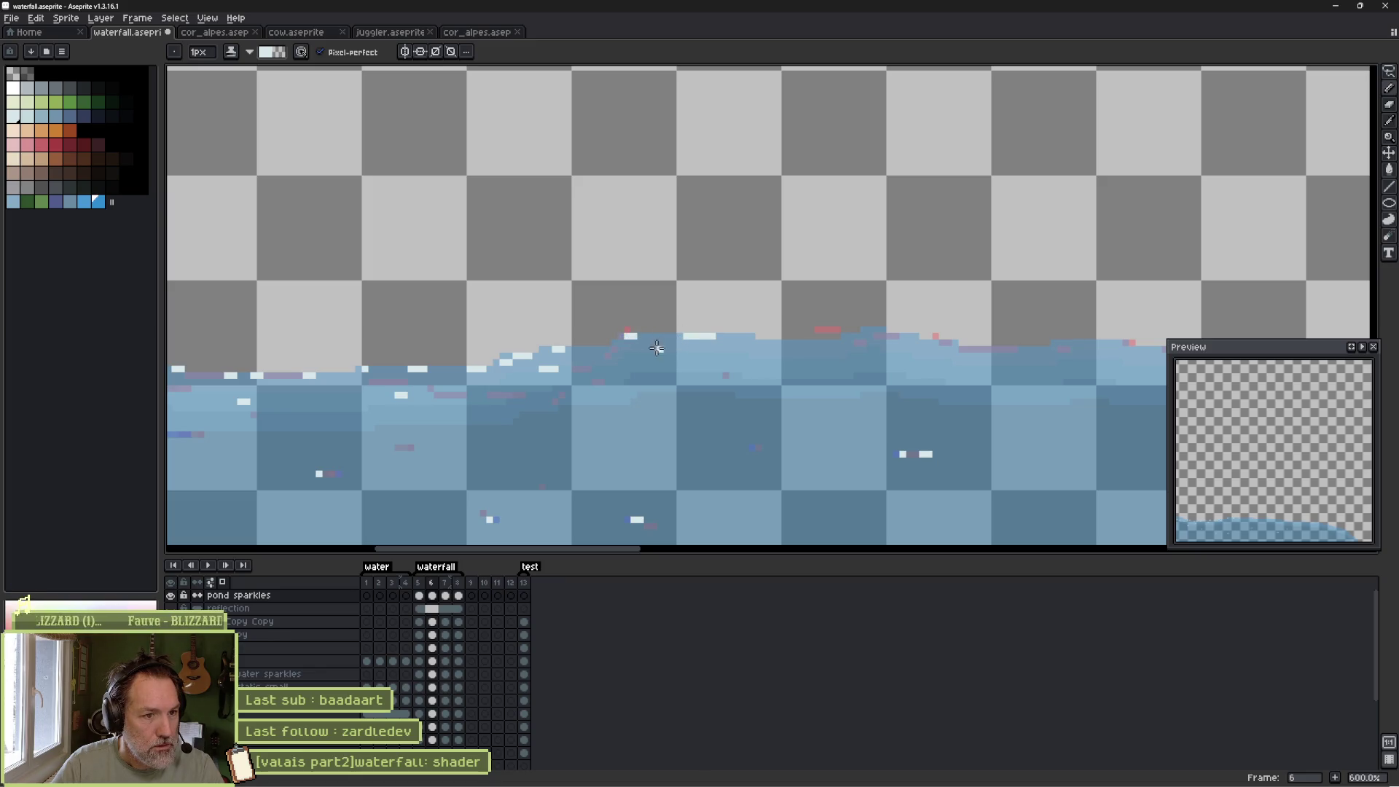
left_click(656, 348)
left_click(787, 343)
left_click(827, 343)
left_click(869, 329)
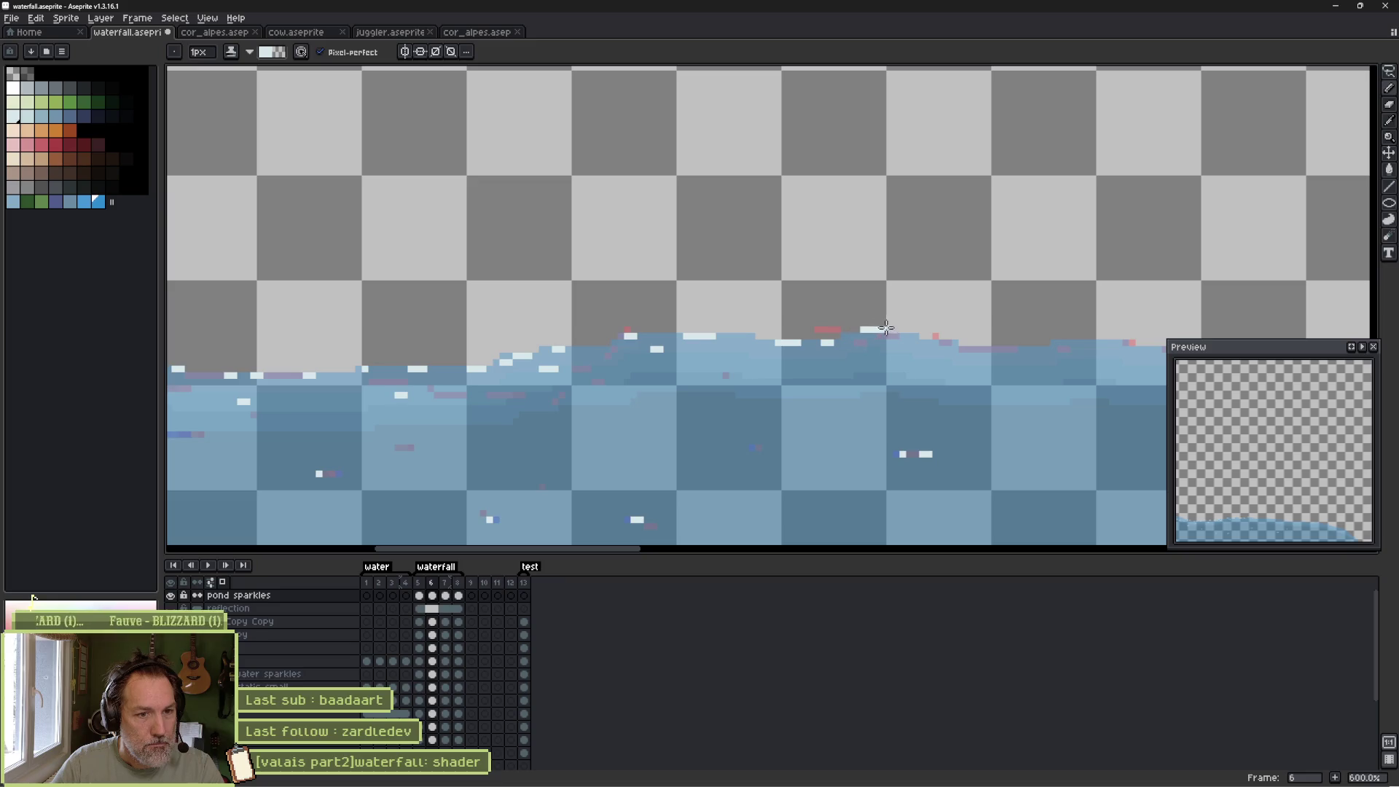
left_click(918, 342)
left_click(952, 349)
left_click(1002, 356)
left_click(1017, 349)
mouse_move(1054, 357)
left_mouse_down()
mouse_move(947, 365)
mouse_move(859, 349)
mouse_move(879, 349)
left_mouse_up()
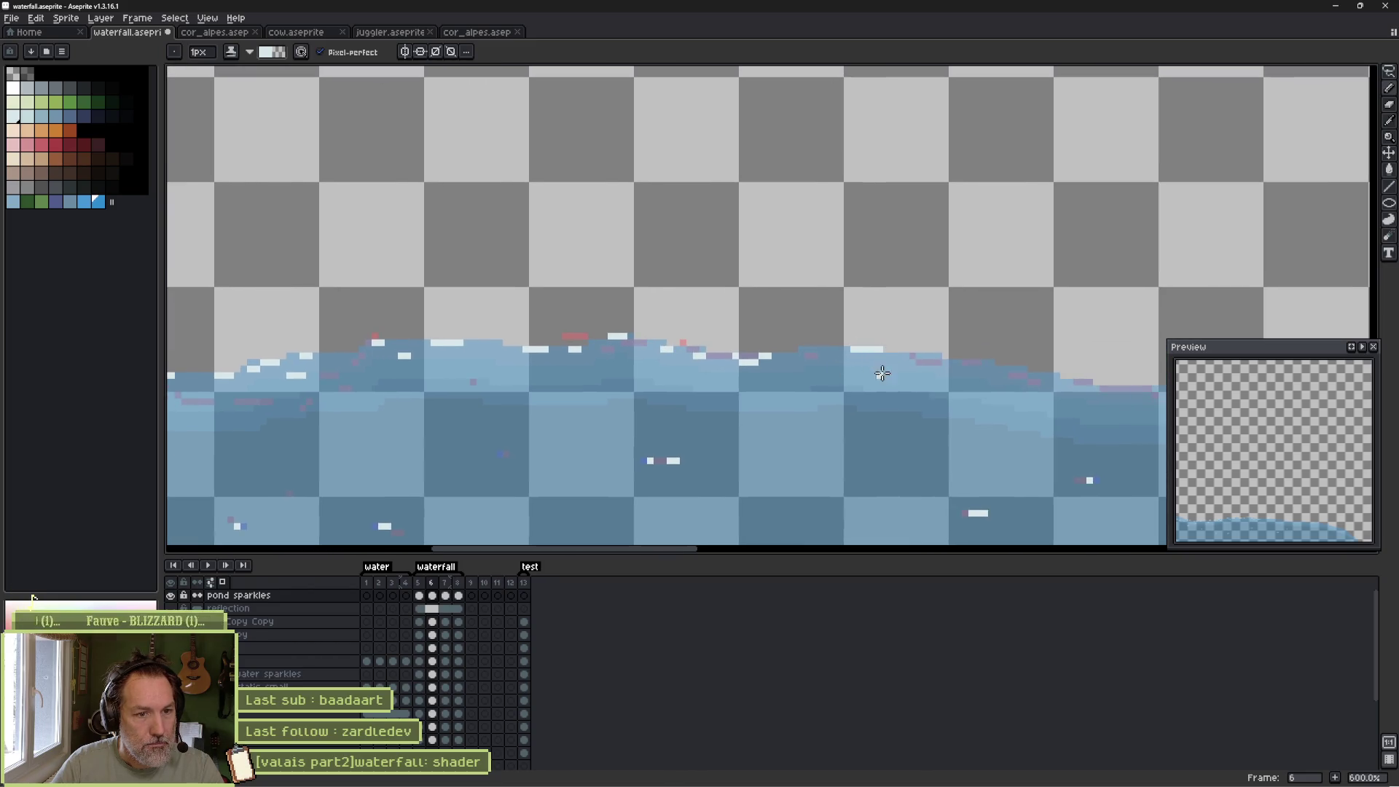
Continue white sparkles and a short sparkle stroke further right along the waterline.
left_click(811, 349)
left_click(933, 356)
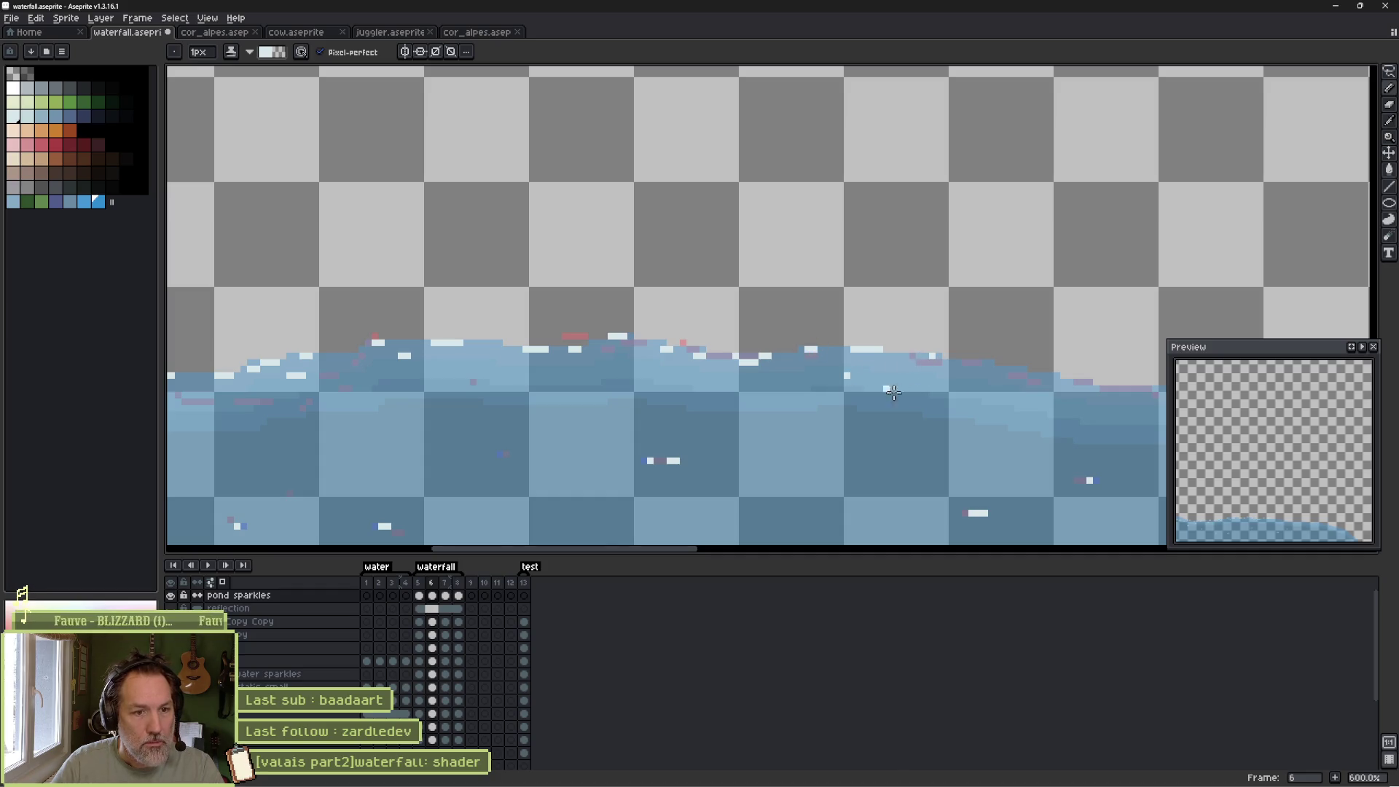
left_click_drag(884, 387, 649, 367)
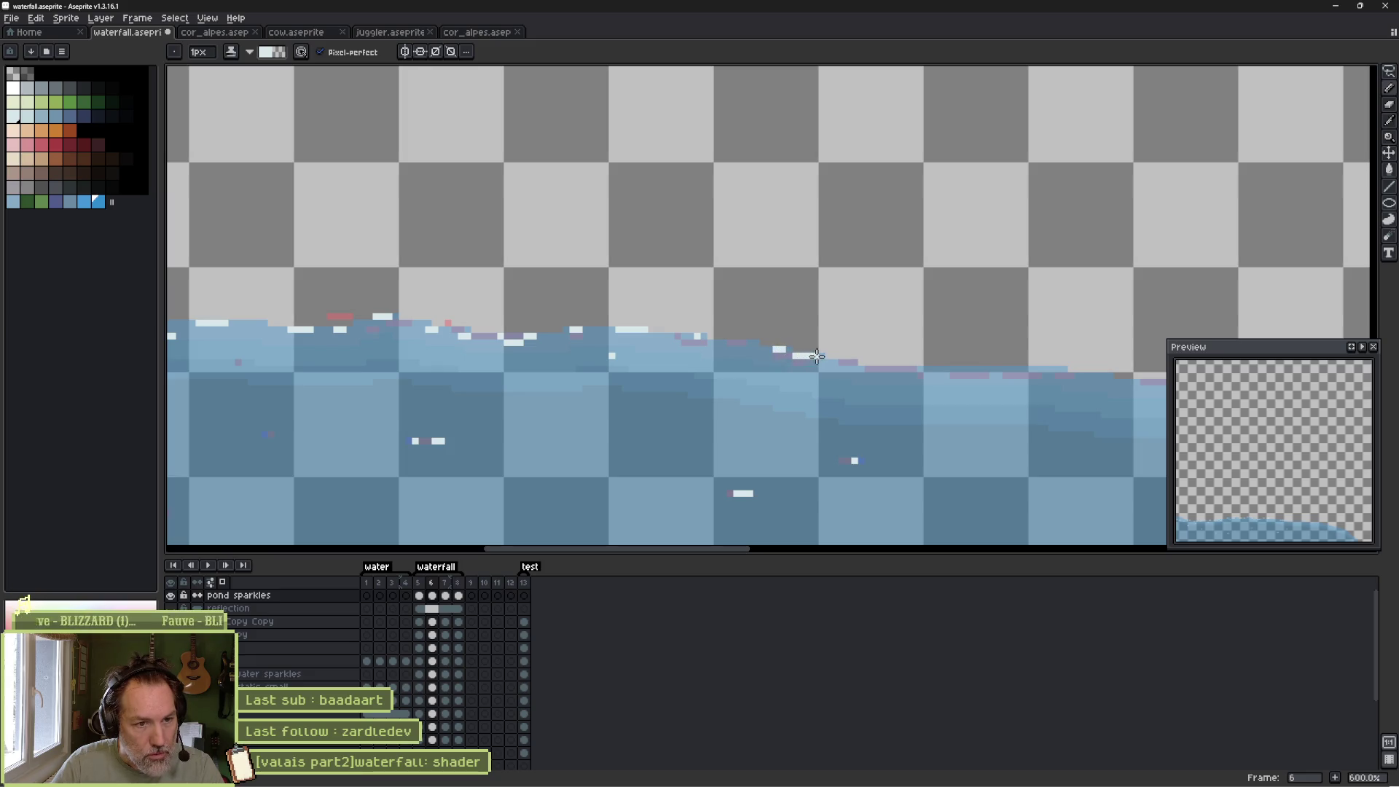
left_click(763, 348)
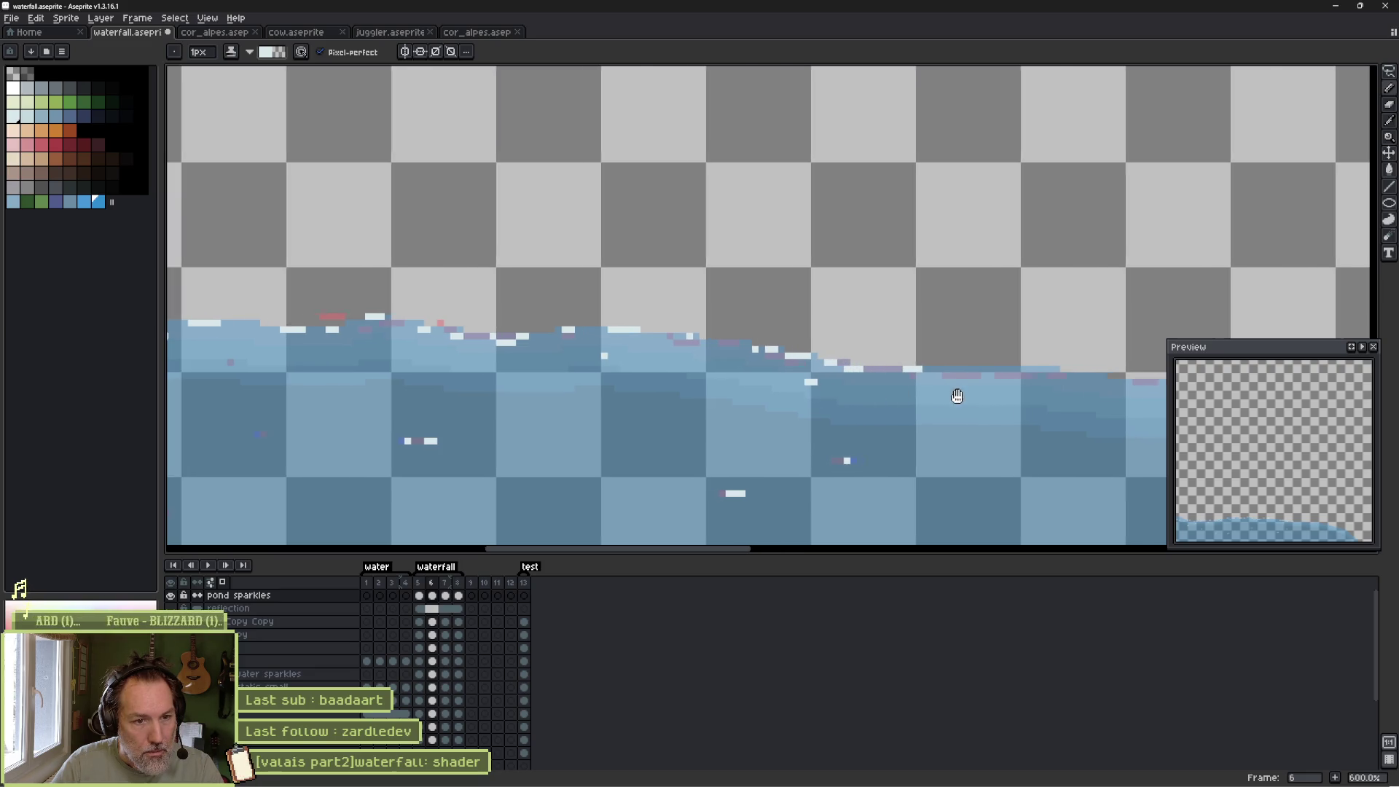
scroll(714, 386, "right", 3)
left_click_drag(693, 373, 715, 373)
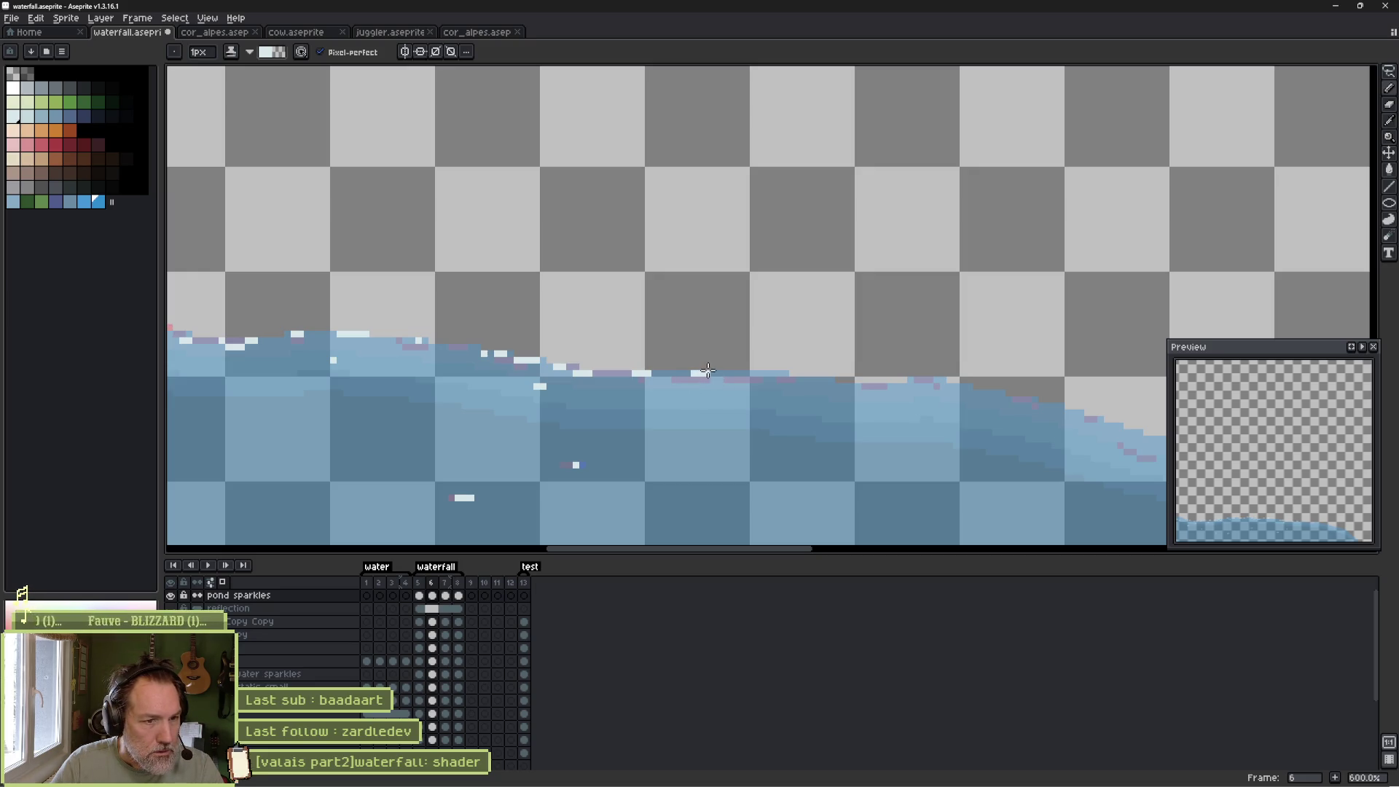
left_click(669, 373)
left_click(785, 374)
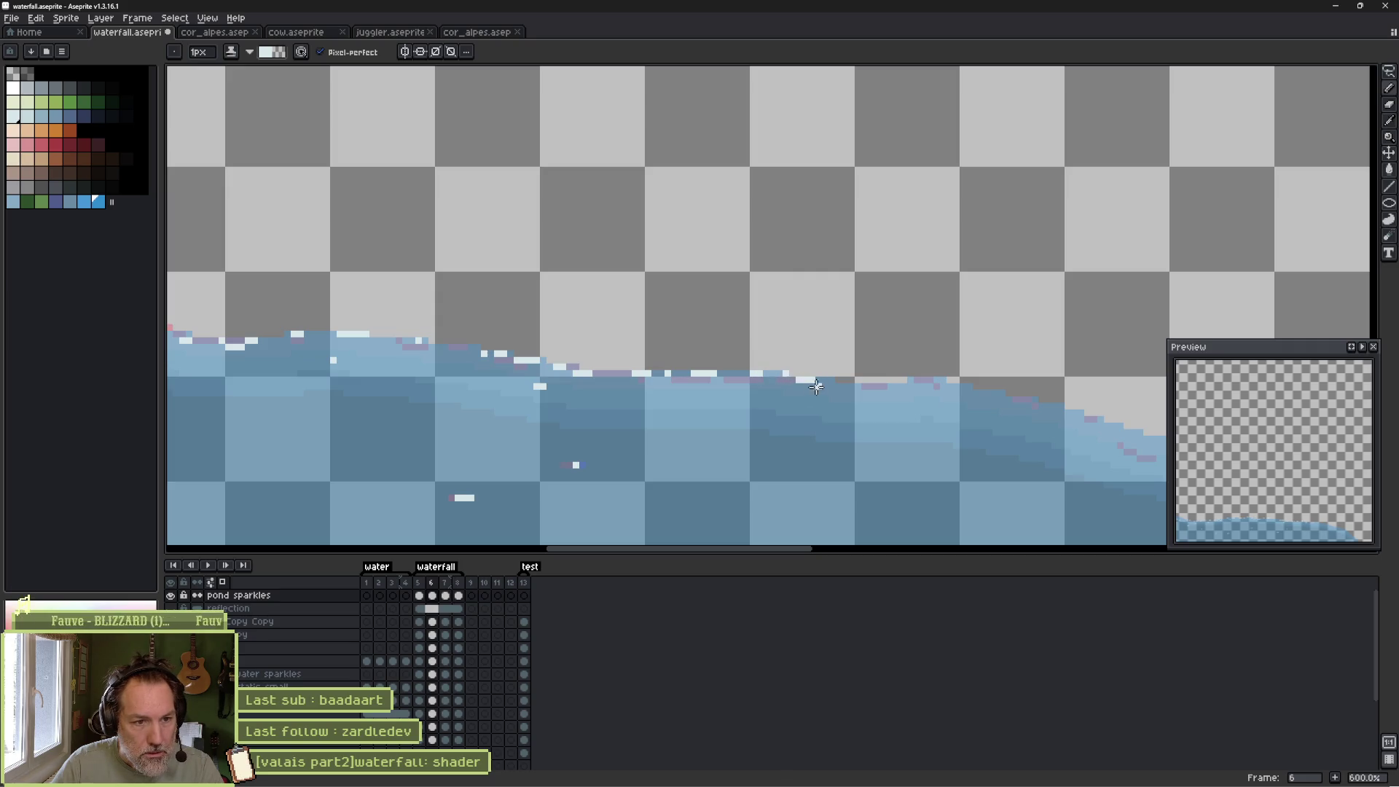
Add sparkles near the far waterline and small white dashes where the edge starts curving.
left_click_drag(927, 428, 749, 415)
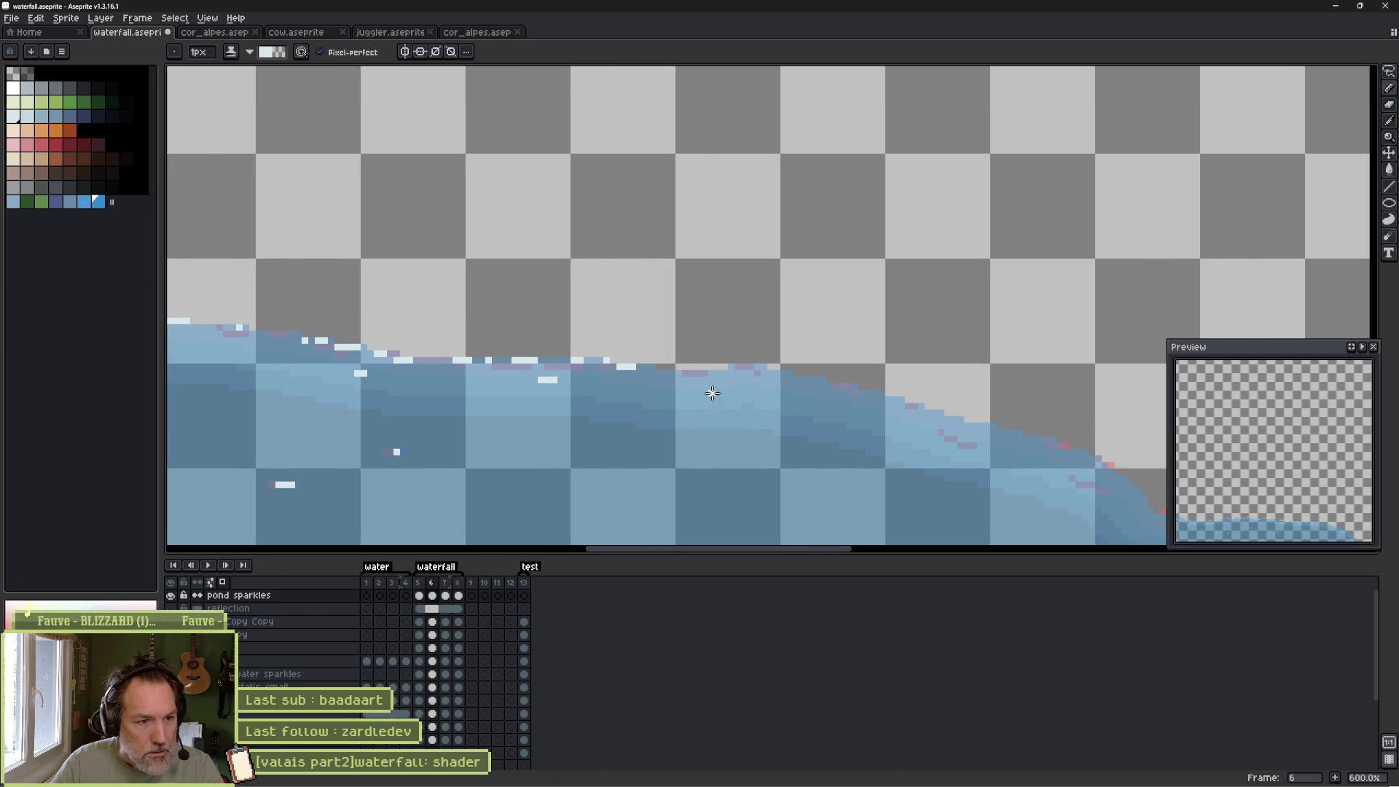
left_click(673, 372)
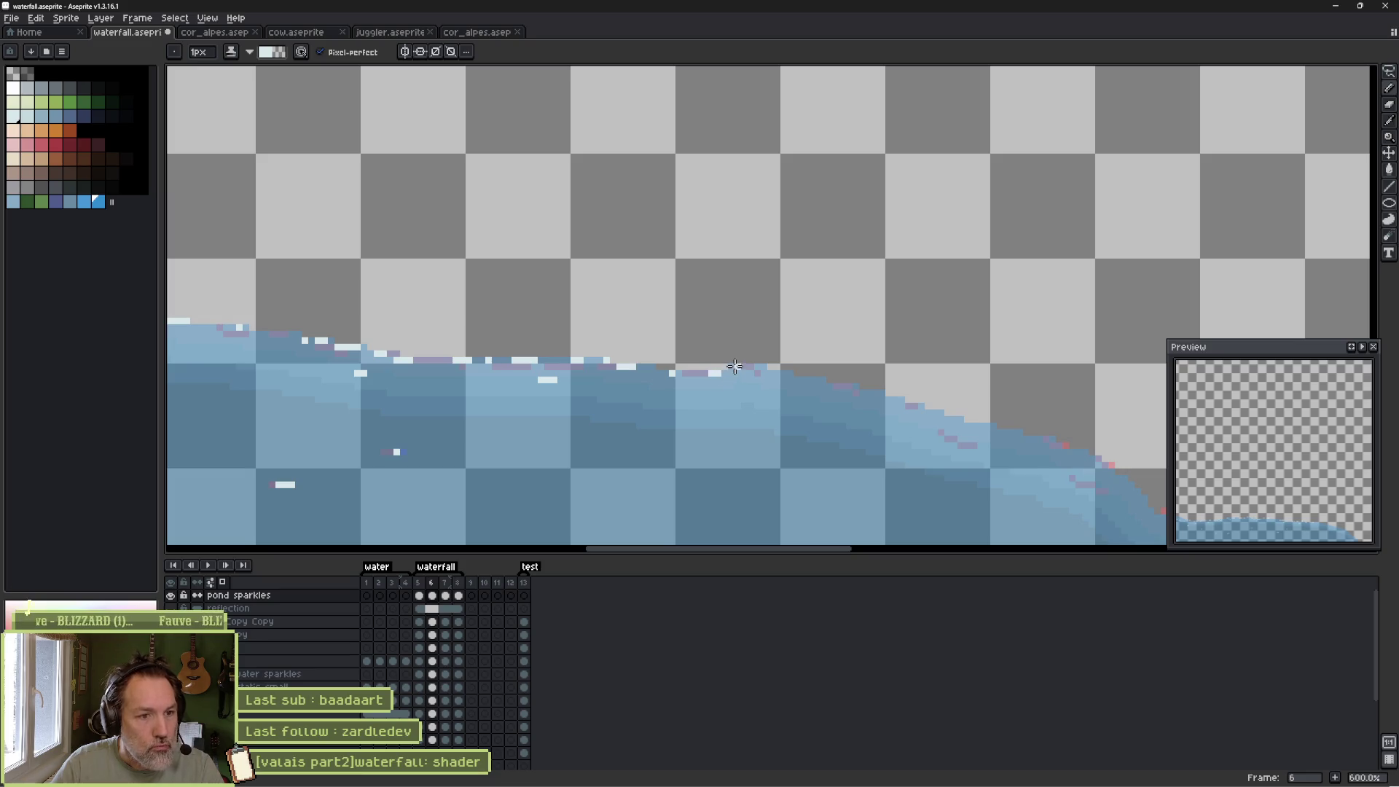
left_click(688, 393)
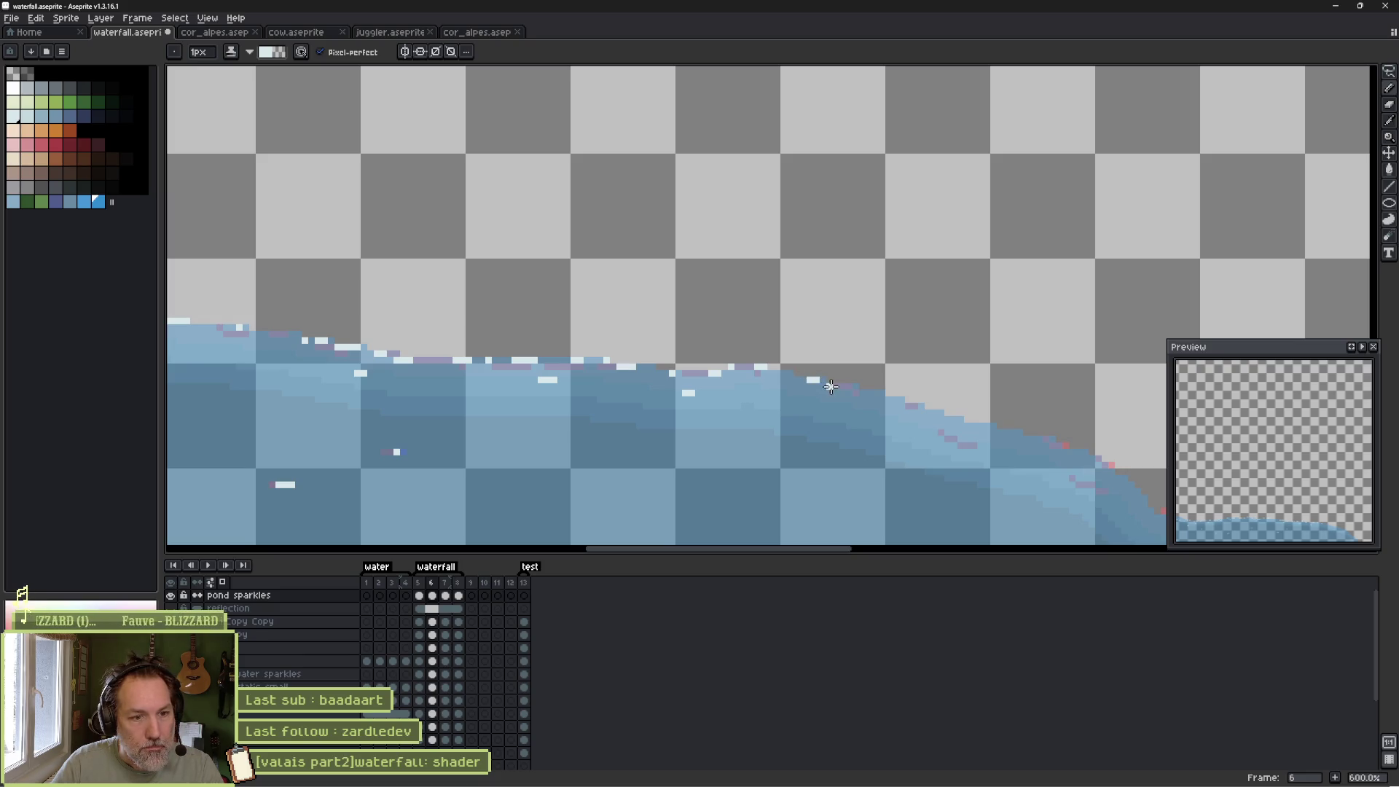
left_click_drag(897, 410, 780, 396)
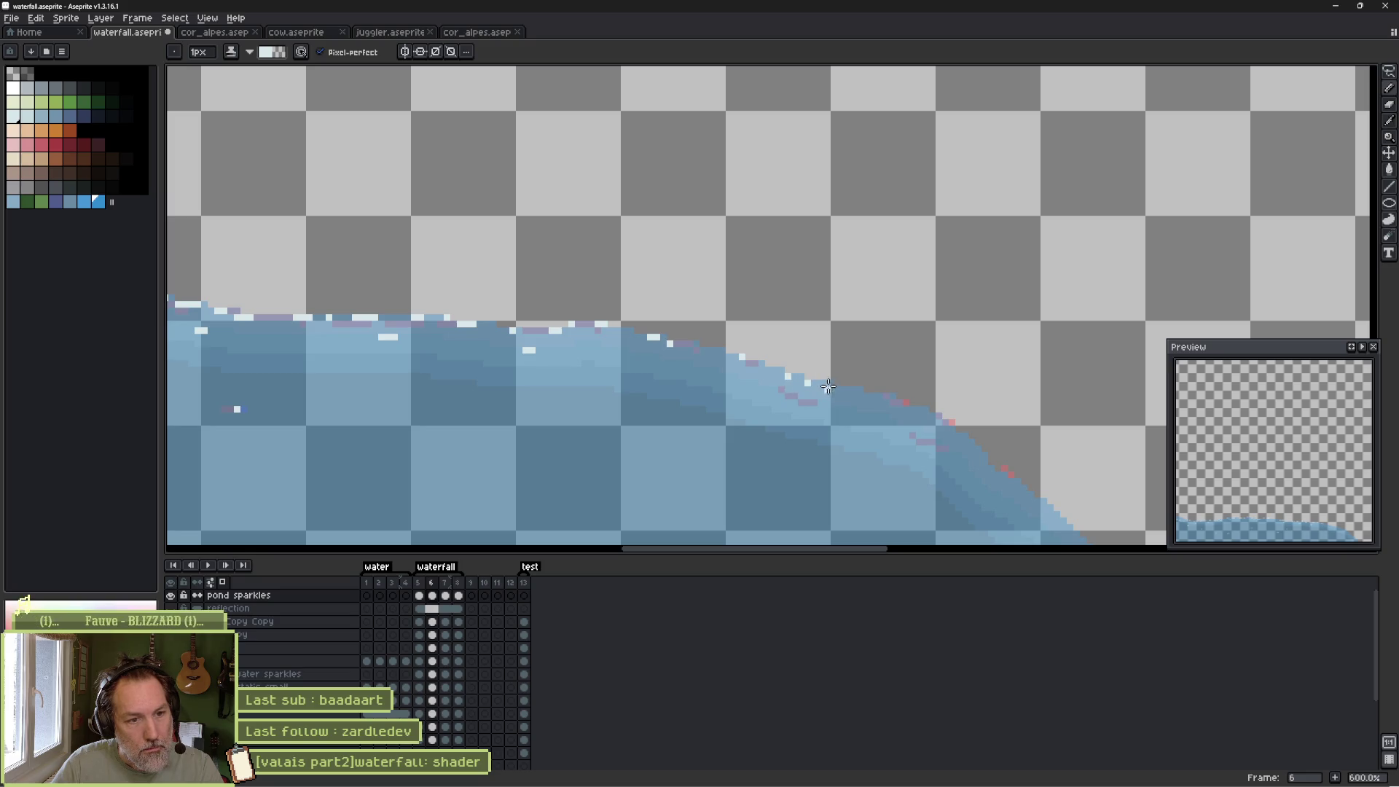
left_click_drag(809, 381, 745, 365)
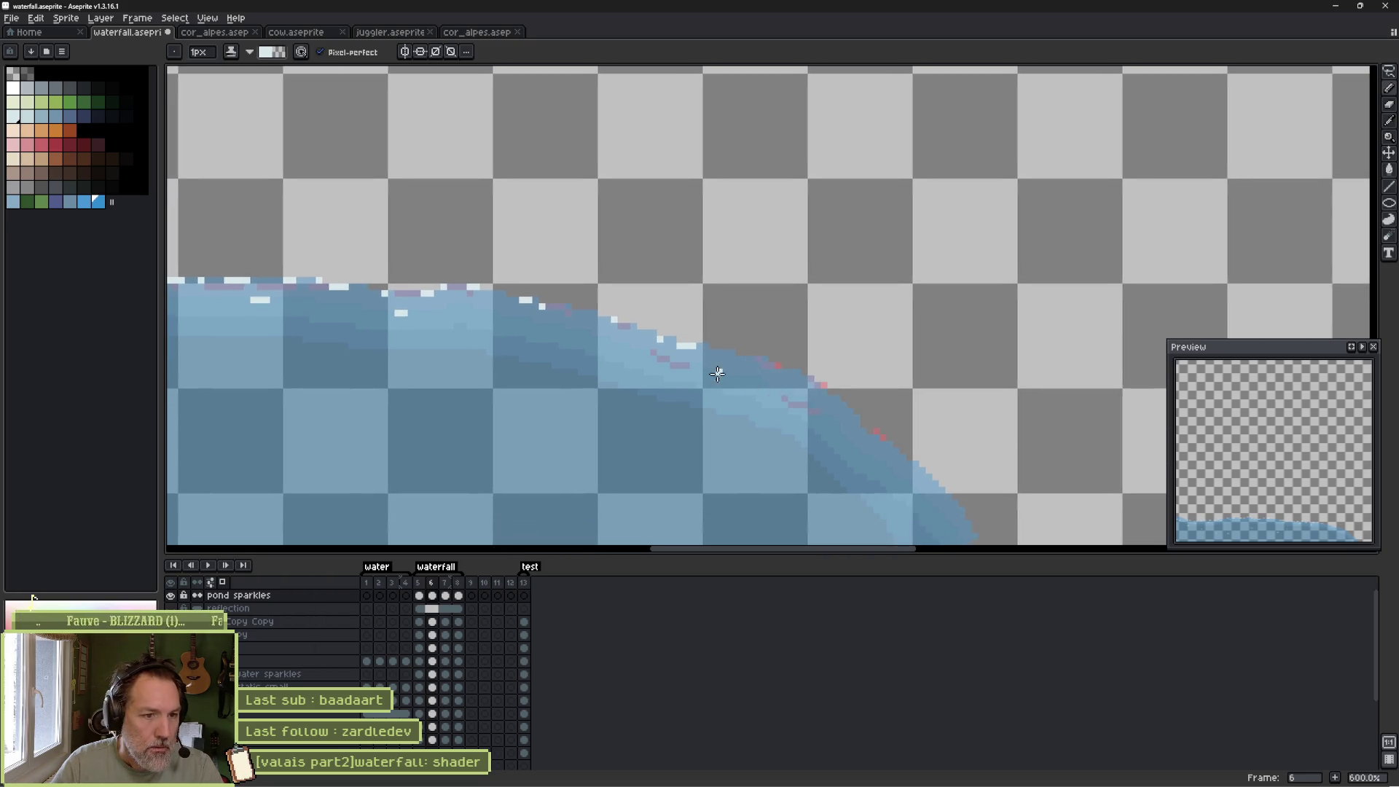
left_click(762, 359)
left_click(781, 365)
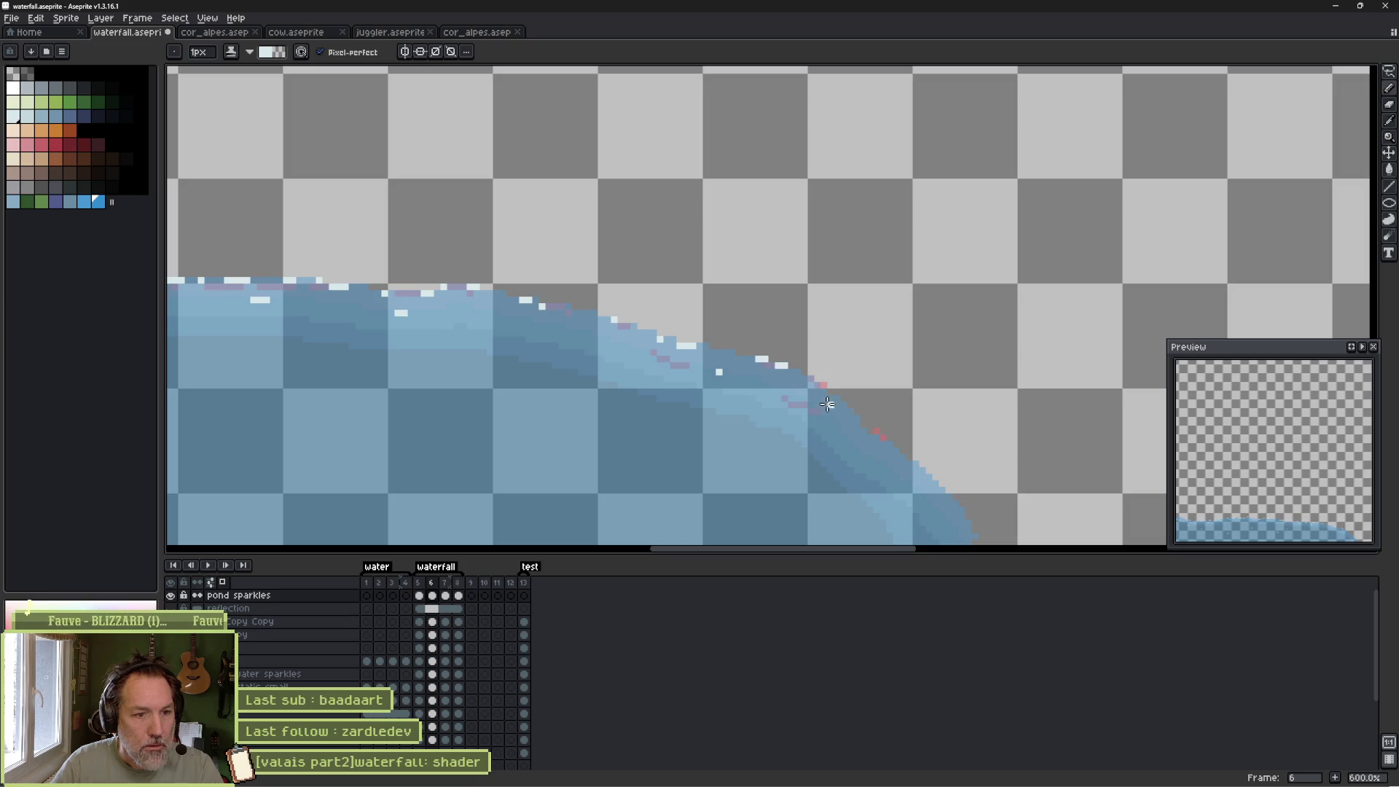
Dot white sparkle pixels down the pond's curved right edge.
left_click_drag(818, 391, 772, 369)
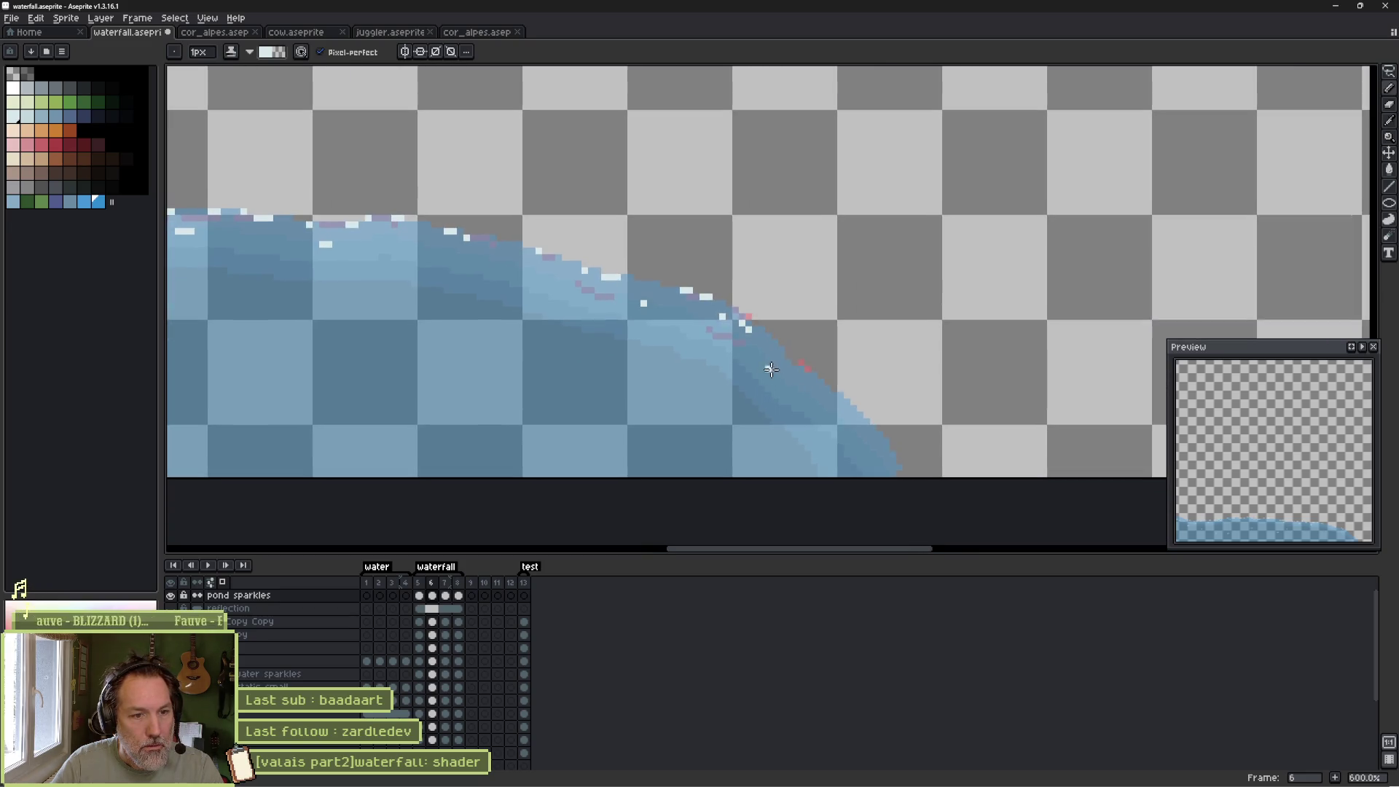
left_click(781, 355)
left_click(775, 375)
left_click(827, 395)
left_click(838, 406)
left_click(854, 421)
left_click(863, 428)
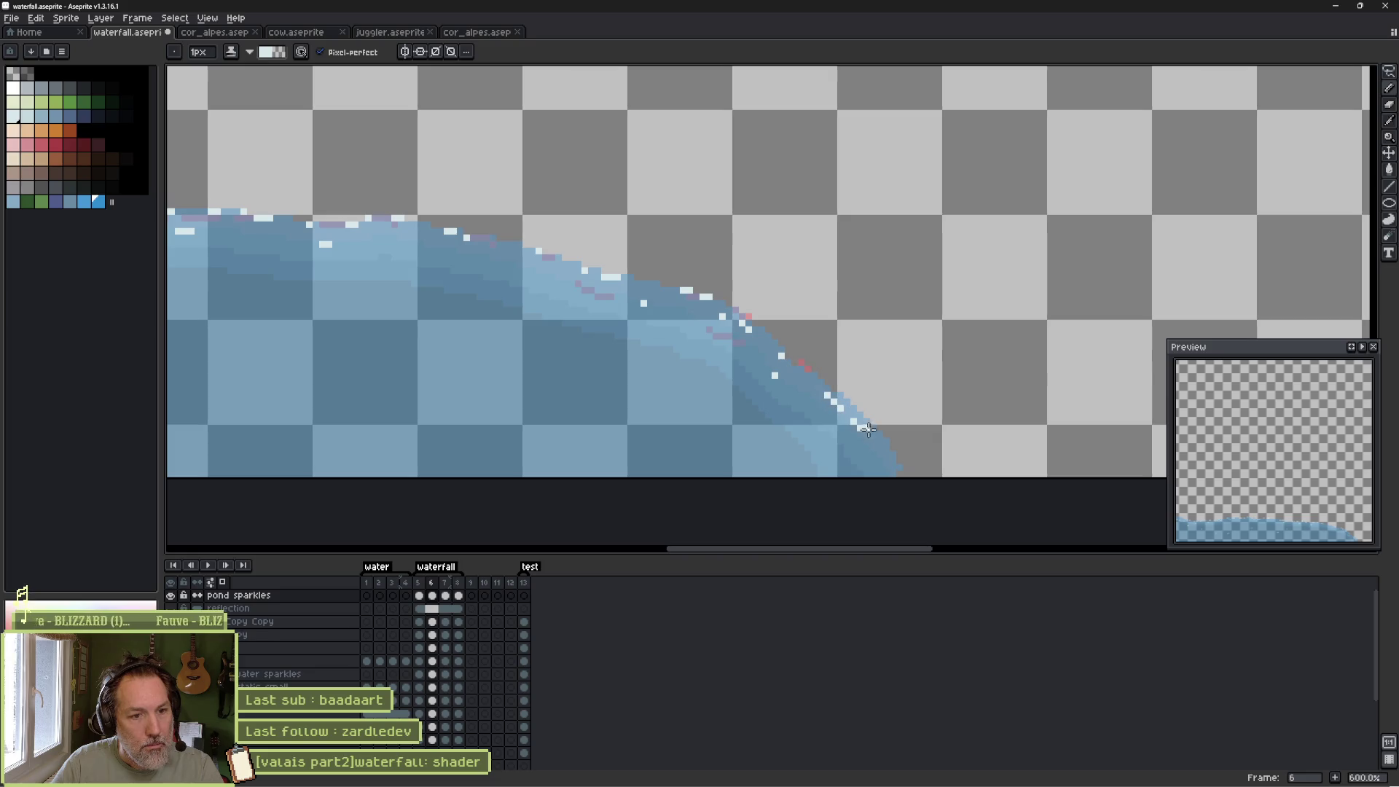
left_click(873, 434)
left_click(858, 441)
scroll(855, 448, "down", 4)
scroll(583, 369, "up", 1)
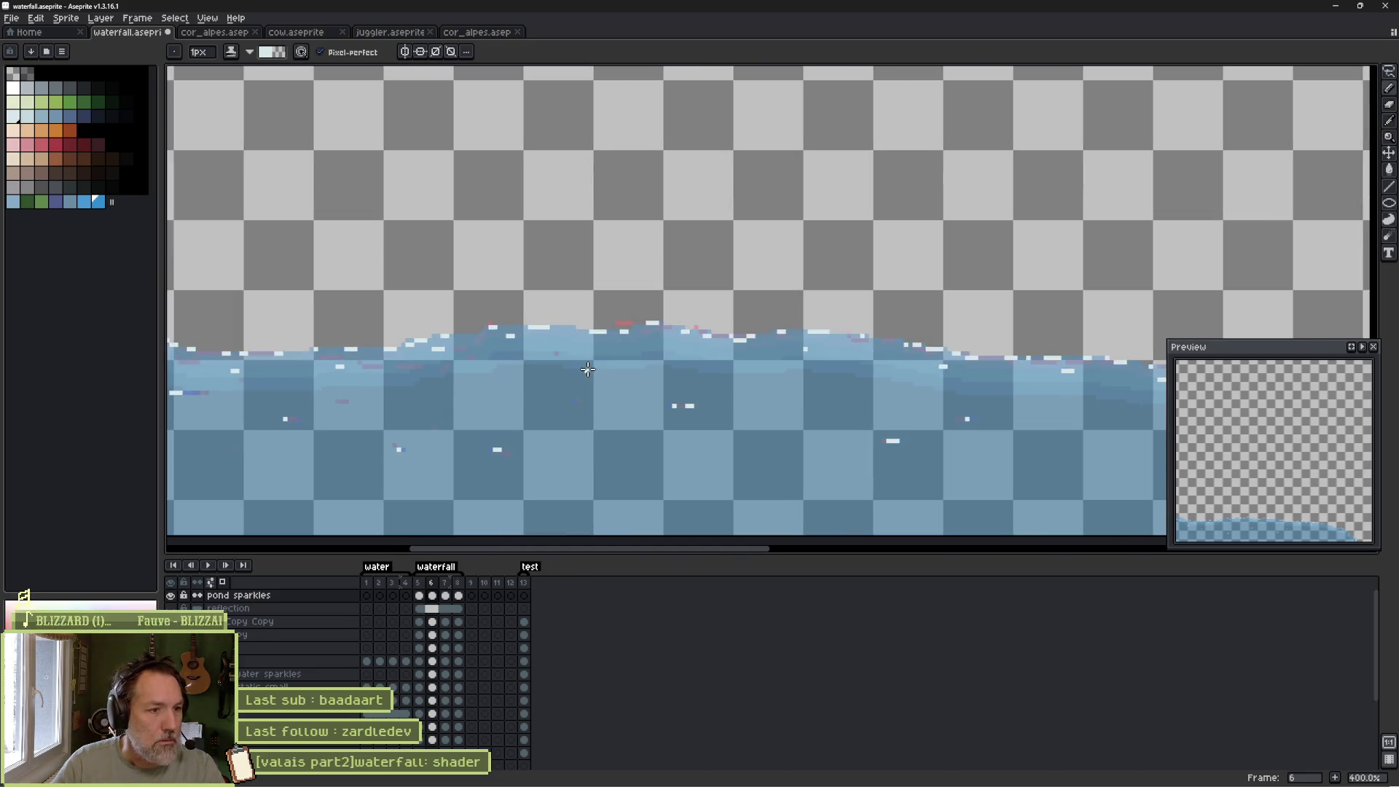
Play and stop the animation, then flip between frames 6, 7 and 8 to compare sparkles.
key("Return")
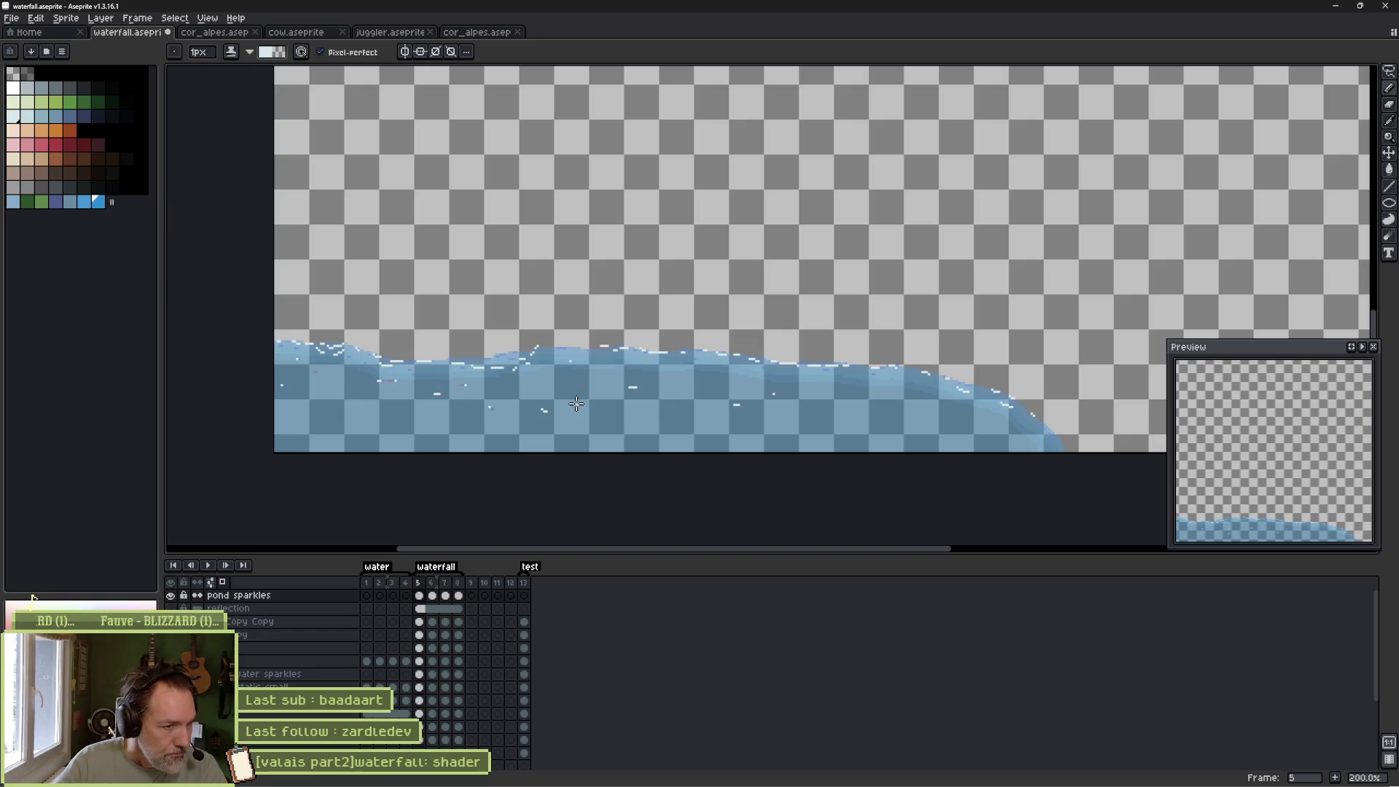
key("Return")
key("Right")
key("Right")
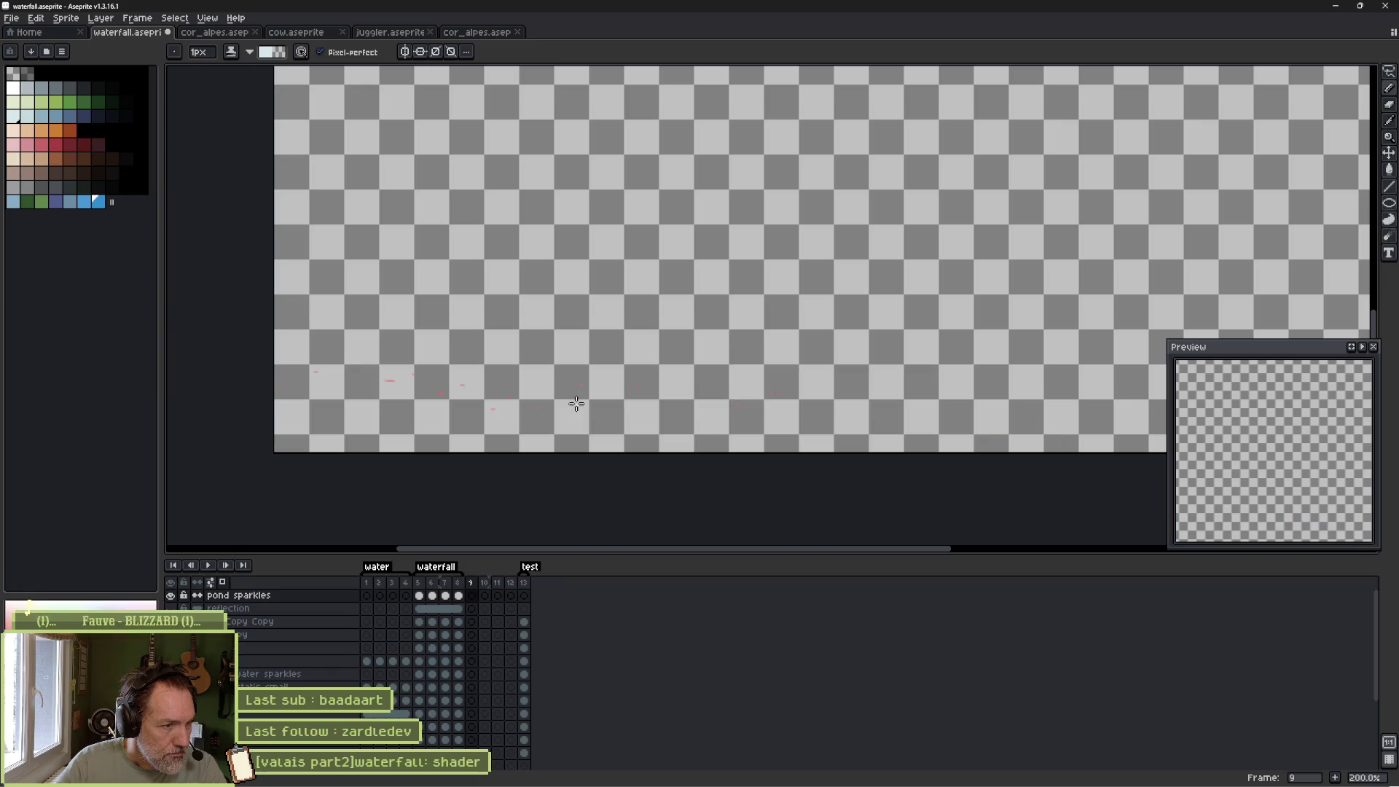
key("Left")
key("Right")
key("Left")
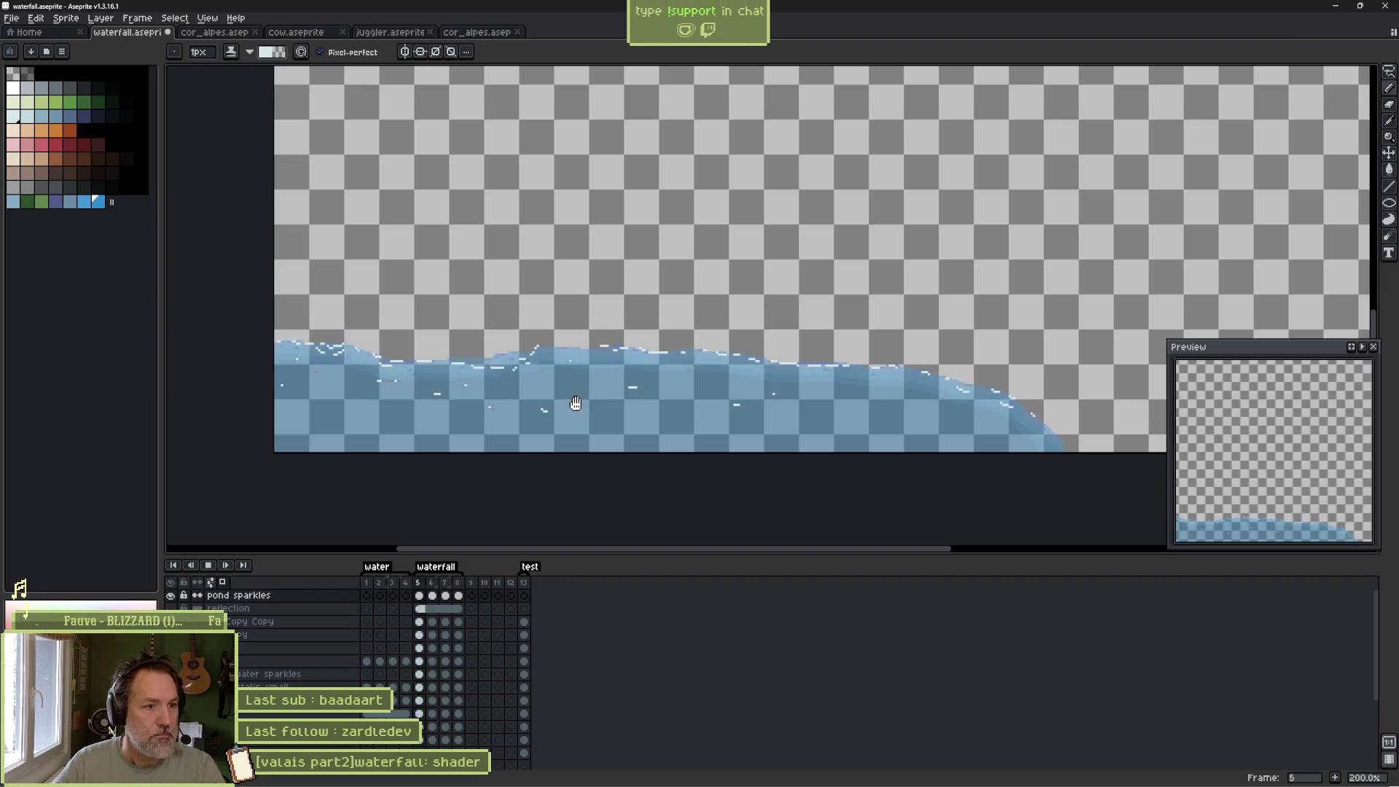
key("Left")
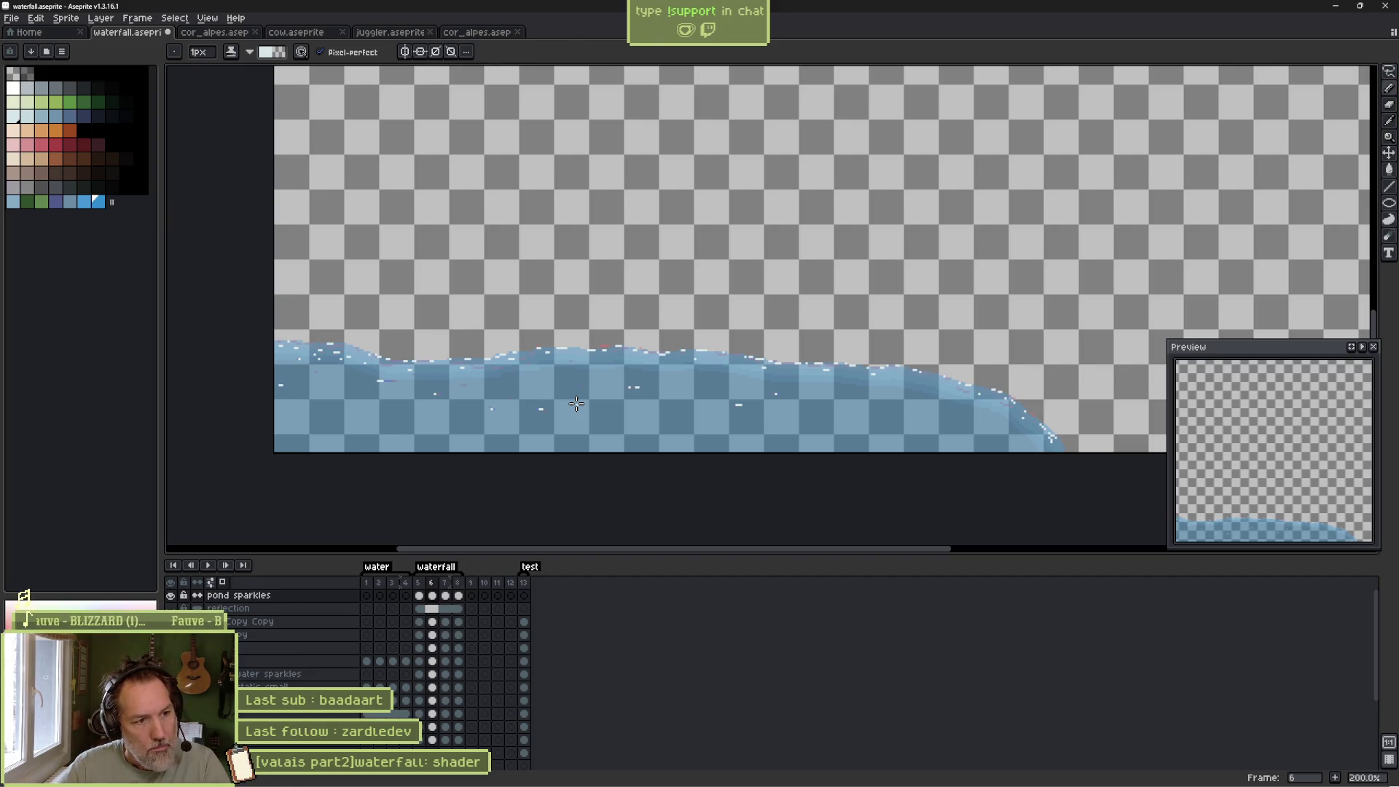
Go to frame 7 and zoom to 800% on the pond's left edge.
key("Right")
scroll(387, 357, "up", 5)
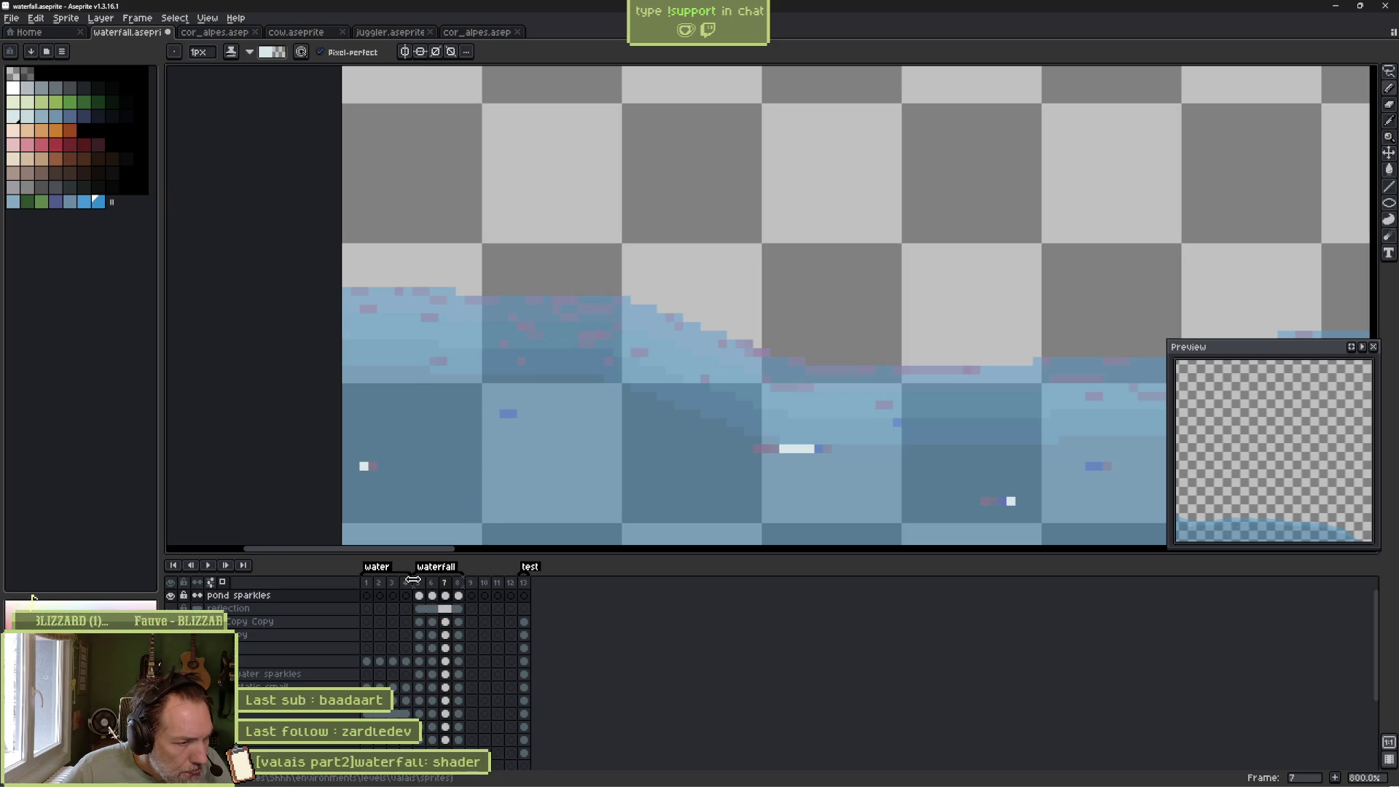
left_click_drag(413, 580, 430, 581)
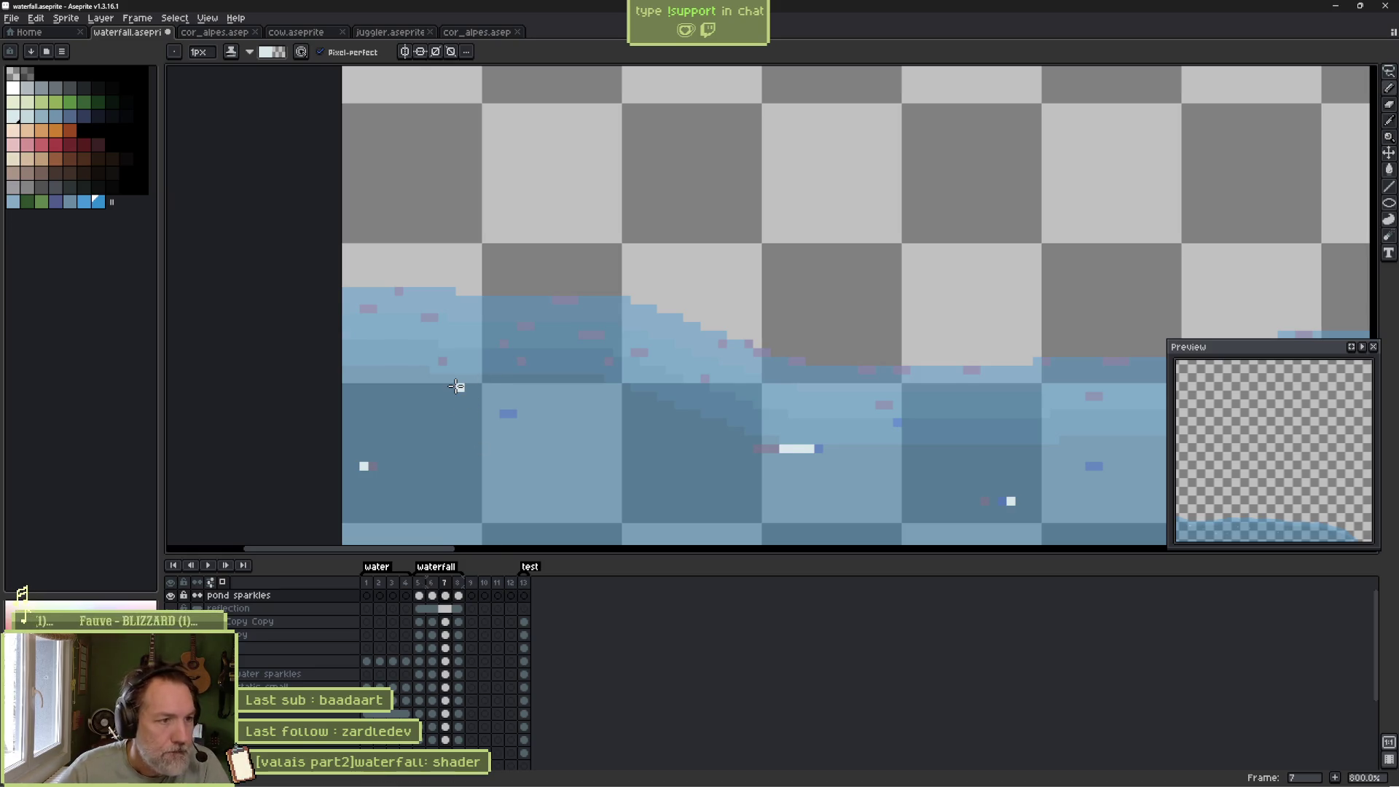
Recheck frame 6, then on frame 7 add a light highlight and sparkles at the water's left edge.
key("Left")
key("Right")
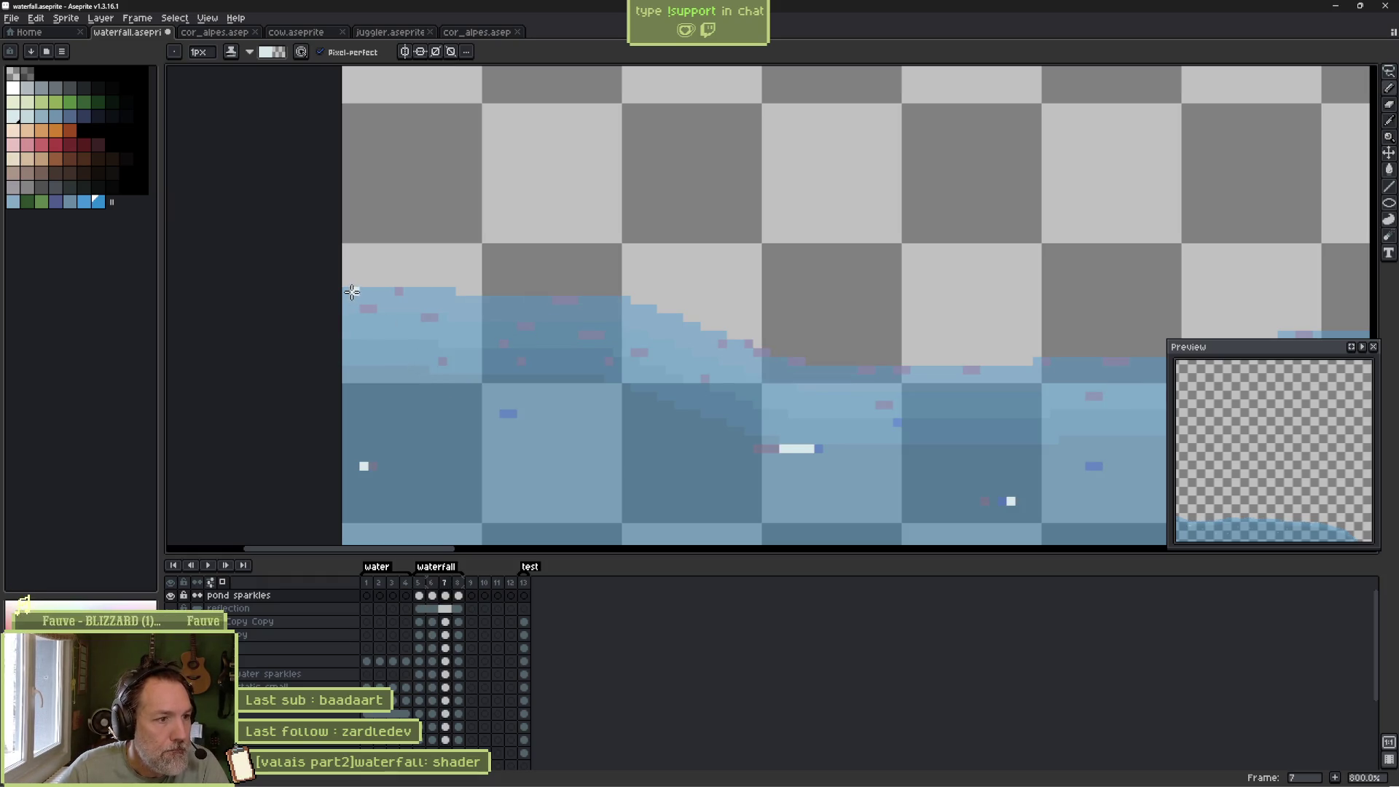
left_click_drag(353, 291, 385, 292)
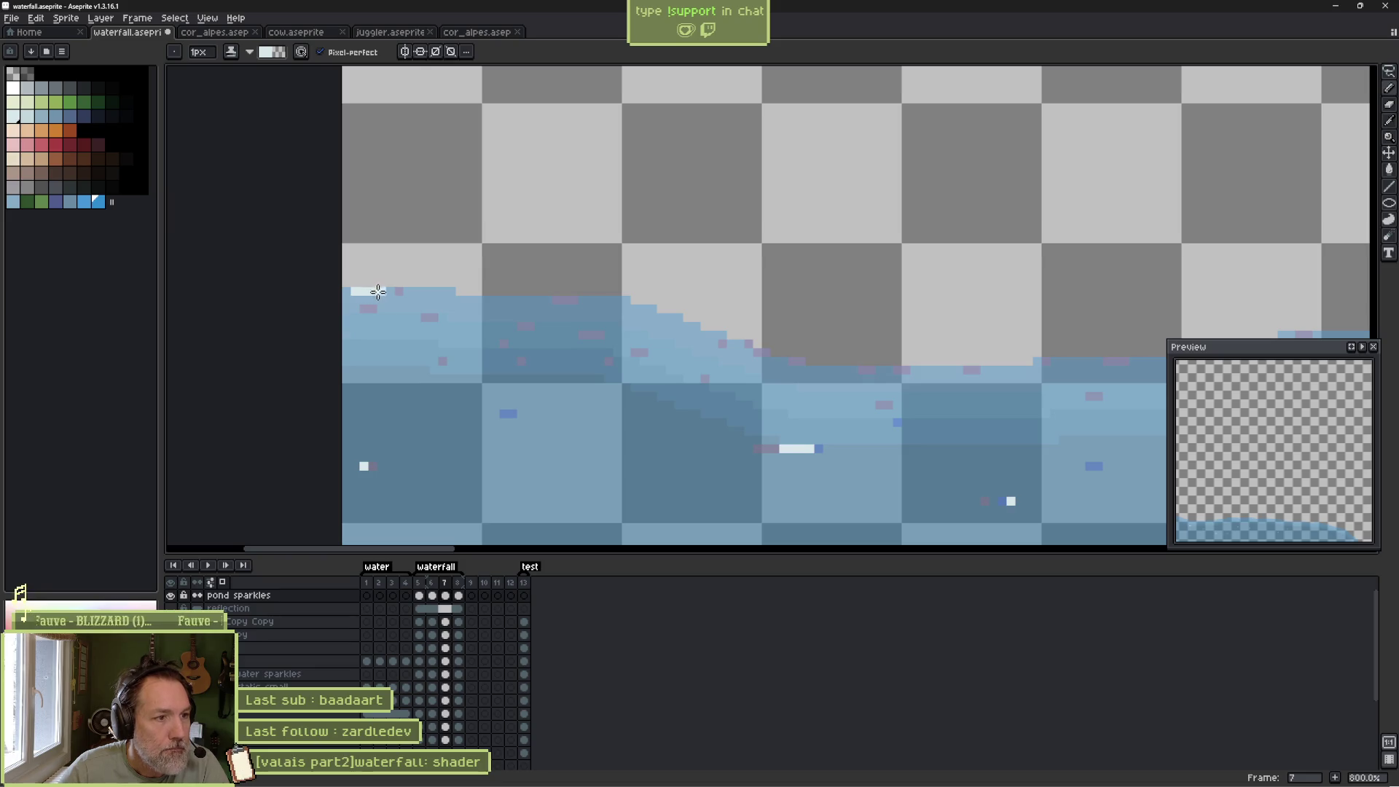
left_click(448, 310)
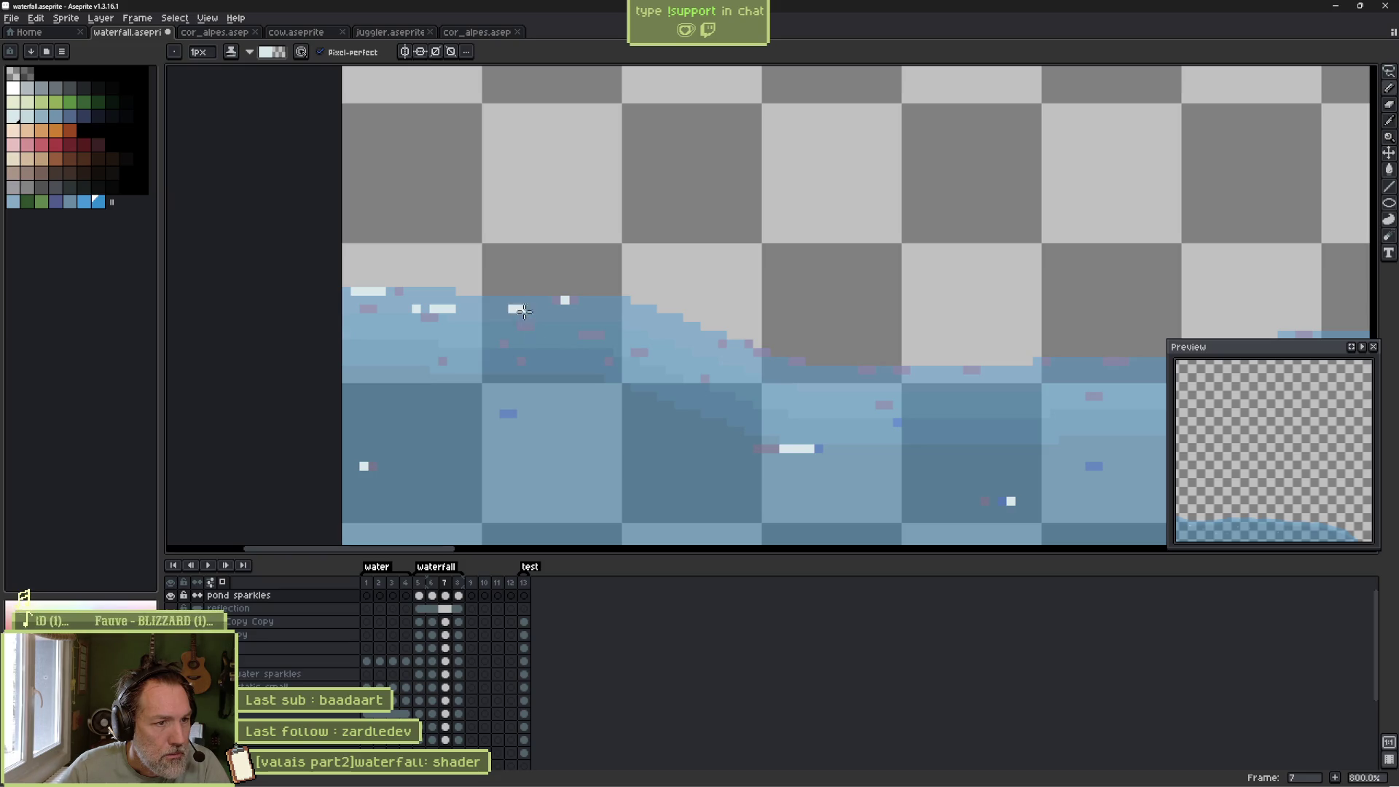
left_click(495, 309)
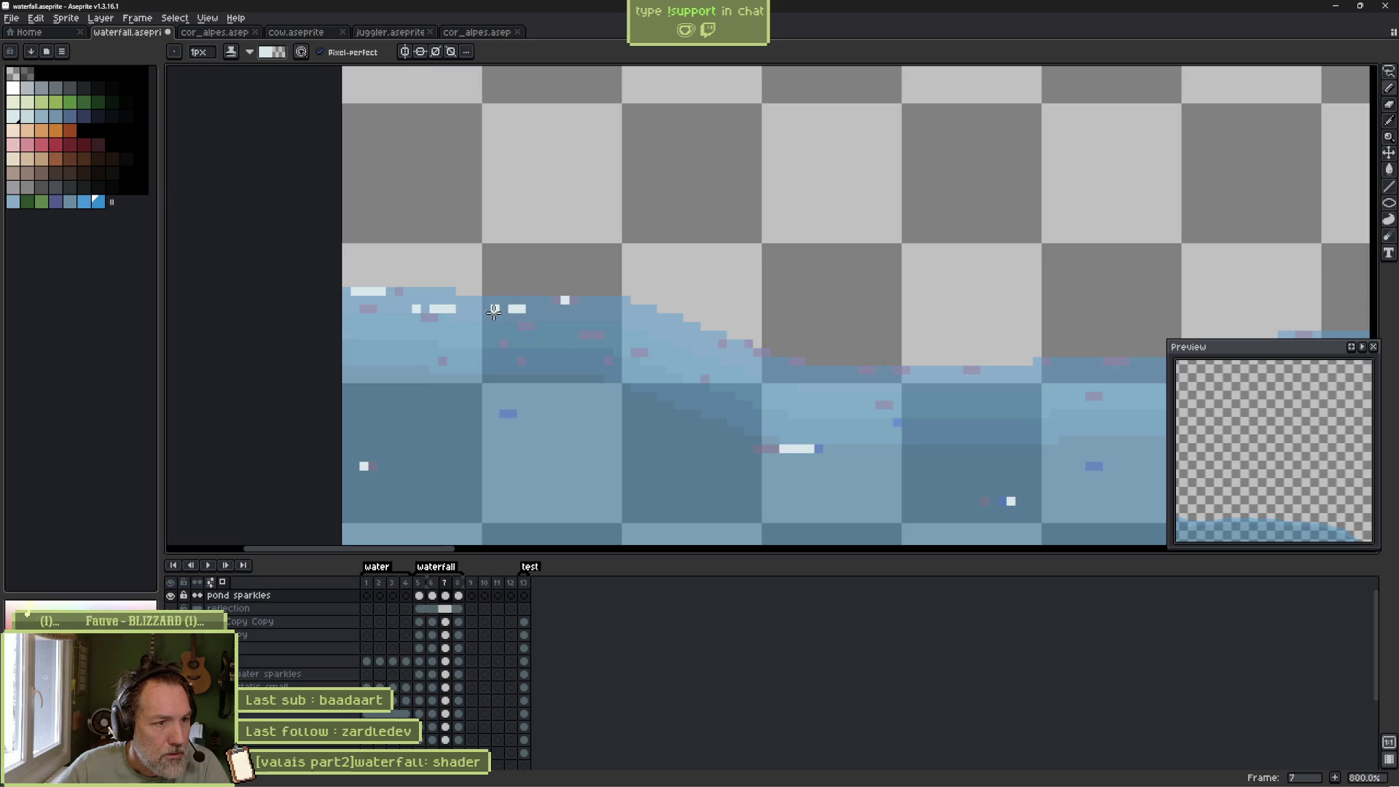
Dot white sparkles along the middle shoreline where the water begins to slope.
left_click(639, 336)
left_click(688, 327)
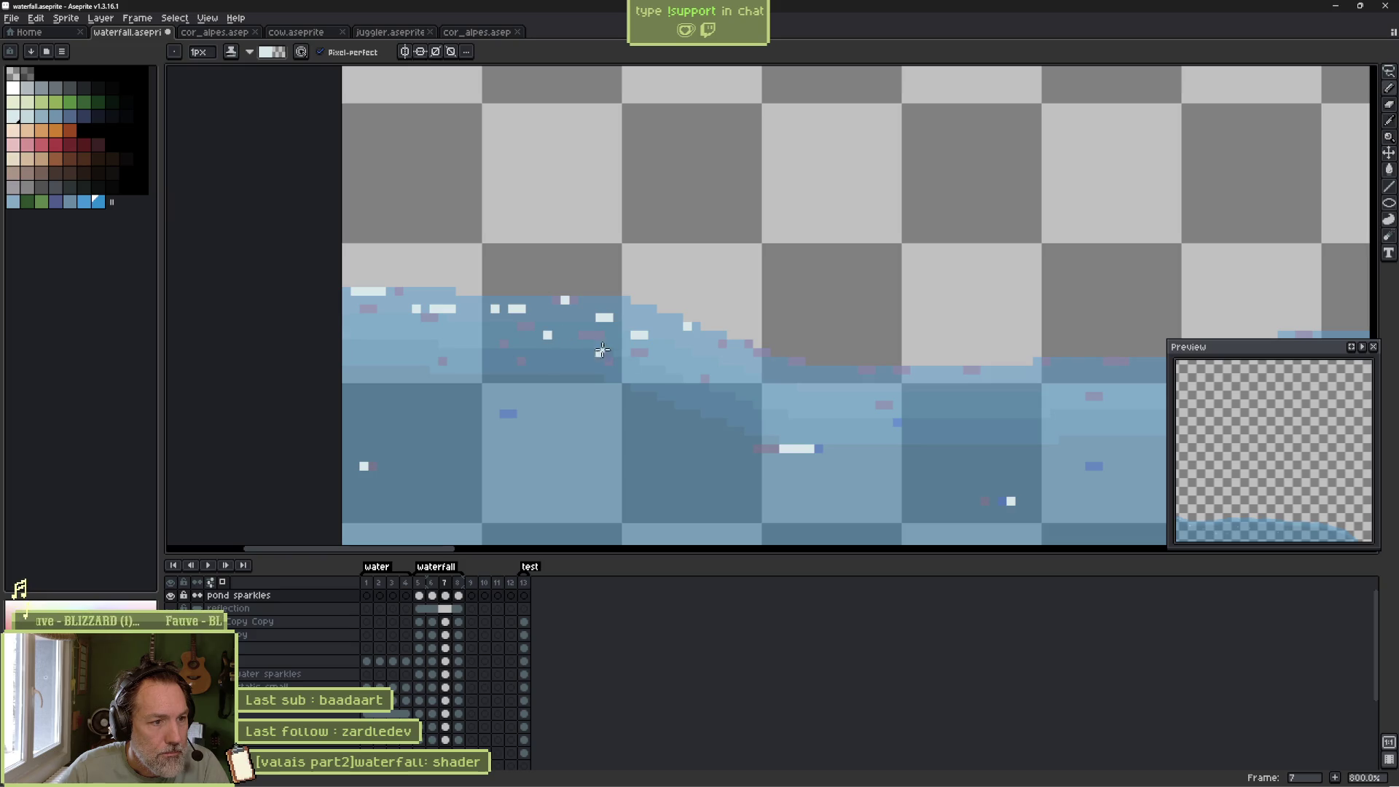
left_click(714, 335)
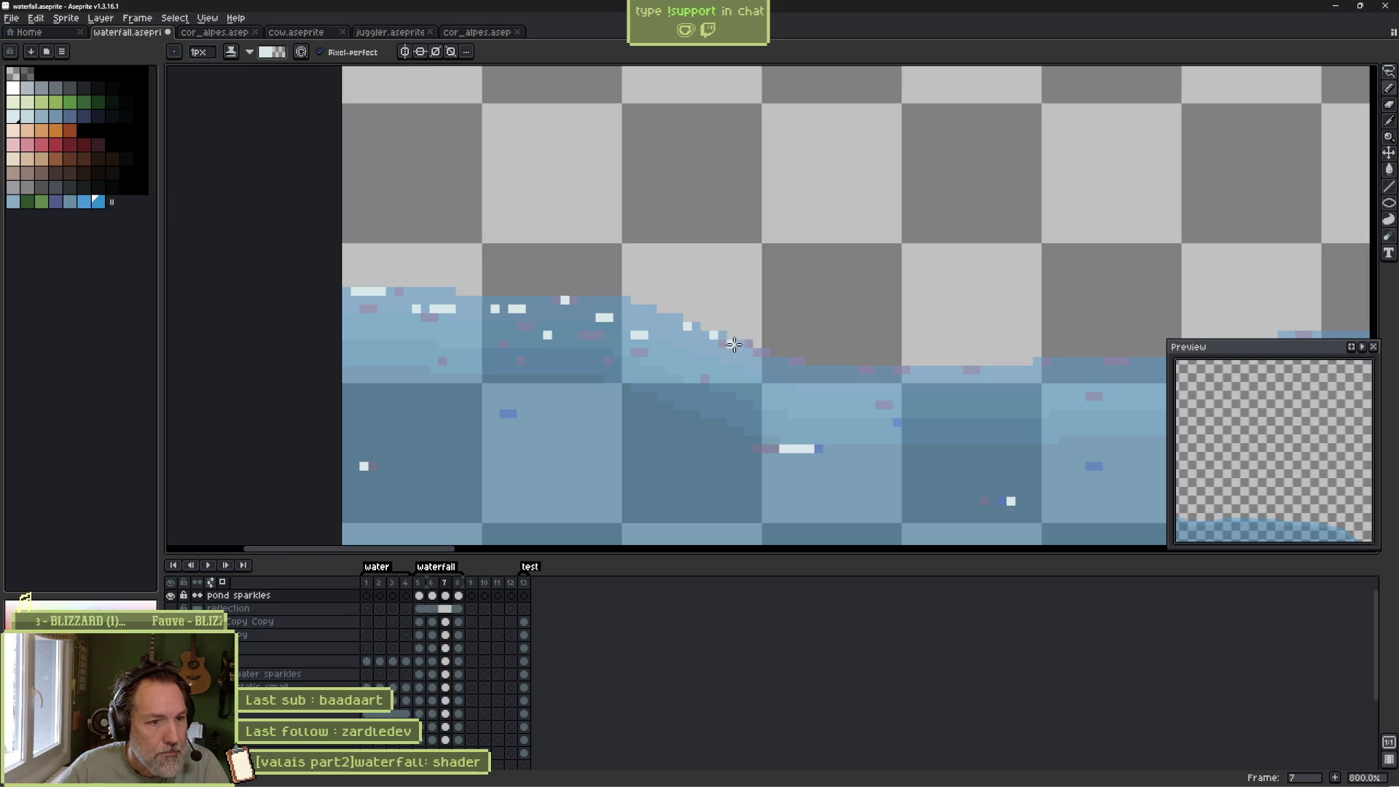
left_click(758, 378)
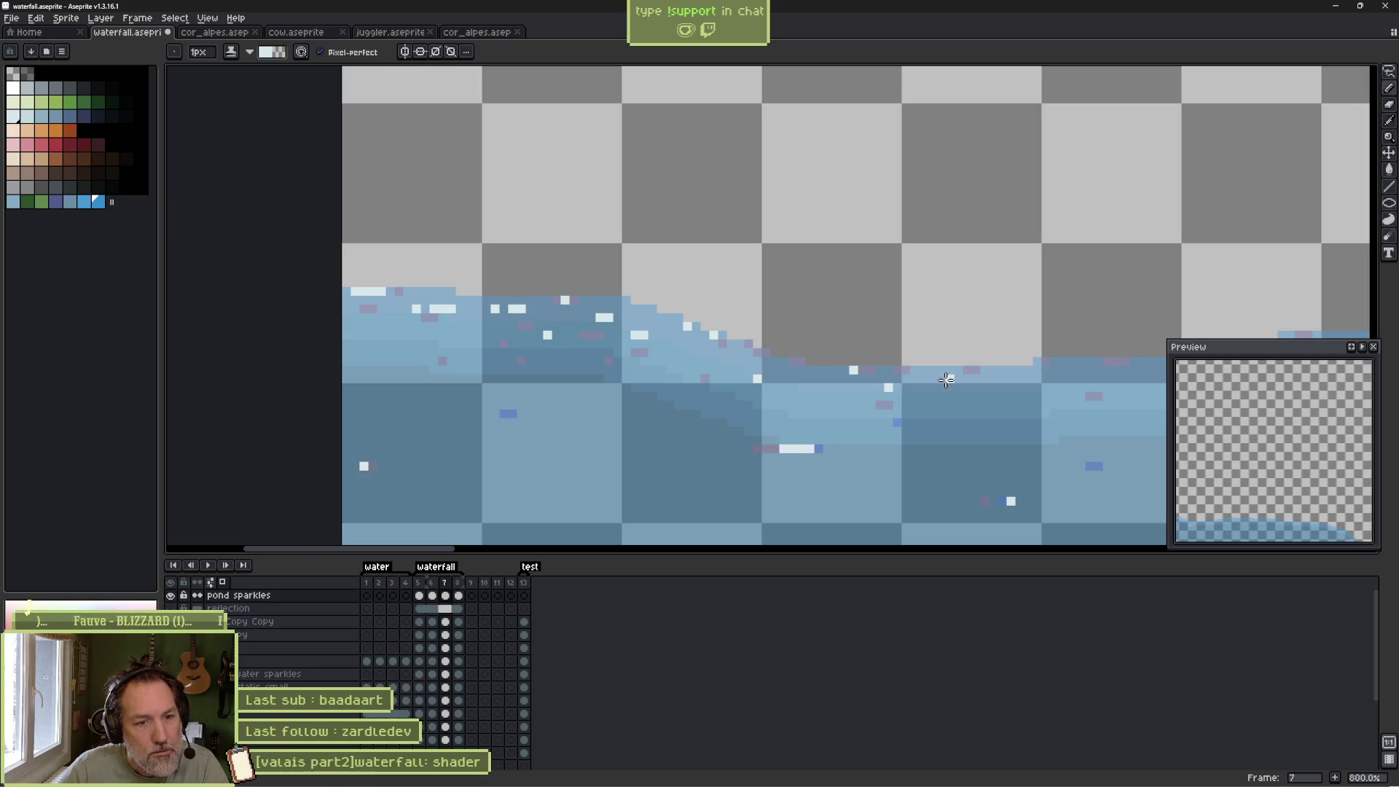
scroll(729, 382, "right", 5)
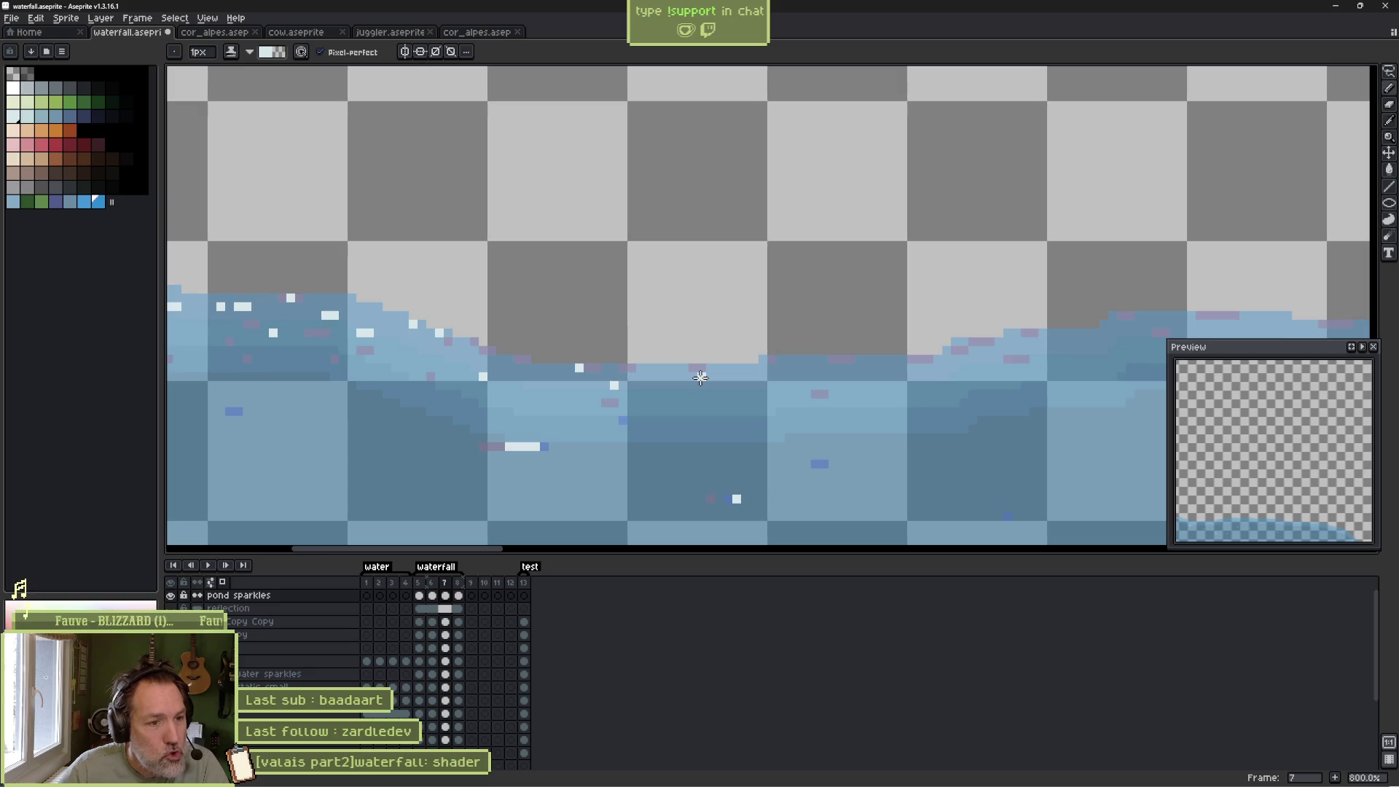
left_click(683, 367)
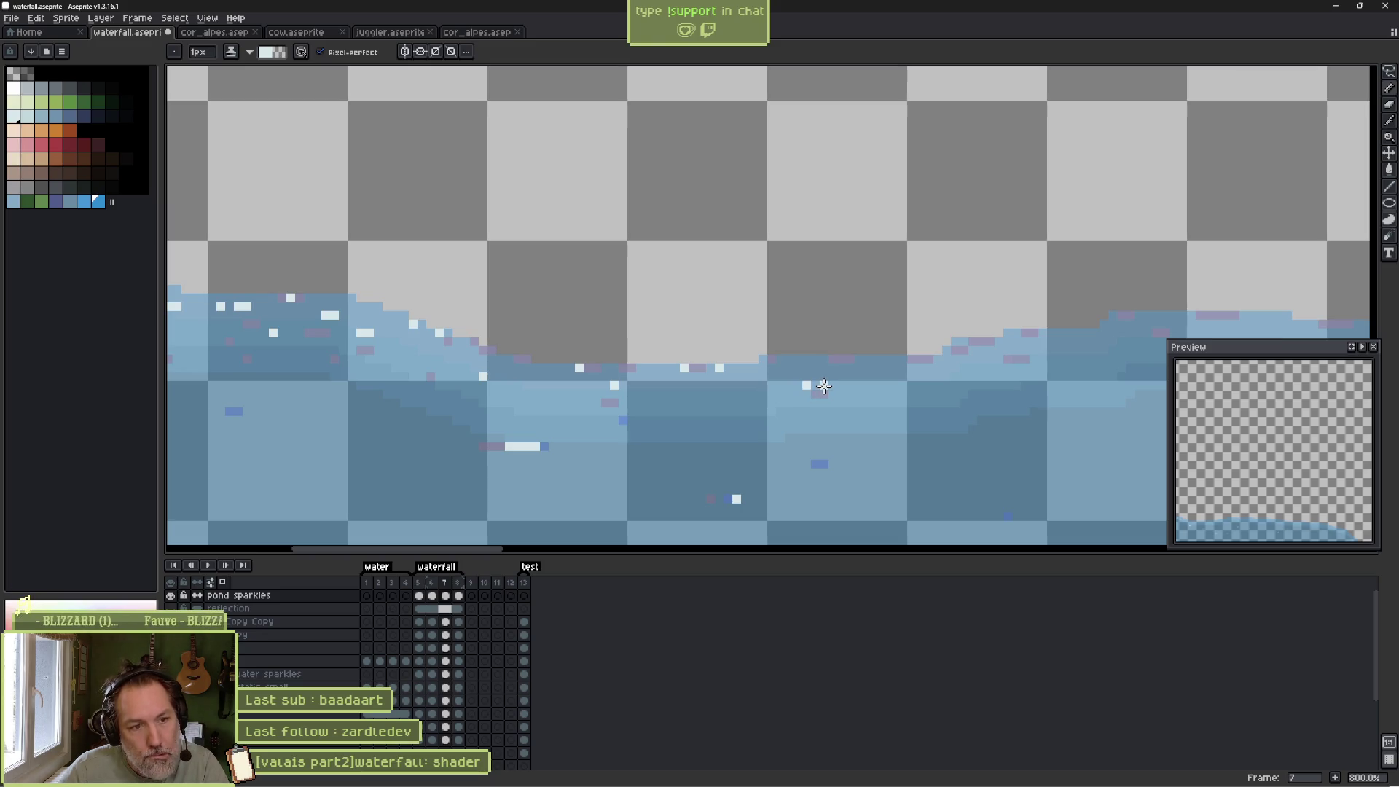
left_click(824, 385)
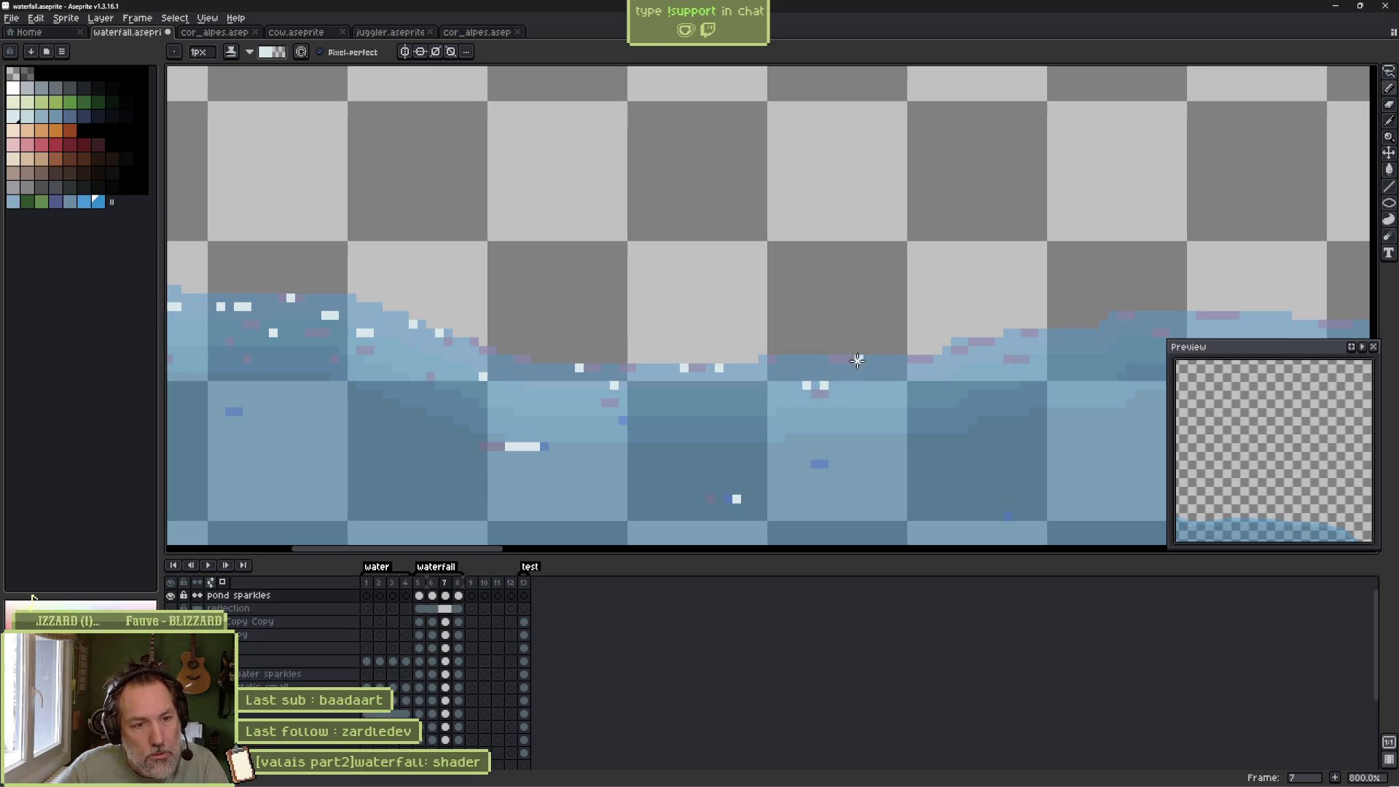
Add white sparkle pixels along the rising water edge.
left_click_drag(931, 372, 712, 359)
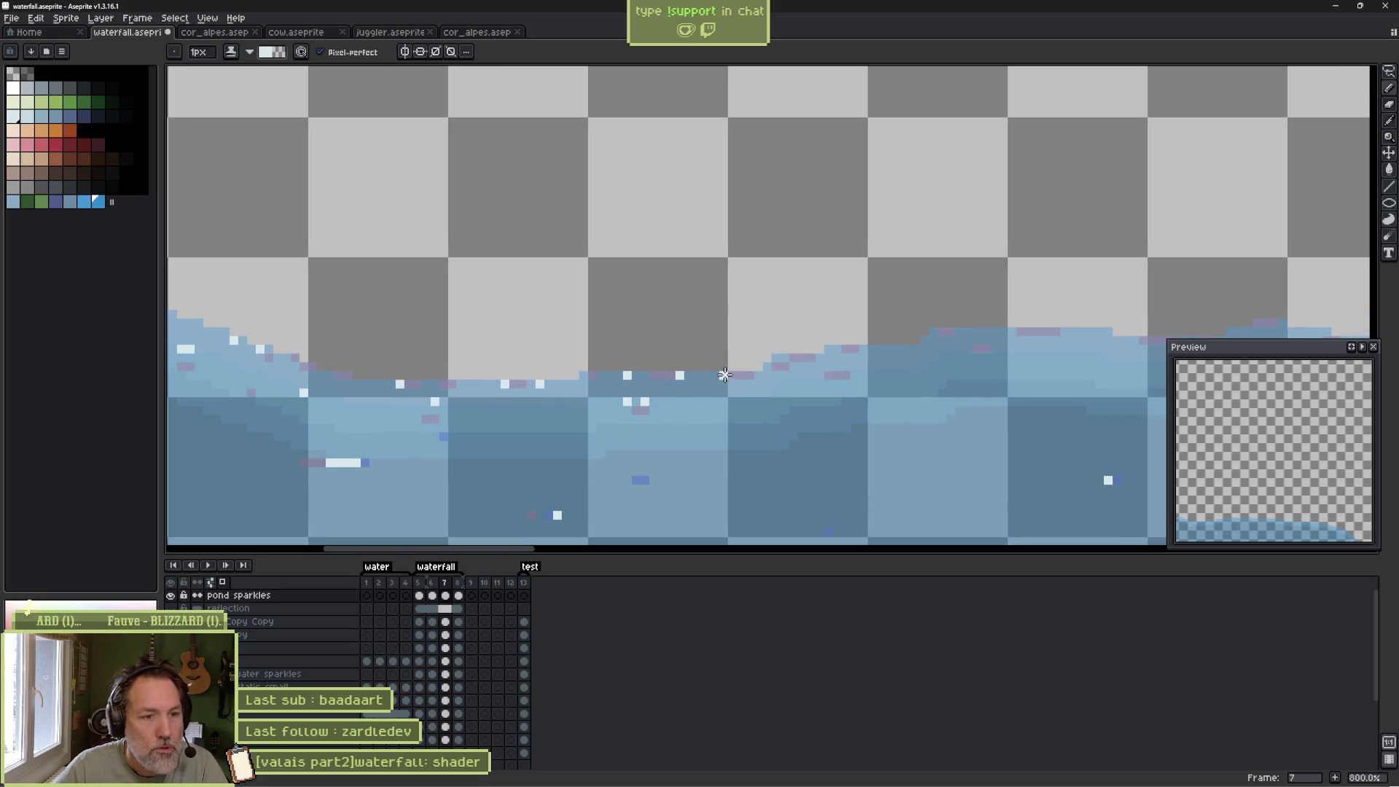
left_click(723, 375)
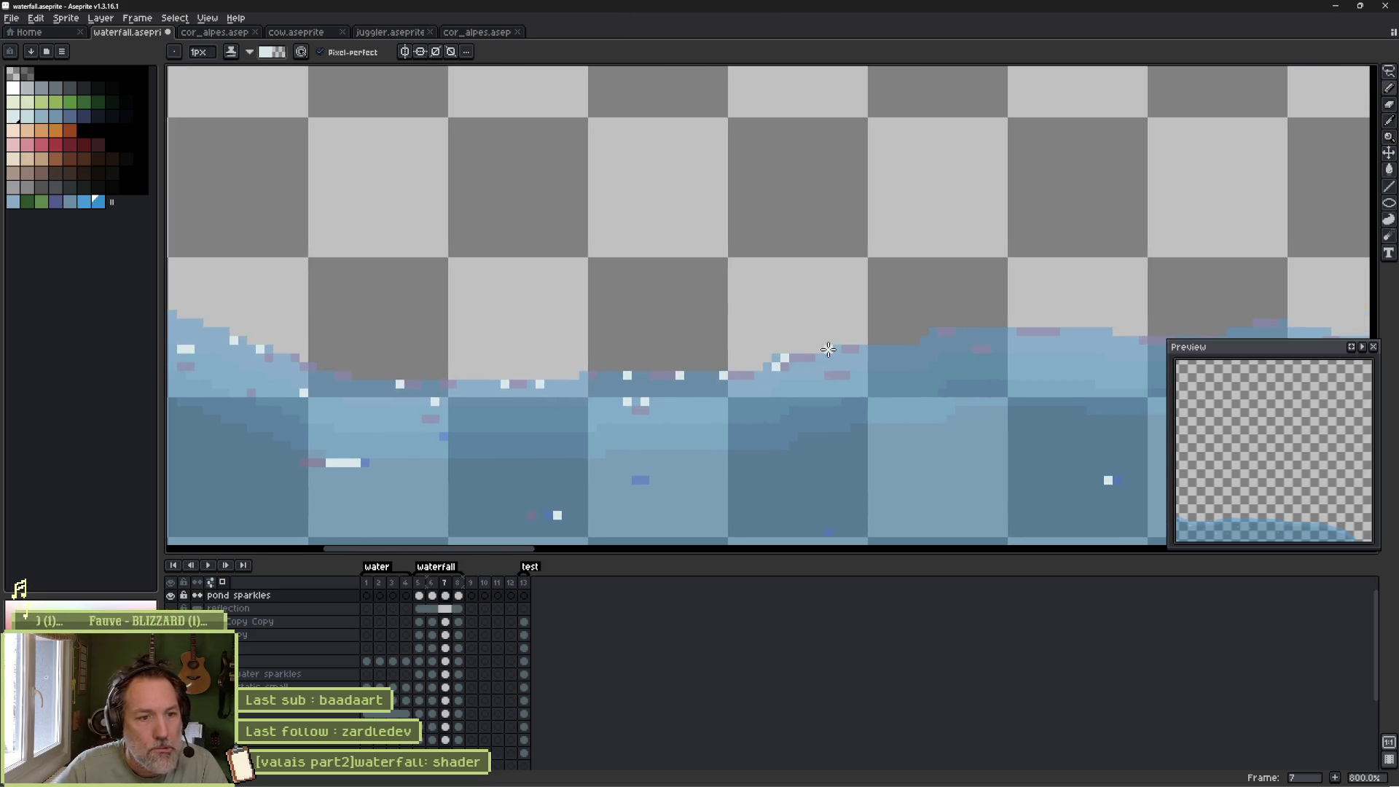
left_click_drag(854, 366, 681, 394)
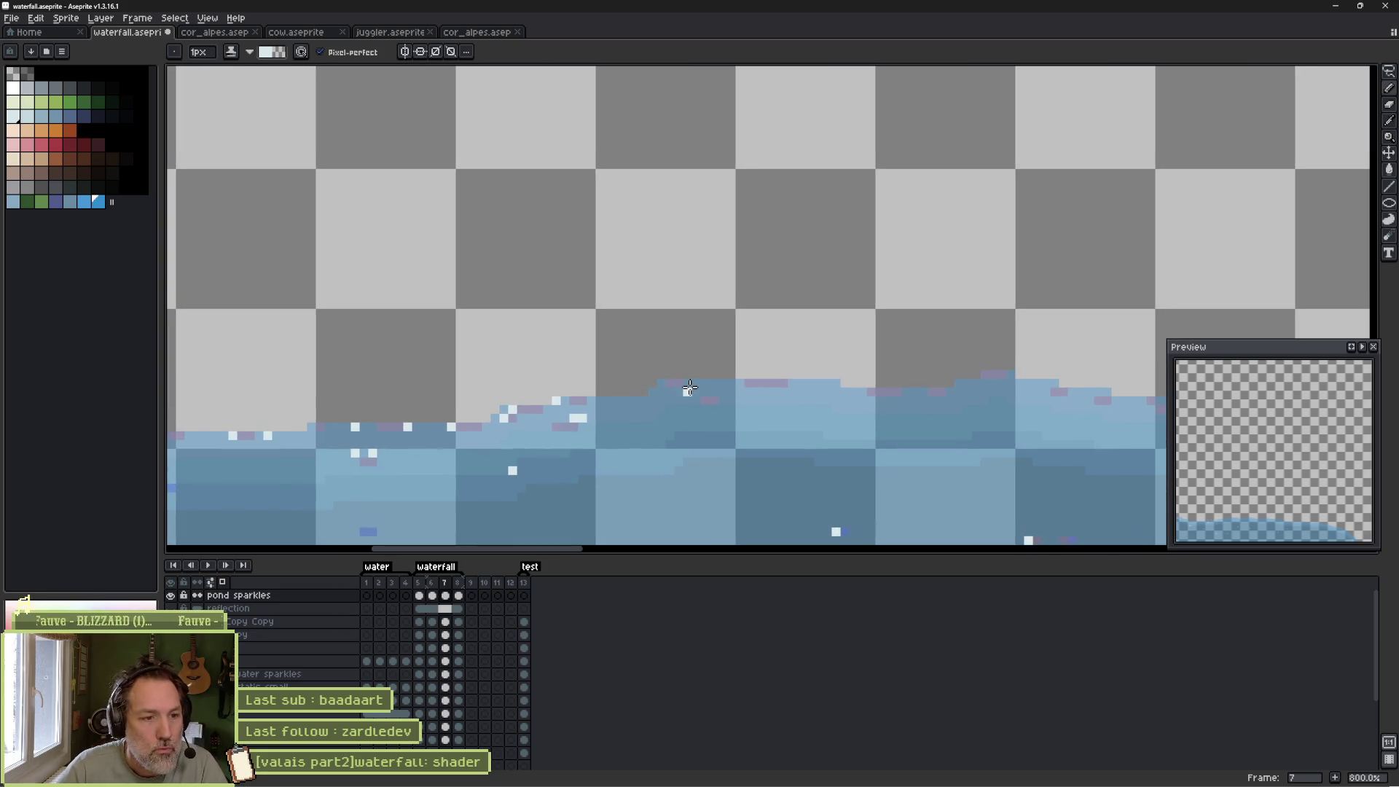
left_click(766, 383)
left_click(741, 384)
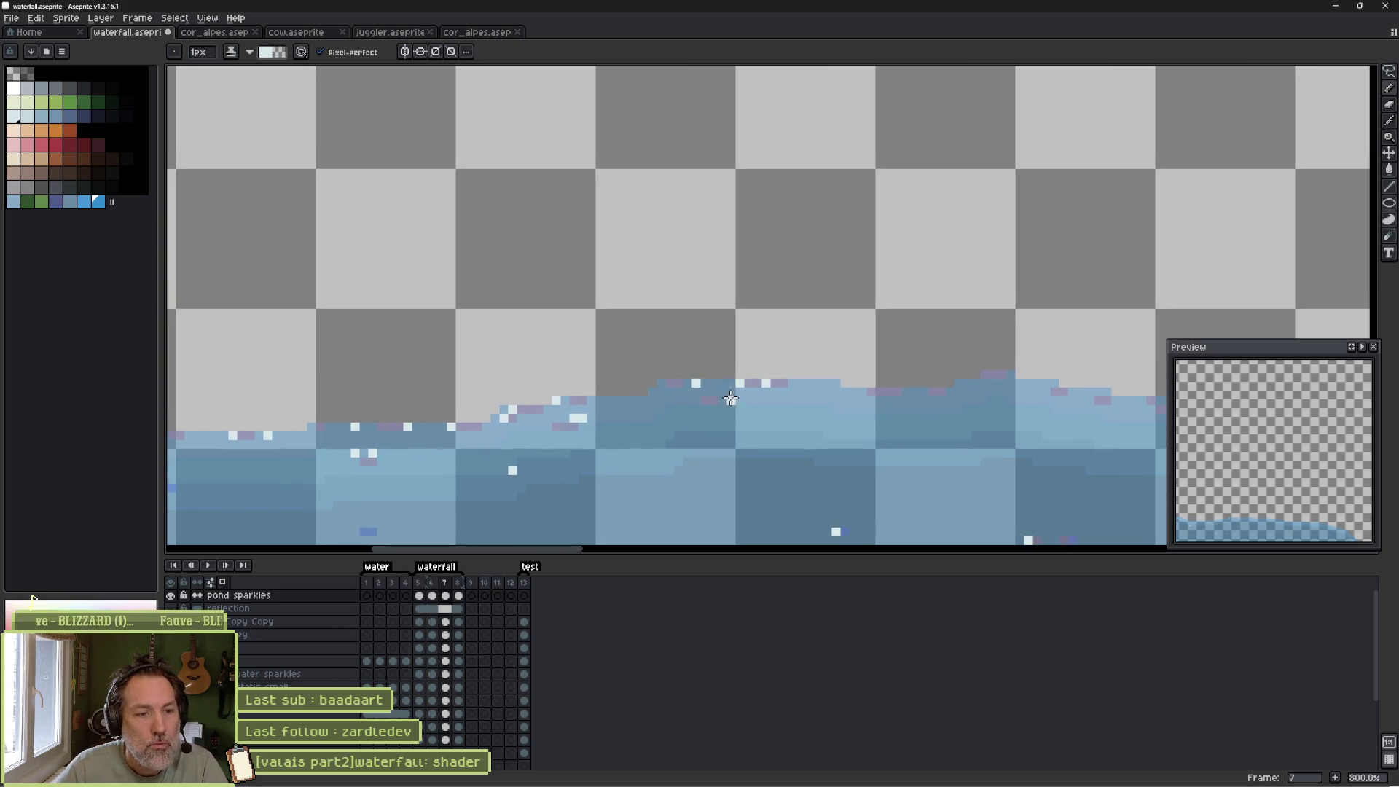
left_click(713, 392)
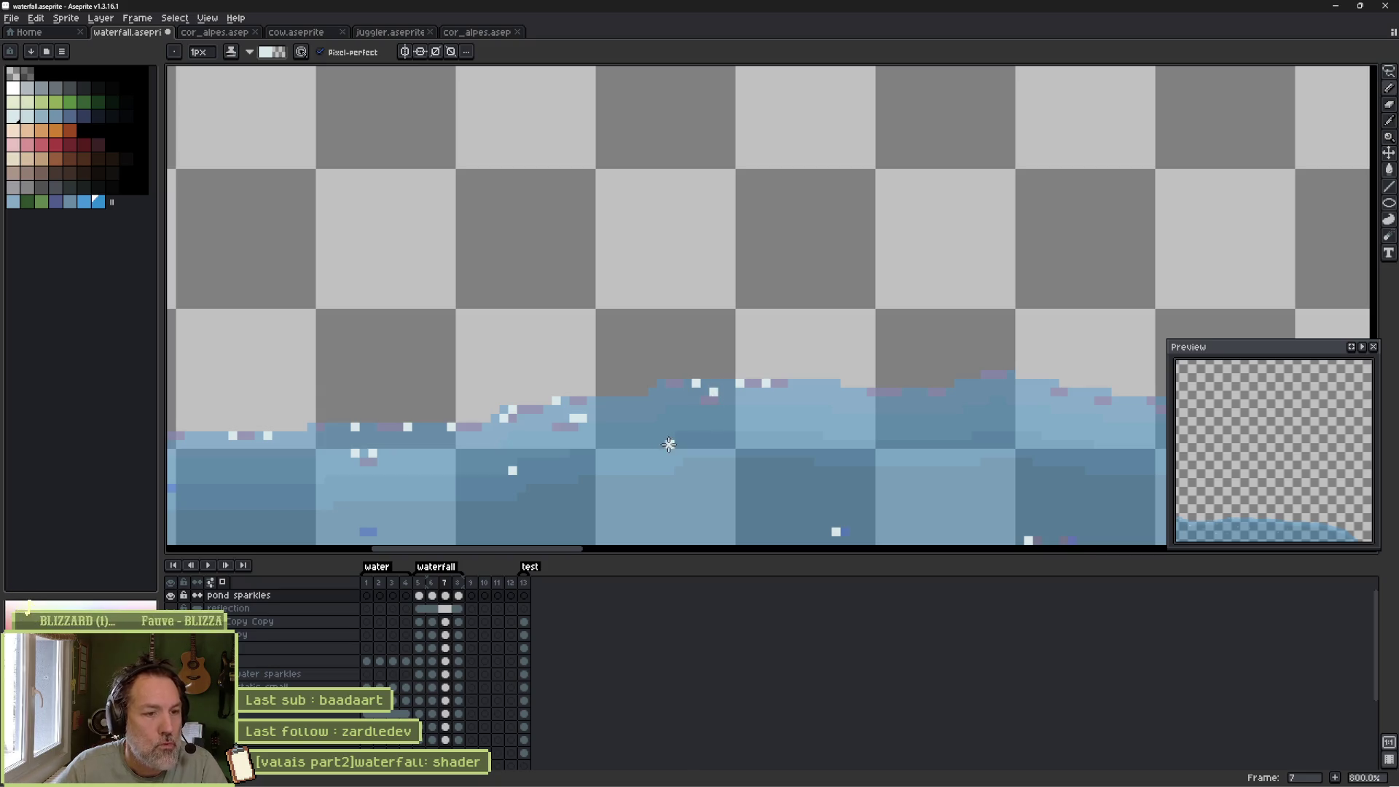
left_click(872, 392)
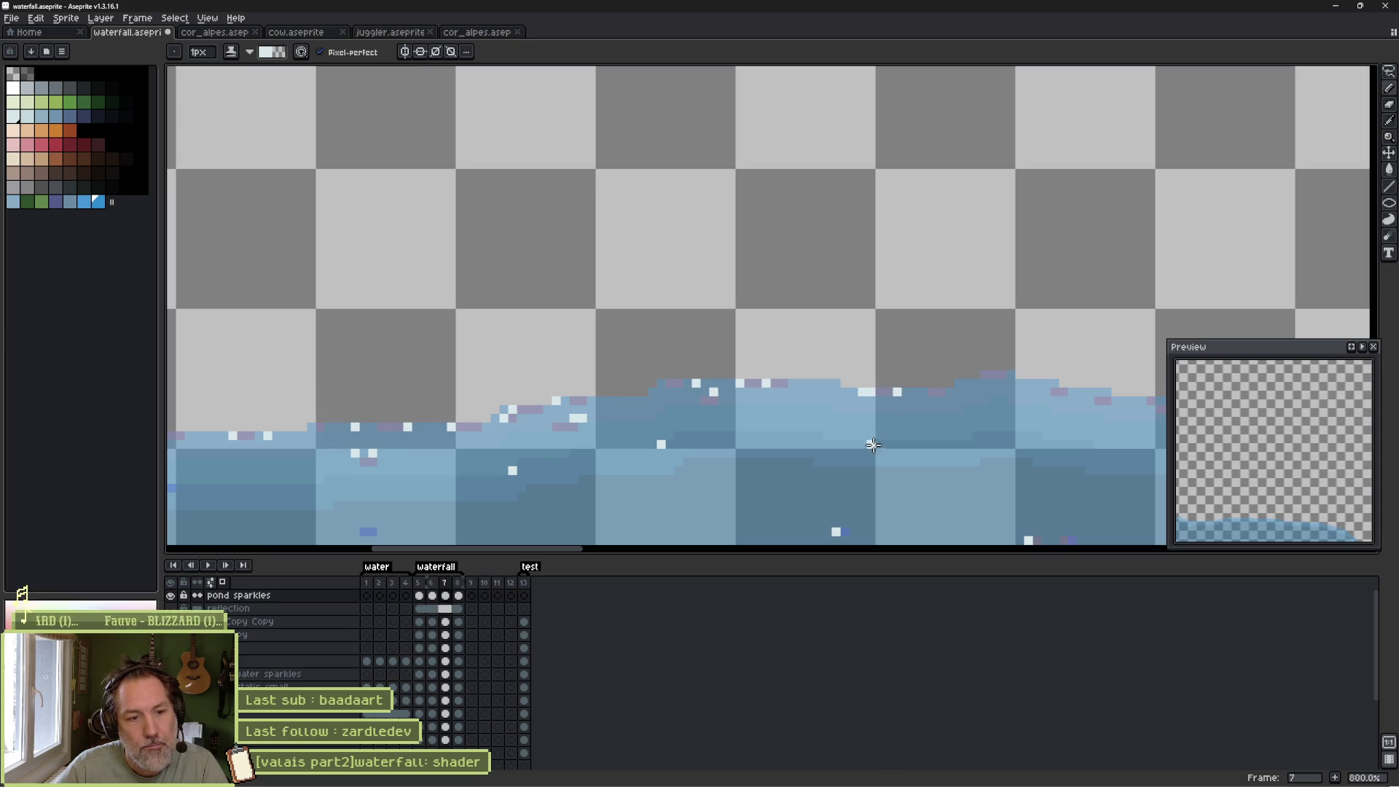
Continue white sparkles further right along the water surface.
scroll(737, 431, "right", 5)
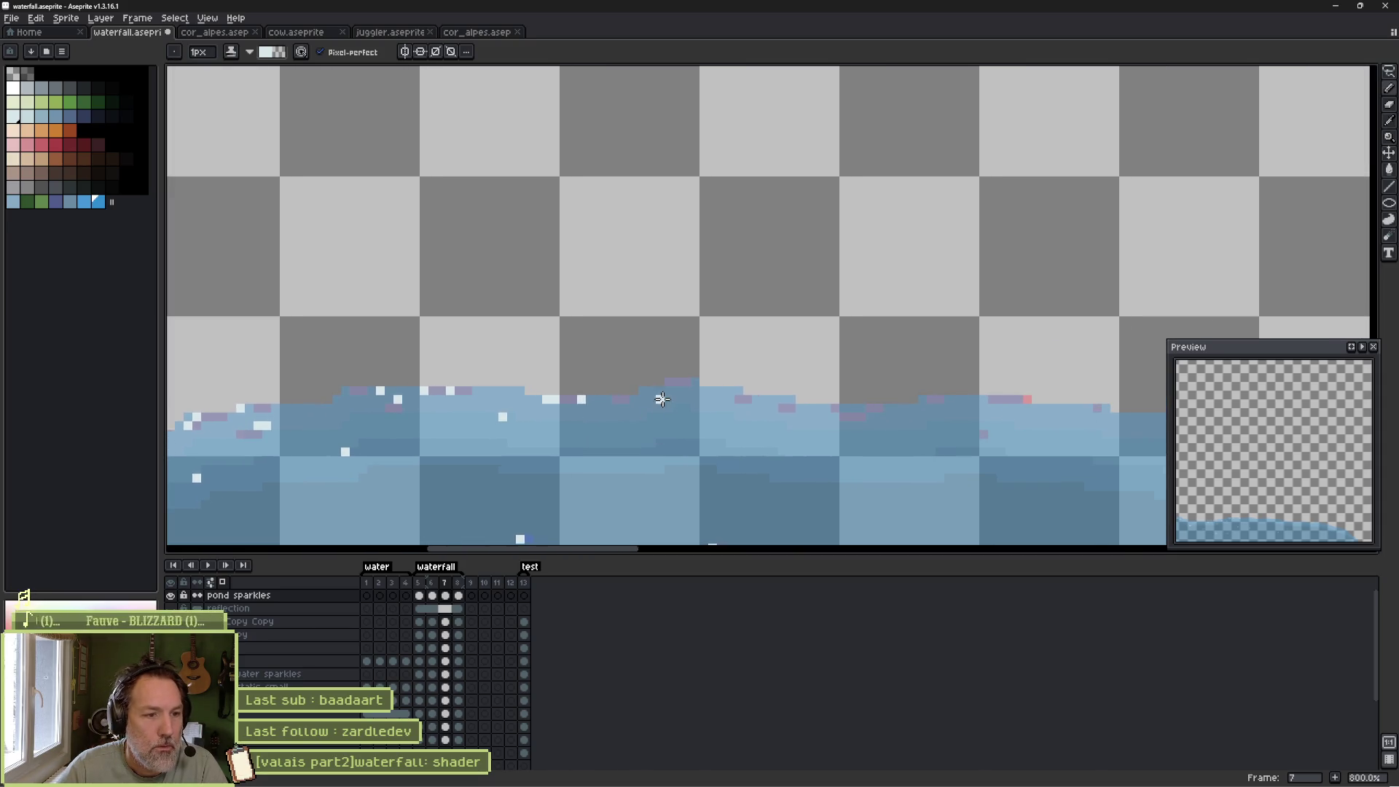
left_click(678, 391)
left_click(738, 391)
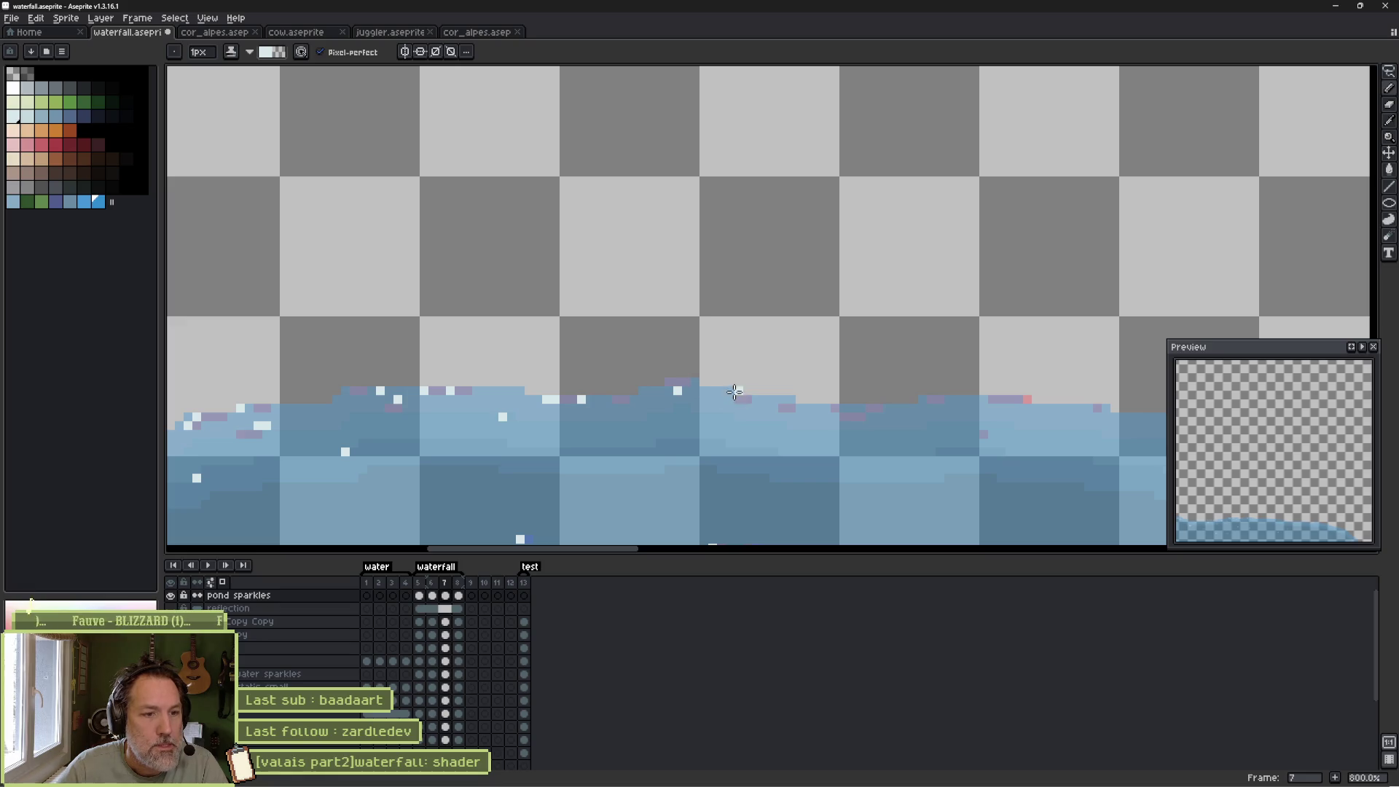
left_click(782, 400)
left_click(825, 408)
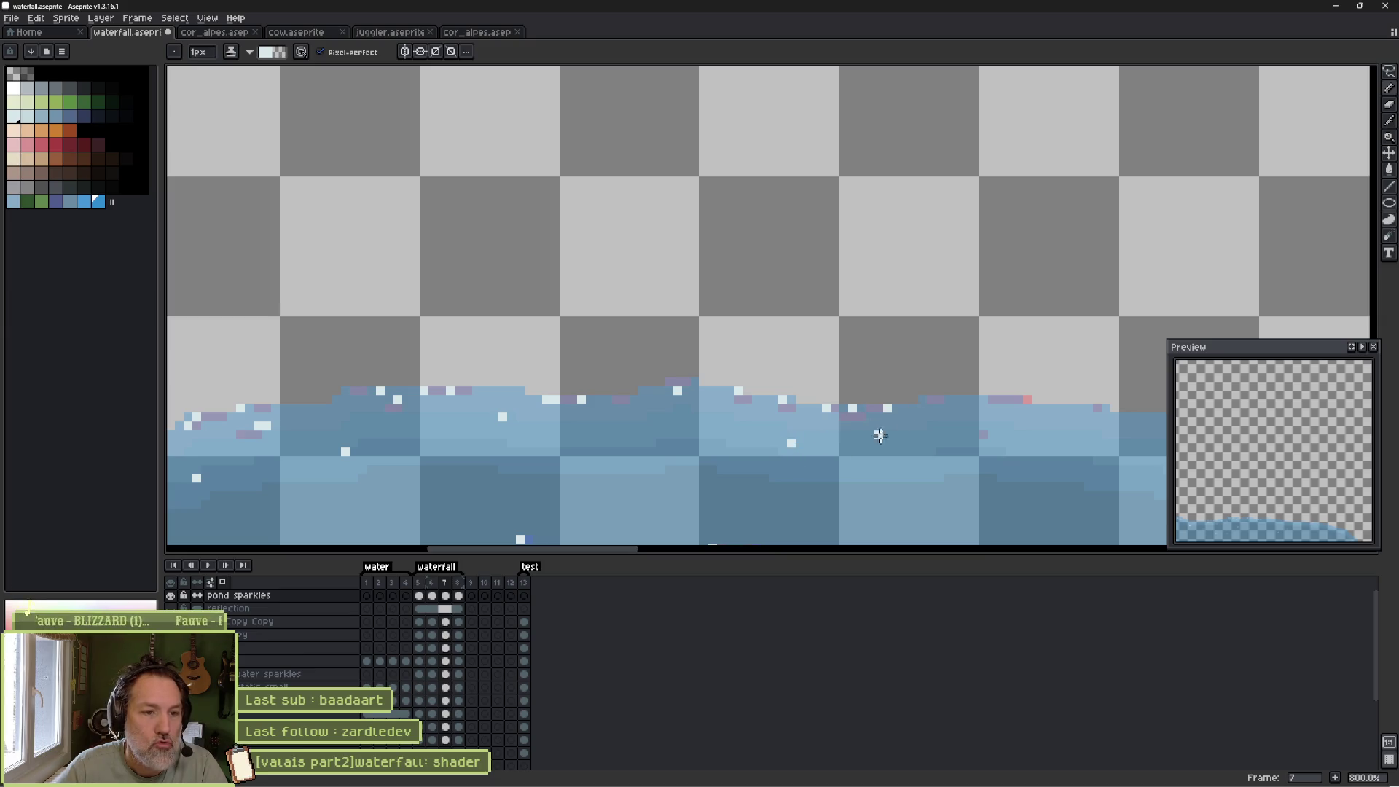
Place white sparkle pixels down the sloping water edge.
left_click_drag(941, 419, 780, 421)
left_click(787, 402)
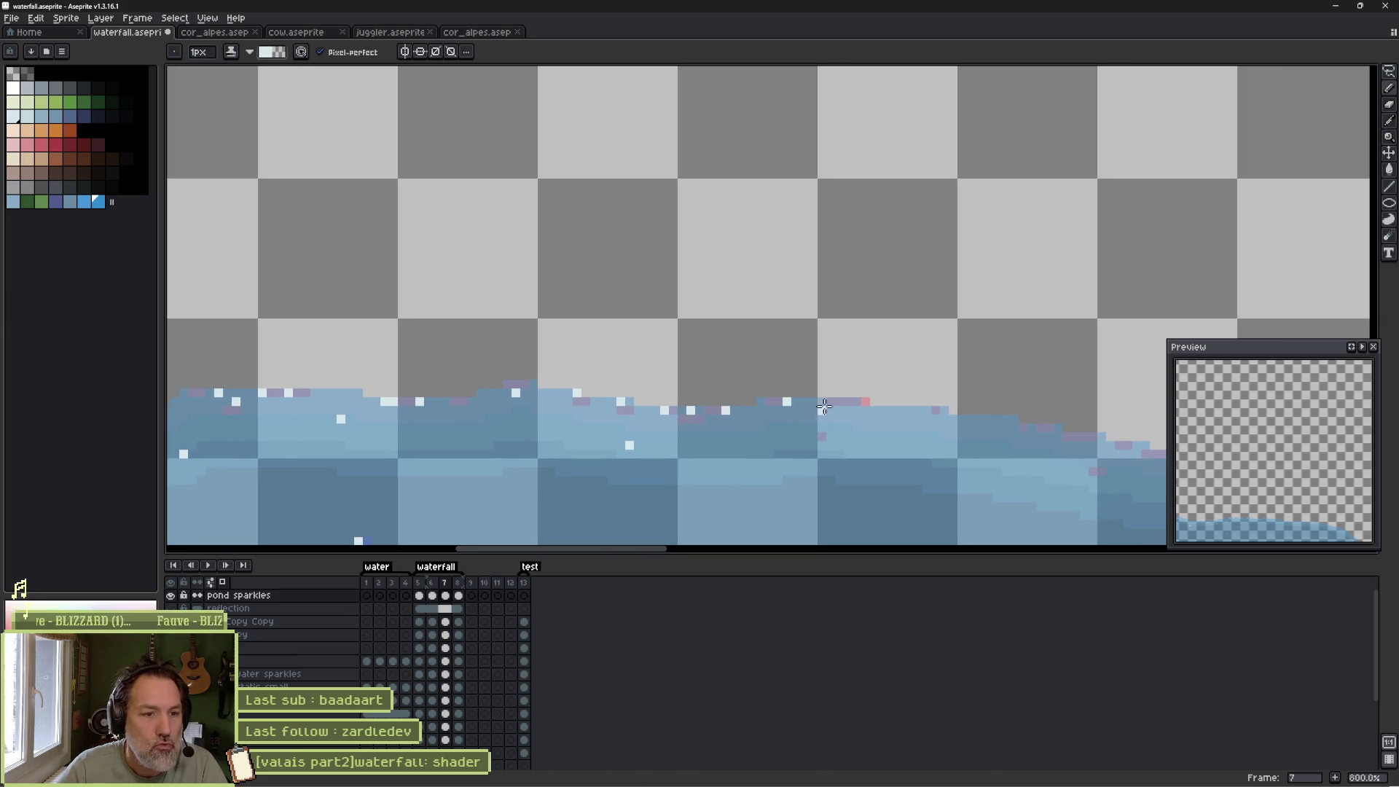
left_click(824, 402)
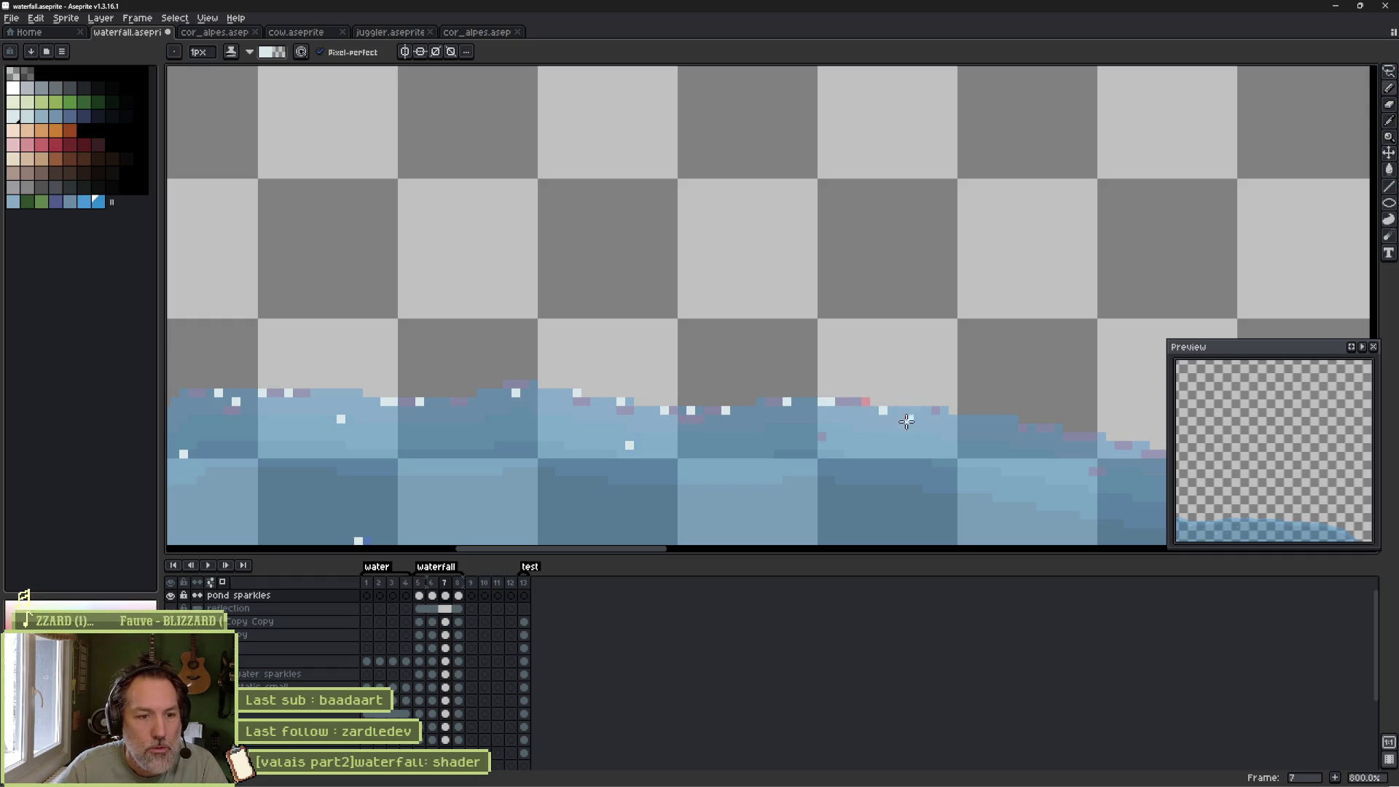
left_click(822, 428)
mouse_move(1016, 421)
left_mouse_down()
mouse_move(924, 436)
mouse_move(836, 420)
left_mouse_up()
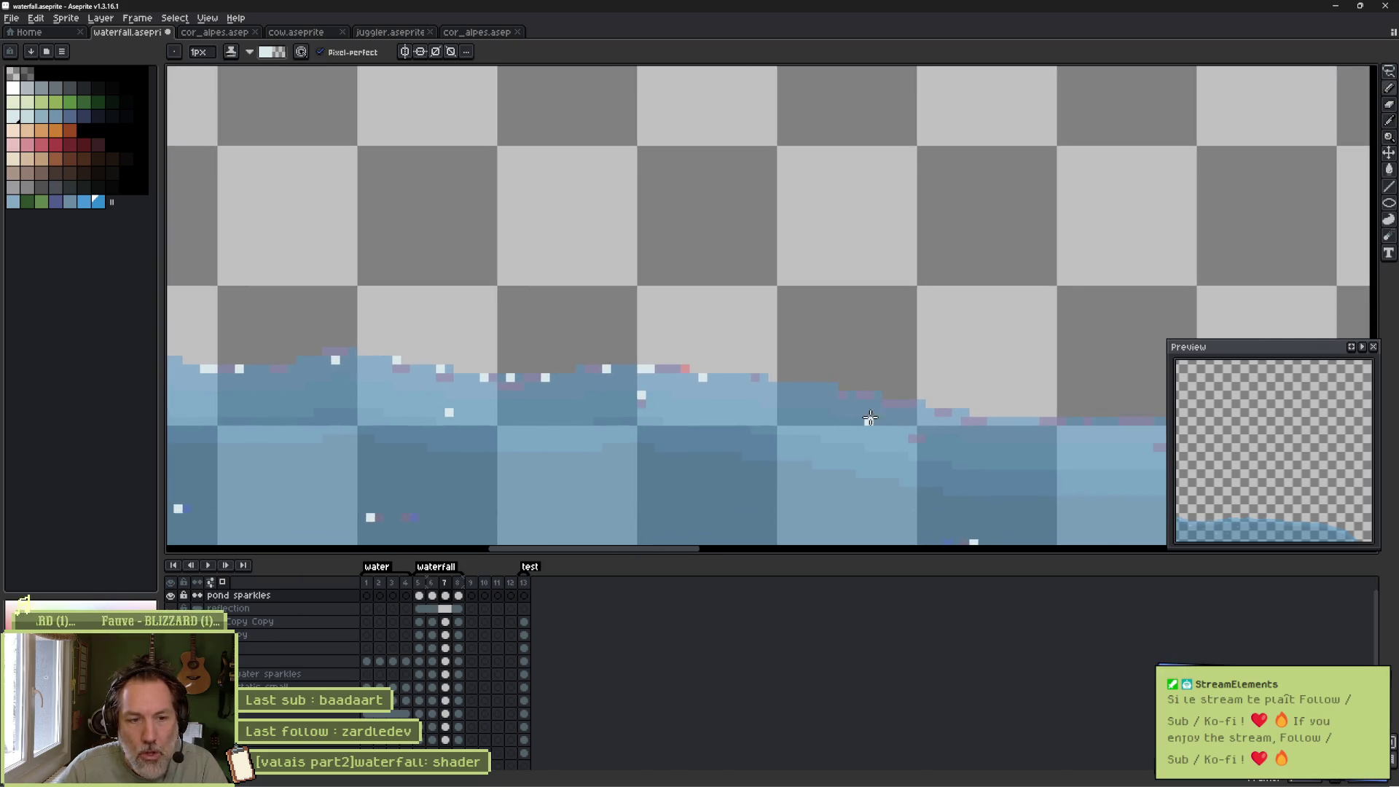
left_click(860, 395)
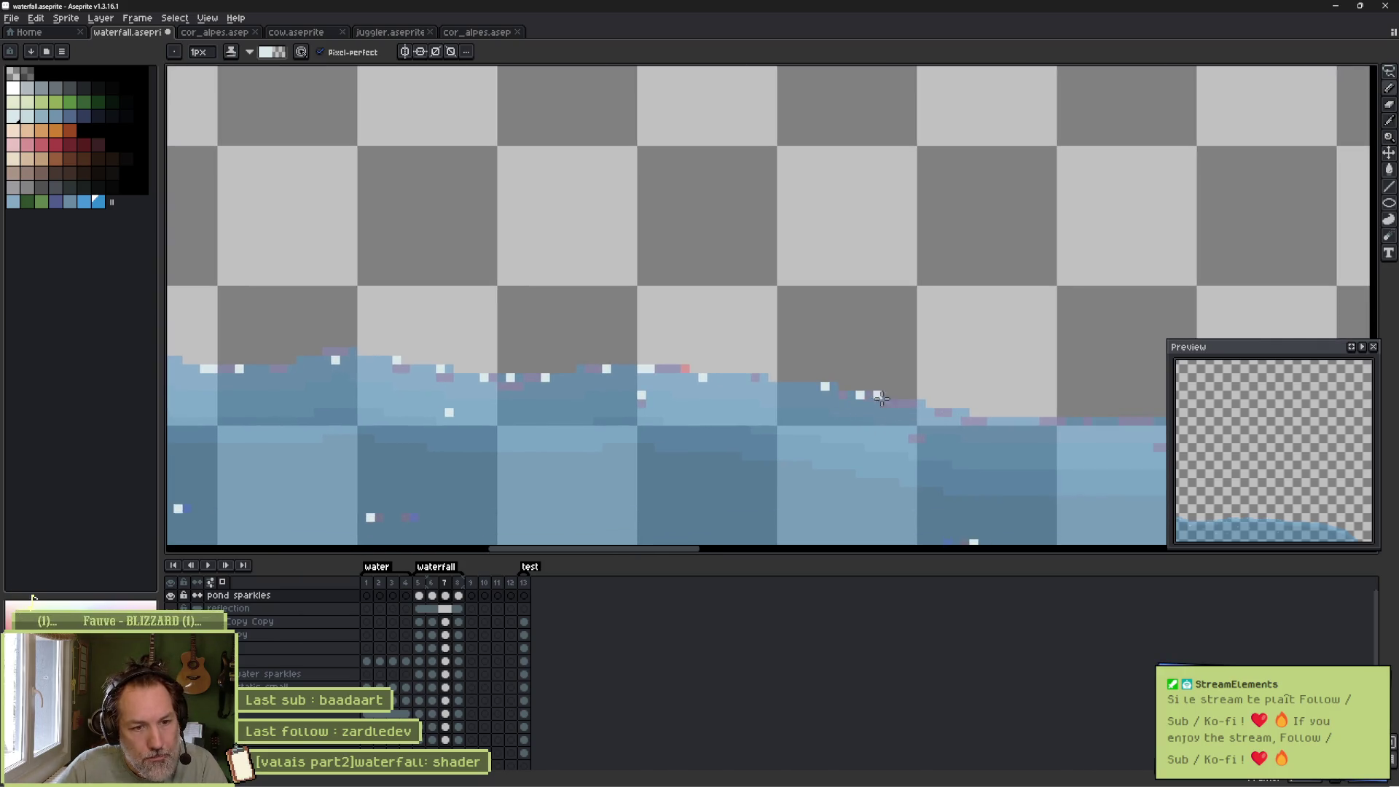
left_click(914, 422)
left_click(951, 413)
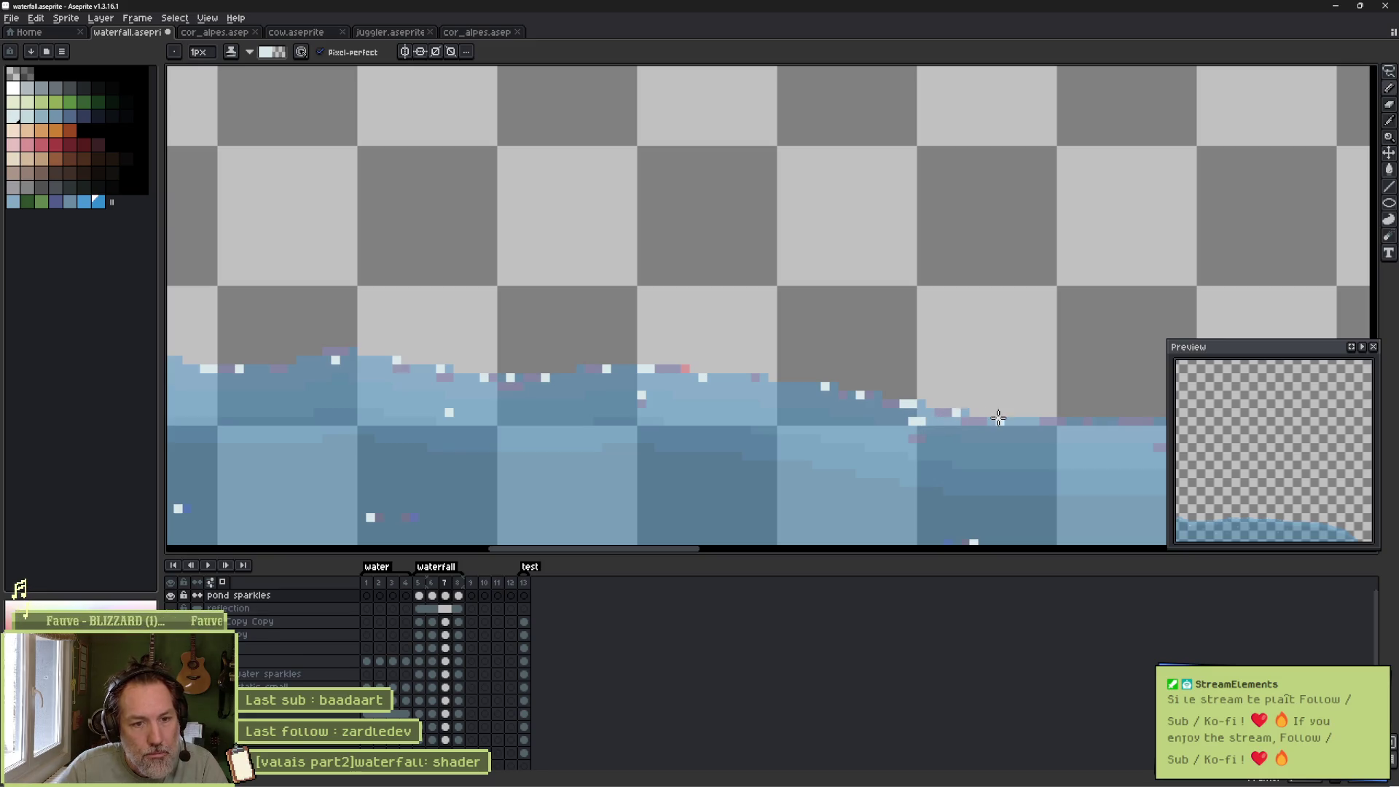
left_click_drag(1056, 432, 731, 413)
Add a sparkle streak and scattered sparkle pixels across the pond surface near its edge.
left_click(475, 394)
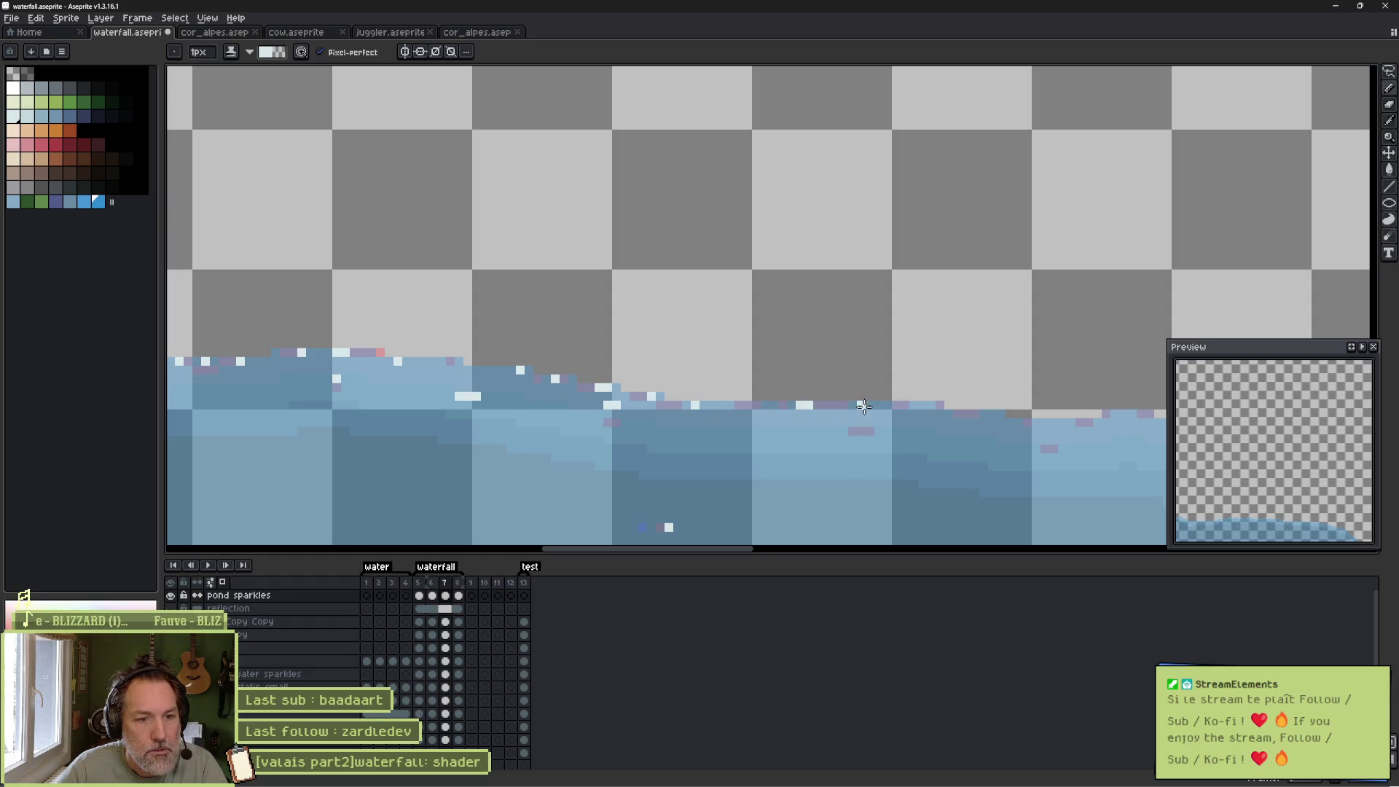
left_click_drag(940, 414, 825, 407)
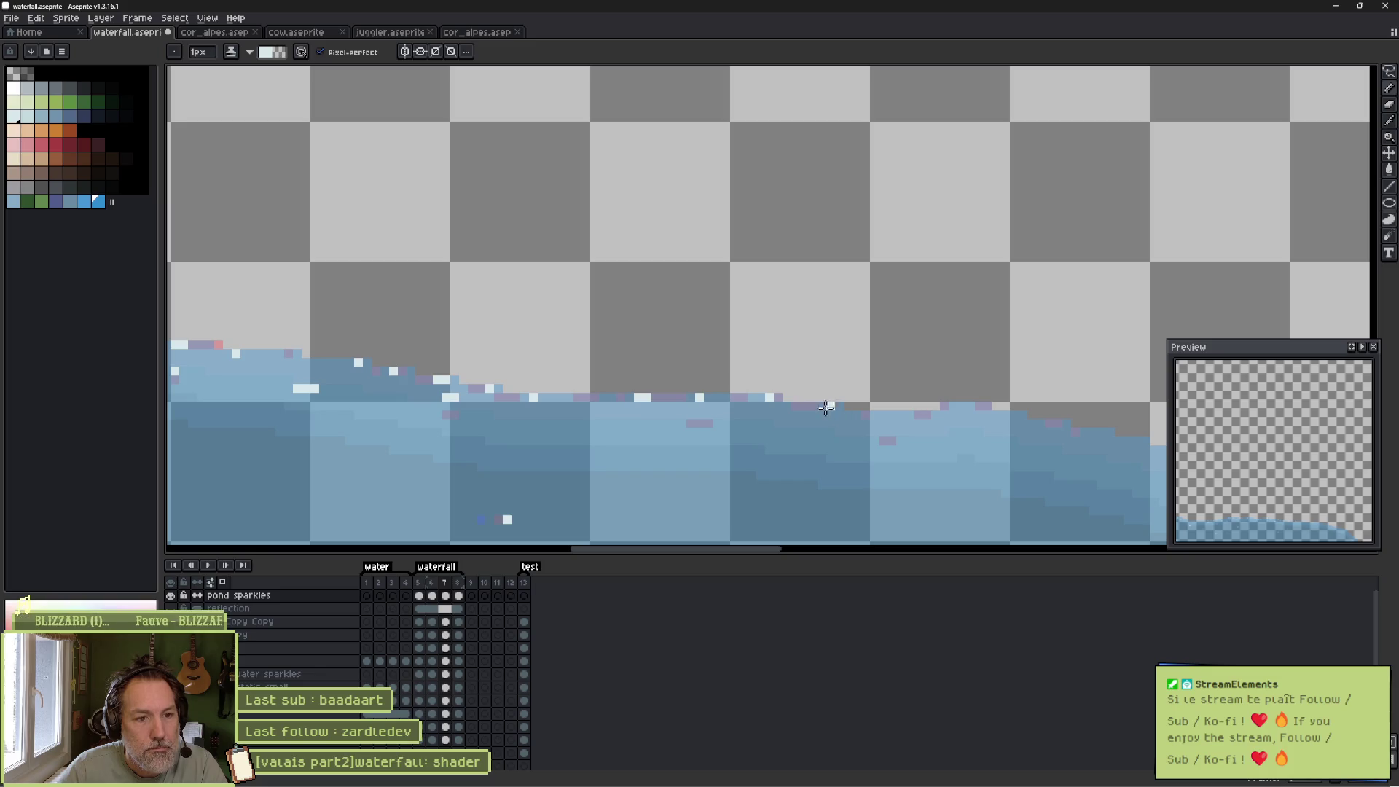
left_click_drag(977, 438, 675, 409)
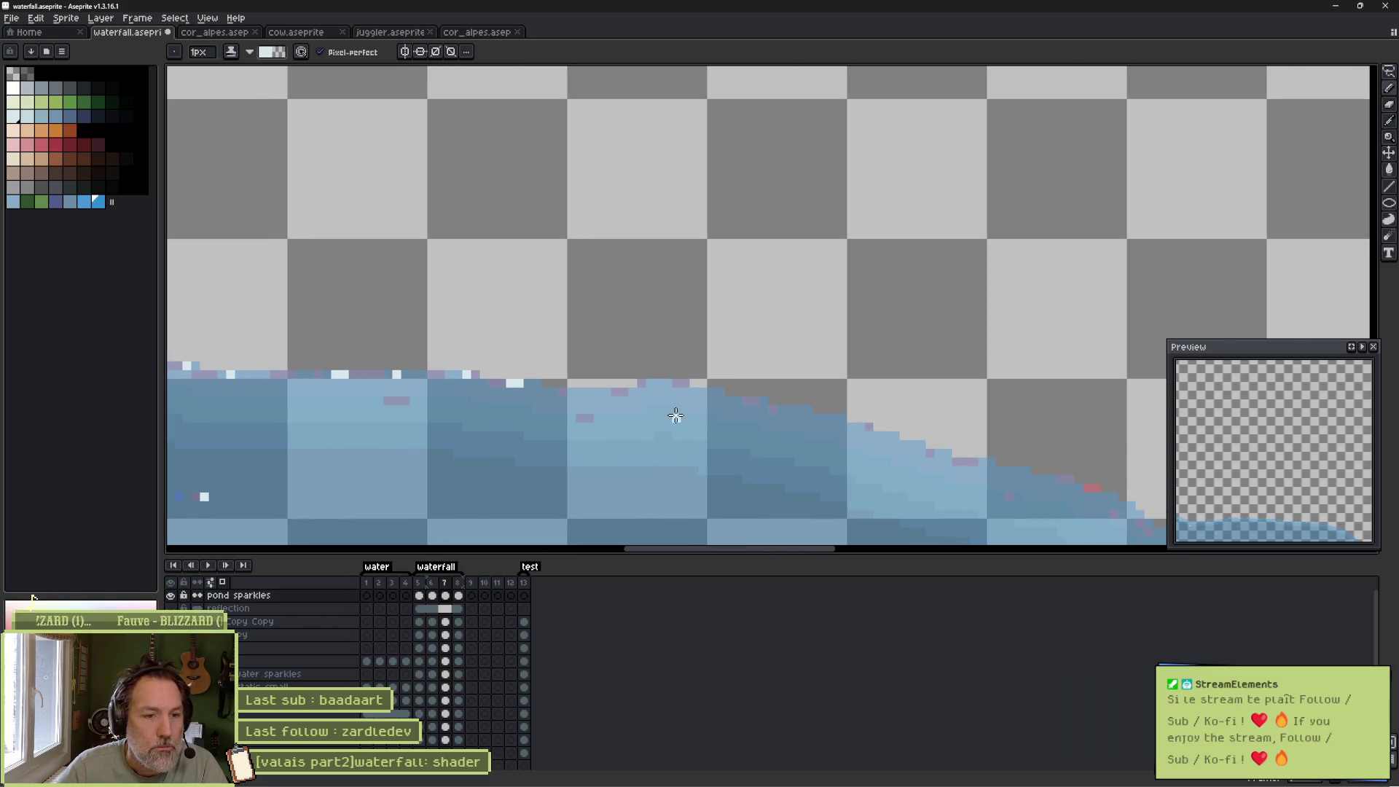
left_click(607, 392)
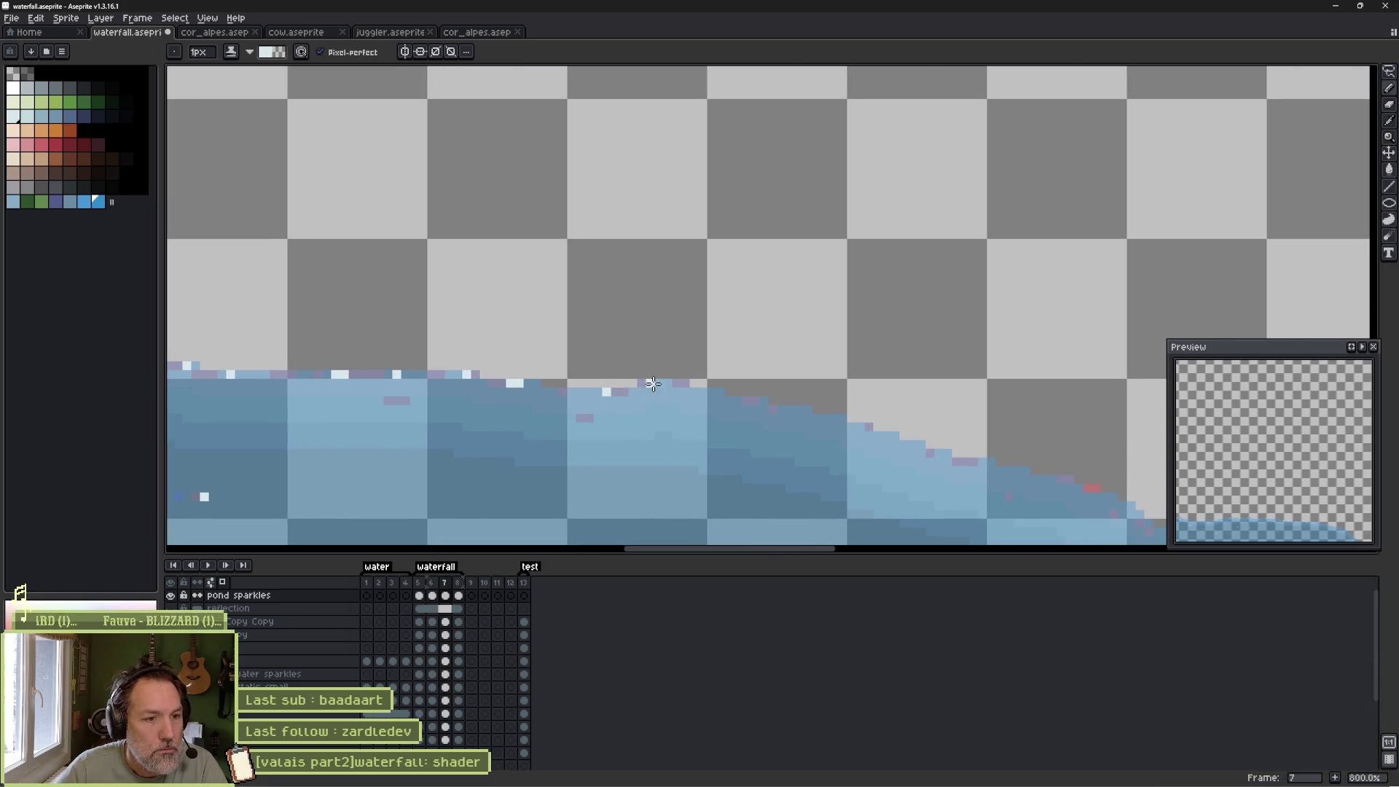
left_click(698, 392)
left_click(545, 408)
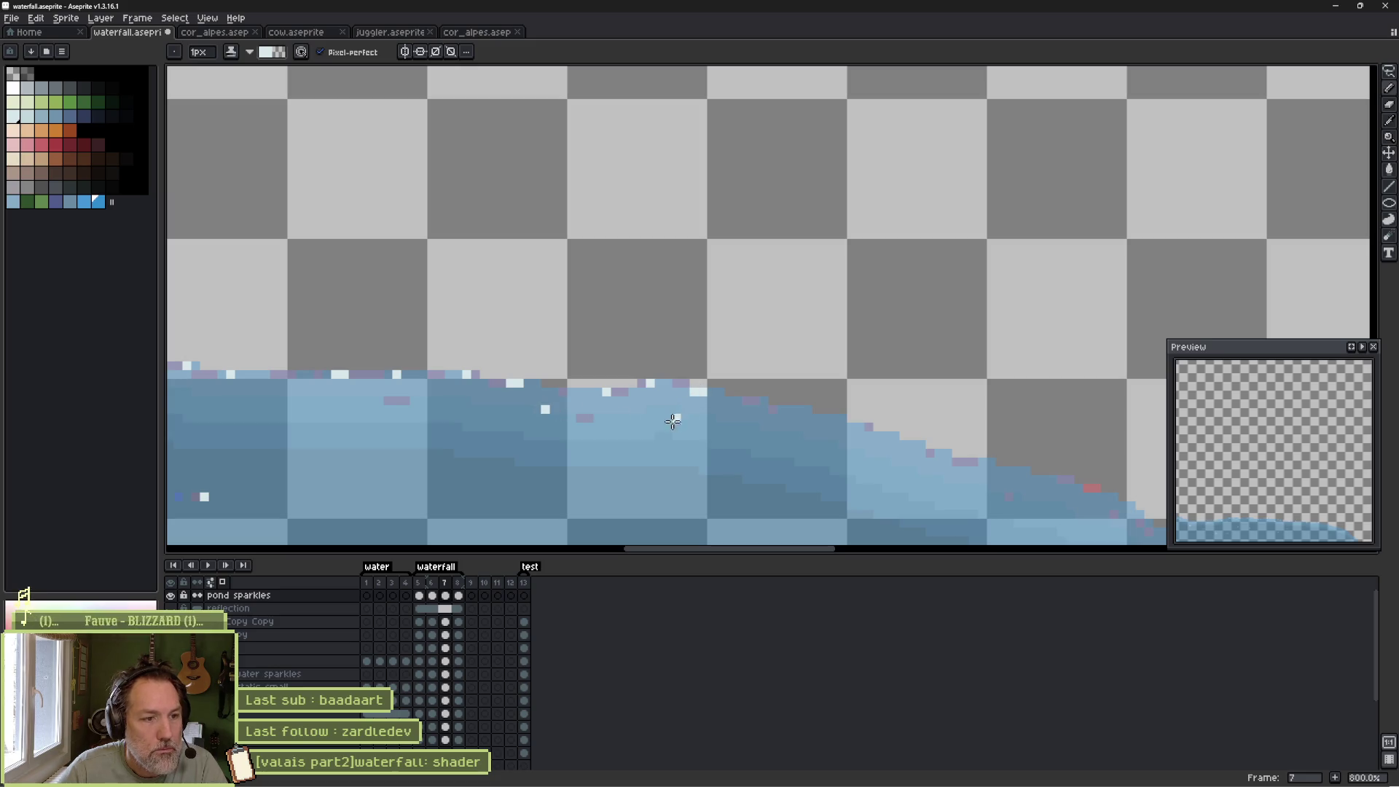
left_click(733, 426)
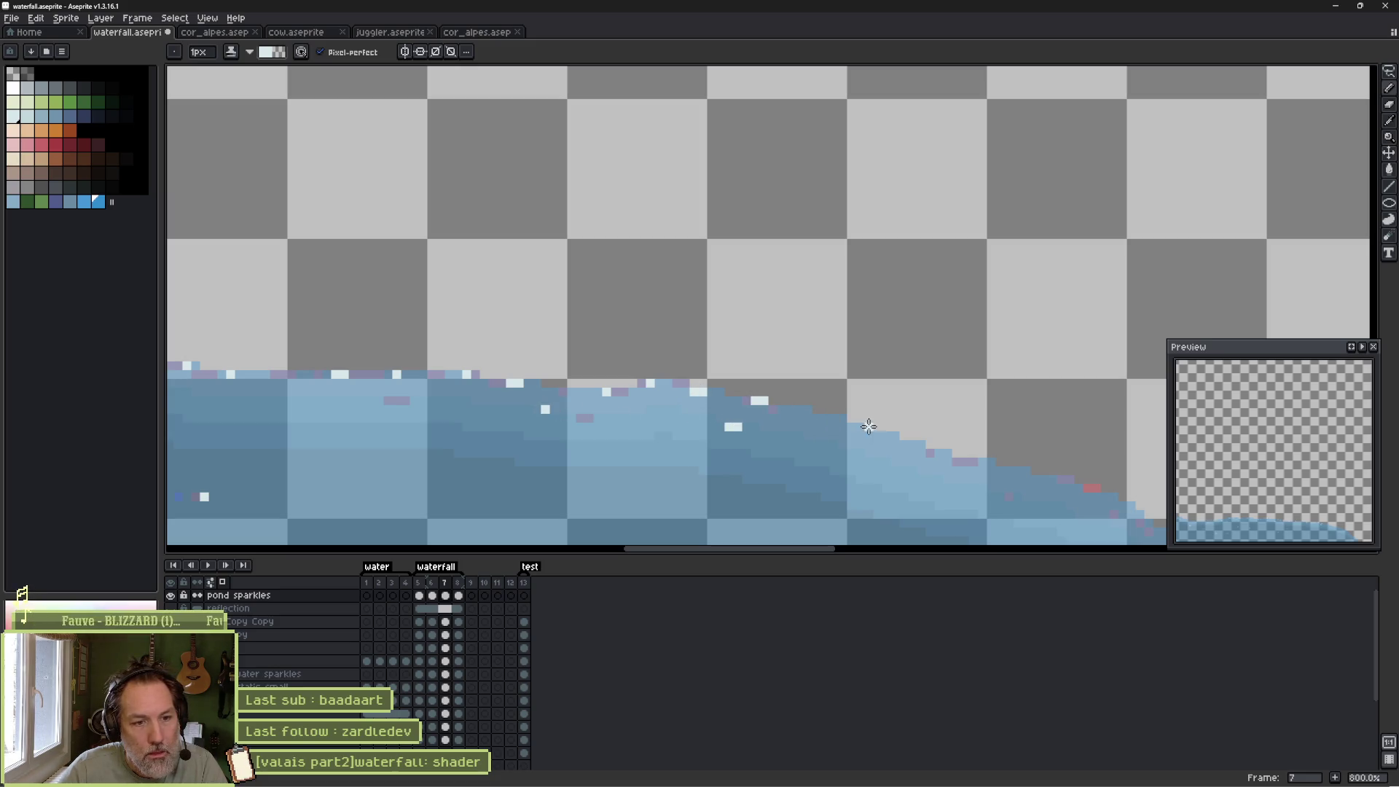
left_click(886, 470)
Dot sparkles along the pond's lower curving edge and play the animation to check them.
left_click_drag(983, 461, 765, 394)
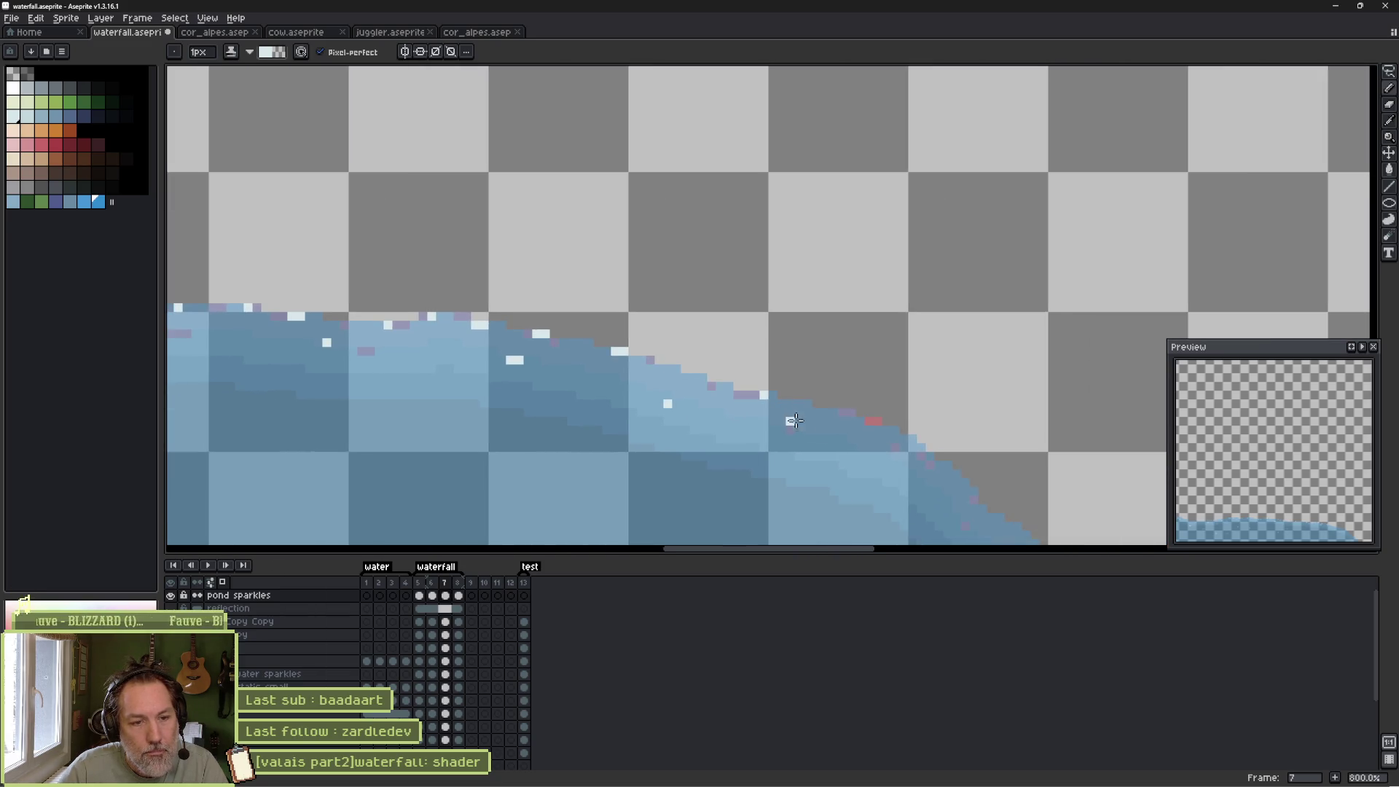
left_click(834, 413)
left_click(874, 430)
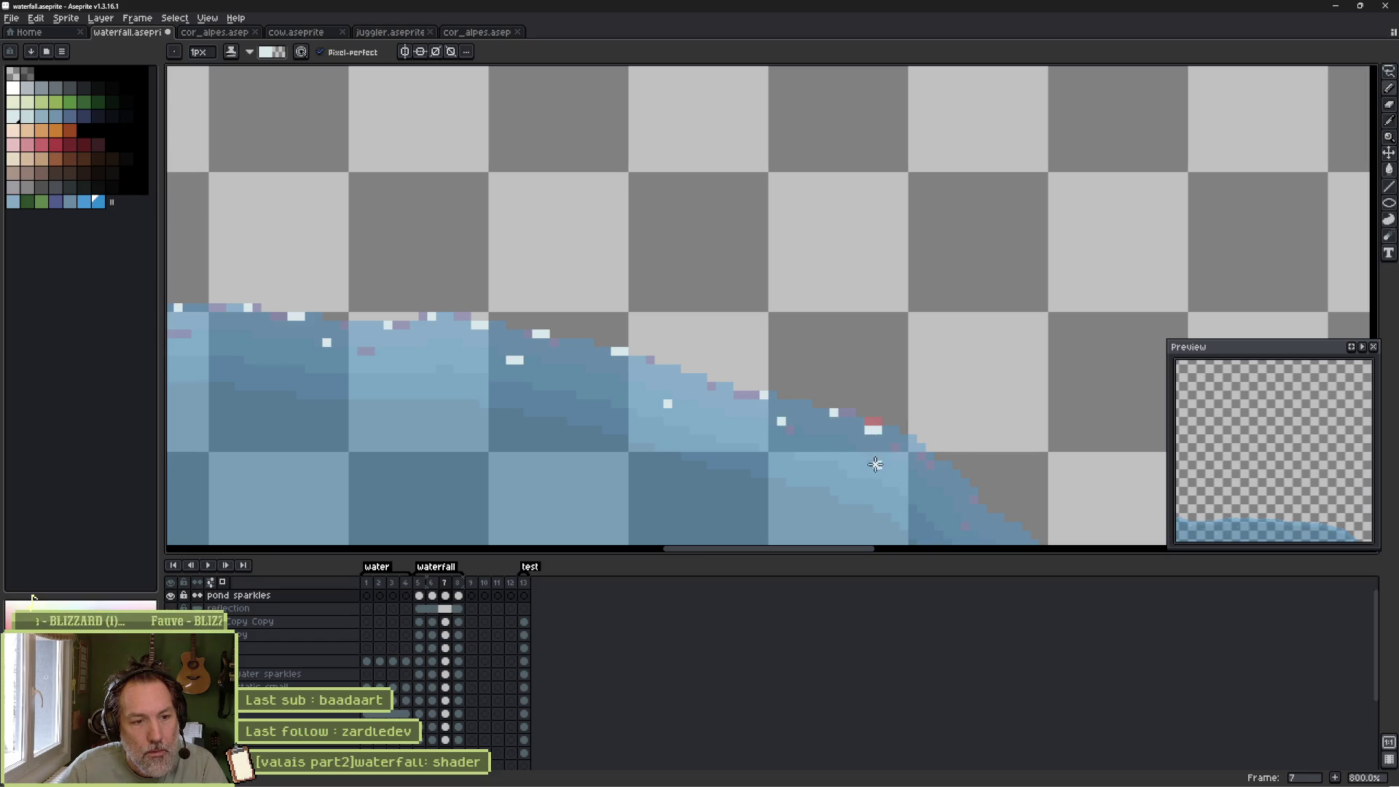
left_click_drag(876, 464, 699, 392)
left_click(754, 383)
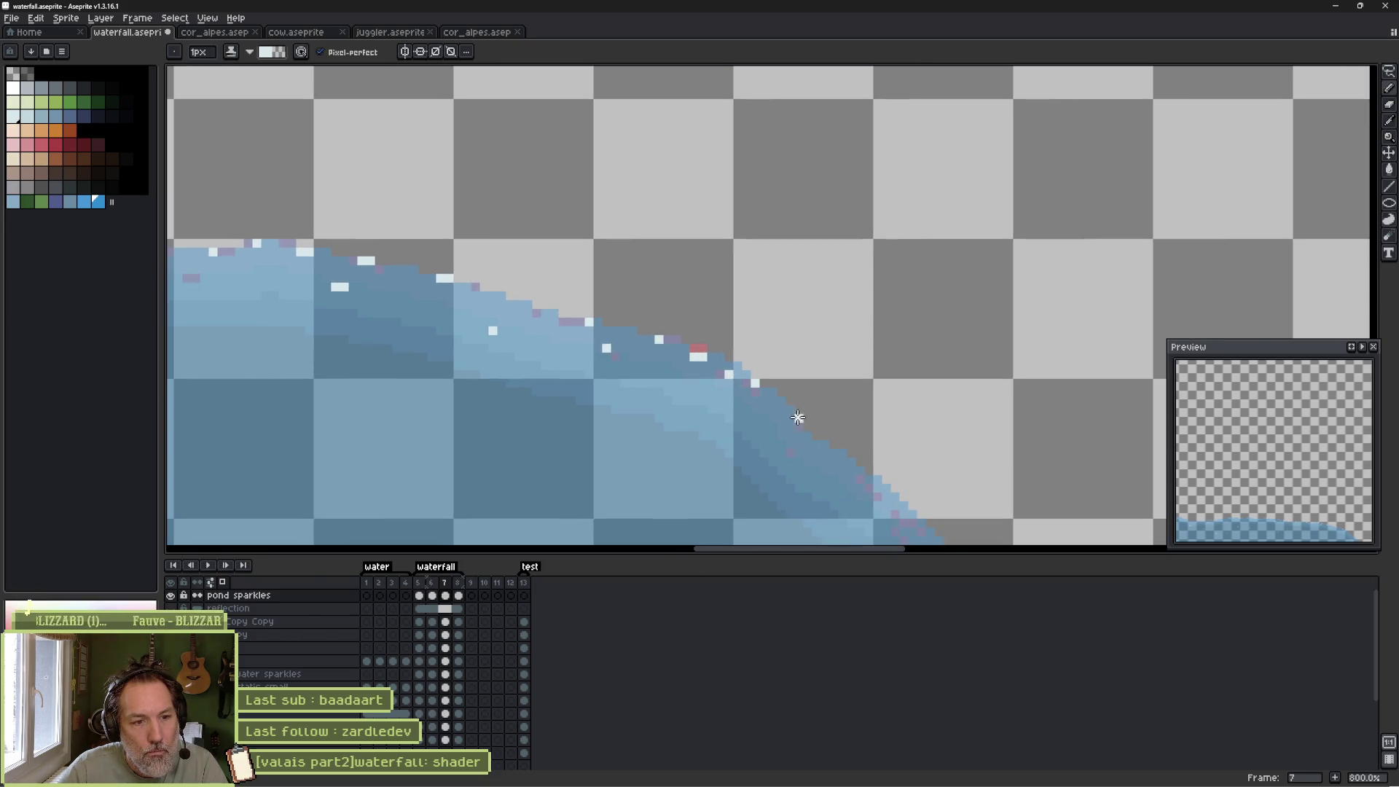
left_click_drag(826, 459, 663, 361)
left_click(683, 364)
left_click(731, 394)
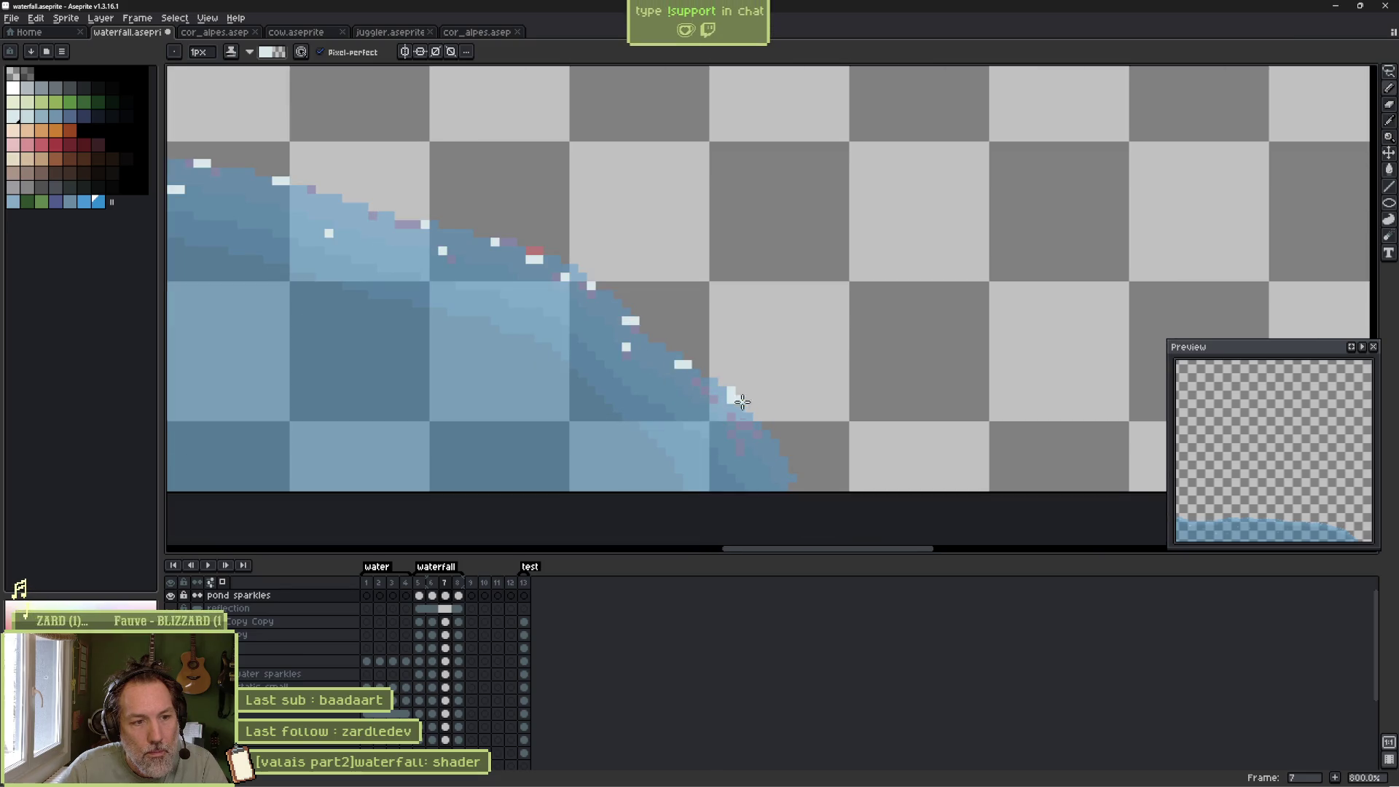
left_click(757, 424)
scroll(768, 443, "down", 2)
key("Return")
mouse_move(769, 443)
left_mouse_down()
mouse_move(907, 394)
mouse_move(935, 437)
left_mouse_up()
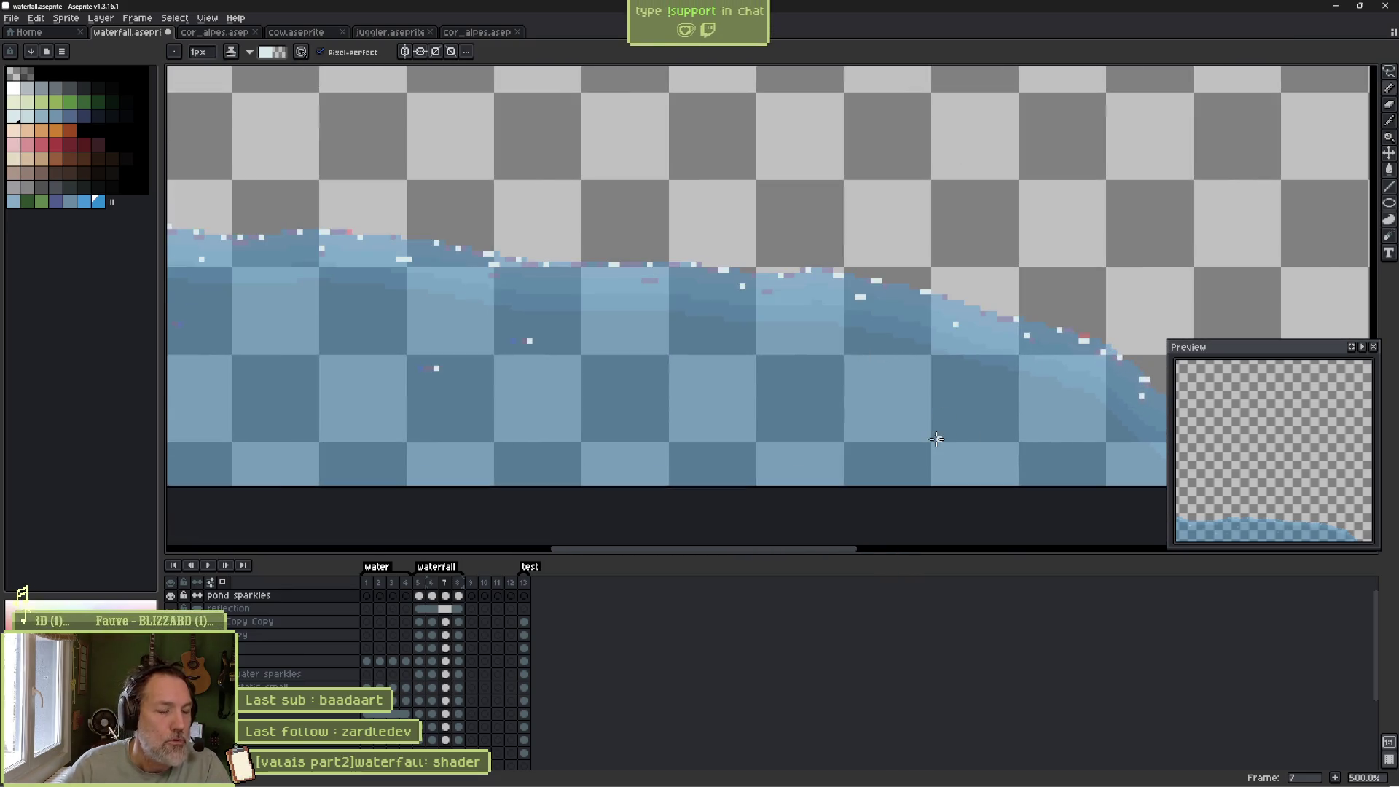
Stop playback, reselect the Pencil, and zoom out to 200% to see the whole scene.
key("Return")
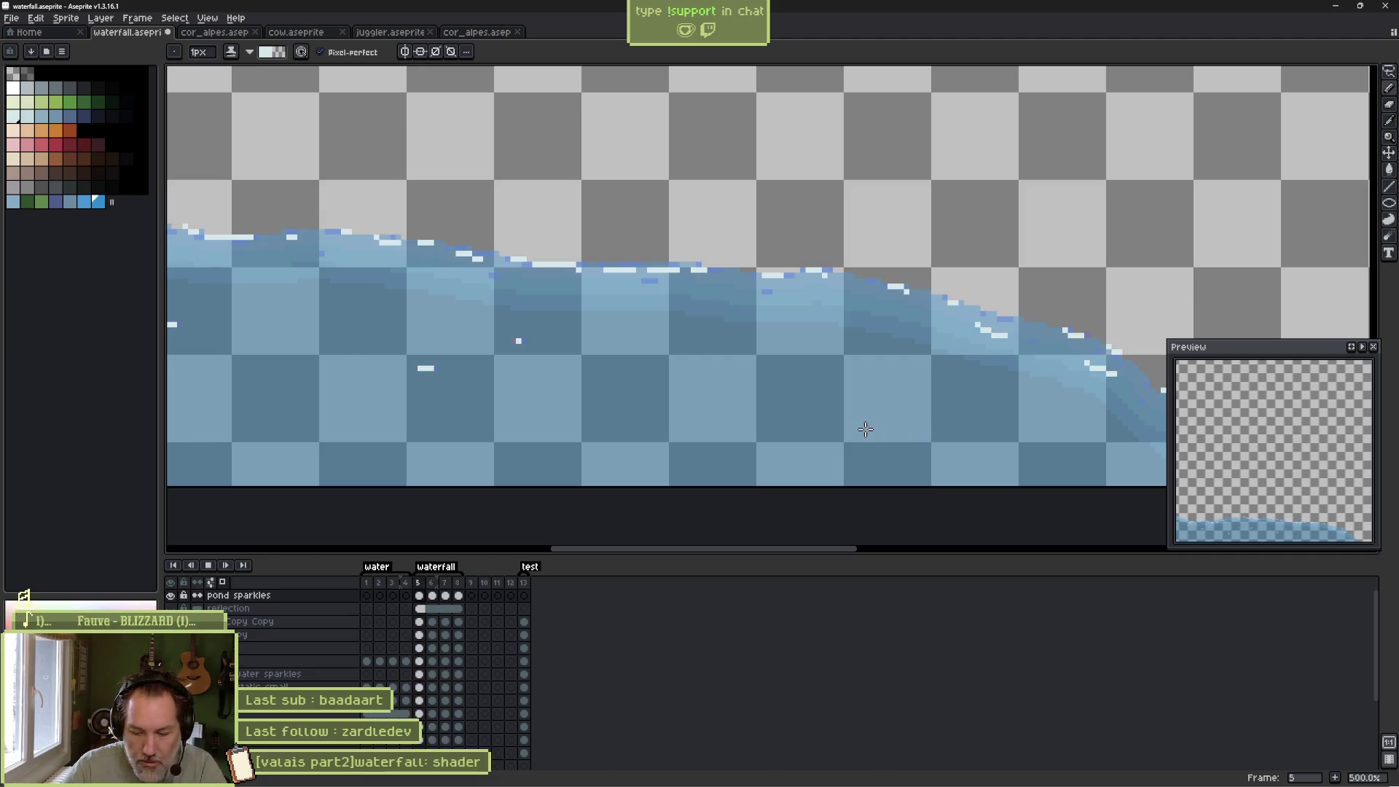
key("v")
key("b")
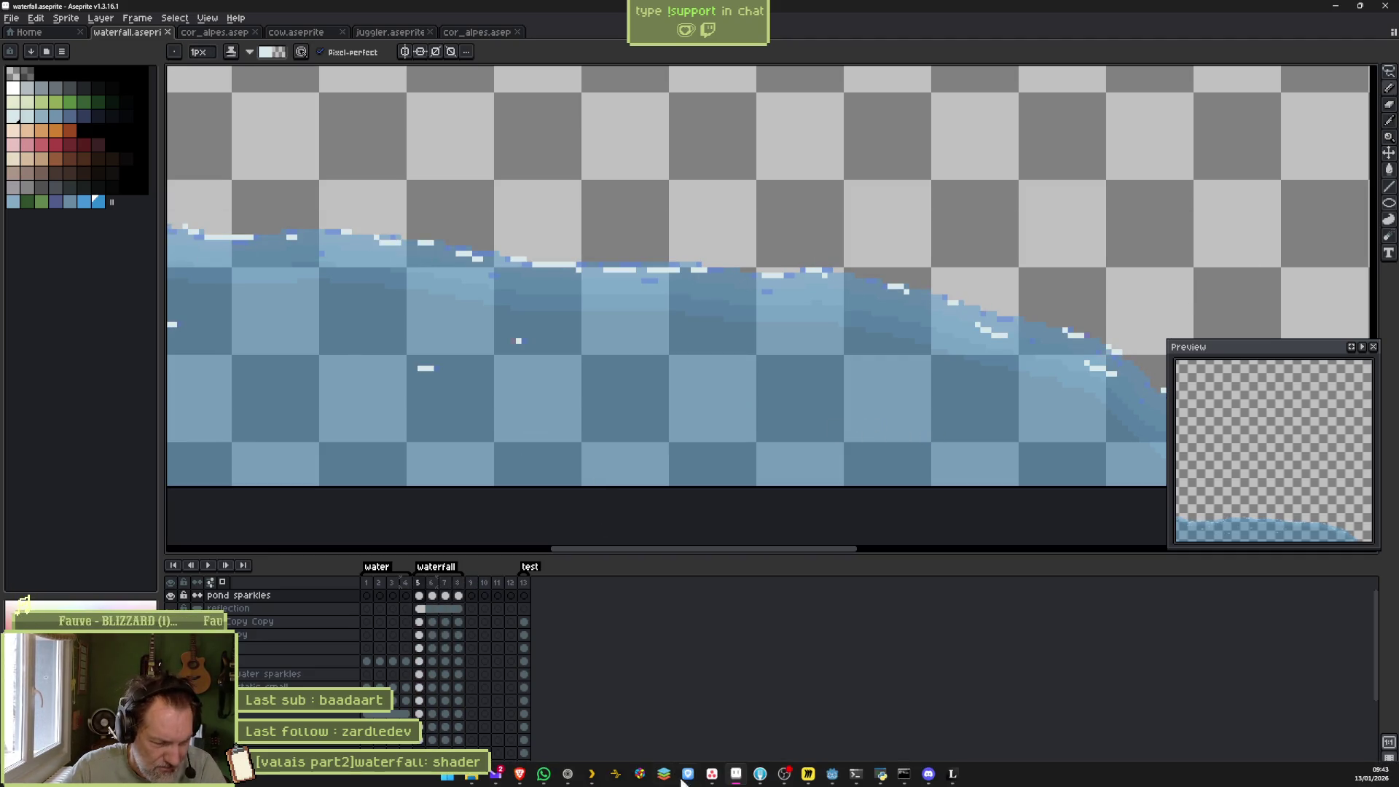
mouse_move(784, 774)
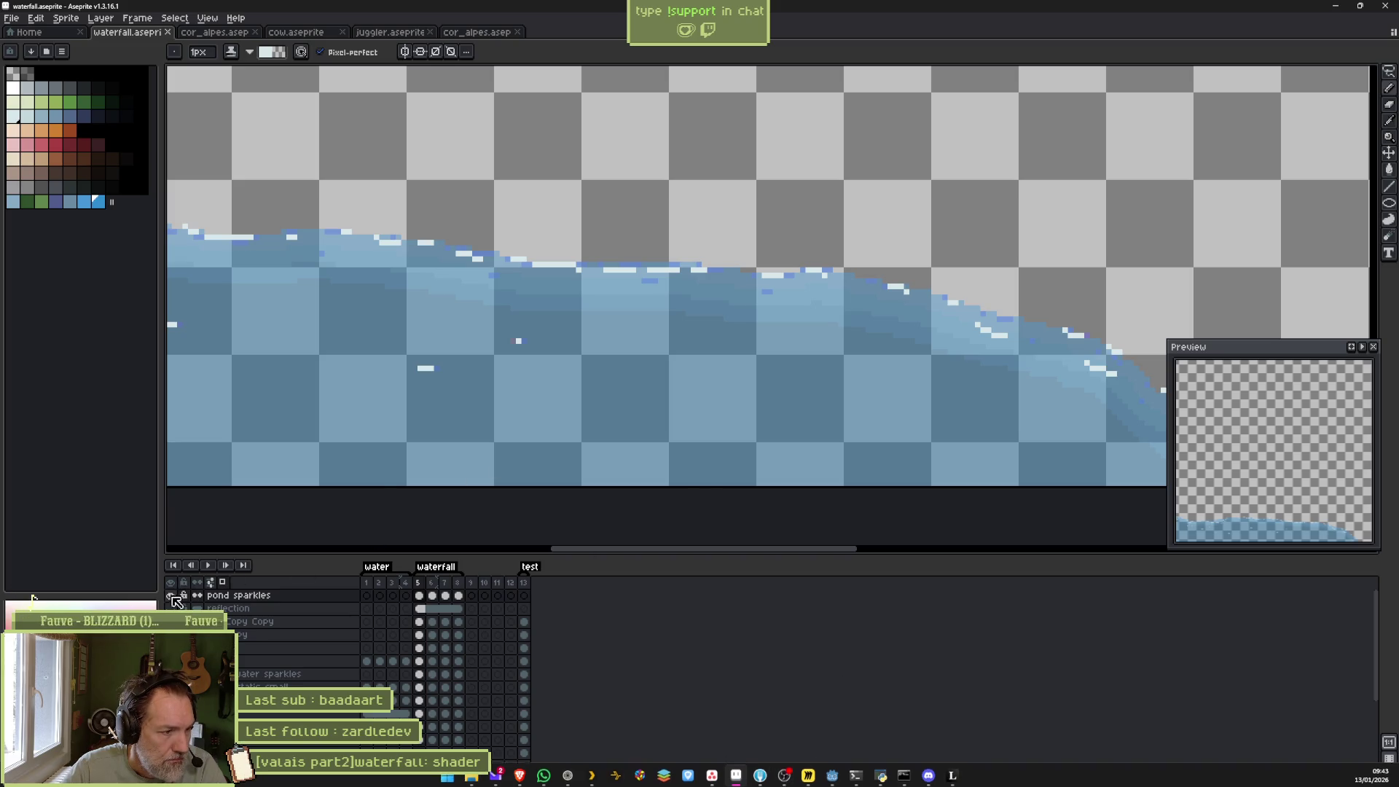
key("2")
scroll(465, 296, "down", 4)
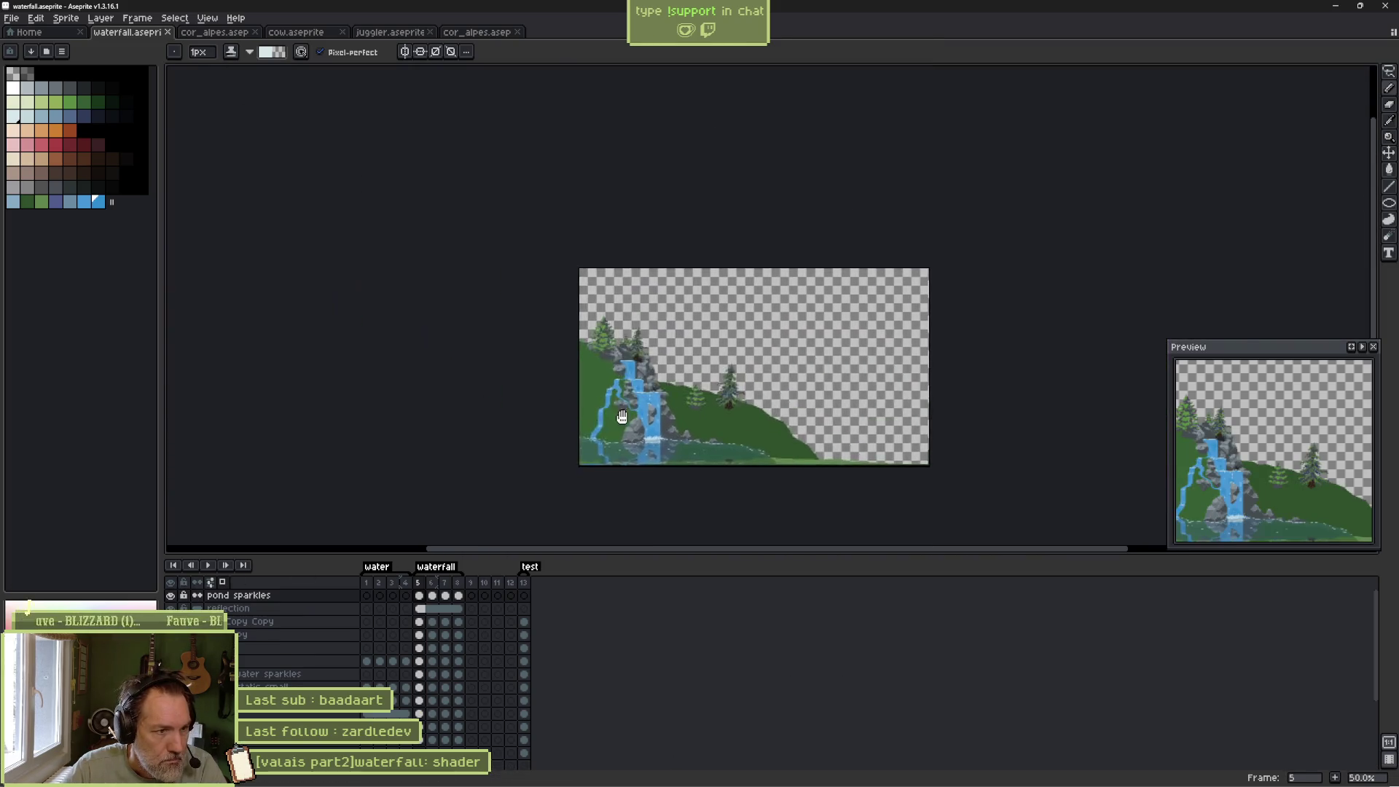
scroll(706, 390, "up", 4)
Play the animation and glance at the waterfall level in Godot.
key("Return")
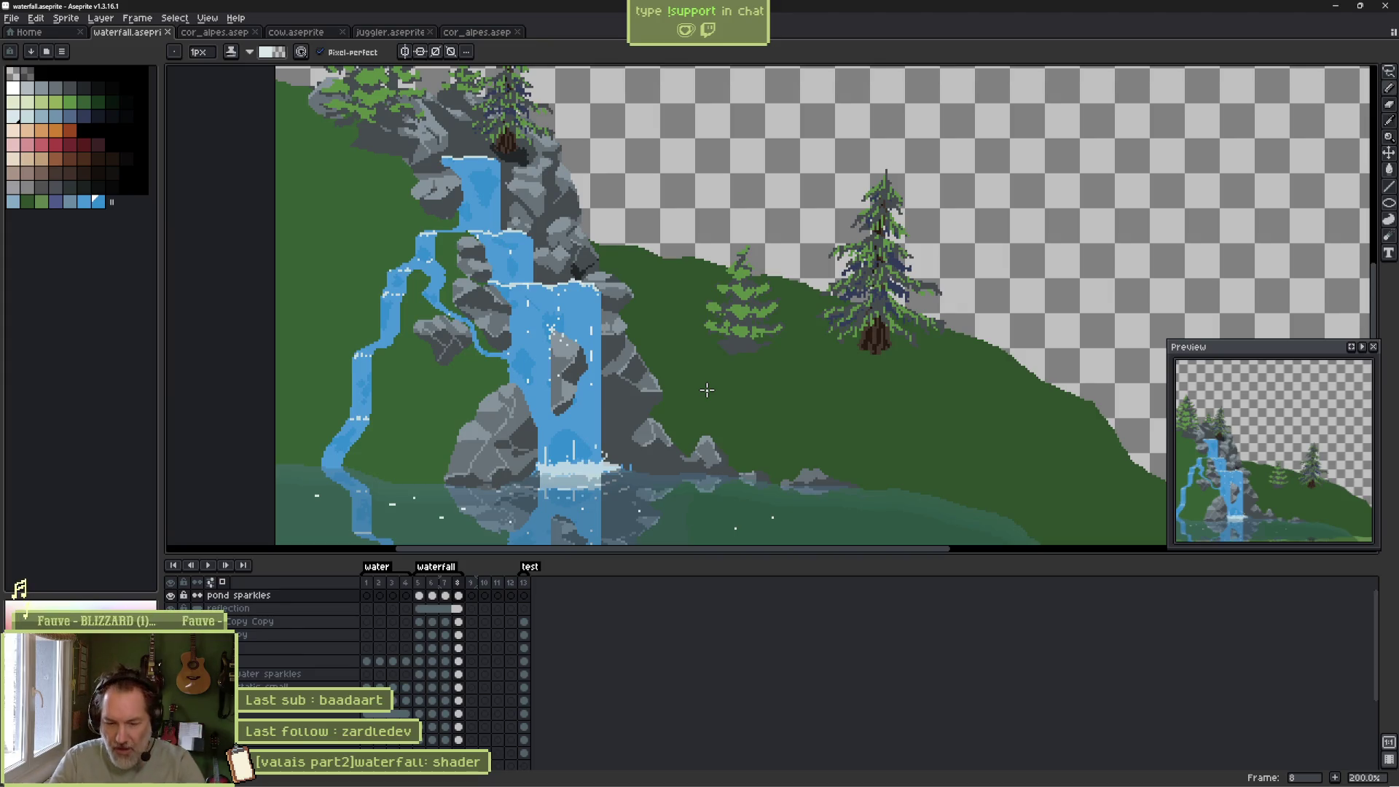
key("alt+Tab")
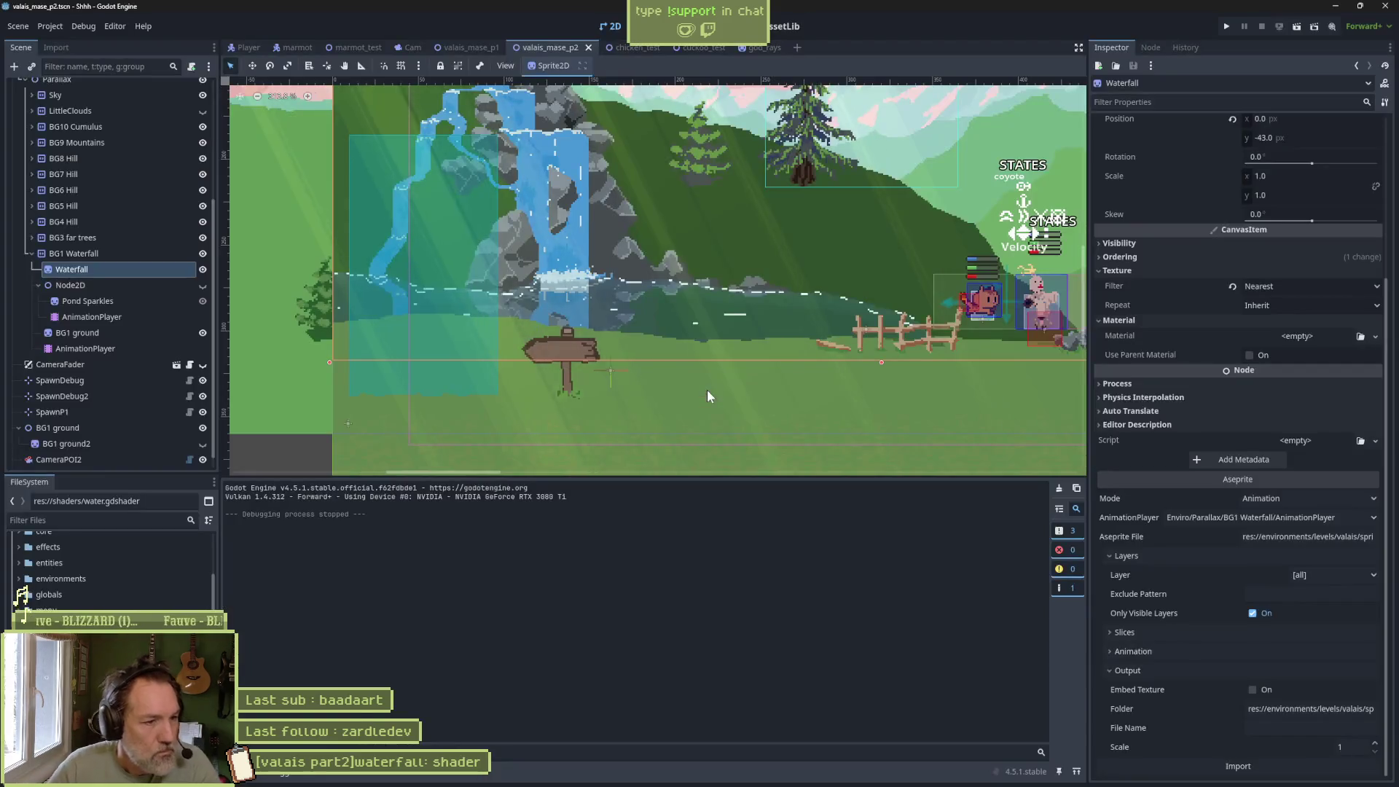
key("alt+Tab")
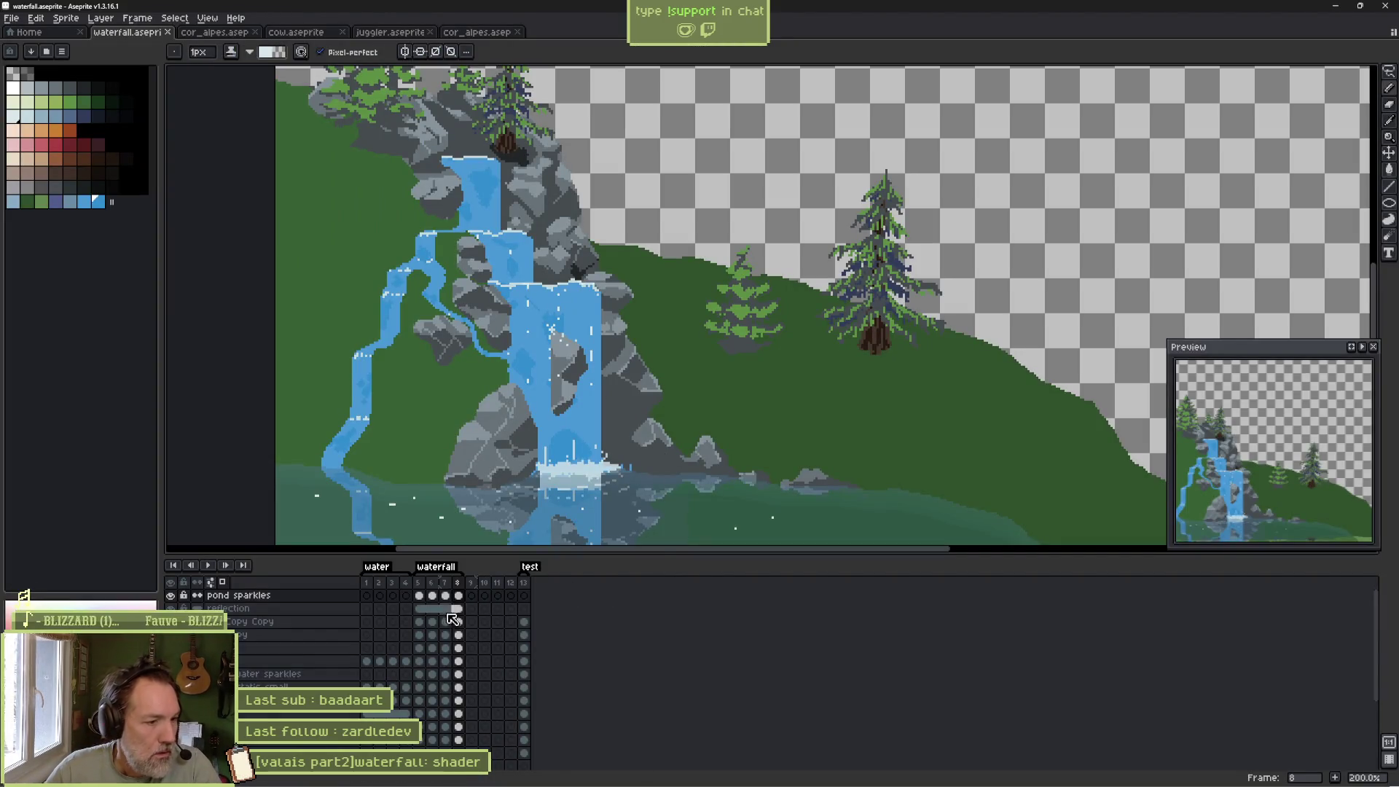
On frame 5, erase the white sparkle dashes along the left, middle and right pond edge with a 5px eraser.
left_click(419, 595)
left_click_drag(510, 505, 588, 393)
scroll(589, 393, "up", 1)
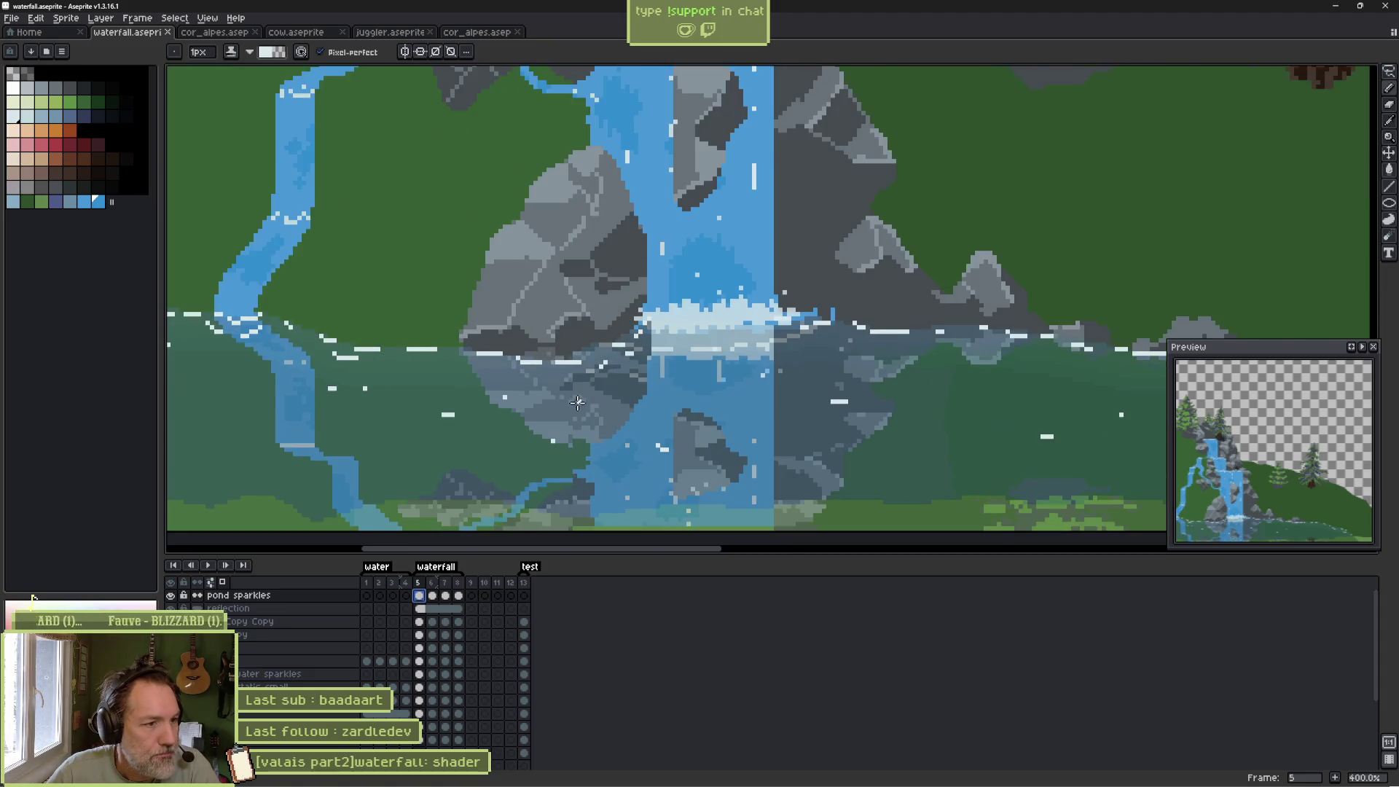
key("e")
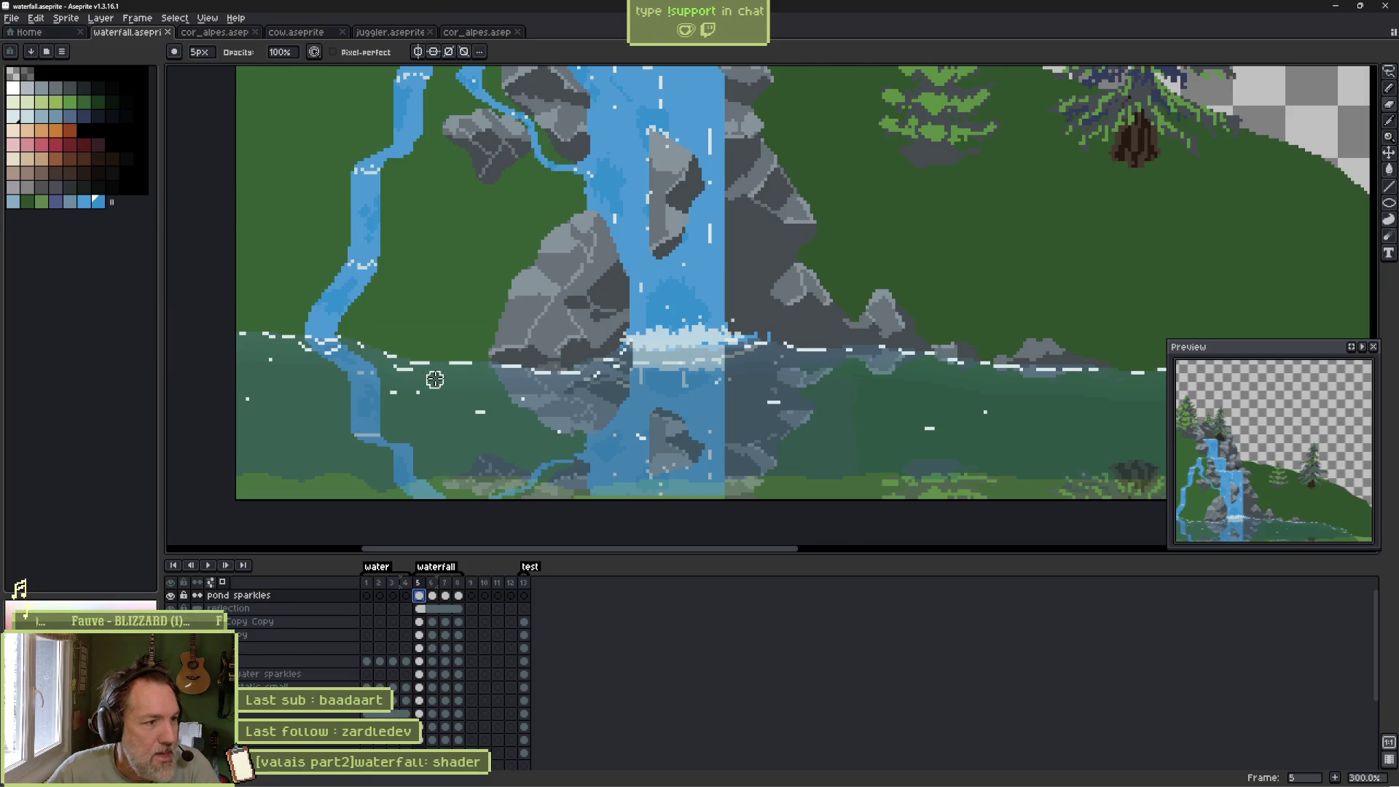
left_click_drag(302, 331, 275, 332)
left_click_drag(368, 347, 504, 366)
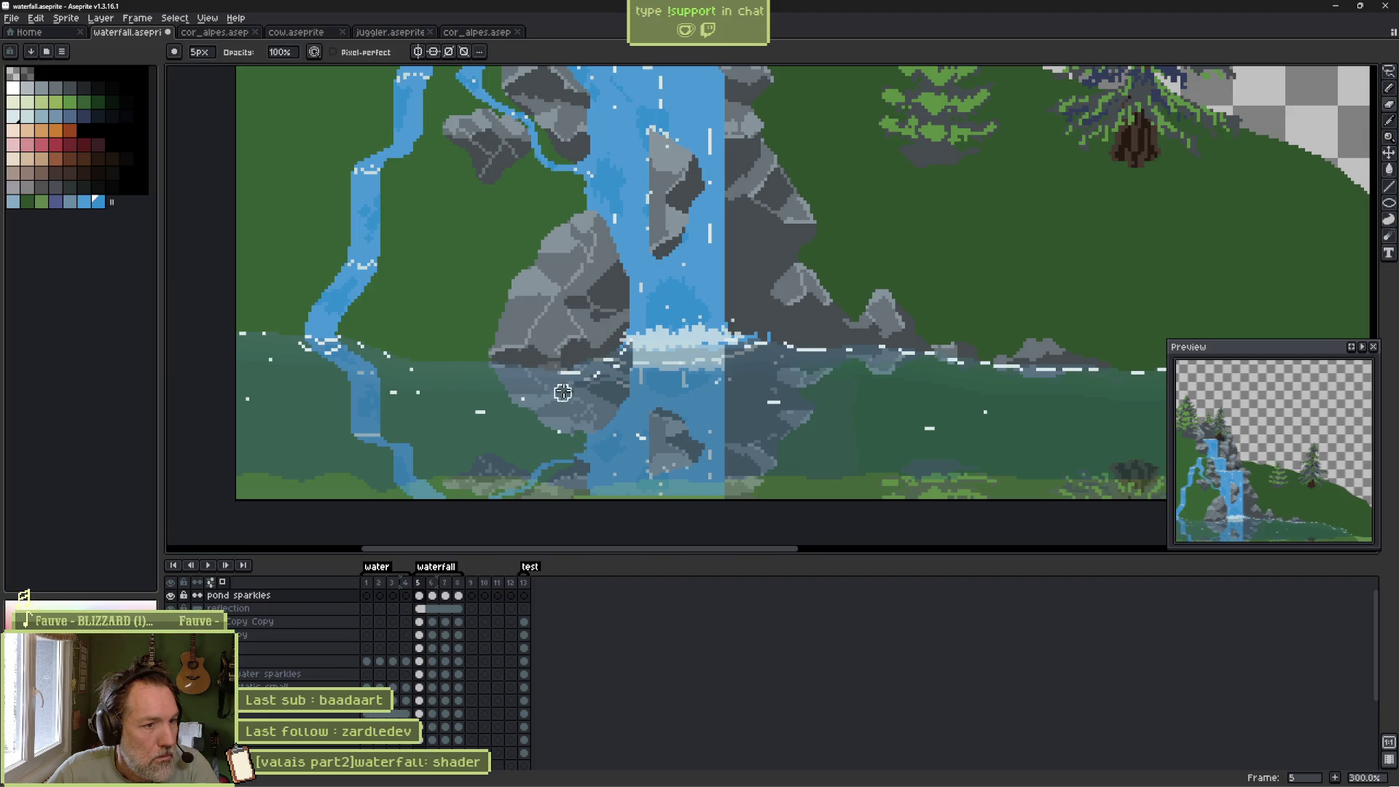
scroll(729, 366, "right", 5)
mouse_move(705, 366)
left_mouse_down()
mouse_move(863, 362)
mouse_move(1011, 426)
left_mouse_up()
Save waterfall.aseprite, then select frames 5–8 and bring up their duration settings.
scroll(853, 368, "right", 4)
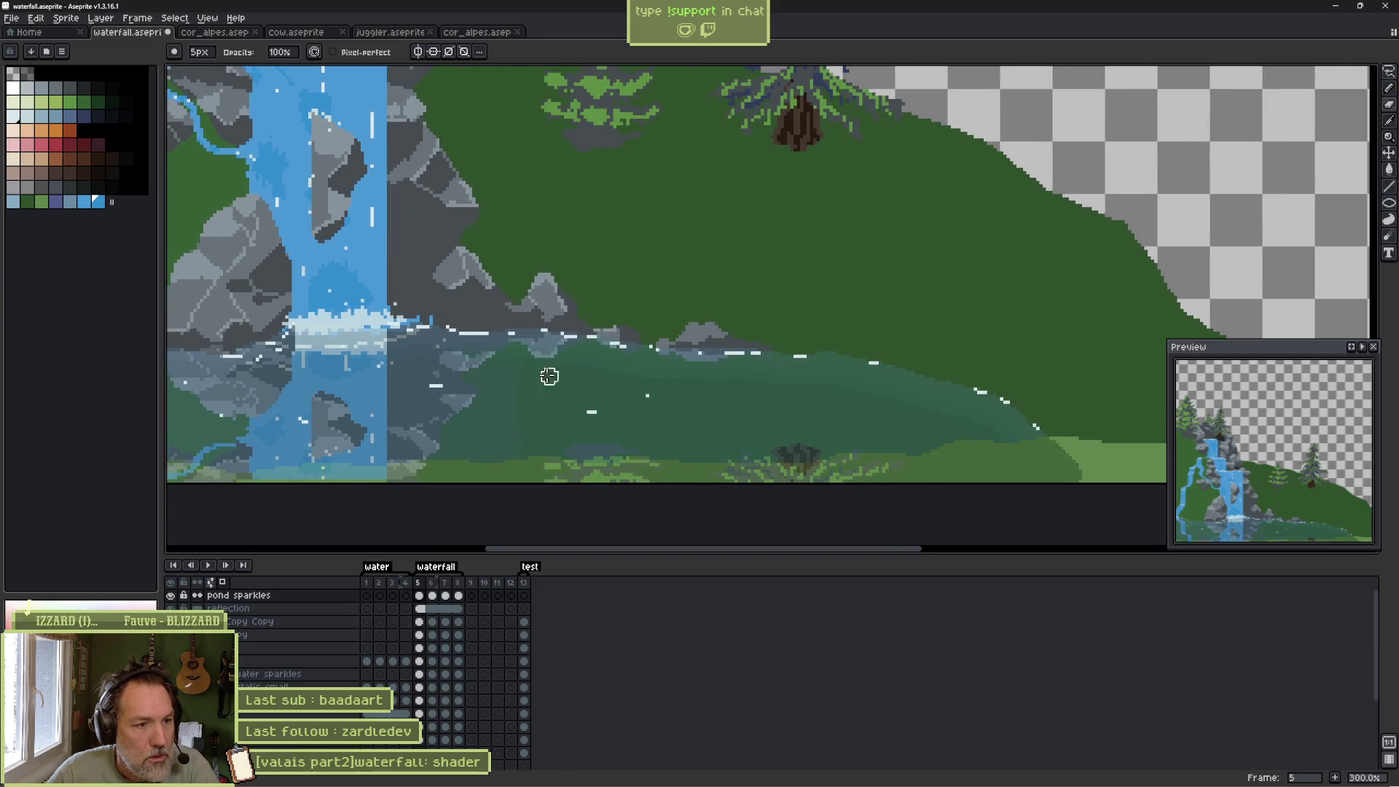
scroll(680, 425, "down", 2)
scroll(680, 425, "up", 1)
key("period")
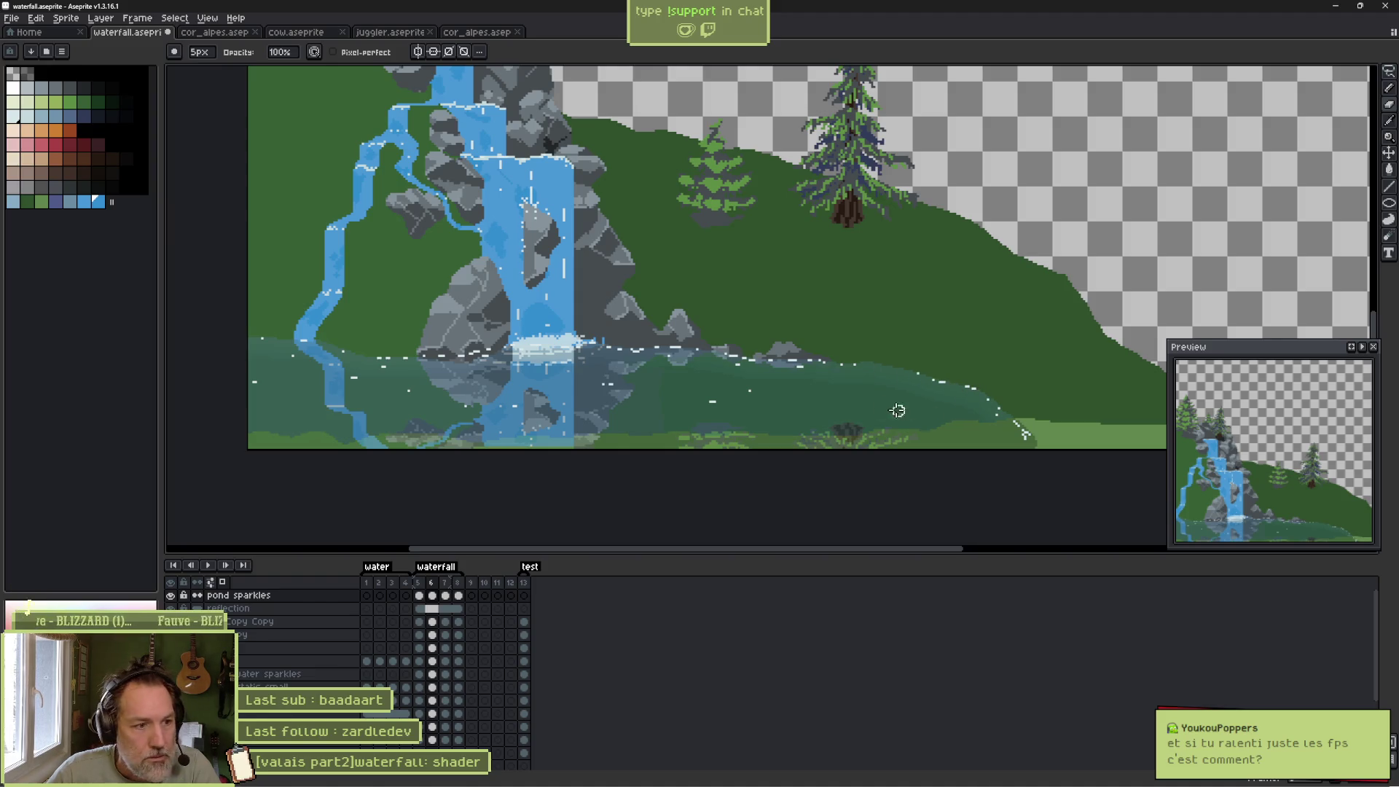
key("ctrl+s")
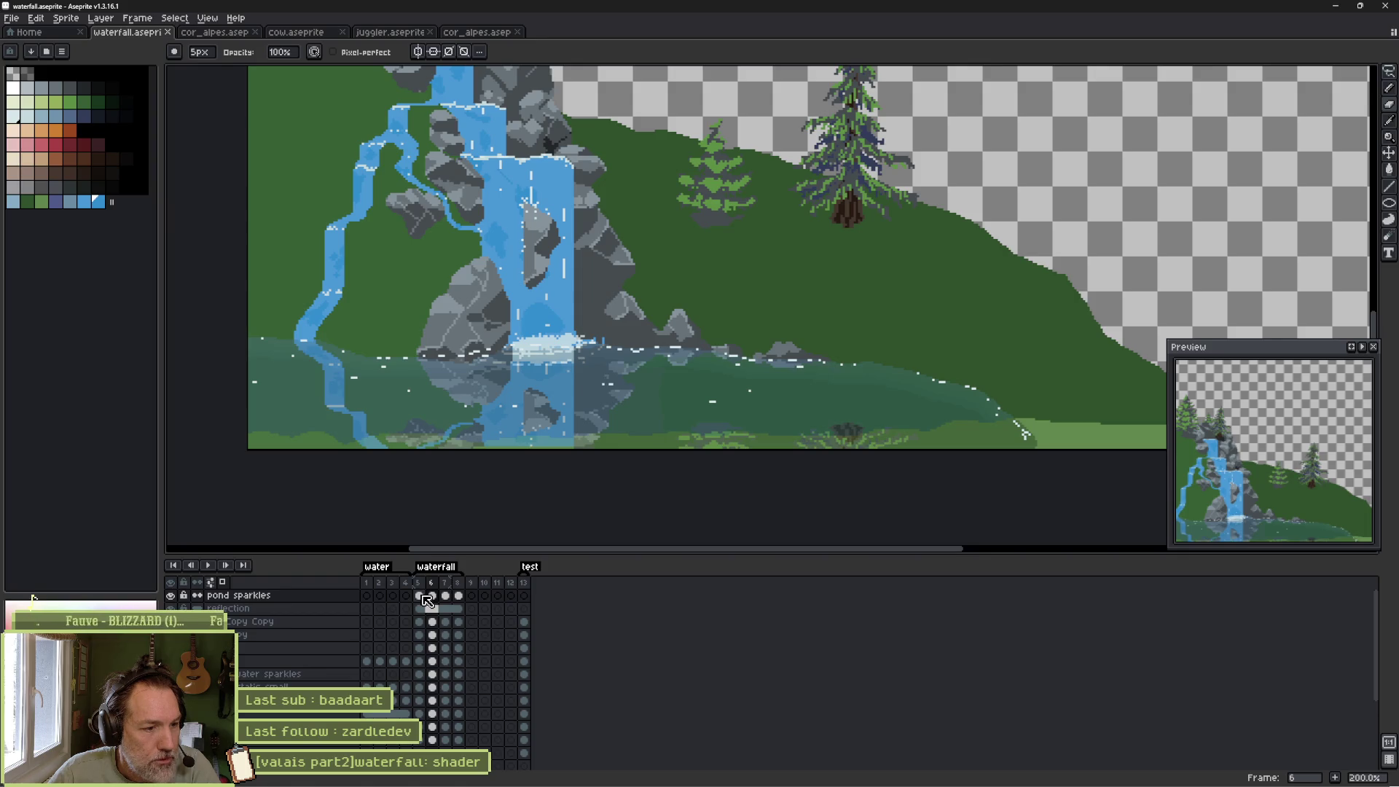
left_click_drag(424, 595, 458, 595)
double_click(447, 582)
type("40")
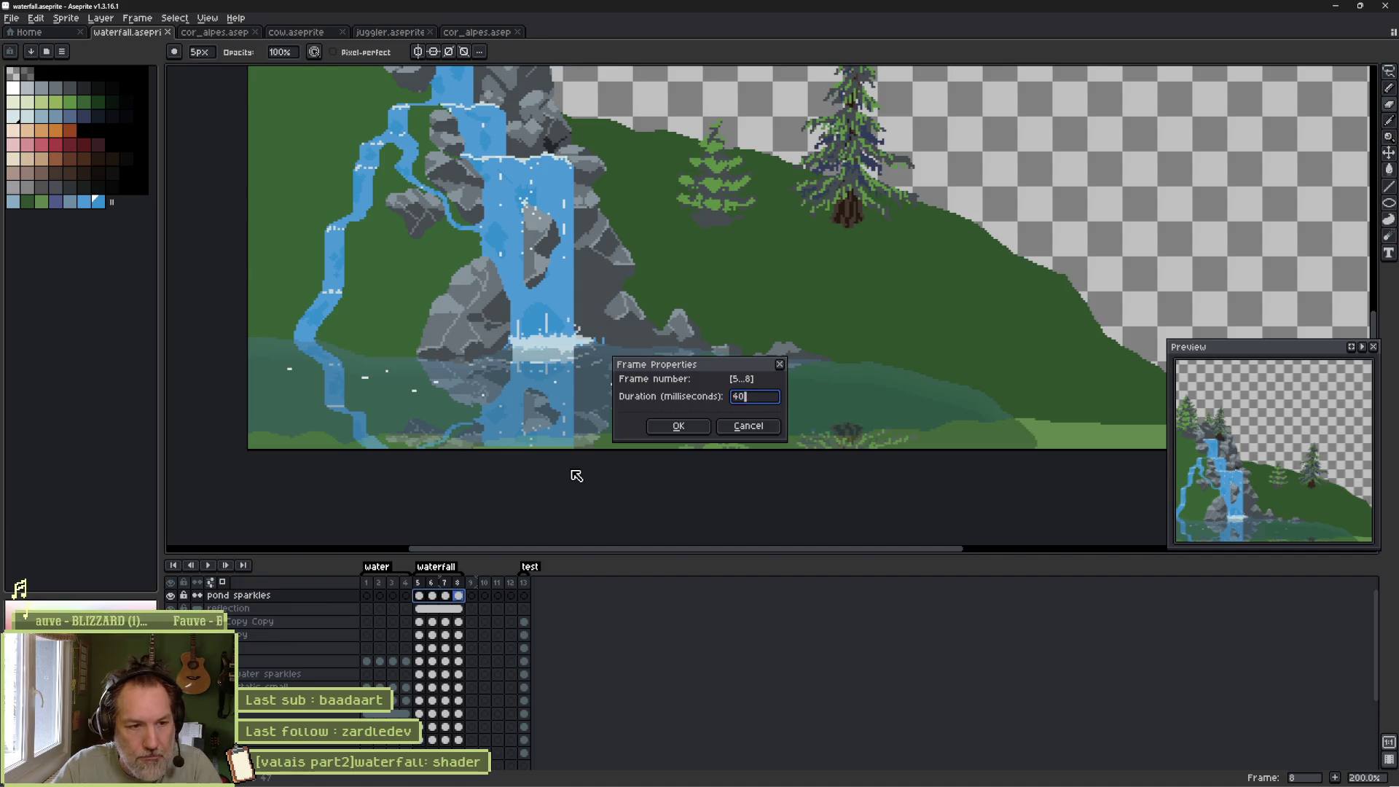
Try 40 ms and then 200 ms durations on frames 5–8, playing the animation to compare.
key("Return")
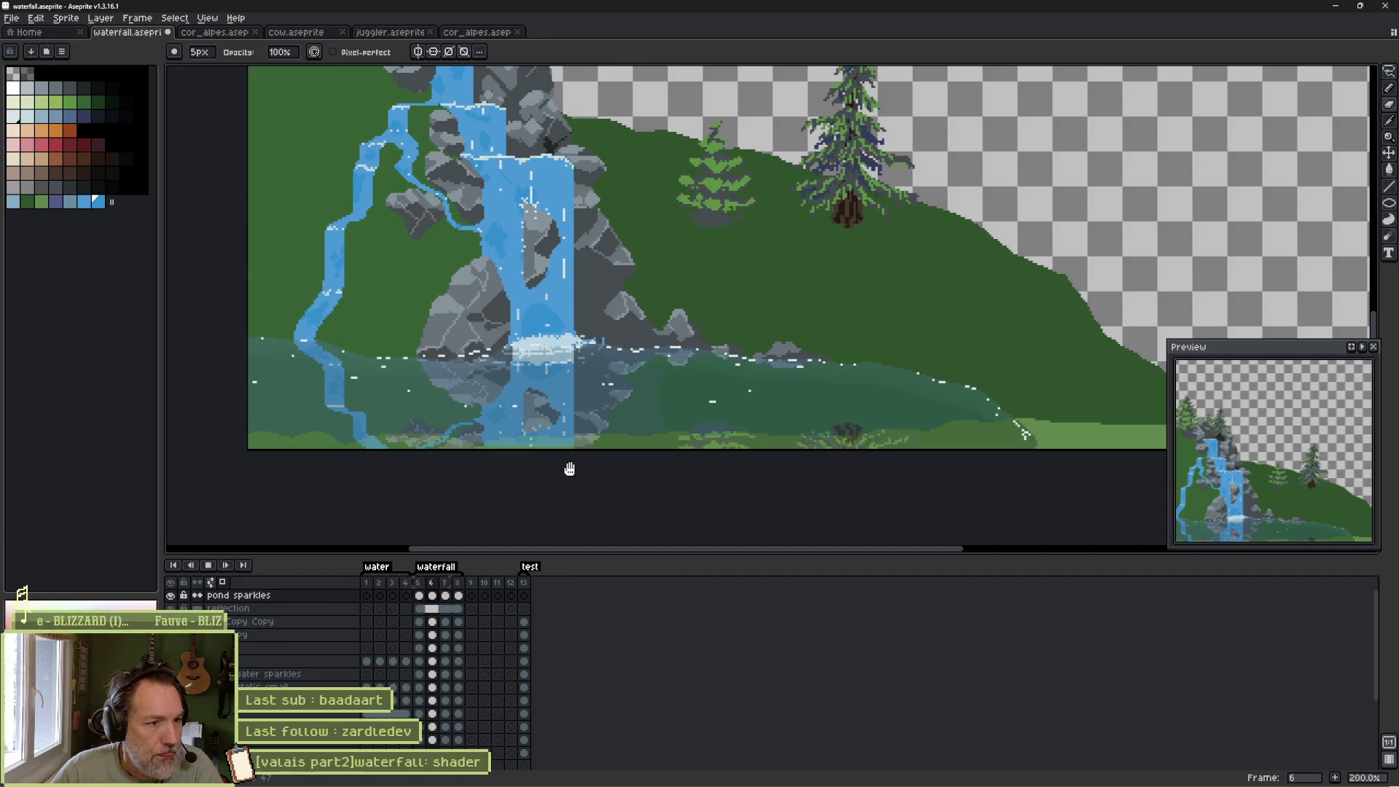
key("Return")
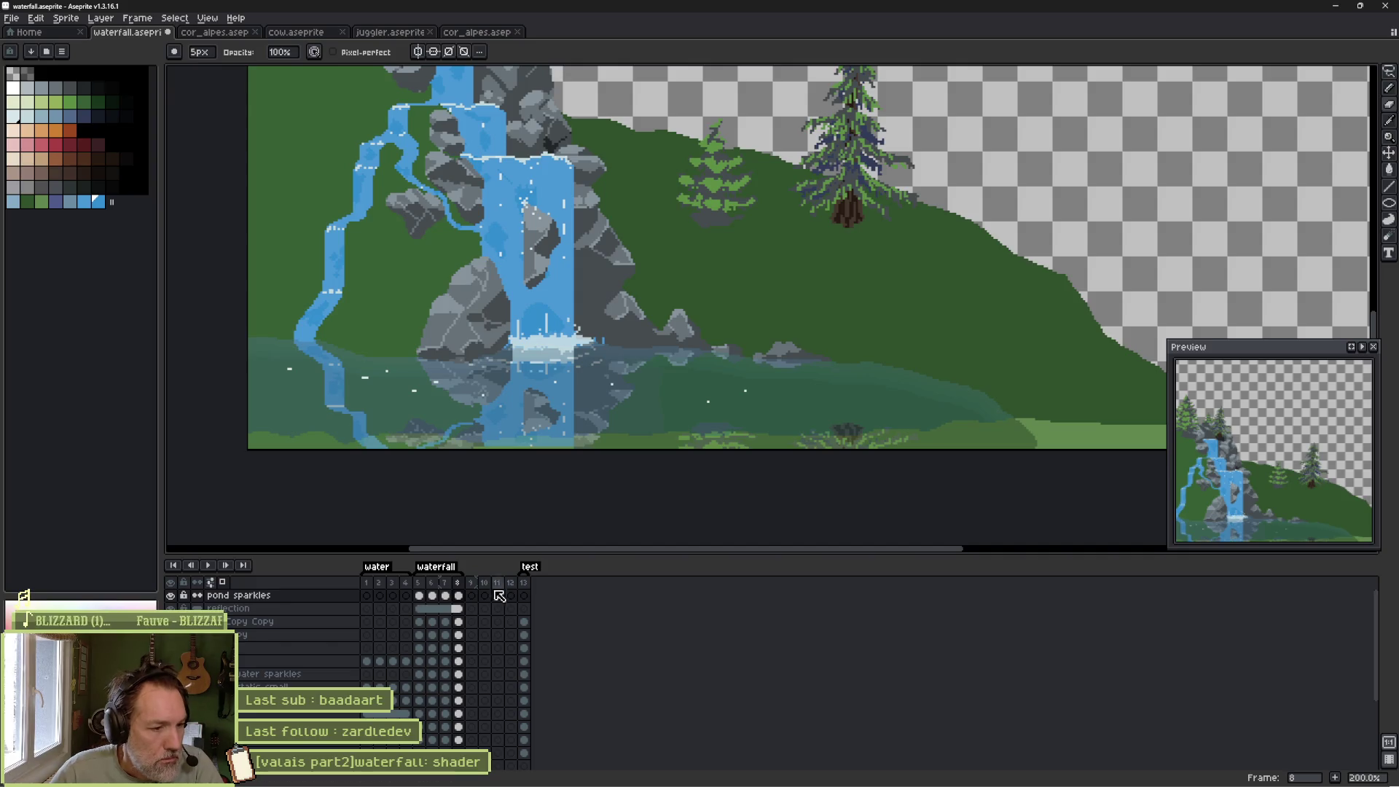
left_click_drag(422, 596, 460, 602)
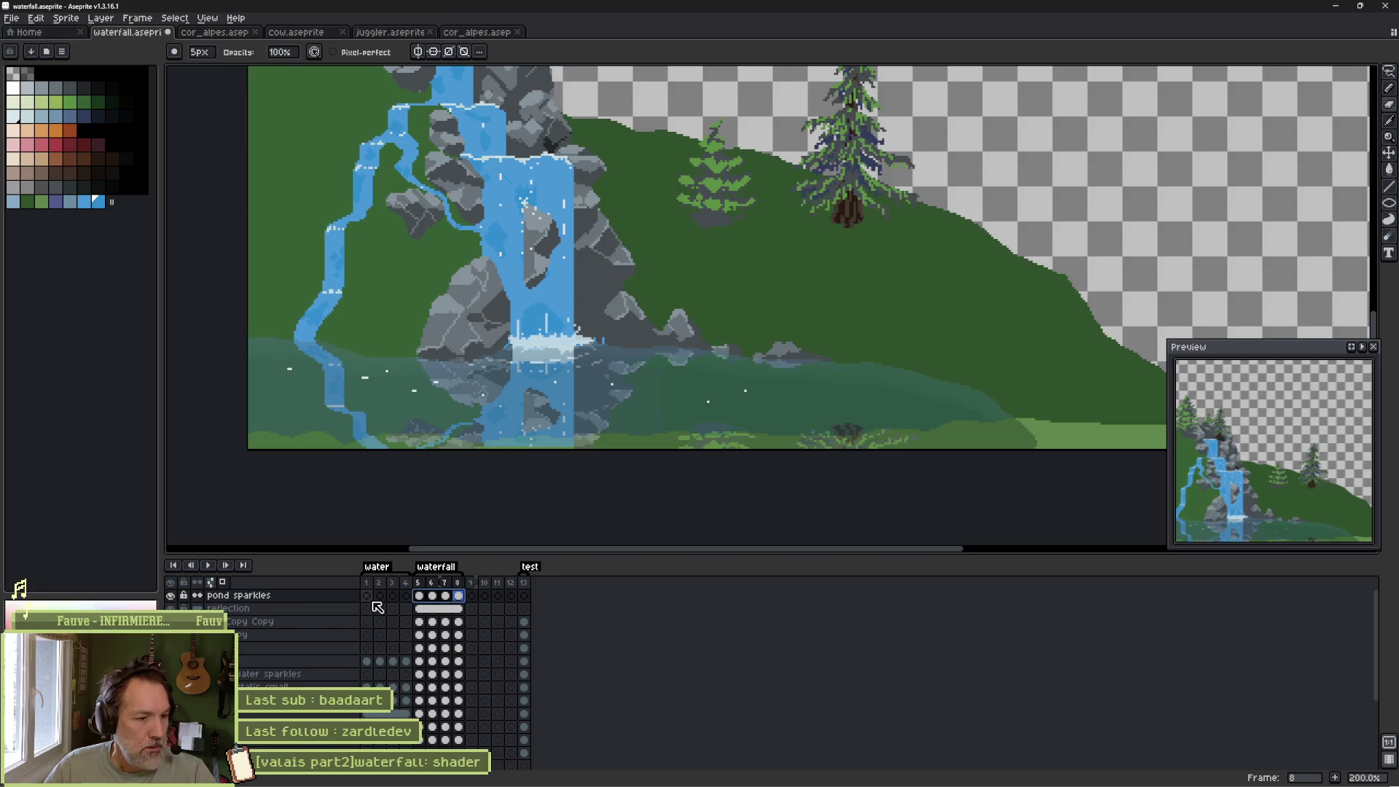
key("p")
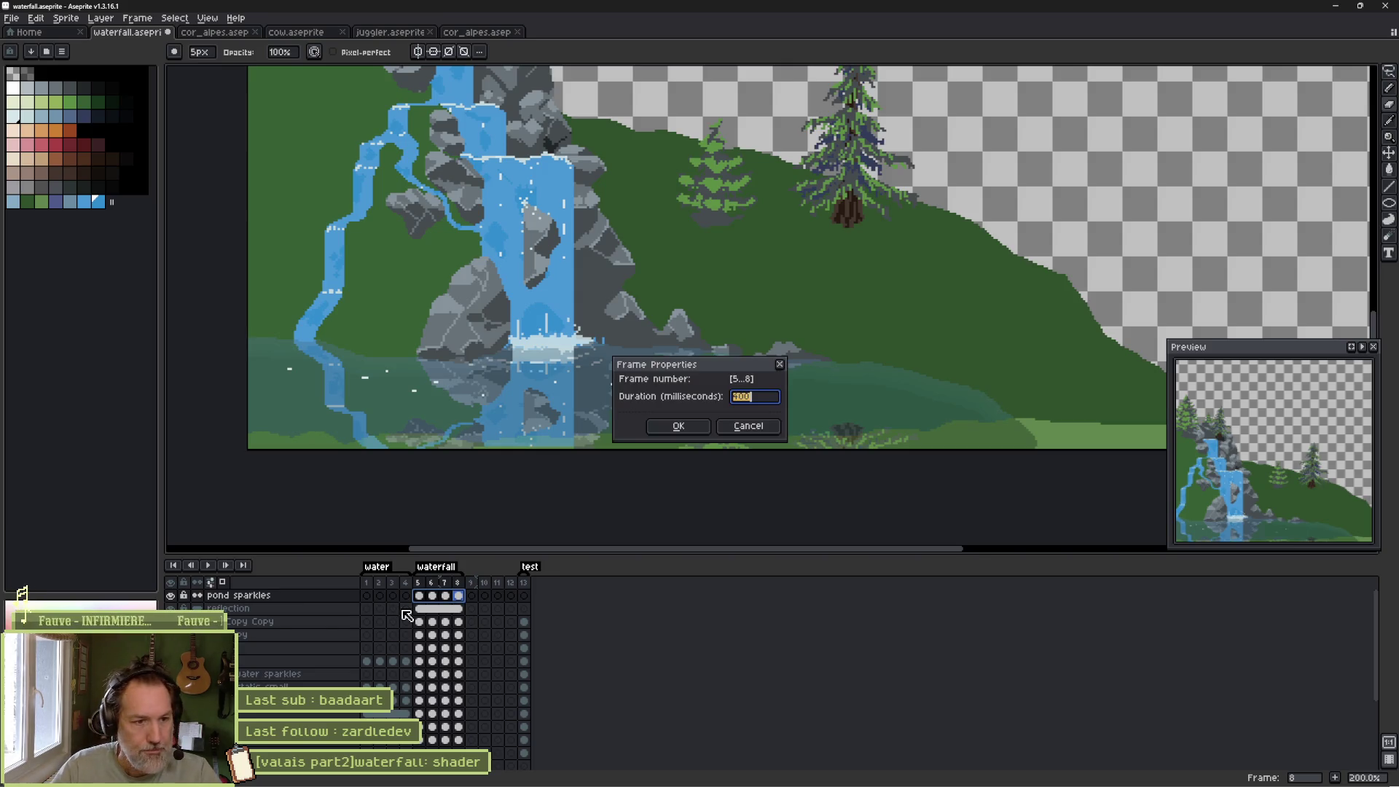
key("Return")
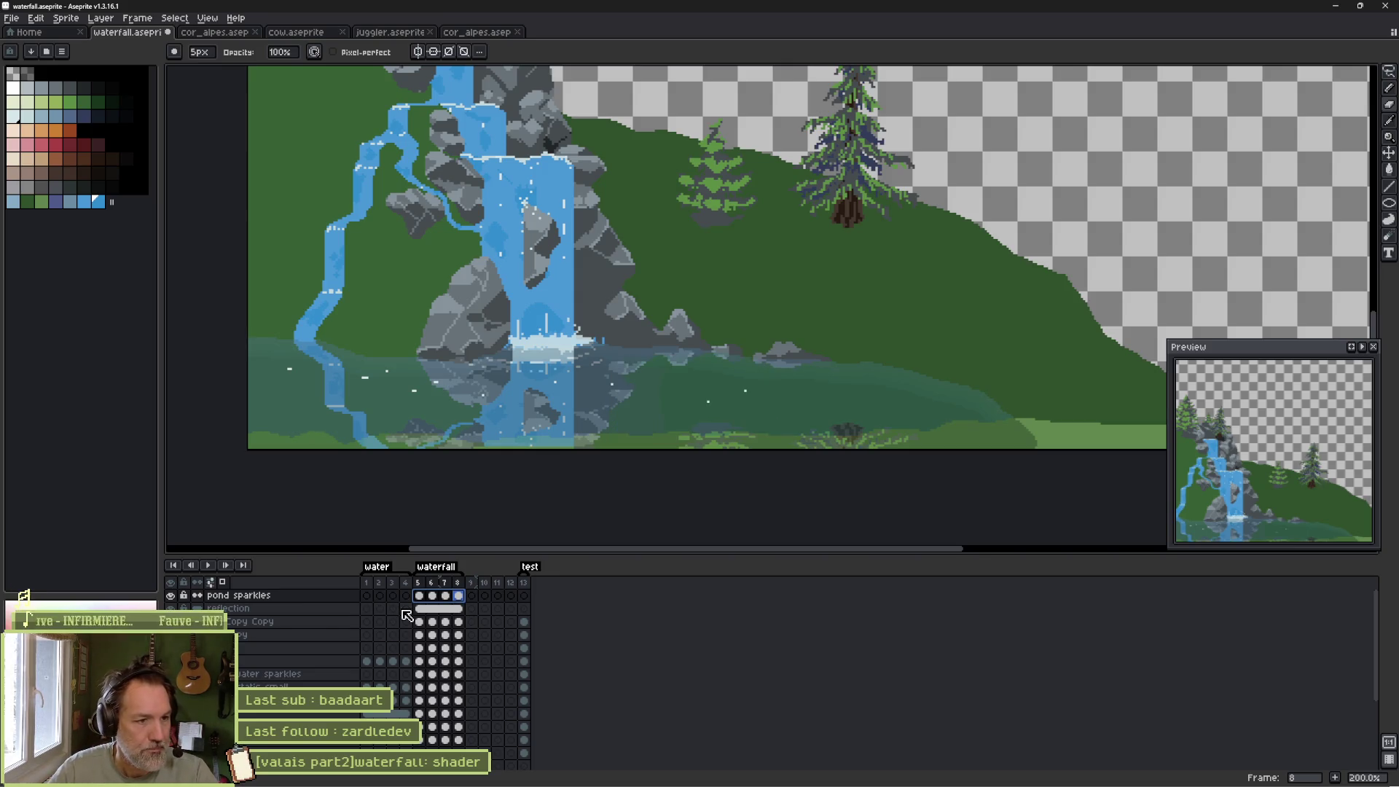
key("Return")
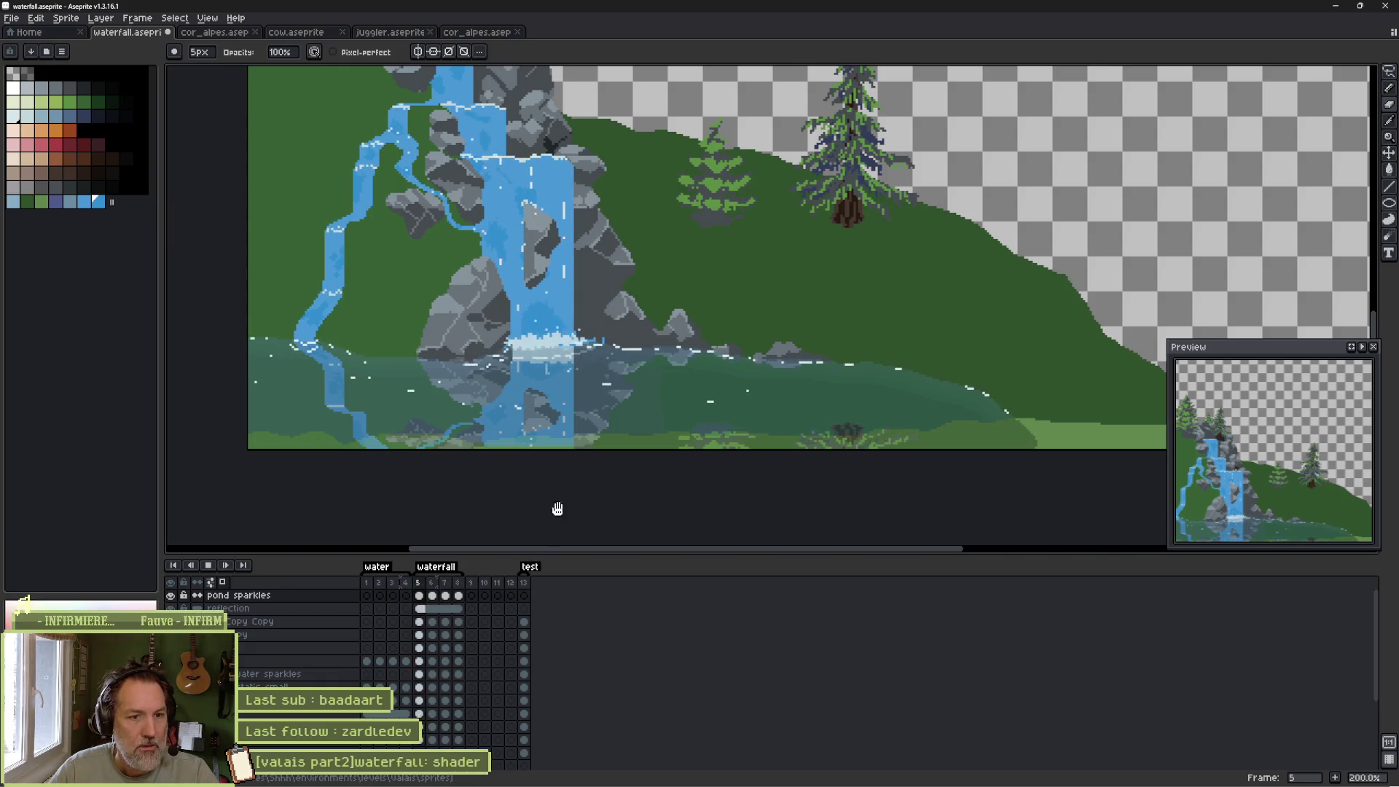
Set the frame duration of frames 5–8 to 100 ms and go to frame 6.
left_click_drag(637, 372, 602, 458)
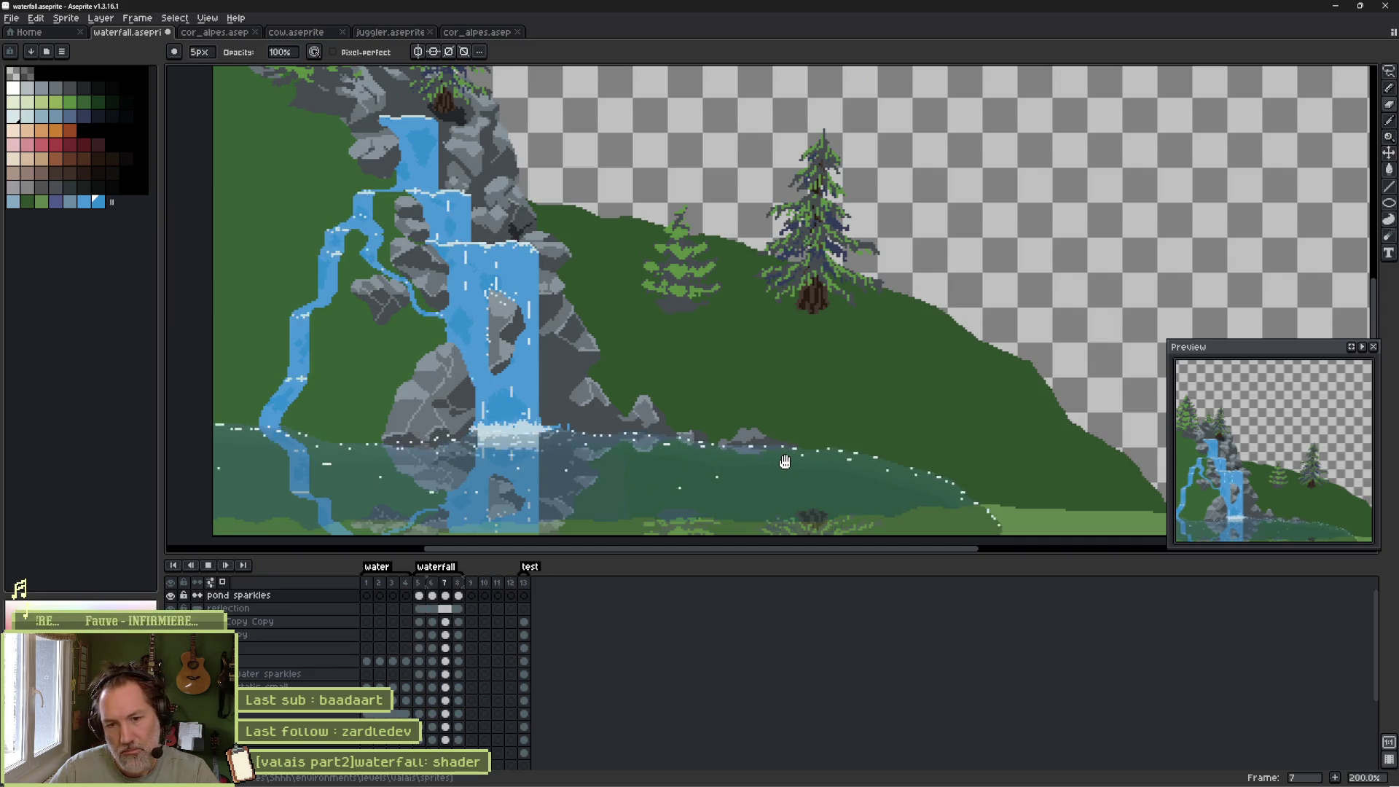
key("Return")
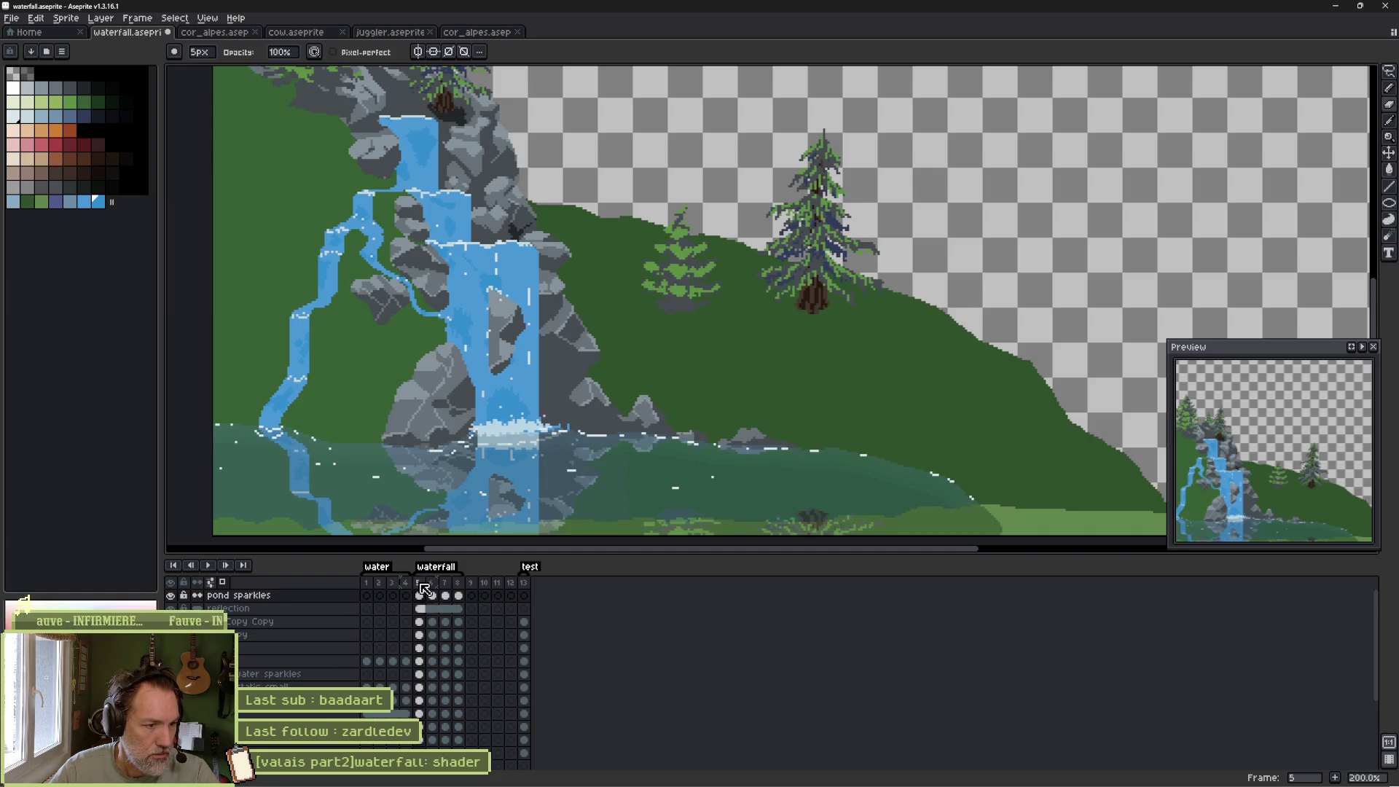
left_click_drag(422, 584, 469, 583)
double_click(462, 585)
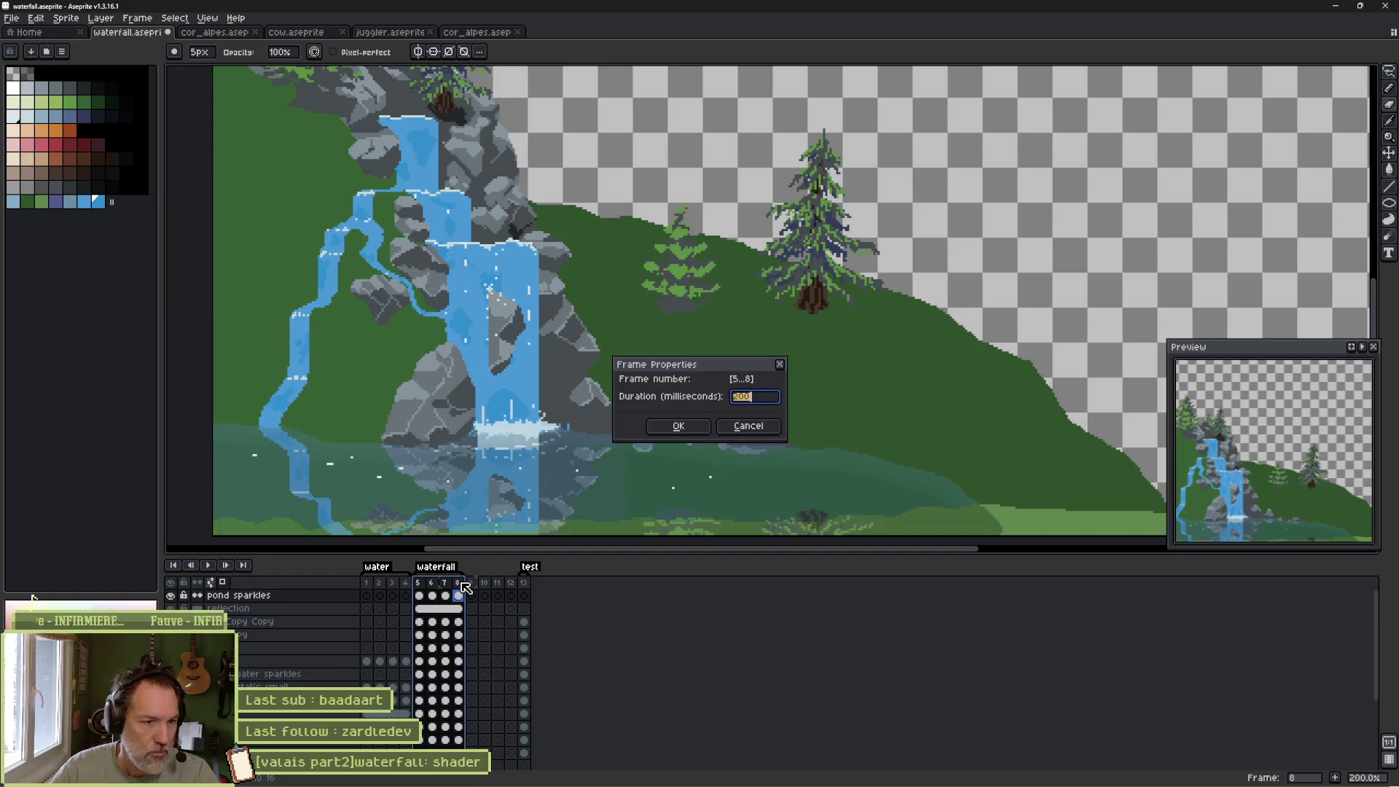
type("100")
key("Return")
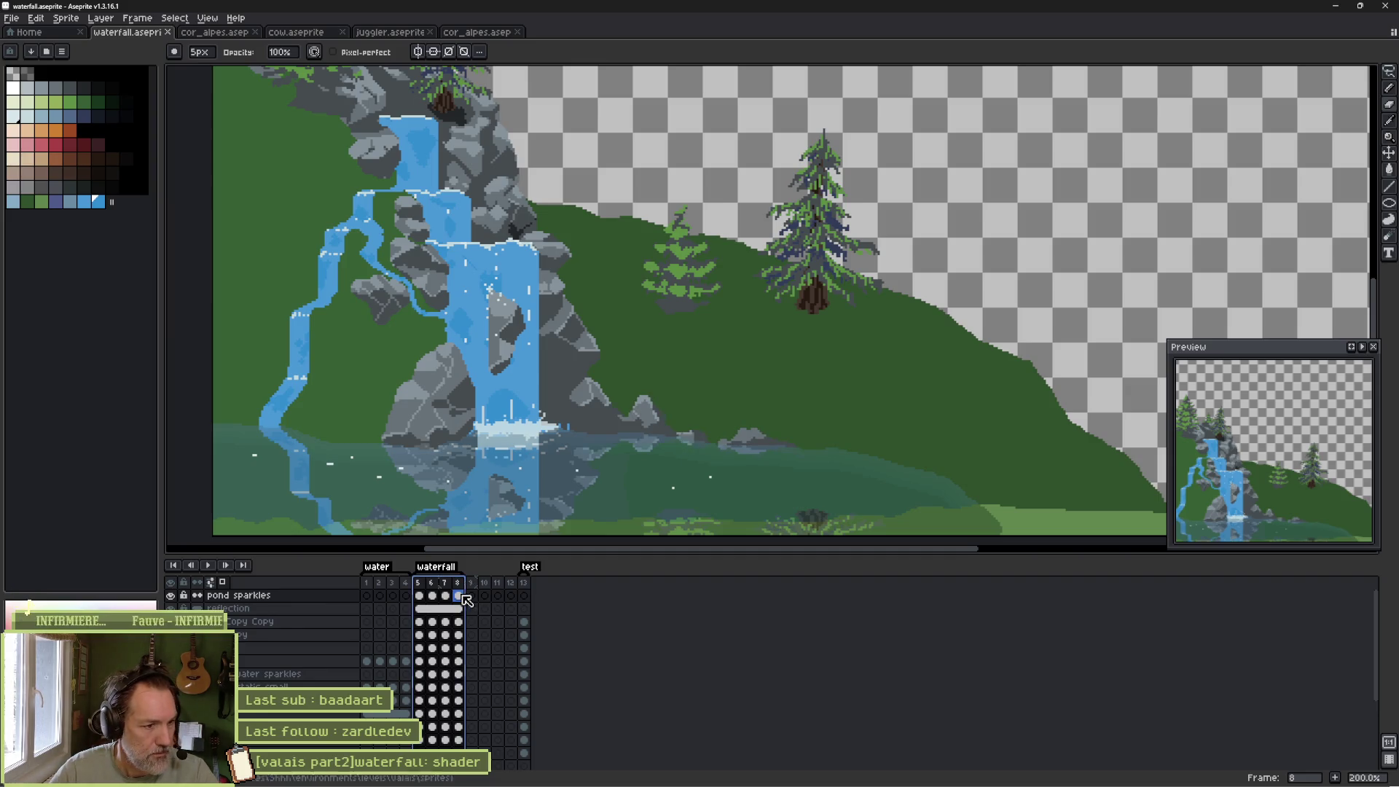
key("Right")
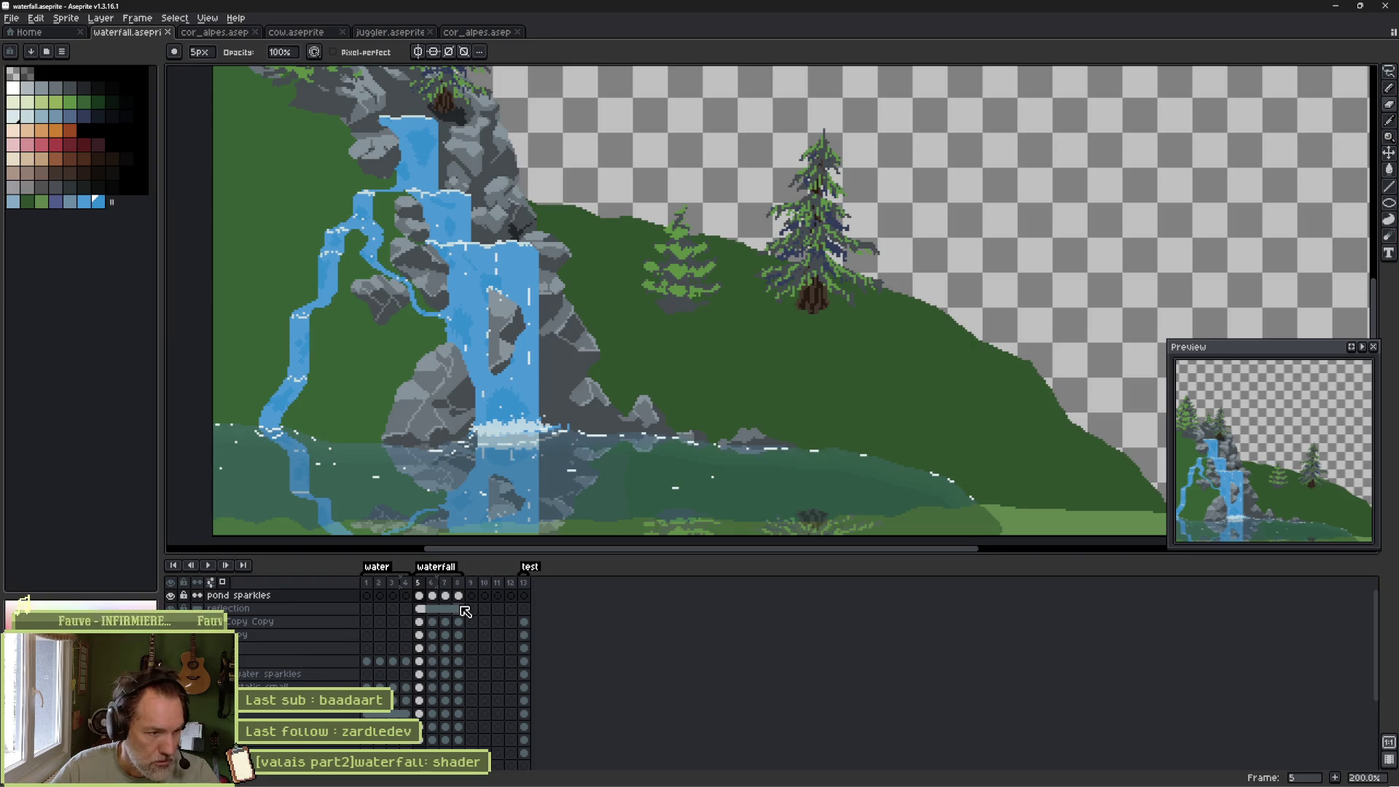
left_click(434, 596)
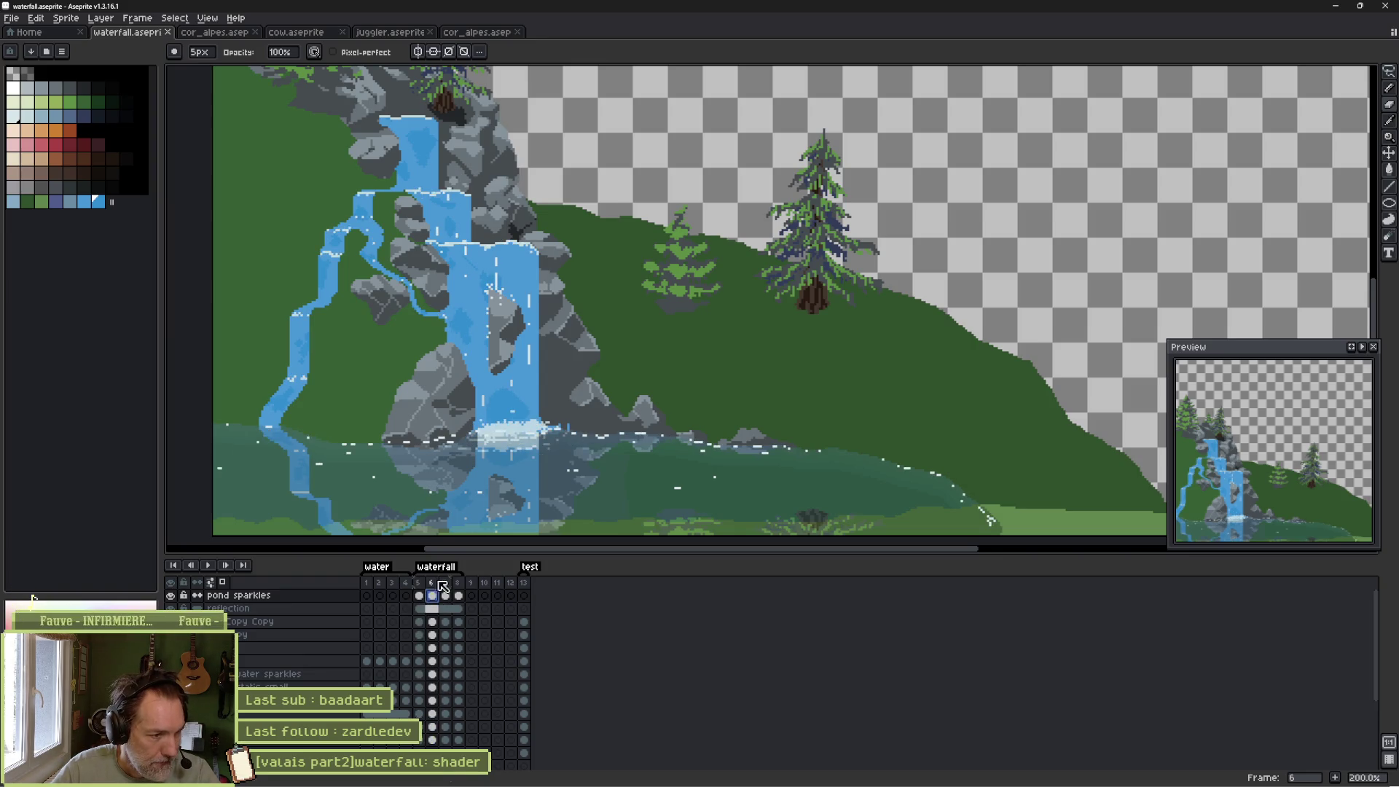
Lasso and delete frame 6's pond sparkles, then undo so frame 6 keeps them.
key("q")
mouse_move(261, 387)
left_mouse_down()
mouse_move(902, 390)
mouse_move(940, 509)
mouse_move(696, 447)
mouse_move(303, 446)
mouse_move(202, 428)
left_mouse_up()
key("Delete")
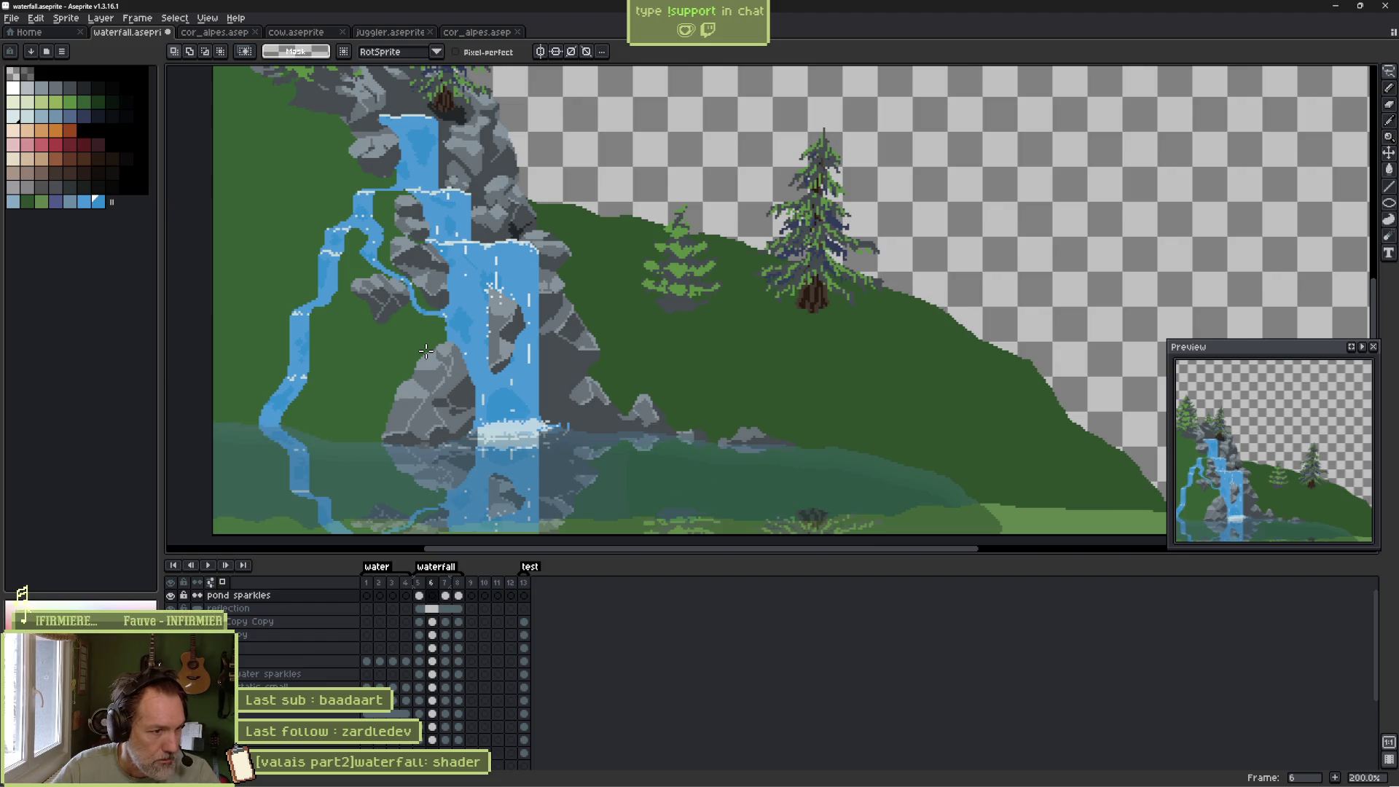
key("ctrl+z")
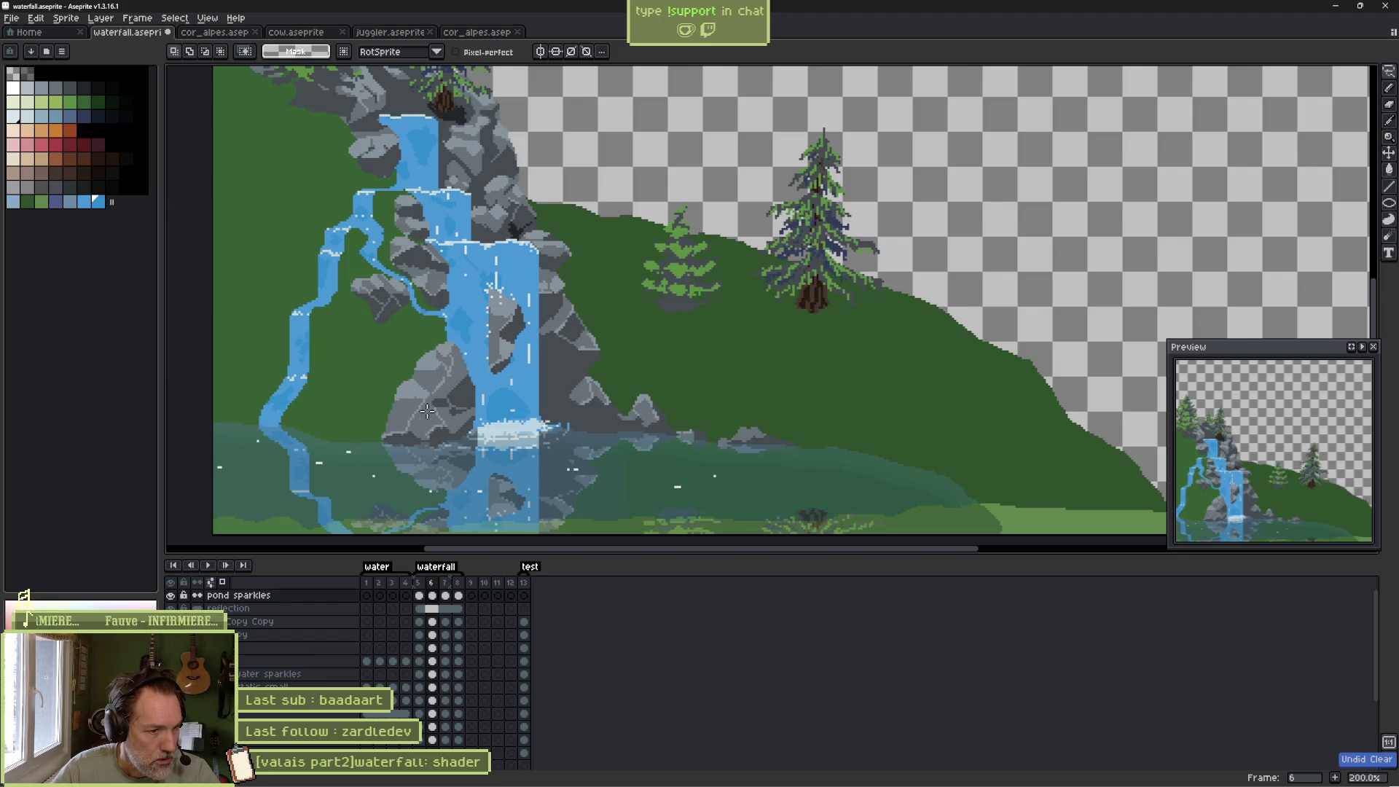
On frame 7, lasso the pond shore and clear the sparkle dashes inside it.
key("Right")
mouse_move(583, 395)
left_mouse_down()
mouse_move(1064, 512)
mouse_move(846, 454)
mouse_move(565, 430)
mouse_move(378, 437)
left_mouse_up()
left_click_drag(202, 416, 204, 415)
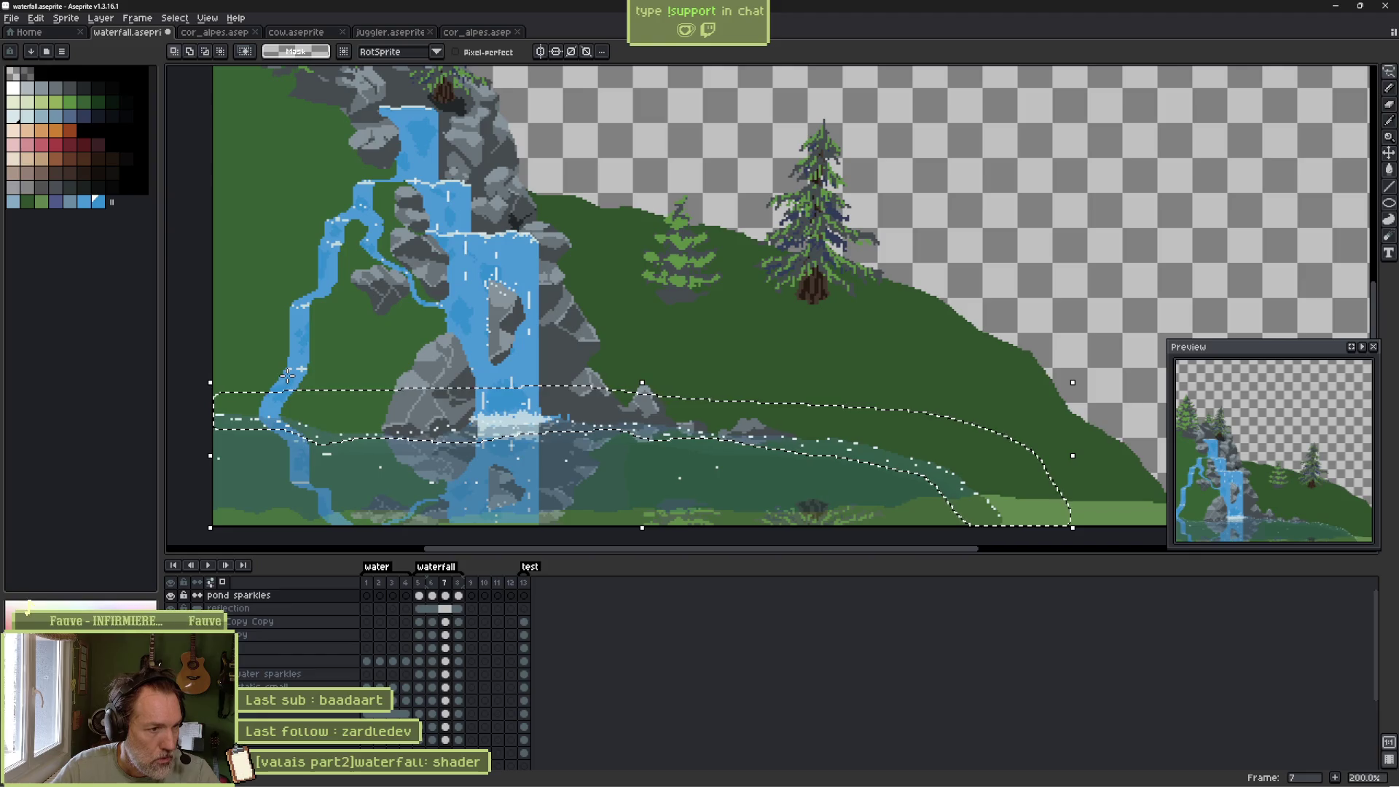
key("ctrl+d")
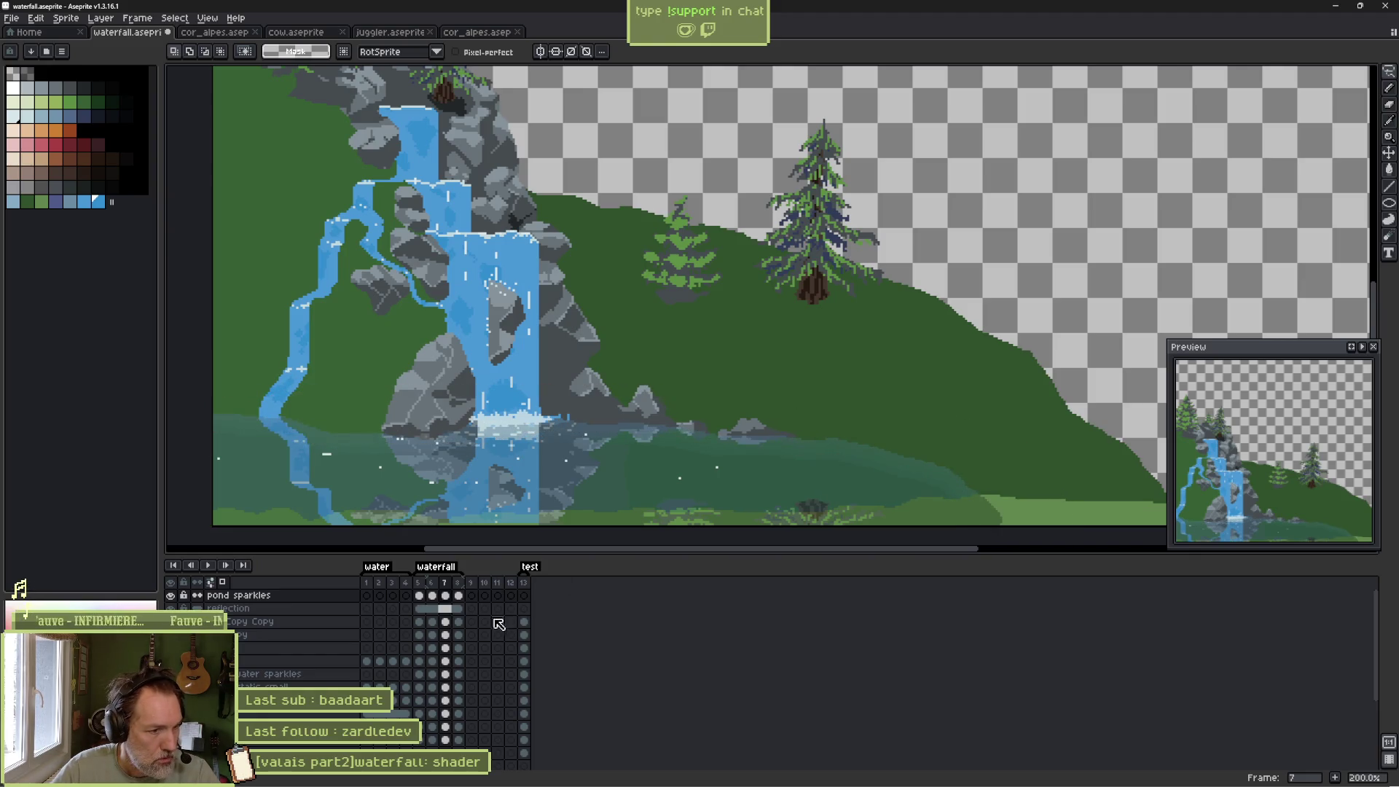
key("Right")
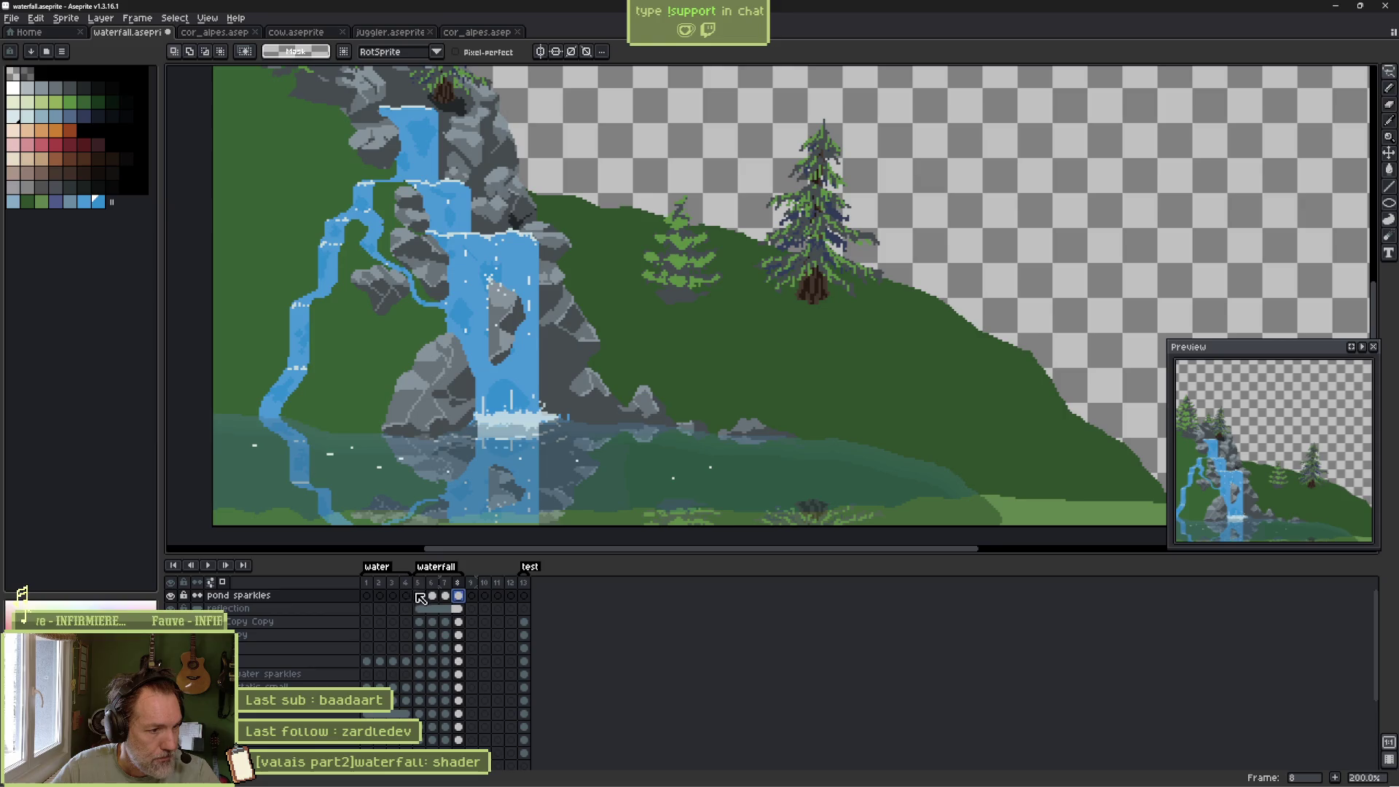
left_click(419, 595)
scroll(372, 514, "up", 1)
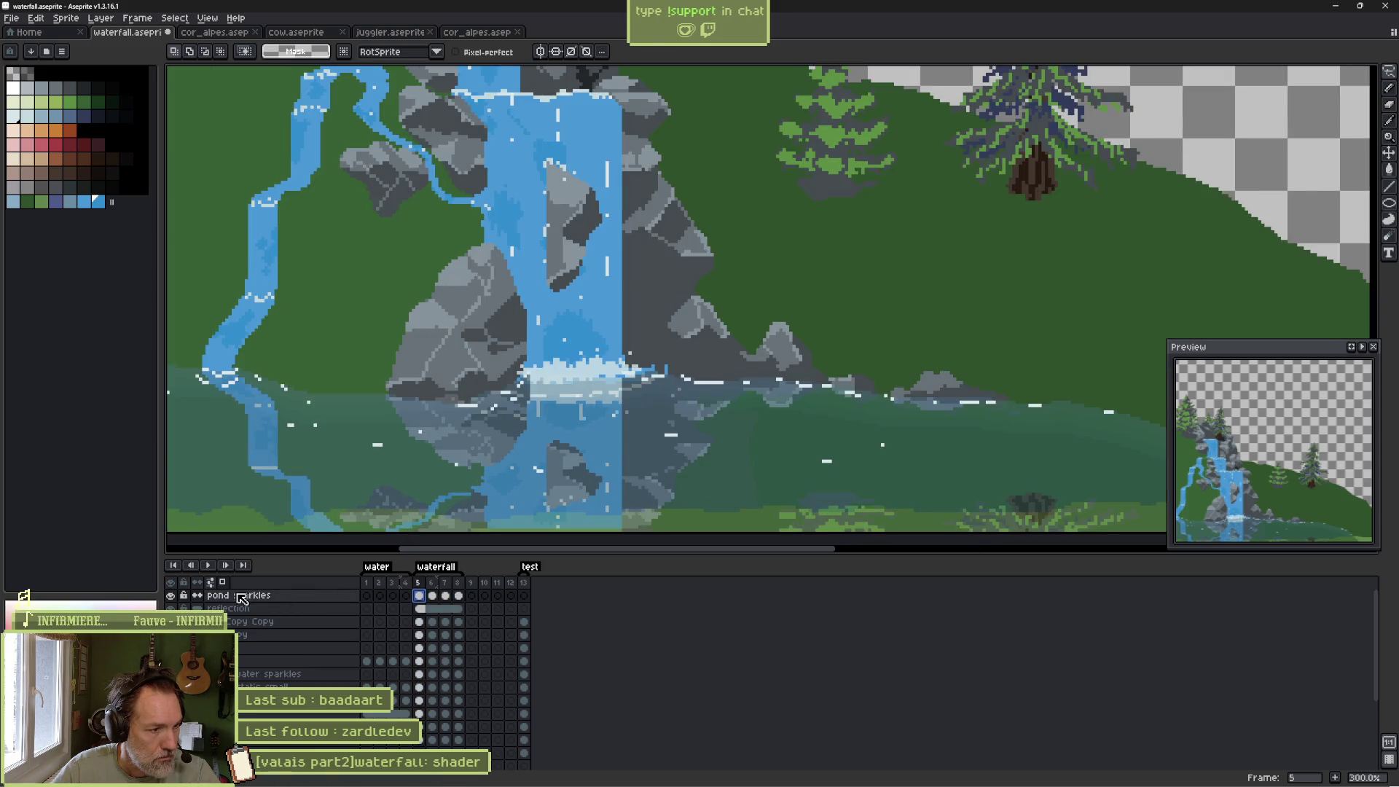
Show only the pond sparkles and water layers, go to frame 6 and zoom in.
left_click(173, 595, "alt")
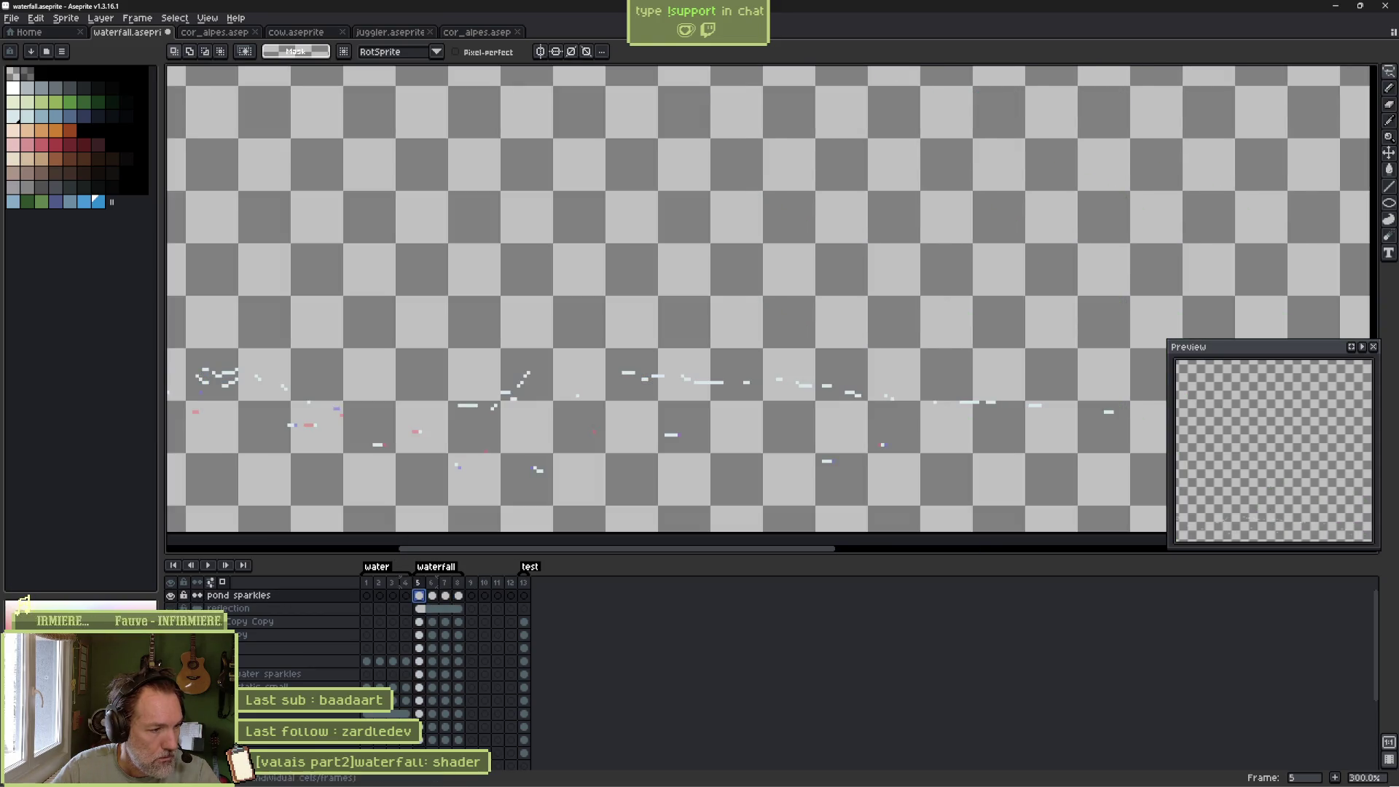
left_click(173, 595, "alt")
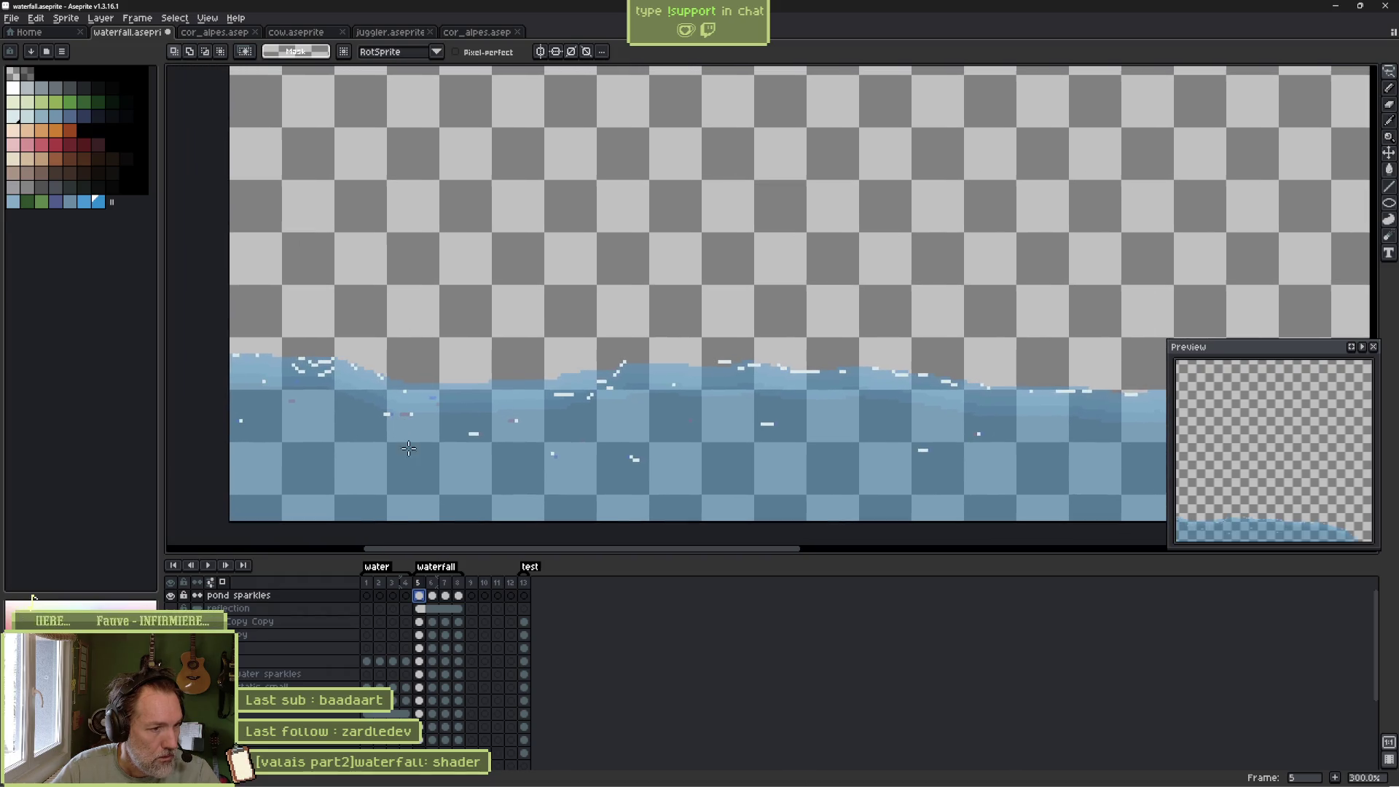
left_click(432, 595)
scroll(398, 376, "up", 3)
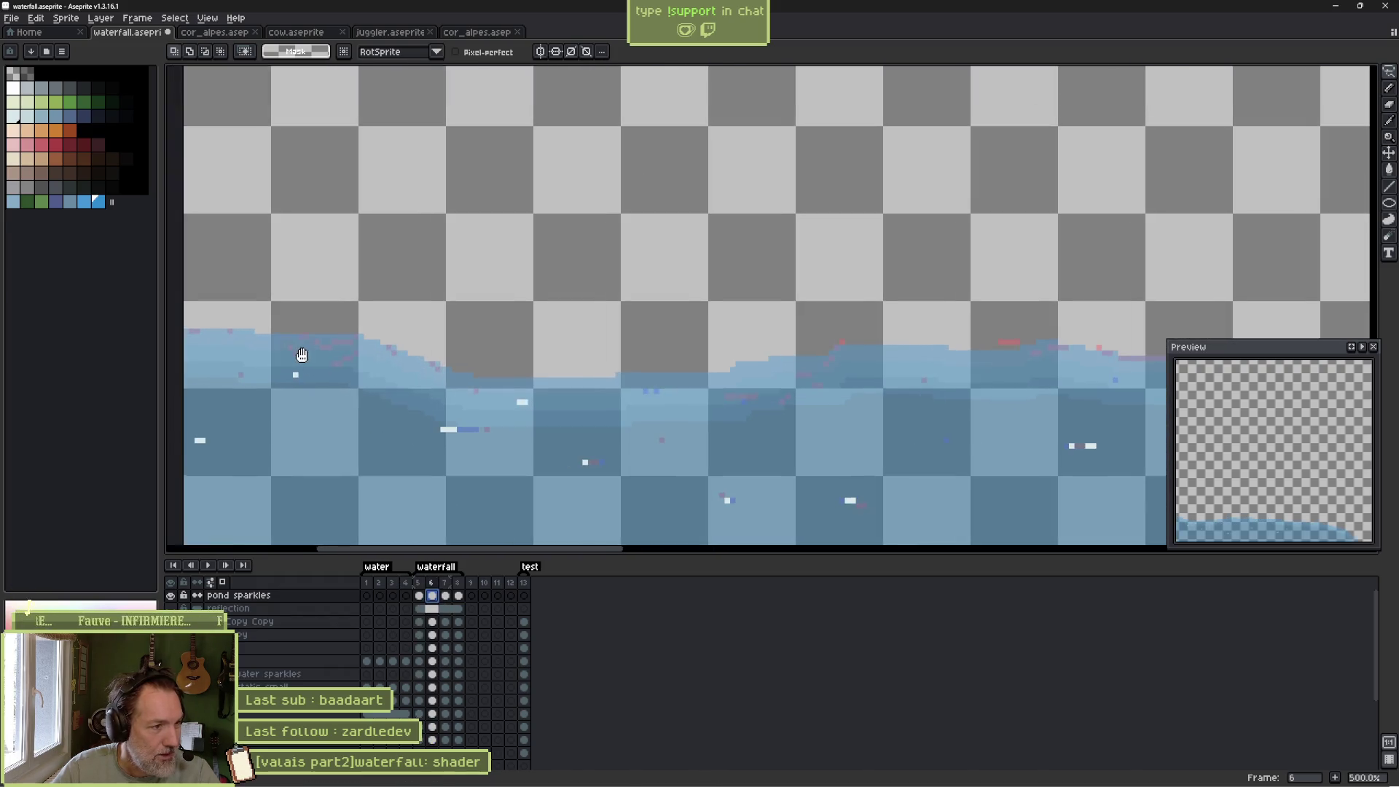
Pencil a short diagonal streak and several white sparkle pixels along frame 6's wave edge.
key("b")
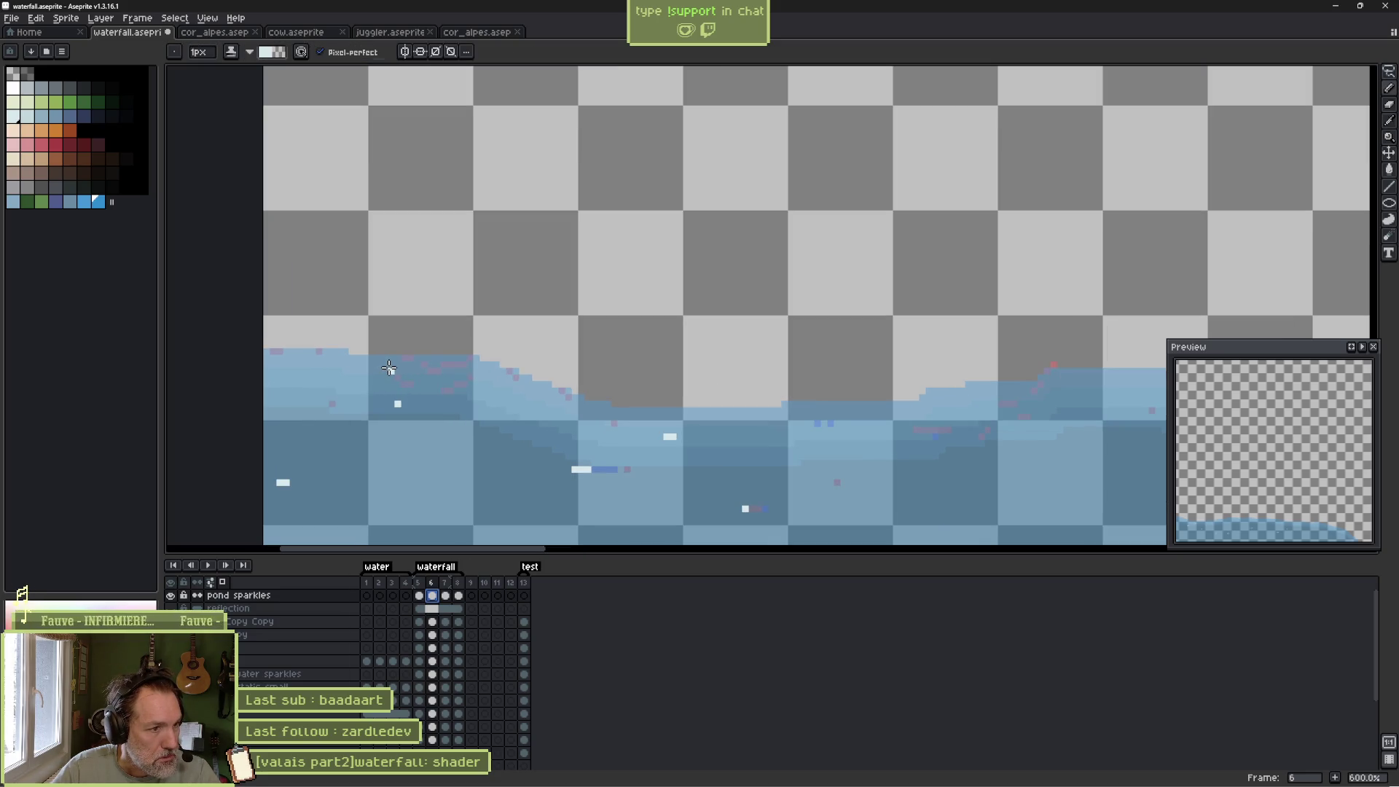
left_click_drag(390, 365, 430, 387)
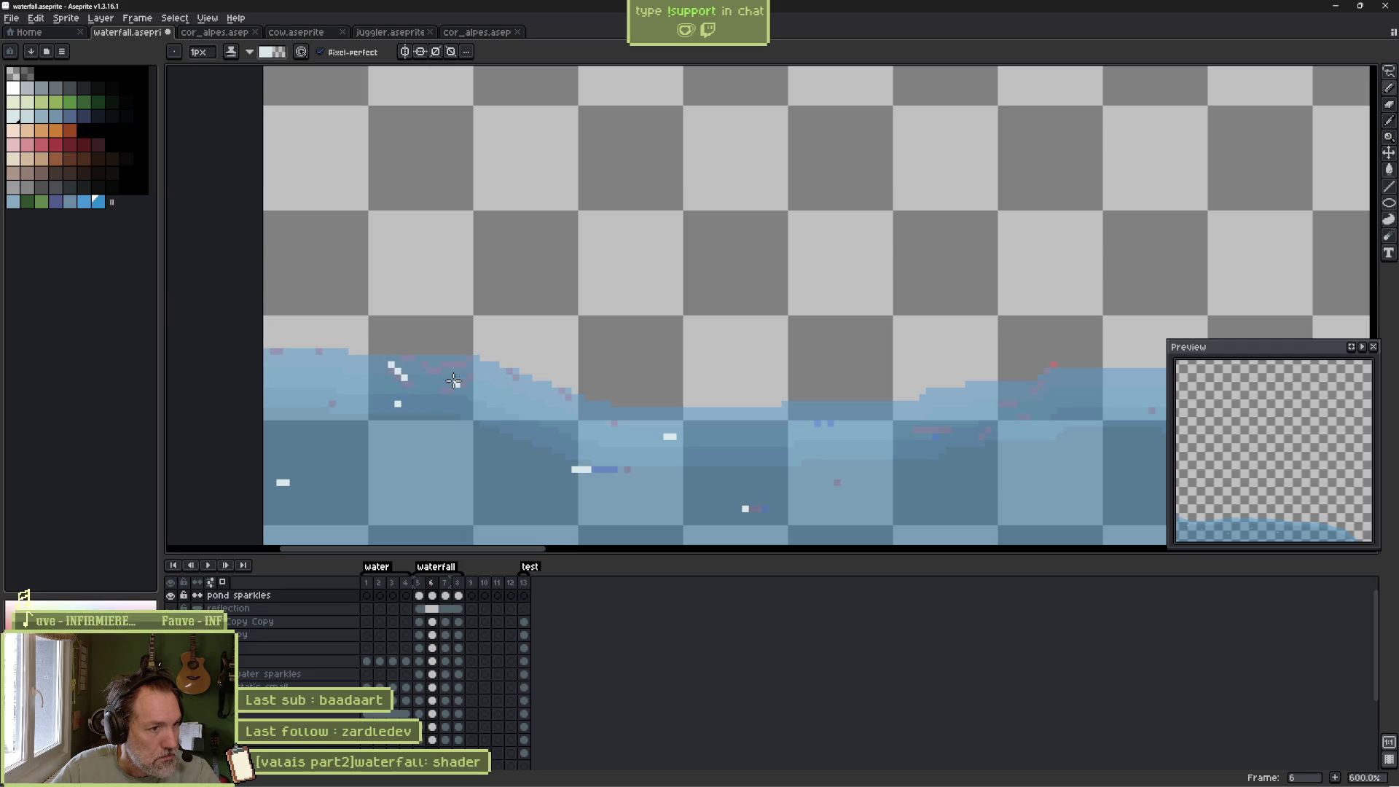
left_click(432, 357)
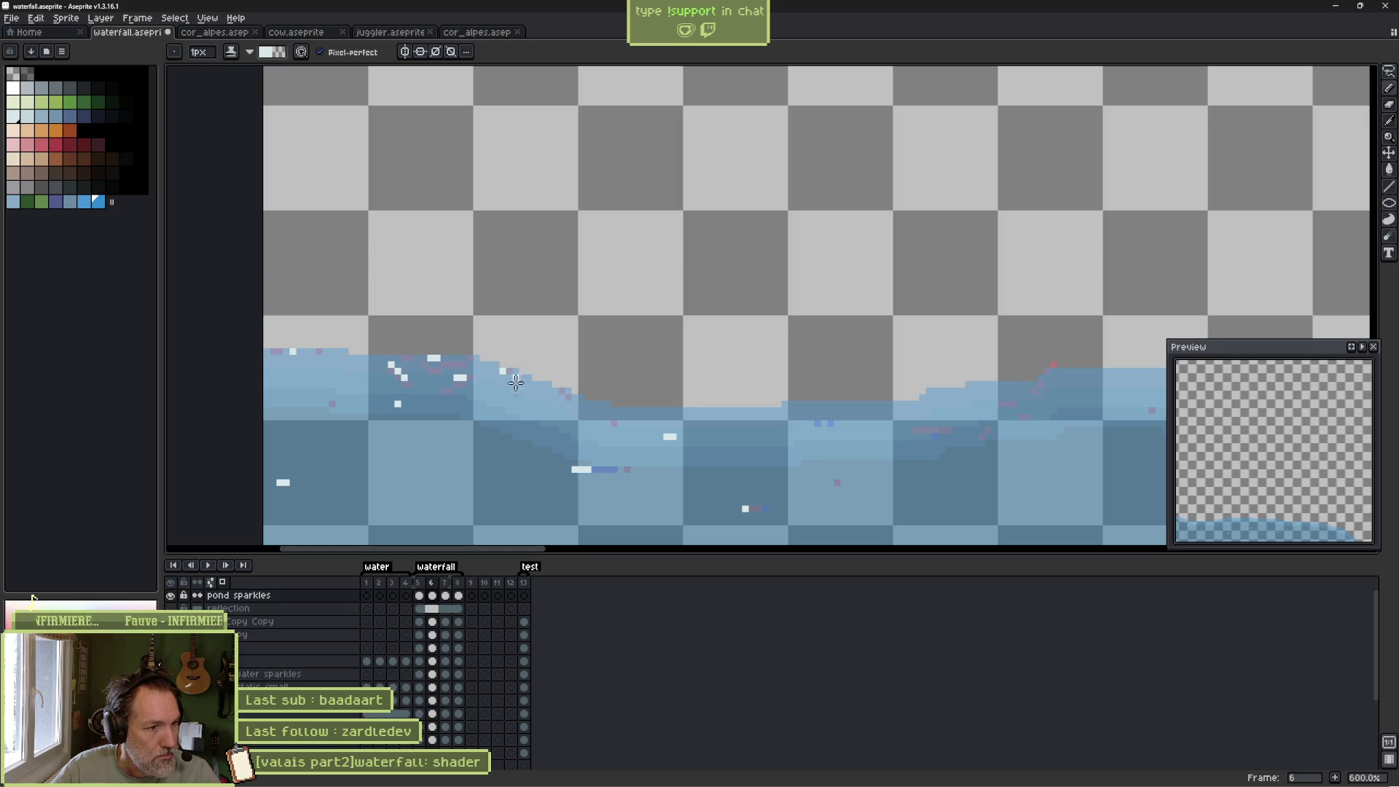
left_click(552, 392)
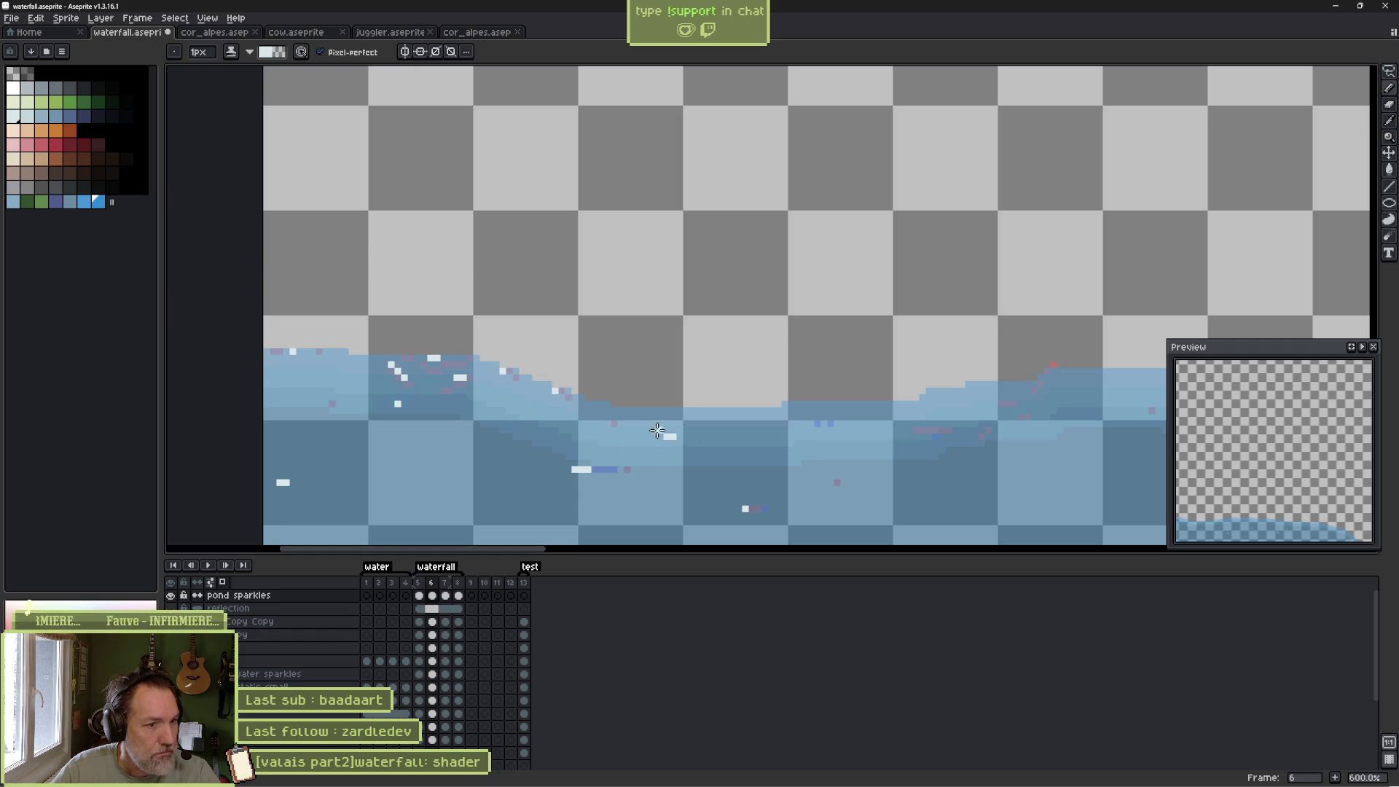
left_click_drag(841, 440, 634, 434)
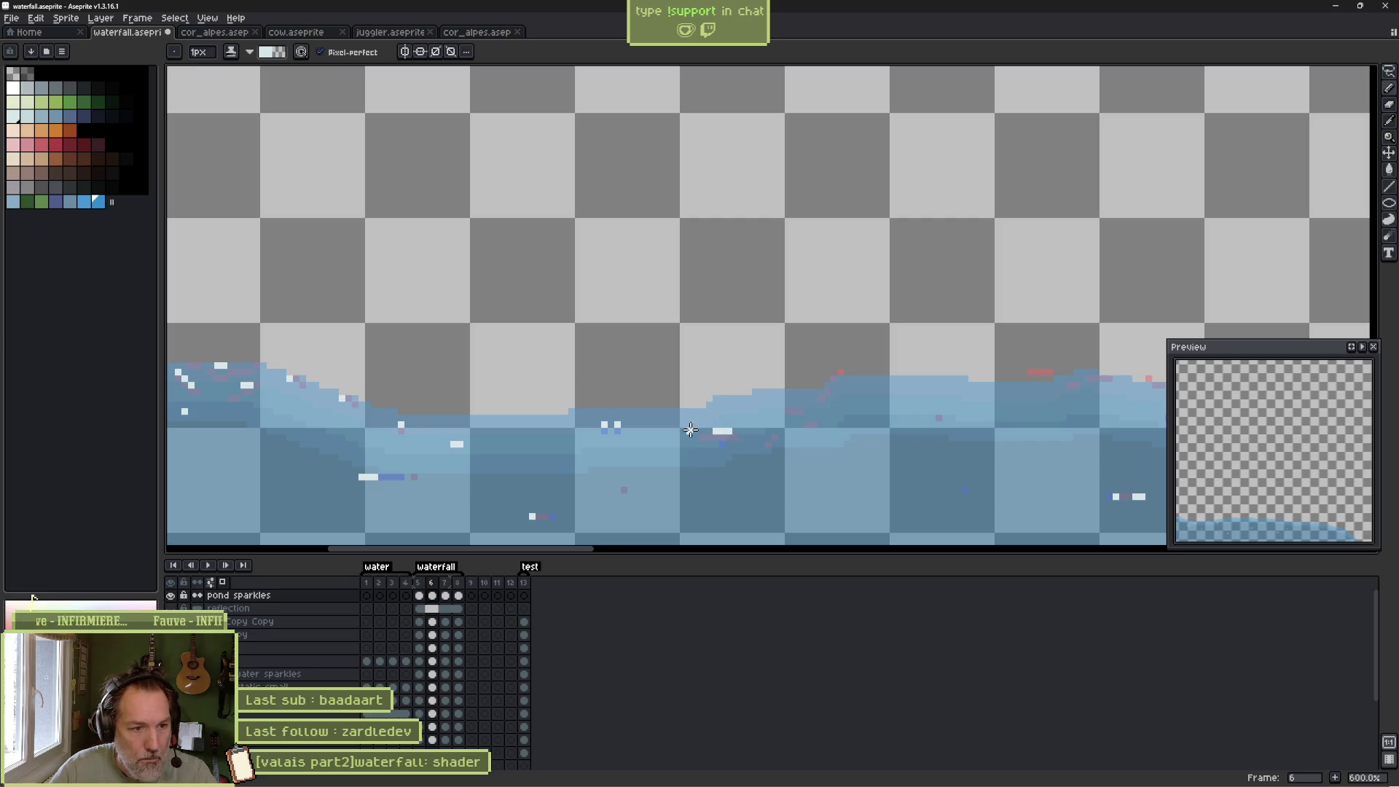
left_click(799, 404)
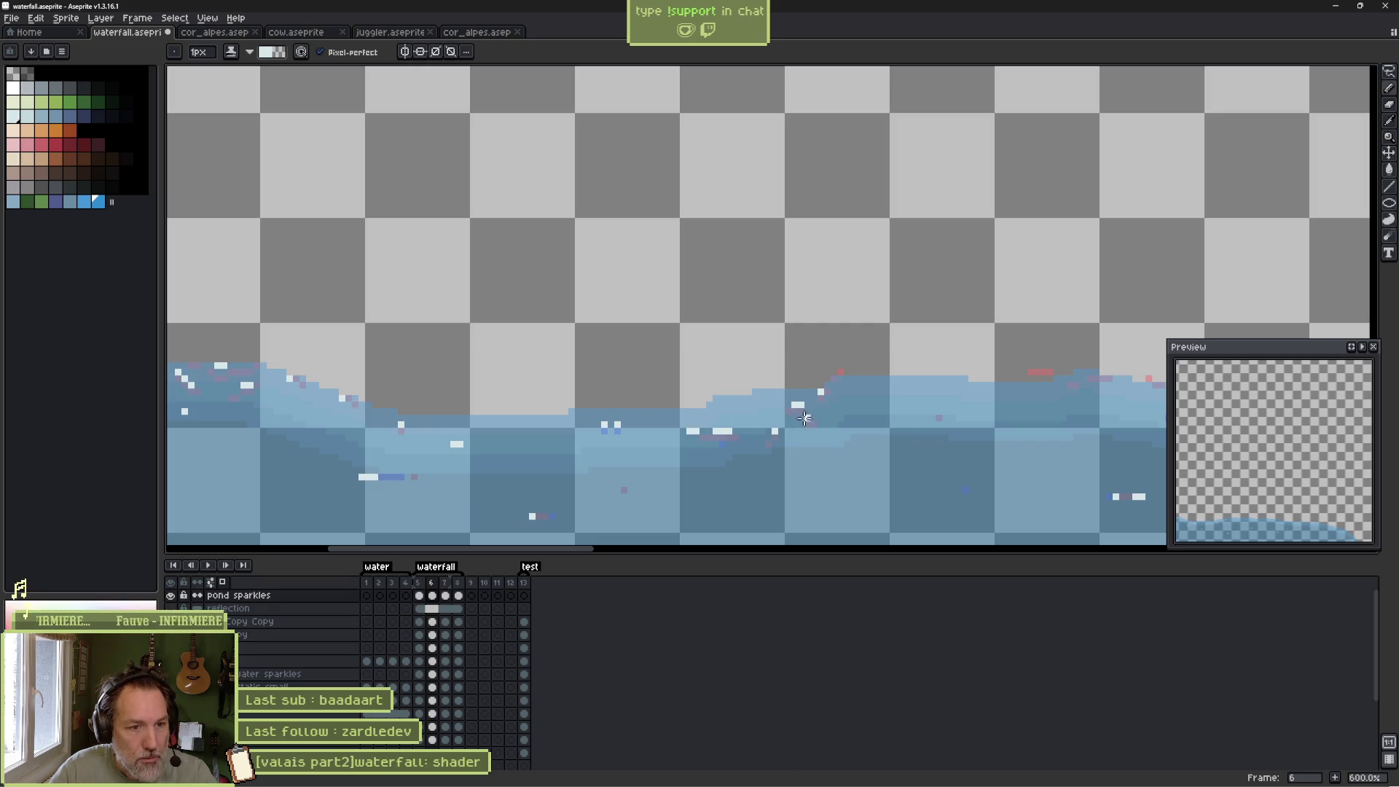
scroll(685, 432, "right", 3)
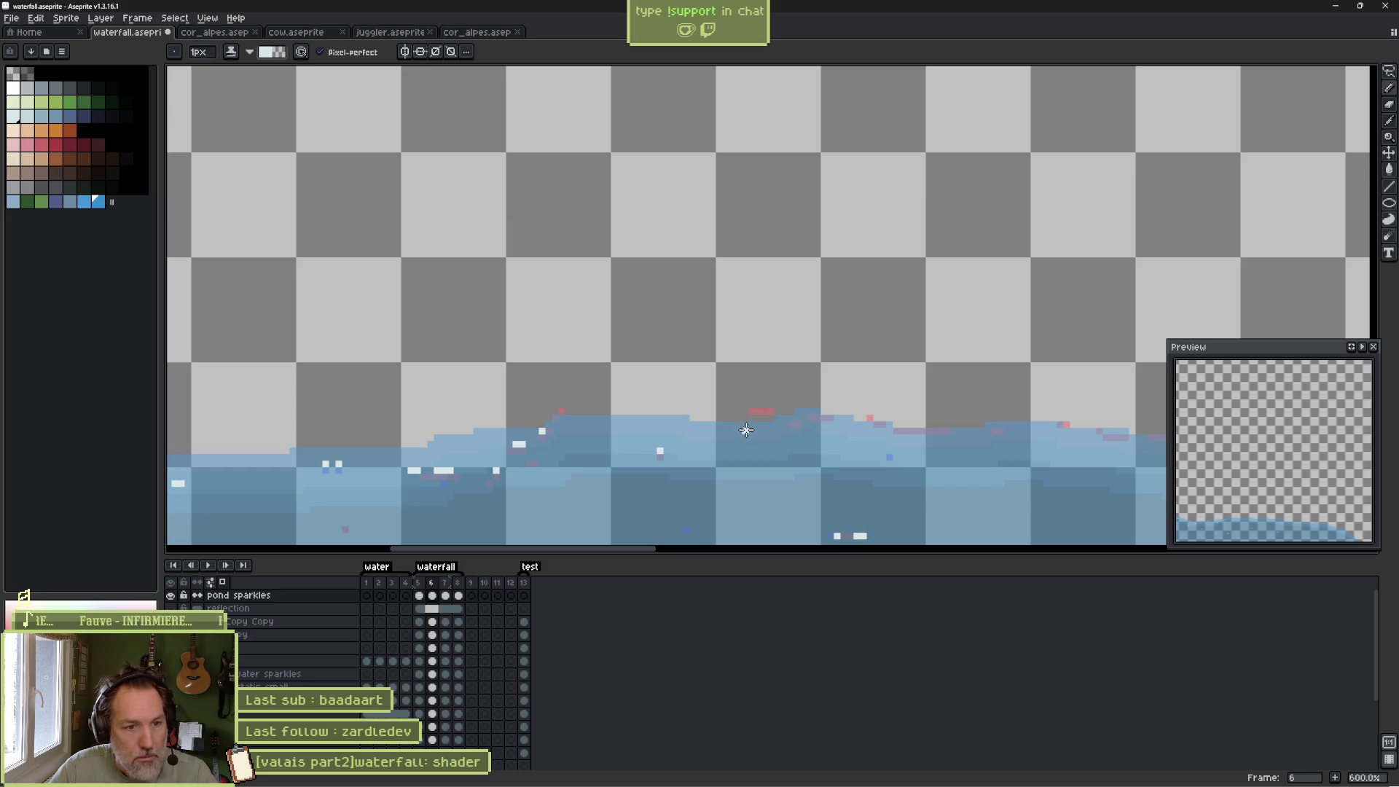
left_click(661, 443)
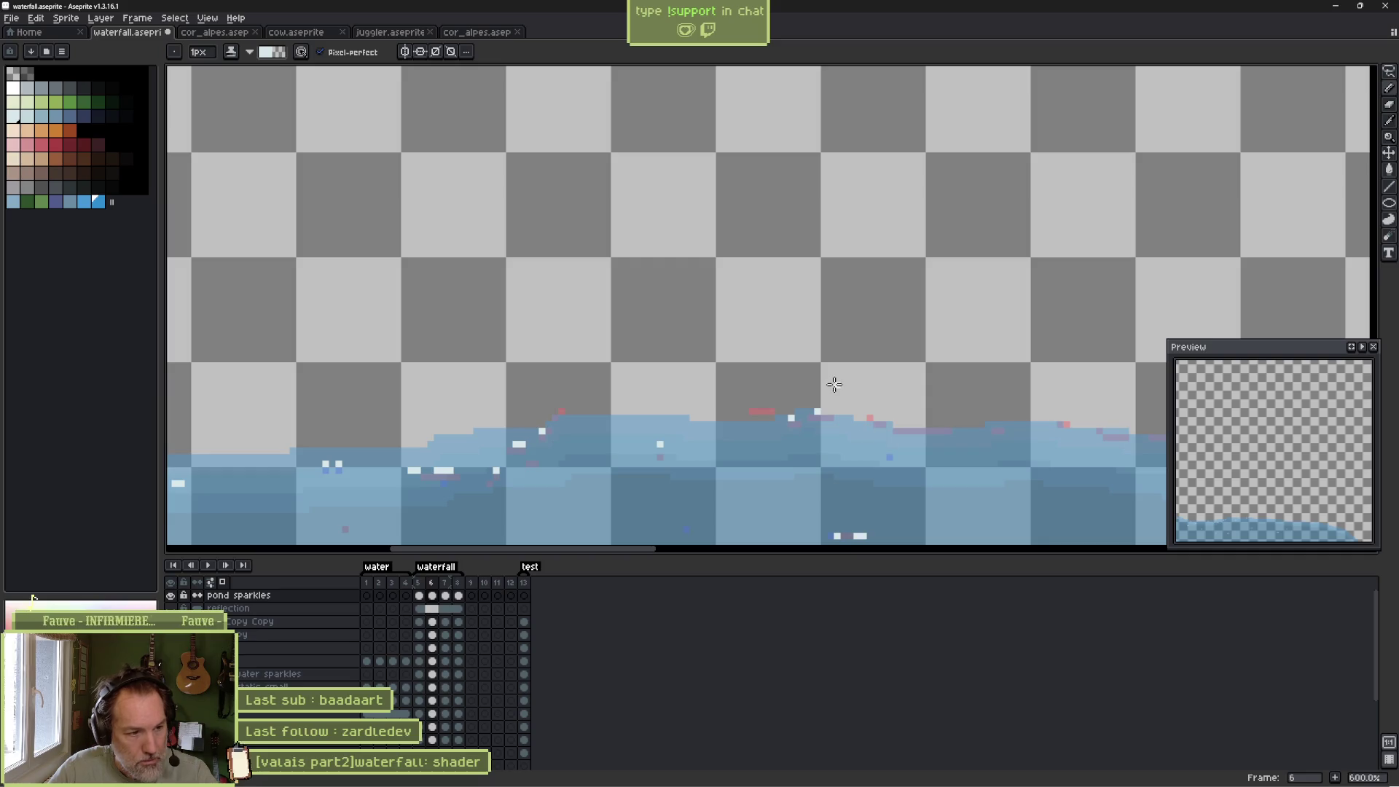
key("Left")
Step from frame 5 to frame 7, bringing the sloping water edge into view.
key("e")
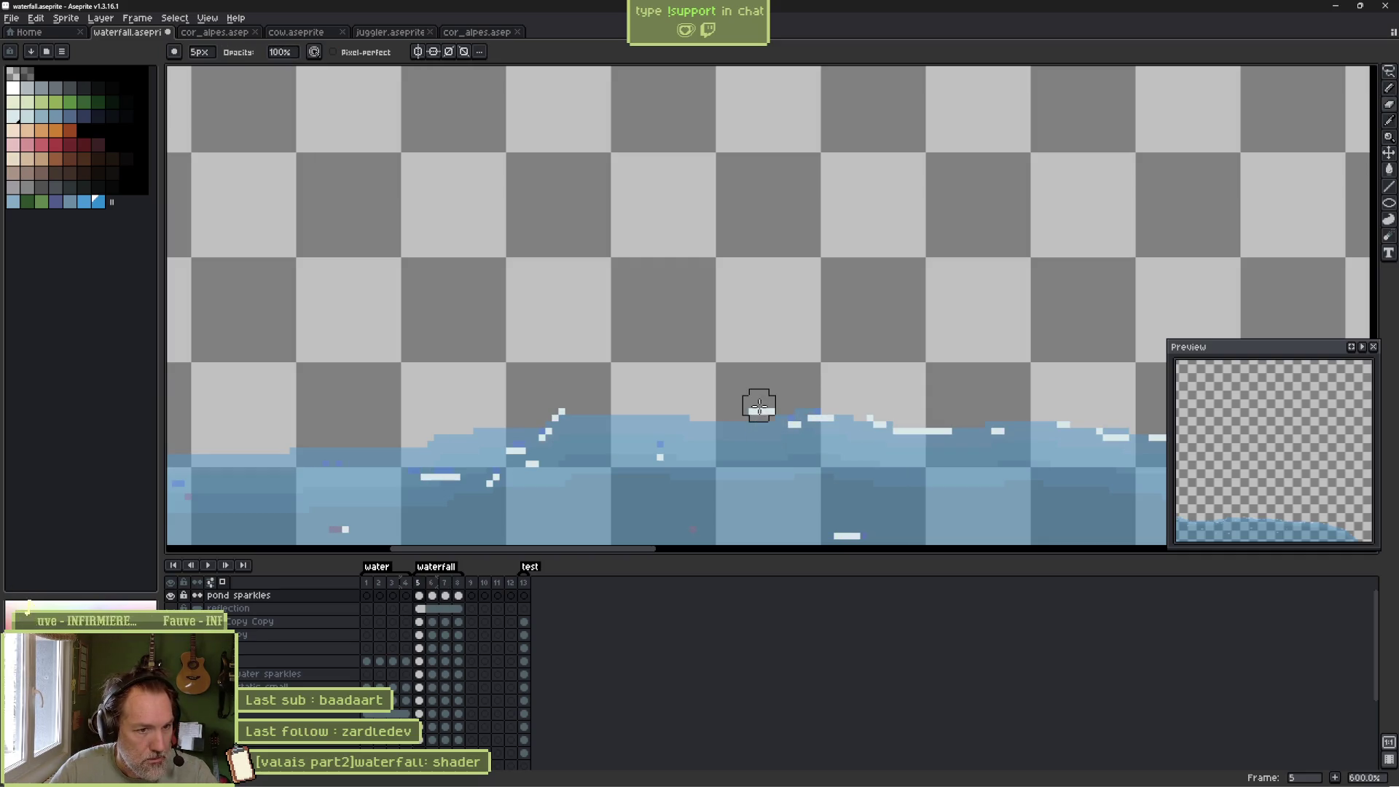
mouse_move(791, 384)
left_mouse_down()
mouse_move(543, 335)
mouse_move(447, 293)
mouse_move(812, 271)
mouse_move(778, 219)
mouse_move(799, 275)
mouse_move(731, 292)
mouse_move(727, 310)
left_mouse_up()
key("Right")
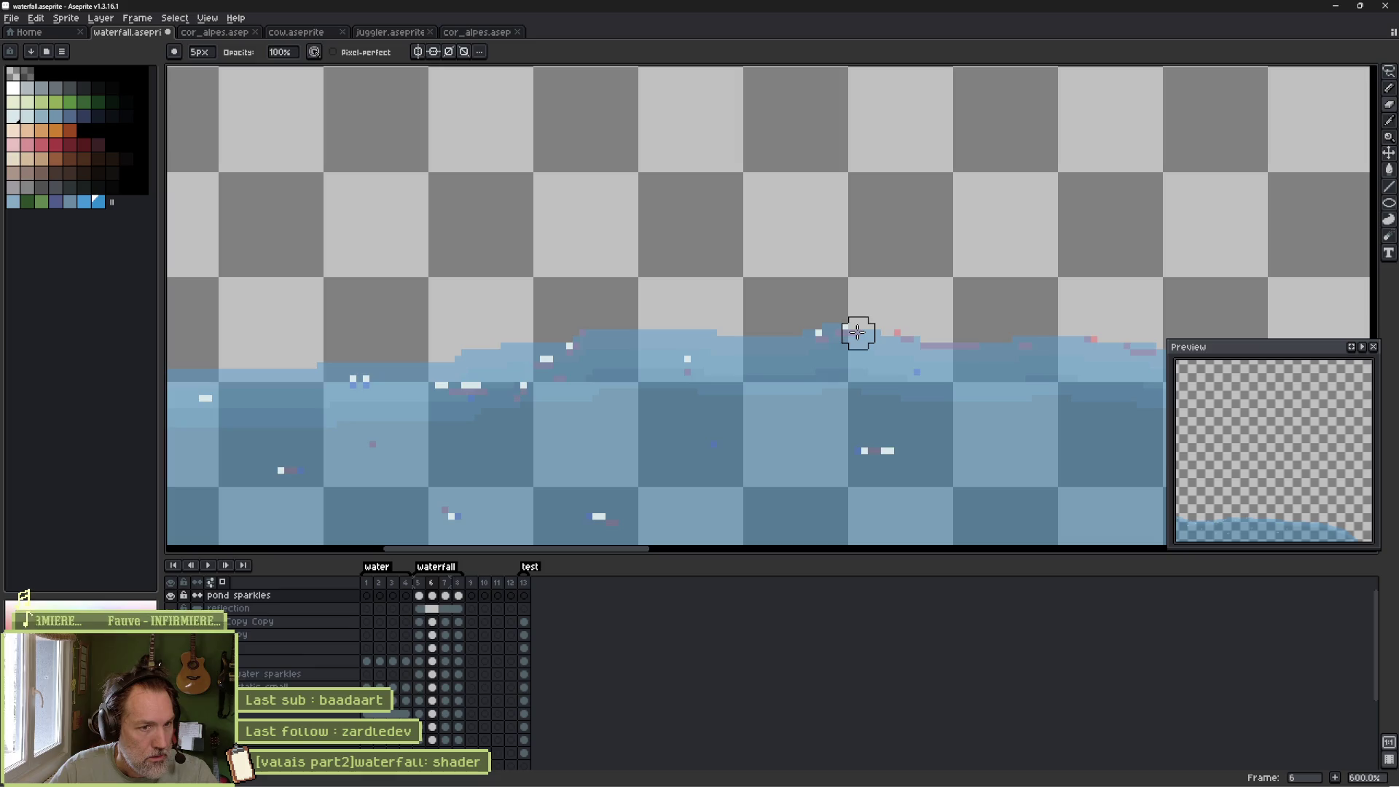
key("Right")
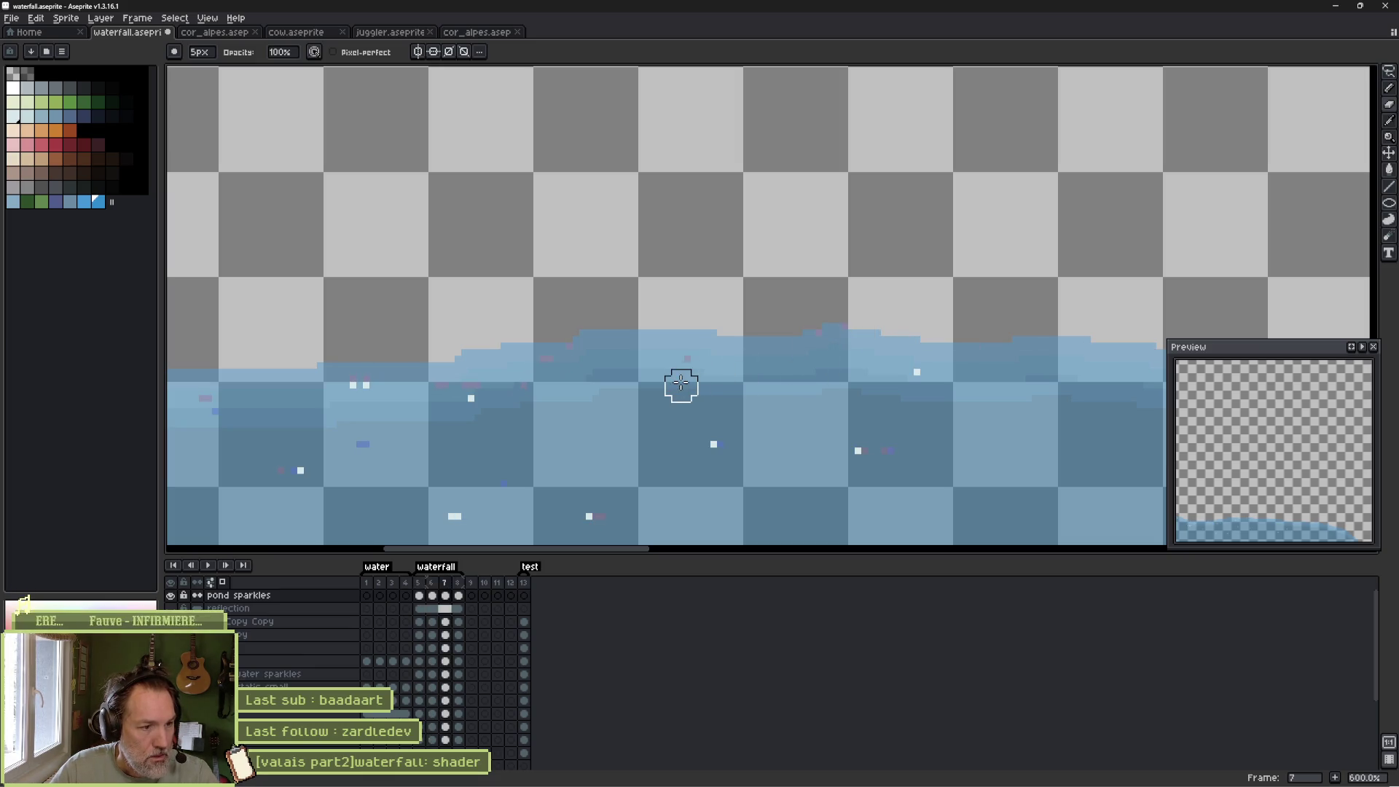
scroll(543, 437, "down", 1)
mouse_move(544, 434)
left_mouse_down()
mouse_move(794, 400)
mouse_move(1027, 407)
mouse_move(933, 418)
left_mouse_up()
Switch to the 1px pixel-perfect pencil and drag across the water on frame 7.
key("b")
scroll(463, 335, "up", 1)
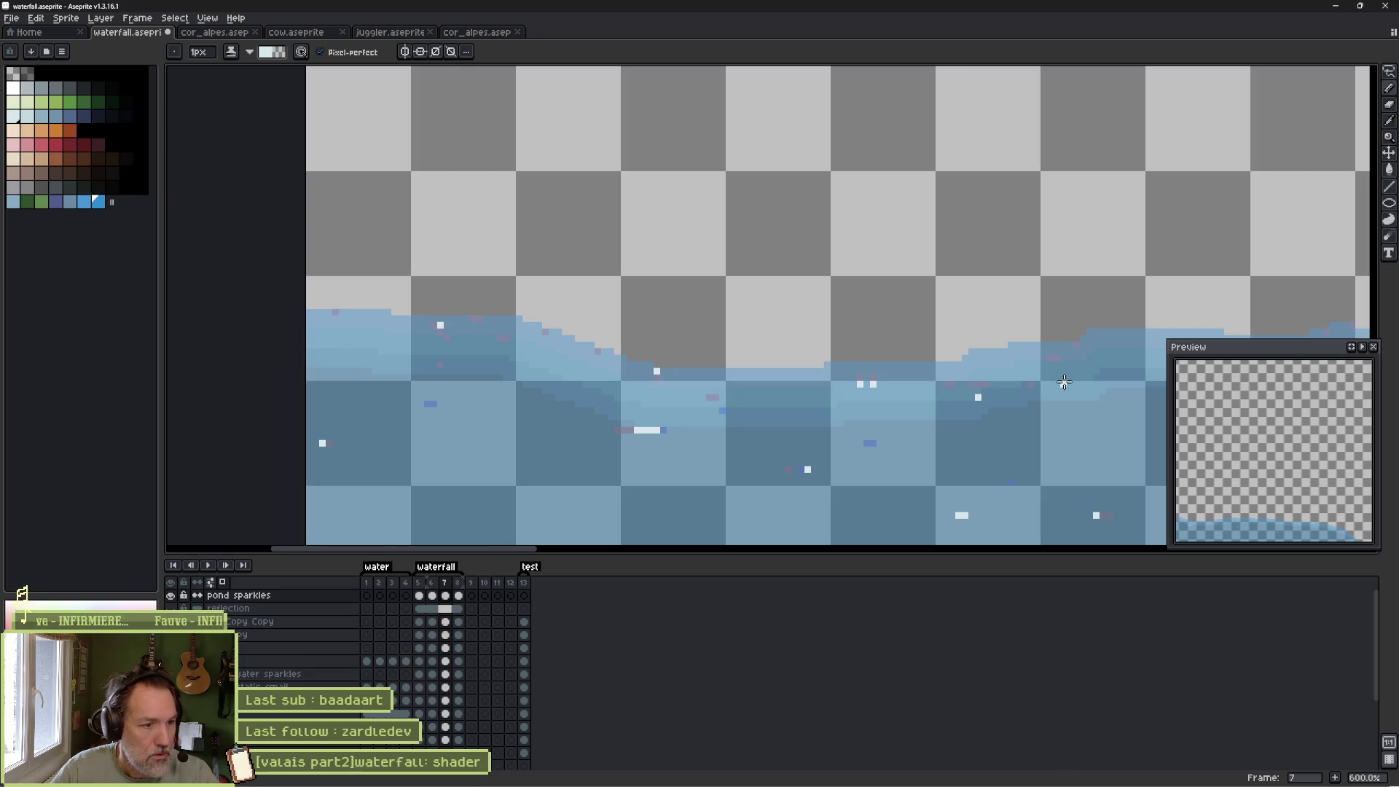
left_click_drag(1064, 382, 700, 408)
mouse_move(1057, 408)
left_mouse_down()
mouse_move(428, 400)
mouse_move(728, 381)
mouse_move(592, 343)
left_mouse_up()
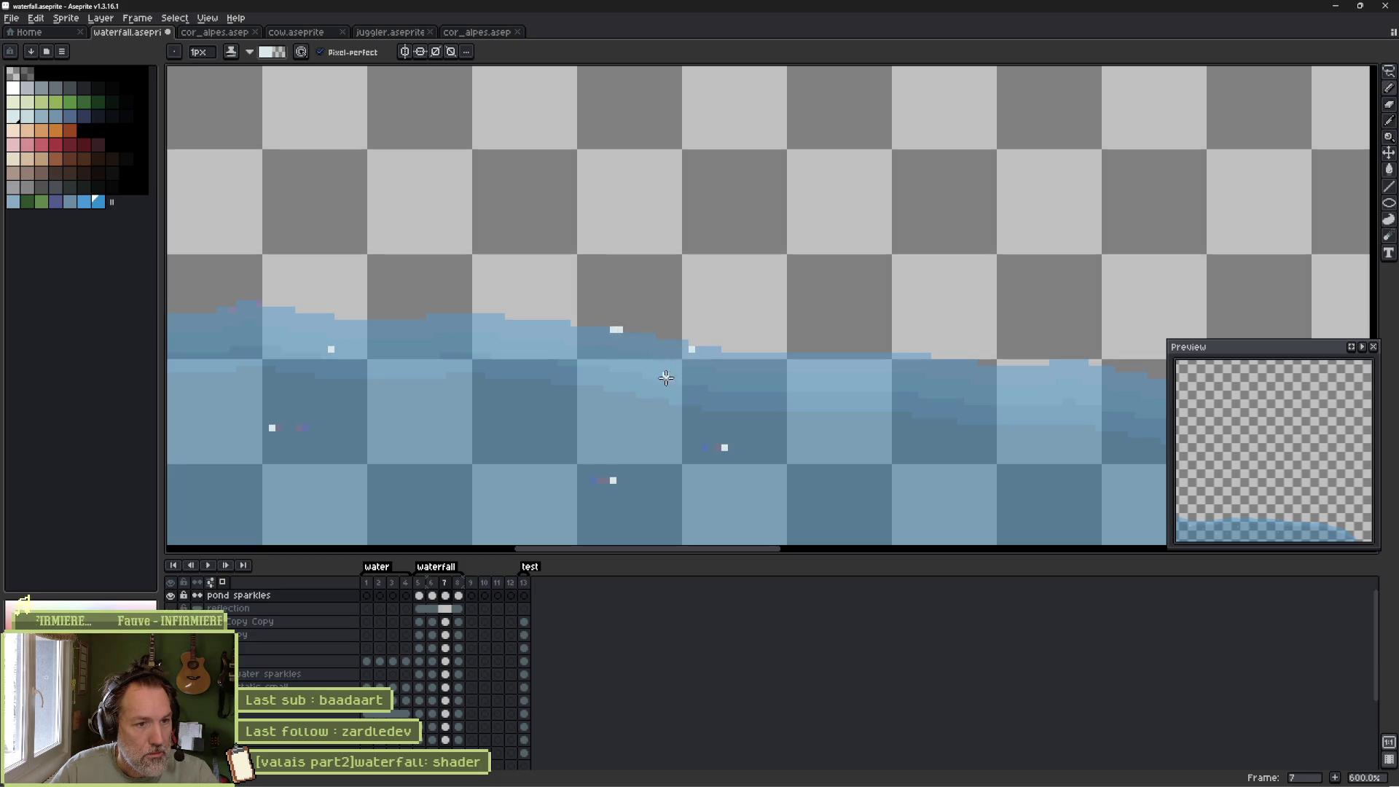
left_click_drag(875, 374, 583, 379)
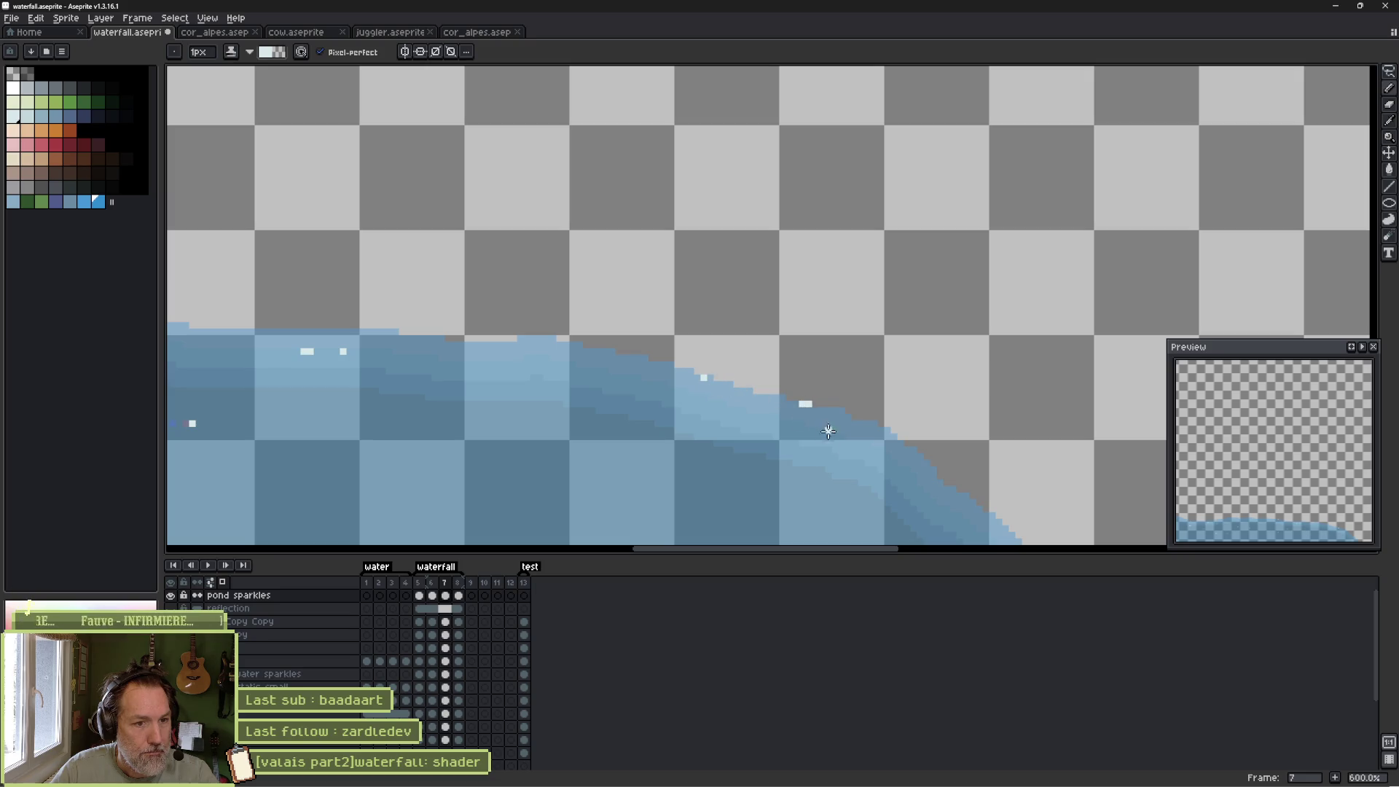
left_click_drag(896, 481, 785, 341)
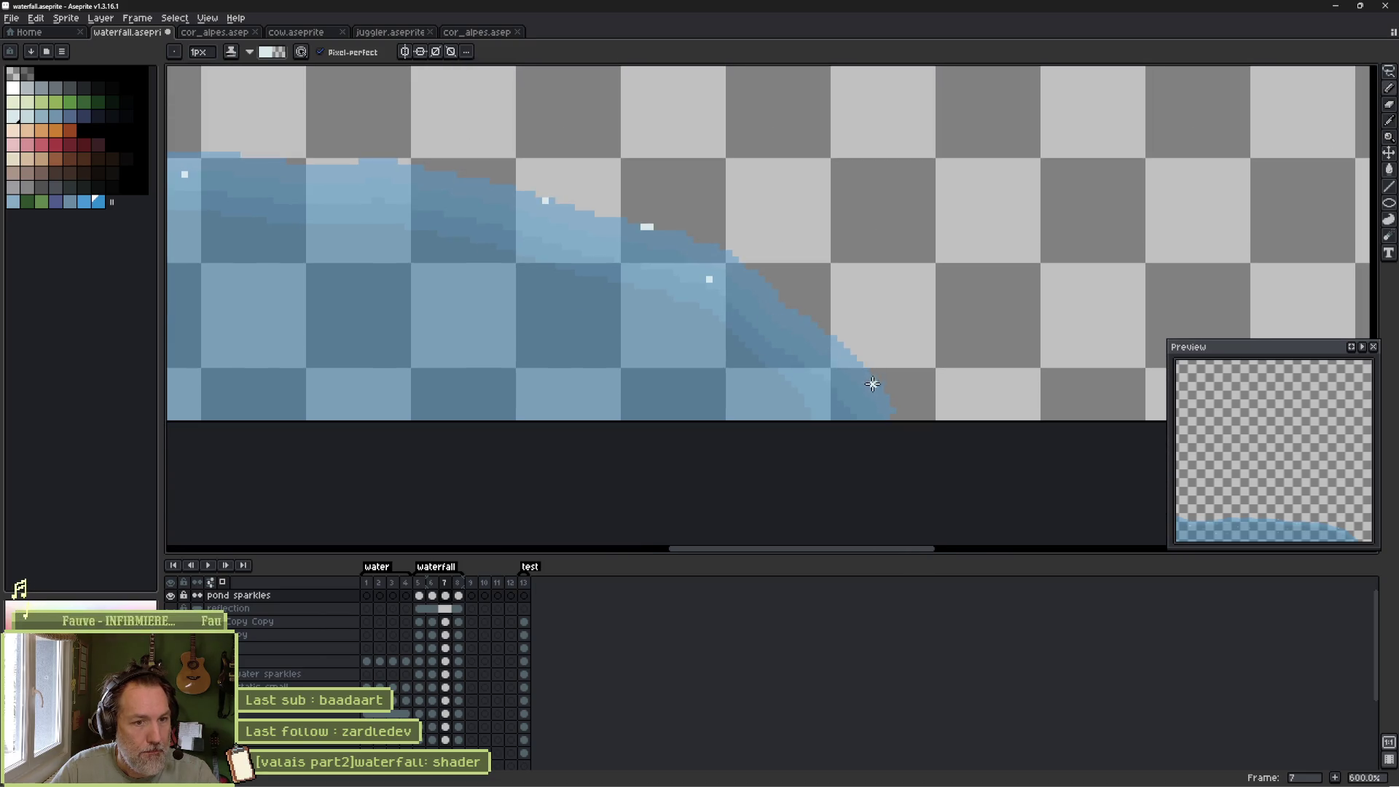
scroll(728, 375, "down", 2)
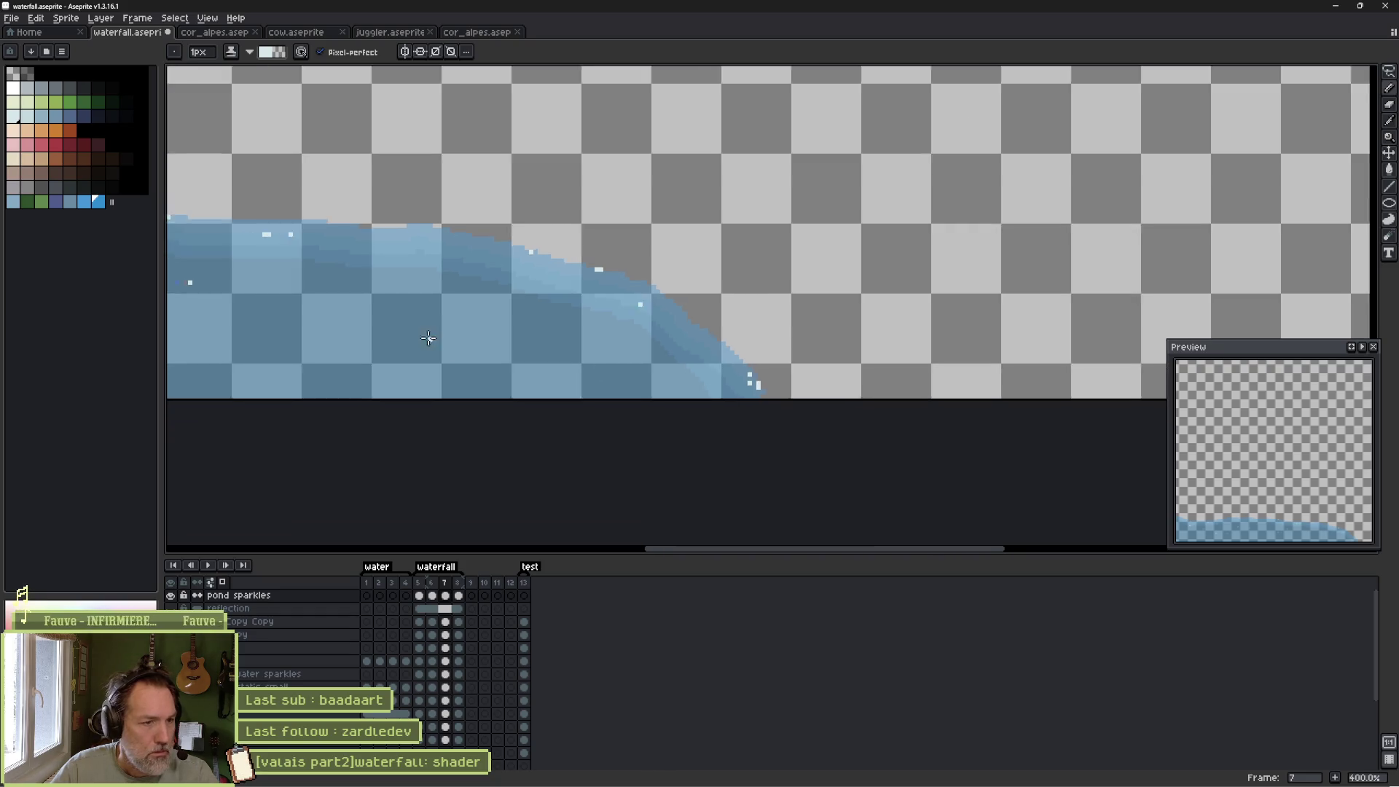
On frame 8, paint light sparkle pixels on the water edge and its sloping right end.
key("Right")
scroll(794, 333, "up", 5)
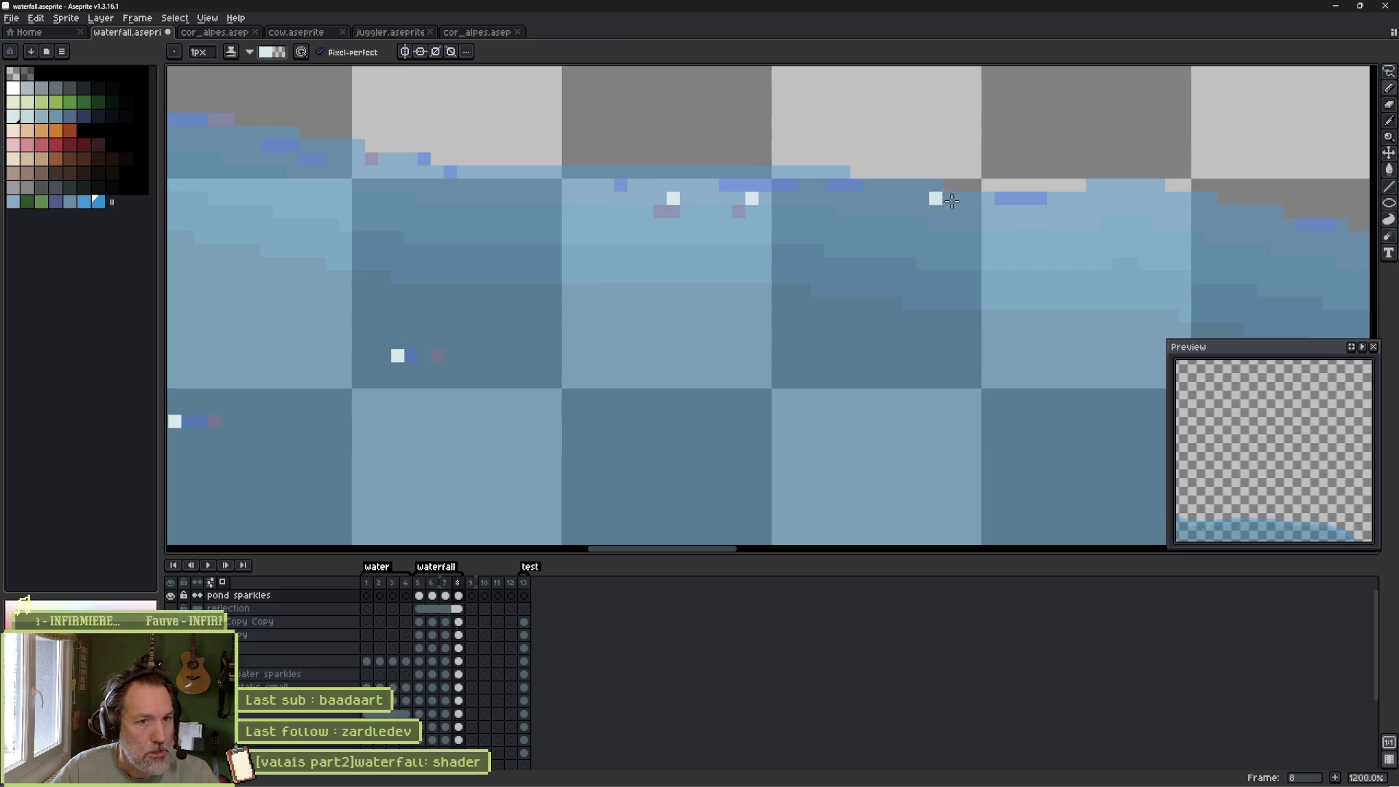
scroll(672, 231, "right", 3)
left_click(1010, 303)
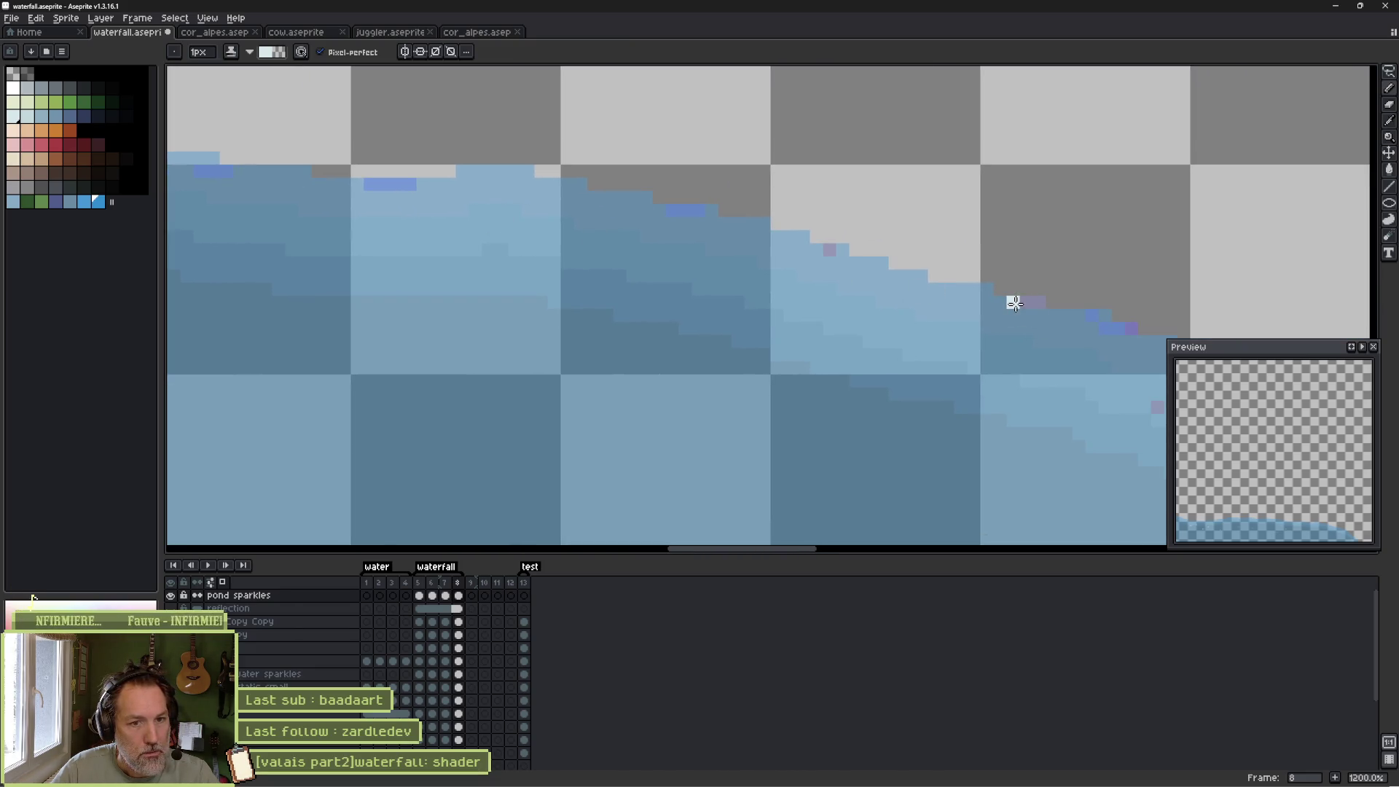
scroll(772, 287, "right", 4)
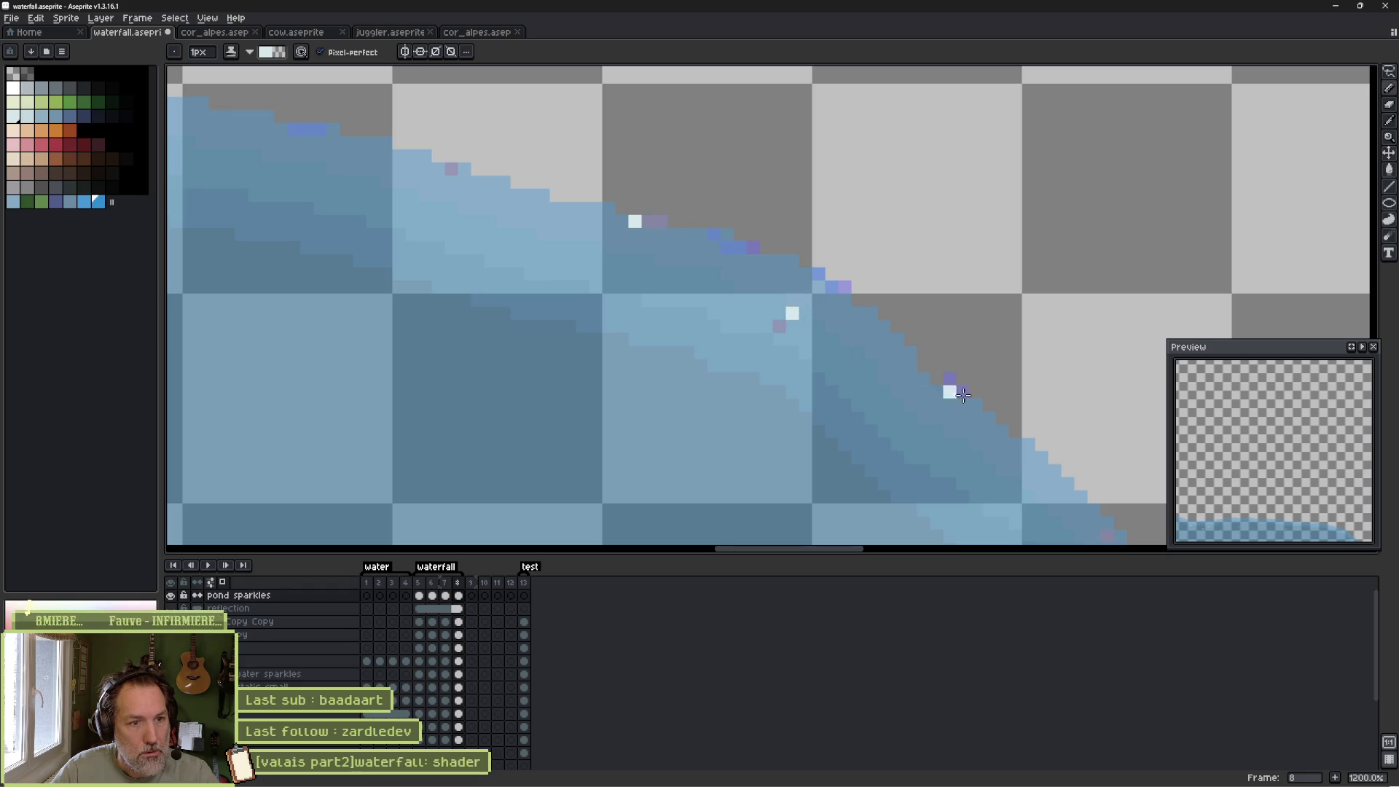
scroll(963, 395, "down", 2)
scroll(963, 395, "right", 4)
left_click(803, 360)
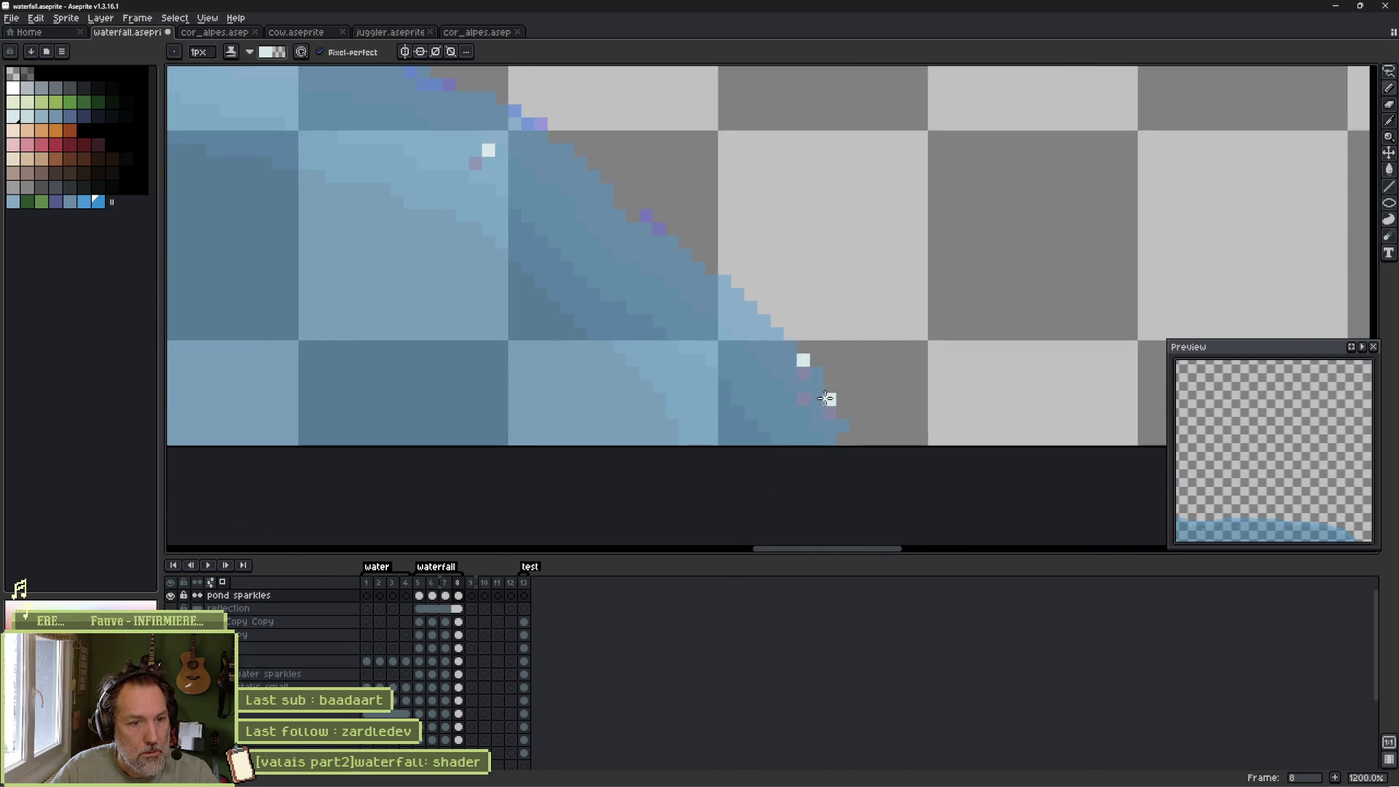
scroll(539, 241, "down", 6)
scroll(766, 297, "up", 2)
scroll(838, 306, "left", 4)
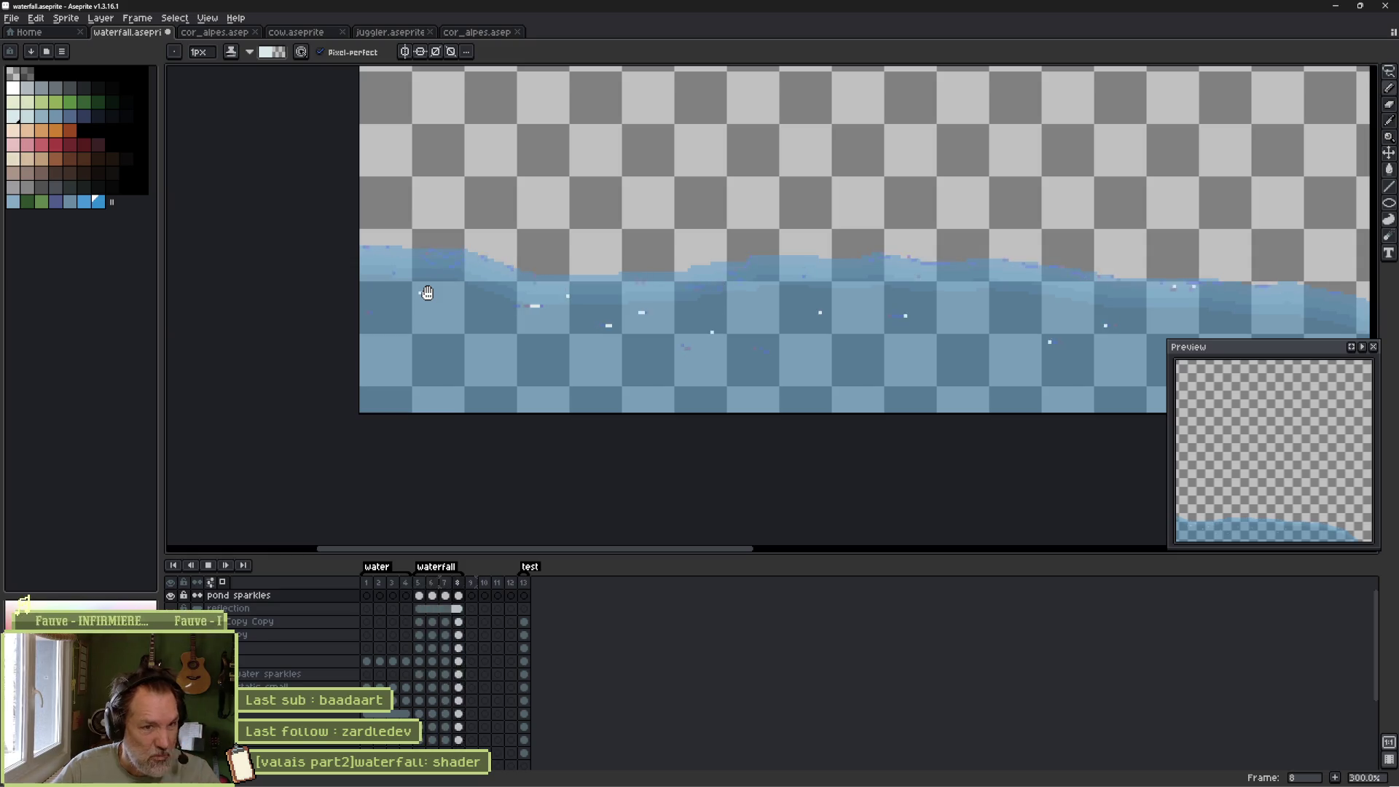
Show all hidden layers, play and stop the full scene animation, and save the waterfall file.
key("Return")
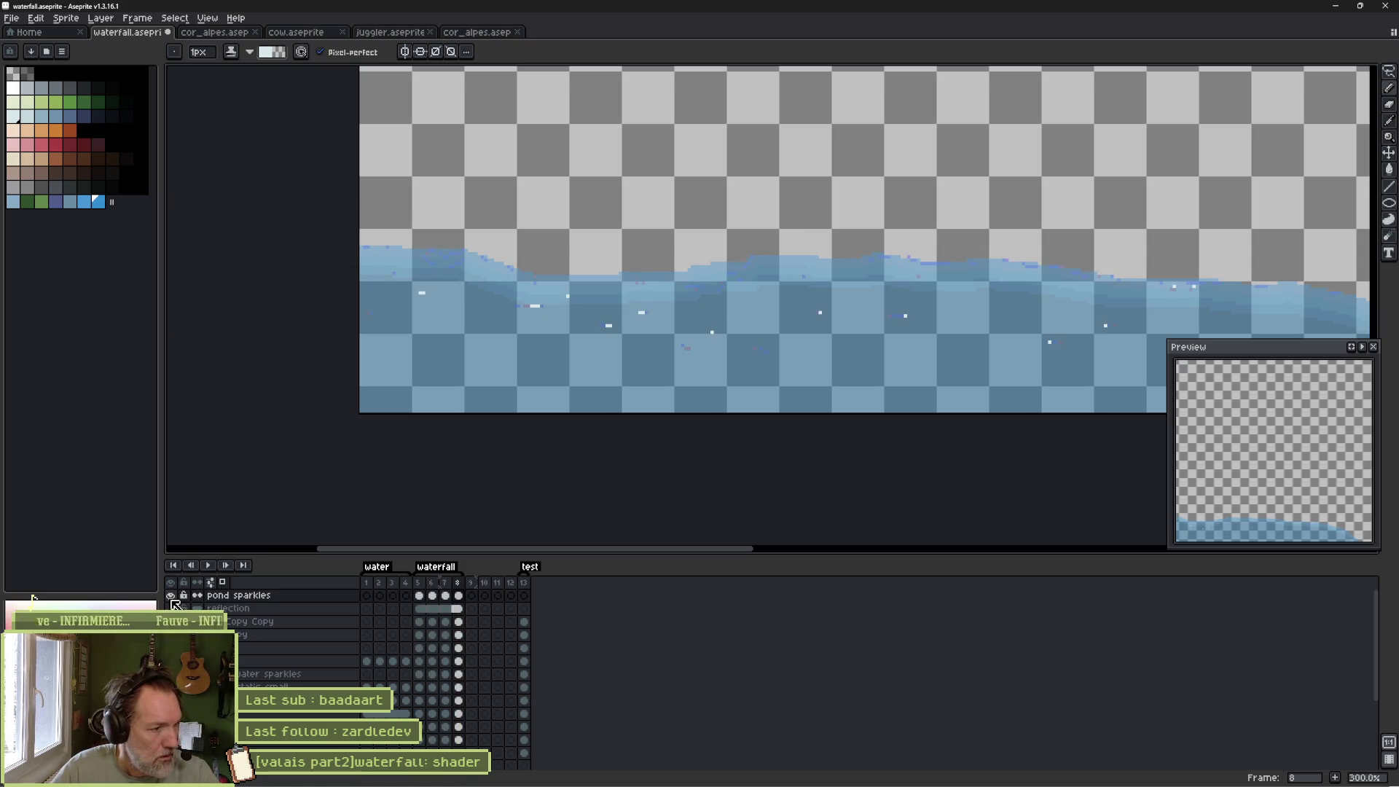
left_click(175, 604)
key("Return")
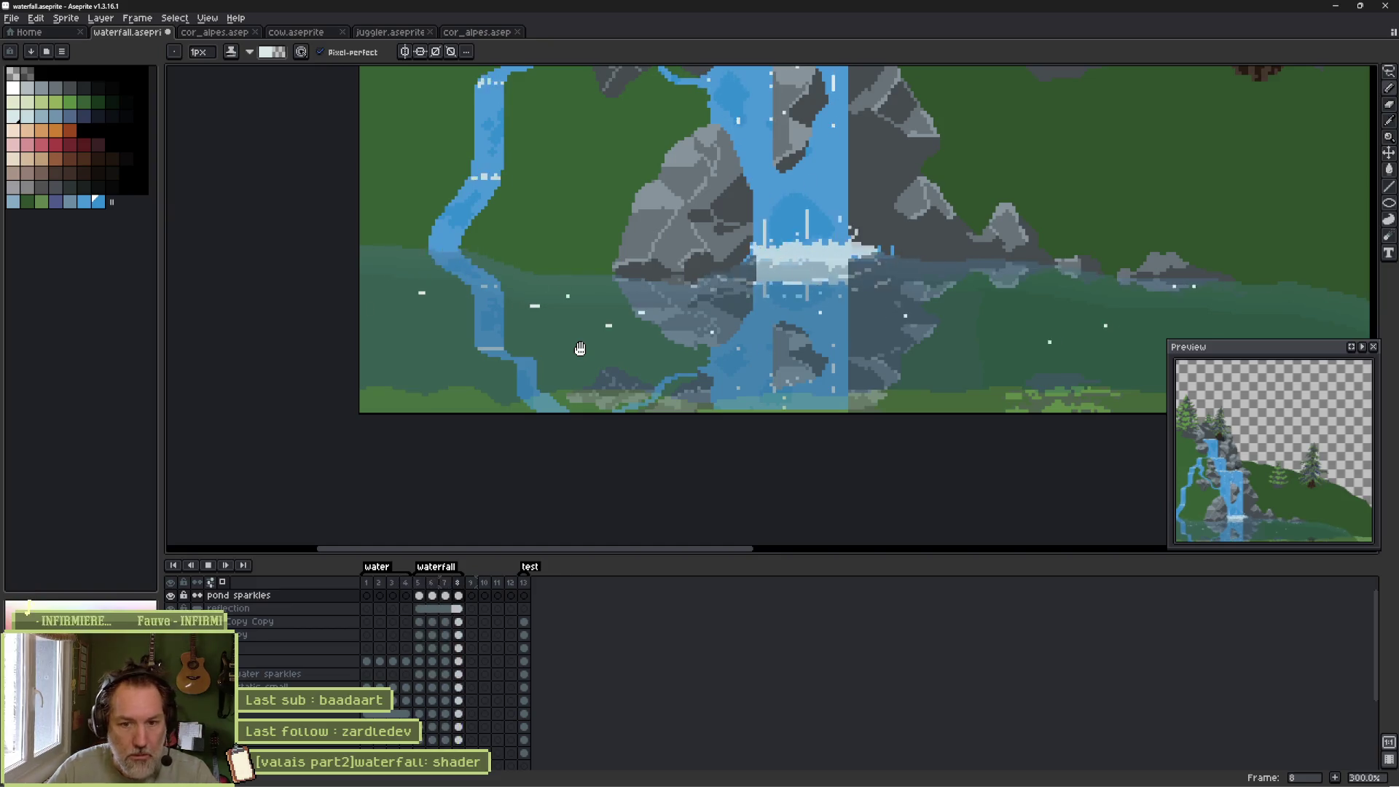
scroll(898, 260, "down", 2)
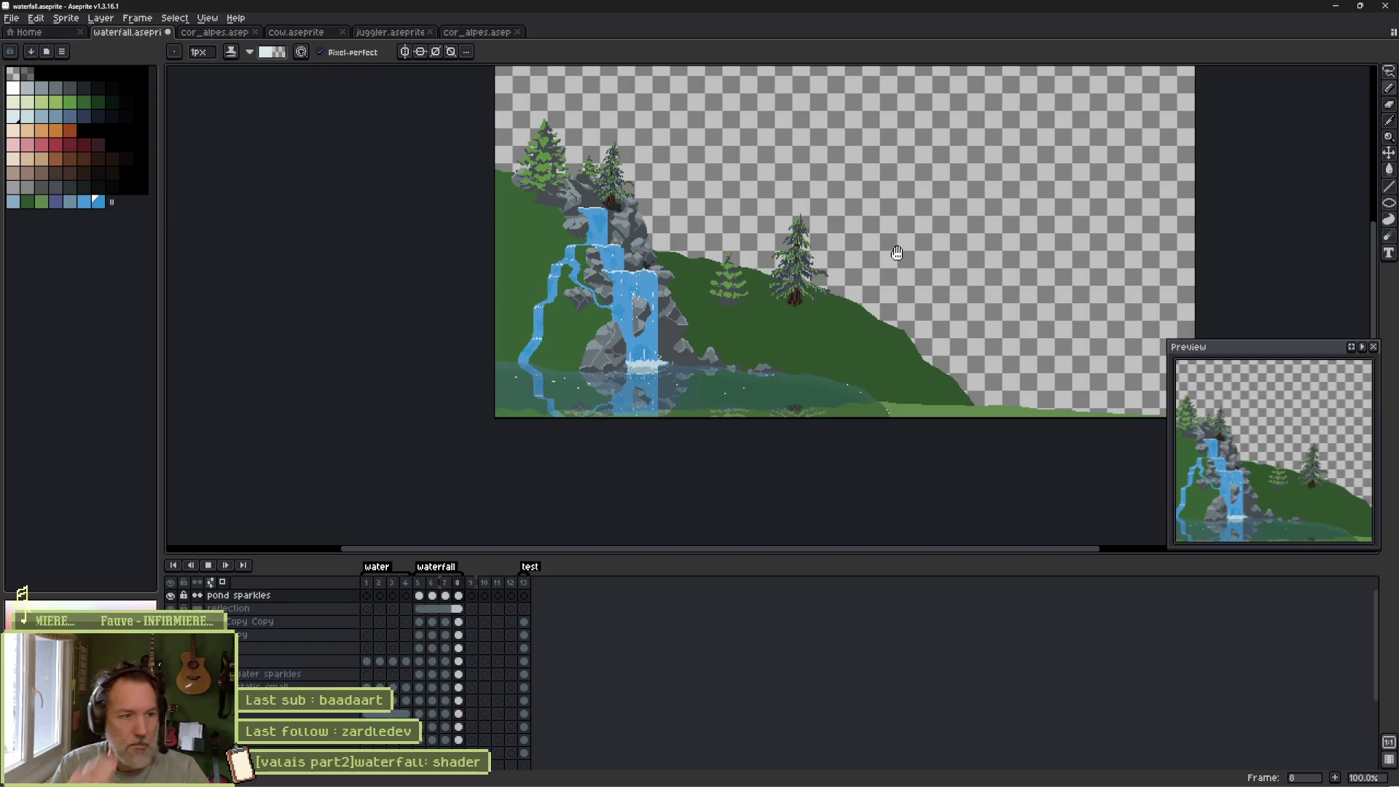
key("Return")
key("ctrl+s")
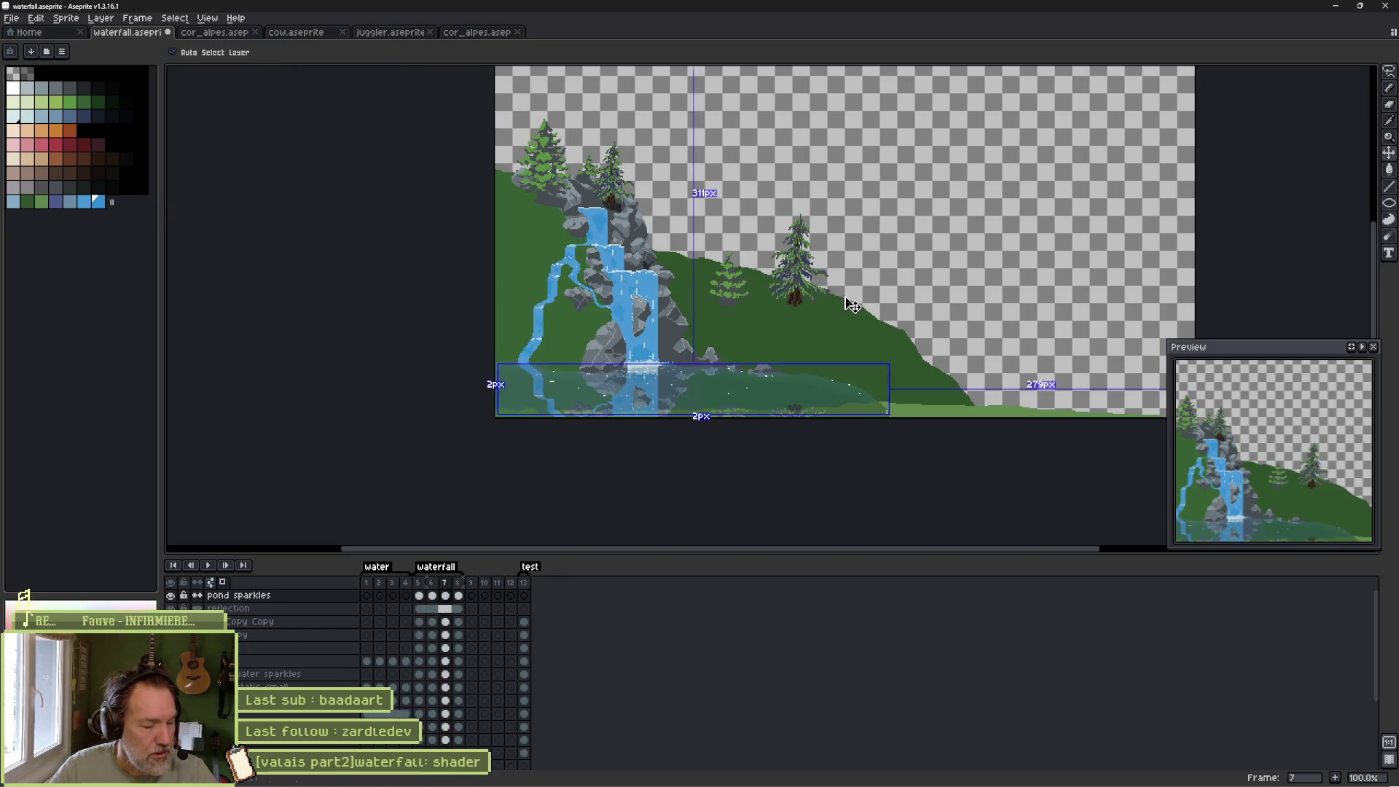
scroll(540, 377, "up", 5)
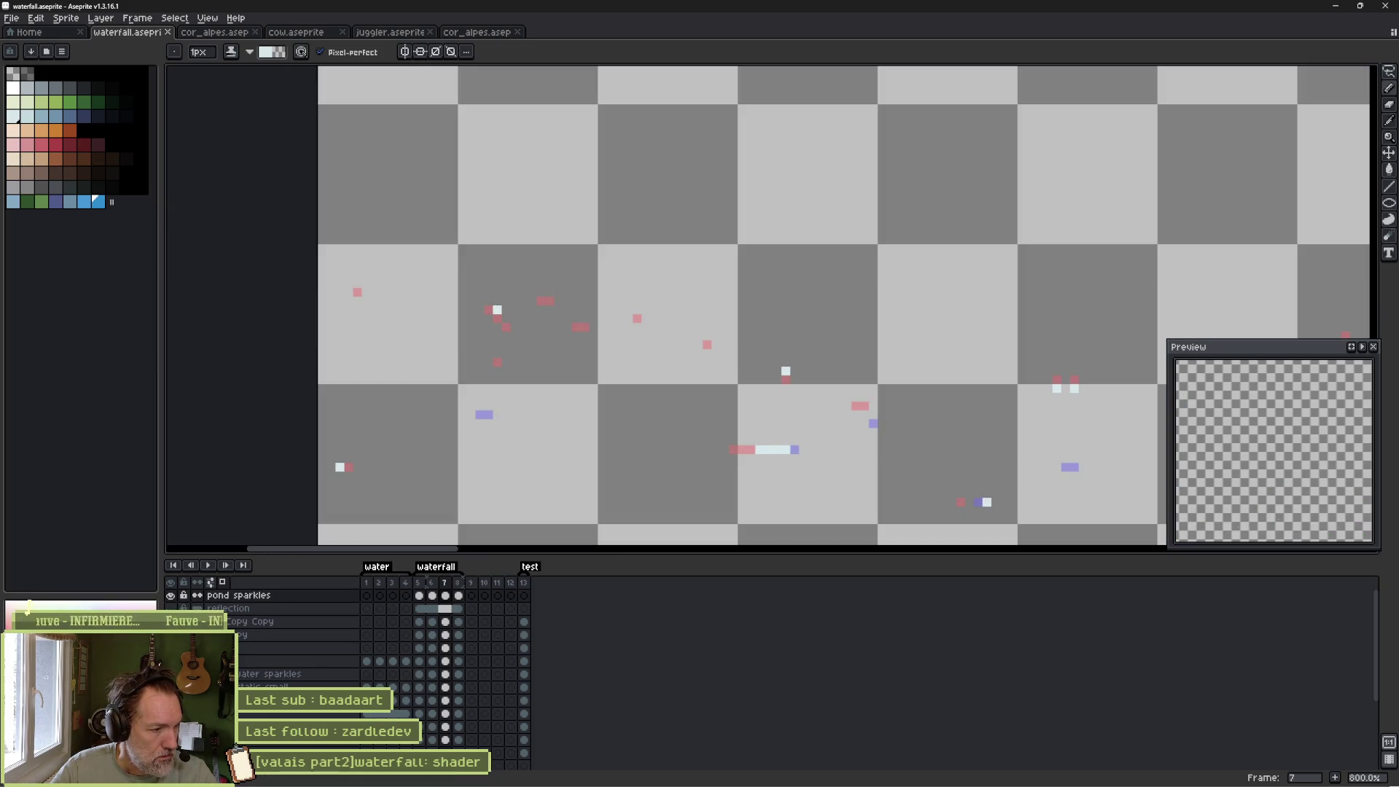
Add a white sparkle pixel on frame 5 and a diagonal run on frame 6, erasing strays.
key("Left")
key("Left")
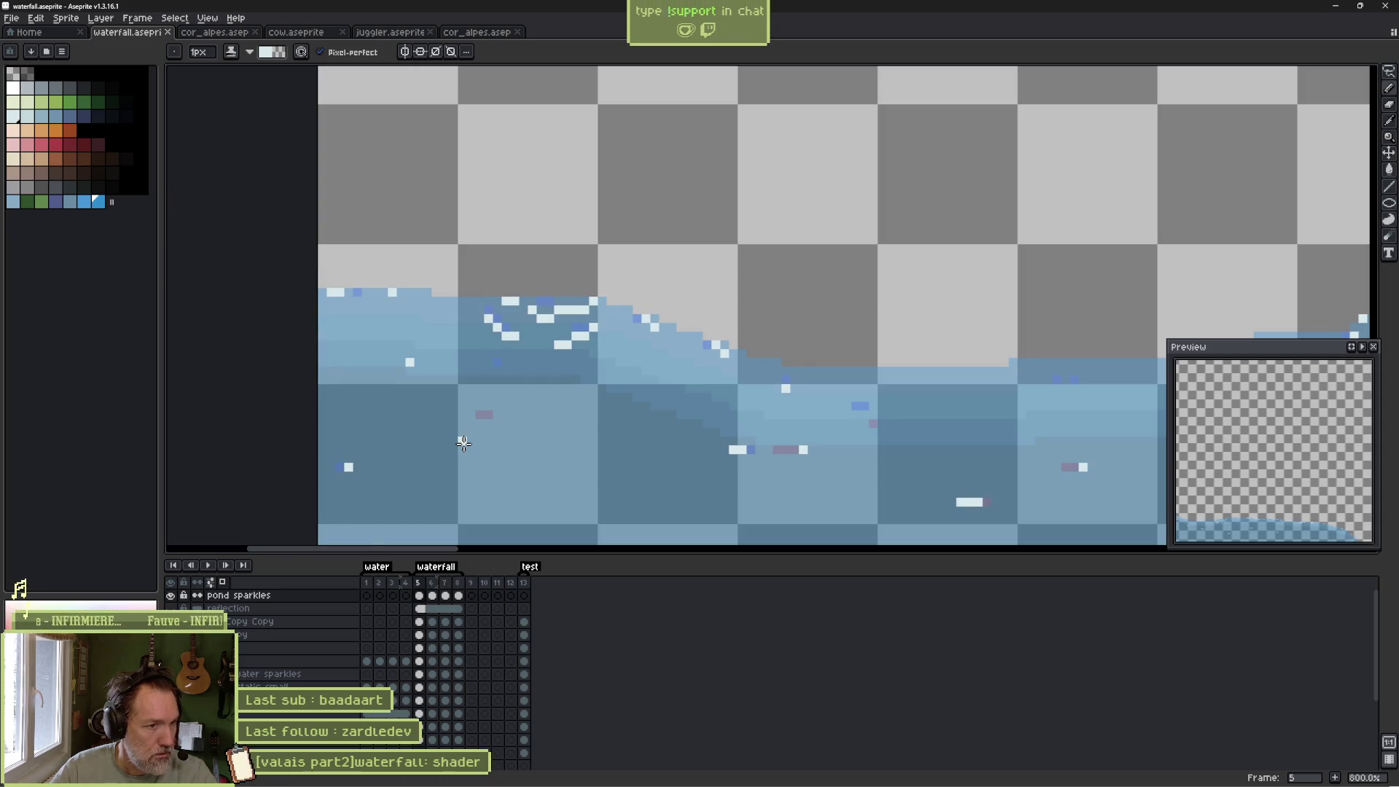
left_click(480, 450)
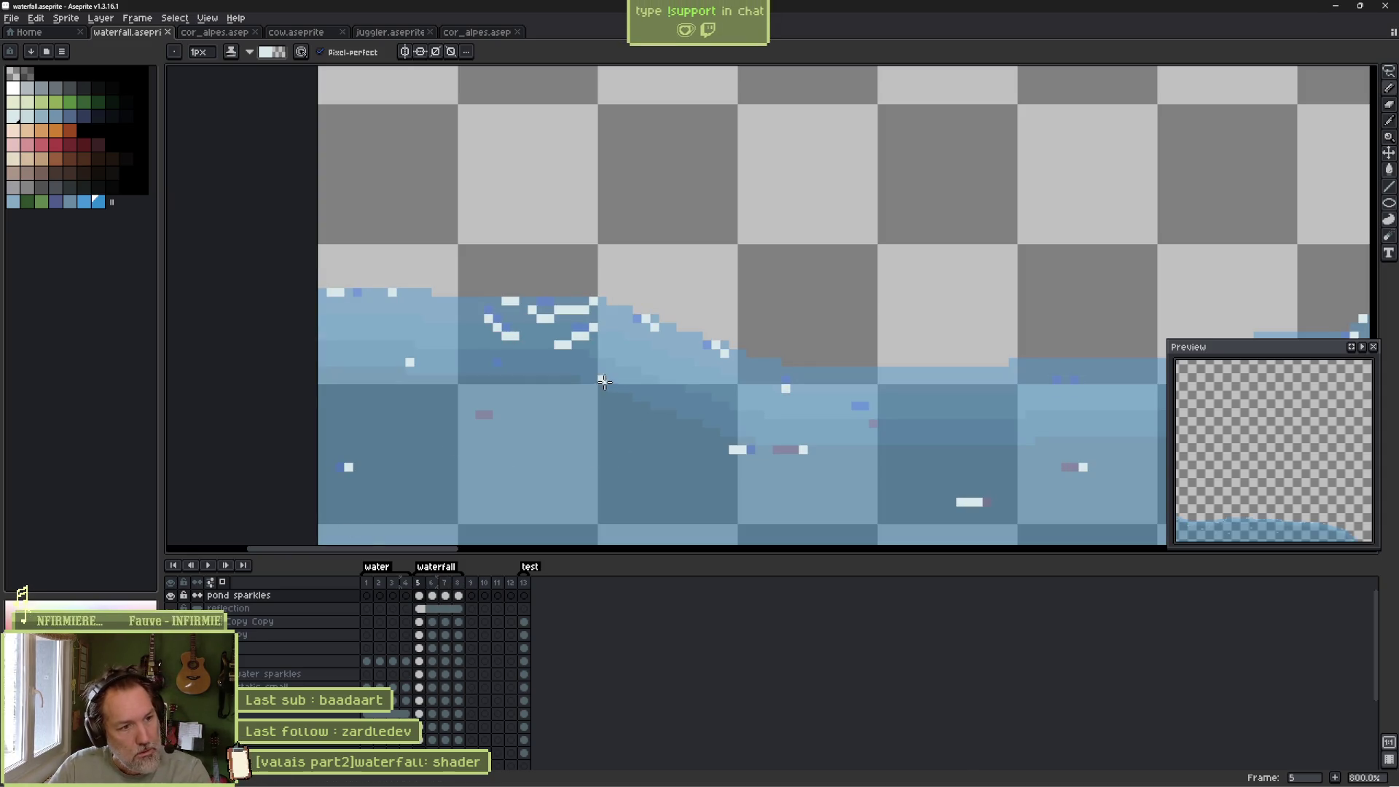
key("Right")
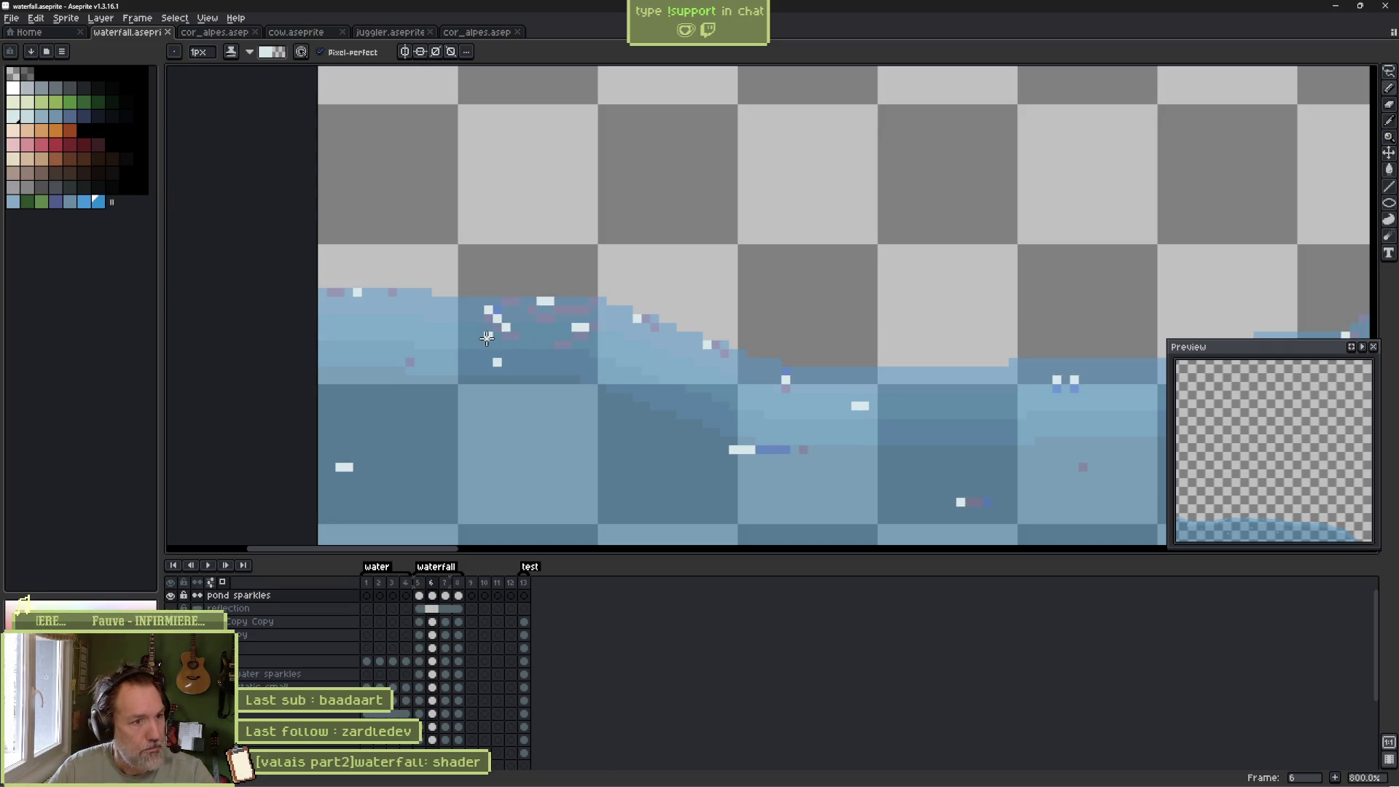
mouse_move(463, 327)
left_mouse_down()
mouse_move(488, 350)
mouse_move(515, 324)
mouse_move(581, 335)
left_mouse_up()
key("e")
key("b")
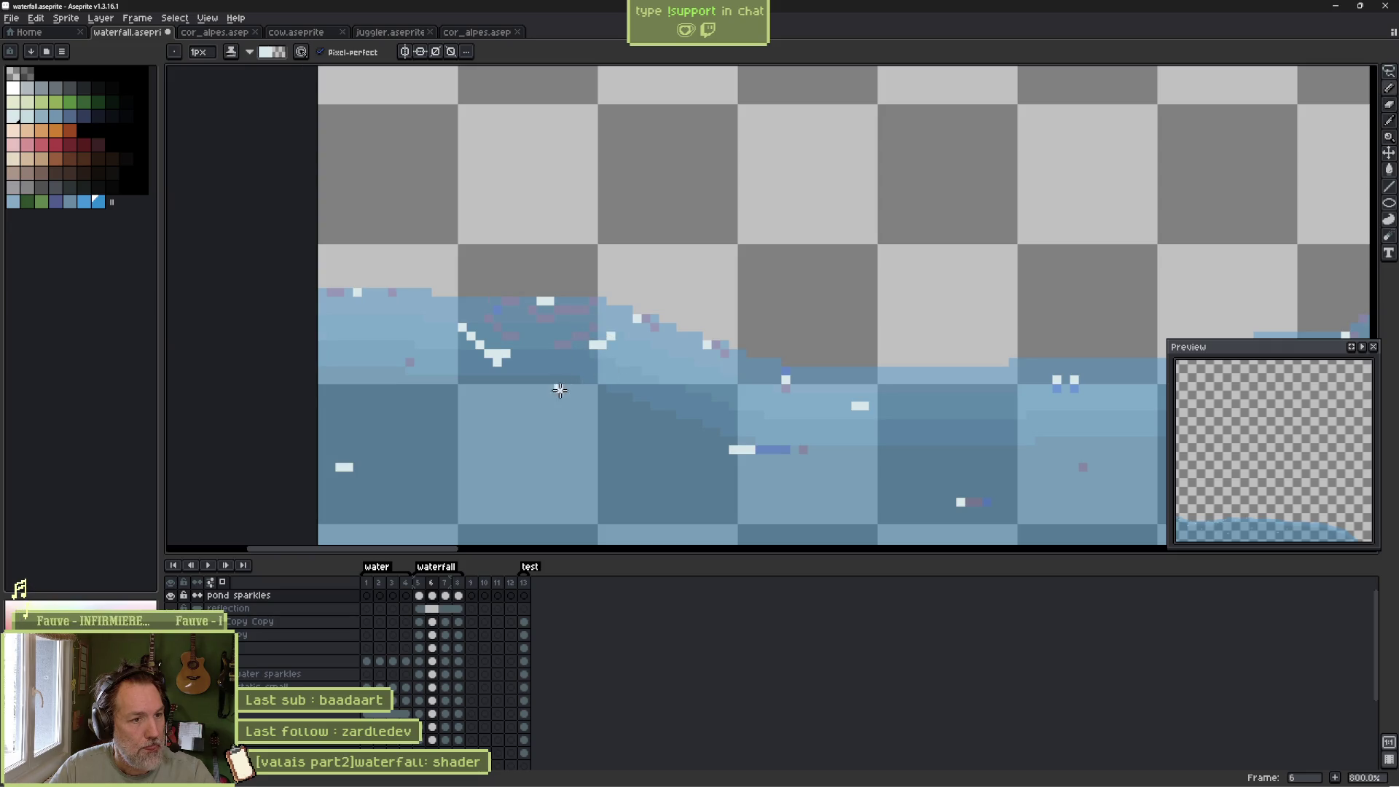
Add a short streak, a single pixel and a two-pixel sparkle on frame 7, plus a pixel on frame 8.
key("period")
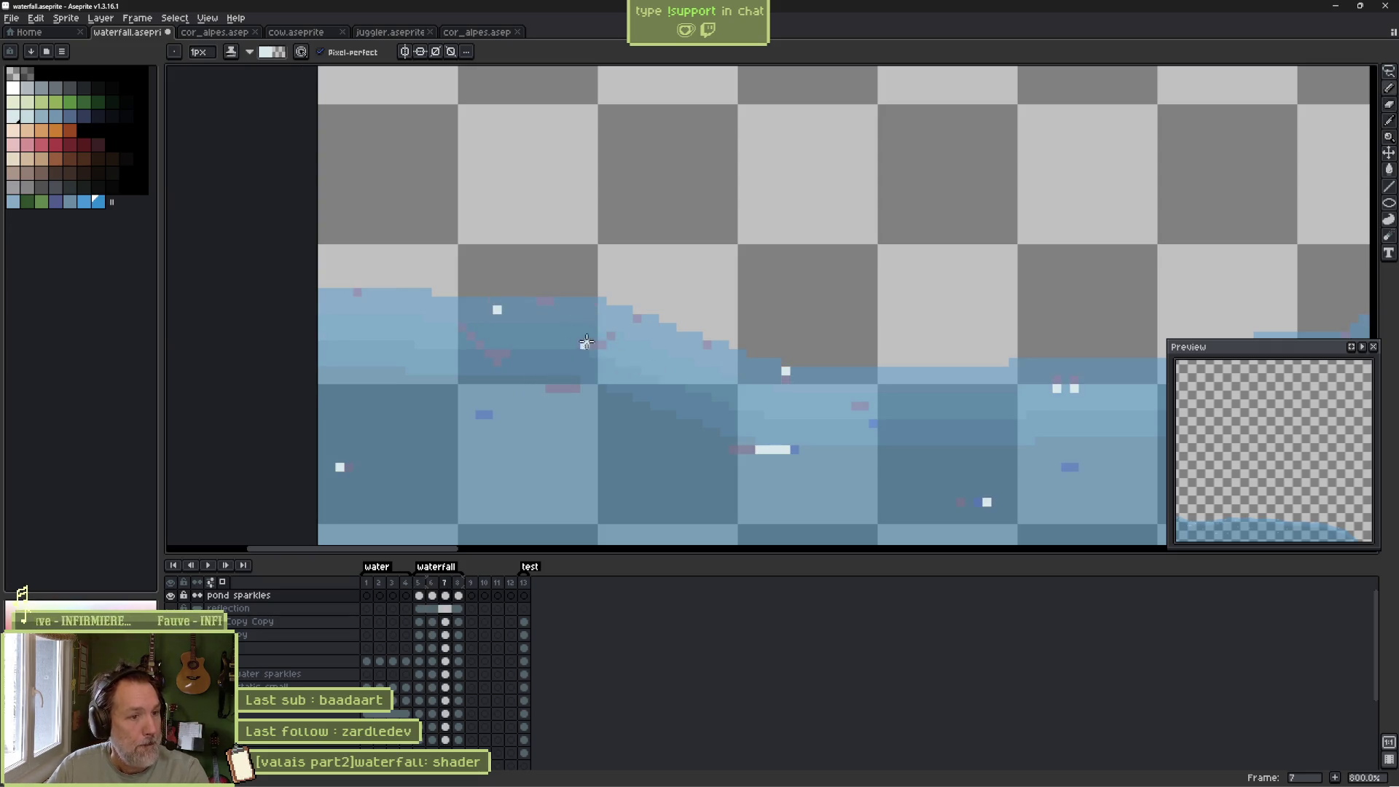
left_click_drag(532, 327, 548, 327)
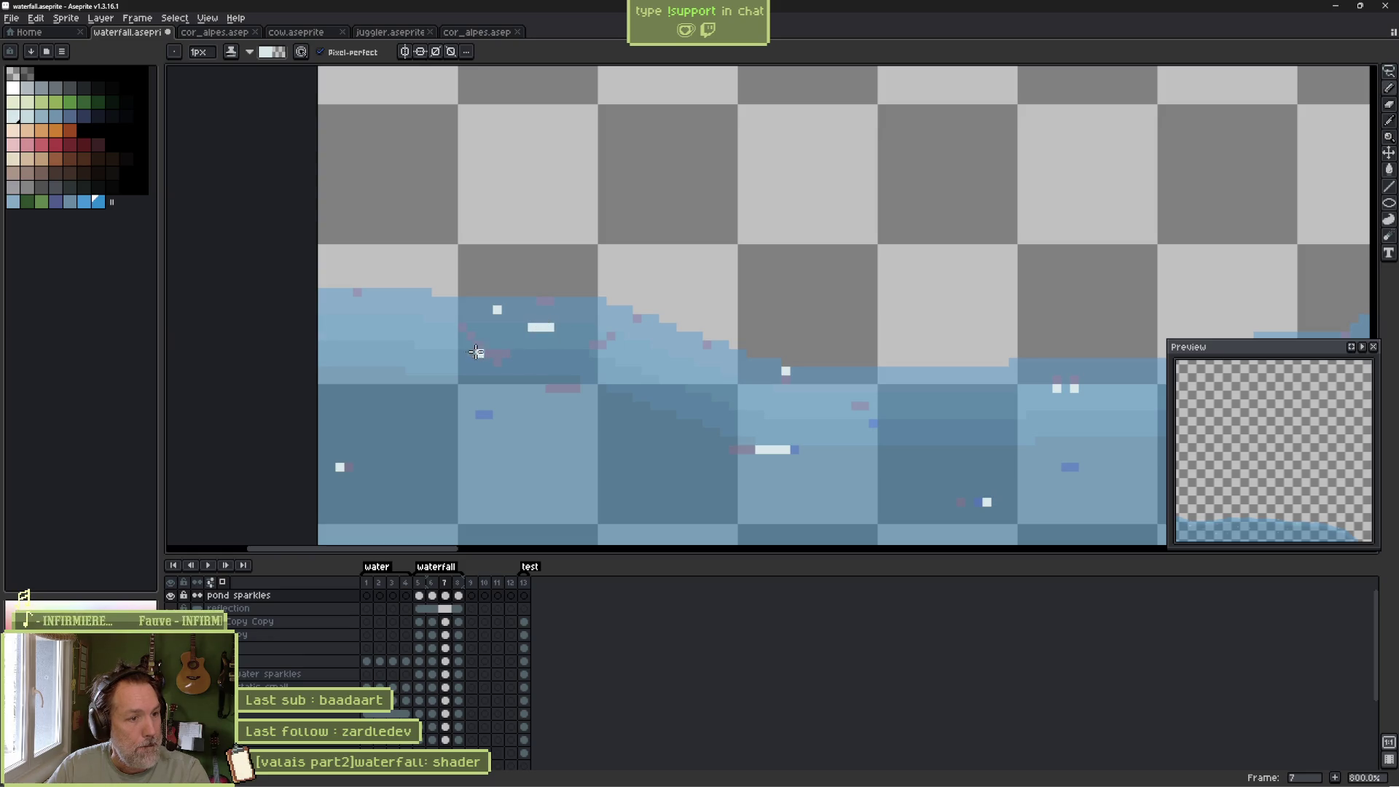
left_click(427, 327)
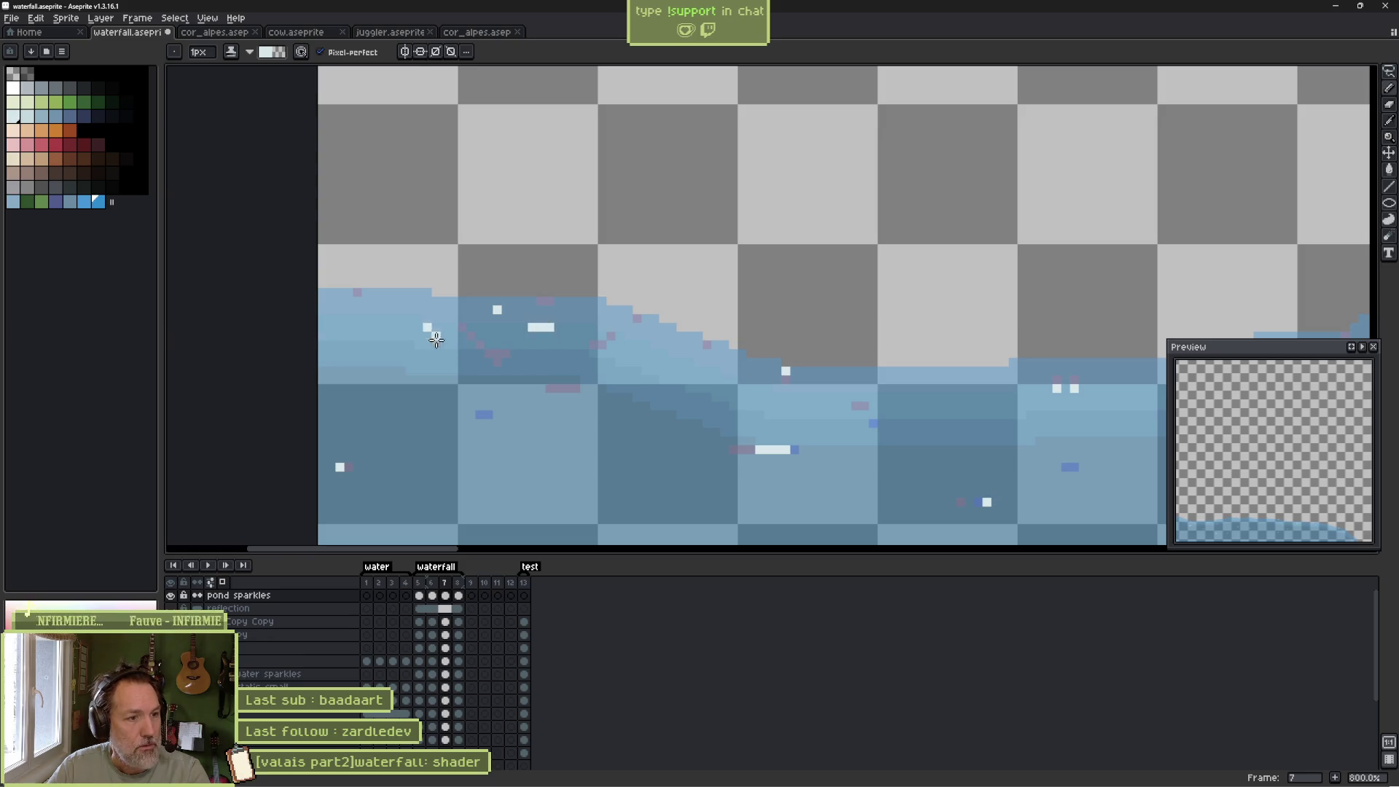
left_click(587, 405)
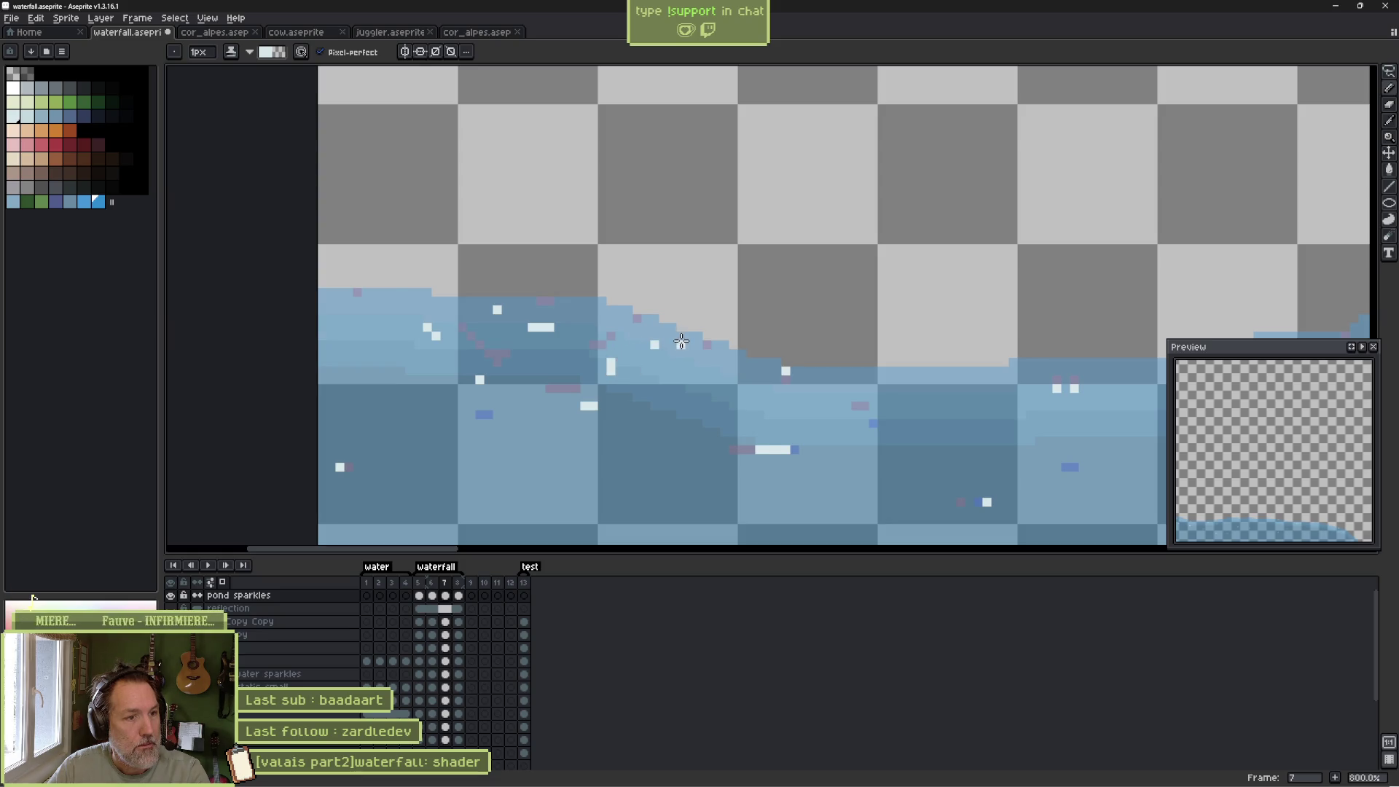
key("period")
key("comma")
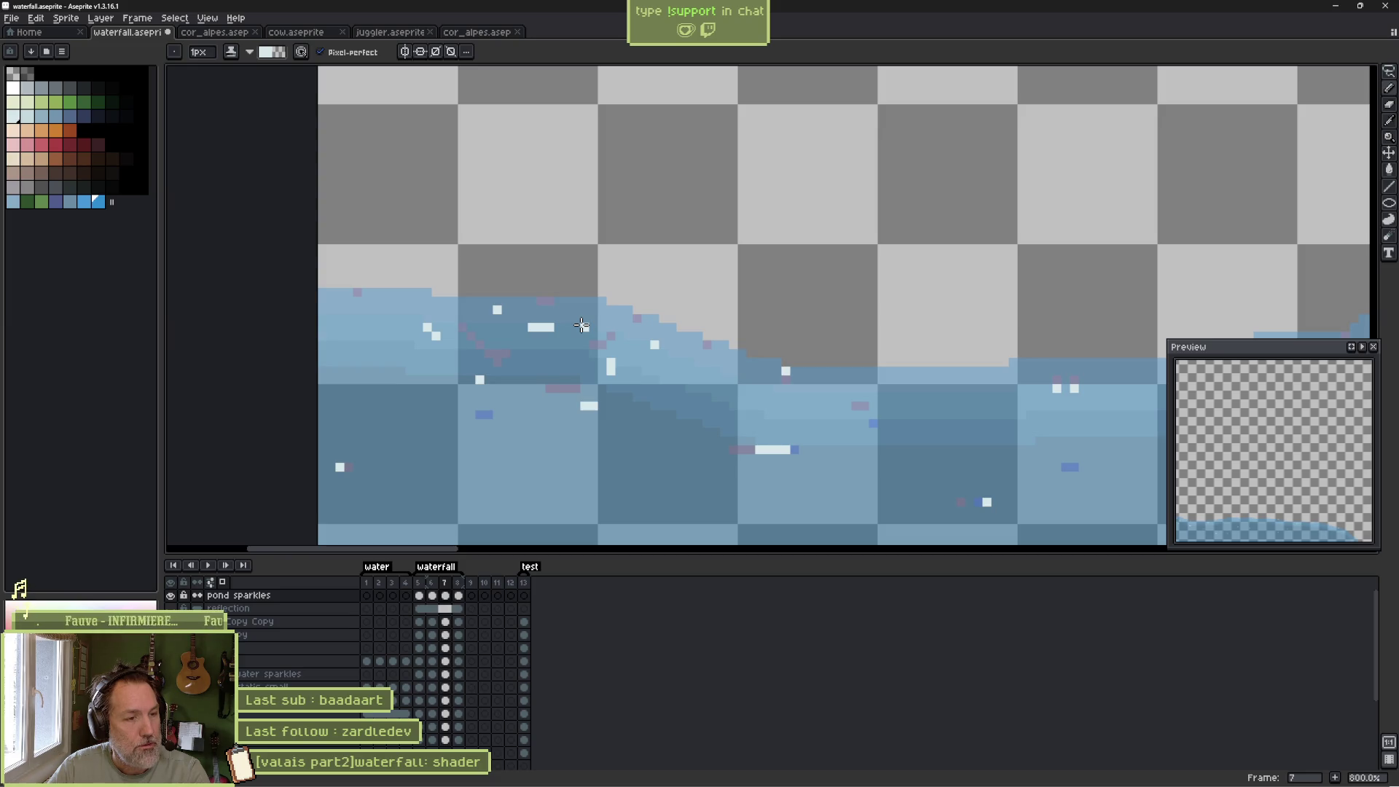
key("period")
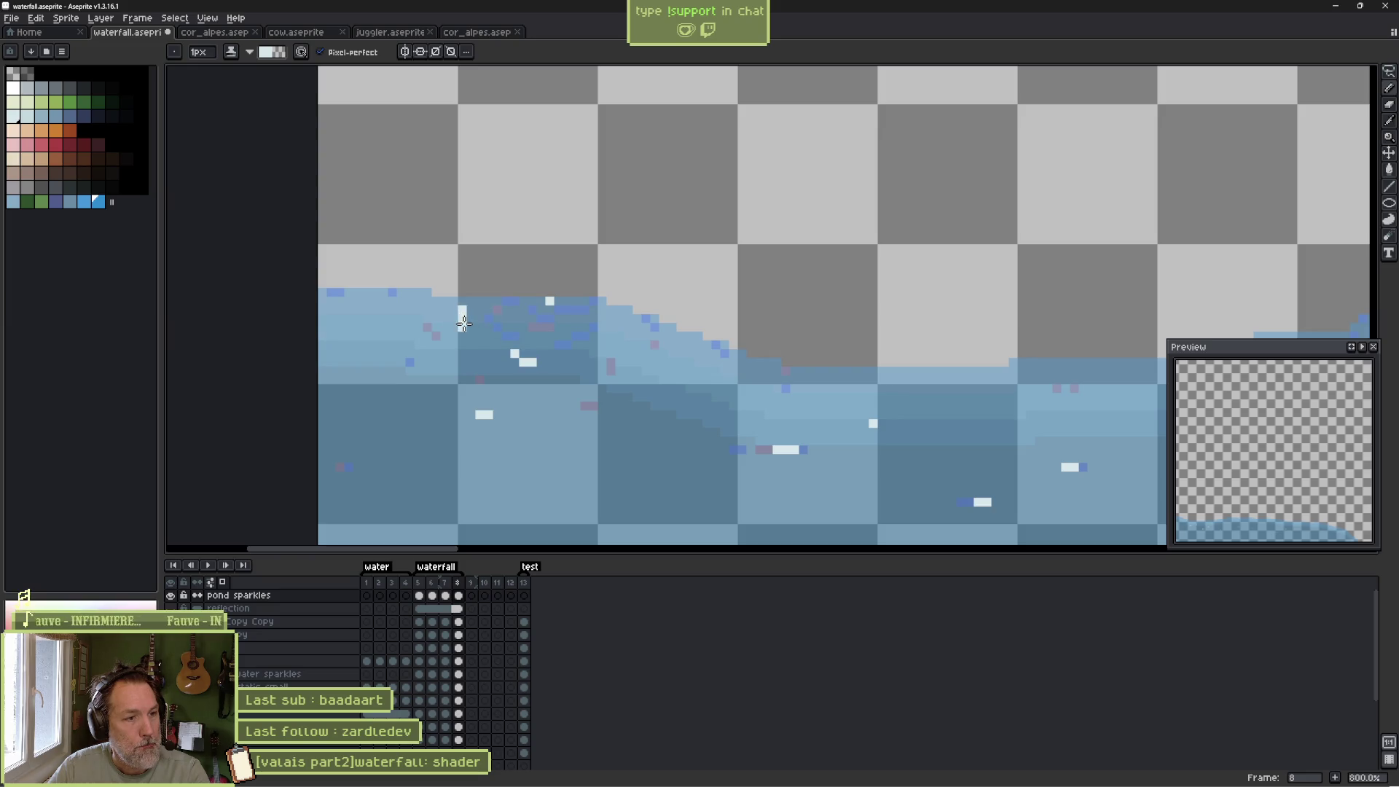
left_click(610, 335)
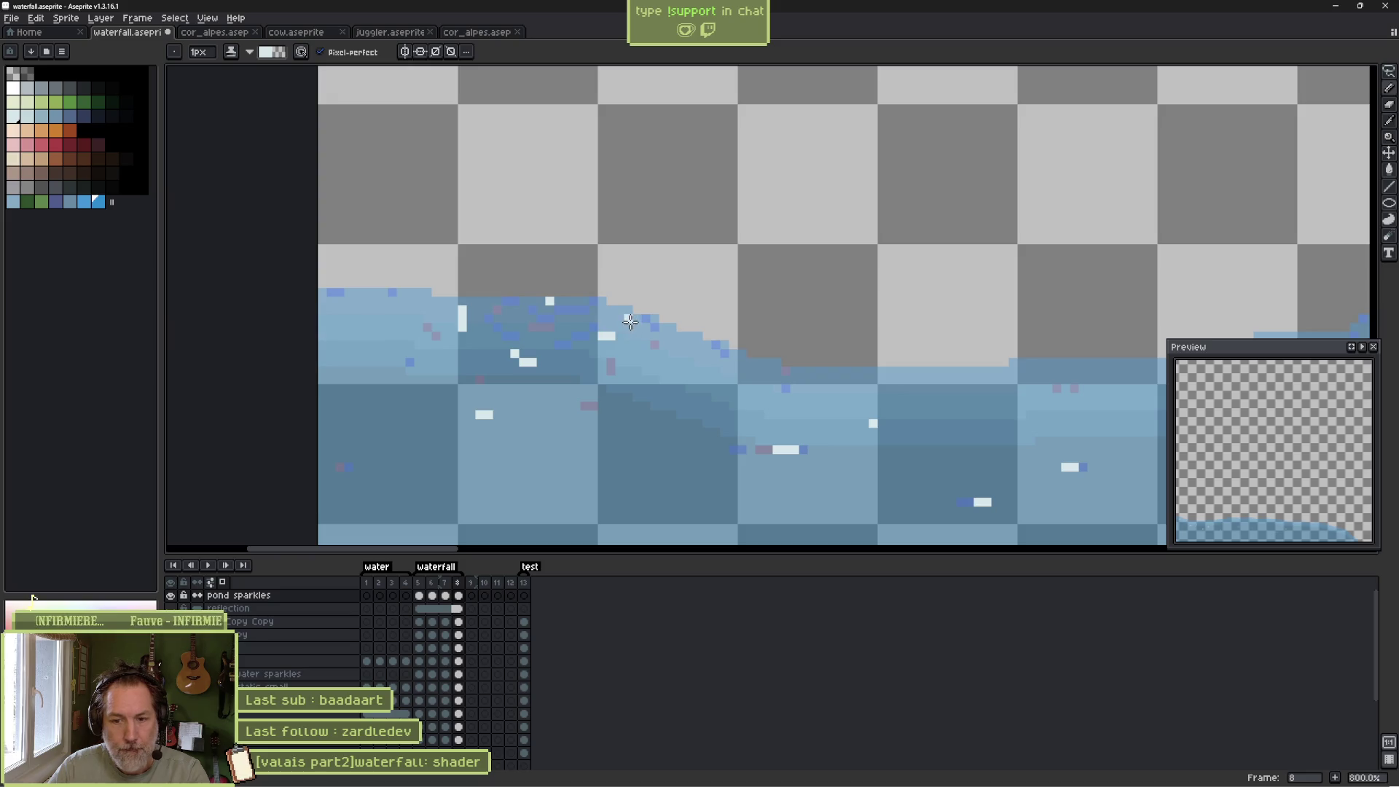
Play the animation to check the sparkles, then stop it.
key("Return")
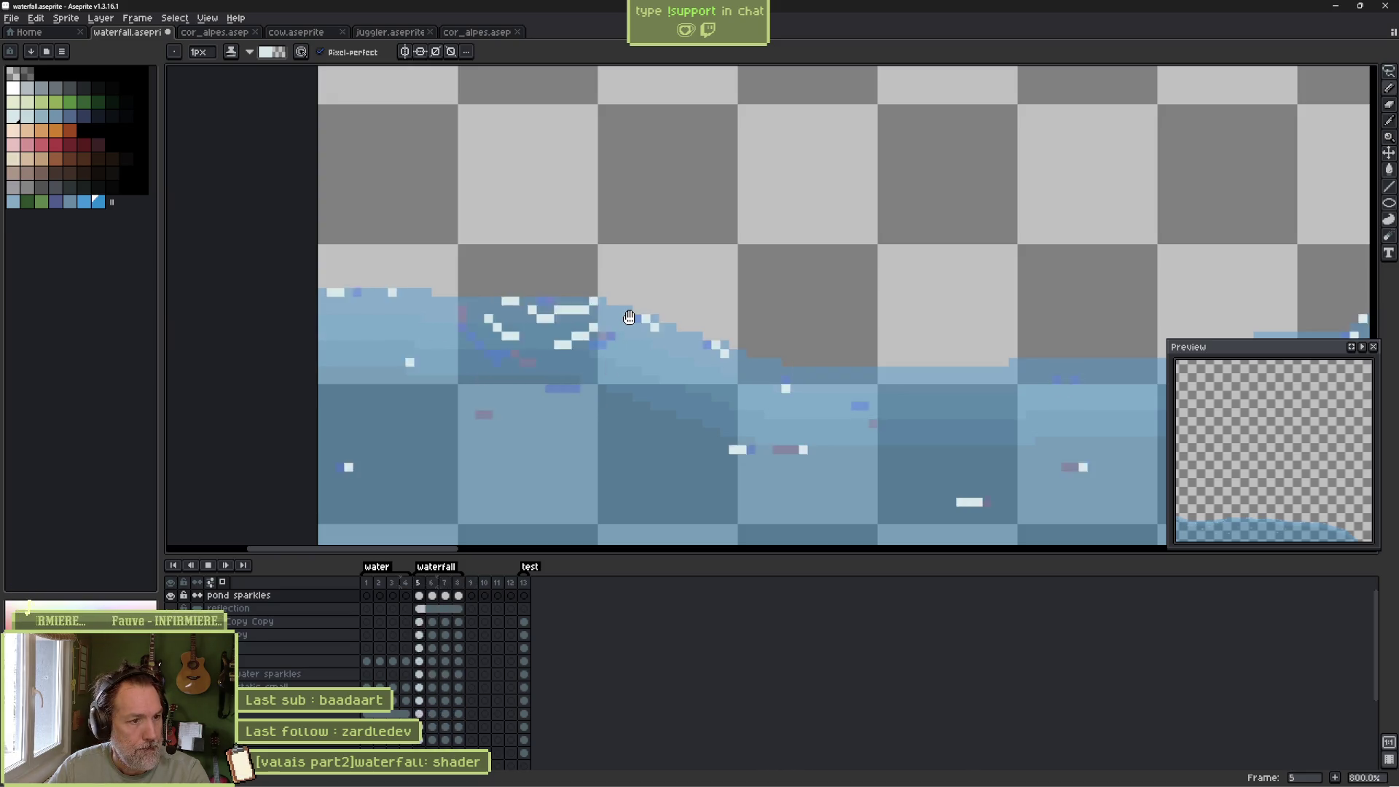
scroll(629, 316, "down", 2)
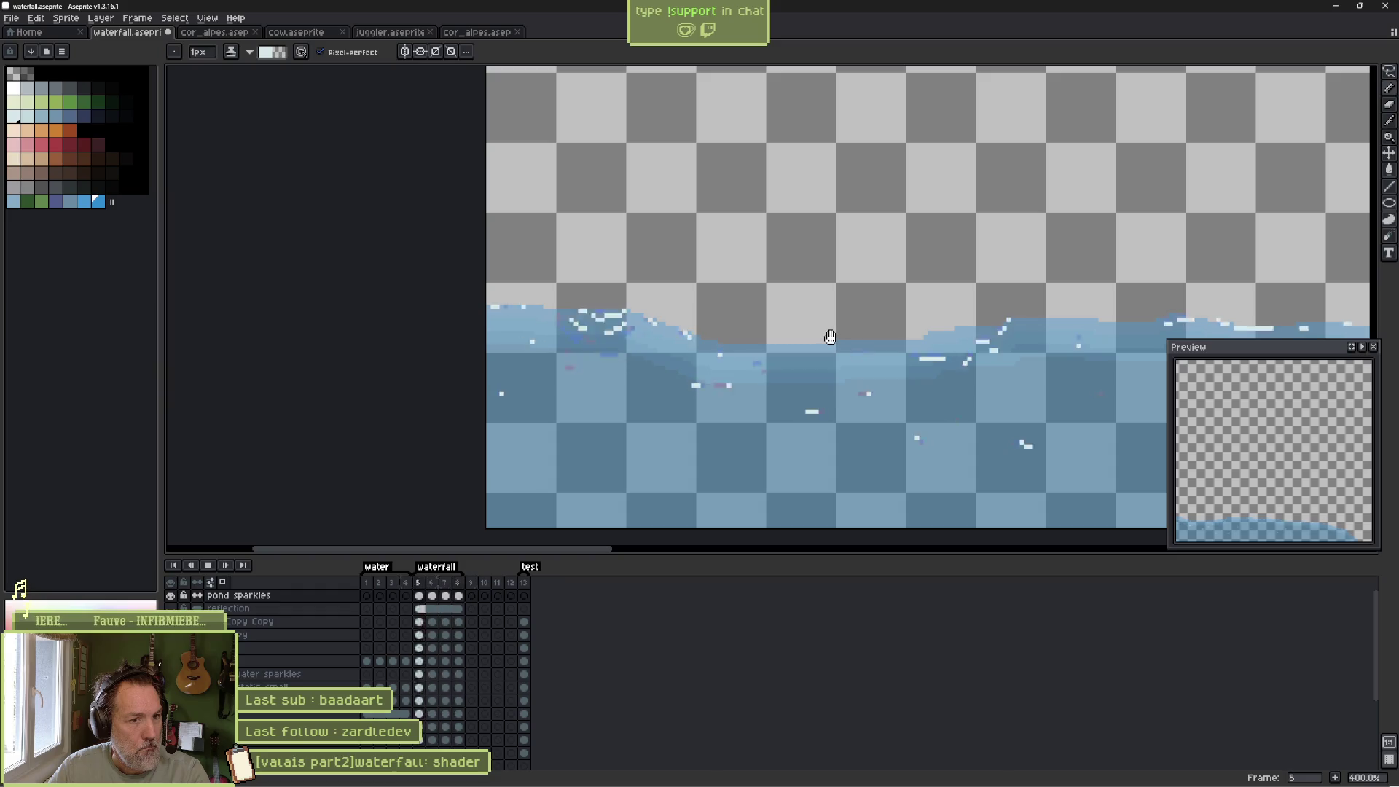
scroll(831, 332, "right", 5)
left_click_drag(987, 348, 685, 342)
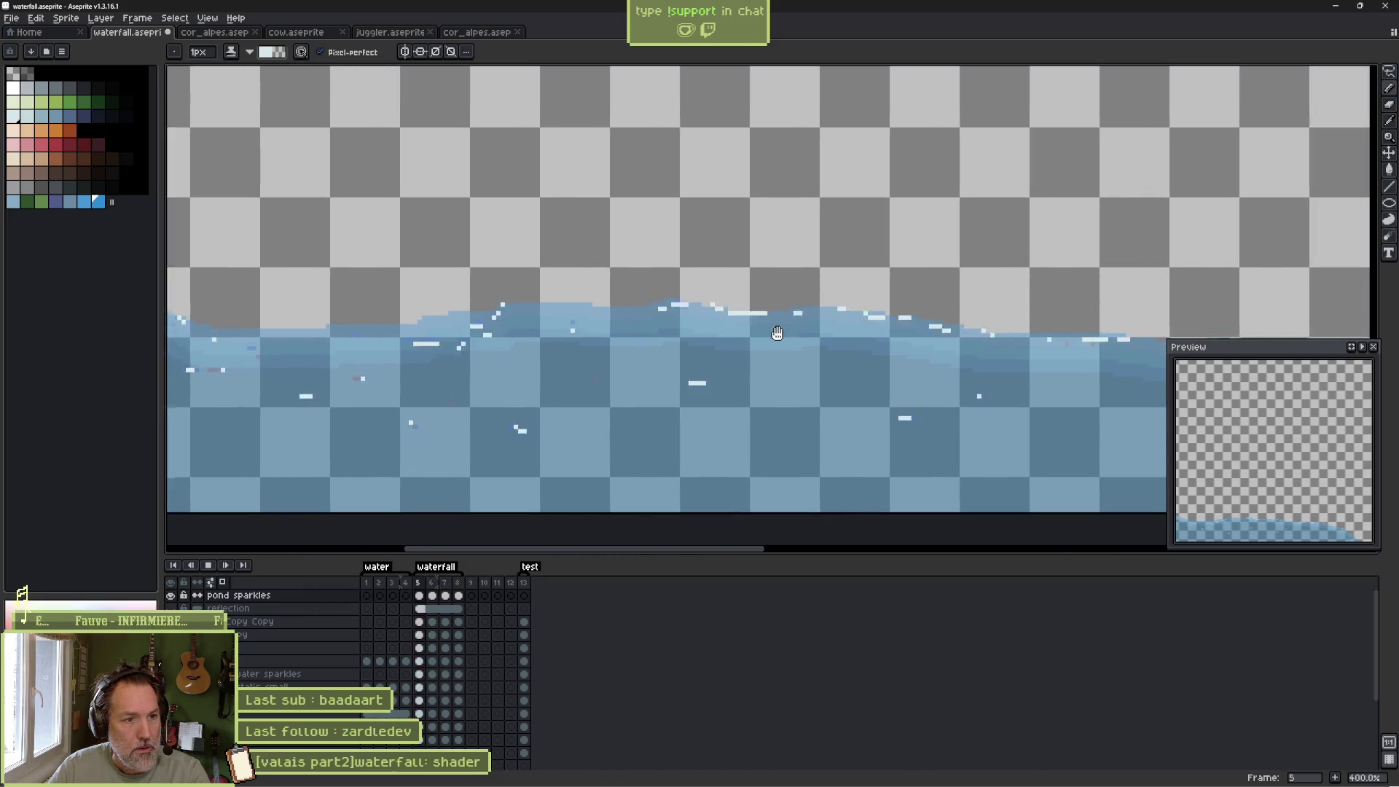
key("Return")
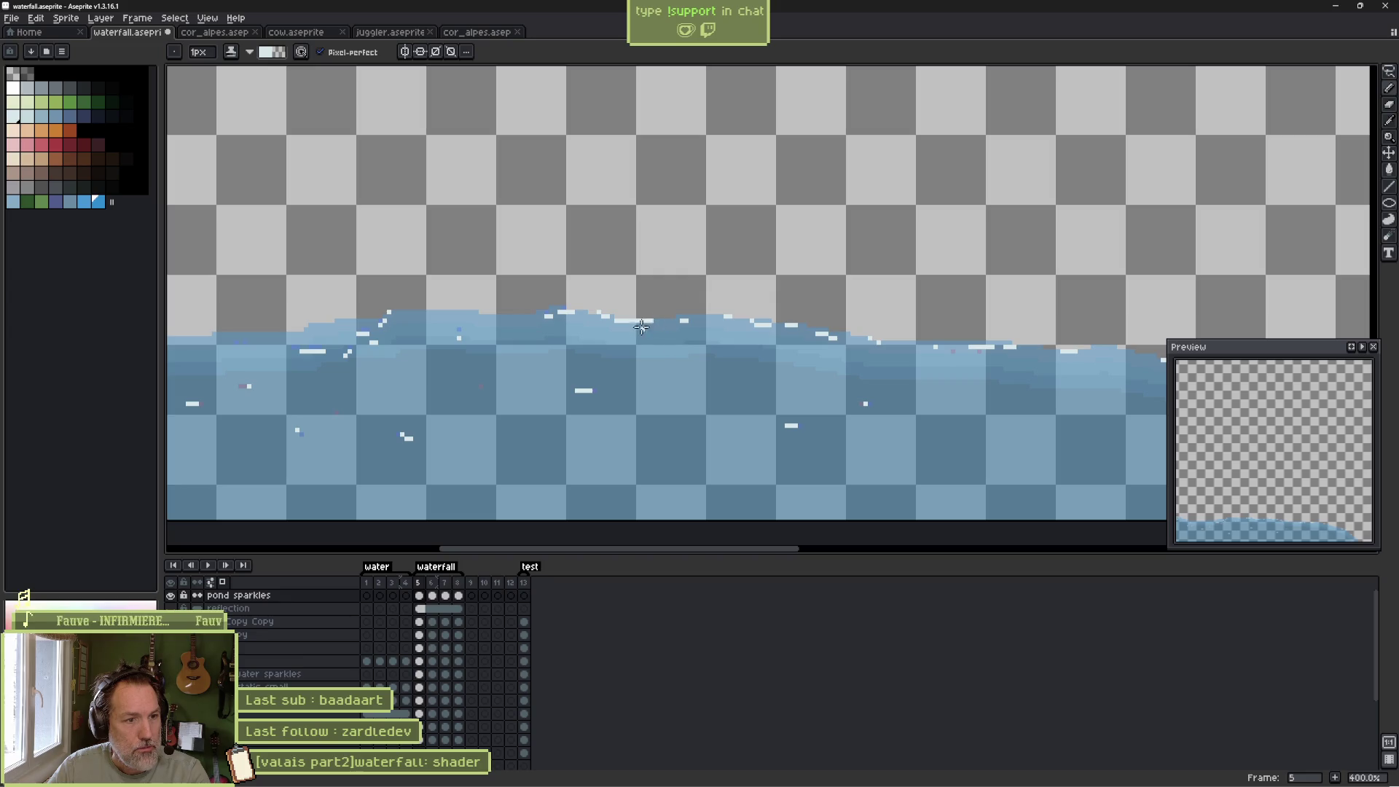
Replace an accidental long stroke on frame 6 with a short white sparkle streak, comparing neighbouring frames.
key("Right")
scroll(641, 326, "up", 2)
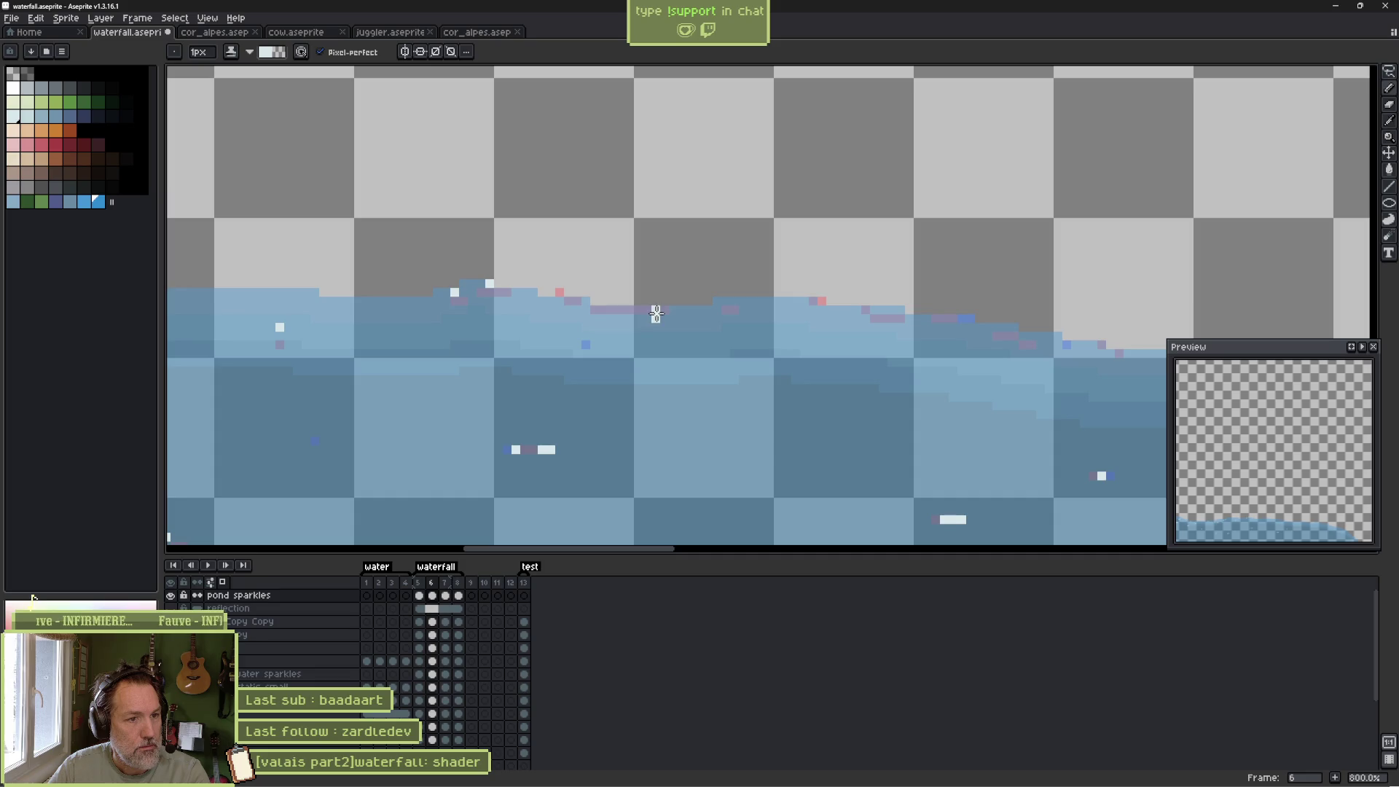
left_click(663, 325, "shift")
key("ctrl+z")
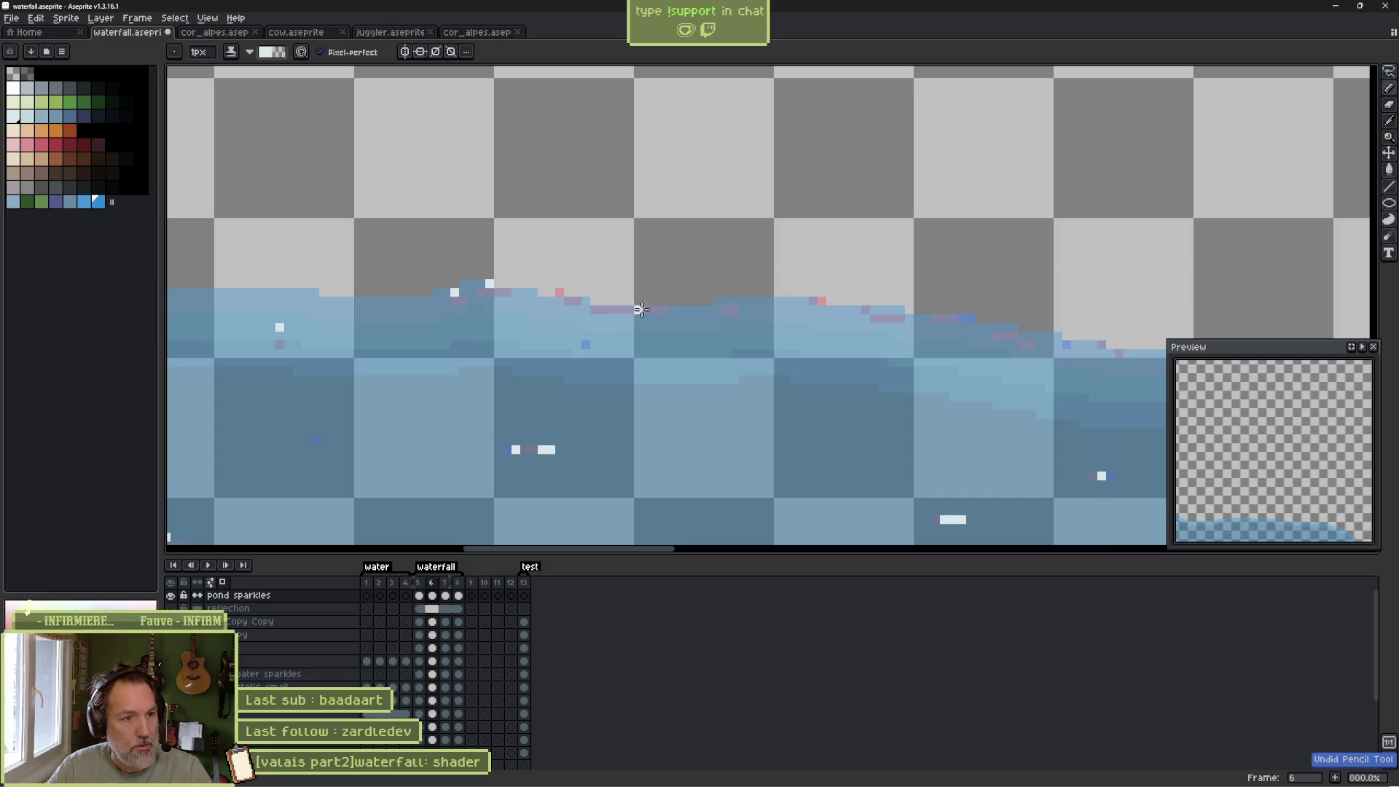
left_click_drag(660, 309, 696, 310)
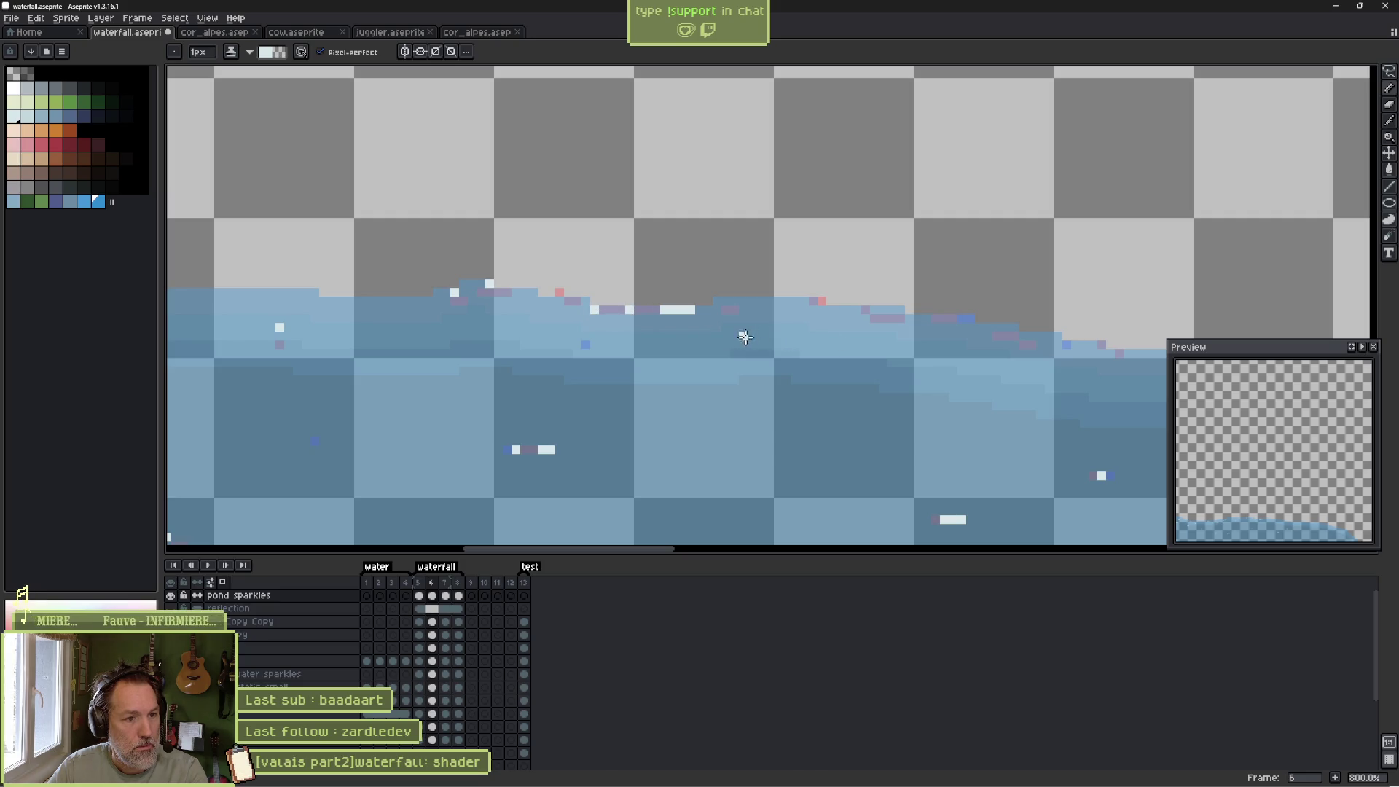
key("Left")
key("Right")
key("Right")
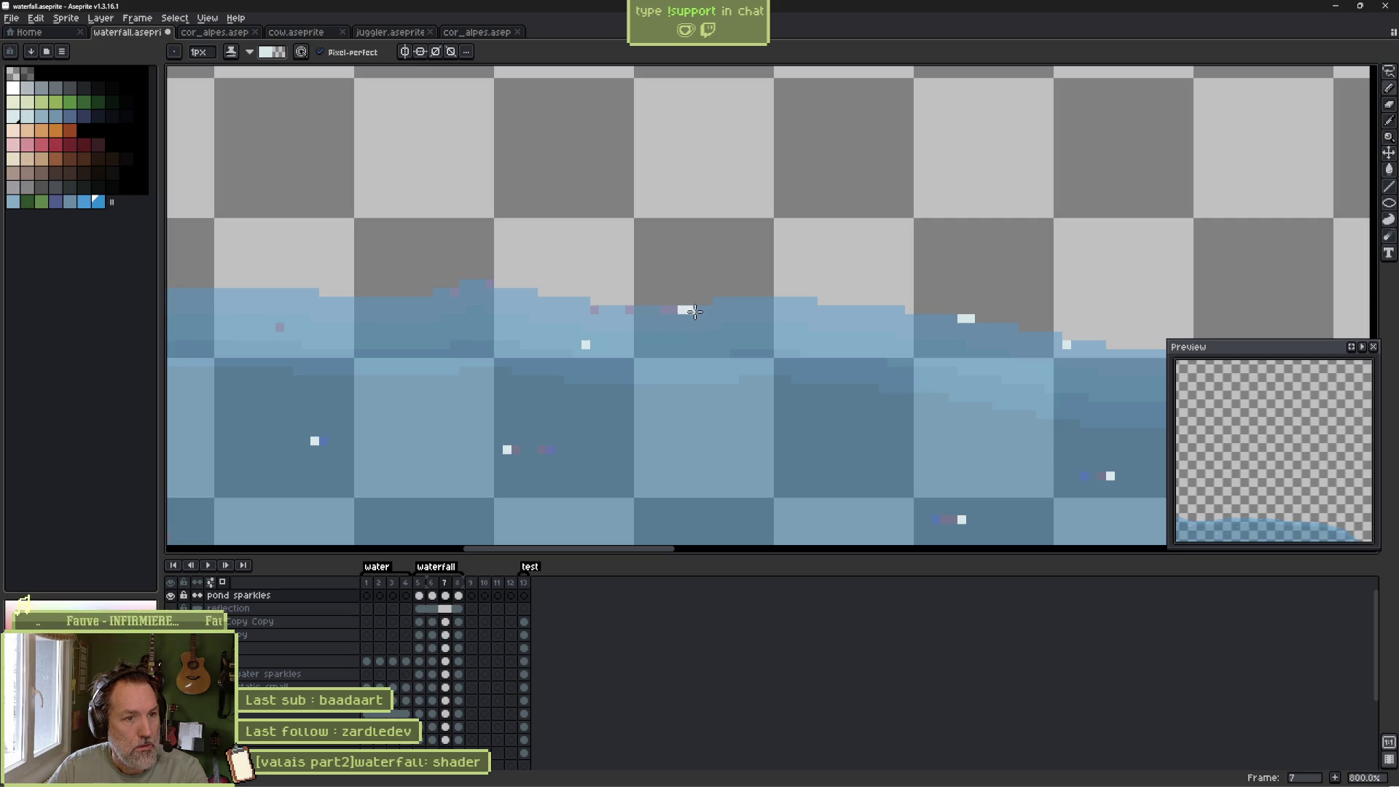
key("Left")
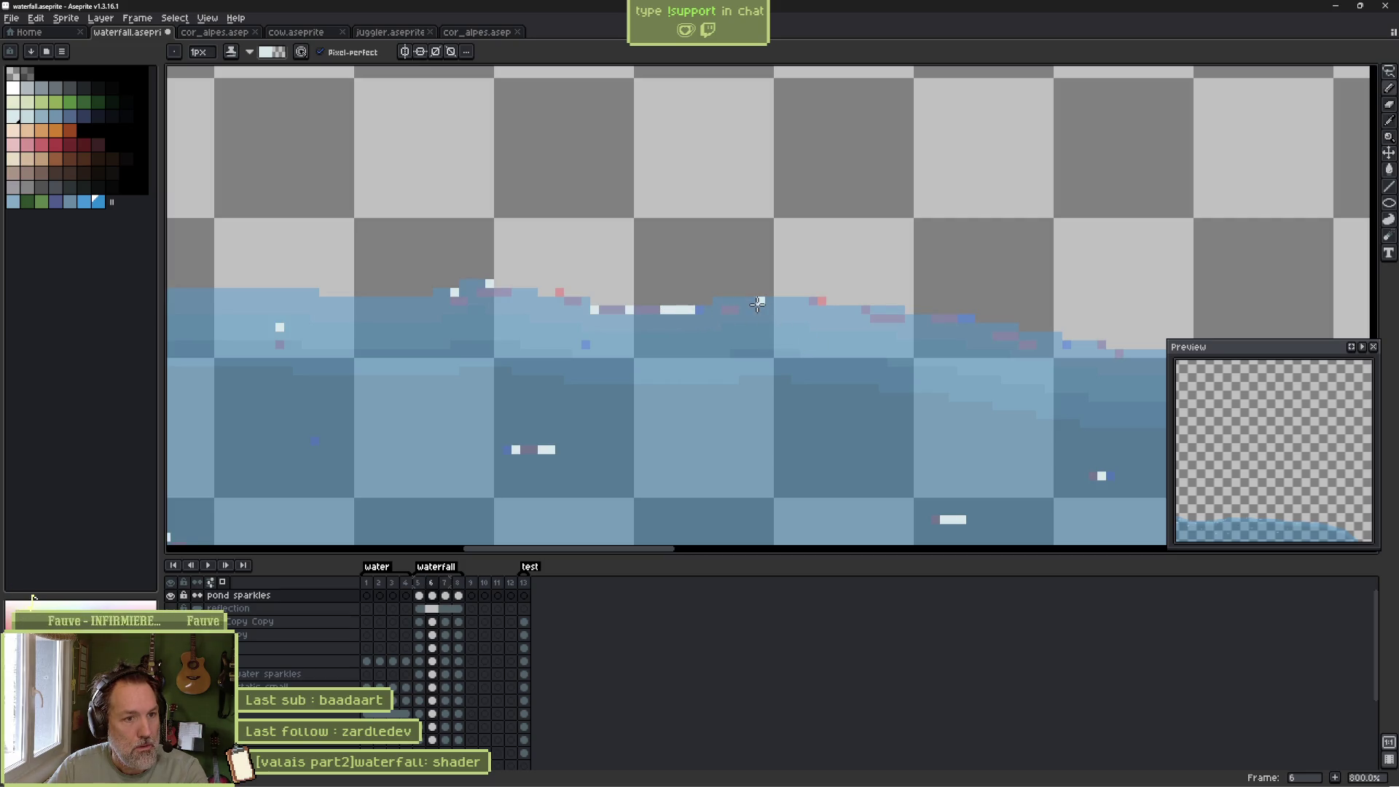
key("Right")
Cycle through frames 5–8 and add a white sparkle pixel on frame 6's upper water edge.
scroll(863, 353, "down", 2)
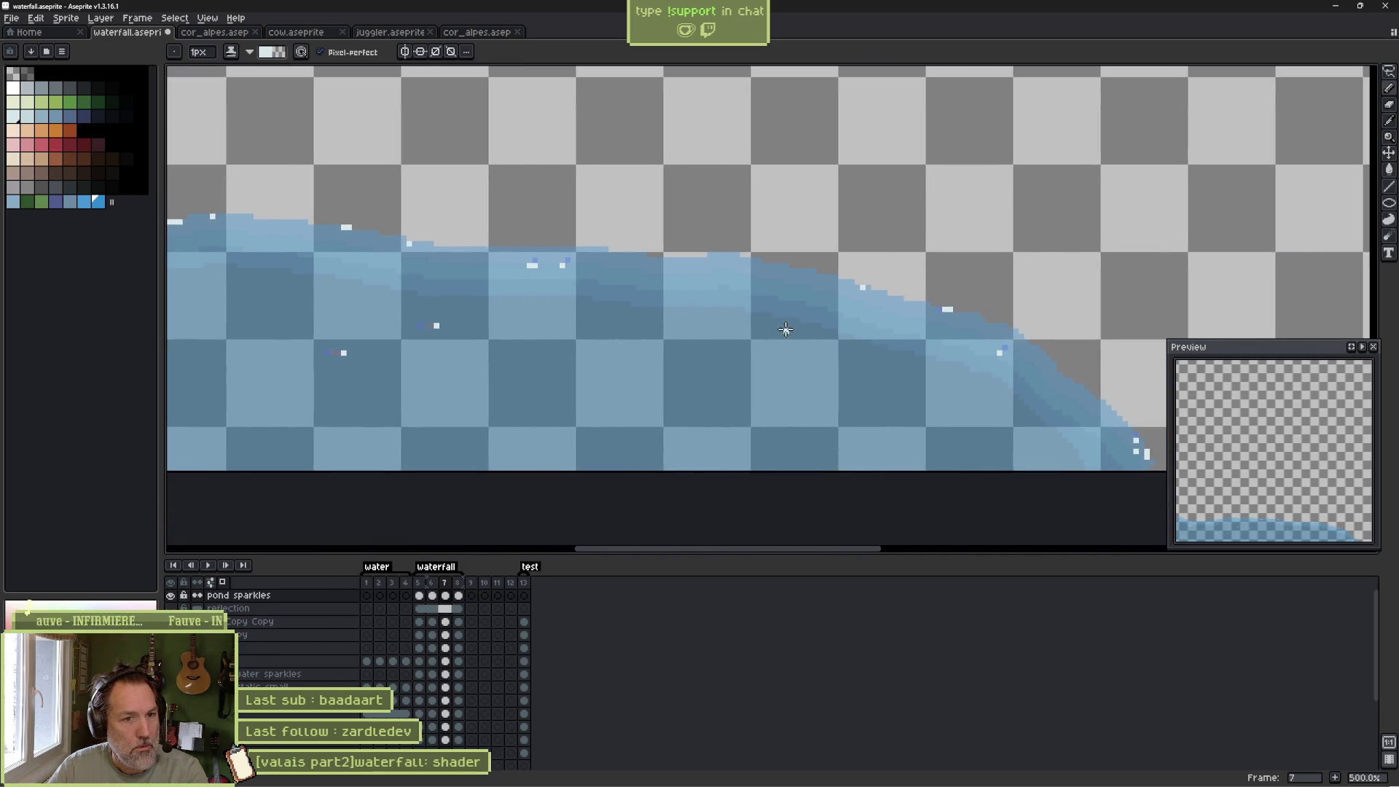
key("Right")
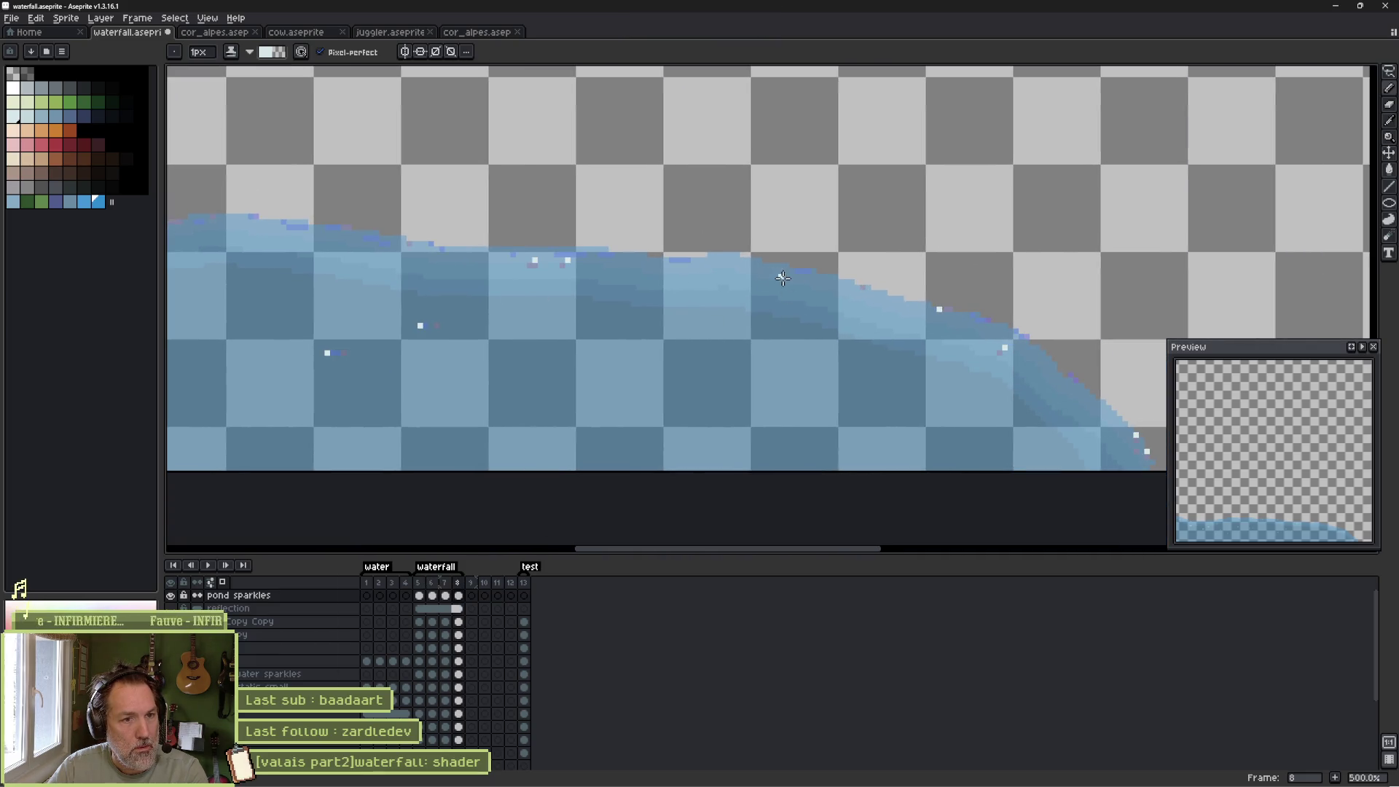
key("Left")
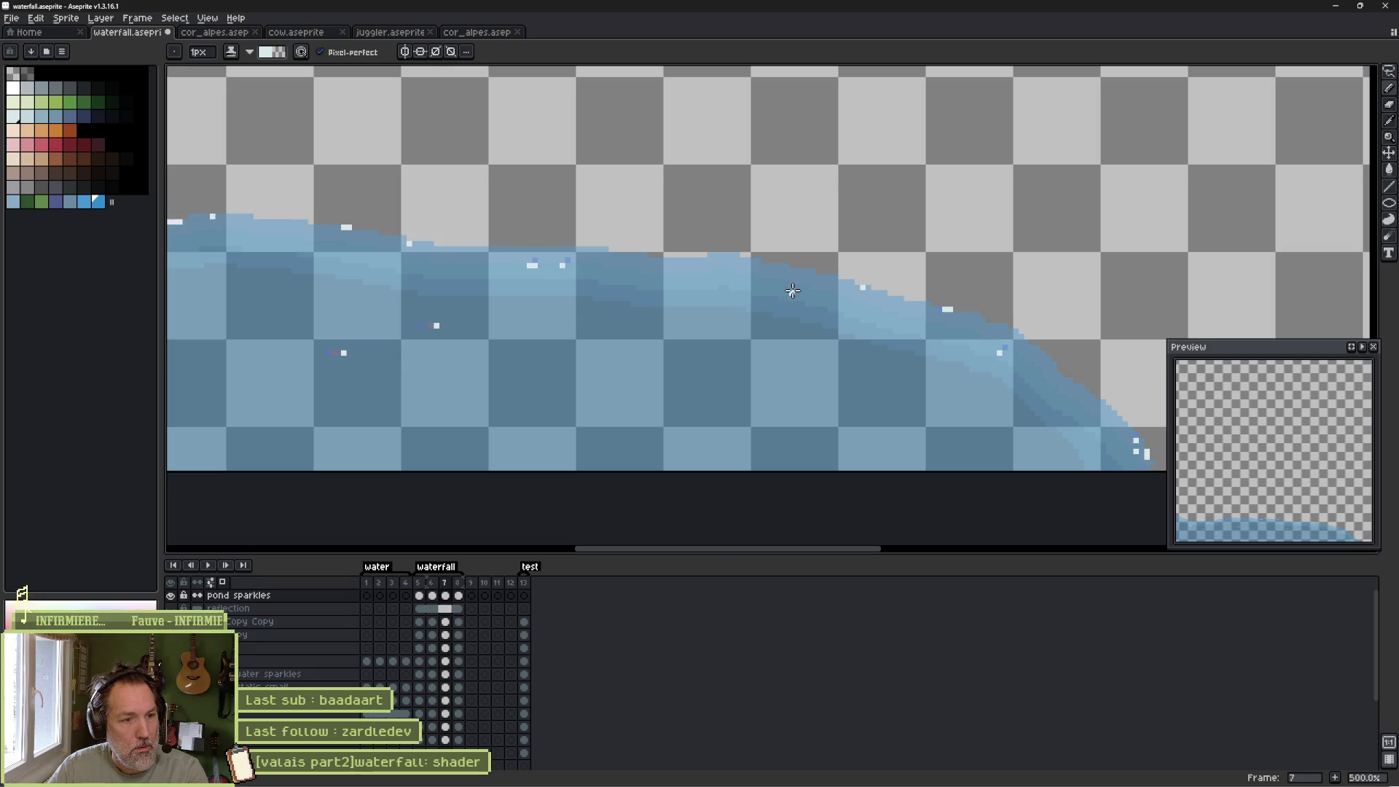
key("Left")
key("Left")
key("Right")
key("Right")
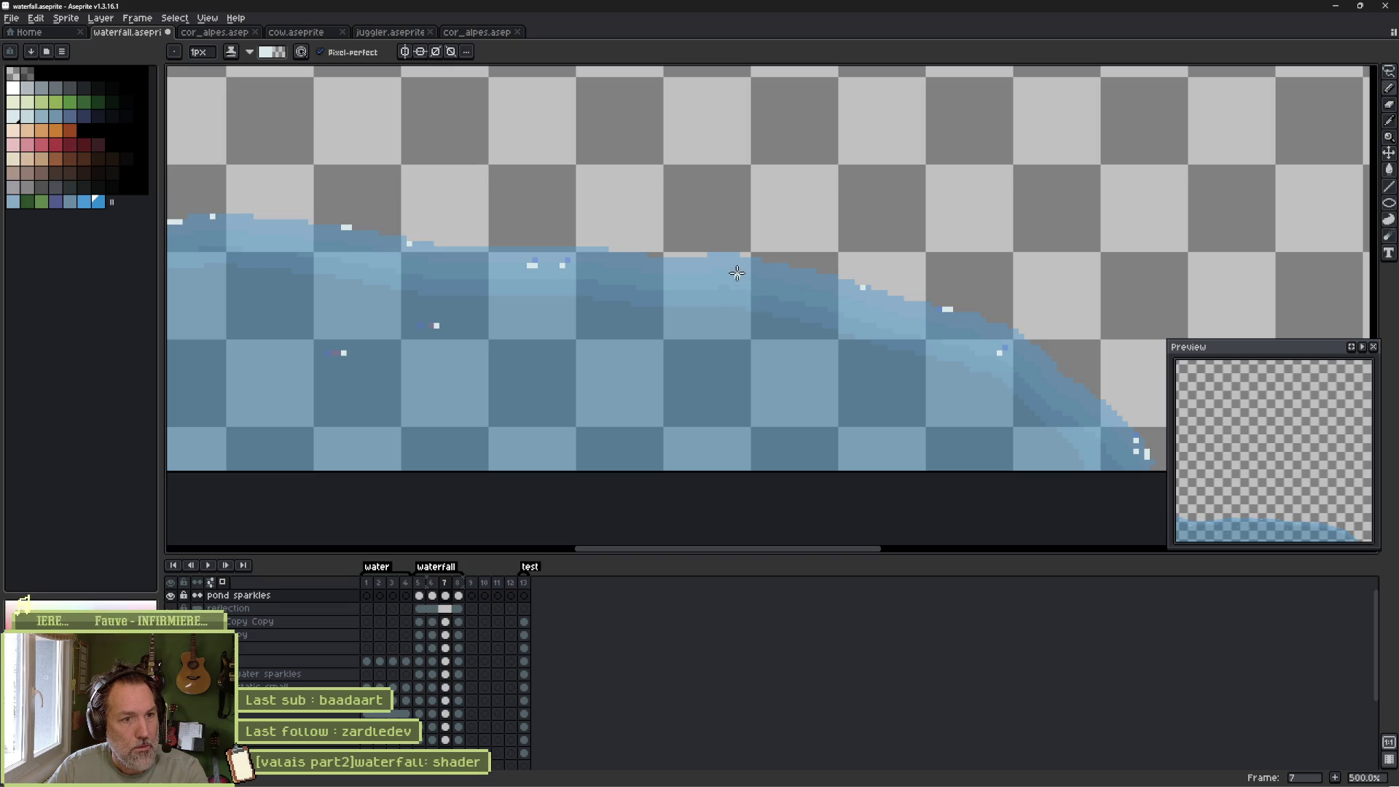
key("Left")
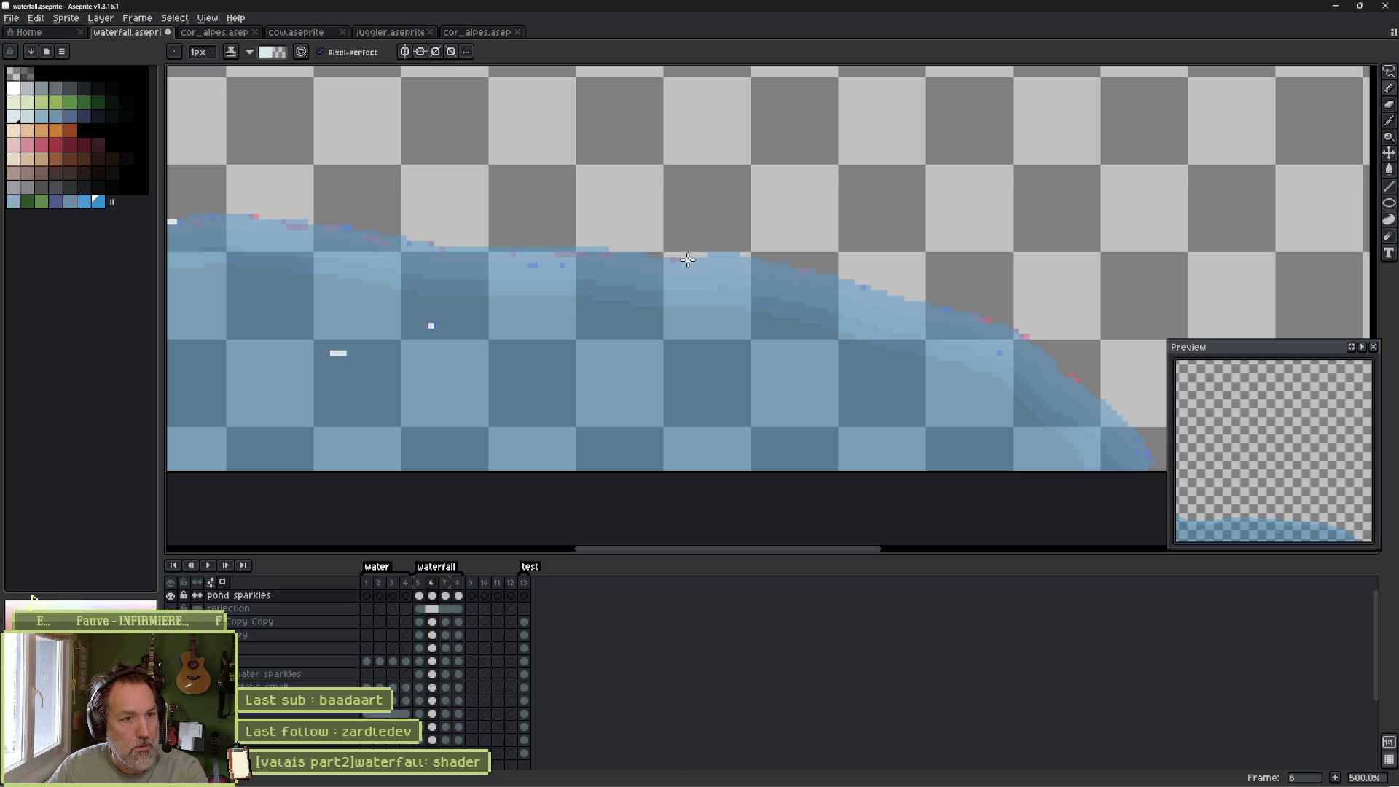
left_click(688, 260)
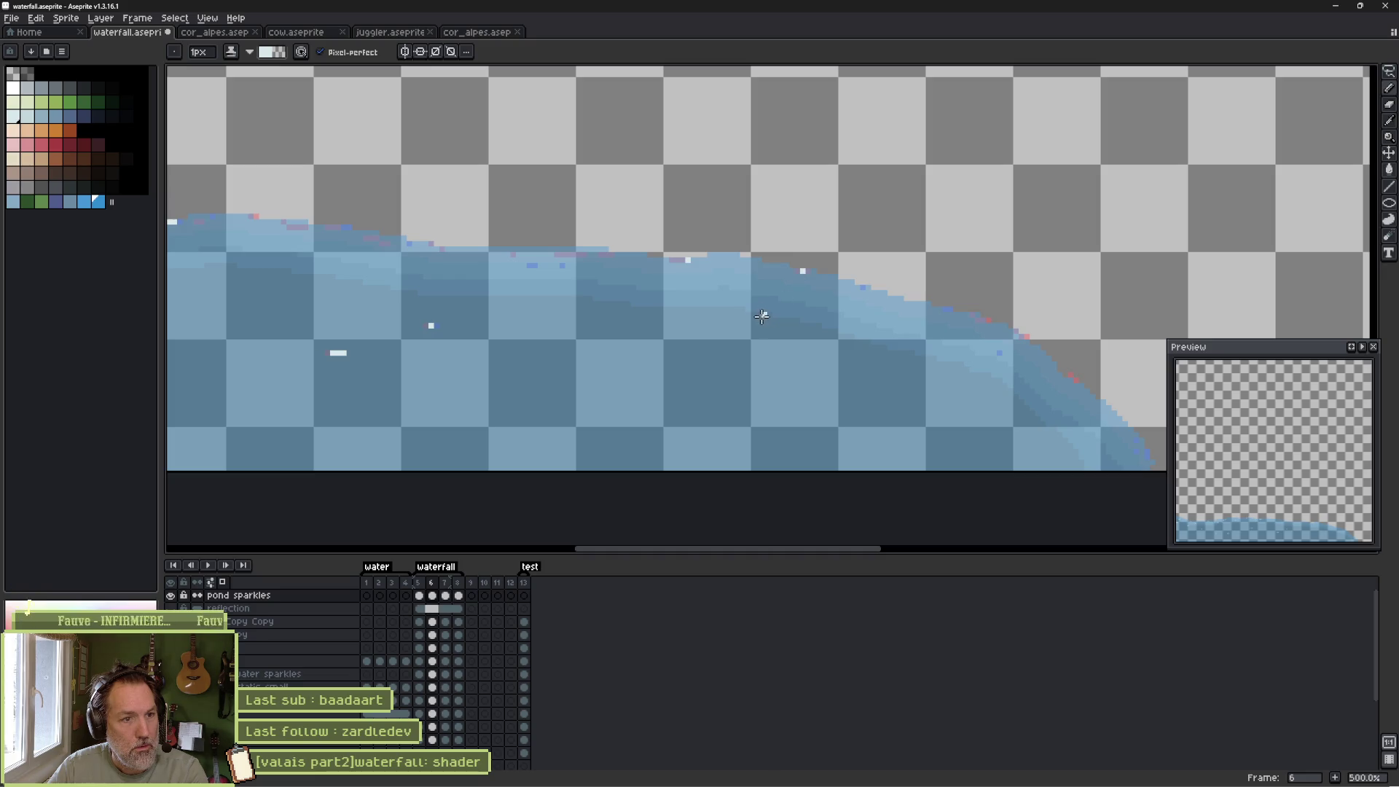
key("Right")
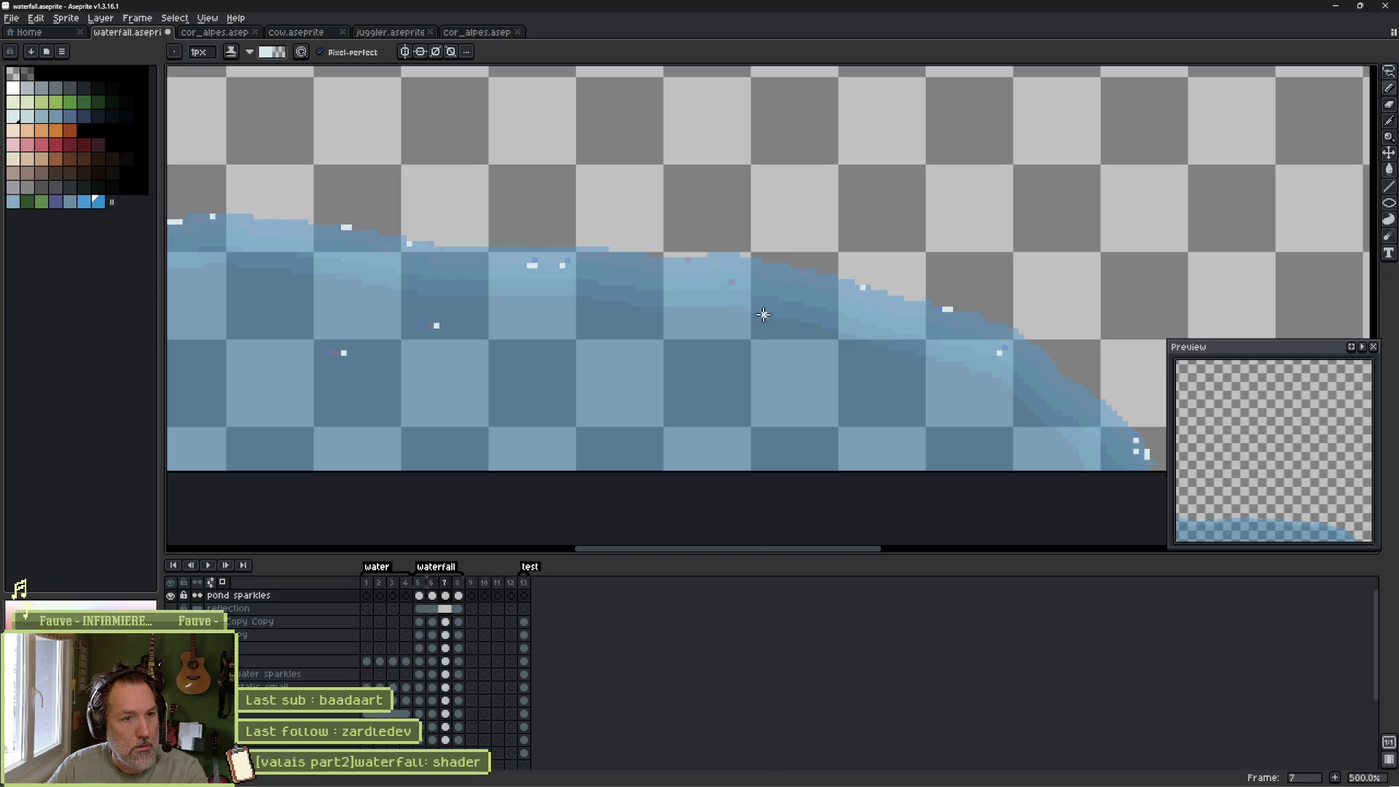
scroll(734, 276, "down", 3)
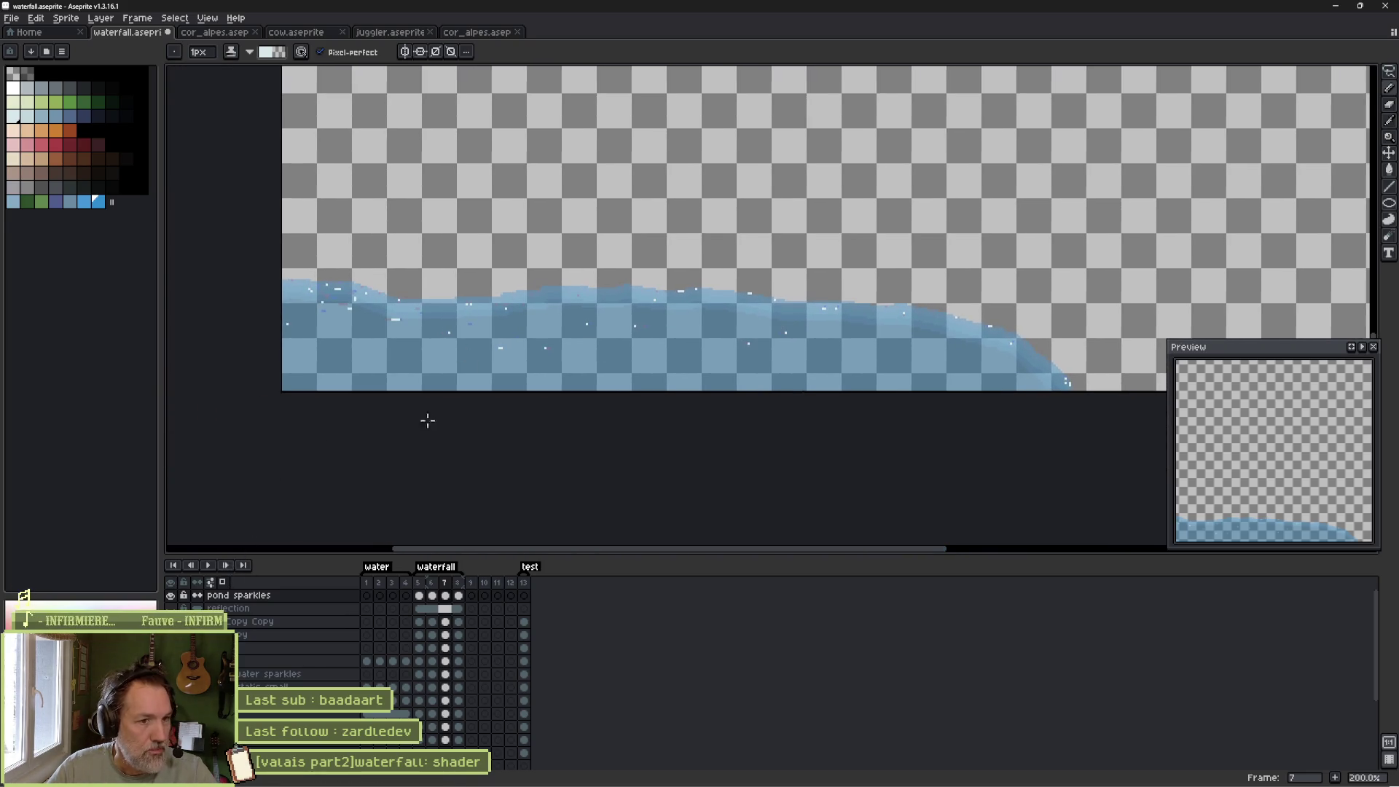
Show all the scene's layers again and play the animation, then stop it.
left_click(170, 581)
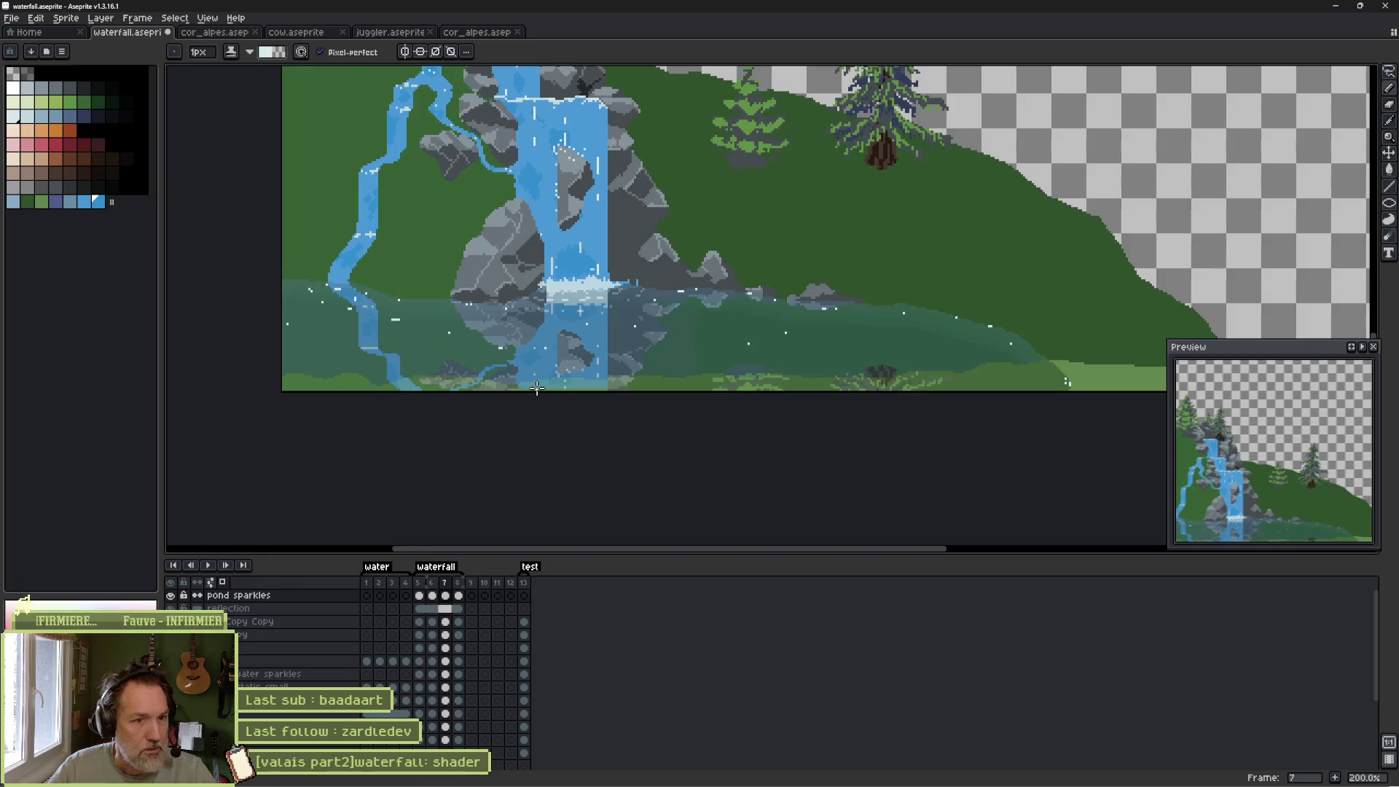
key("Return")
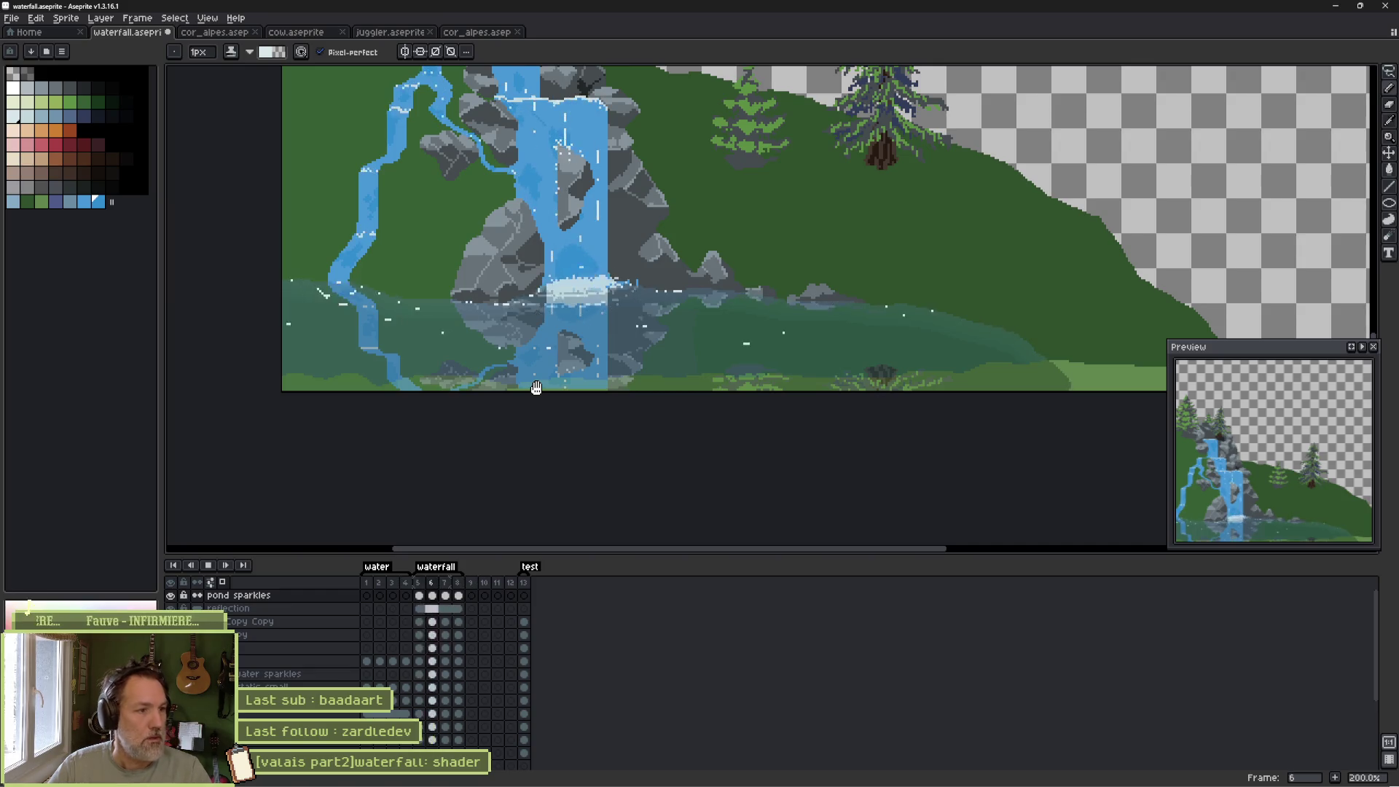
key("Return")
scroll(347, 291, "up", 3)
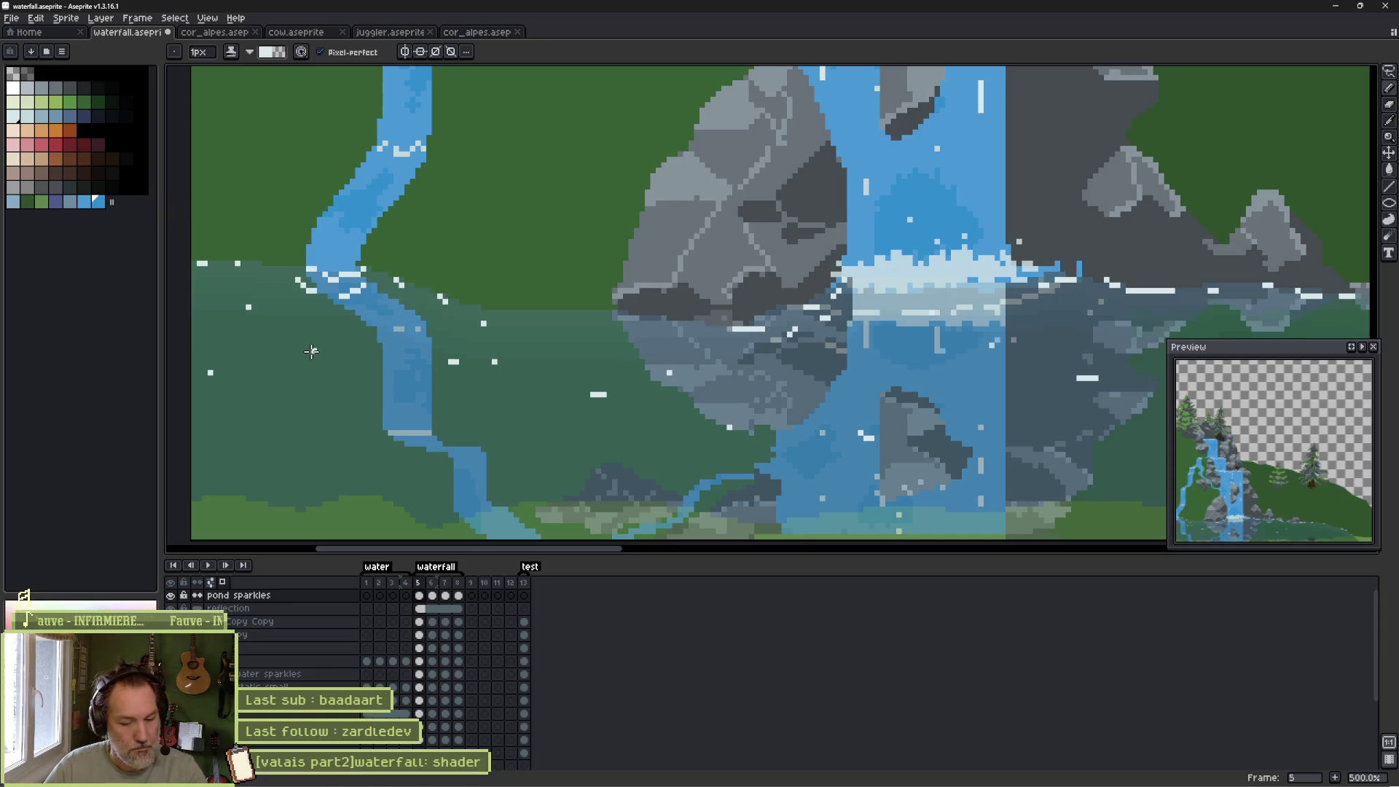
Erase a stray white sparkle on the pond in frame 7, then compare frames 5–7.
key("e")
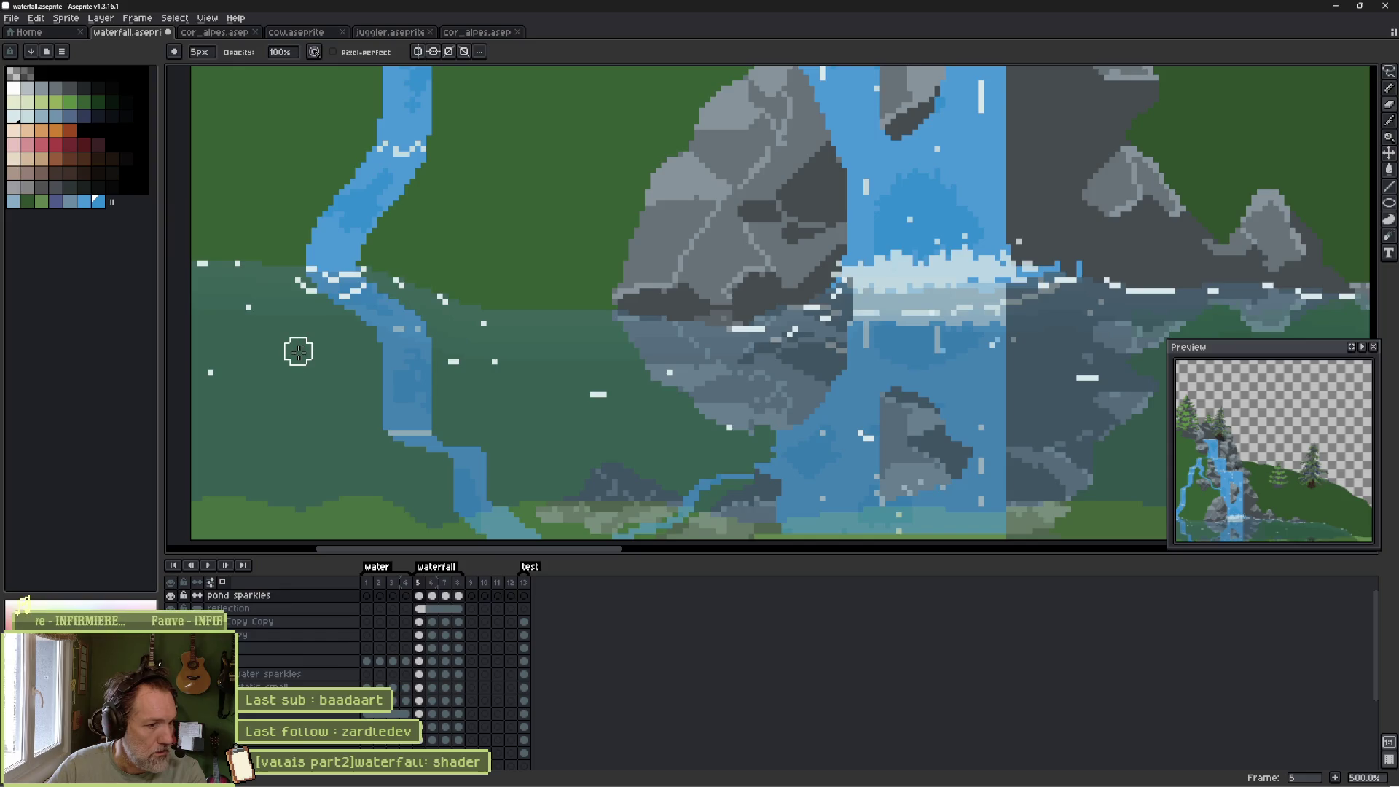
key("Right")
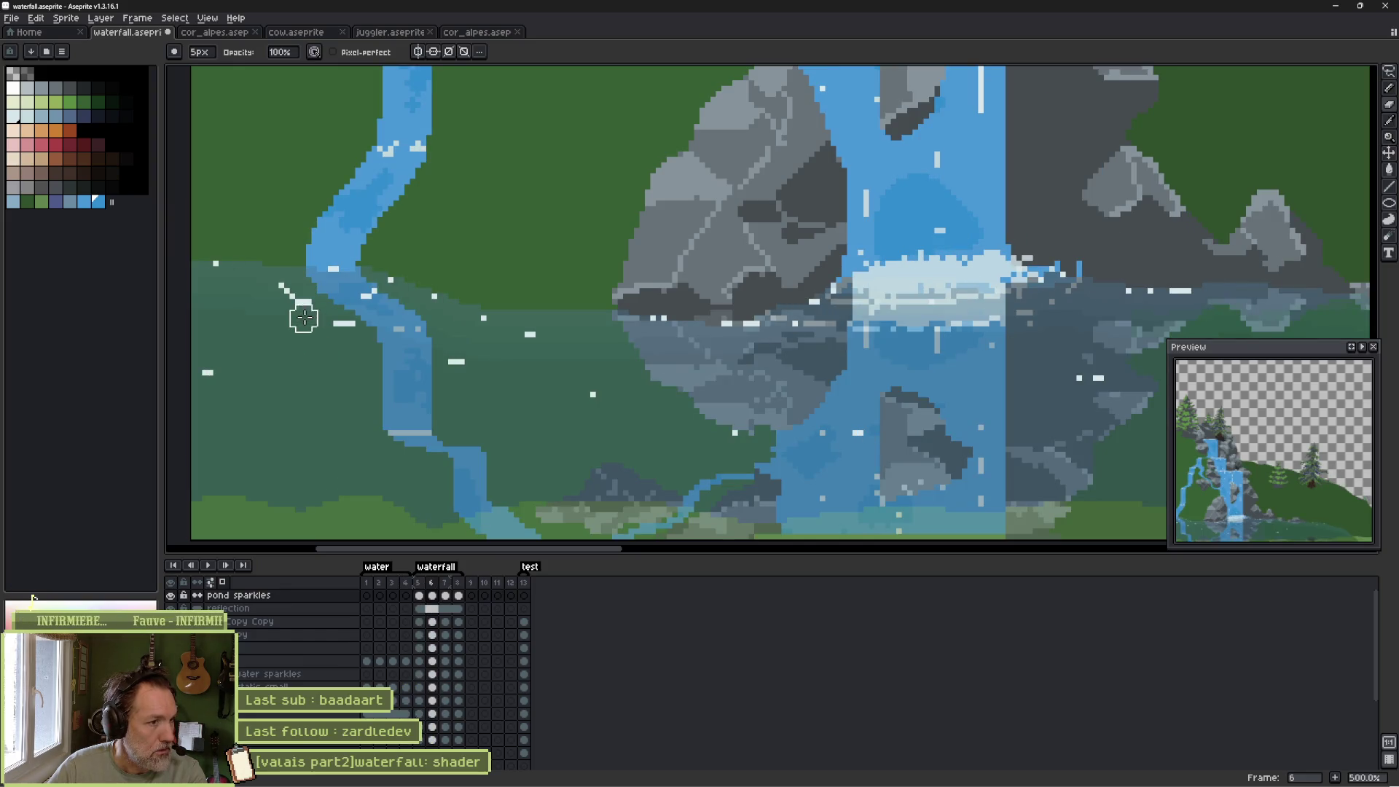
key("Right")
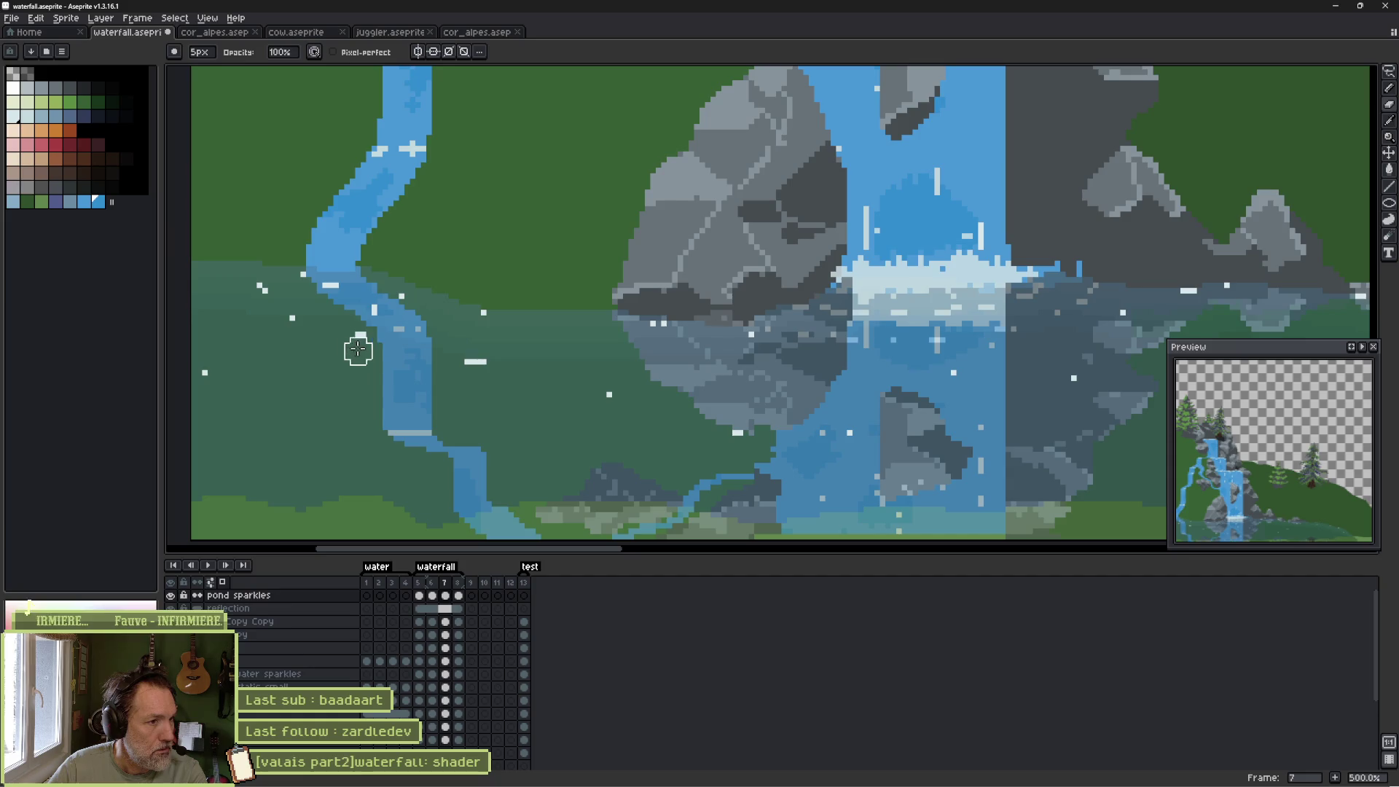
left_click(376, 311)
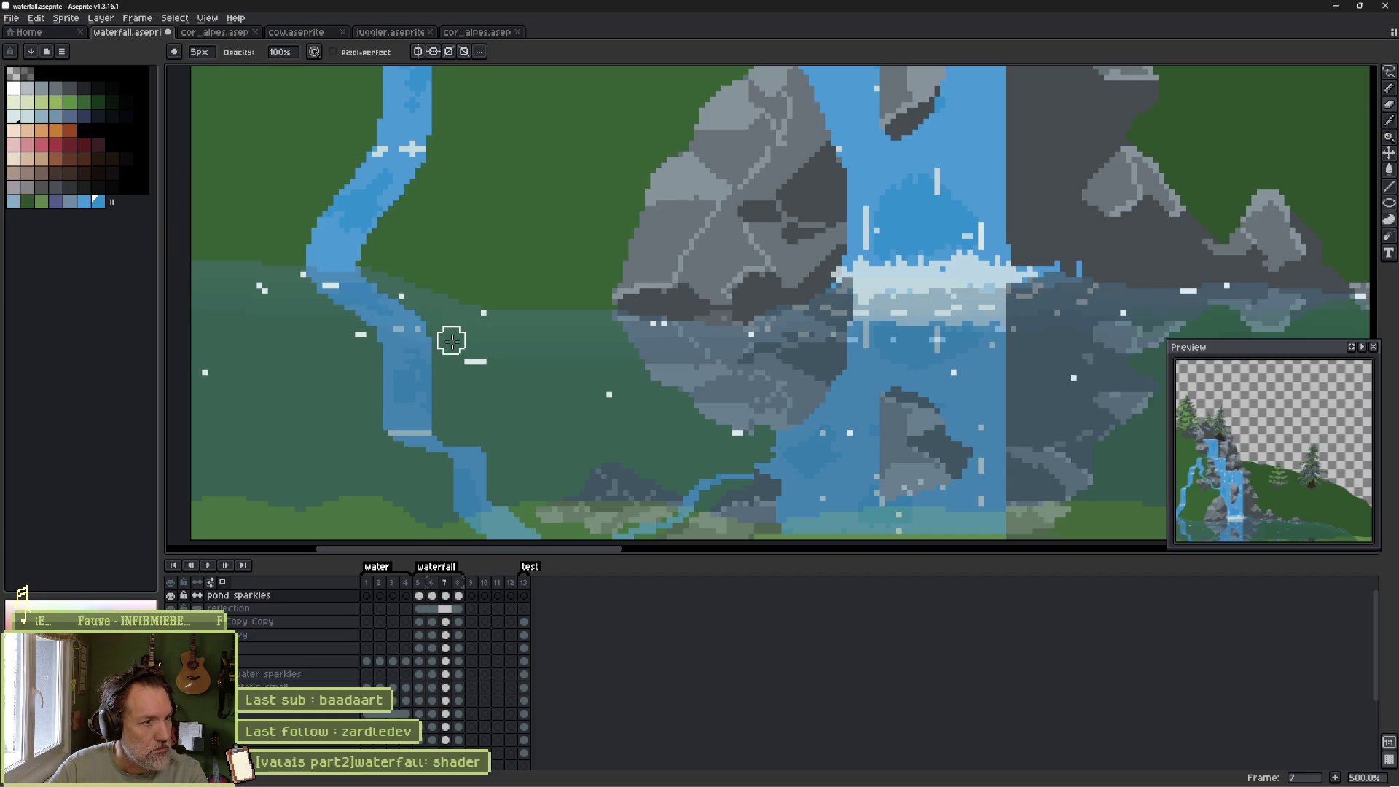
key("Left")
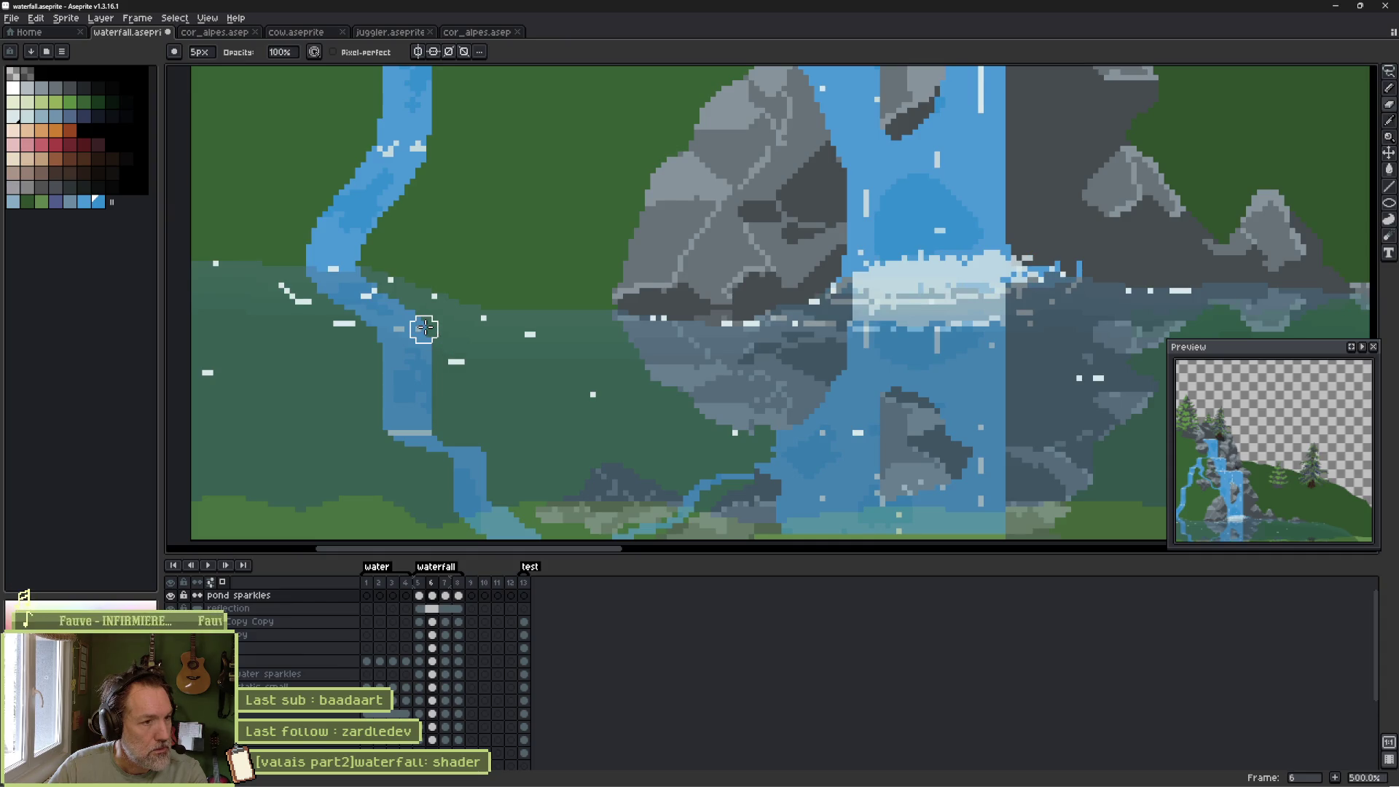
key("Left")
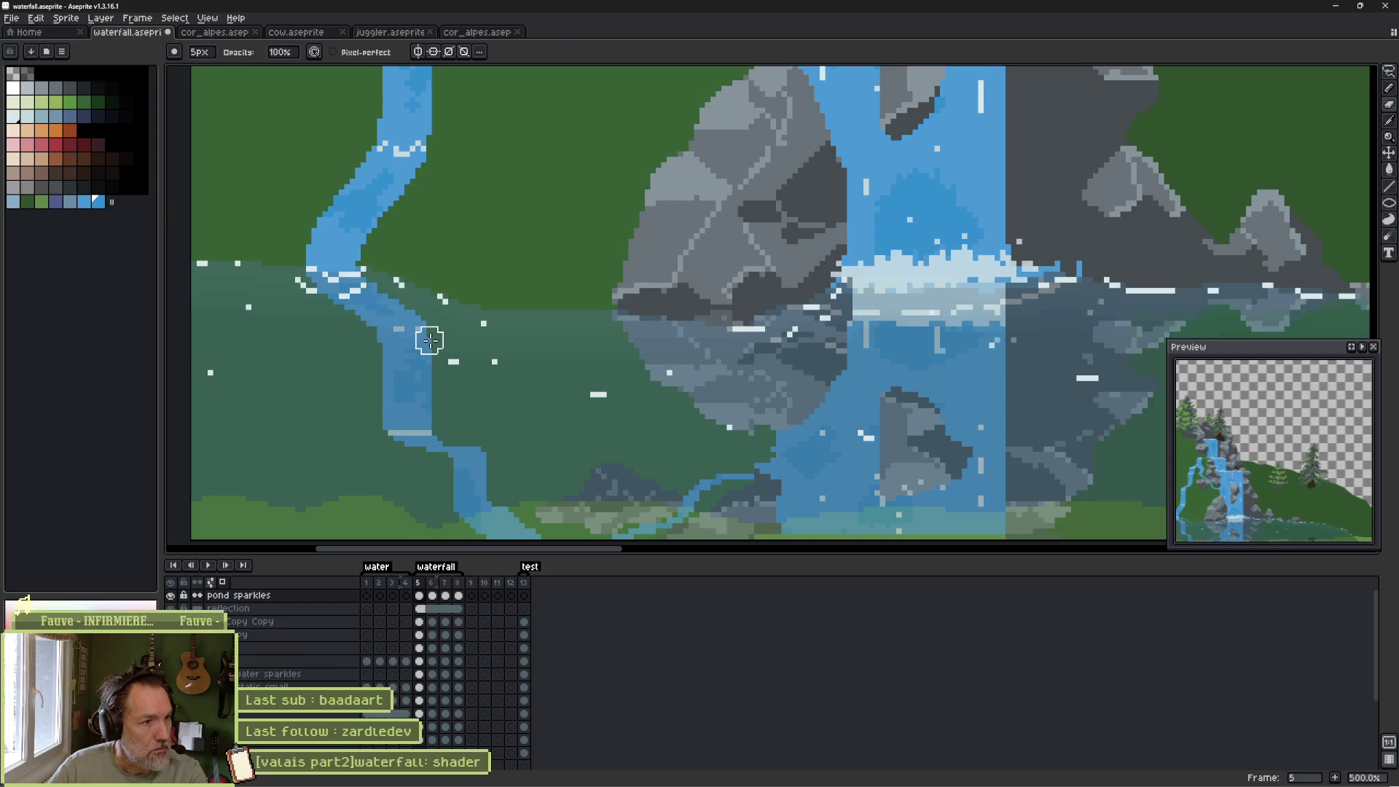
key("Right")
key("Right")
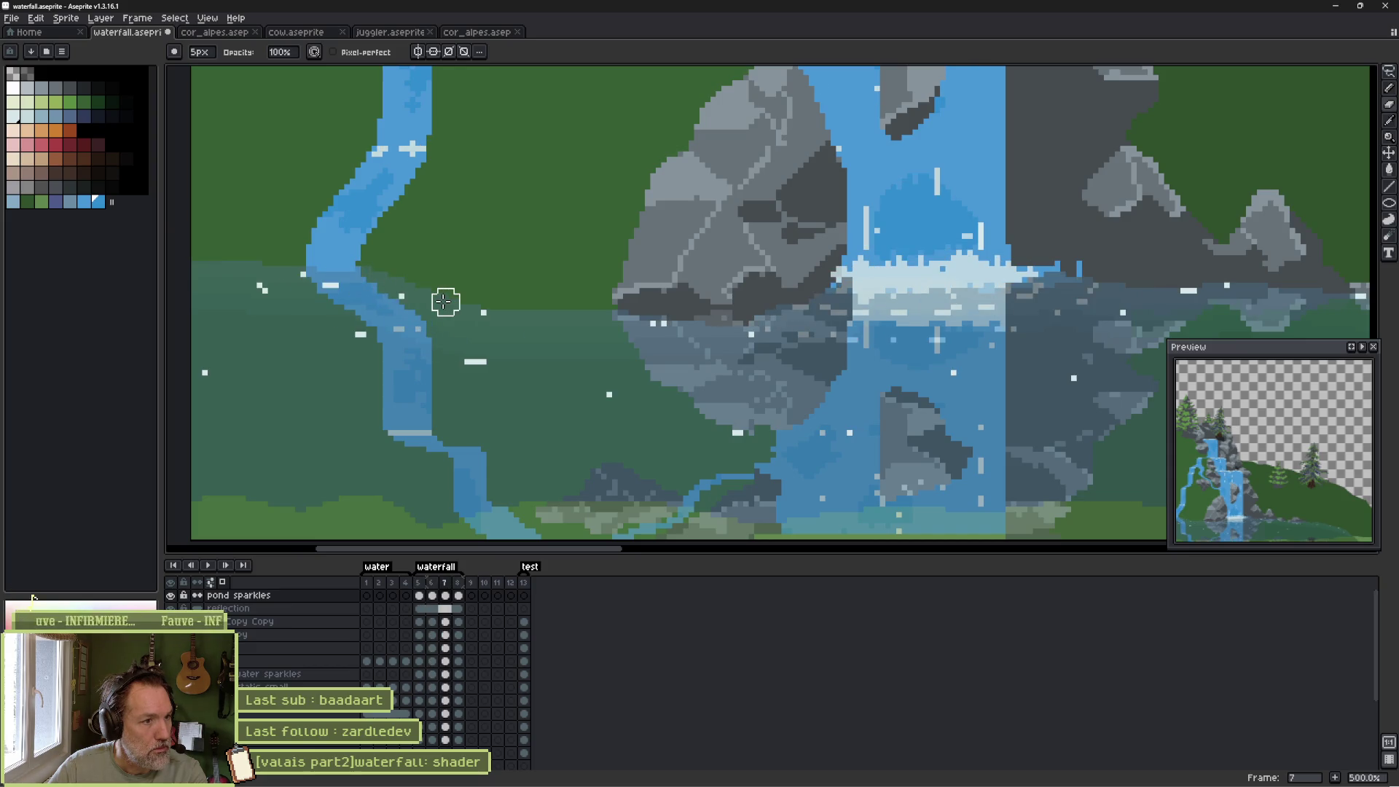
key("Left")
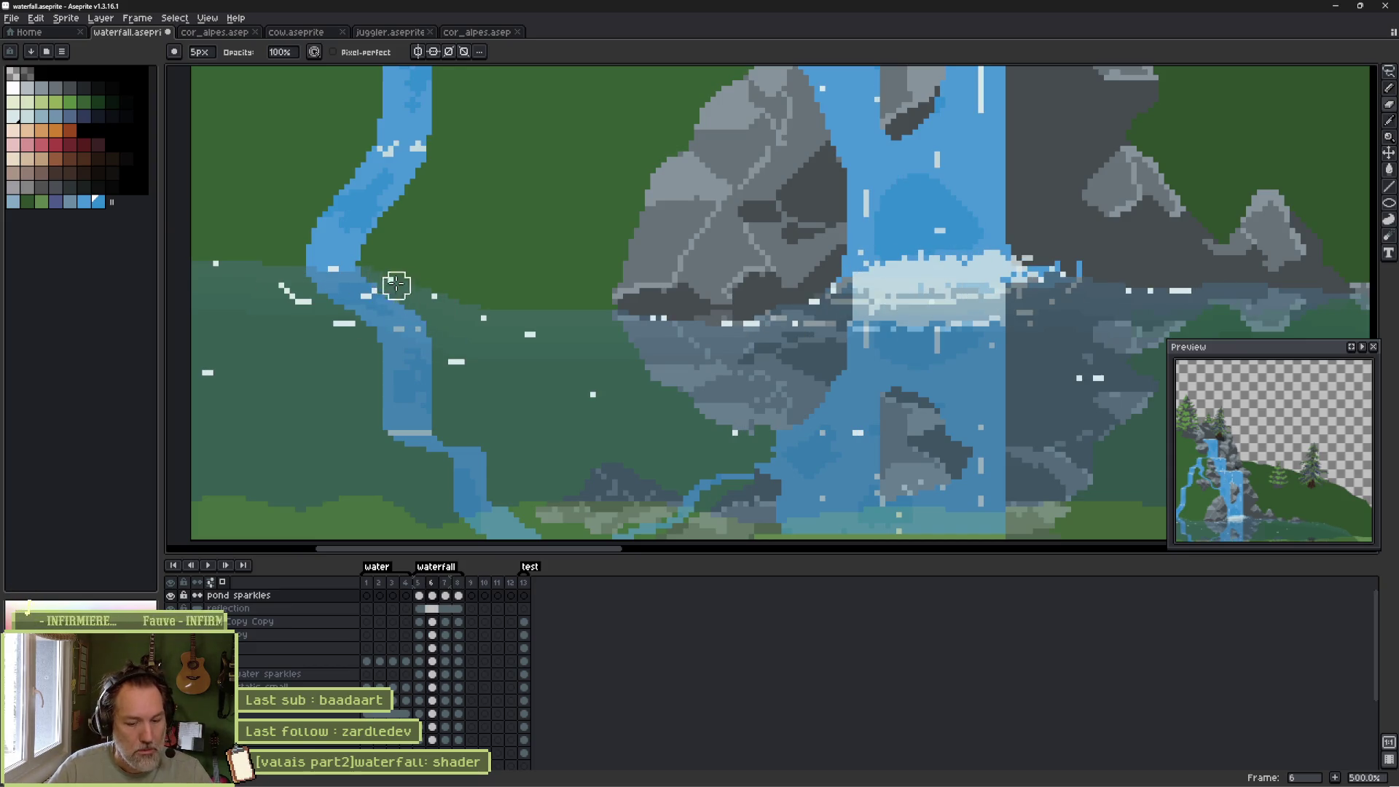
scroll(391, 278, "up", 7)
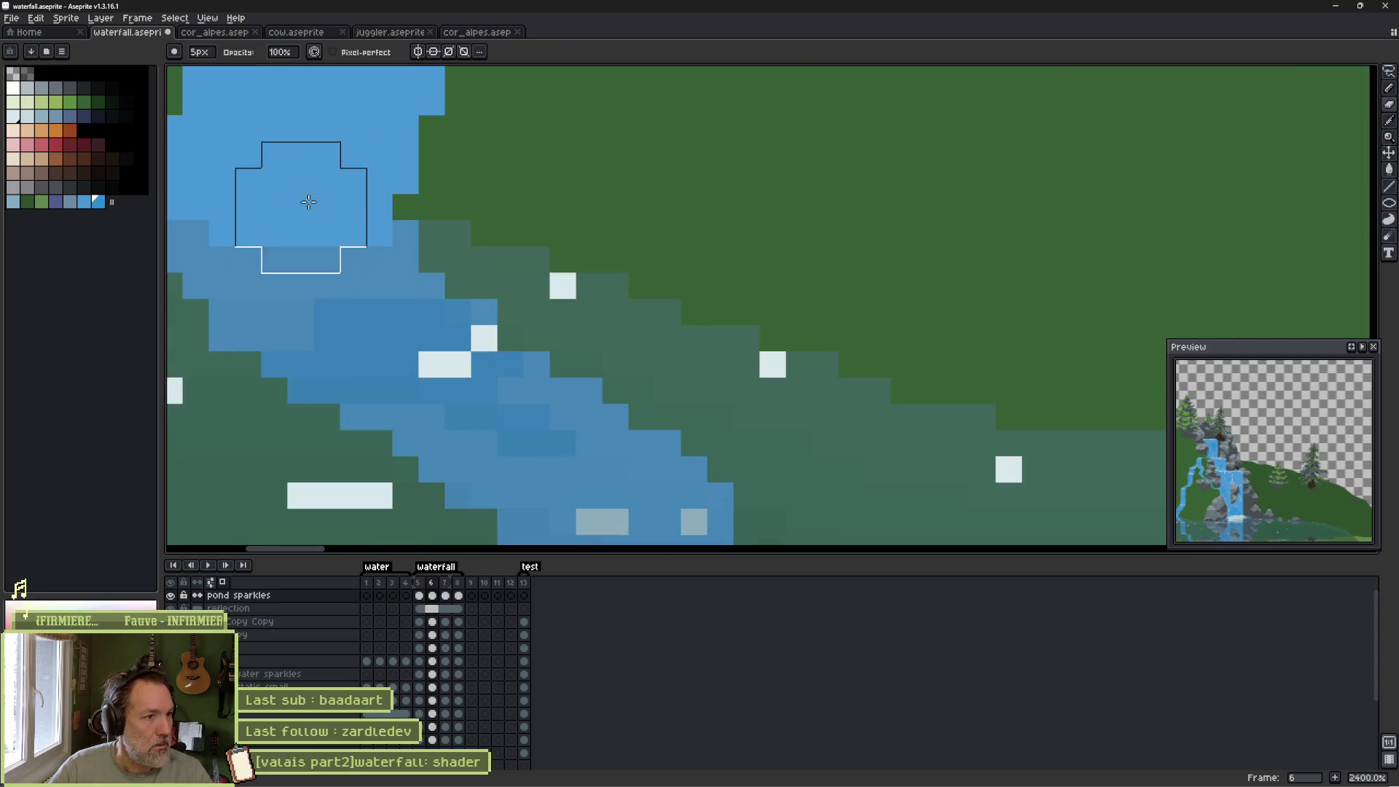
Compare frames 7 and 8, then erase the small vertical sparkle on the pond in frame 8.
key("b")
scroll(277, 266, "down", 5)
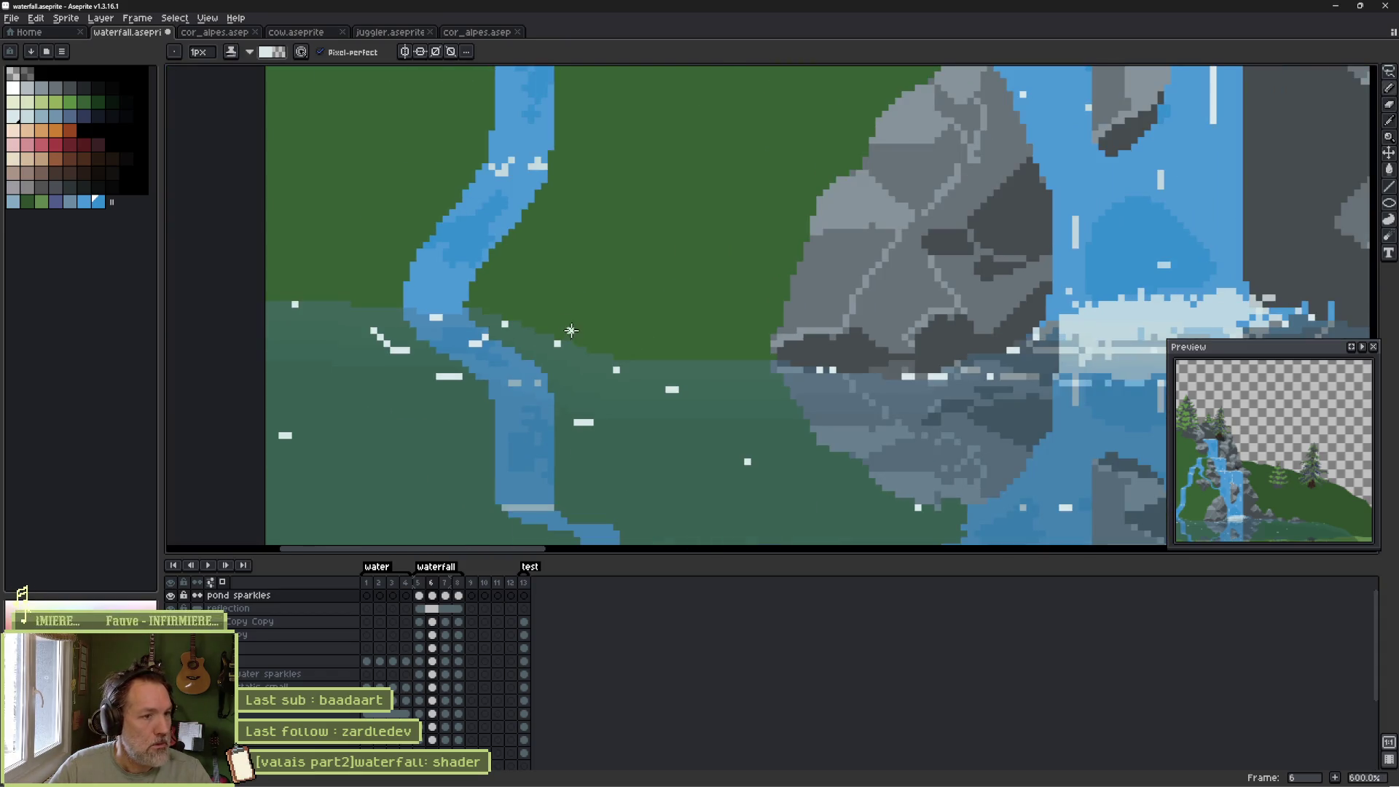
key("Right")
key("Right")
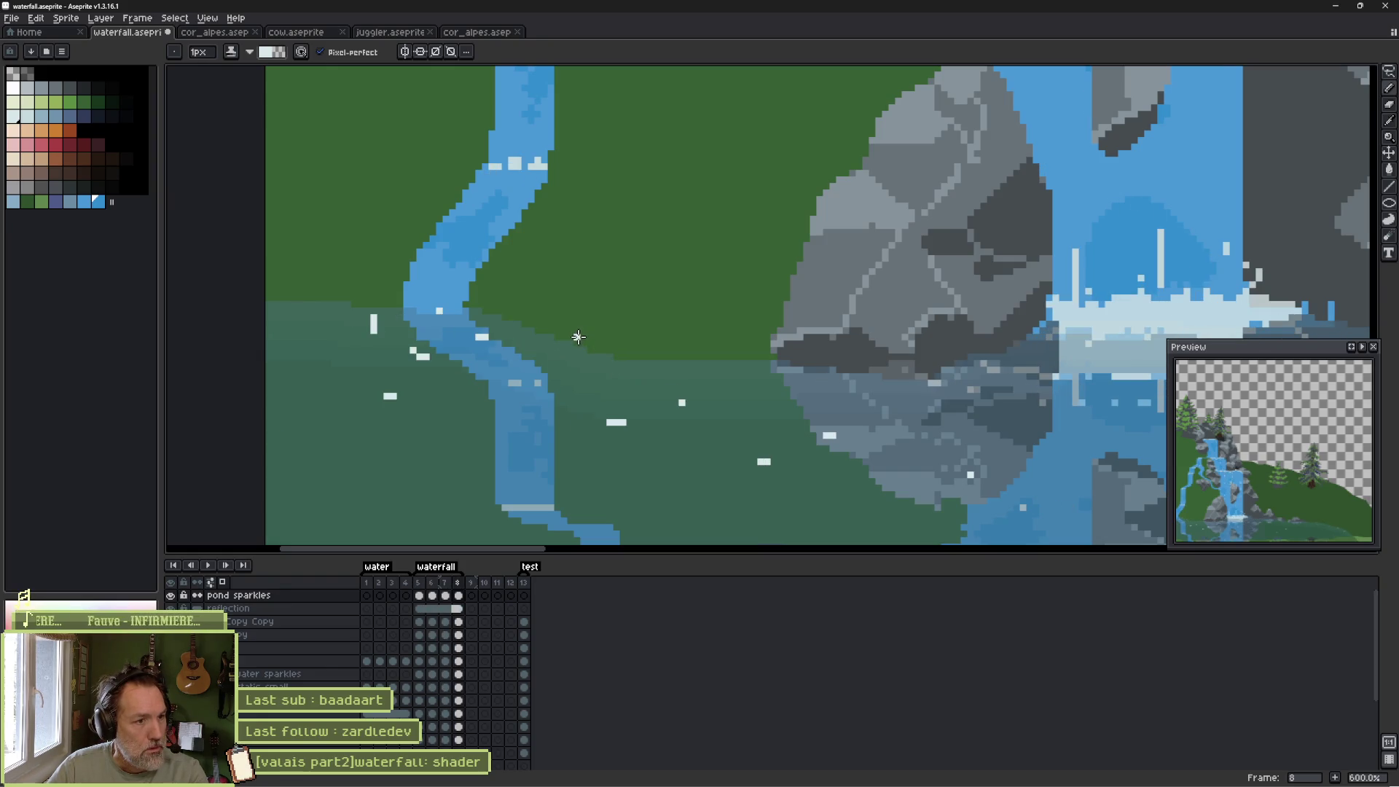
key("Left")
key("Right")
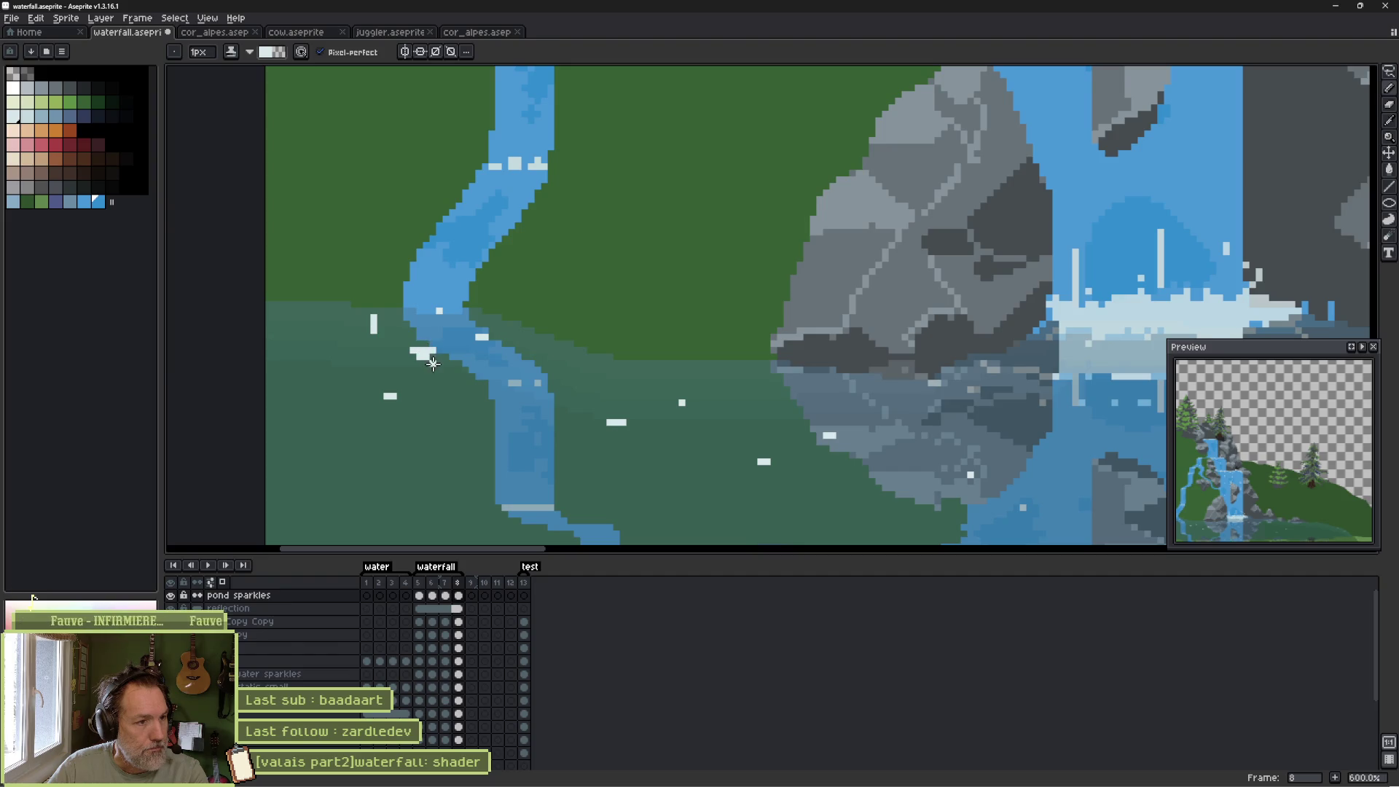
key("e")
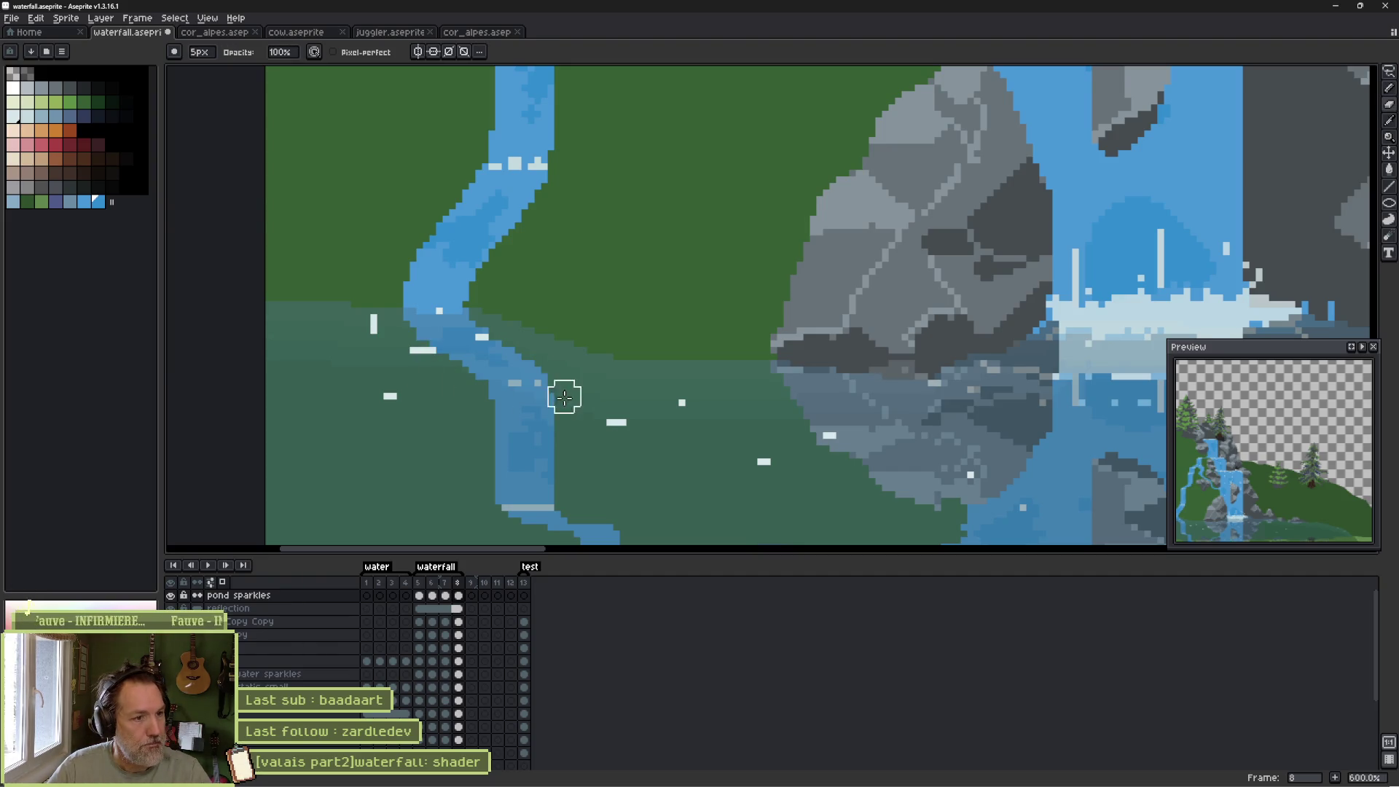
key("Left")
key("Right")
key("Left")
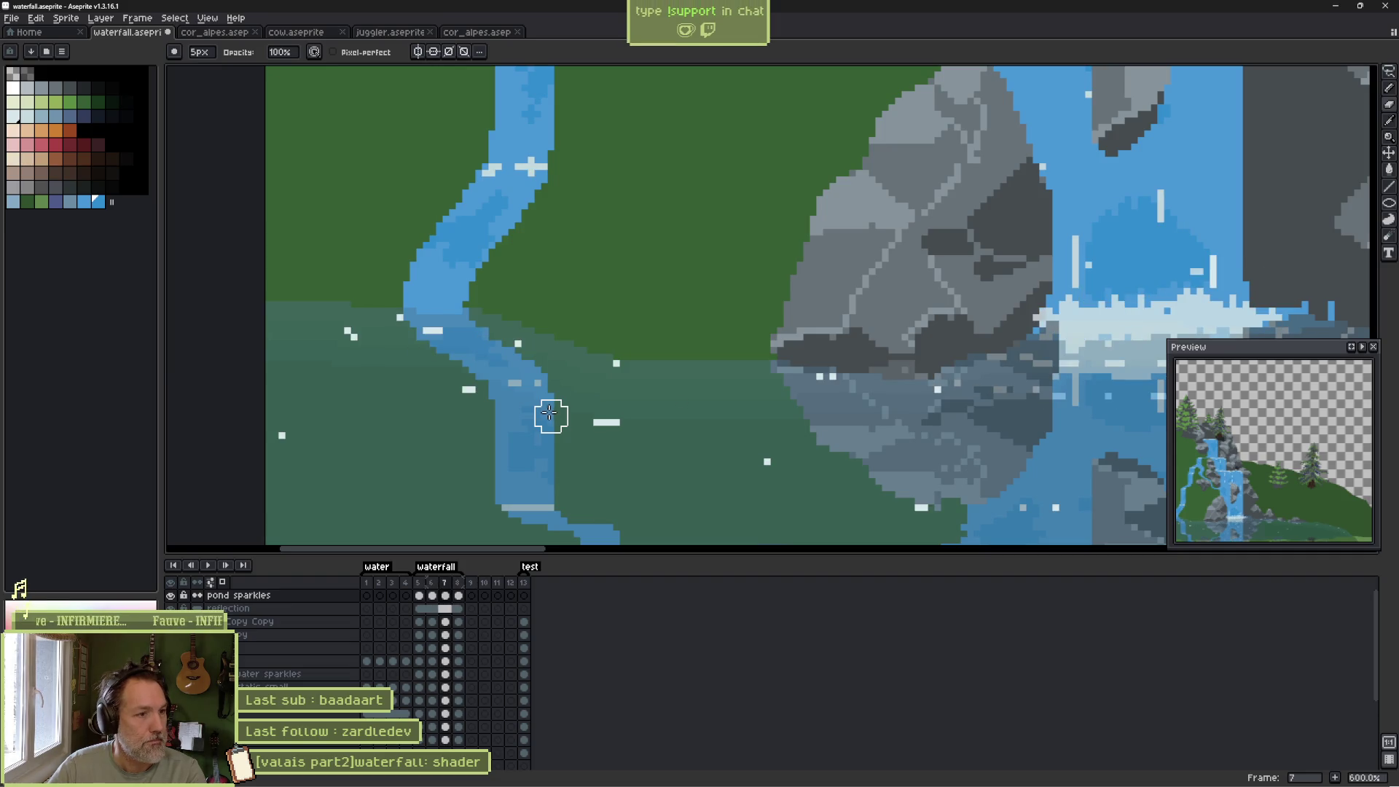
key("Right")
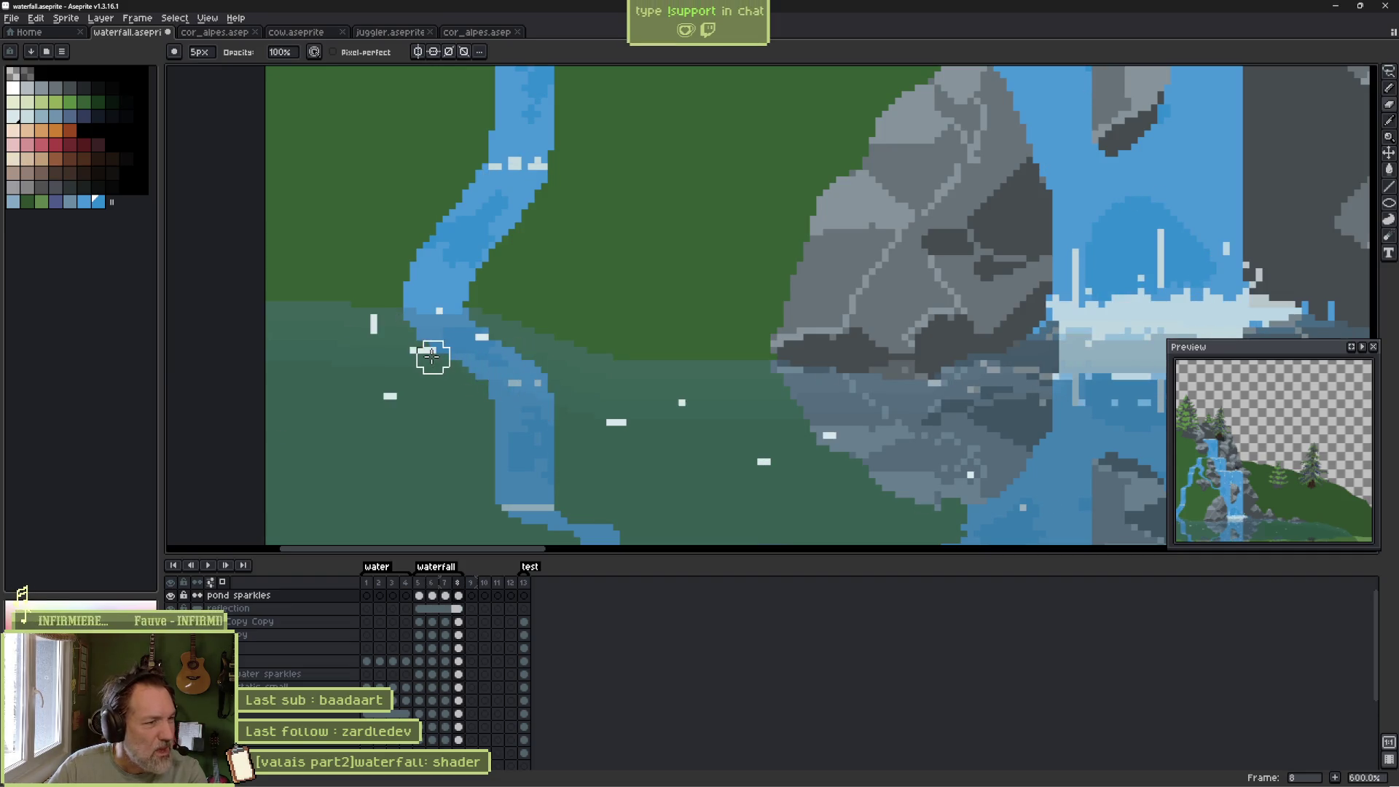
left_click(379, 328)
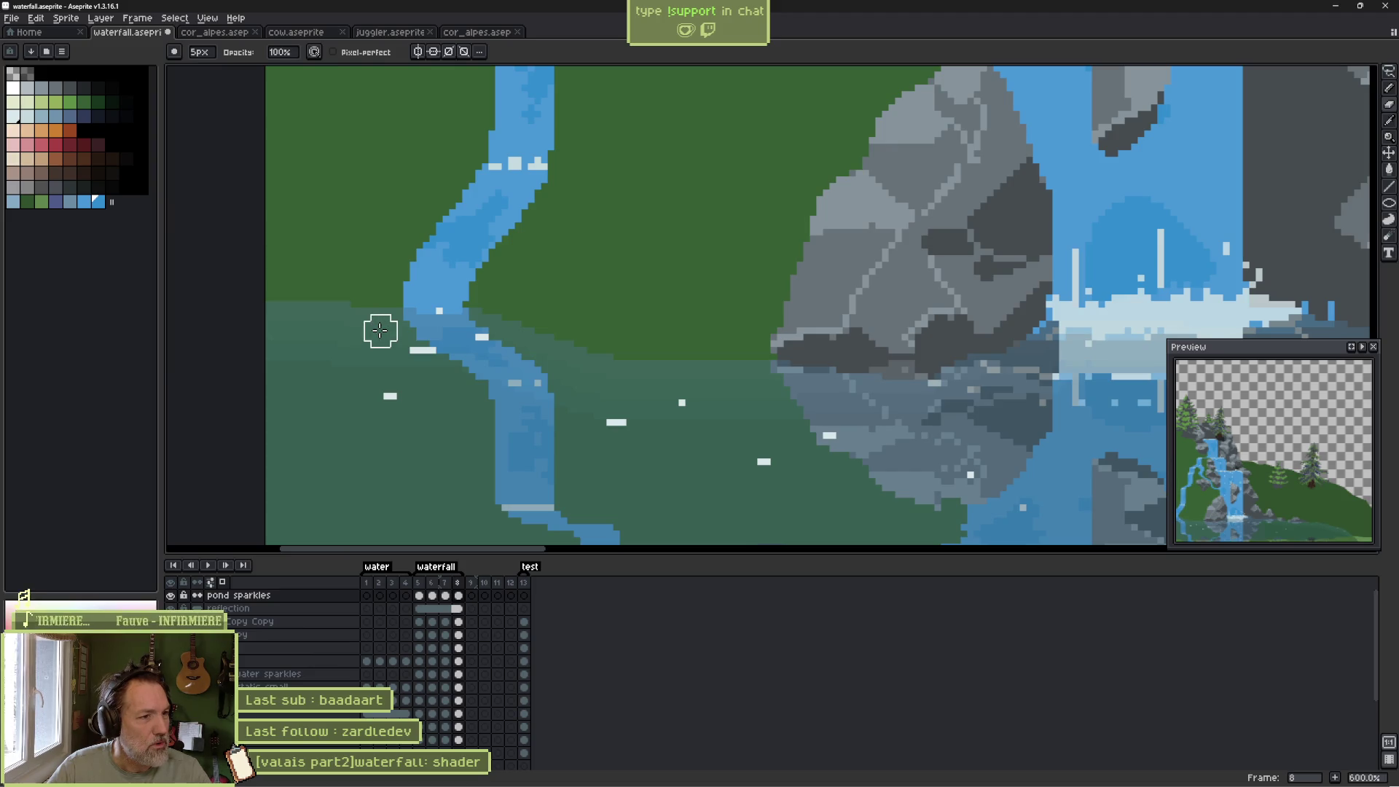
Add a new white sparkle pixel on the pond in frame 8.
key("b")
key("Left")
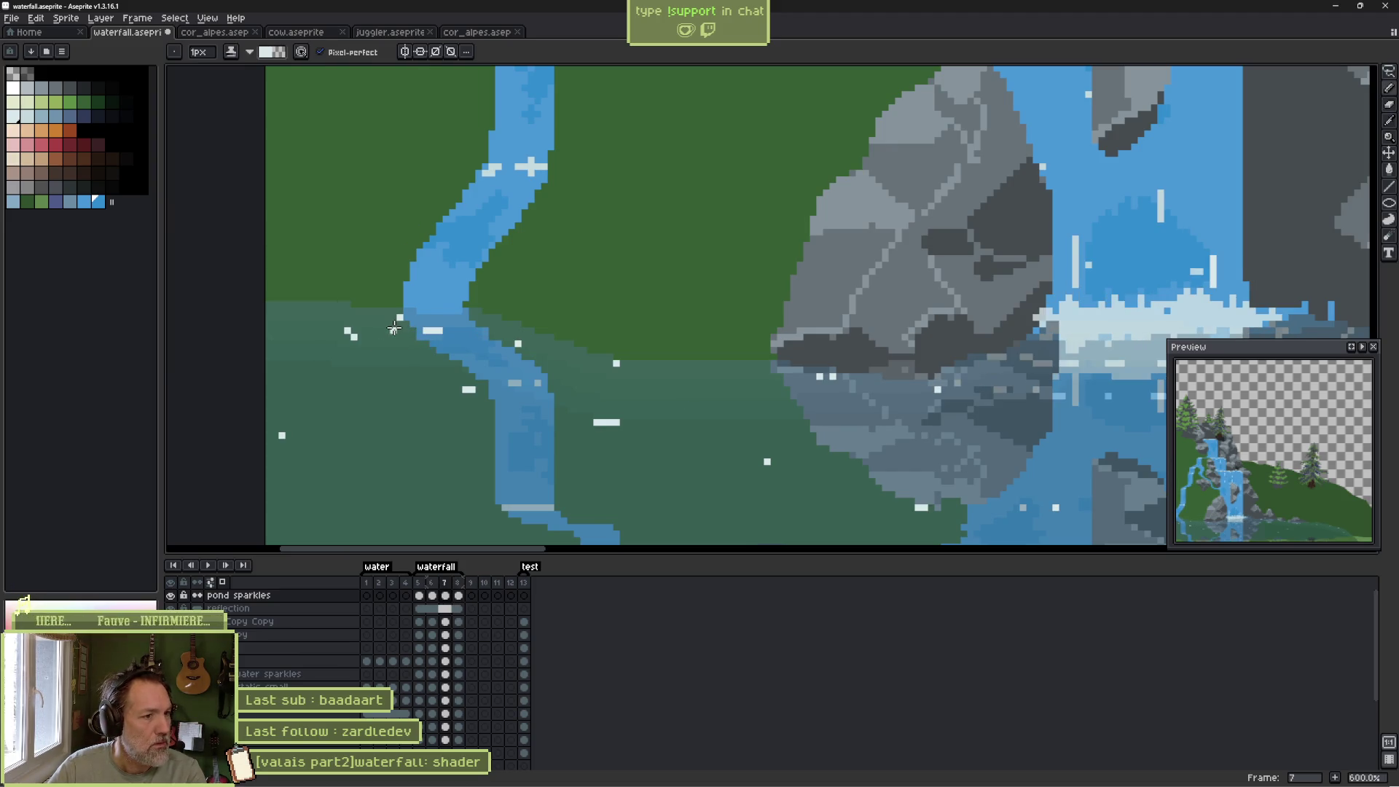
key("ctrl+shift+h")
key("ctrl+shift+h")
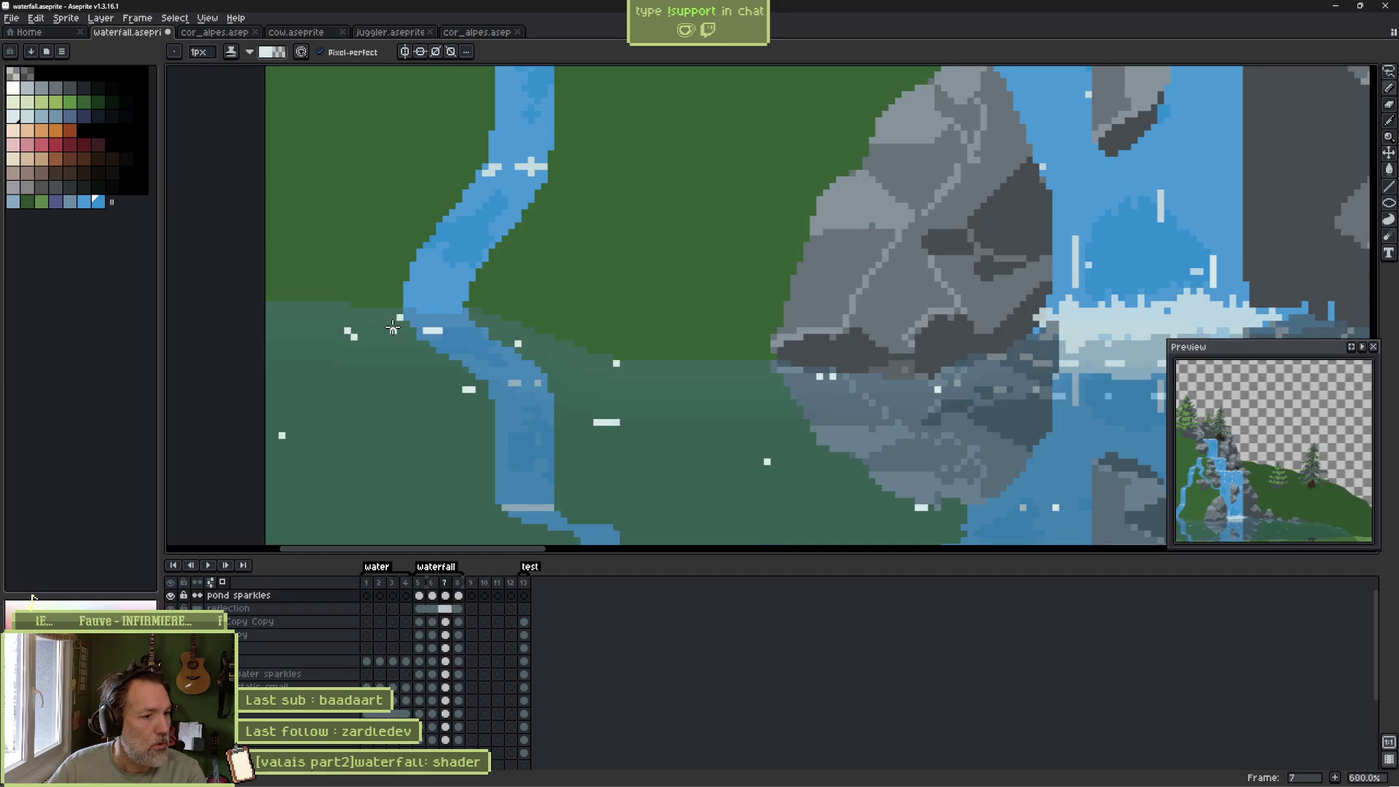
key("Right")
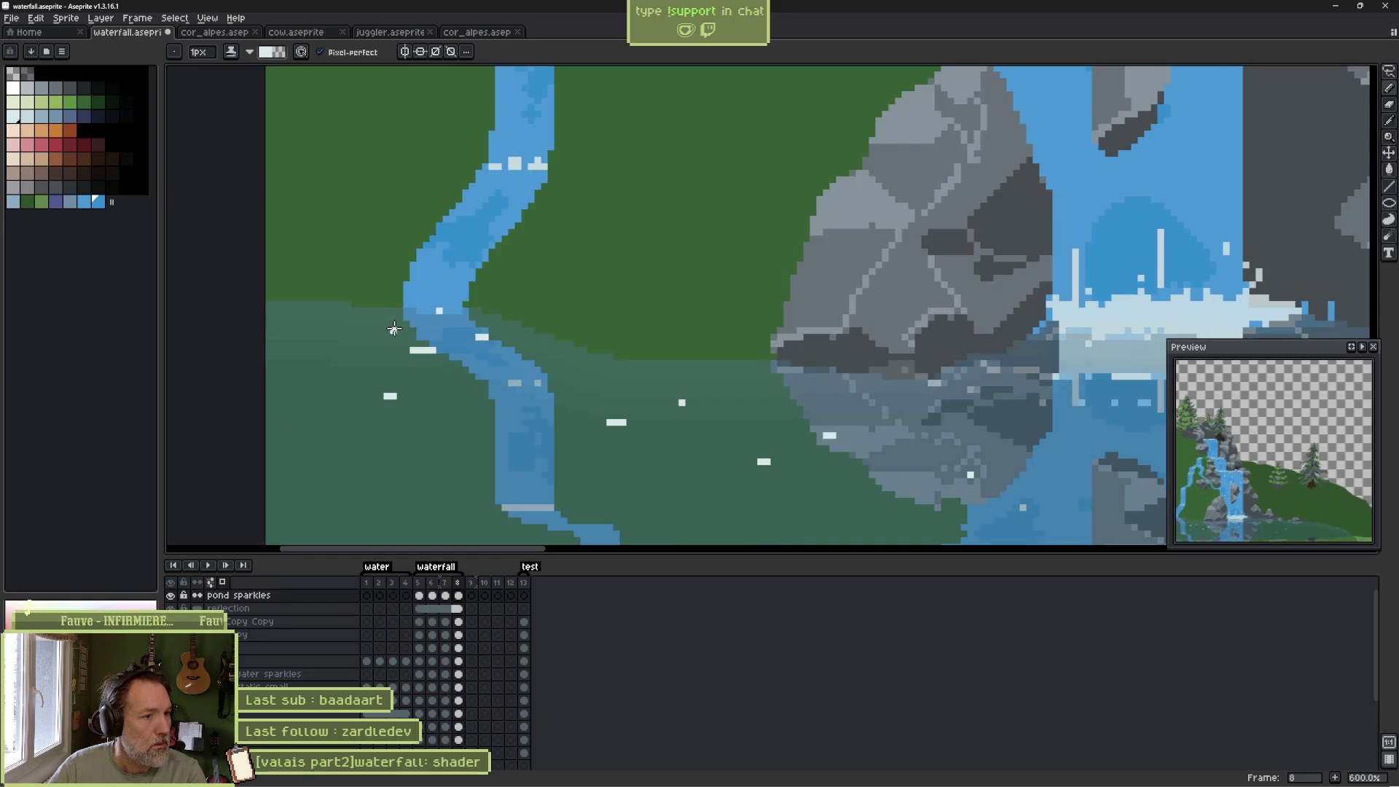
key("Left")
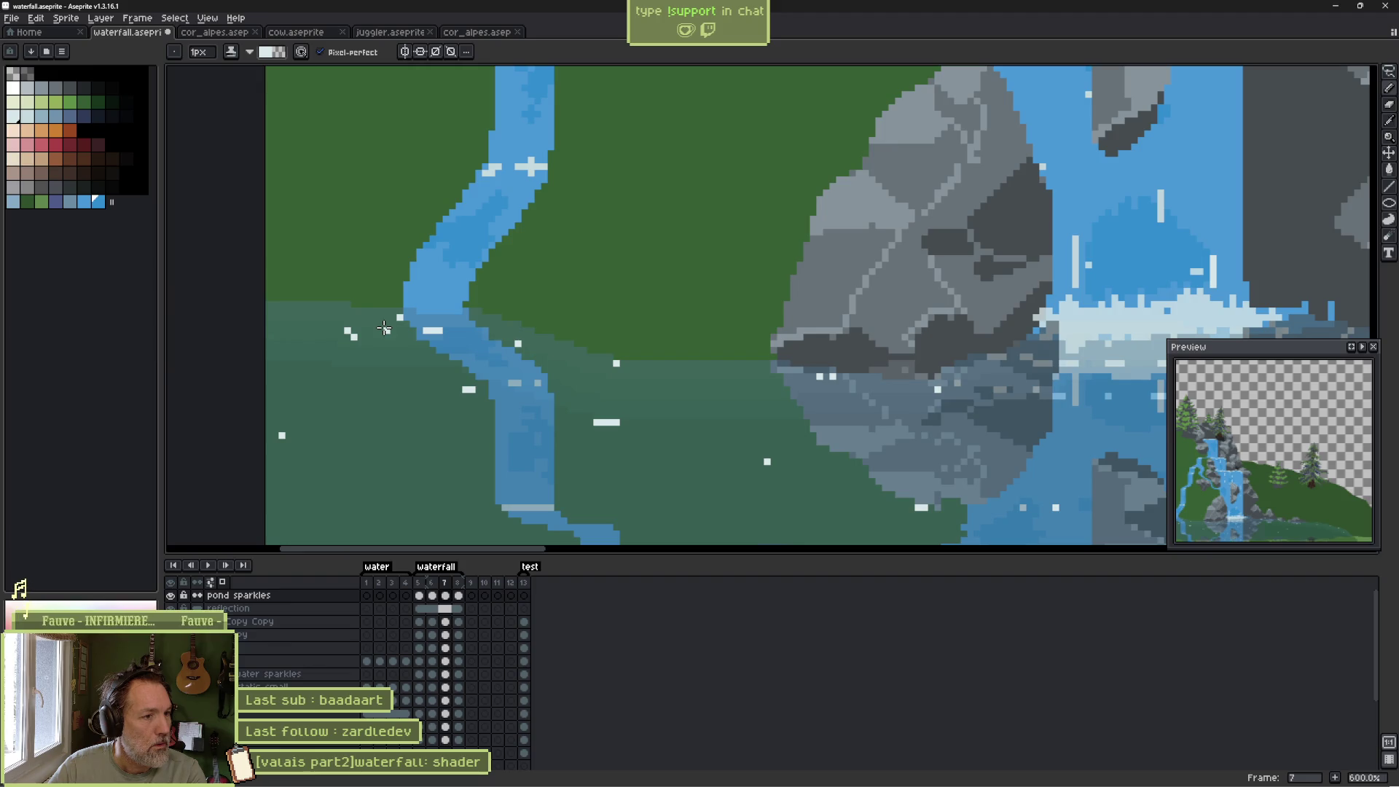
key("Right")
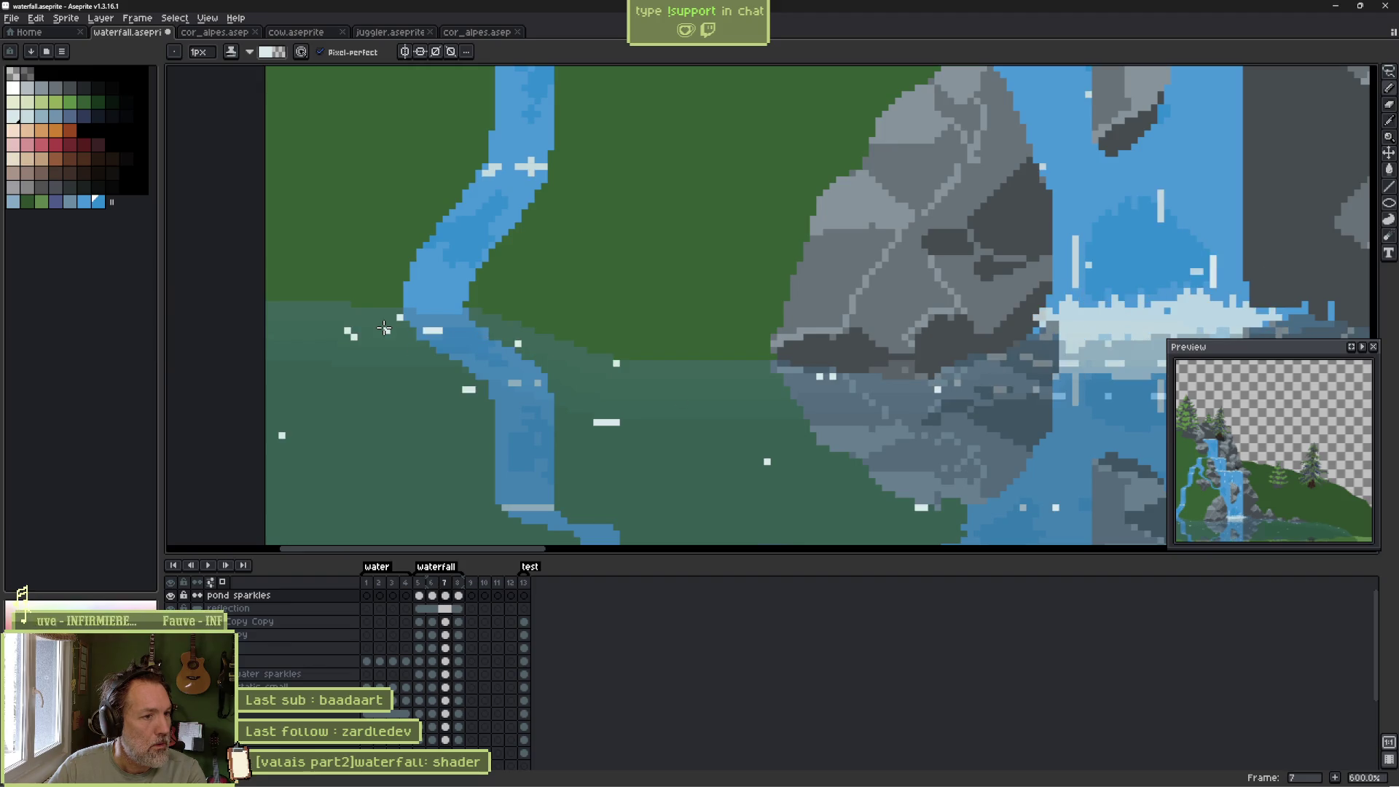
left_click(380, 328)
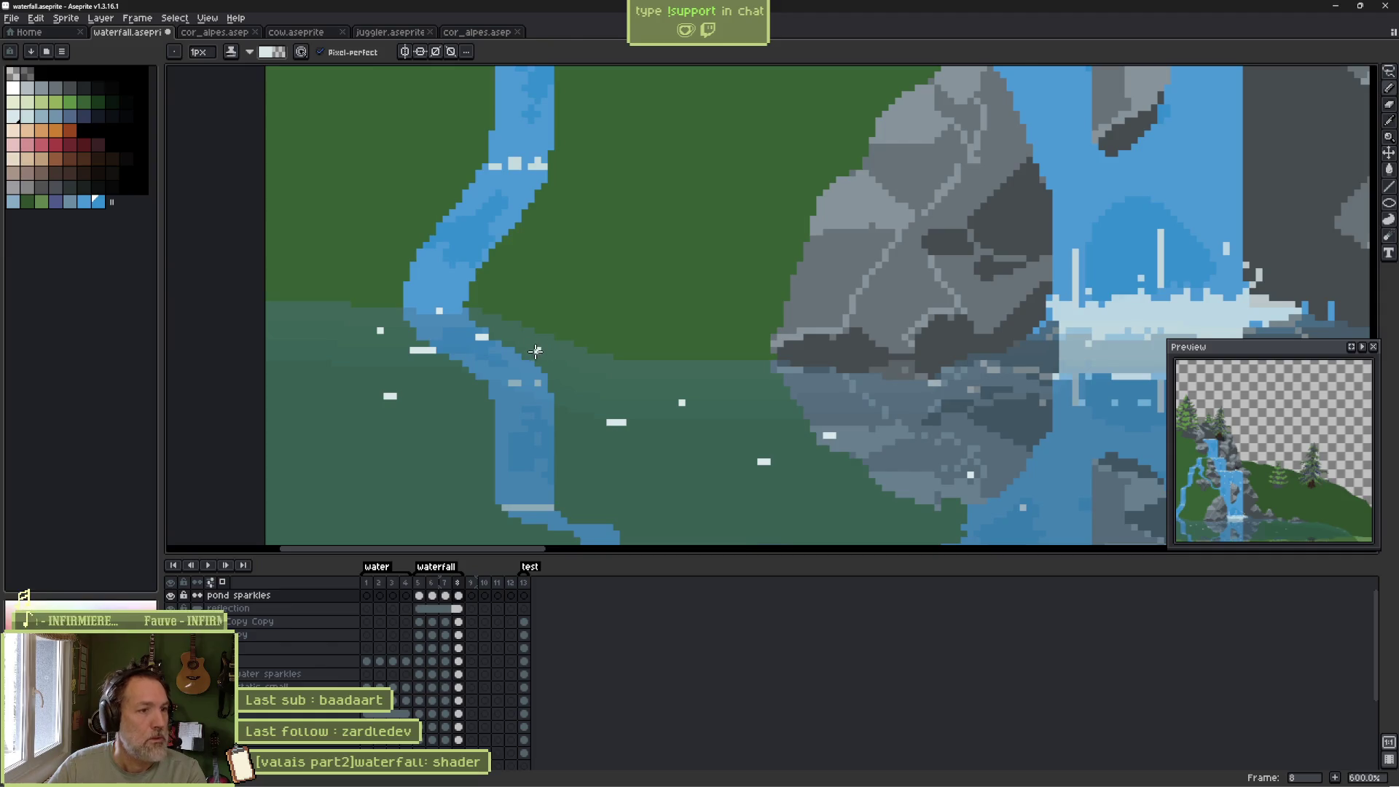
Play the animation to review the sparkles, then compare frames 5 and 6.
key("Return")
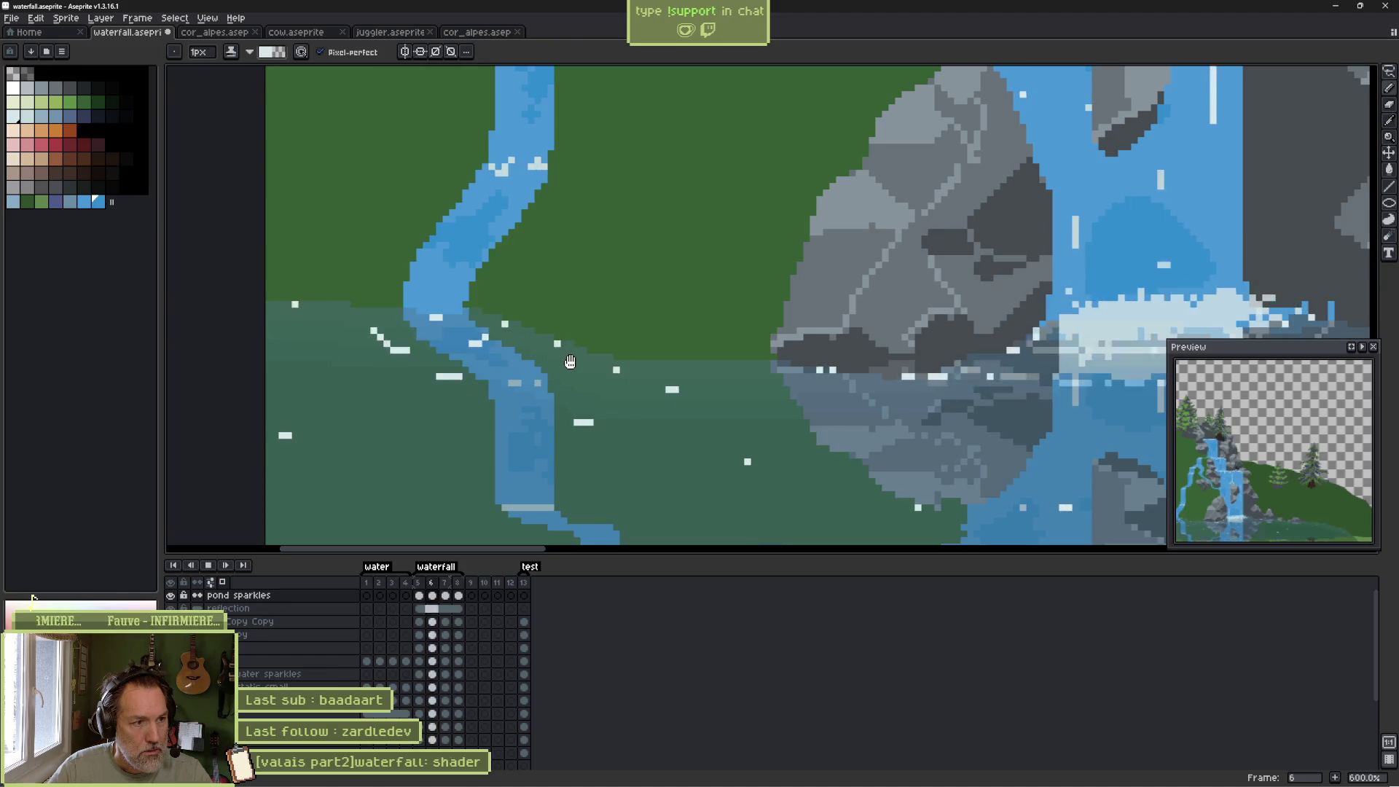
key("Return")
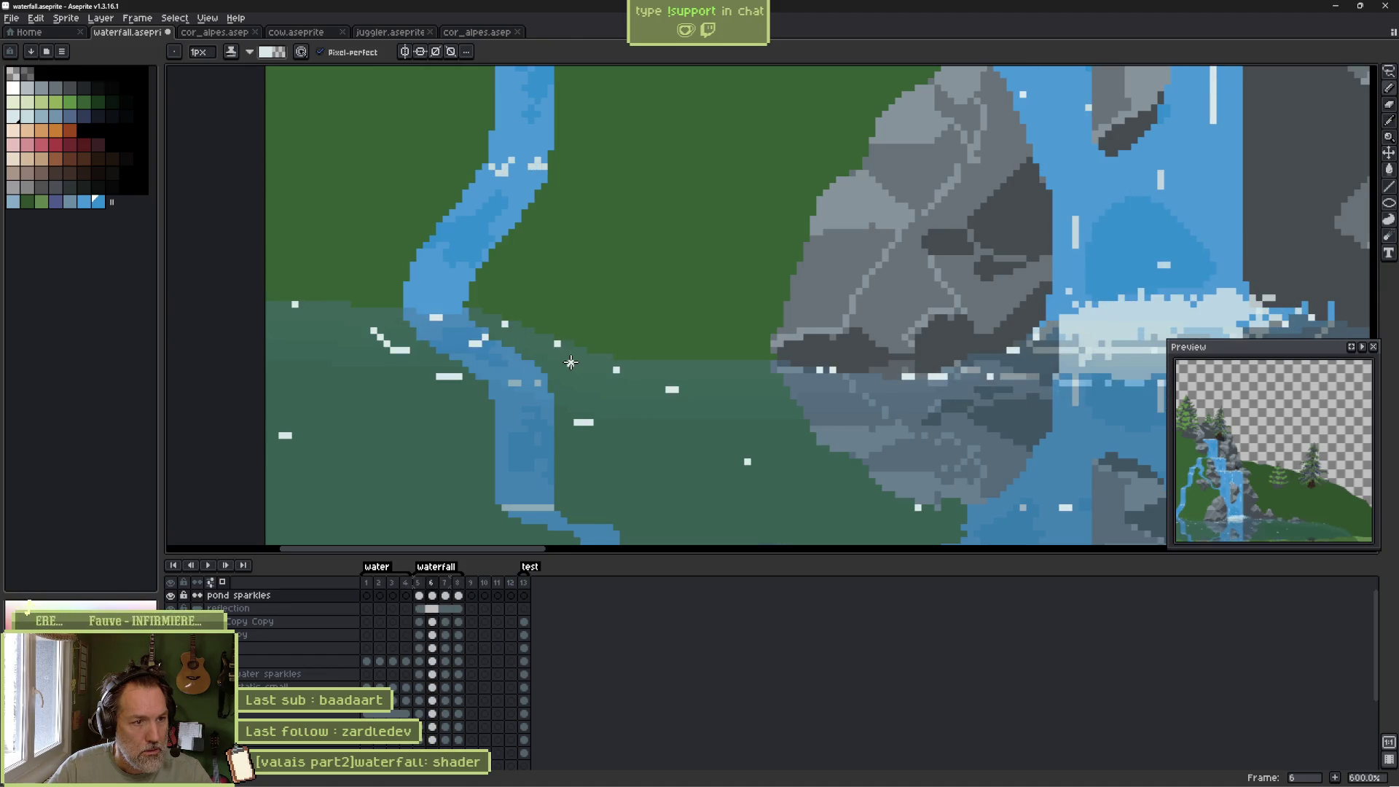
key("Right")
key("Left")
key("Left")
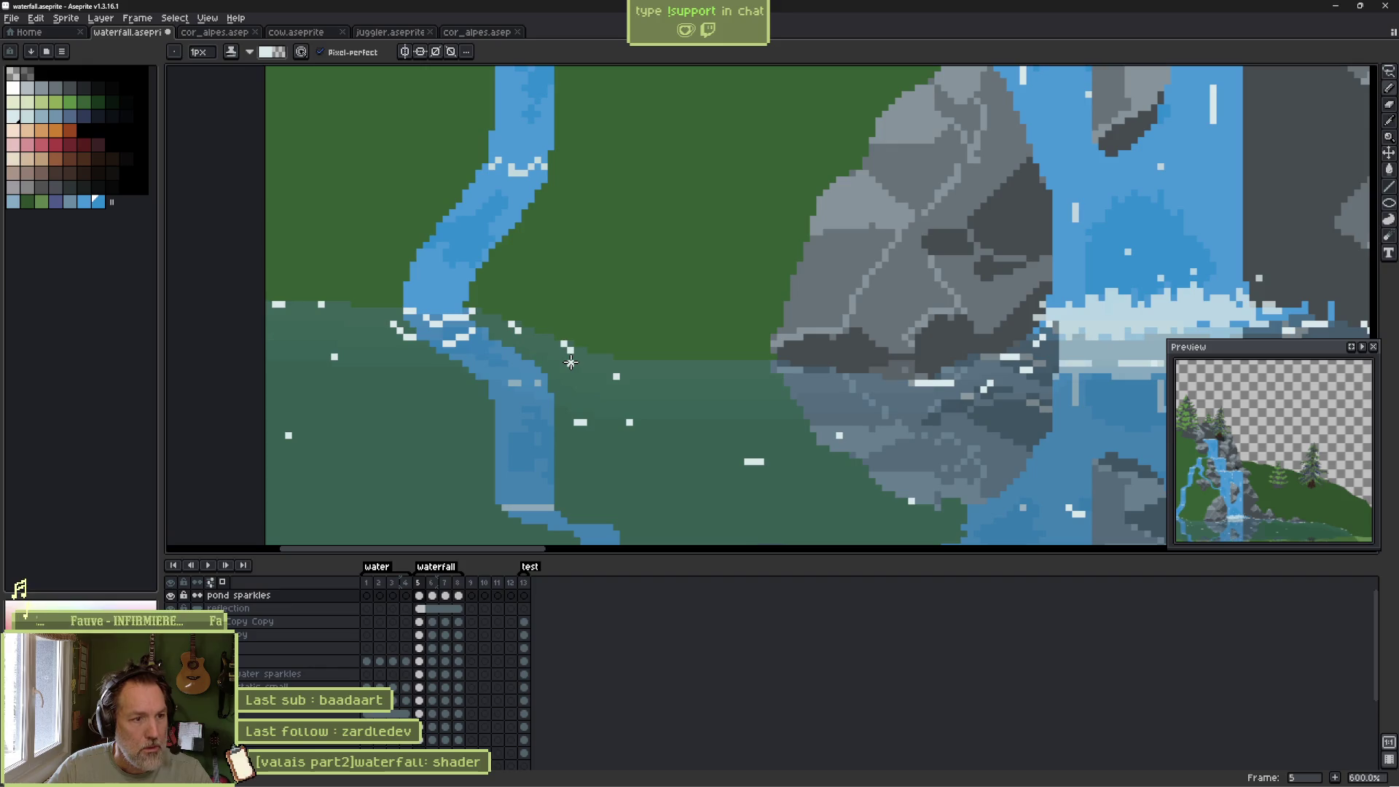
key("Right")
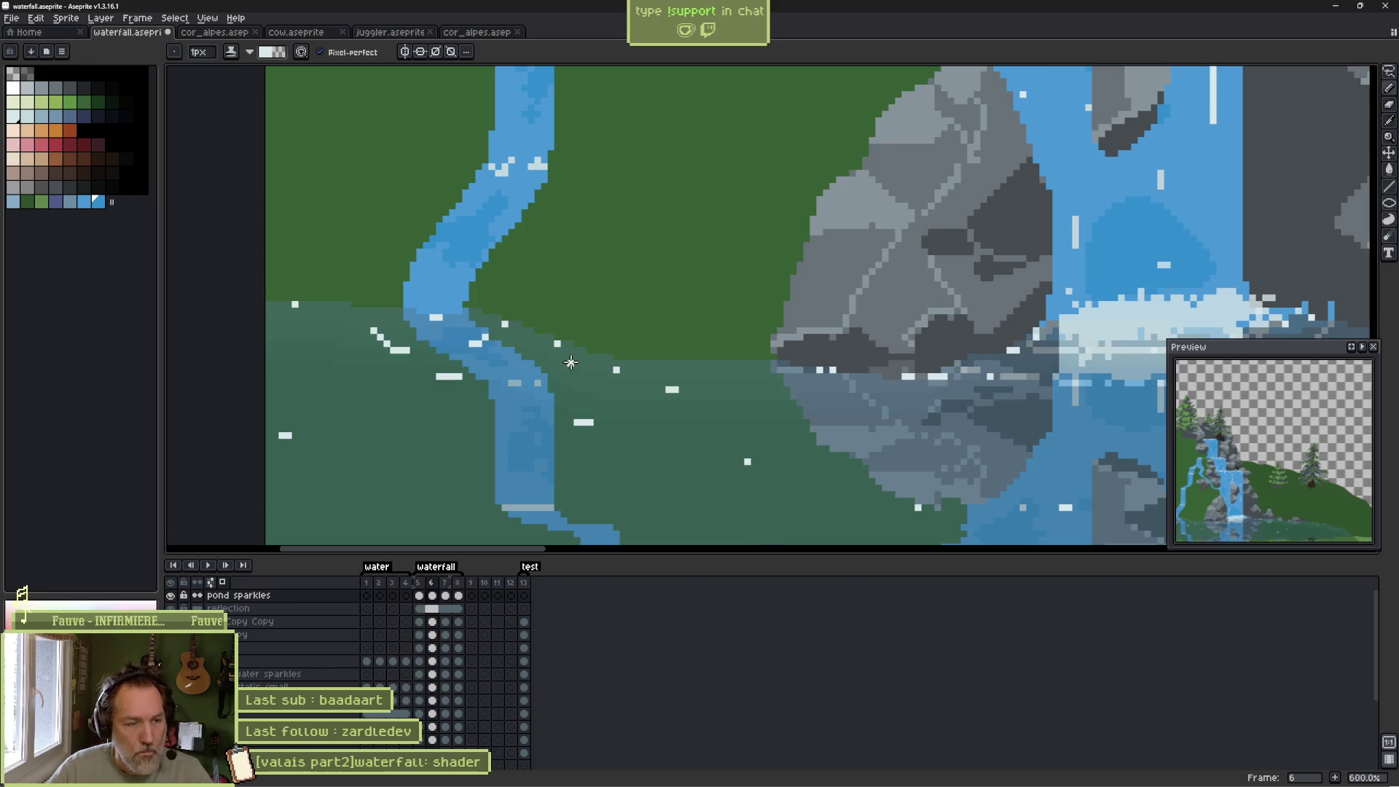
key("e")
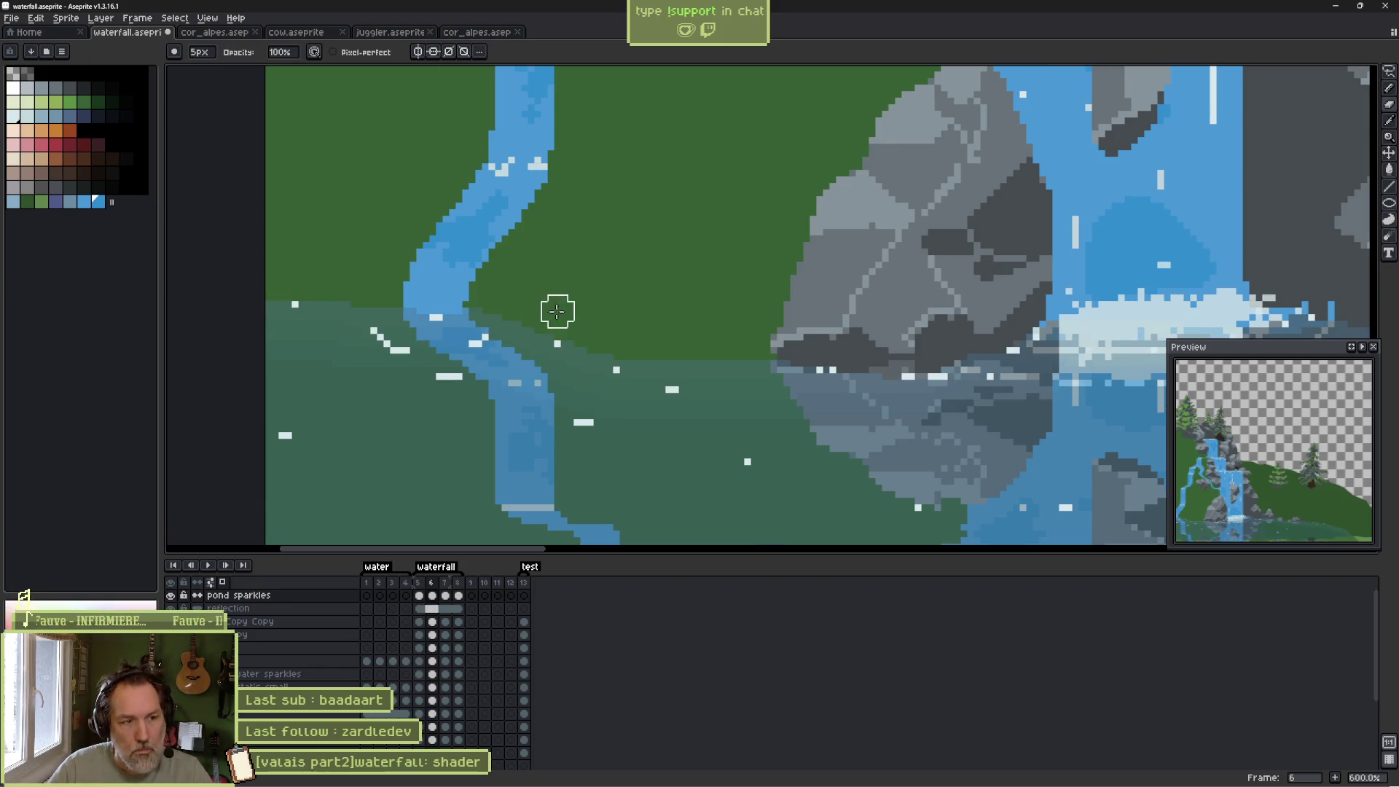
key("b")
key("Left")
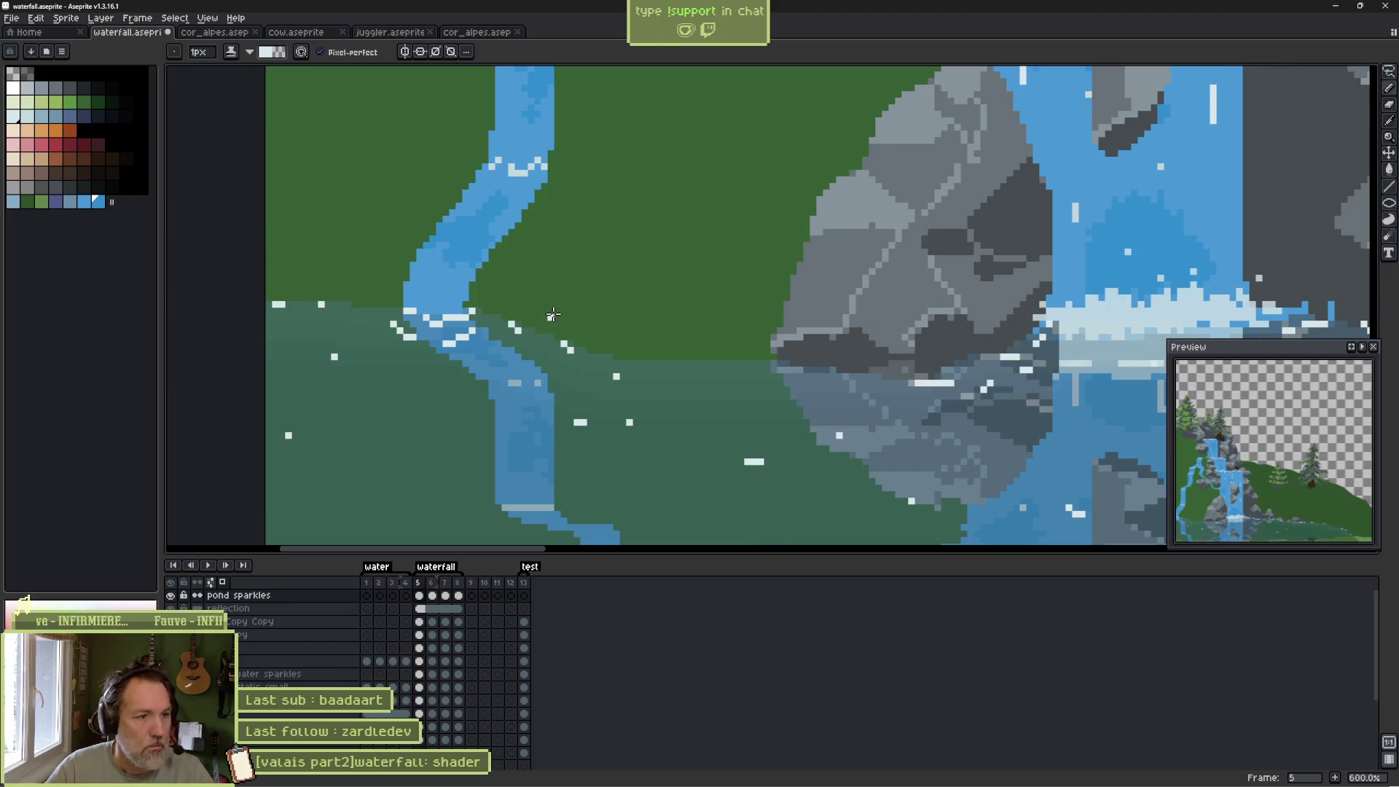
key("Right")
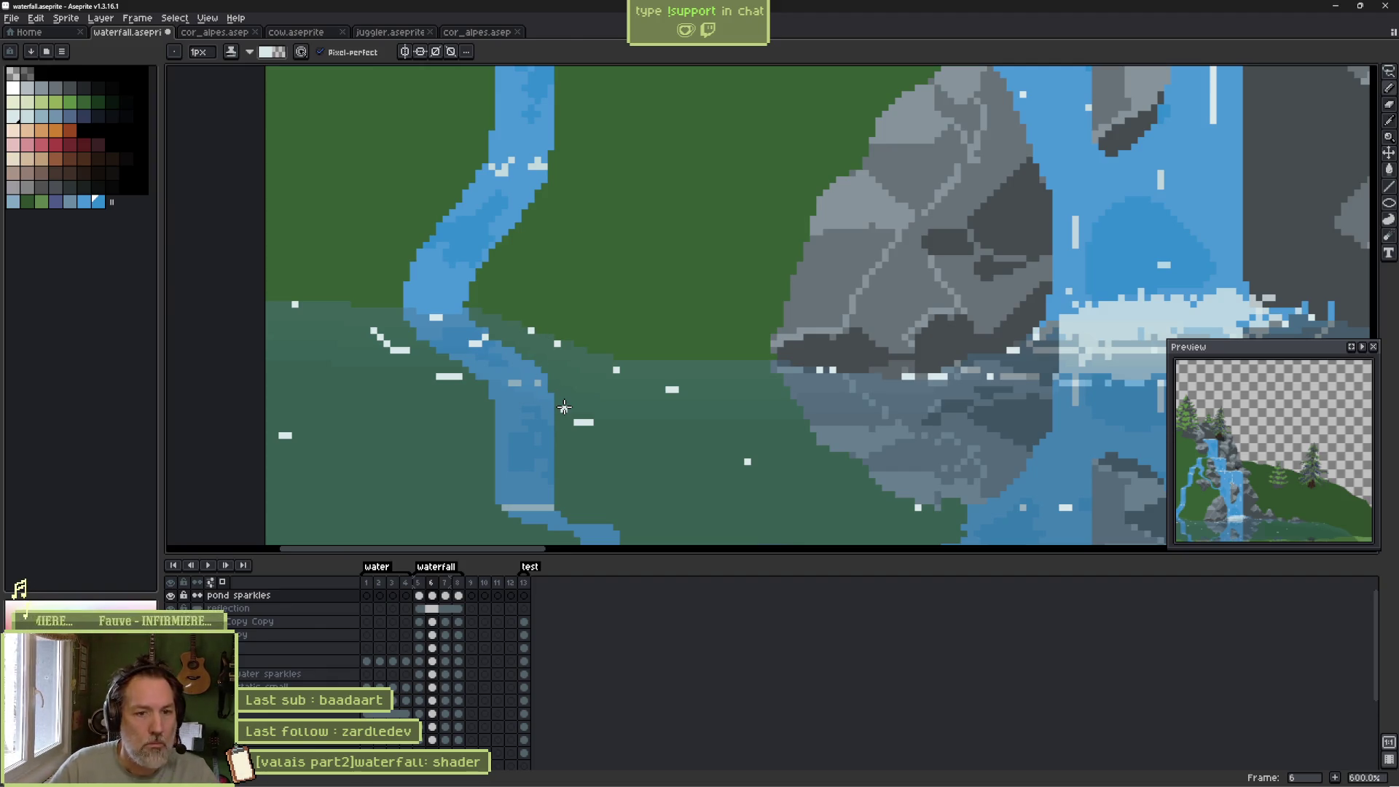
Save waterfall.aseprite and switch over to the Godot editor.
key("ctrl+s")
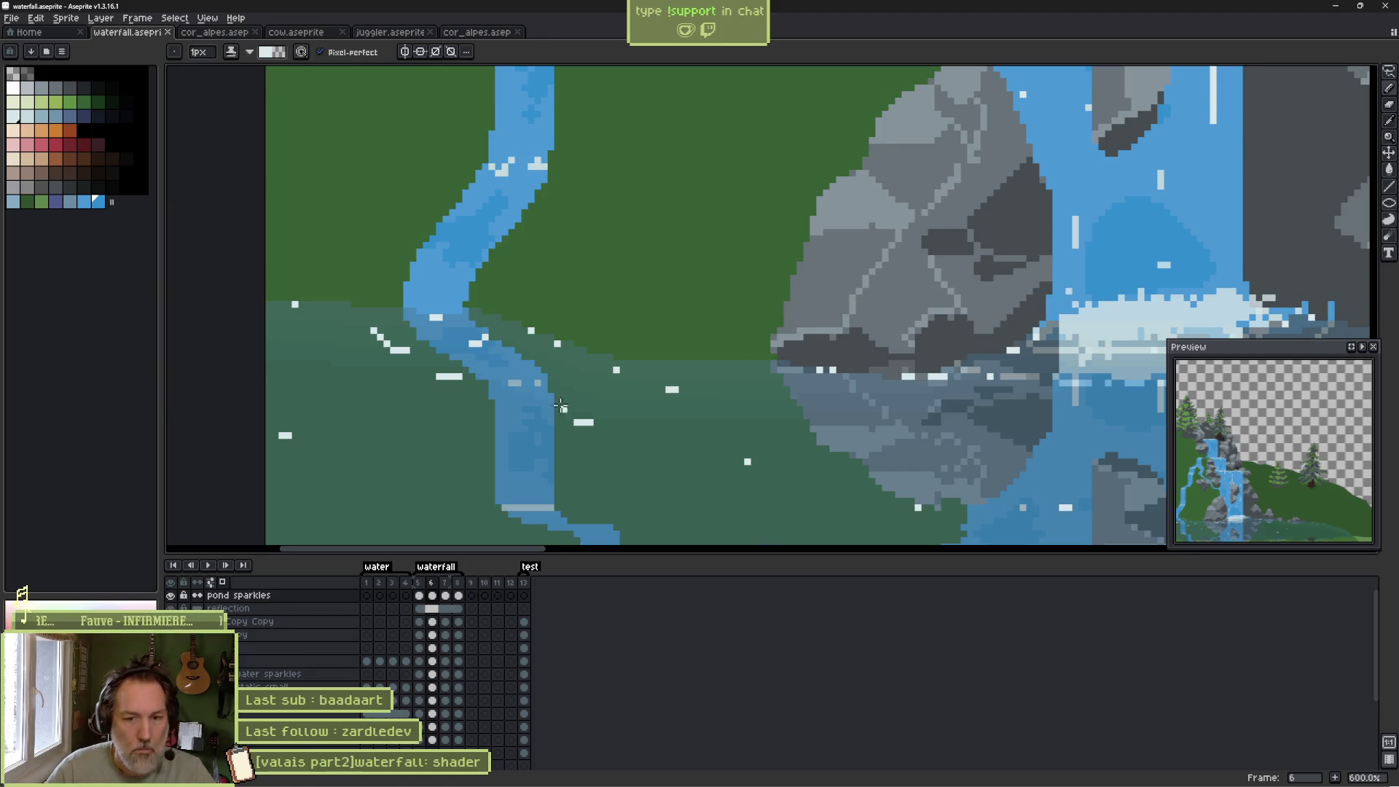
scroll(674, 381, "down", 3)
key("alt+Tab")
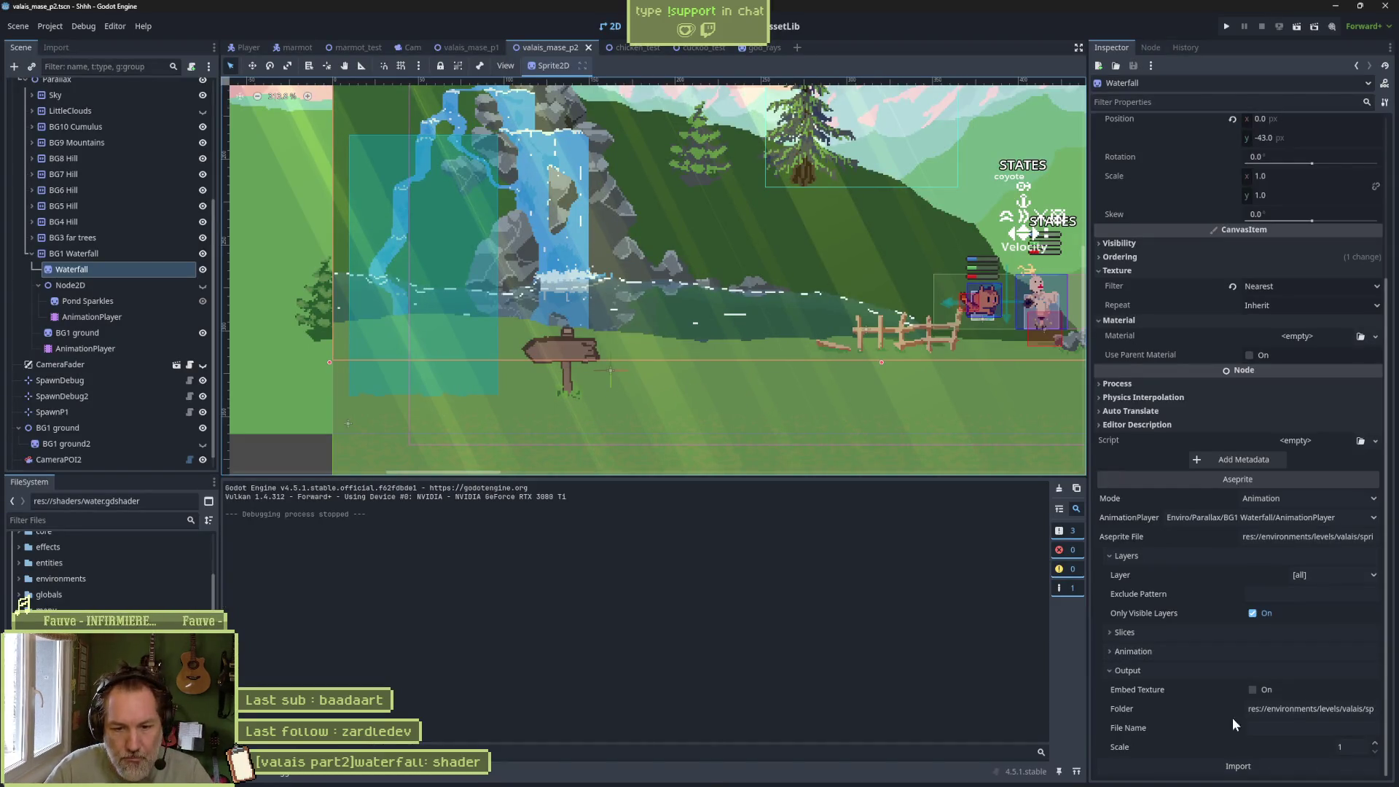
Reimport the Waterfall sprite, test-run the level with F5, stop it with F8, and return to Aseprite.
left_click(1241, 768)
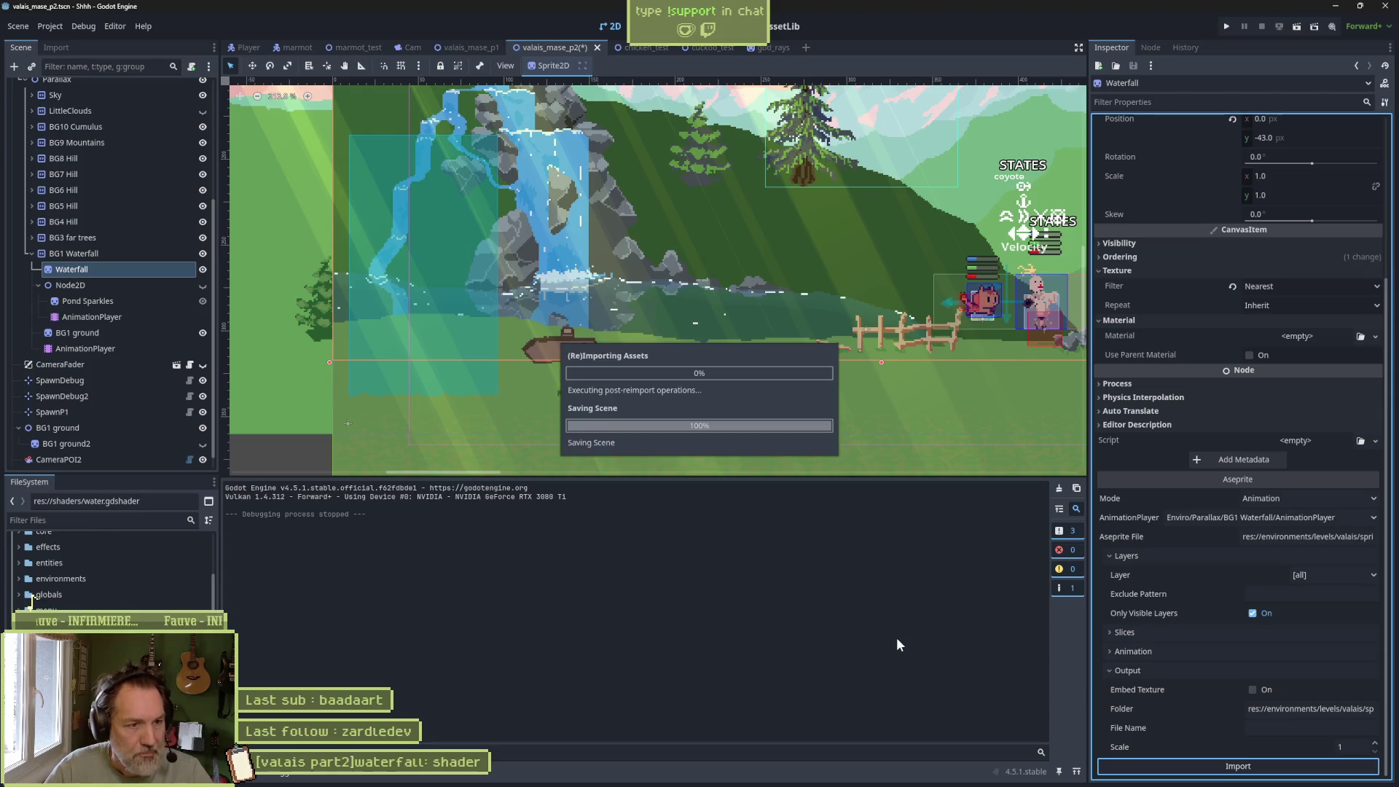
key("F5")
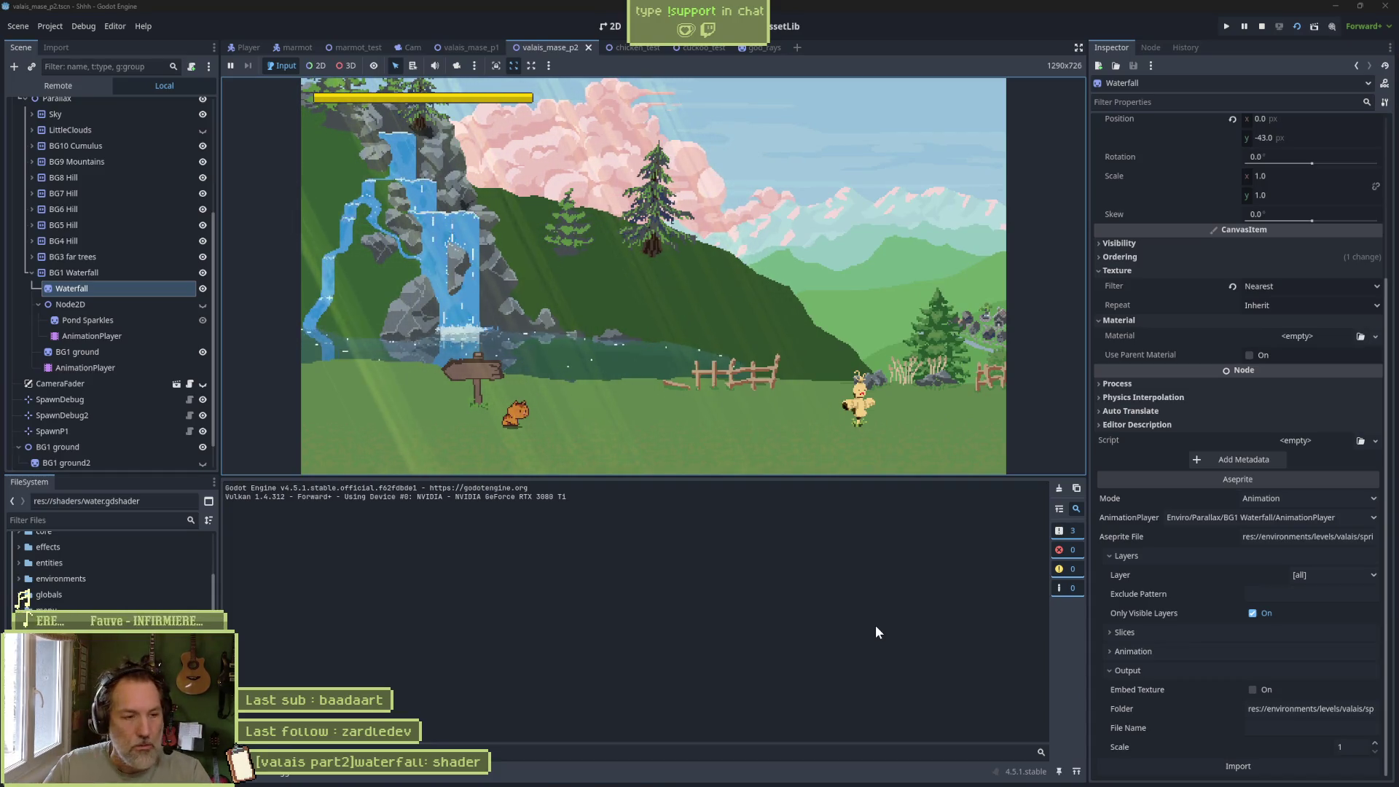
key("F8")
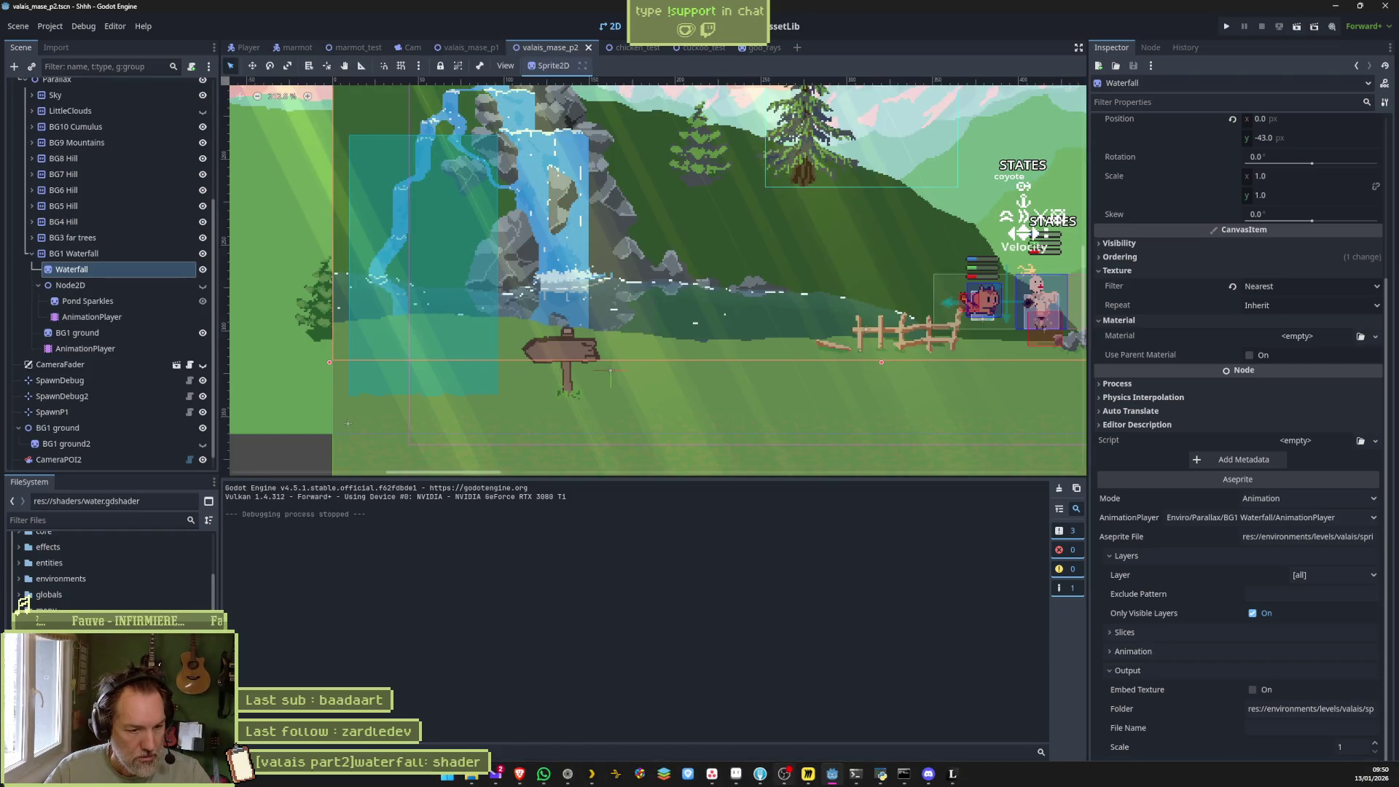
left_click(738, 781)
Flip between frames 5 and 6 to compare the pond sparkles, ending on frame 7.
scroll(648, 460, "right", 5)
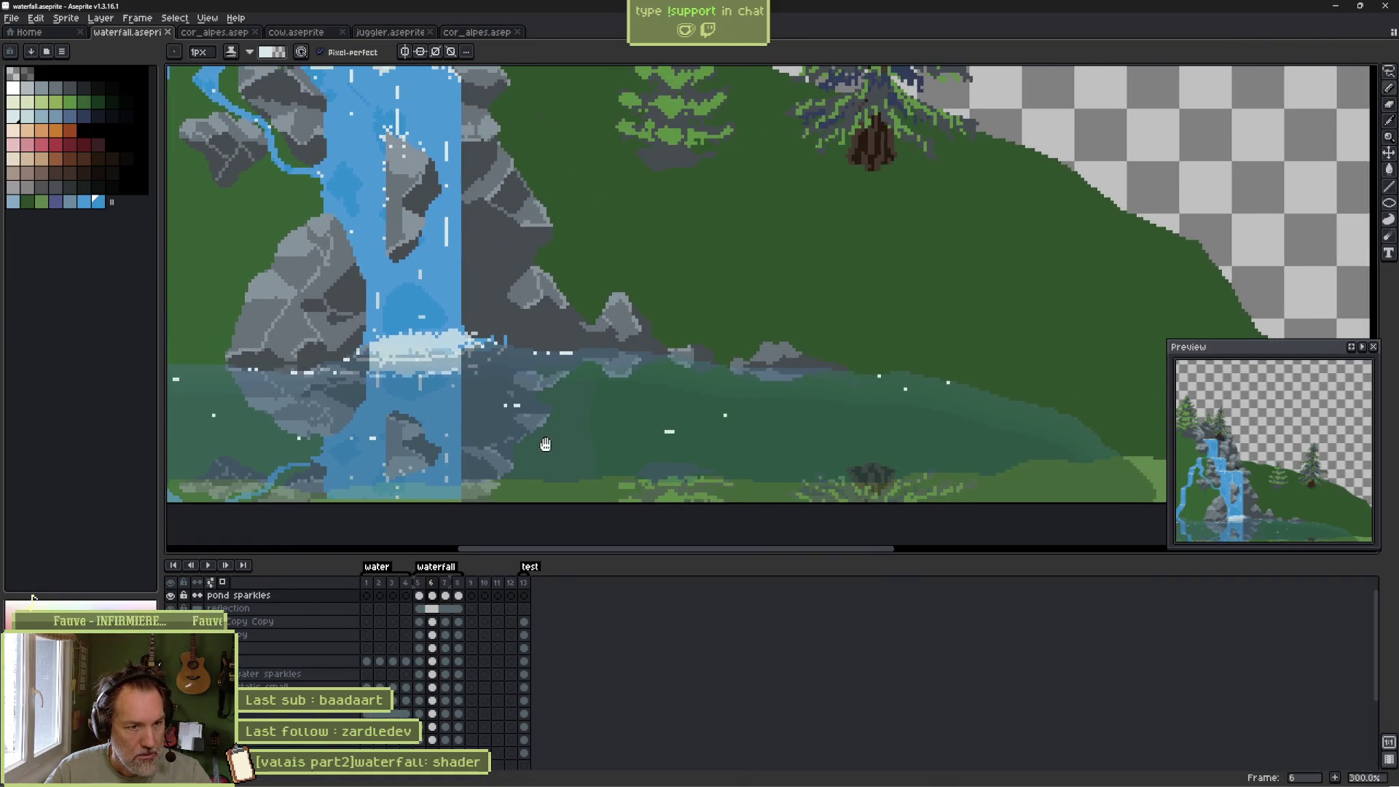
key("Left")
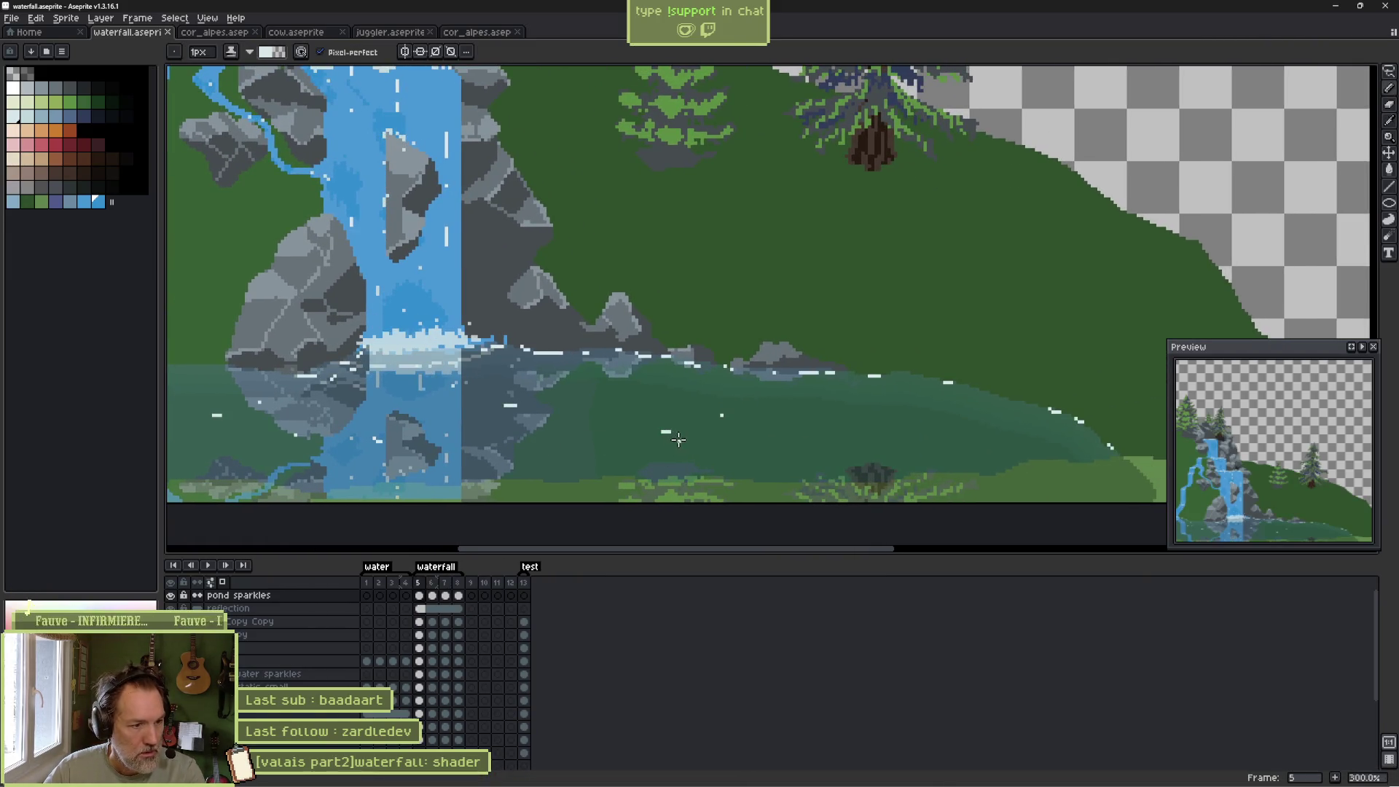
key("Right")
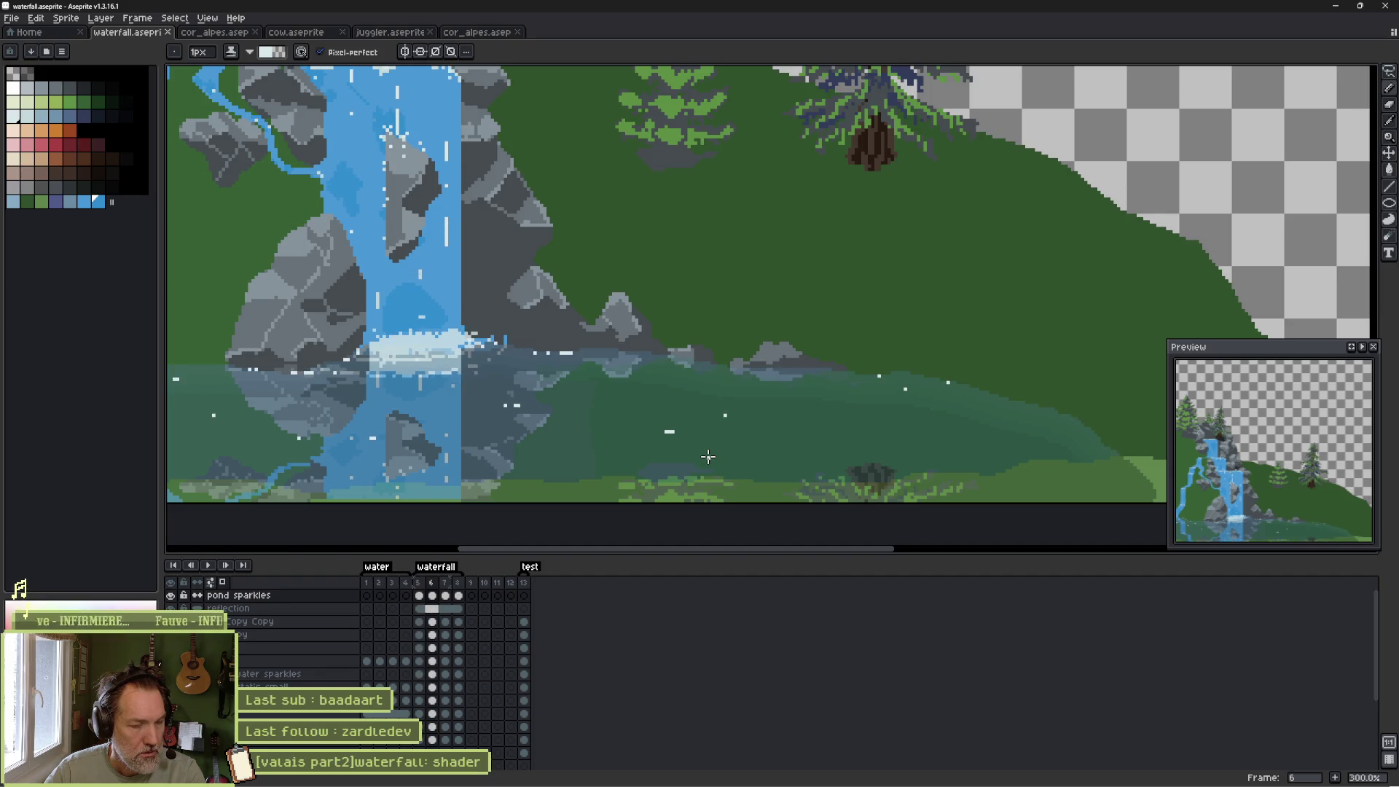
key("Left")
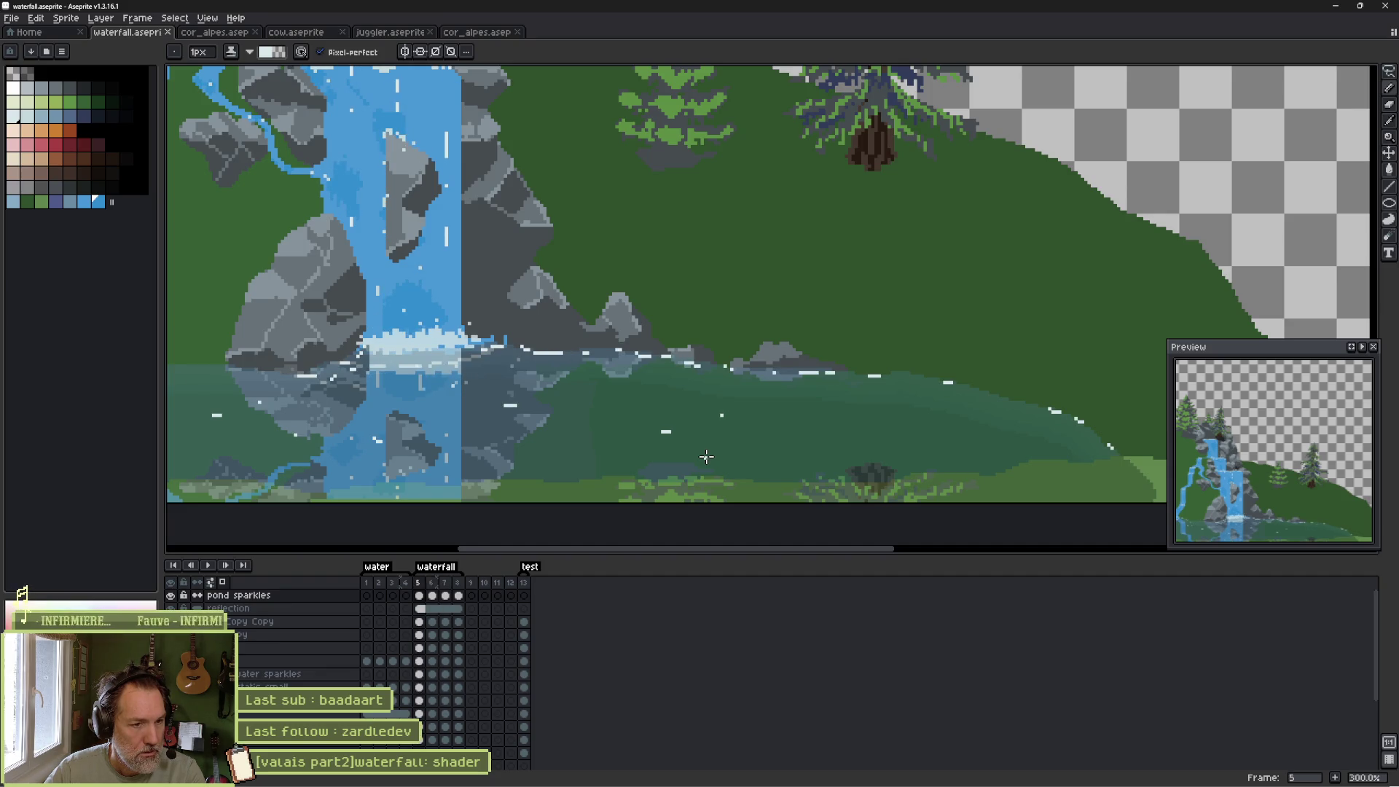
key("Right")
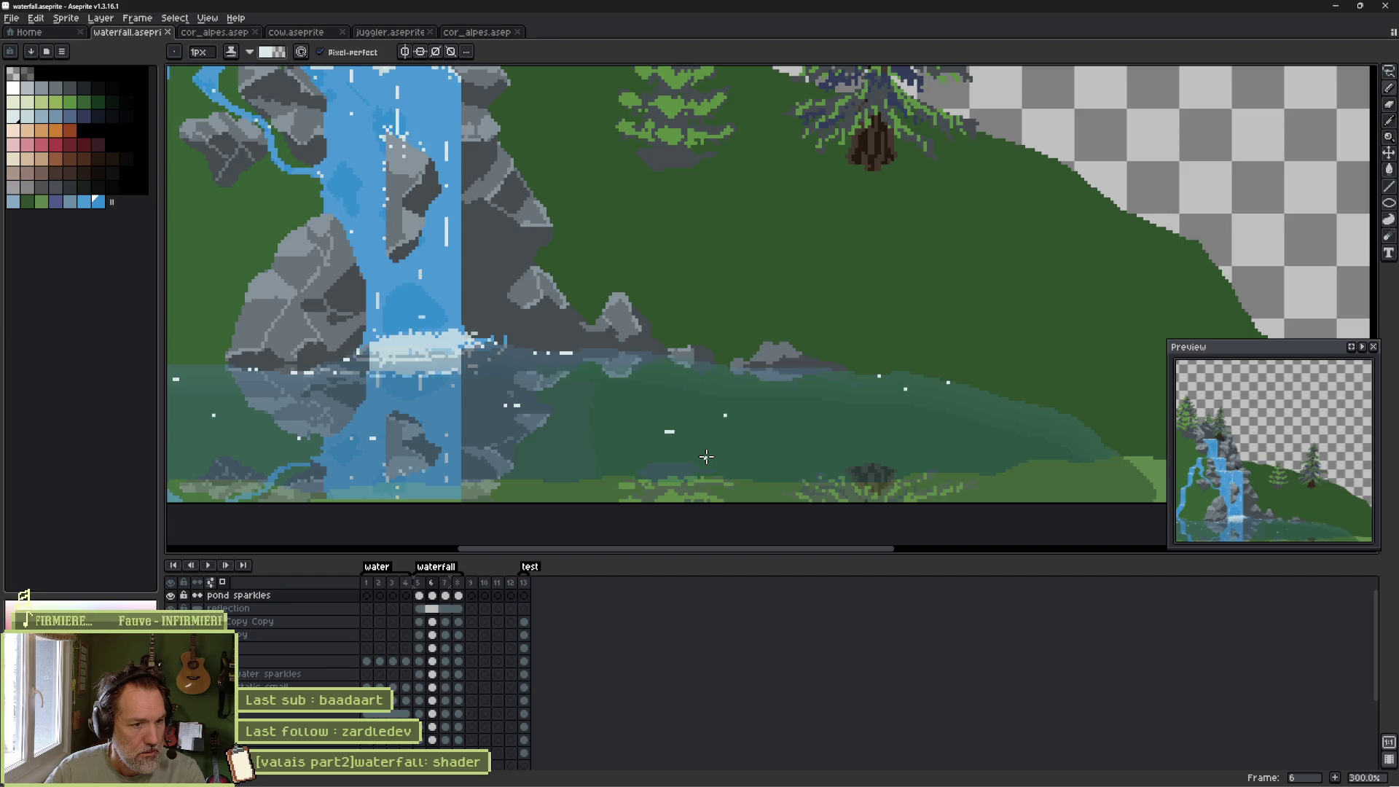
scroll(704, 456, "up", 4)
key("Right")
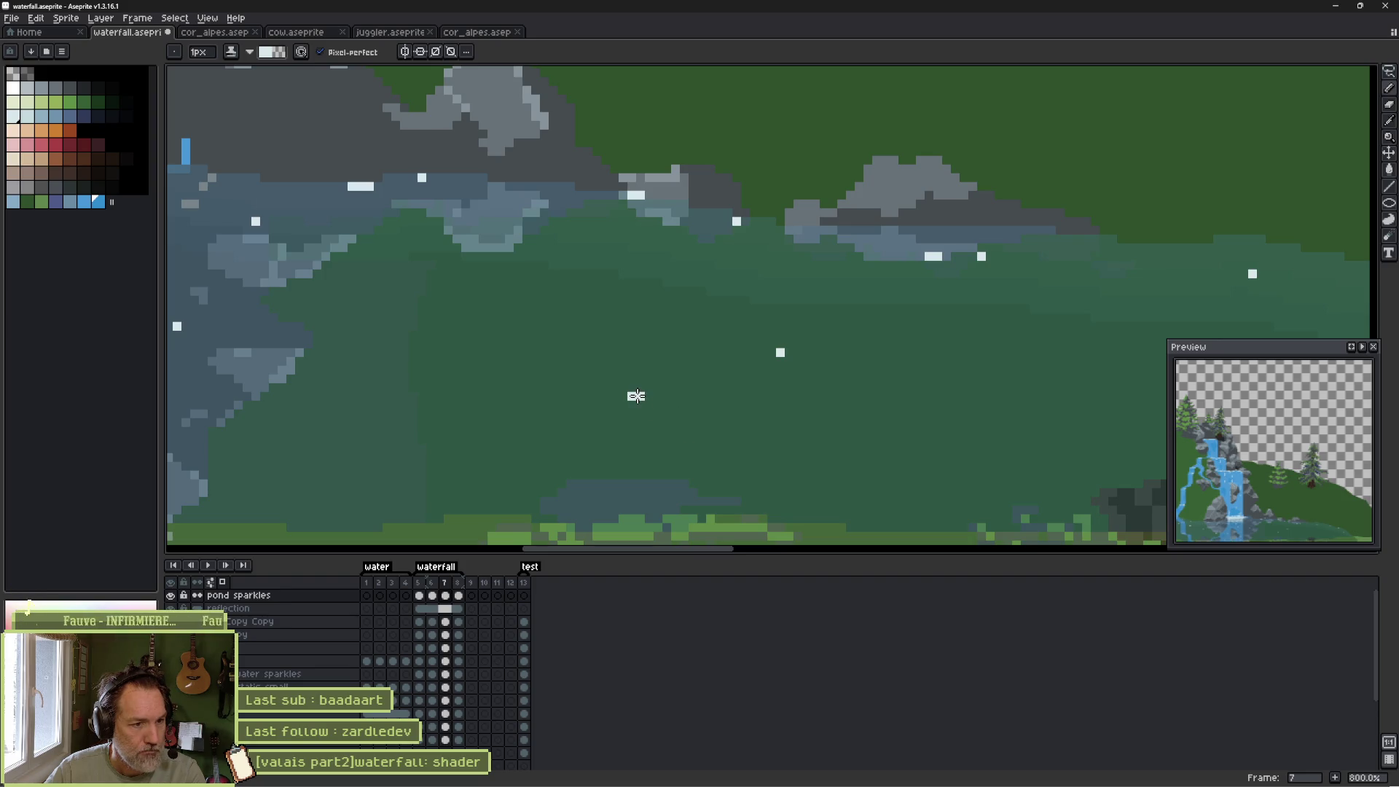
Play the sparkle animation to review it, stopping on frame 6.
key("Right")
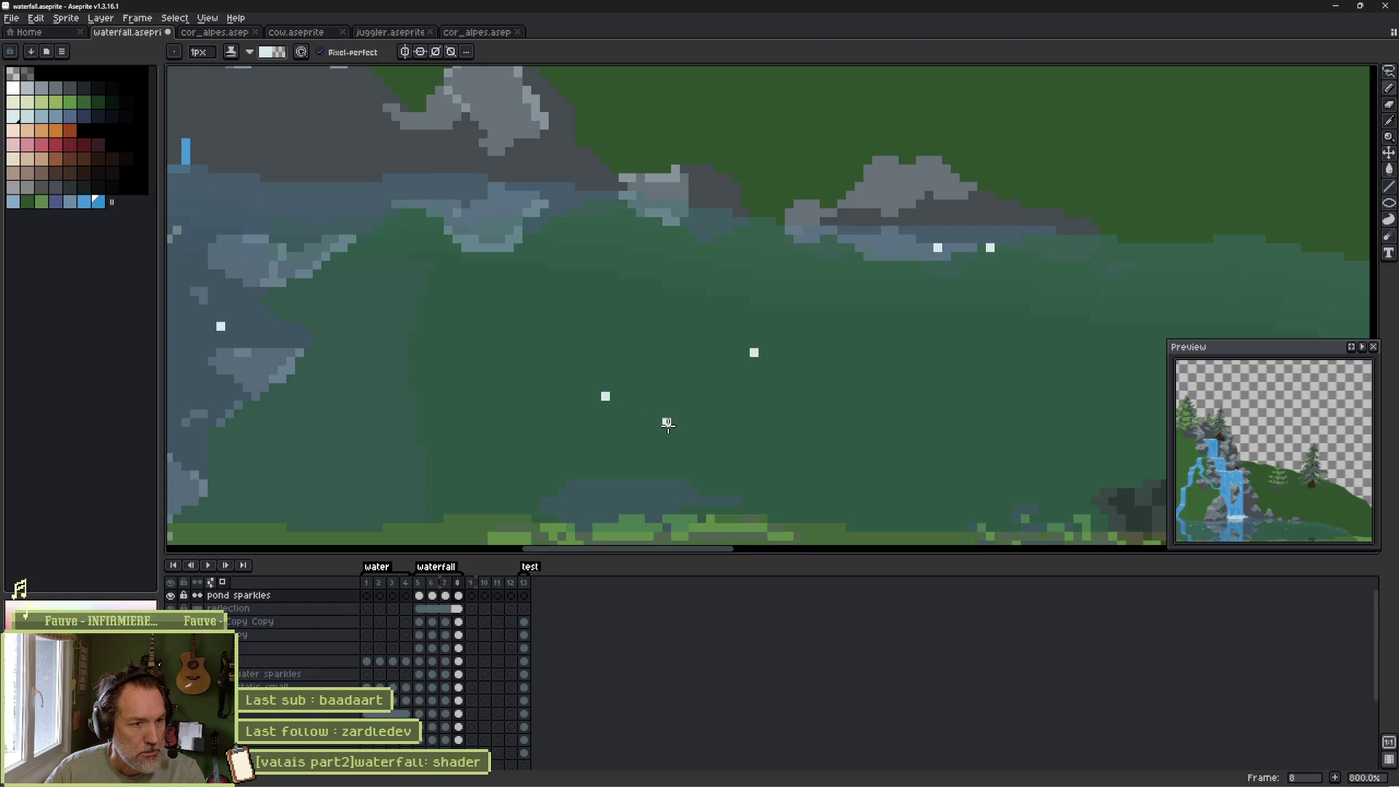
key("Return")
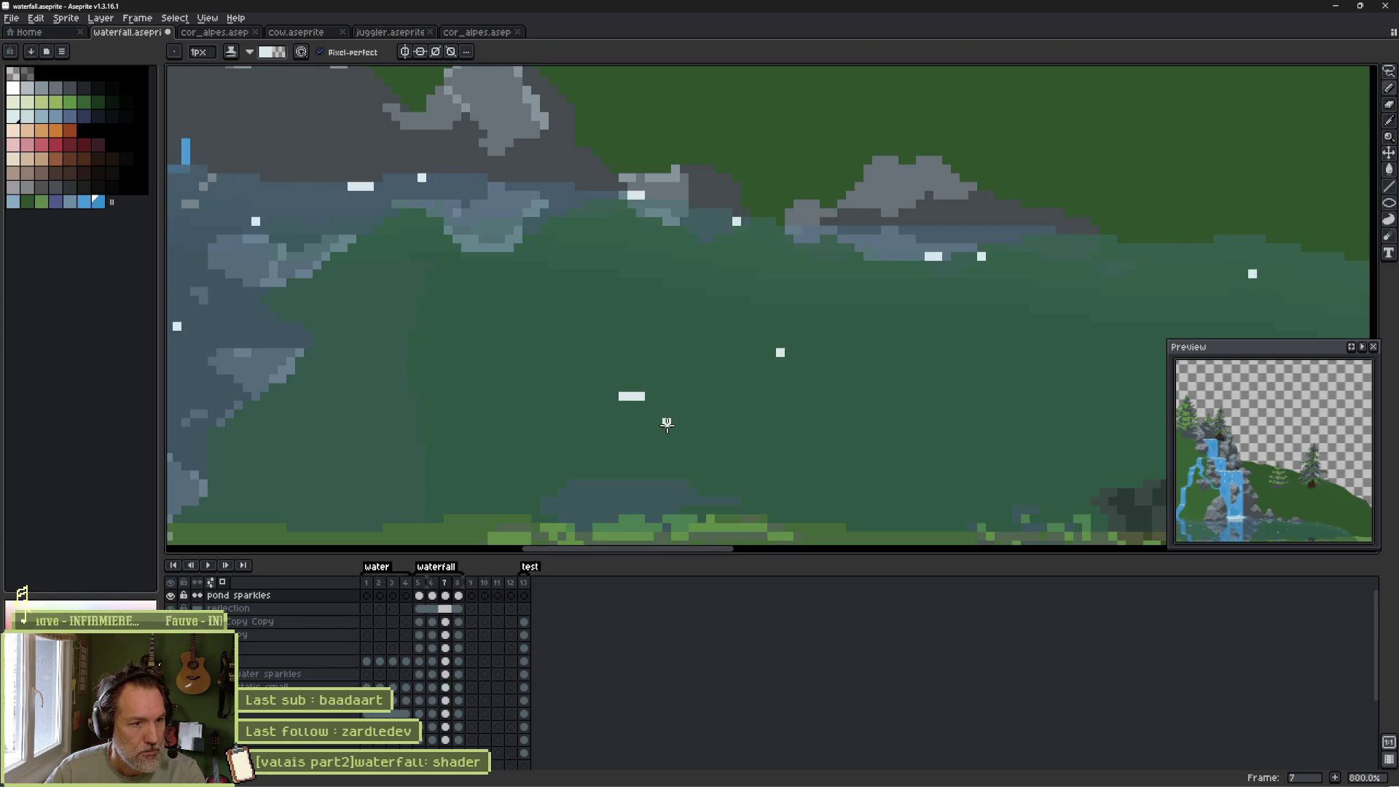
key("Return")
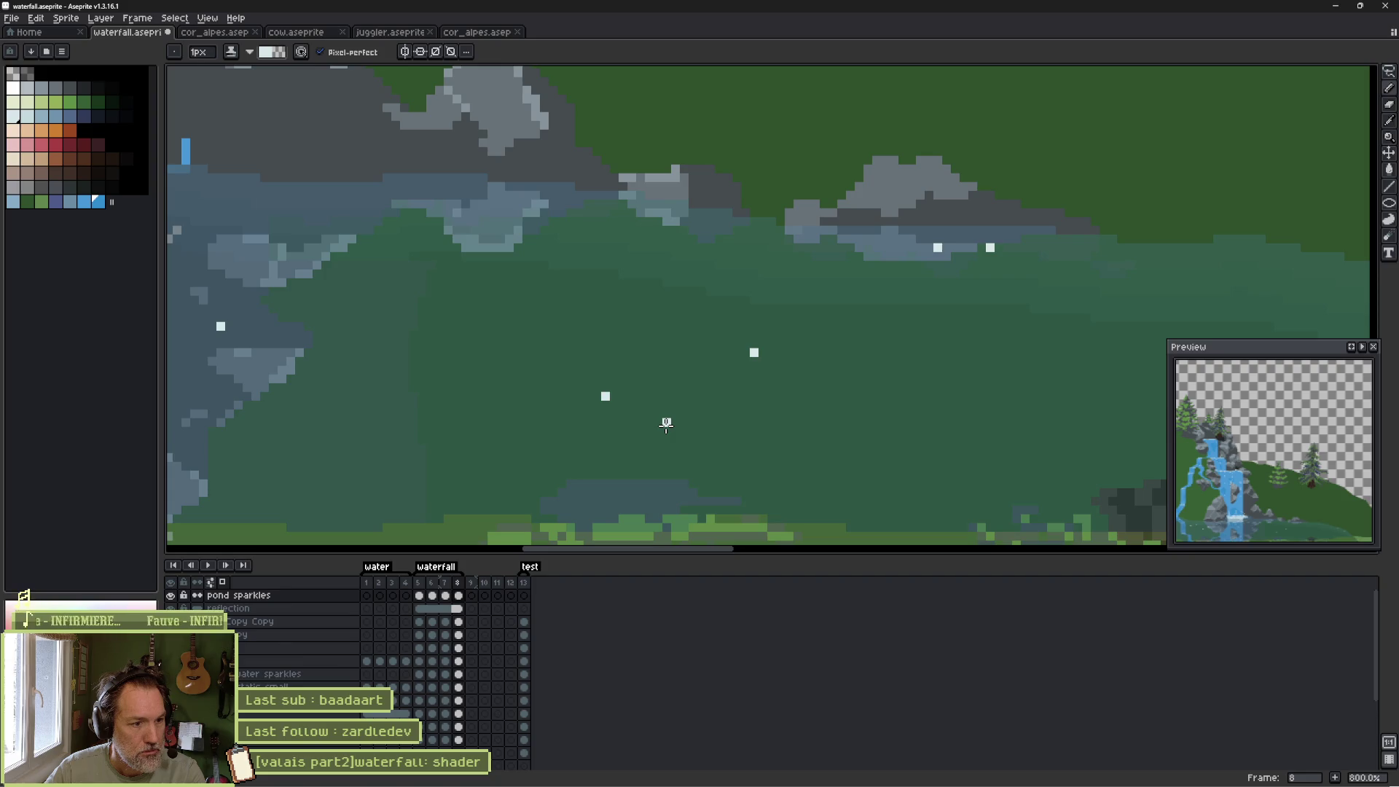
key("Return")
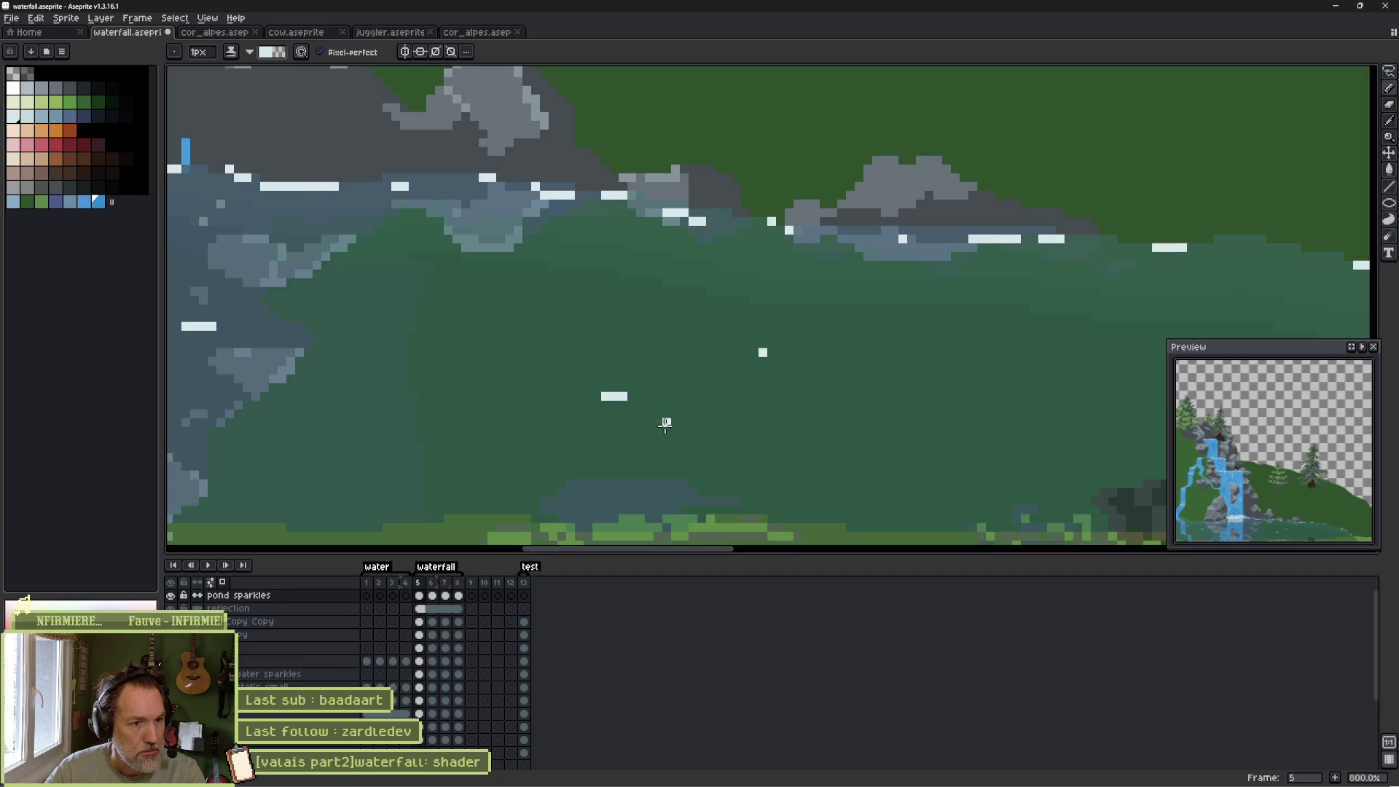
key("e")
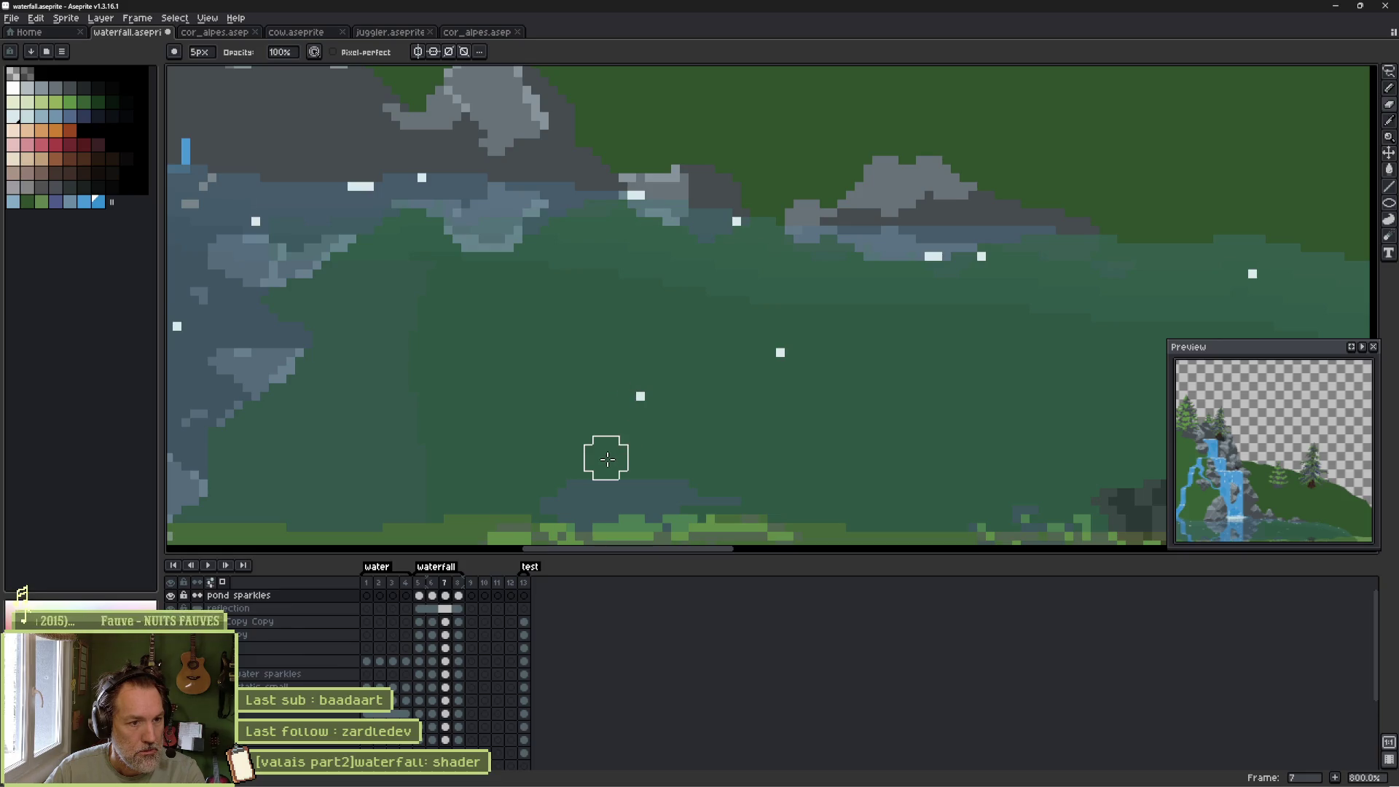
key("Return")
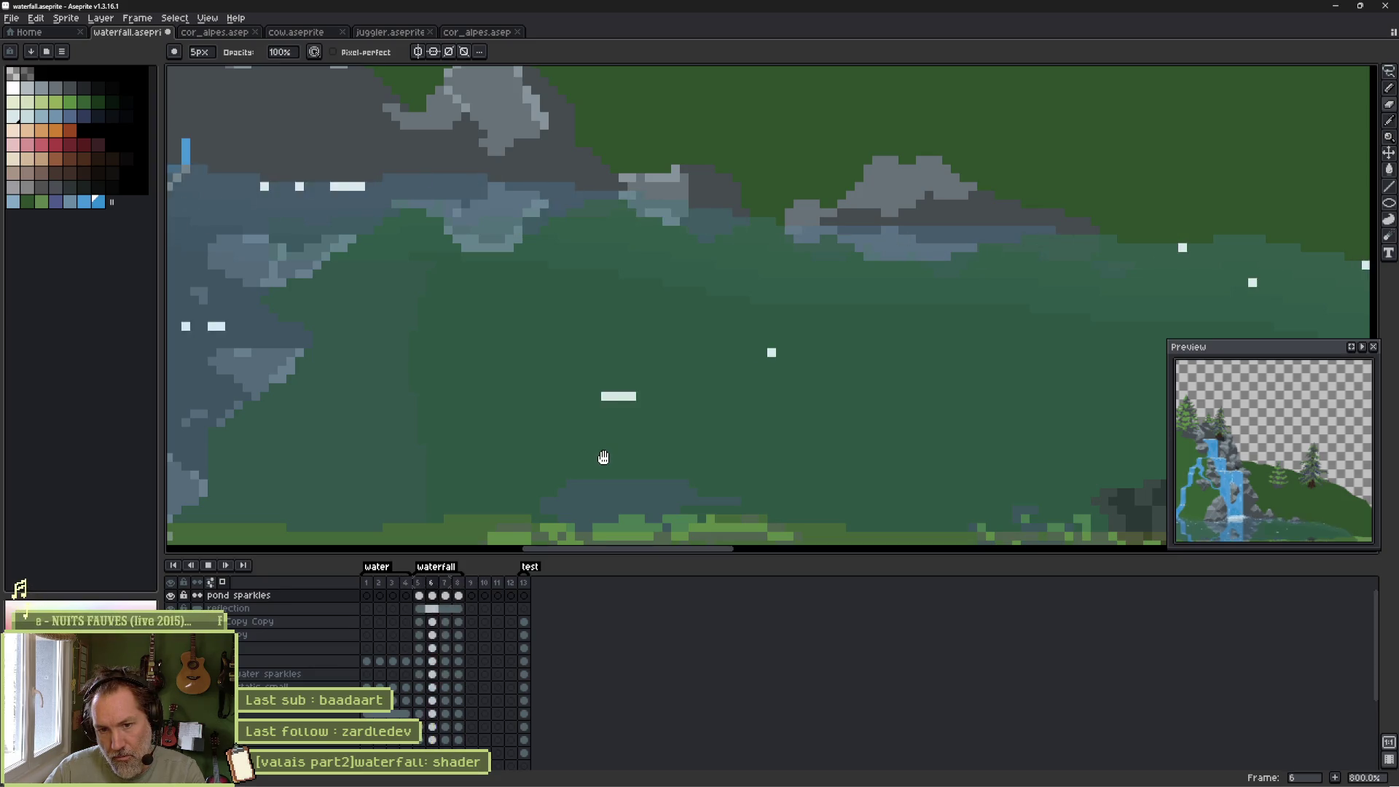
key("Return")
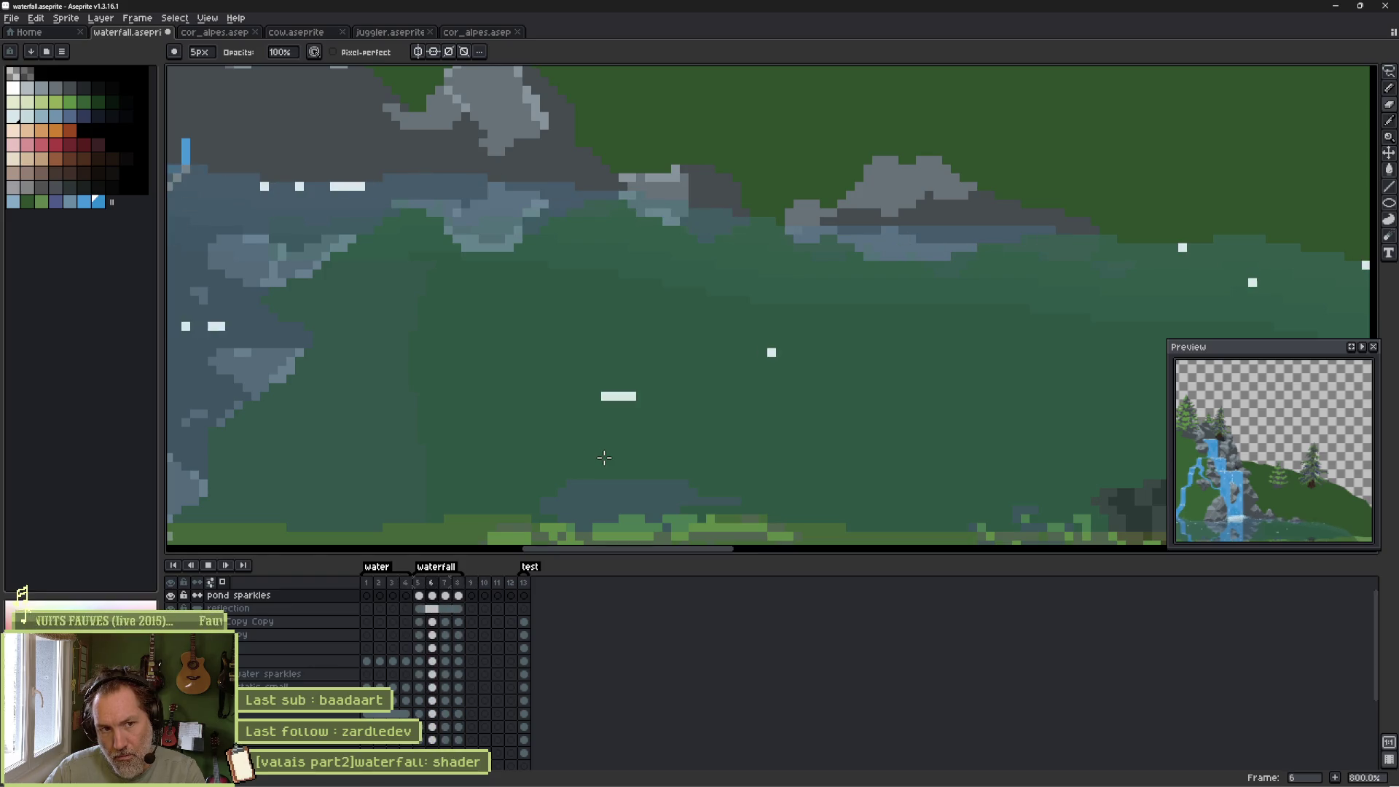
Add three white sparkle pixels to the pond on frame 6 with the 1px pencil and replay.
key("b")
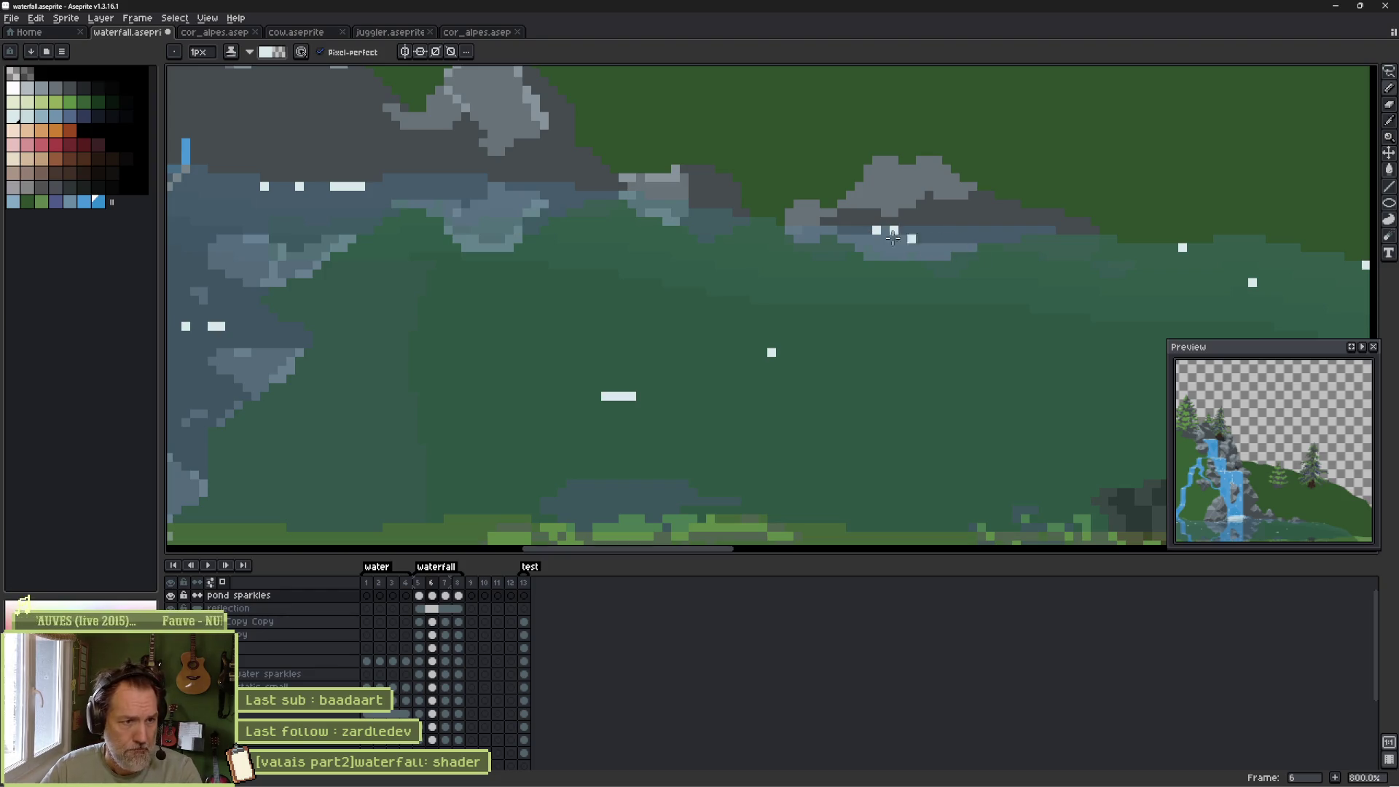
left_click(570, 187)
left_click(435, 177)
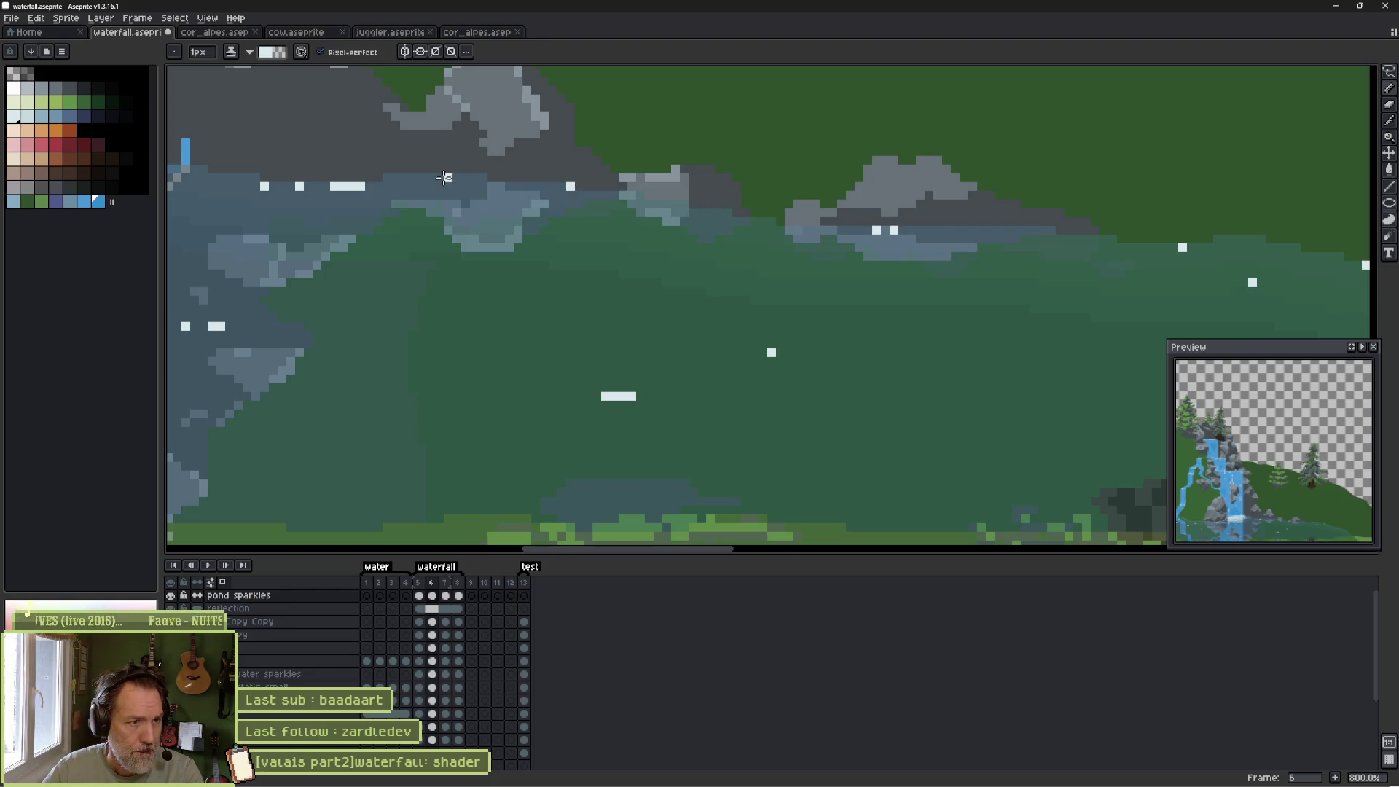
left_click(673, 205)
key("Return")
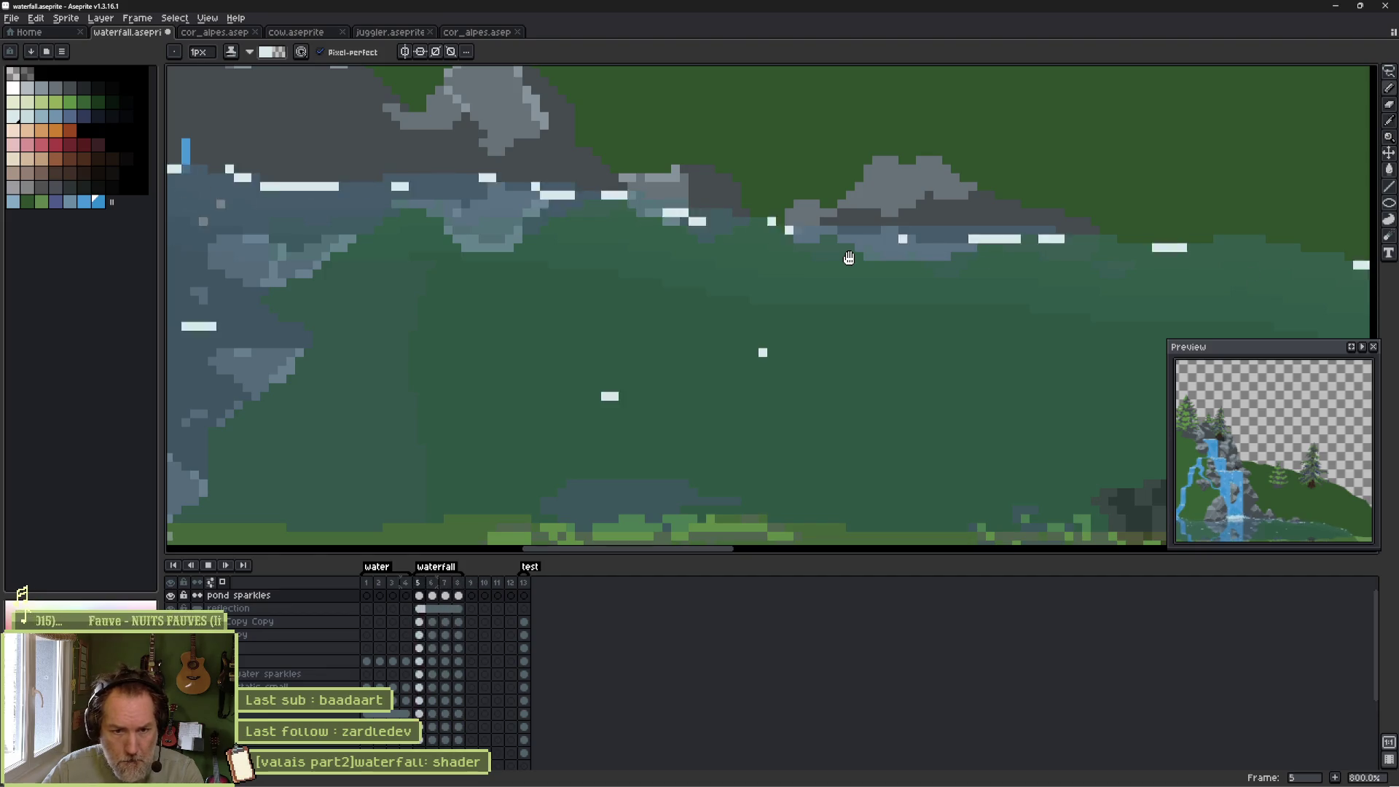
key("Return")
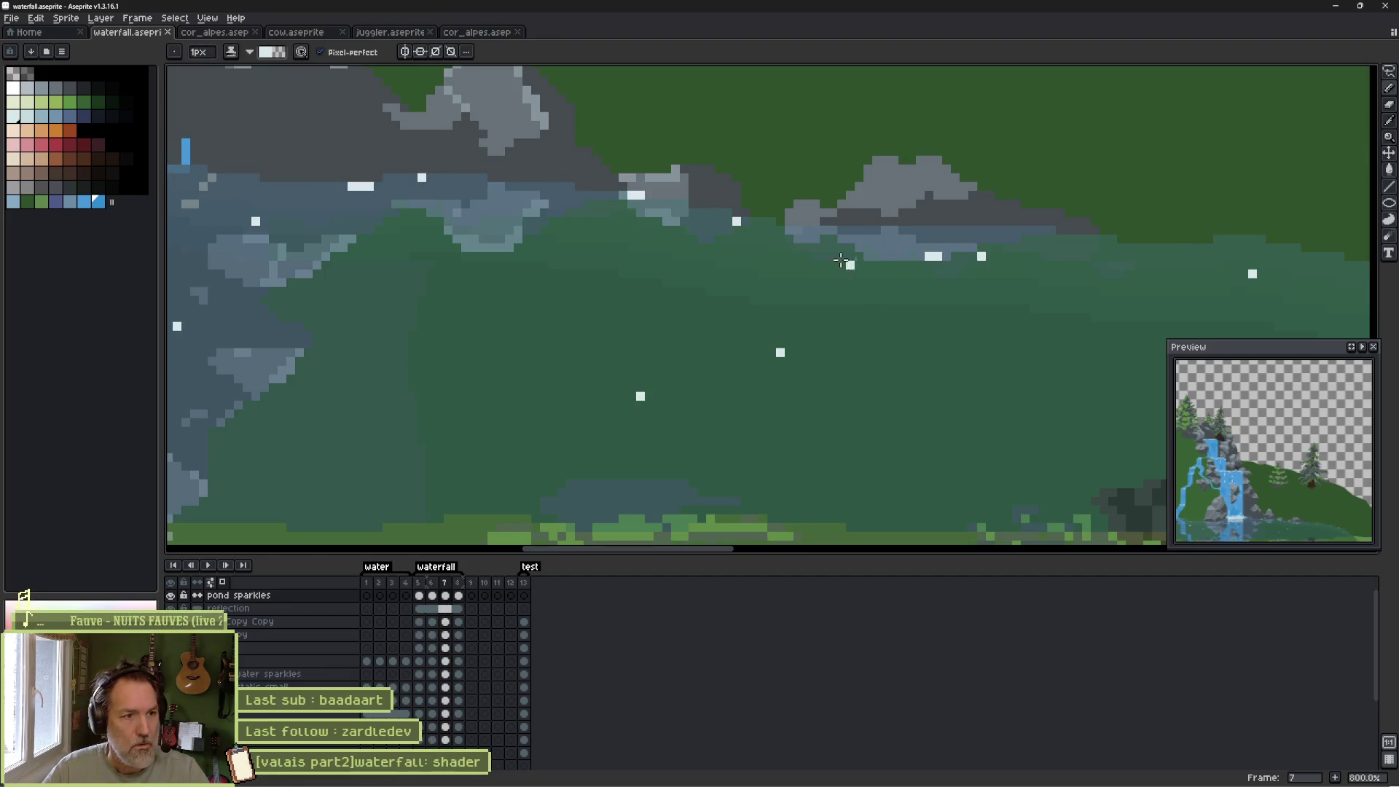
scroll(700, 328, "down", 5)
scroll(532, 394, "up", 1)
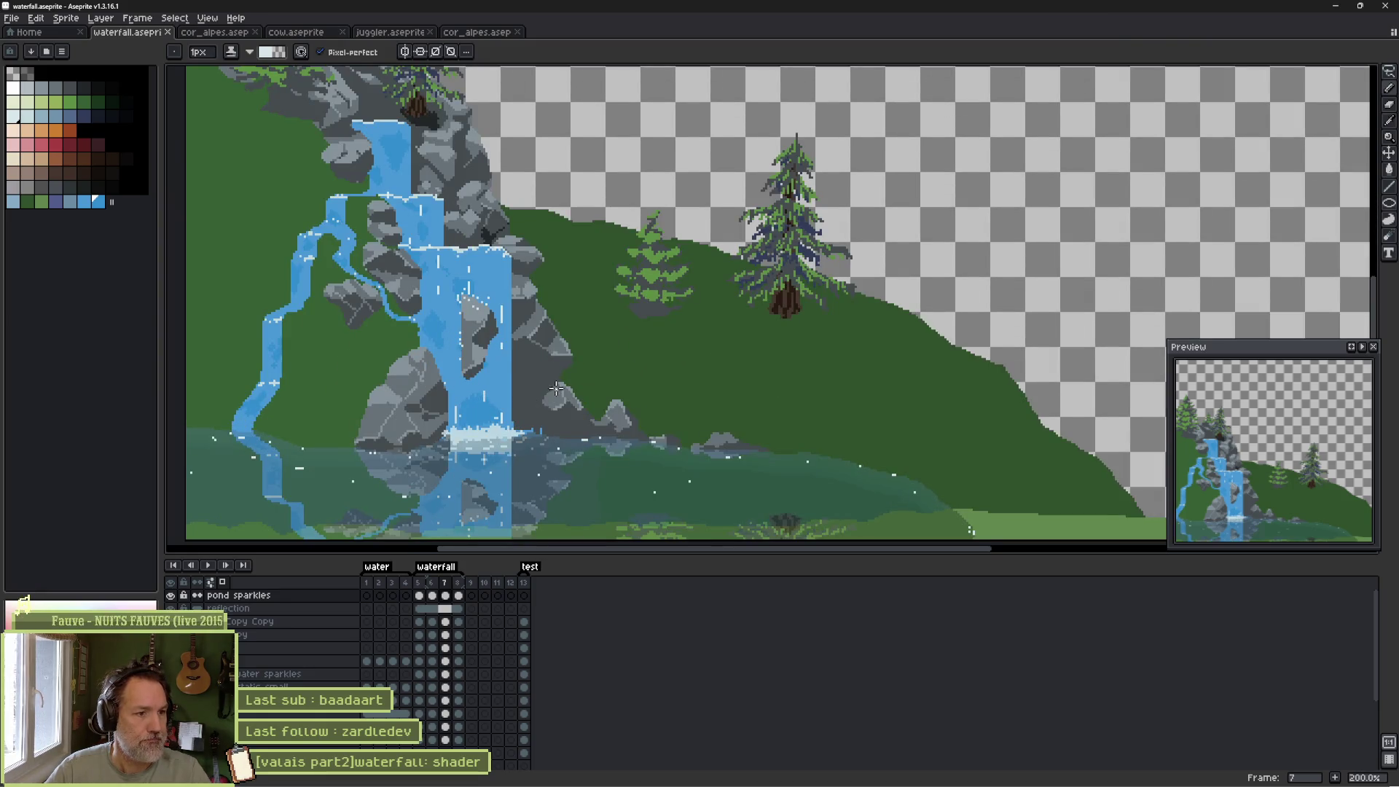
scroll(556, 388, "left", 2)
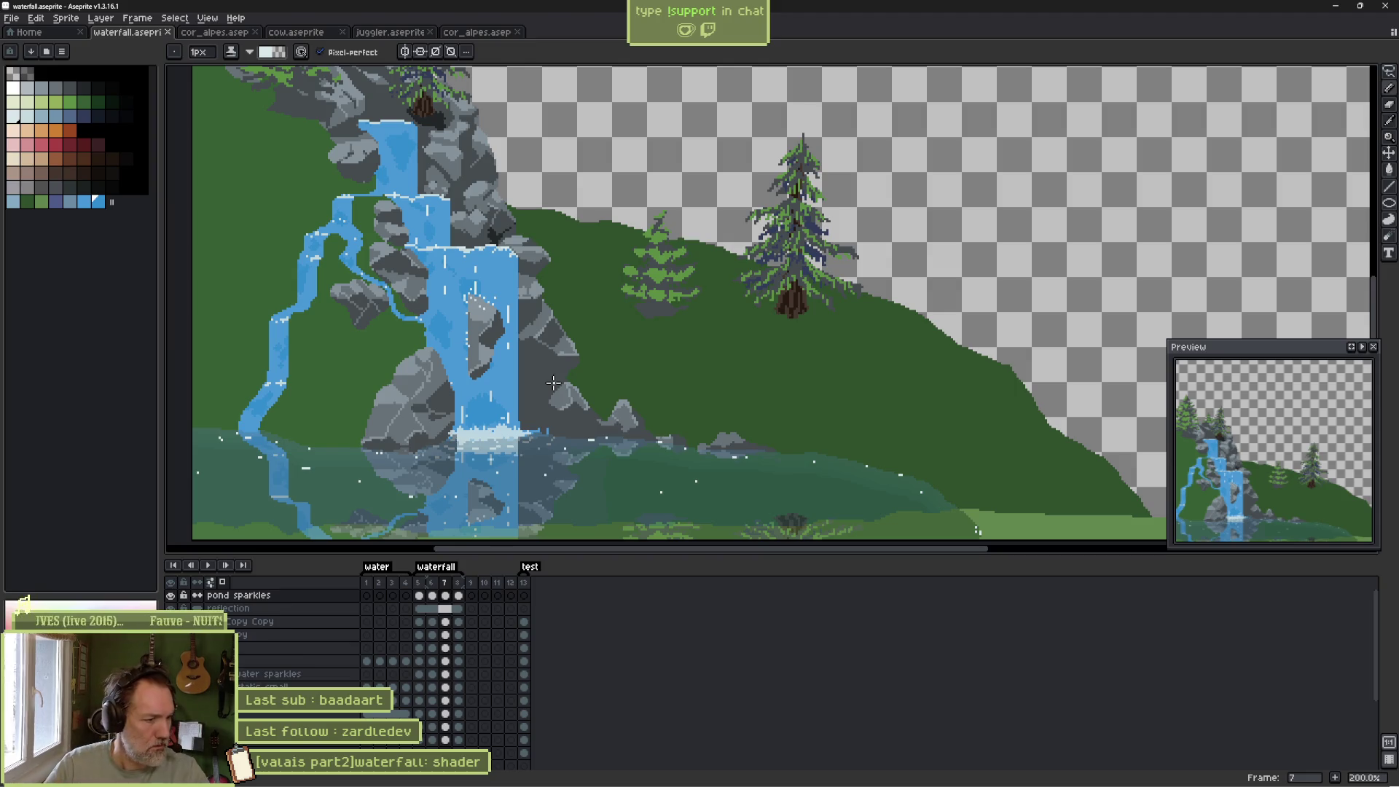
key("ctrl+z")
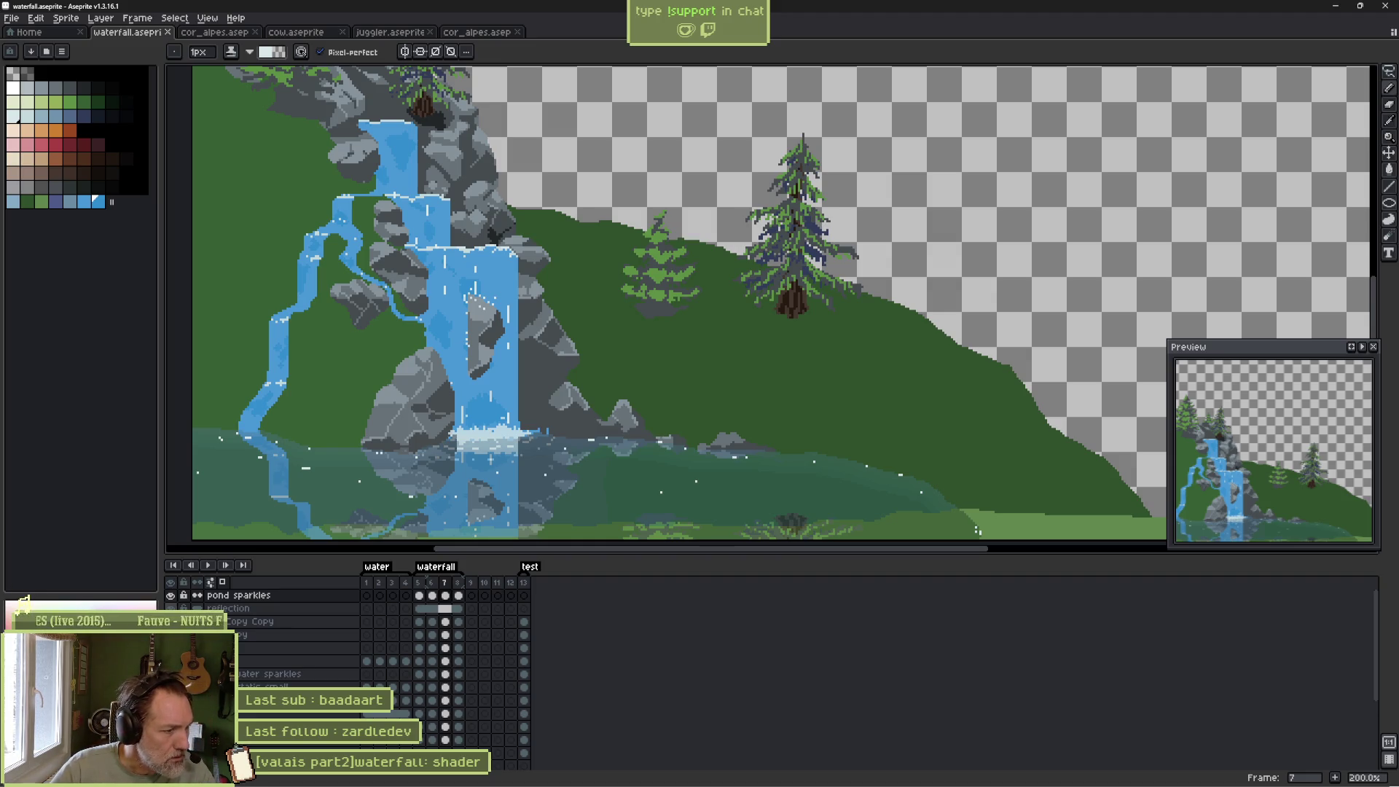
key("ctrl+z")
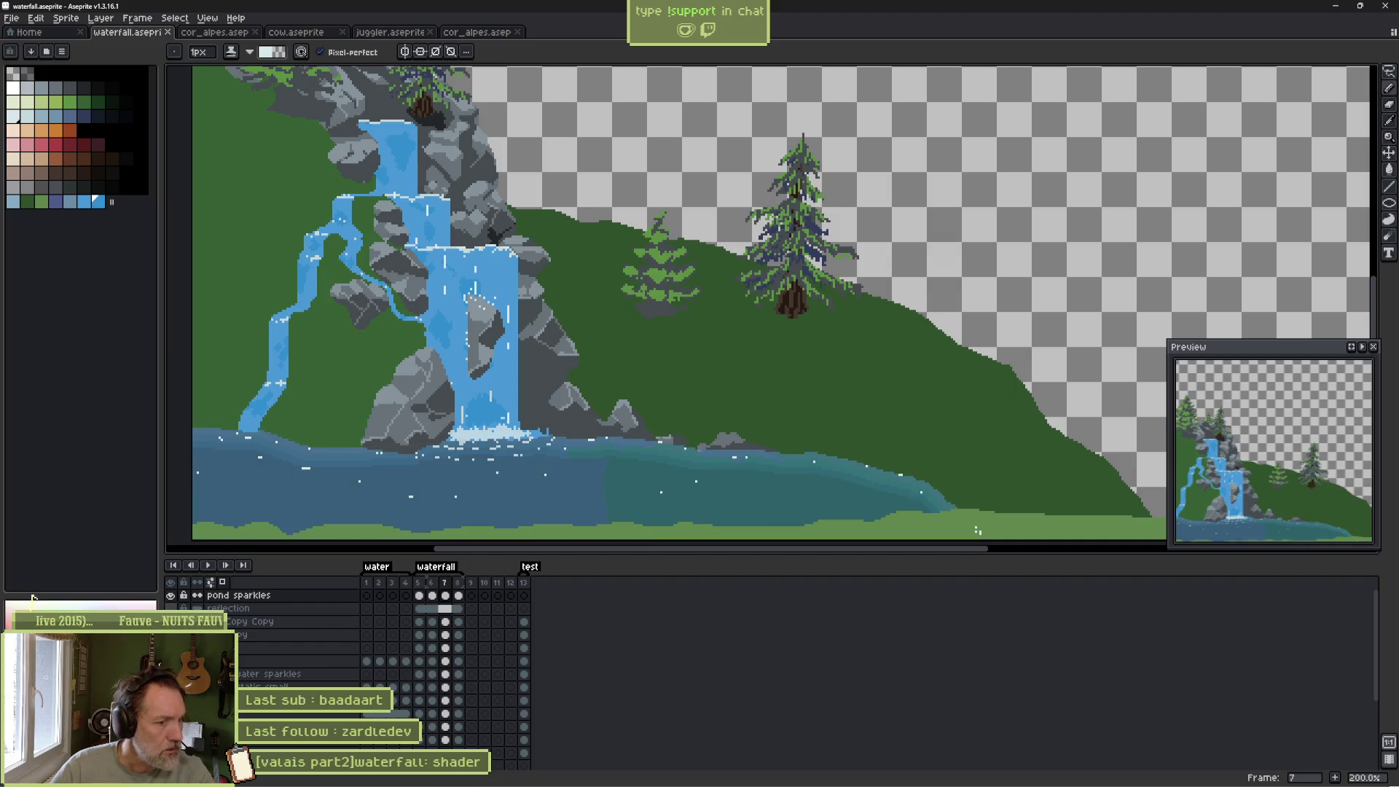
Pick the grey rock colour, select the upper rocks cel, and test then undo a stroke on the water.
scroll(262, 671, "down", 2)
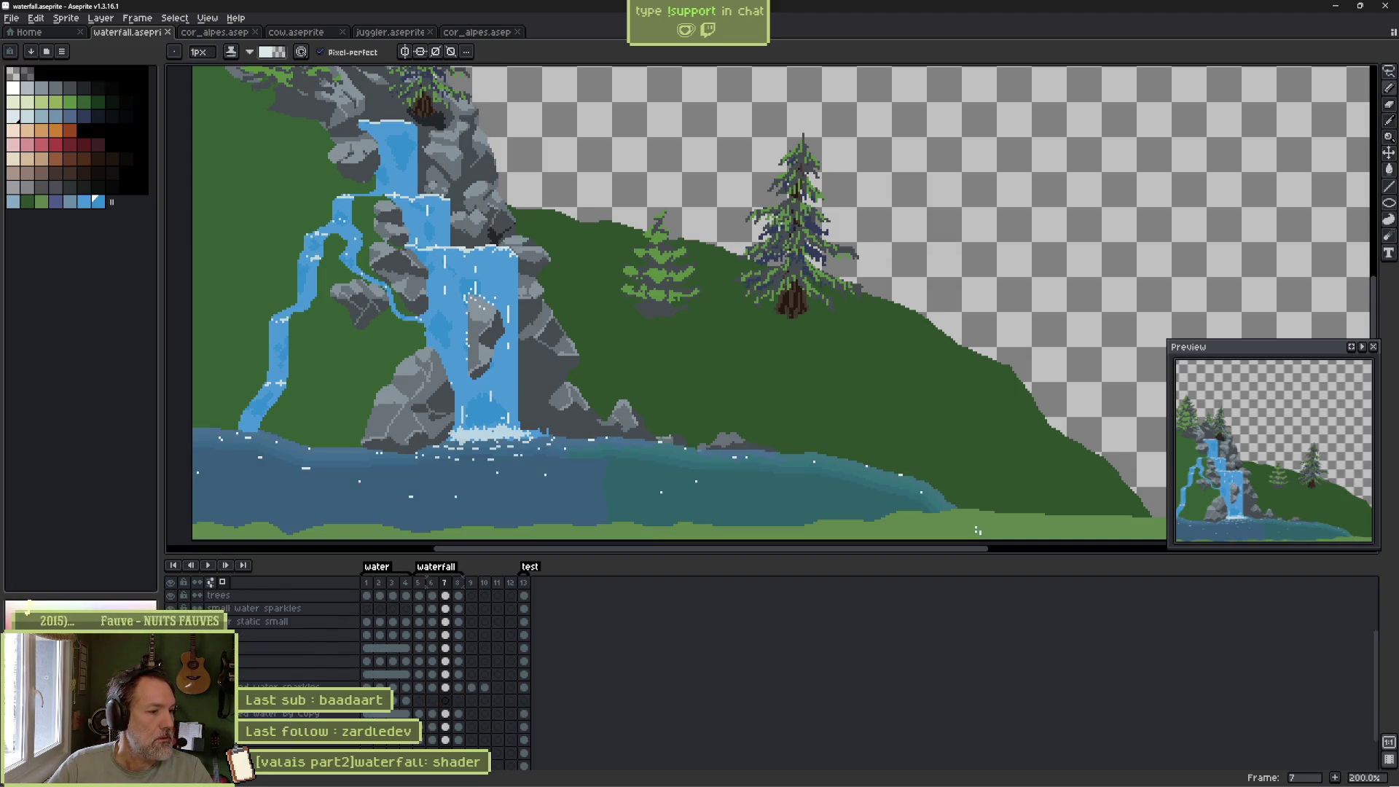
scroll(292, 656, "down", 3)
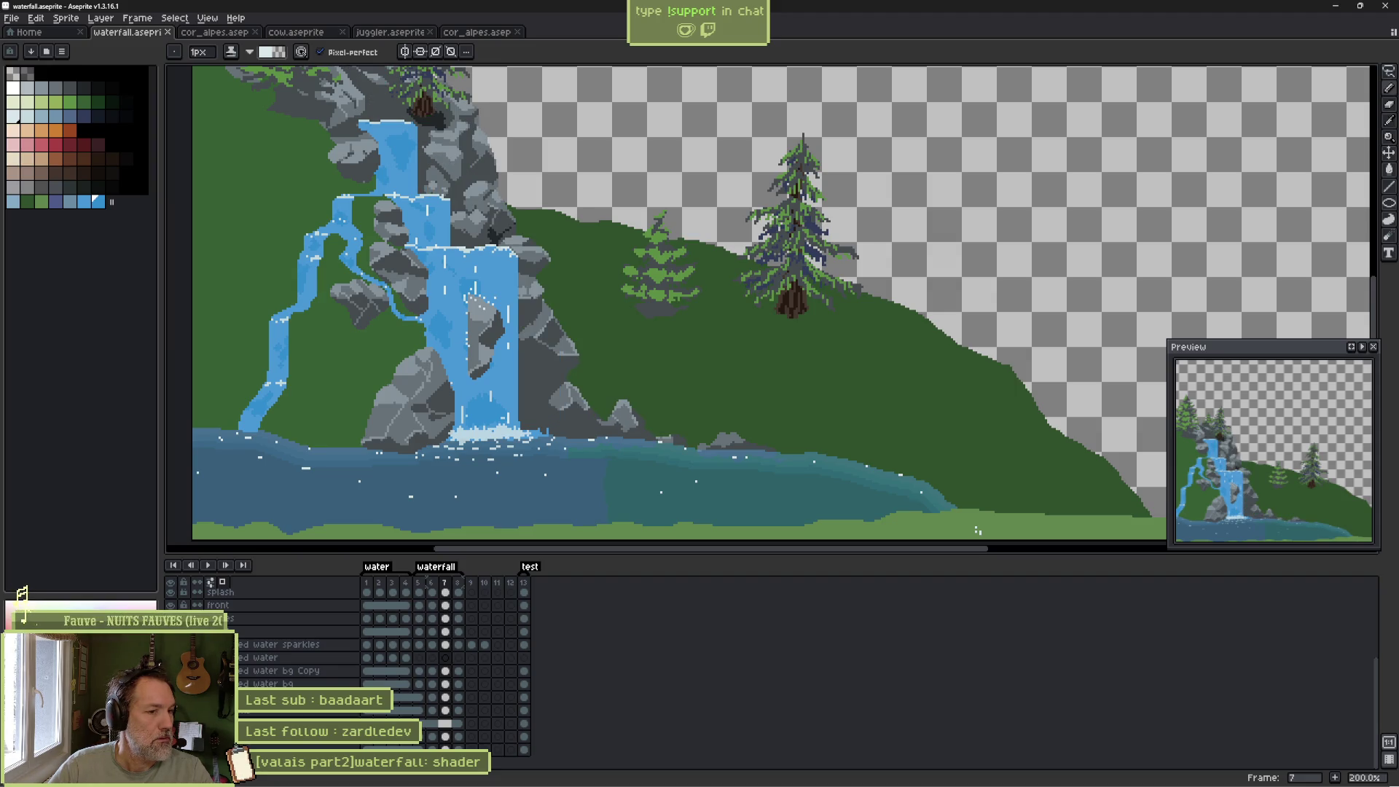
left_click(590, 437, "alt")
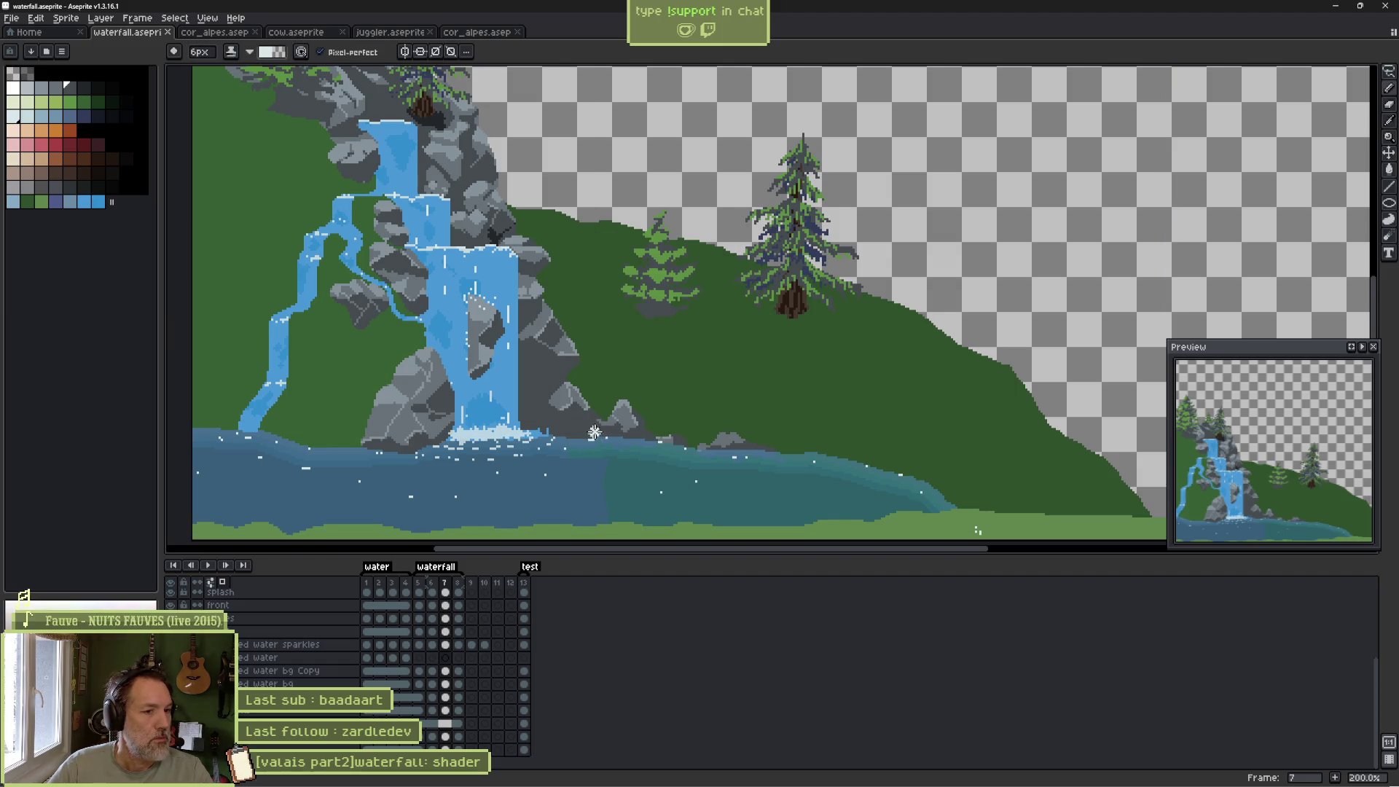
key("e")
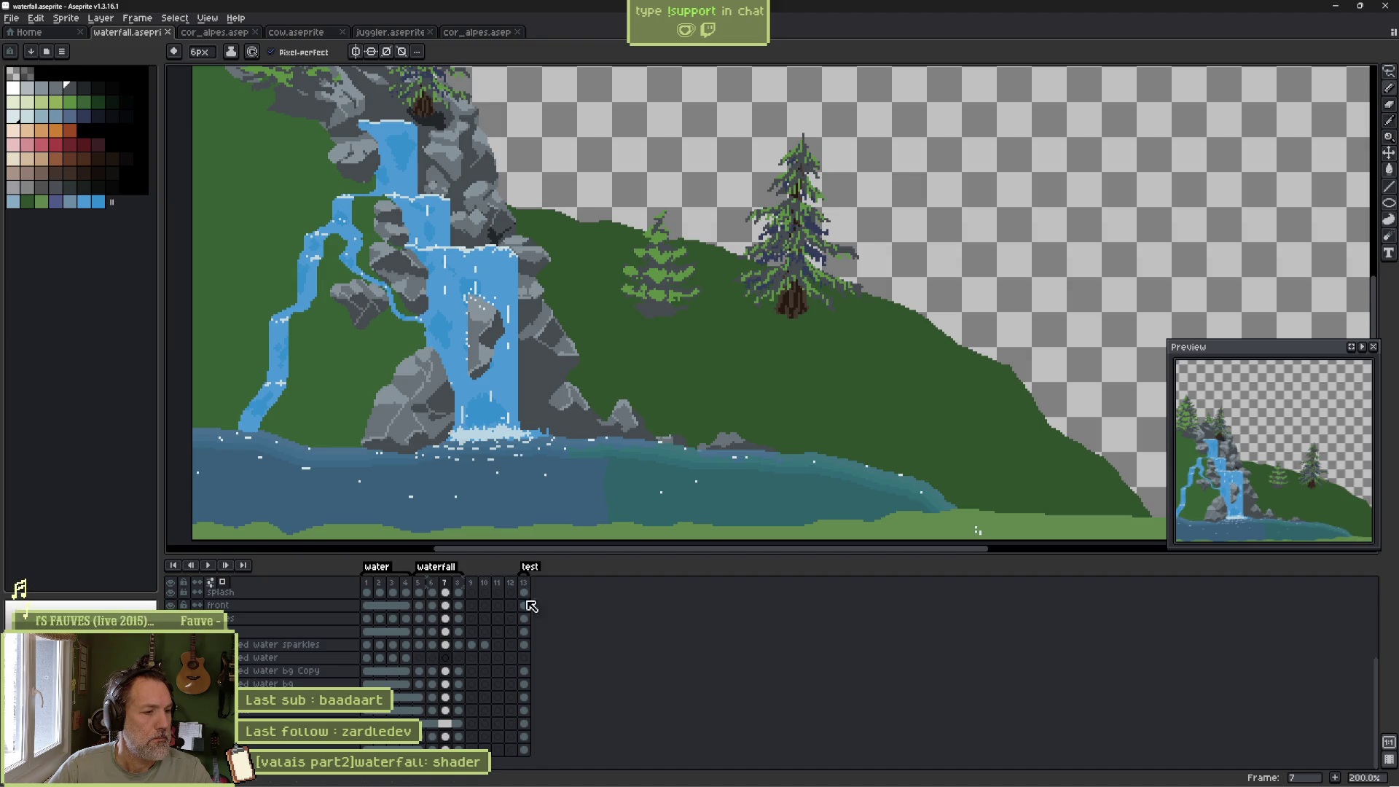
left_click(446, 728)
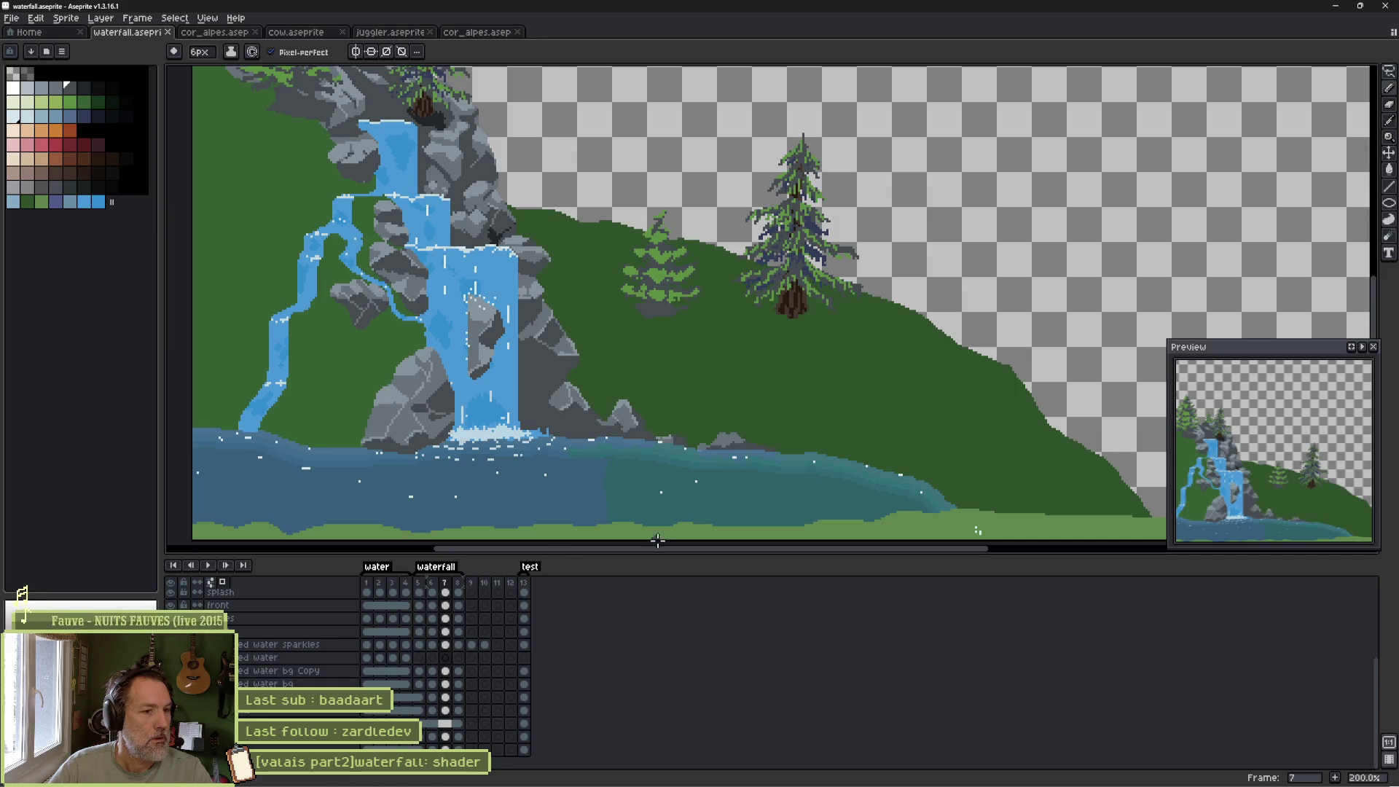
left_click_drag(618, 510, 670, 467)
key("ctrl+z")
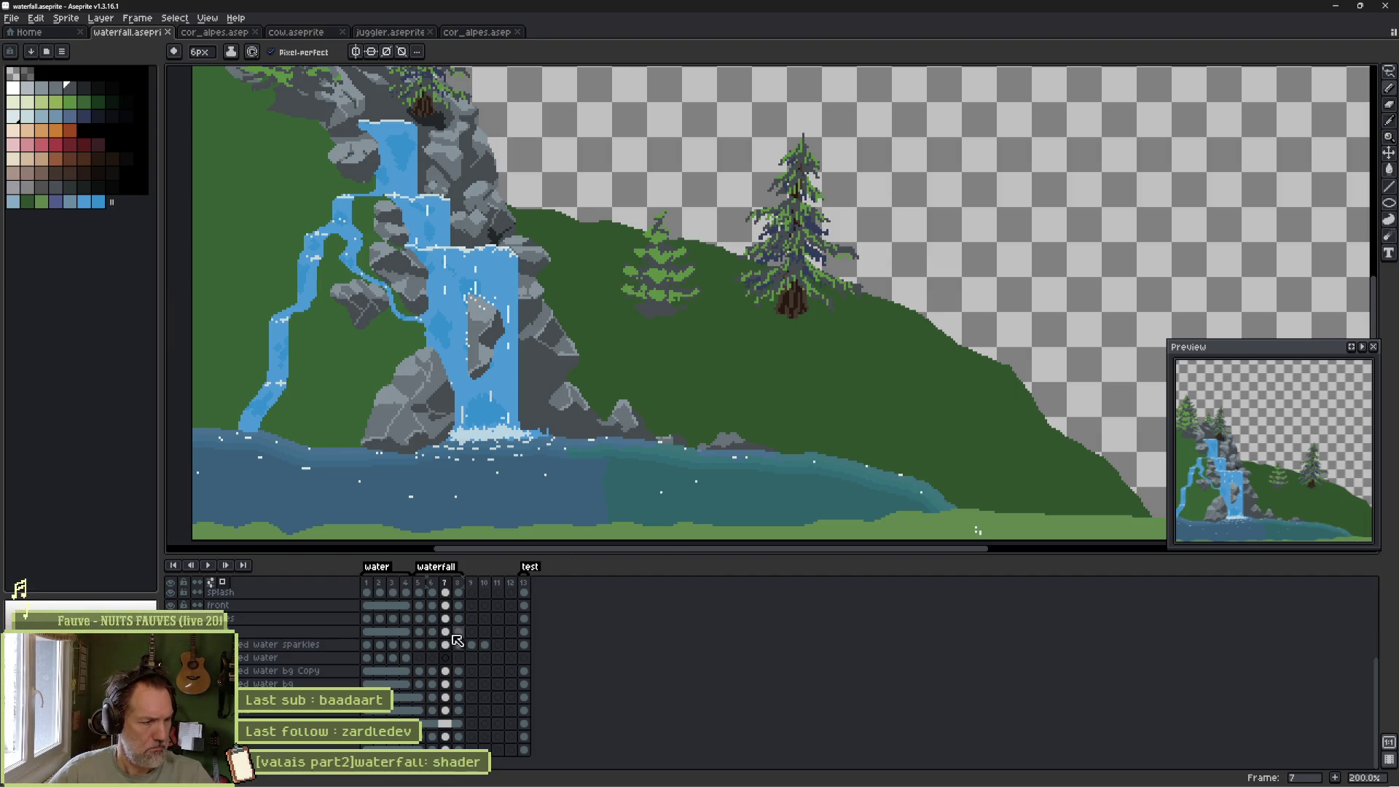
Hide the hillside, water pool, rock slab and cliff rocks to see the ground layer.
key("ctrl+z")
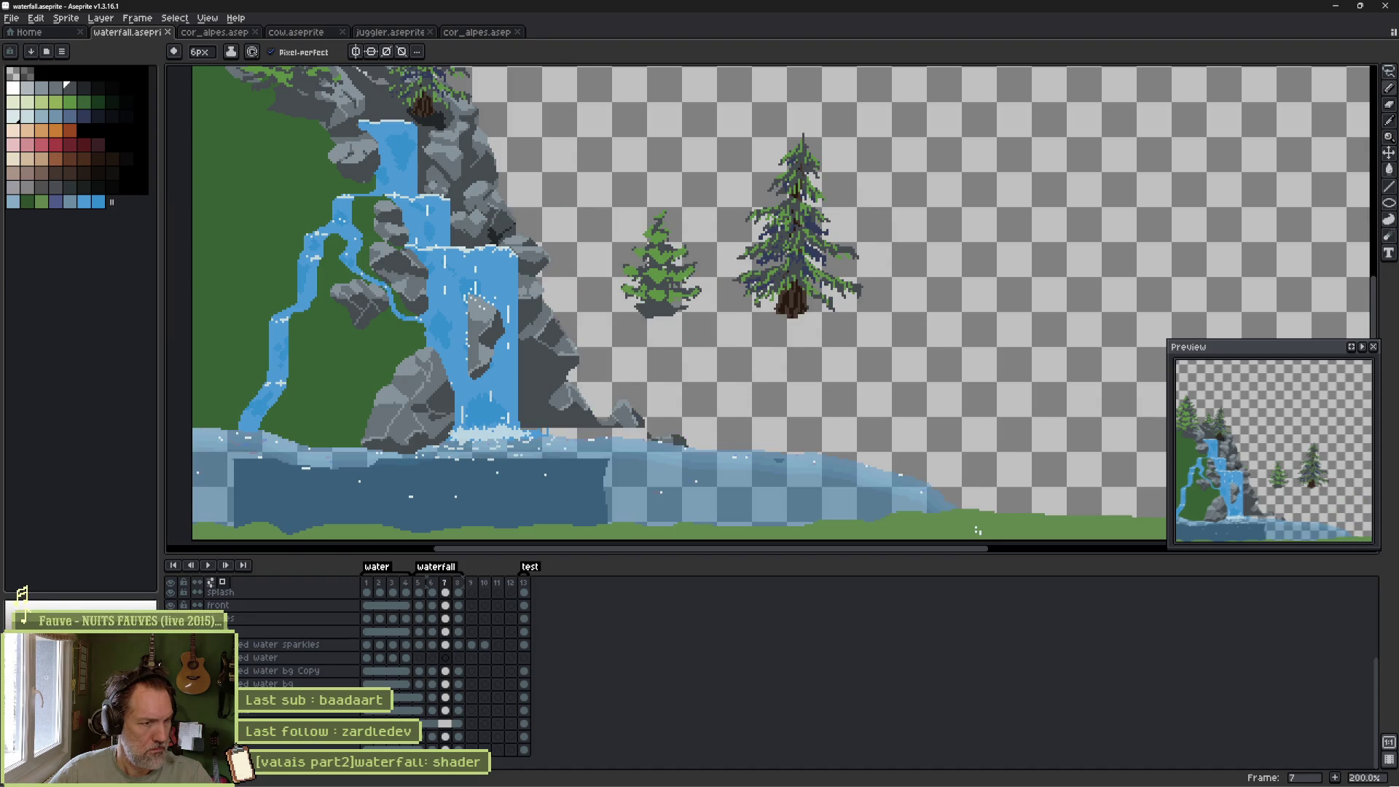
key("ctrl+y")
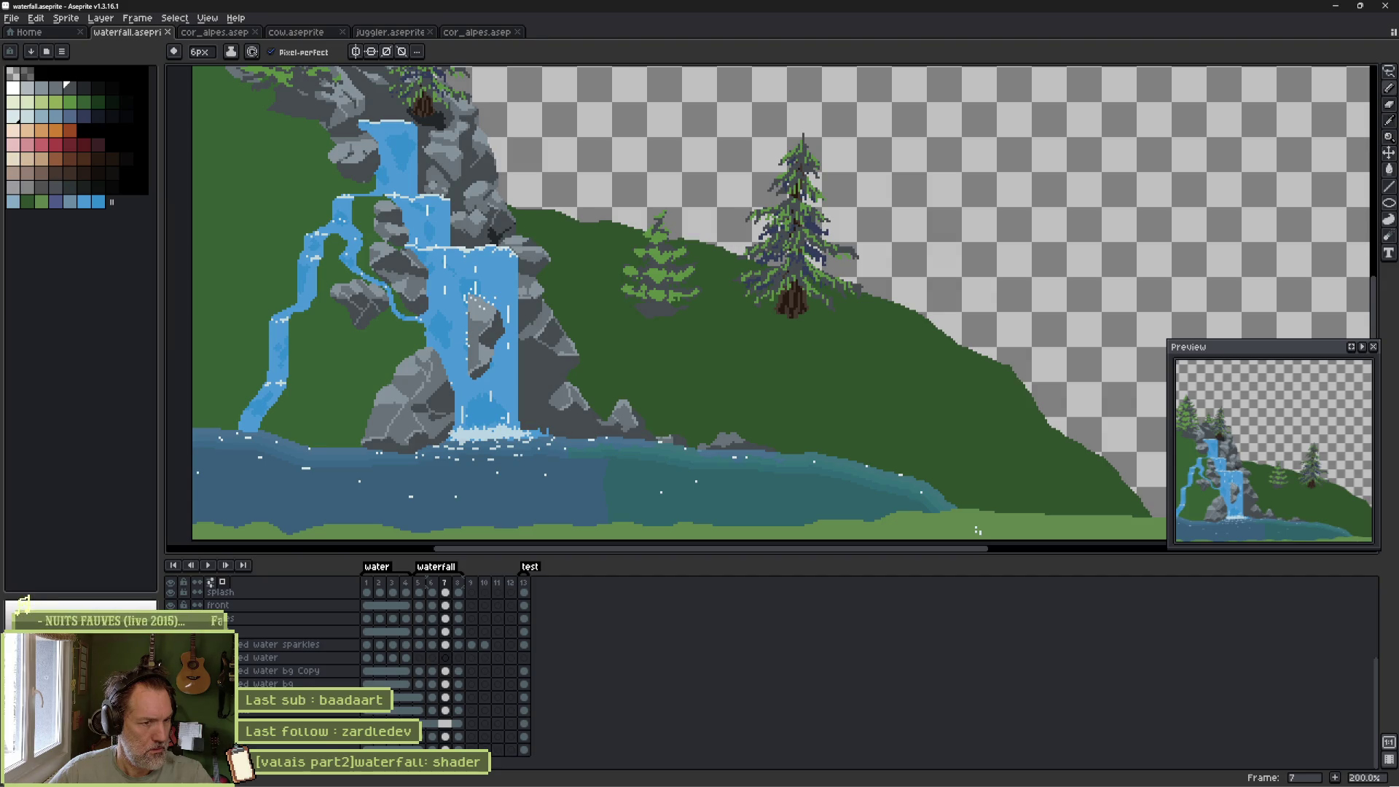
key("ctrl+z")
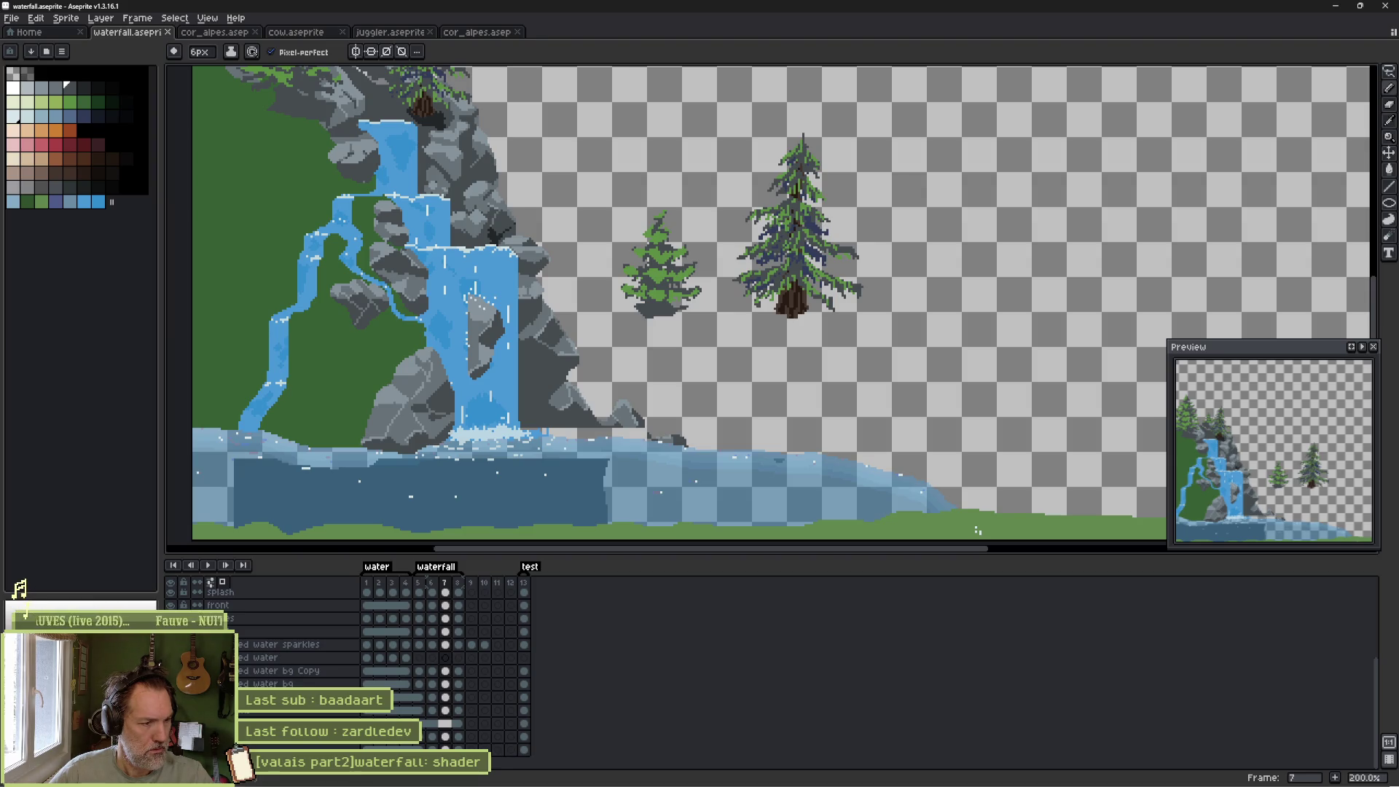
key("ctrl+z")
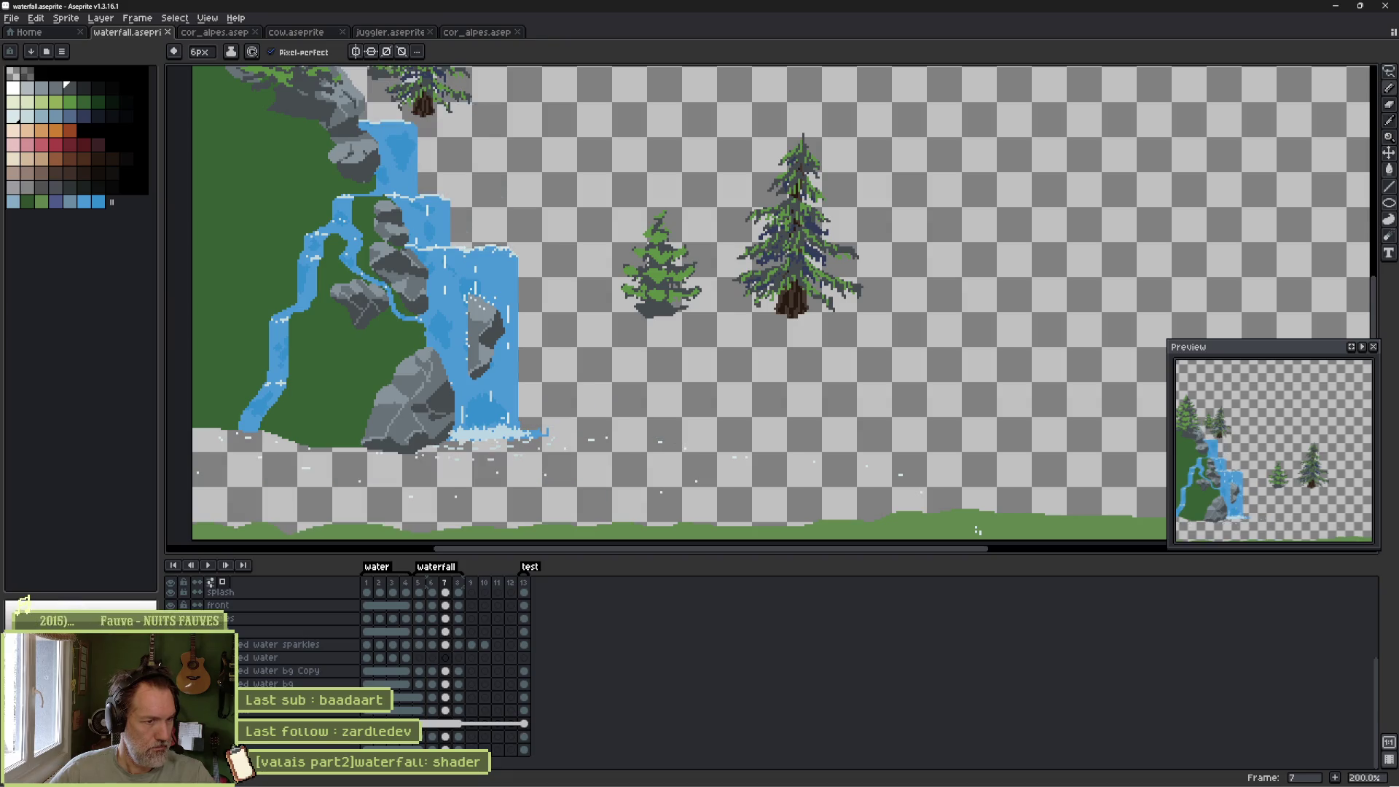
key("ctrl+z")
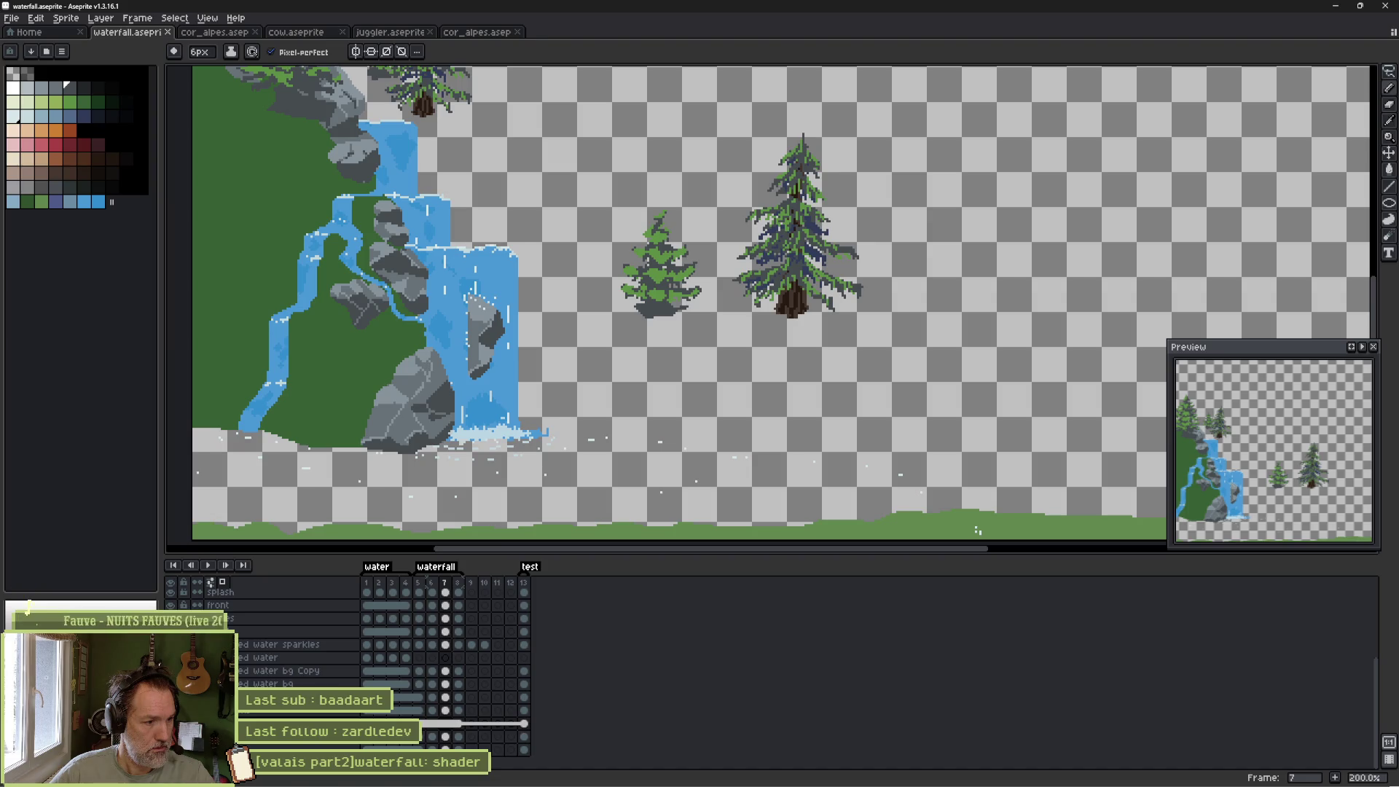
key("ctrl+y")
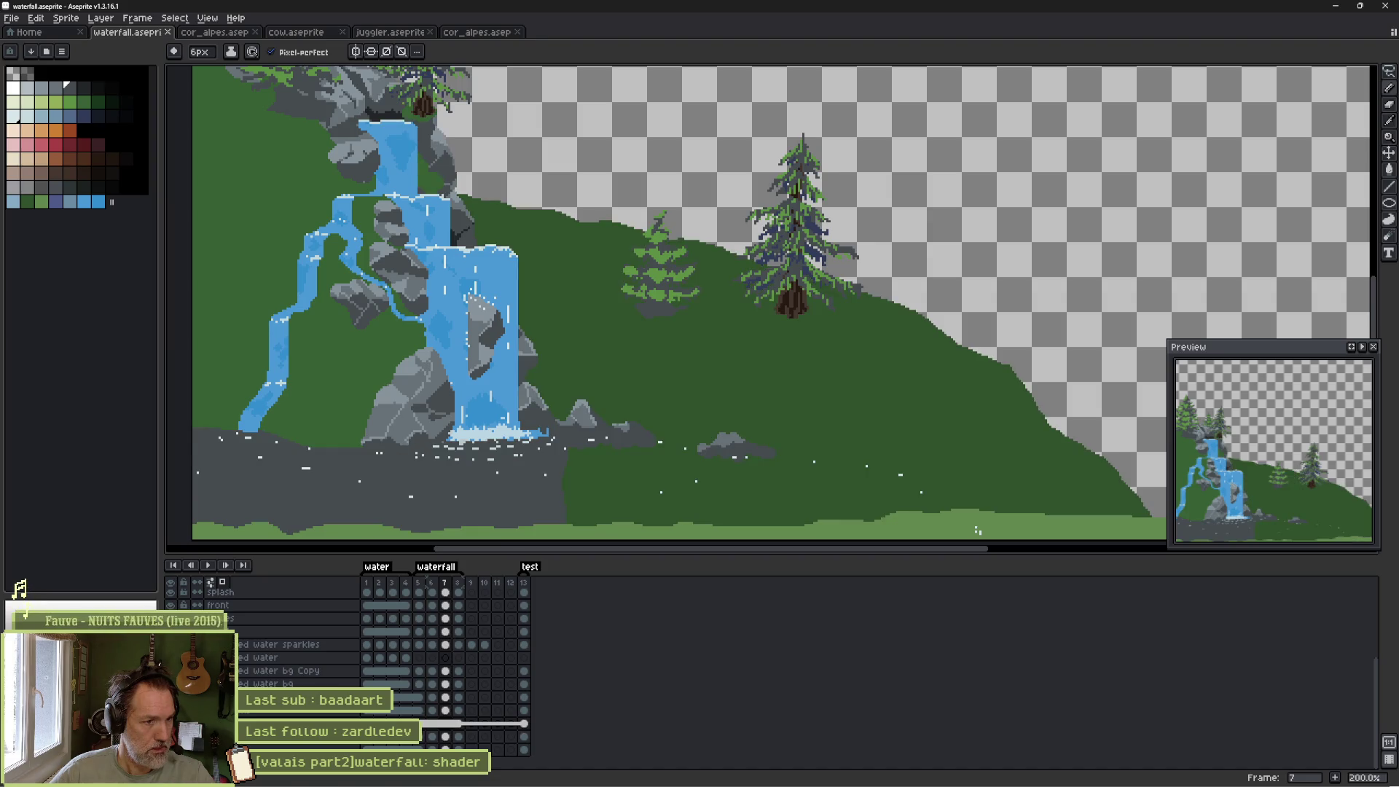
key("ctrl+z")
key("ctrl+y")
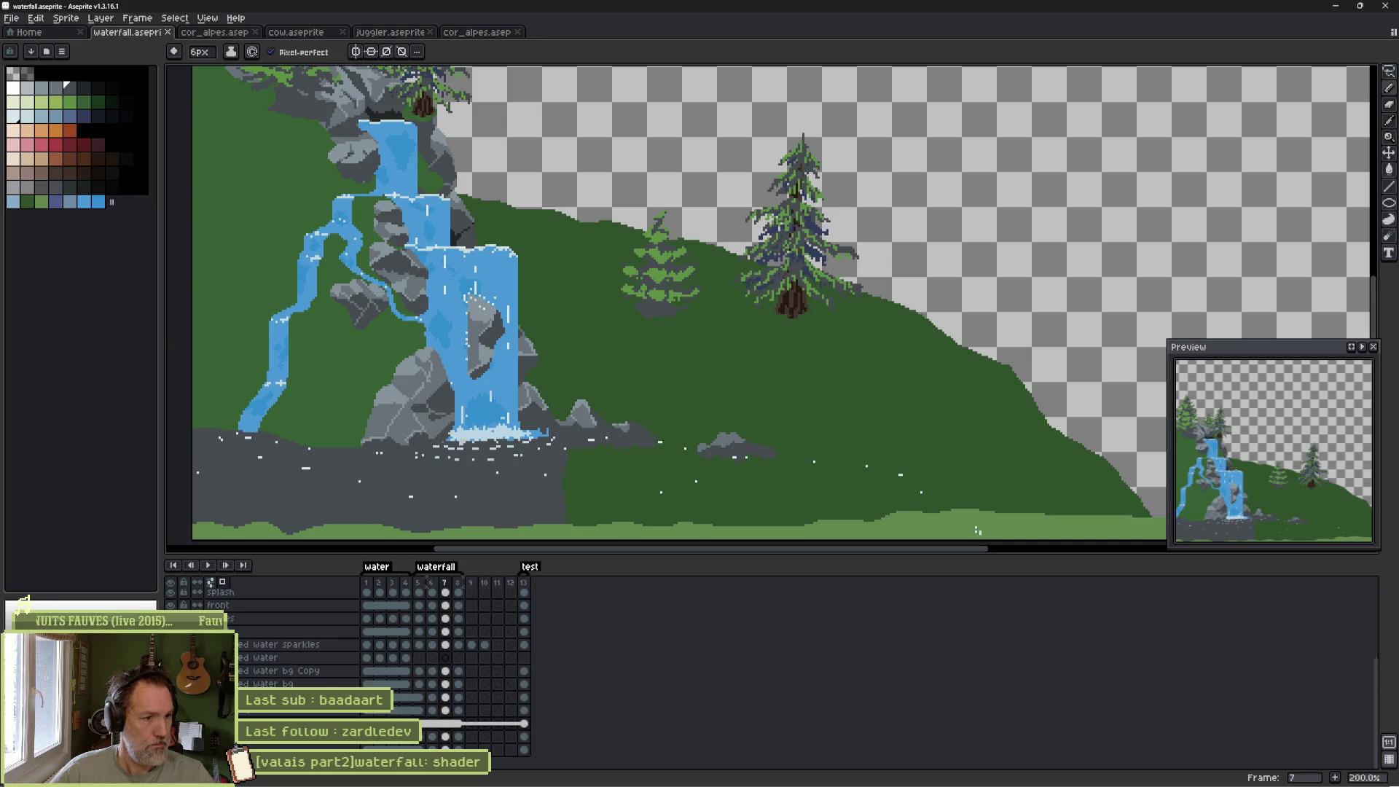
On frame 5, Magic Wand the dark grey ground, delete it, then undo the deletion.
left_click(419, 738)
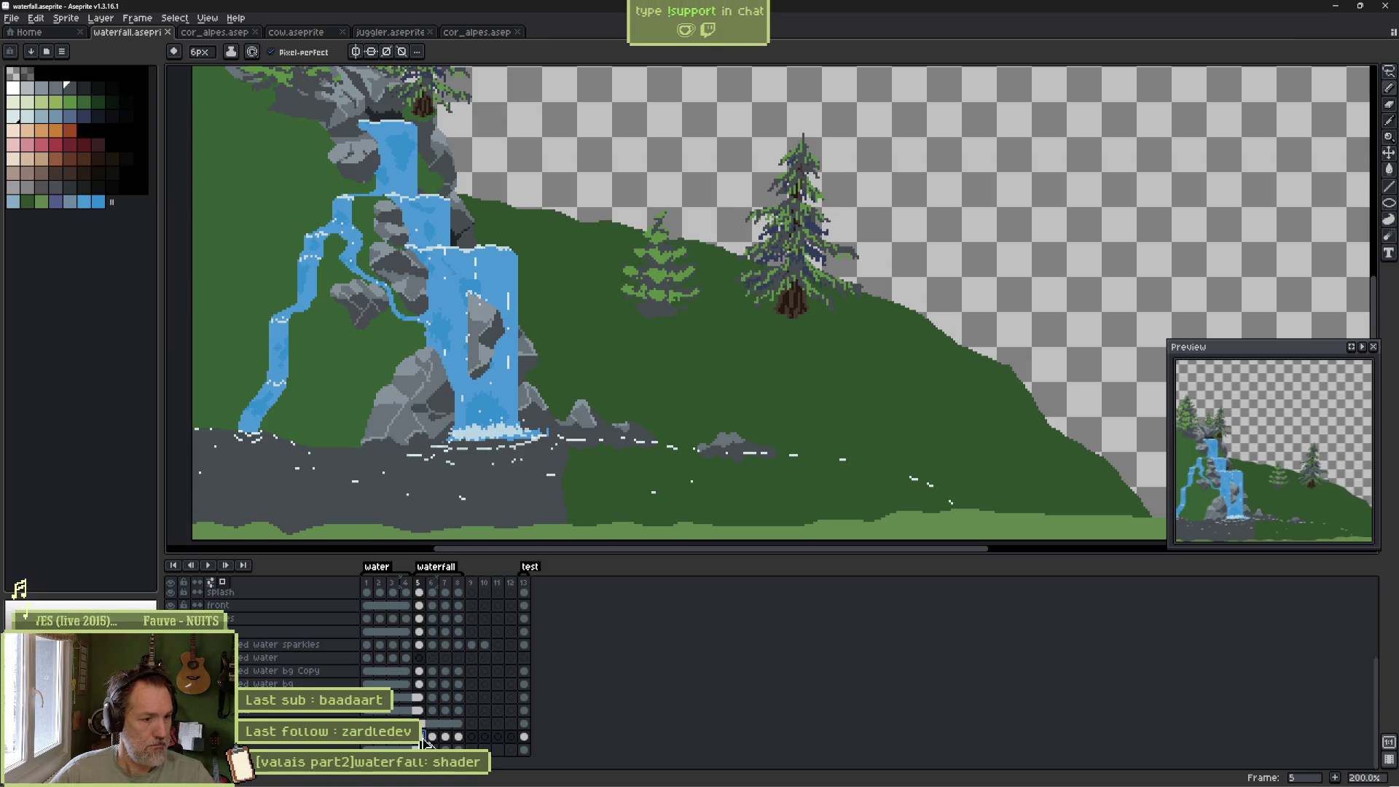
left_click(432, 738)
left_click_drag(432, 737, 459, 738)
left_click(420, 737)
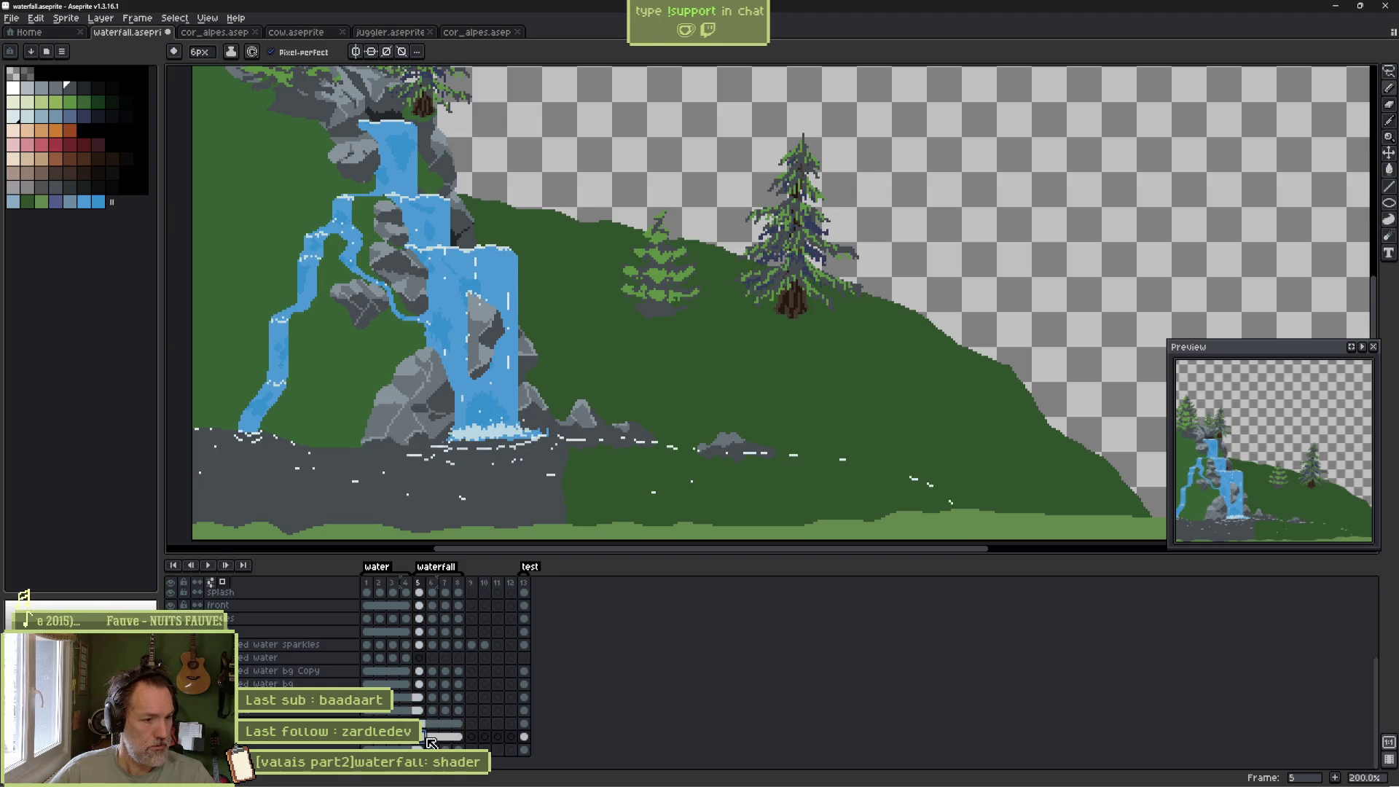
key("w")
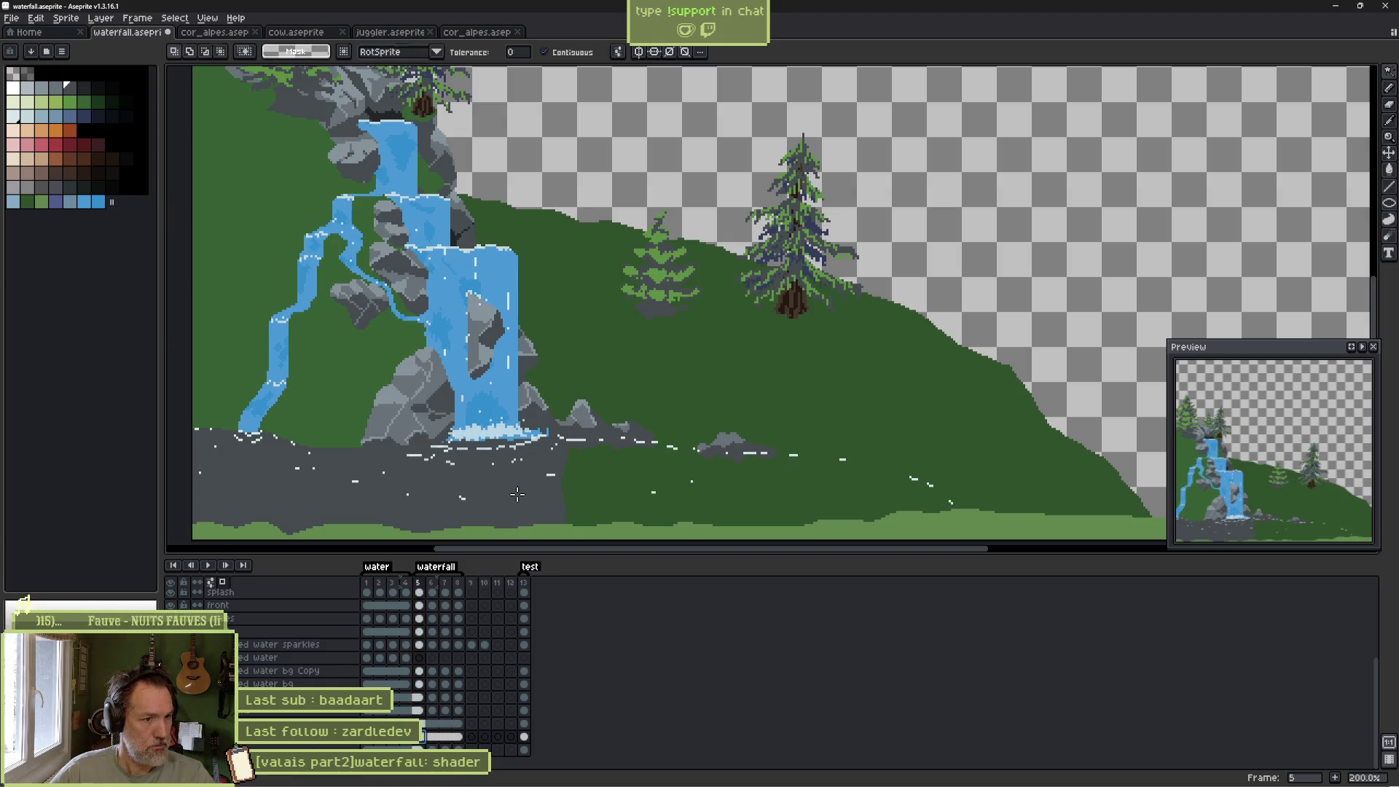
left_click(524, 501)
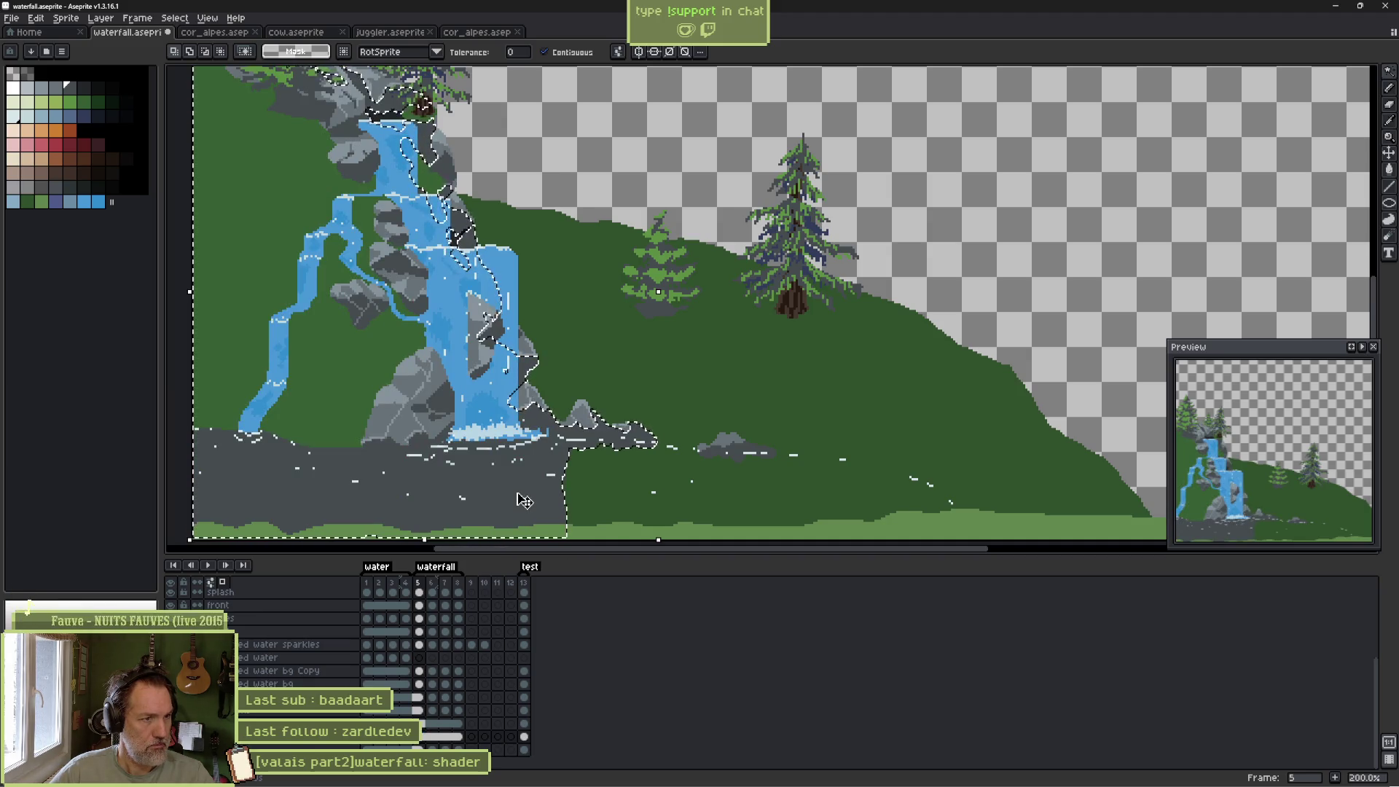
scroll(488, 222, "down", 1)
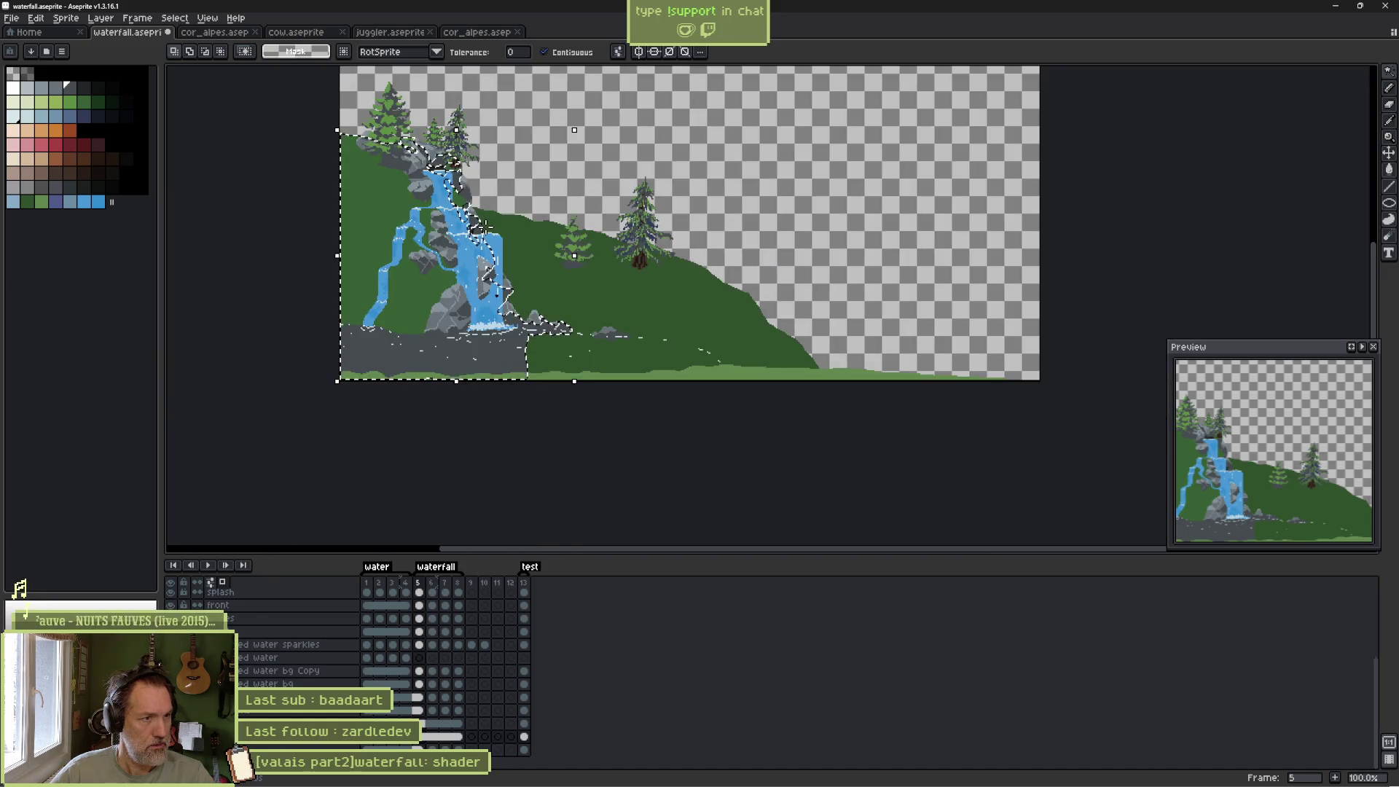
key("Delete")
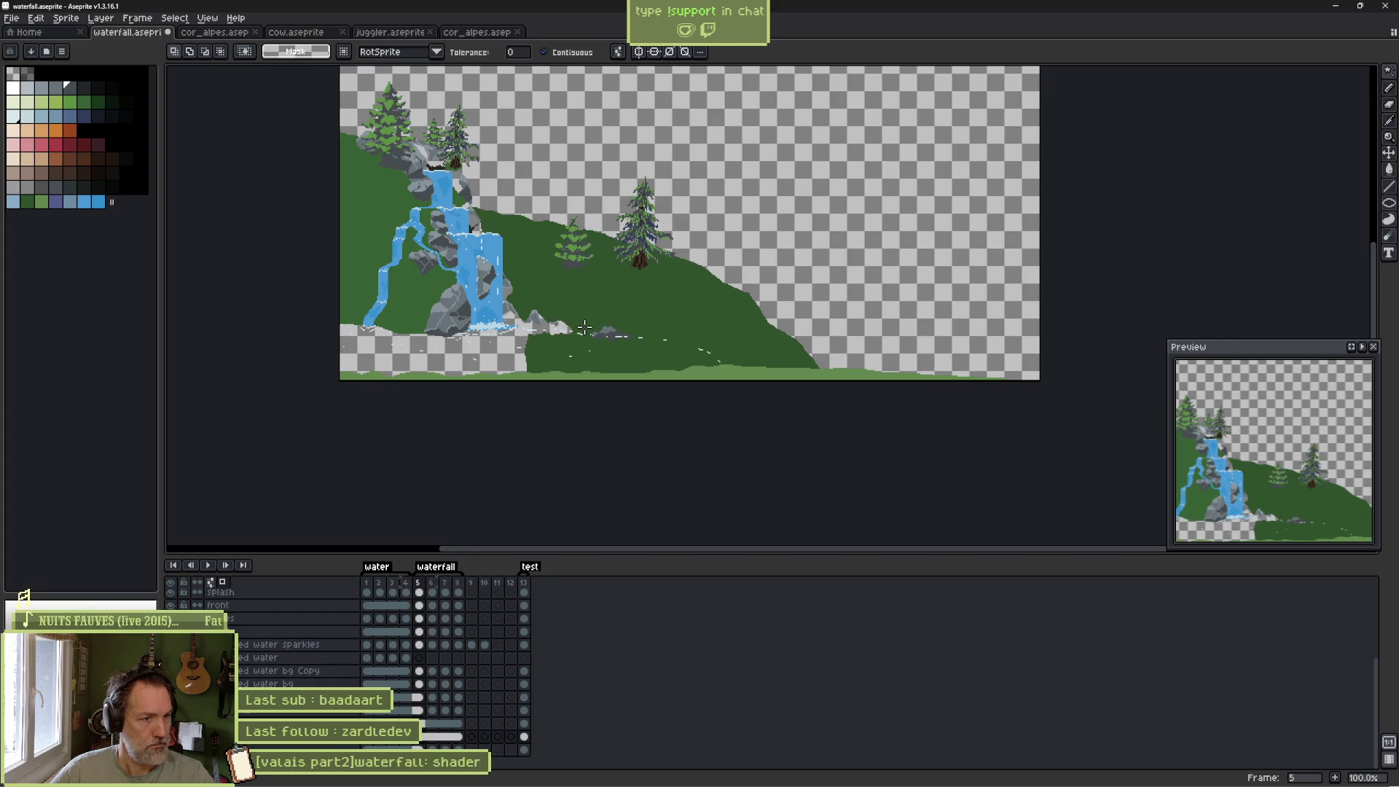
scroll(538, 343, "up", 1)
key("ctrl+z")
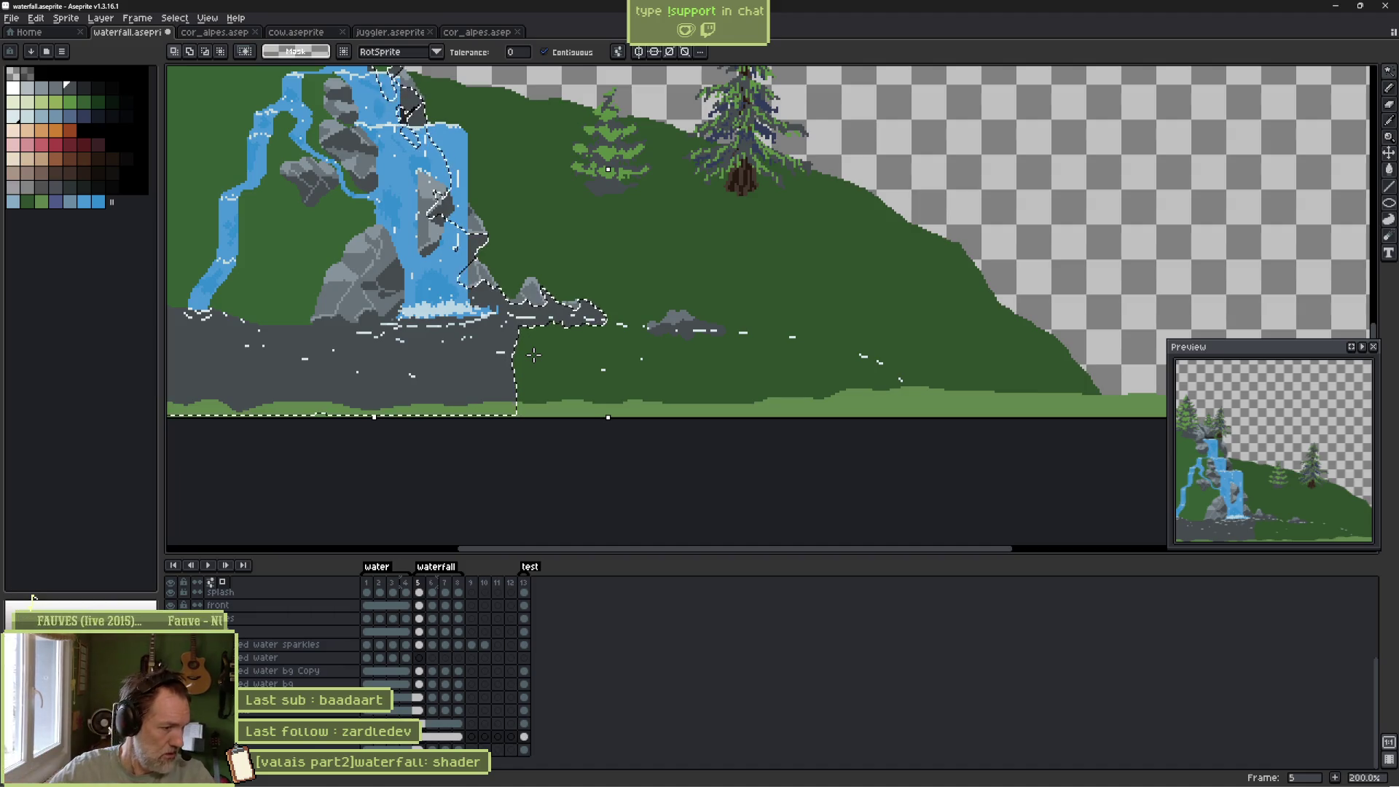
scroll(439, 379, "down", 3)
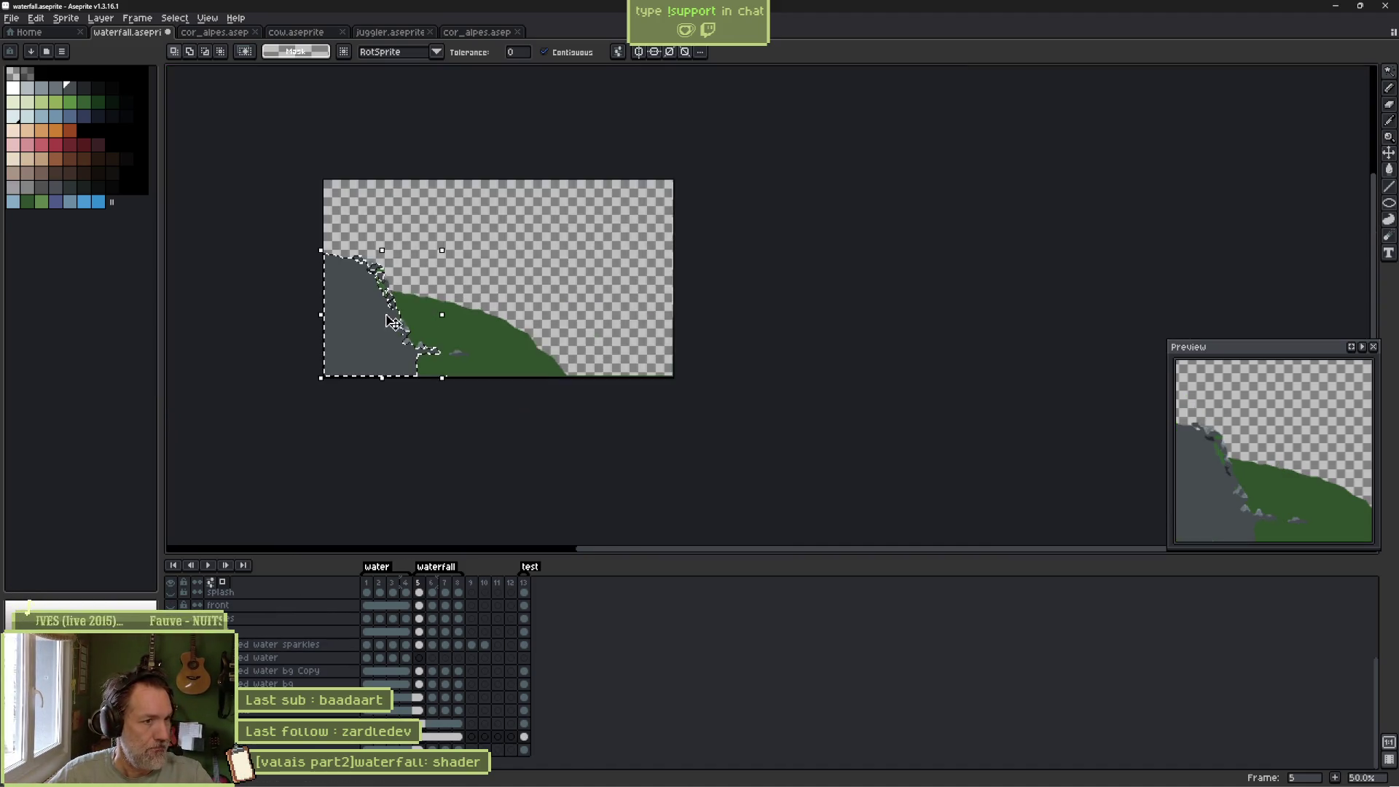
Paint grey strips over the green edge near the pond and along the green area's bottom.
scroll(439, 379, "up", 1)
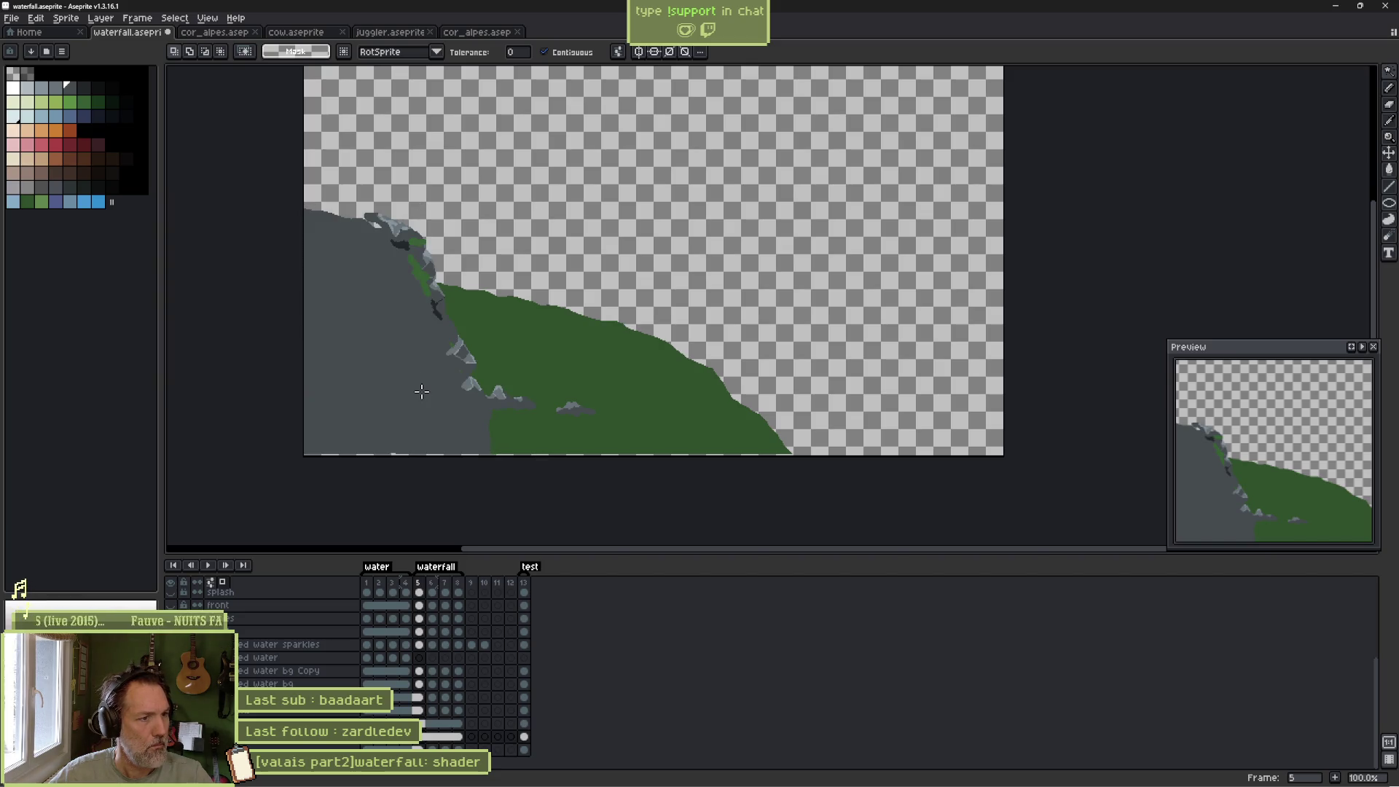
key("v")
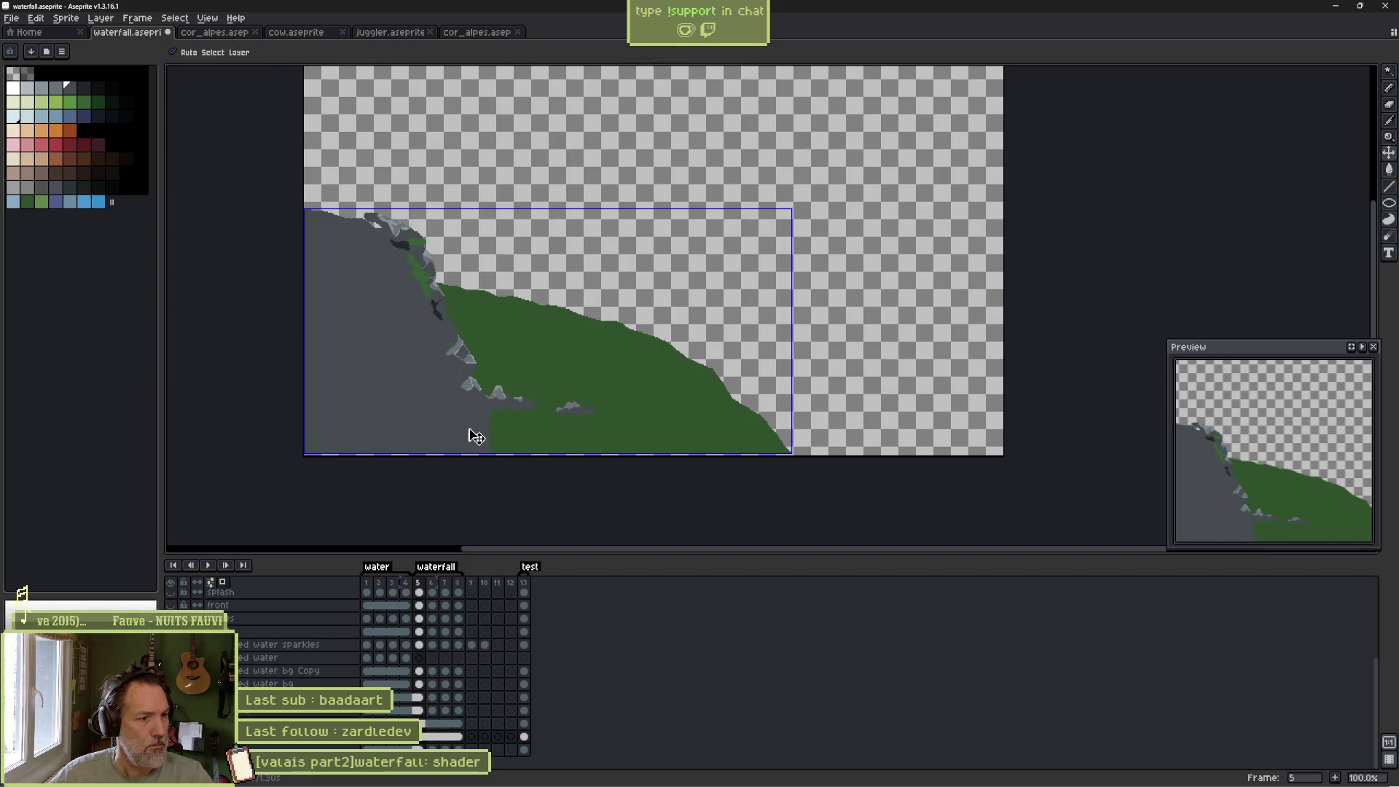
key("b")
scroll(477, 441, "up", 2)
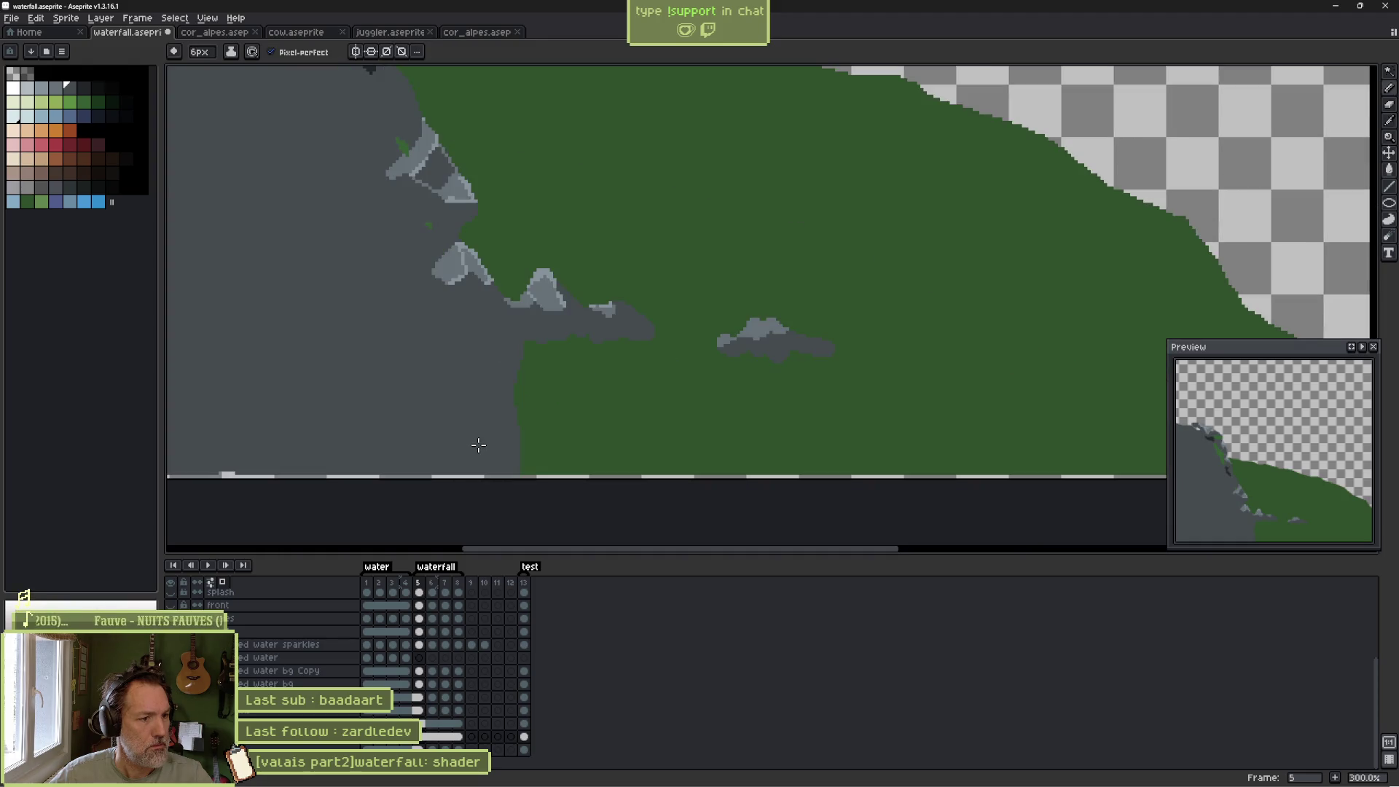
scroll(478, 445, "down", 1)
scroll(478, 463, "up", 4, "alt")
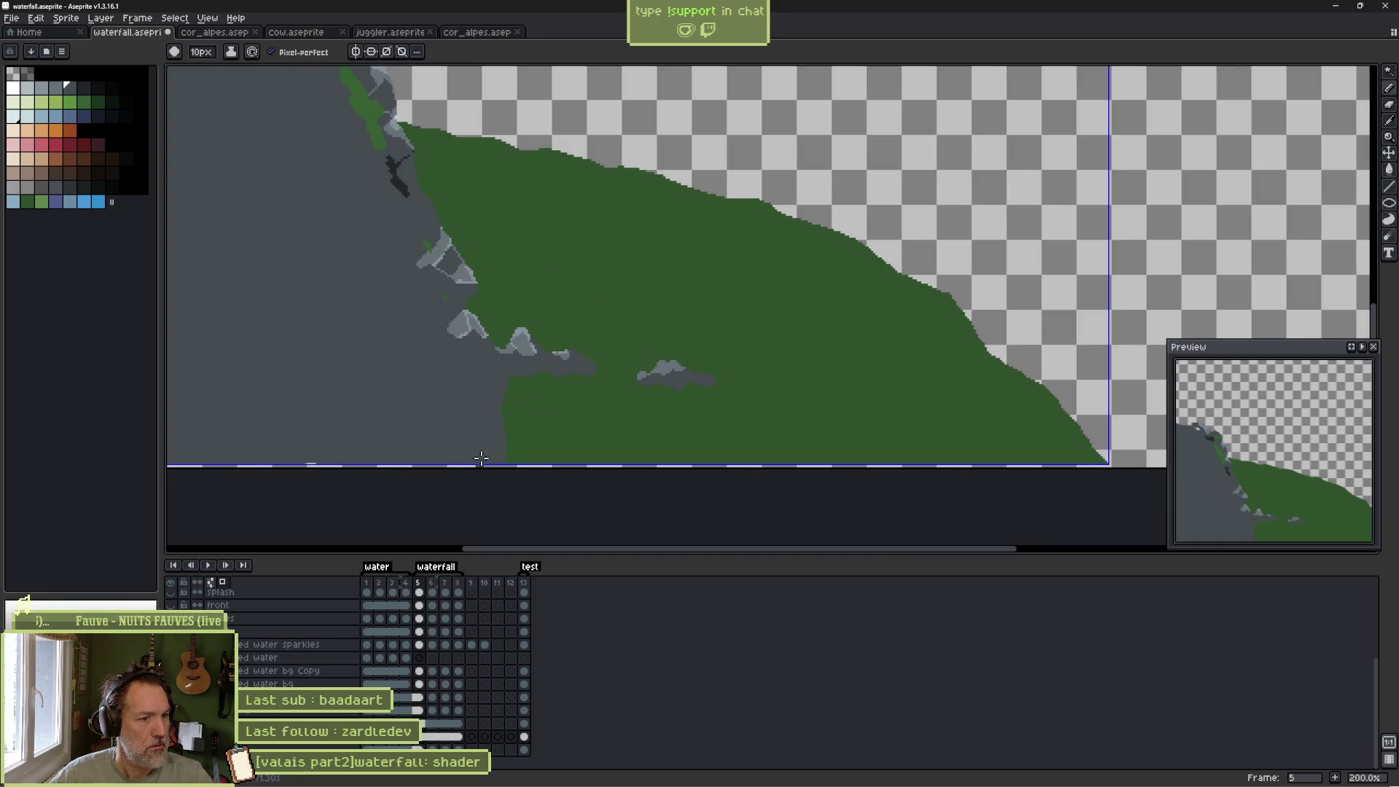
left_click_drag(496, 387, 590, 381)
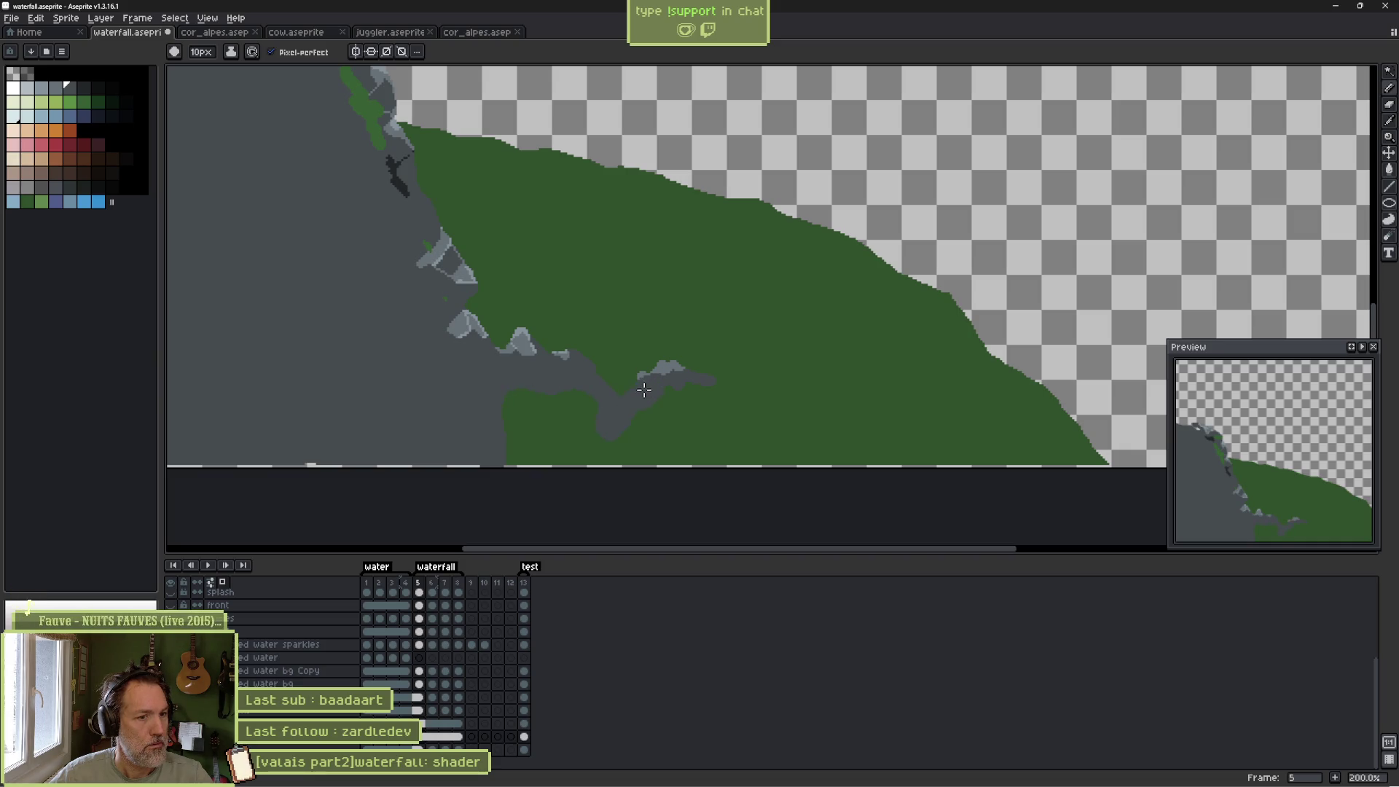
mouse_move(926, 463)
left_mouse_down()
mouse_move(1006, 471)
mouse_move(401, 468)
left_mouse_up()
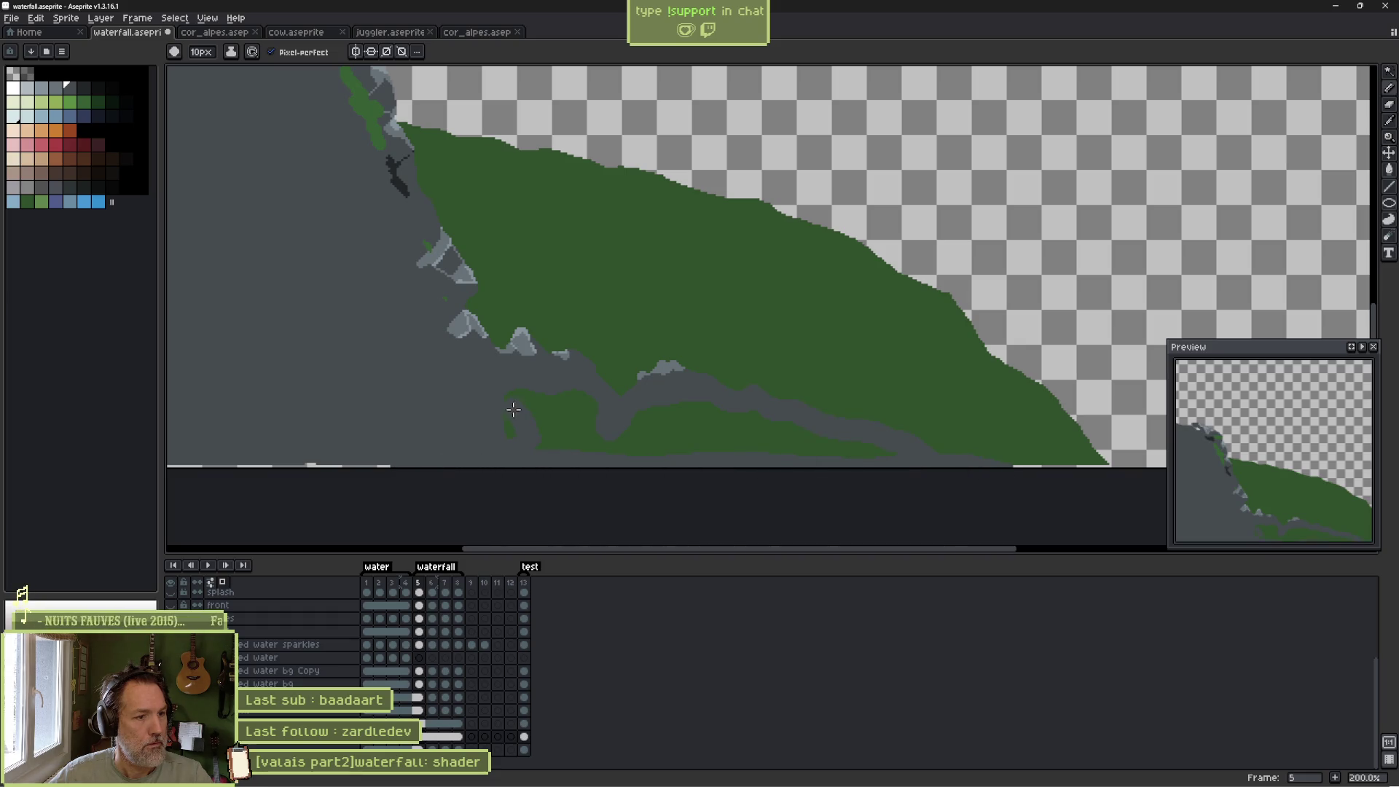
left_click_drag(514, 412, 539, 446)
Show all layers of the scene again.
key("g")
scroll(508, 431, "left", 5)
scroll(615, 397, "down", 1)
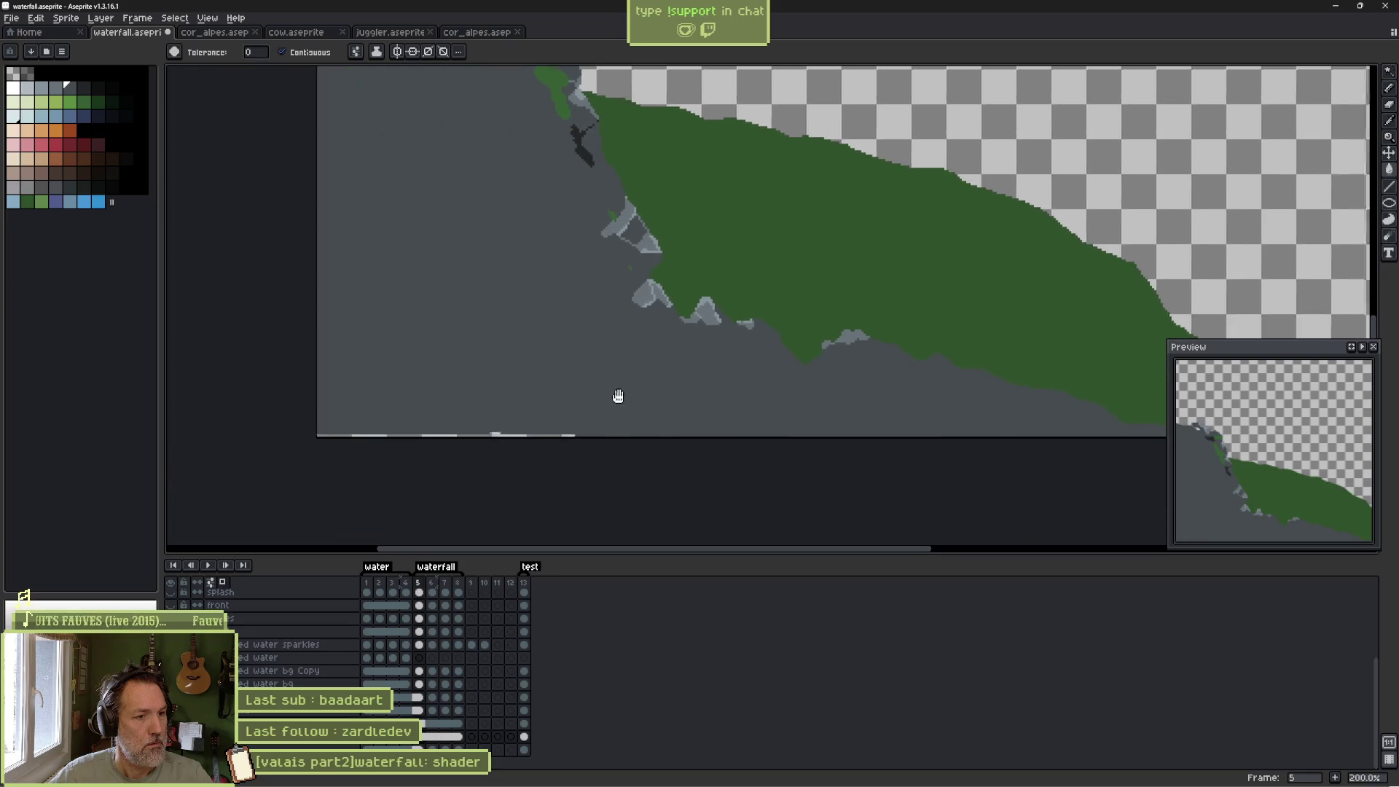
key("b")
scroll(540, 303, "down", 2)
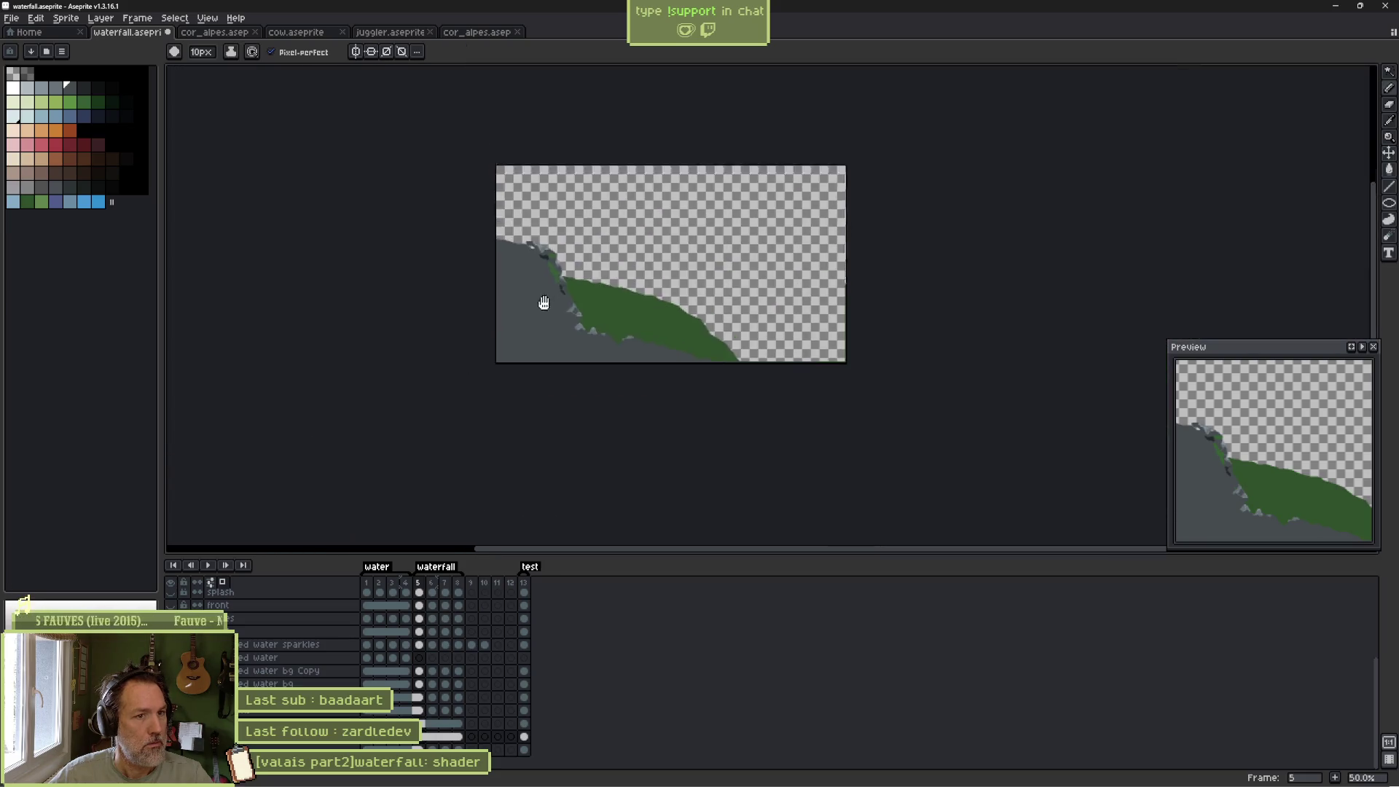
scroll(536, 277, "up", 1)
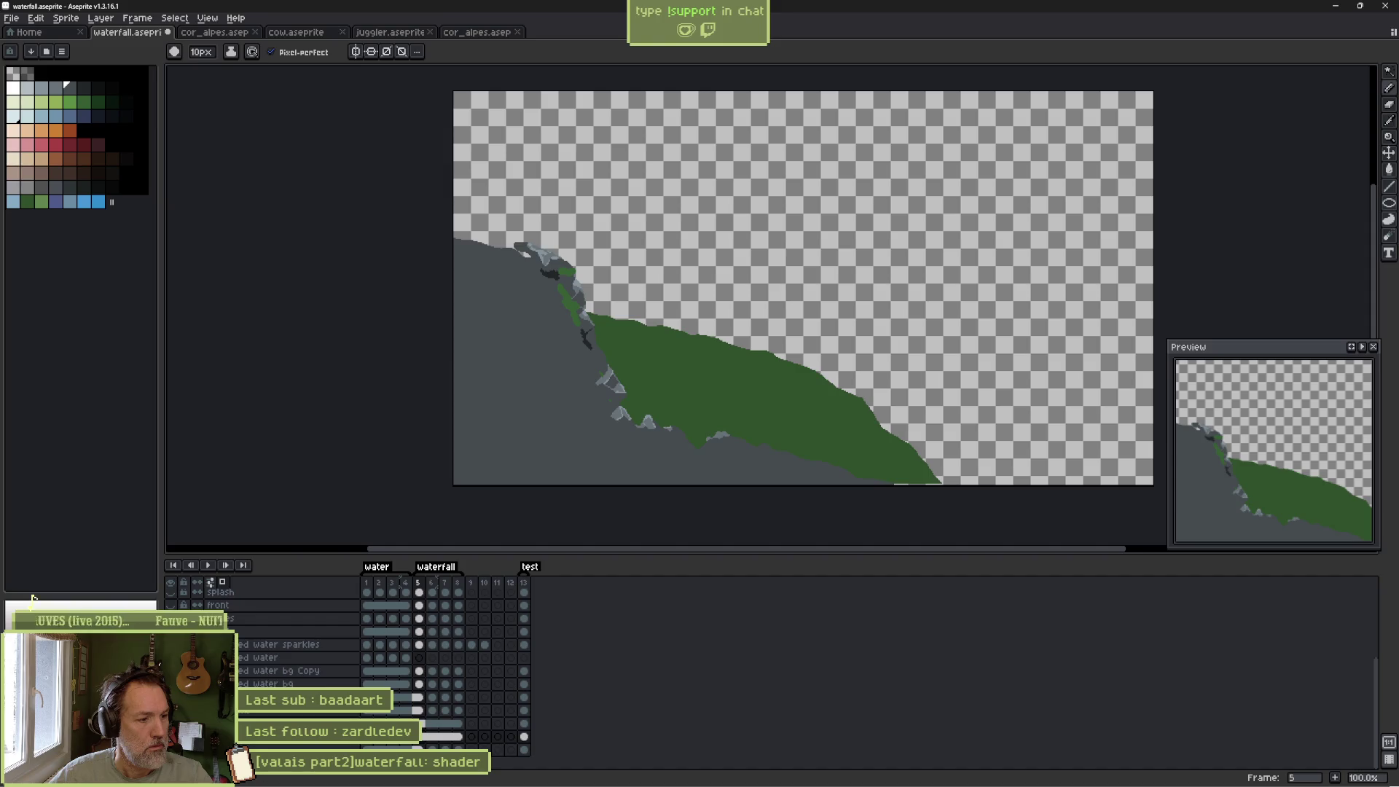
key("ctrl+shift+h")
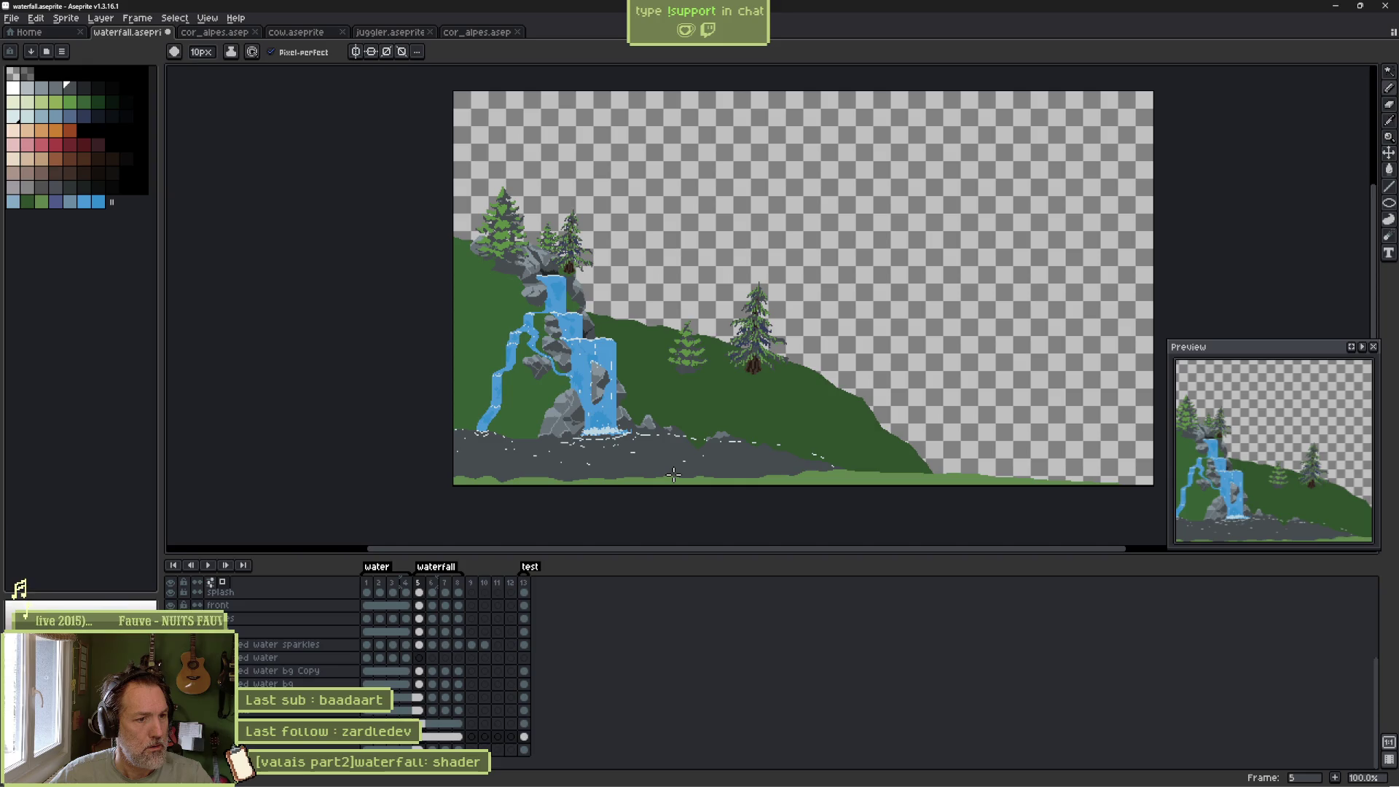
Solo the front layer and fill the transparent gap beneath the lowest rock with green.
scroll(408, 337, "up", 1)
key("ctrl+shift+h")
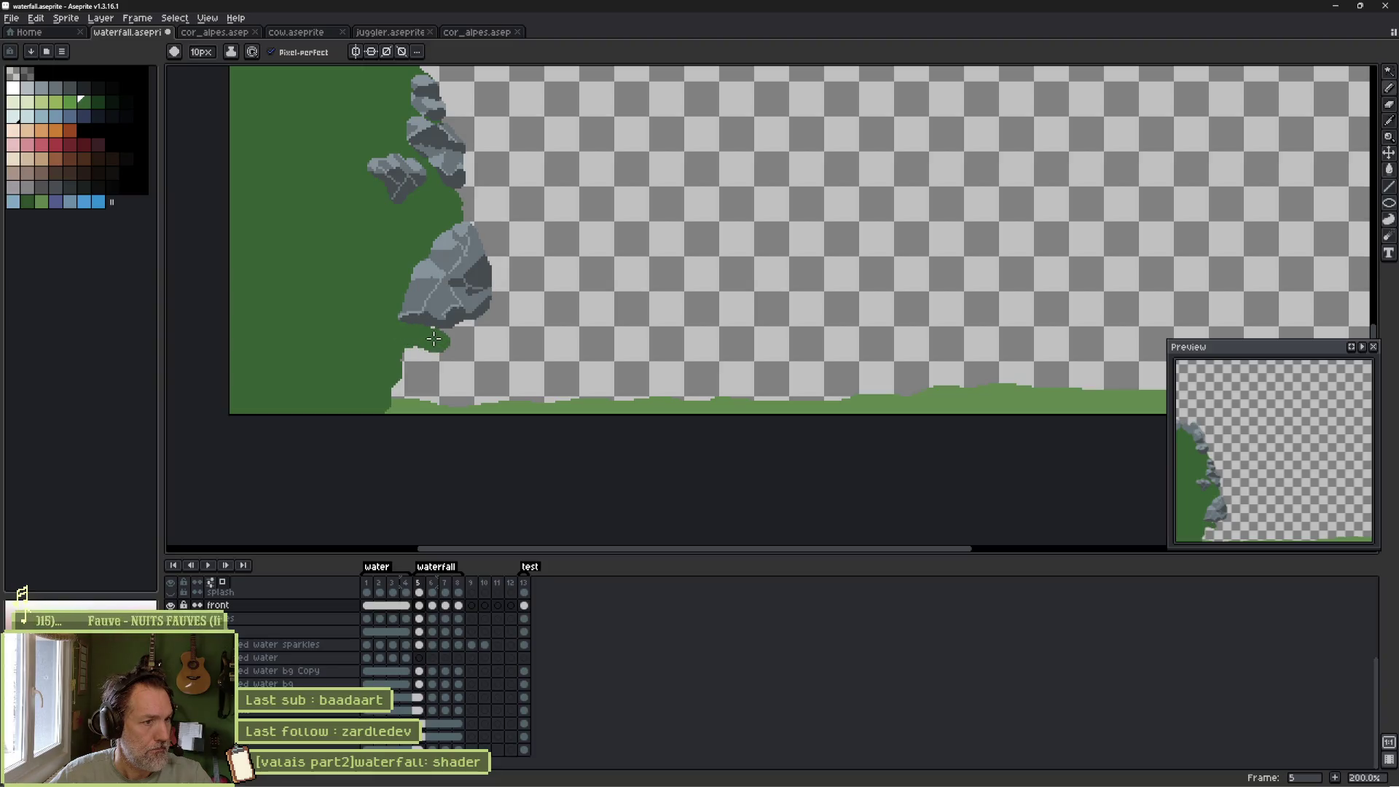
scroll(445, 350, "up", 1)
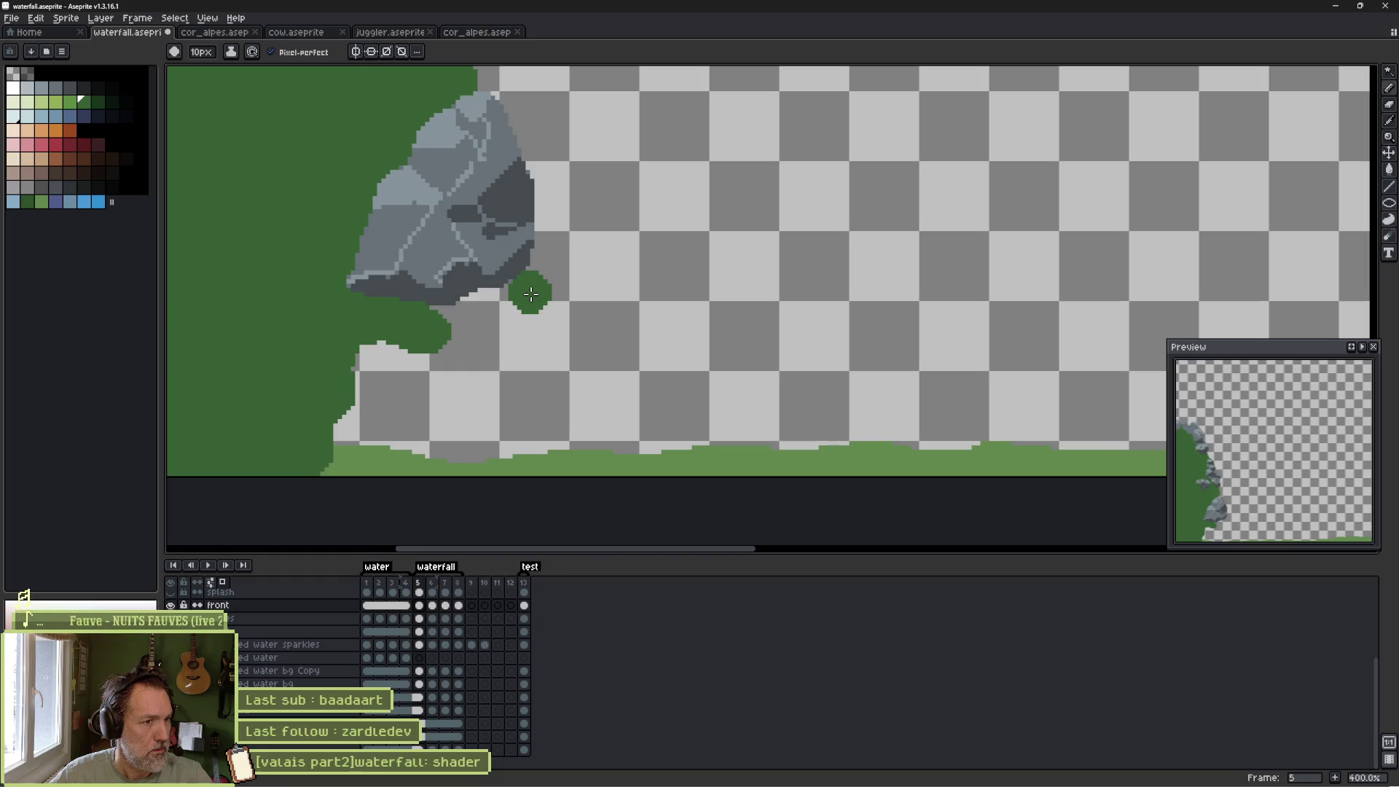
mouse_move(518, 293)
left_mouse_down()
mouse_move(524, 425)
mouse_move(547, 466)
mouse_move(350, 474)
mouse_move(379, 437)
mouse_move(437, 430)
left_mouse_up()
key("g")
left_click(474, 399)
scroll(470, 346, "down", 2)
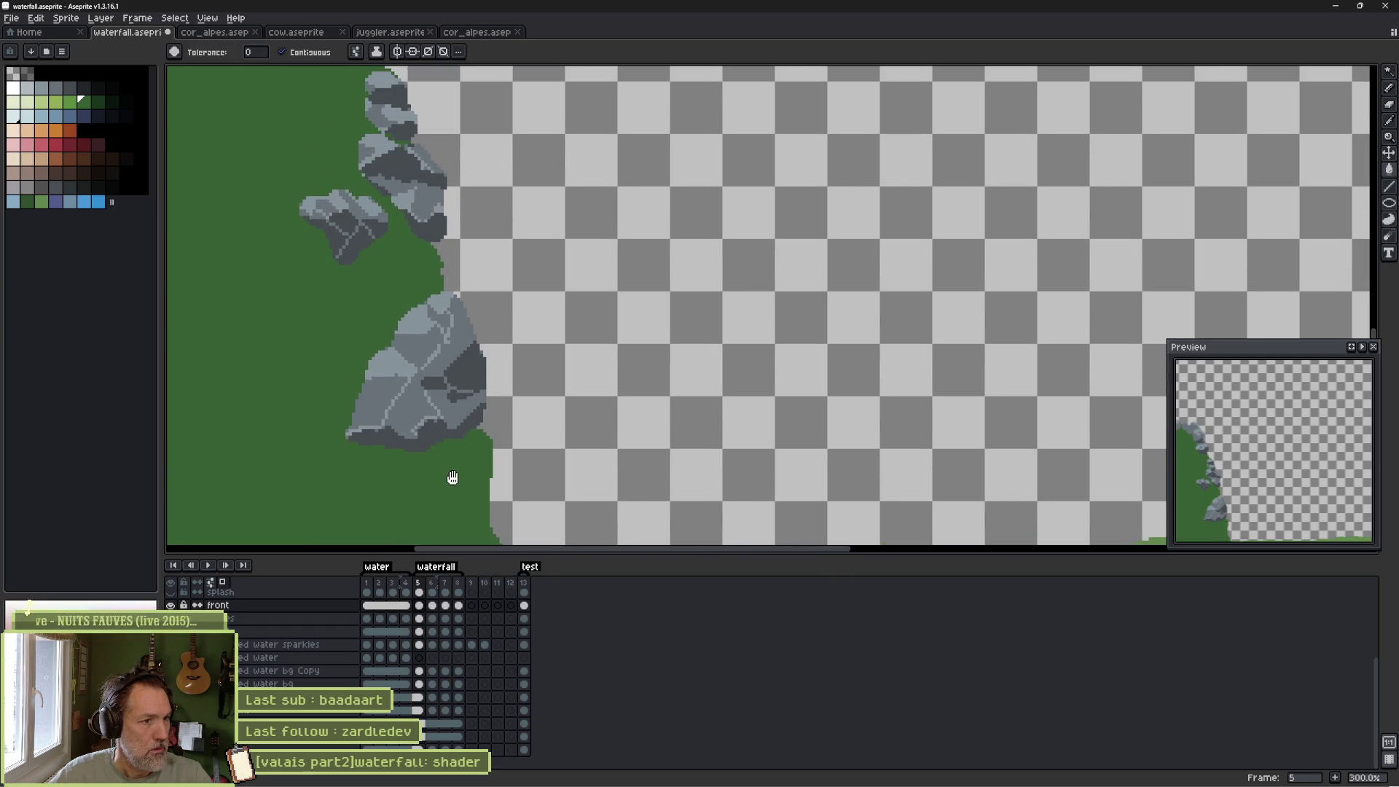
scroll(573, 438, "down", 1)
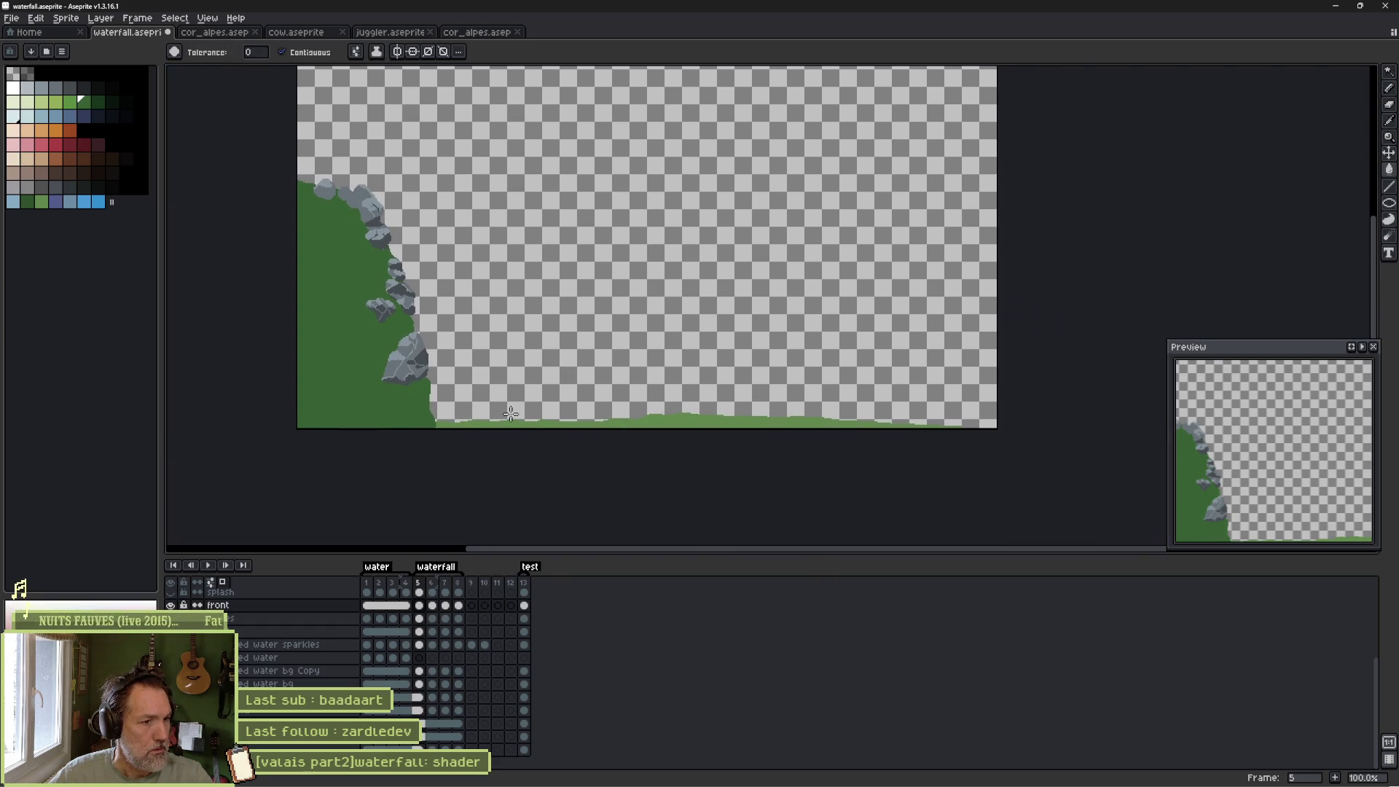
Select the green ground strip at the bottom with the Magic Wand and clear it.
key("w")
left_click(478, 423)
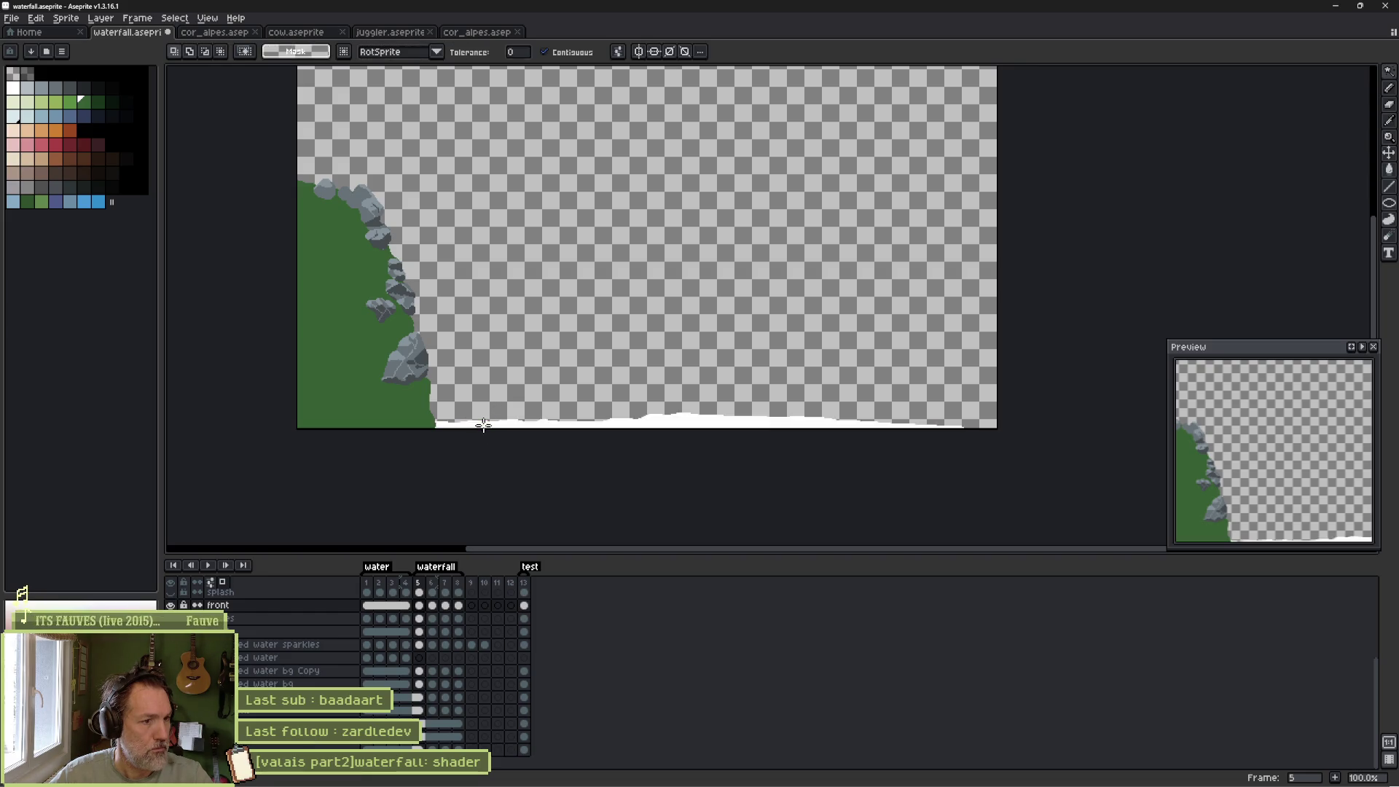
key("Delete")
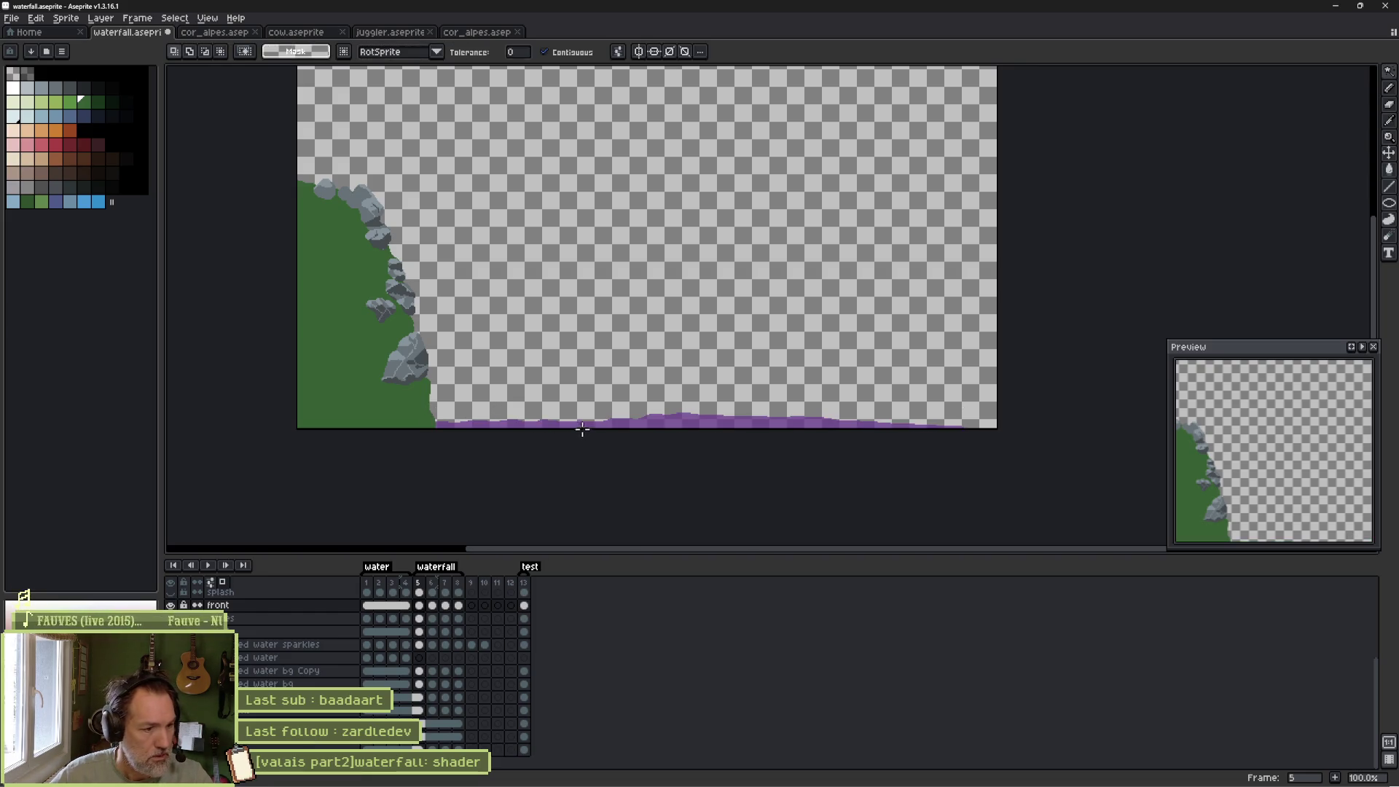
Step through frames 6 and 7 of the front layer, ending on frame 8.
left_click(433, 606)
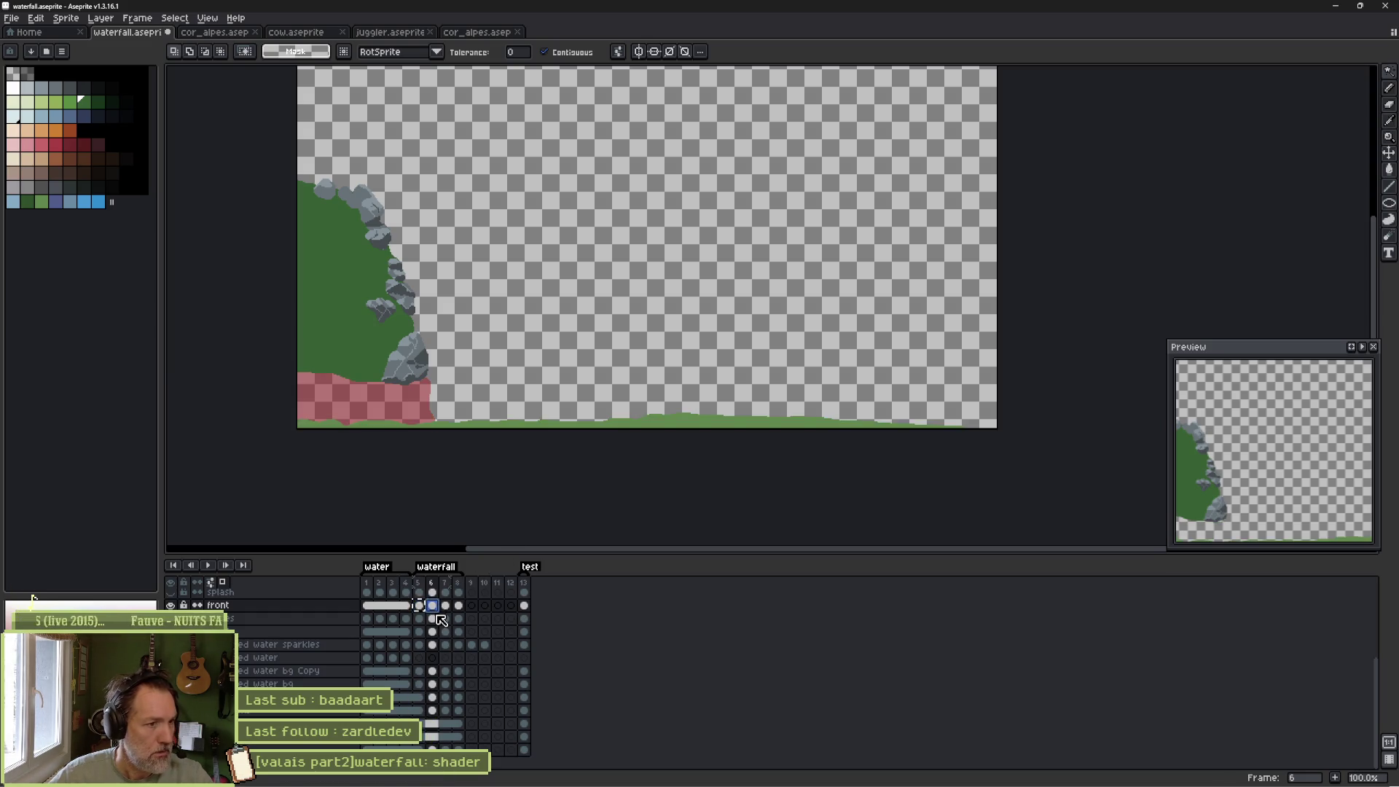
left_click(442, 619)
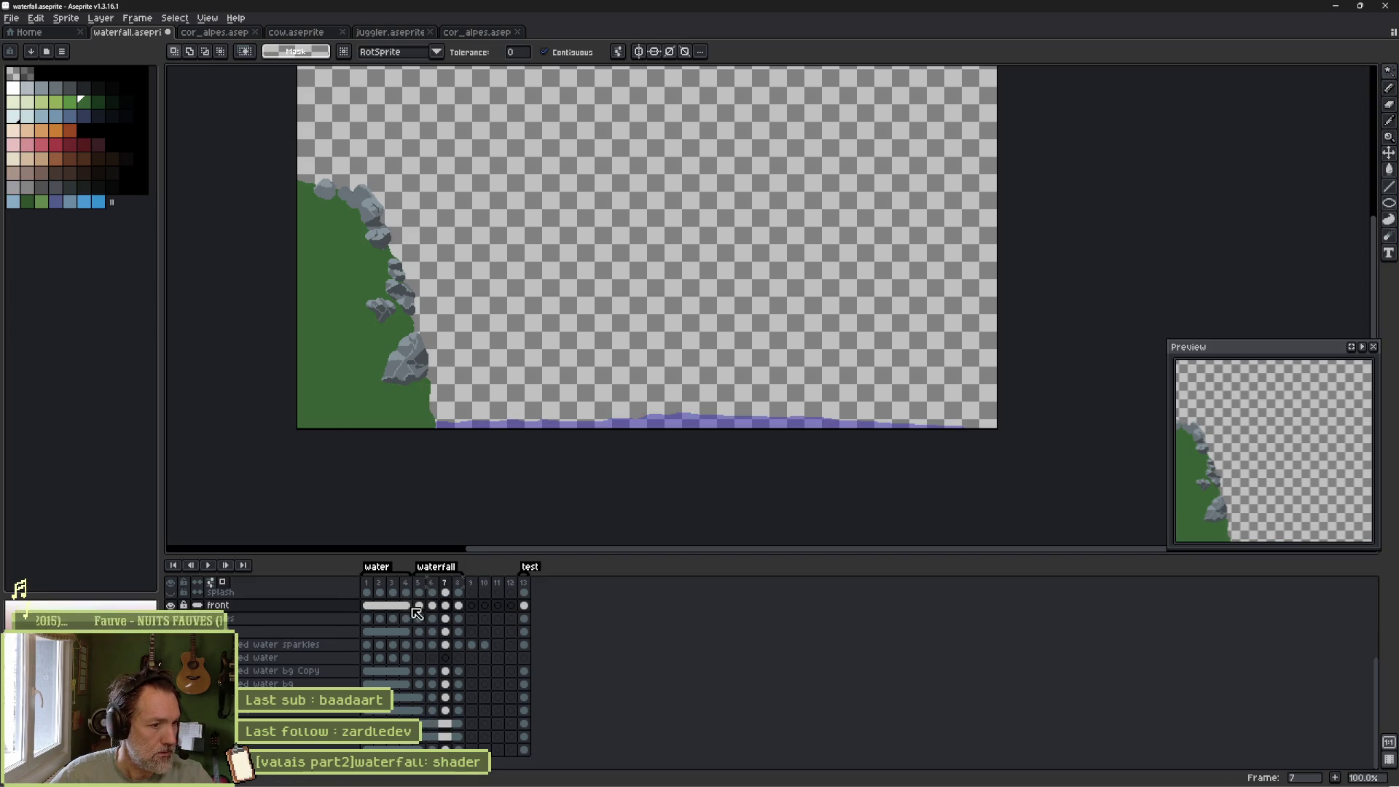
left_click(432, 618)
left_click(432, 631)
left_click(445, 631)
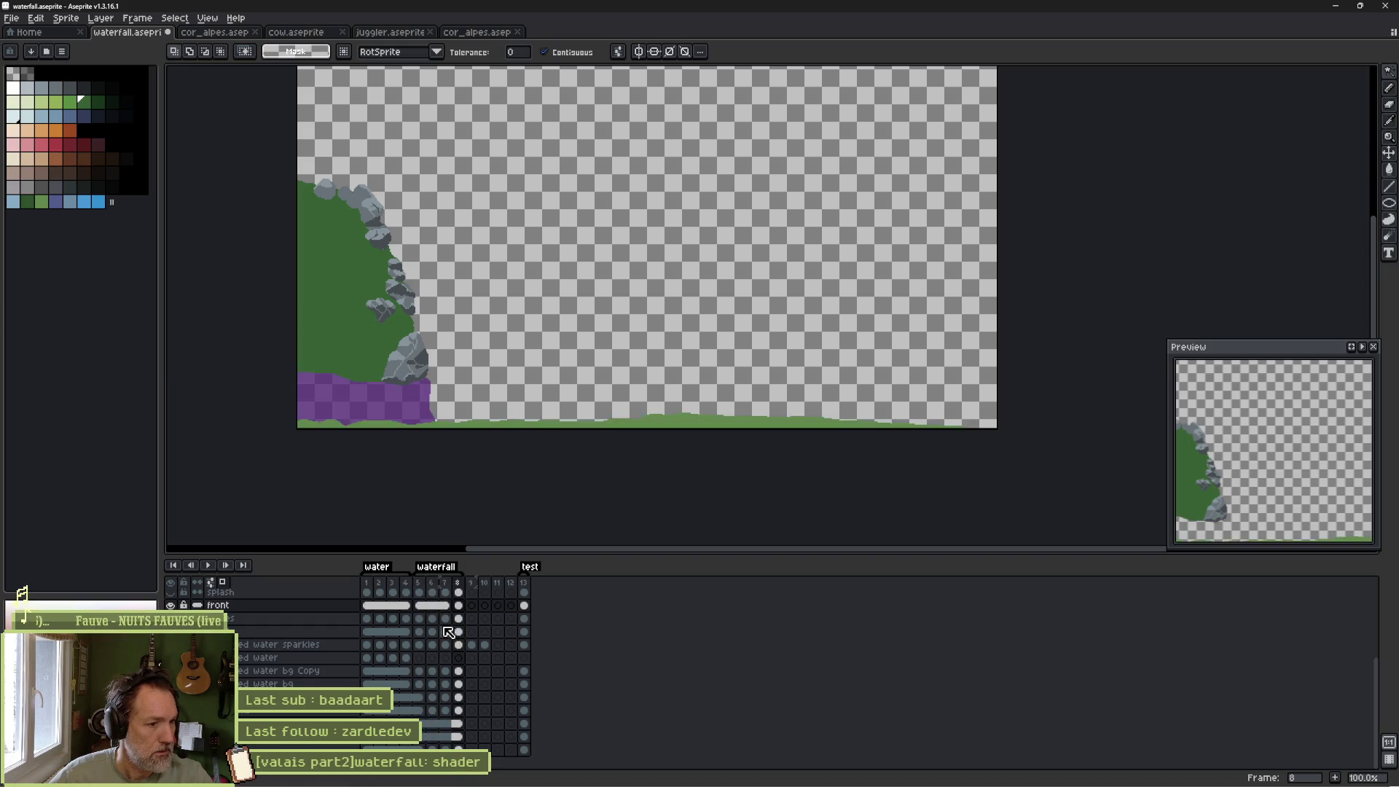
key("Right")
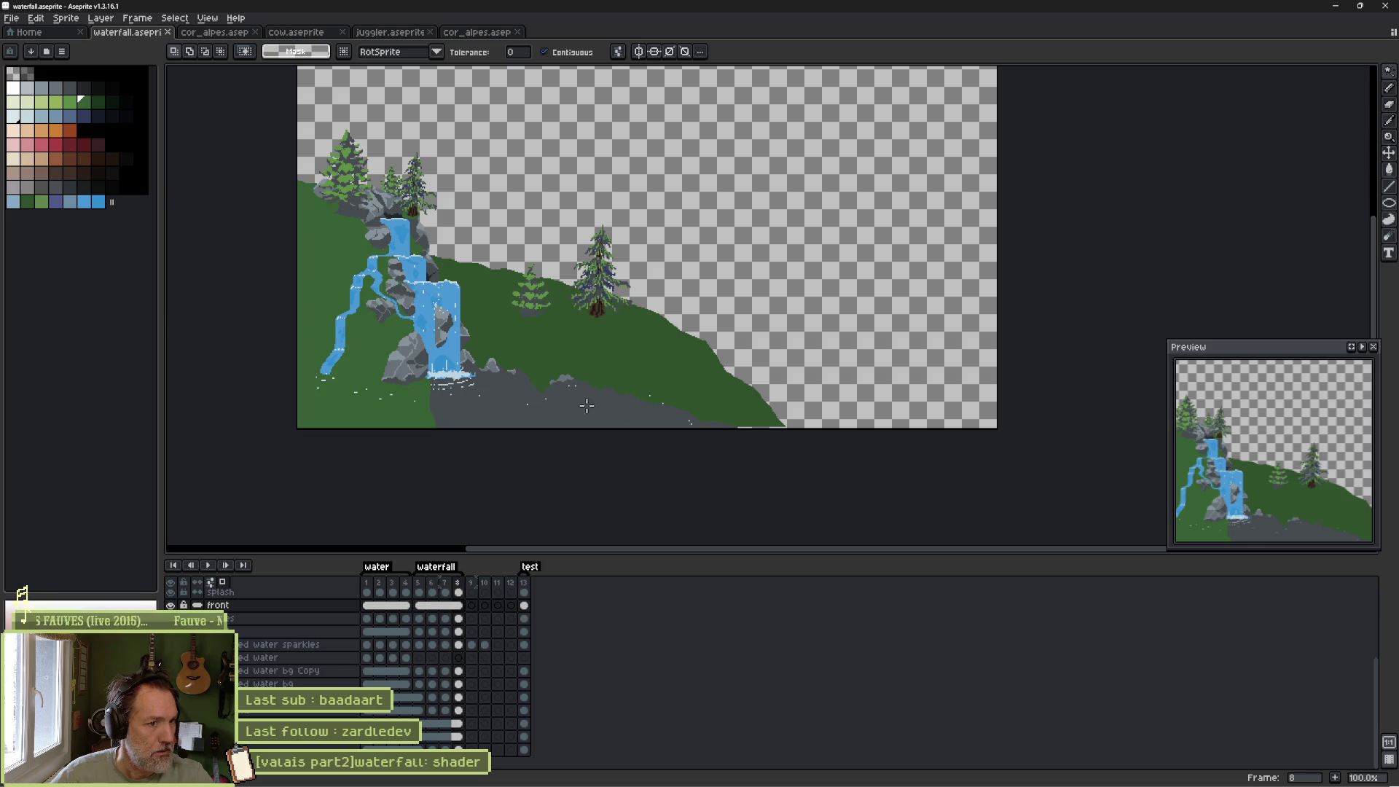
Solo the ground layer, draw a dark green shoreline, and fill the grey strip dark green.
key("b")
left_click(622, 363, "ctrl")
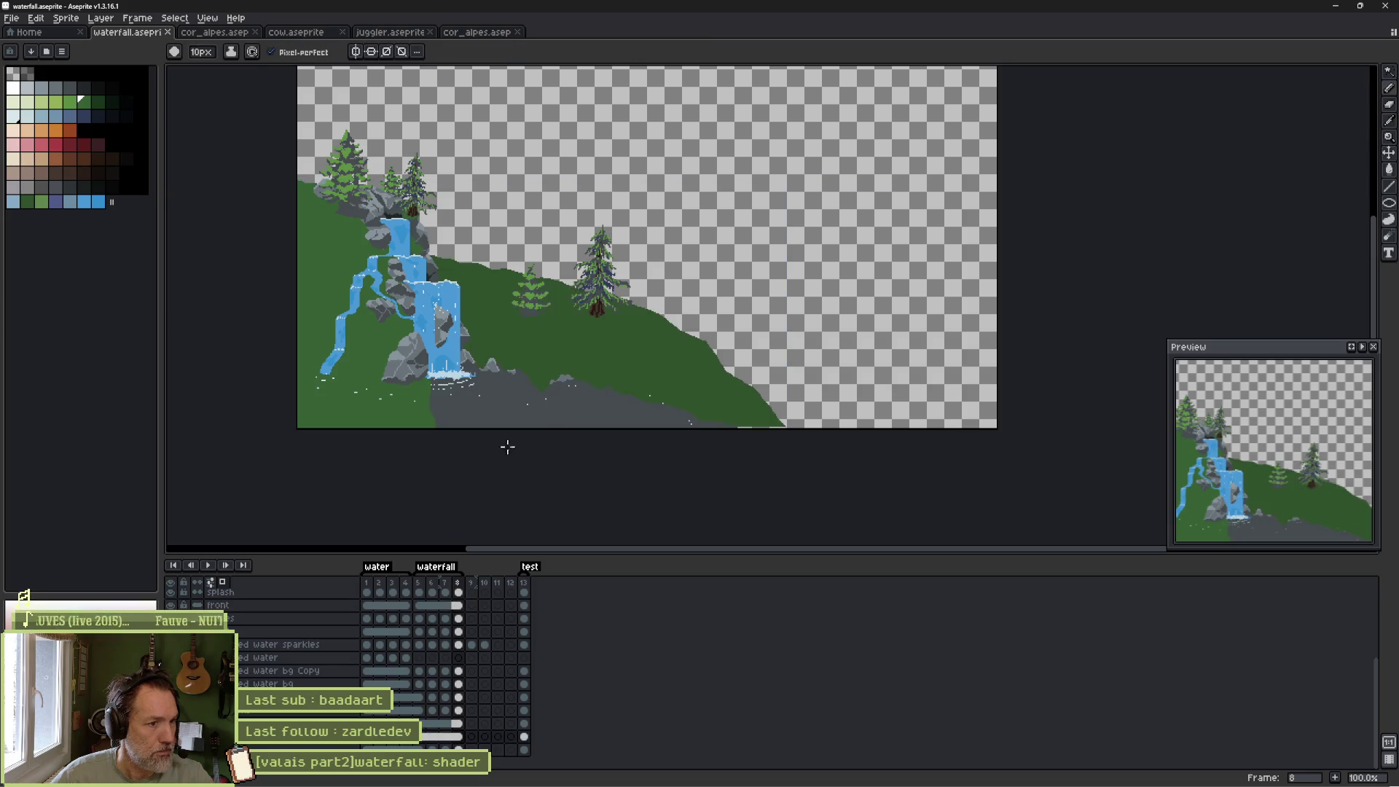
left_click(170, 736, "alt")
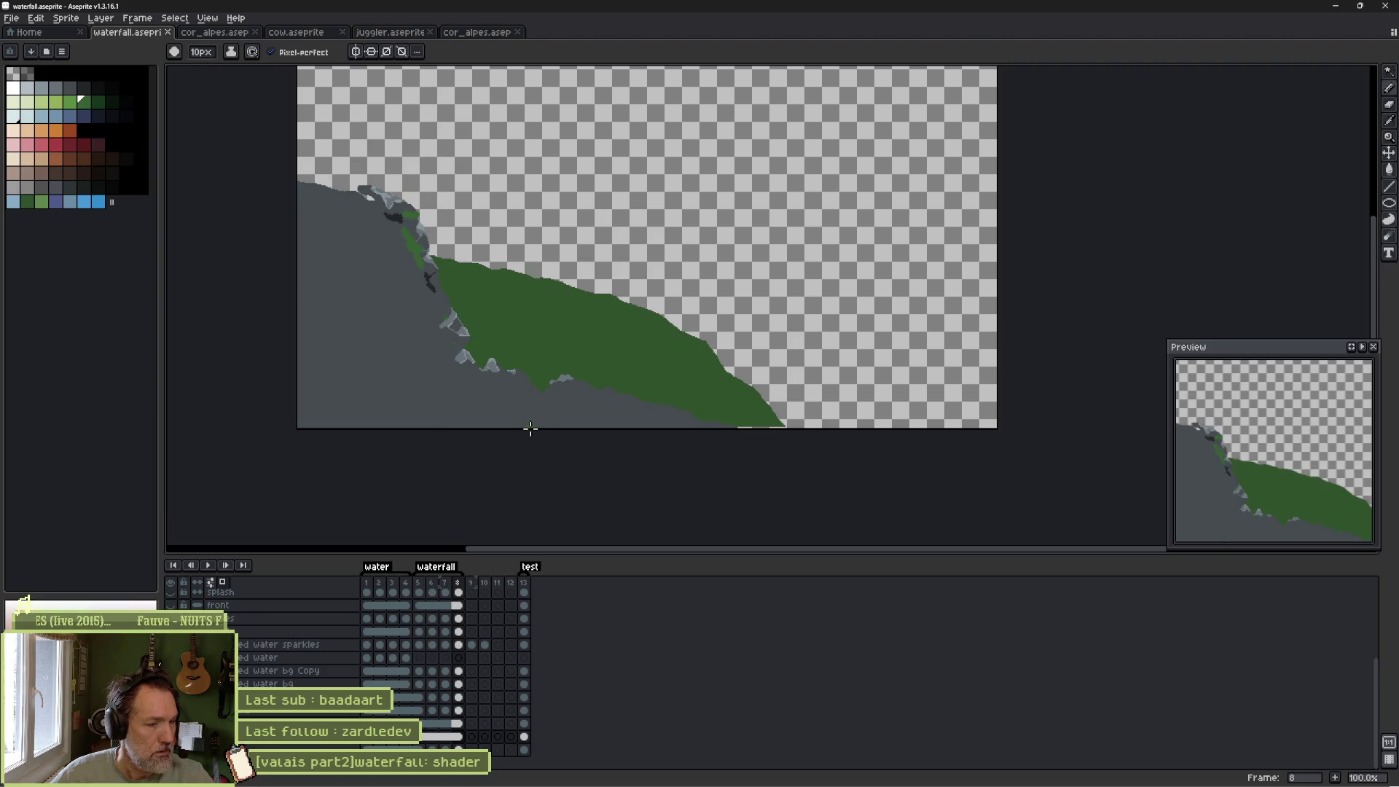
left_click(538, 383, "alt")
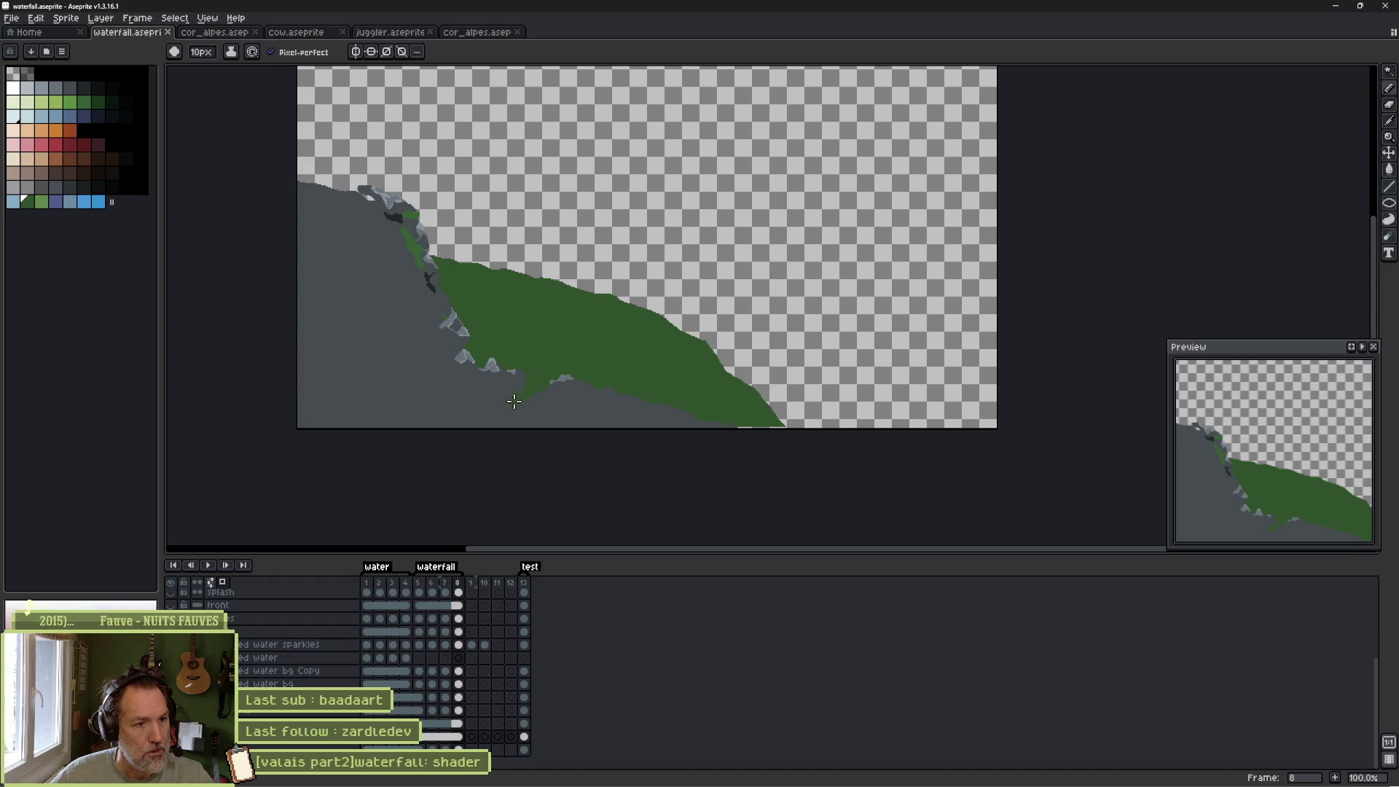
left_click_drag(500, 400, 466, 420)
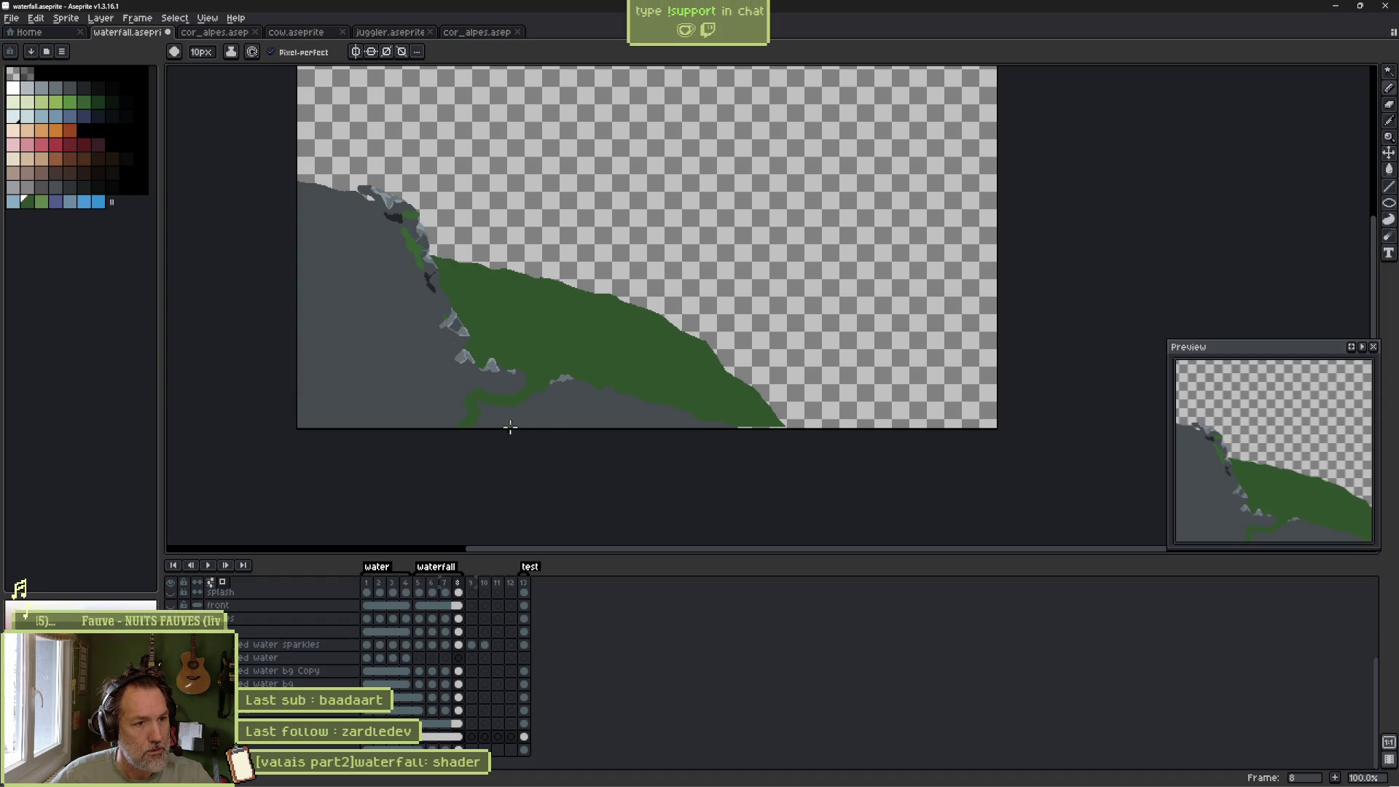
key("g")
left_click(612, 417)
key("b")
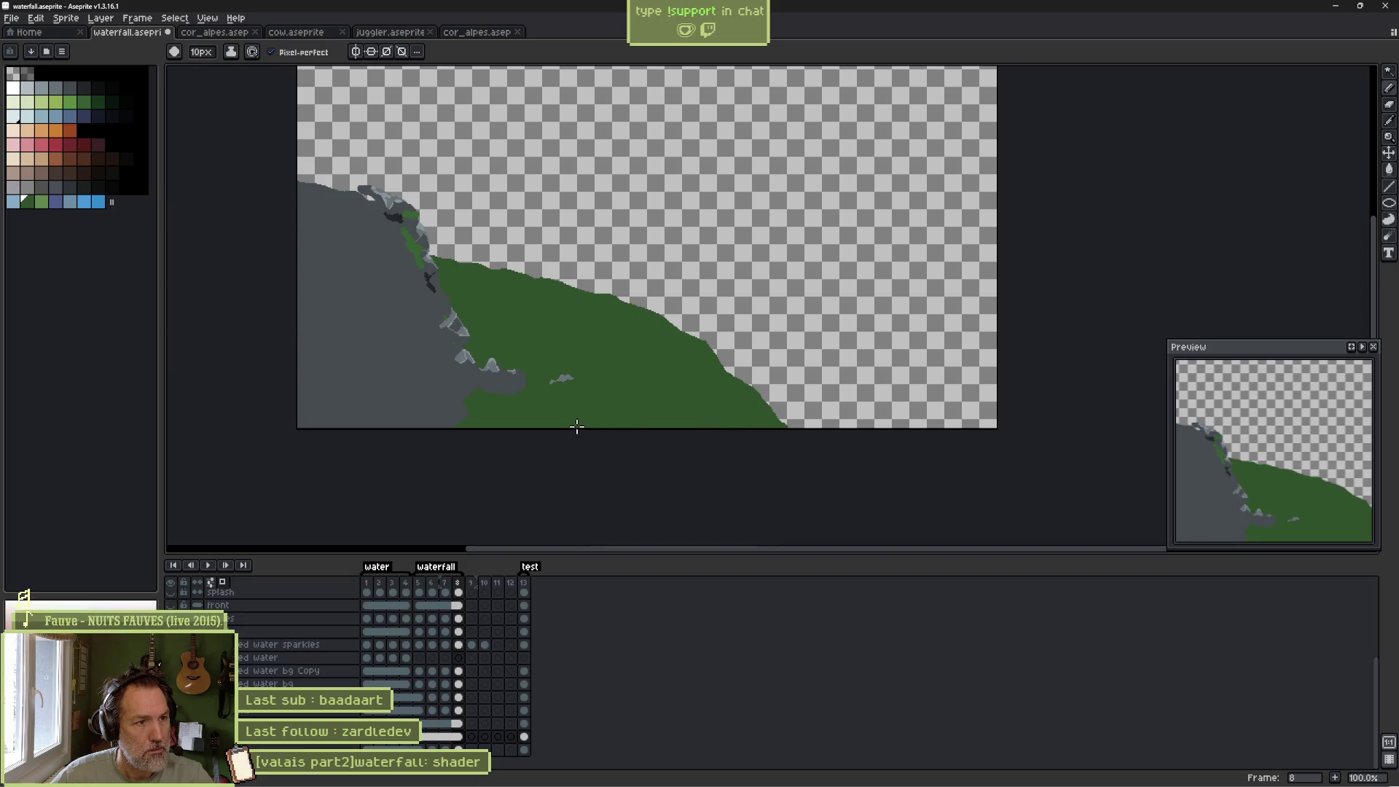
Make the waterfall and tree layers visible again.
key("v")
right_click(661, 354)
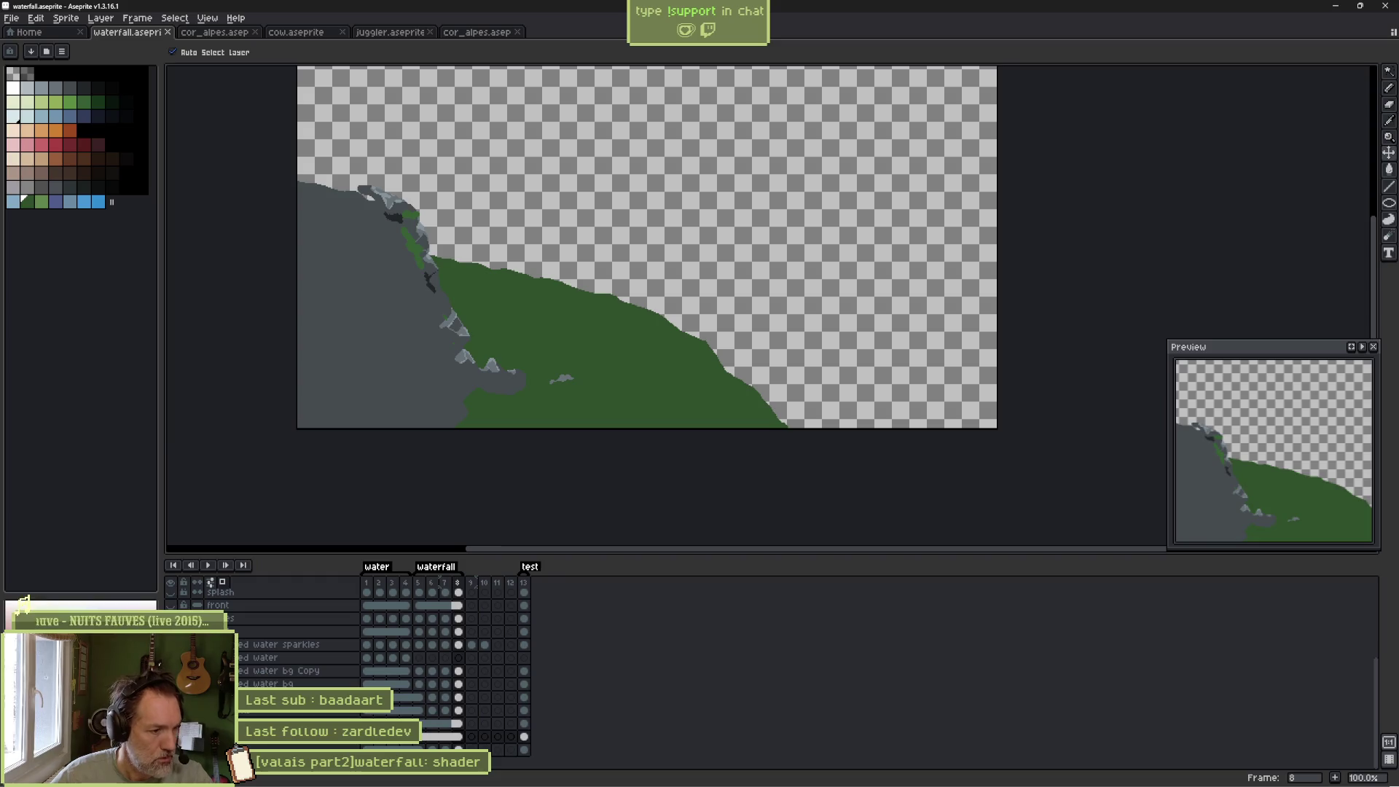
left_click(406, 687)
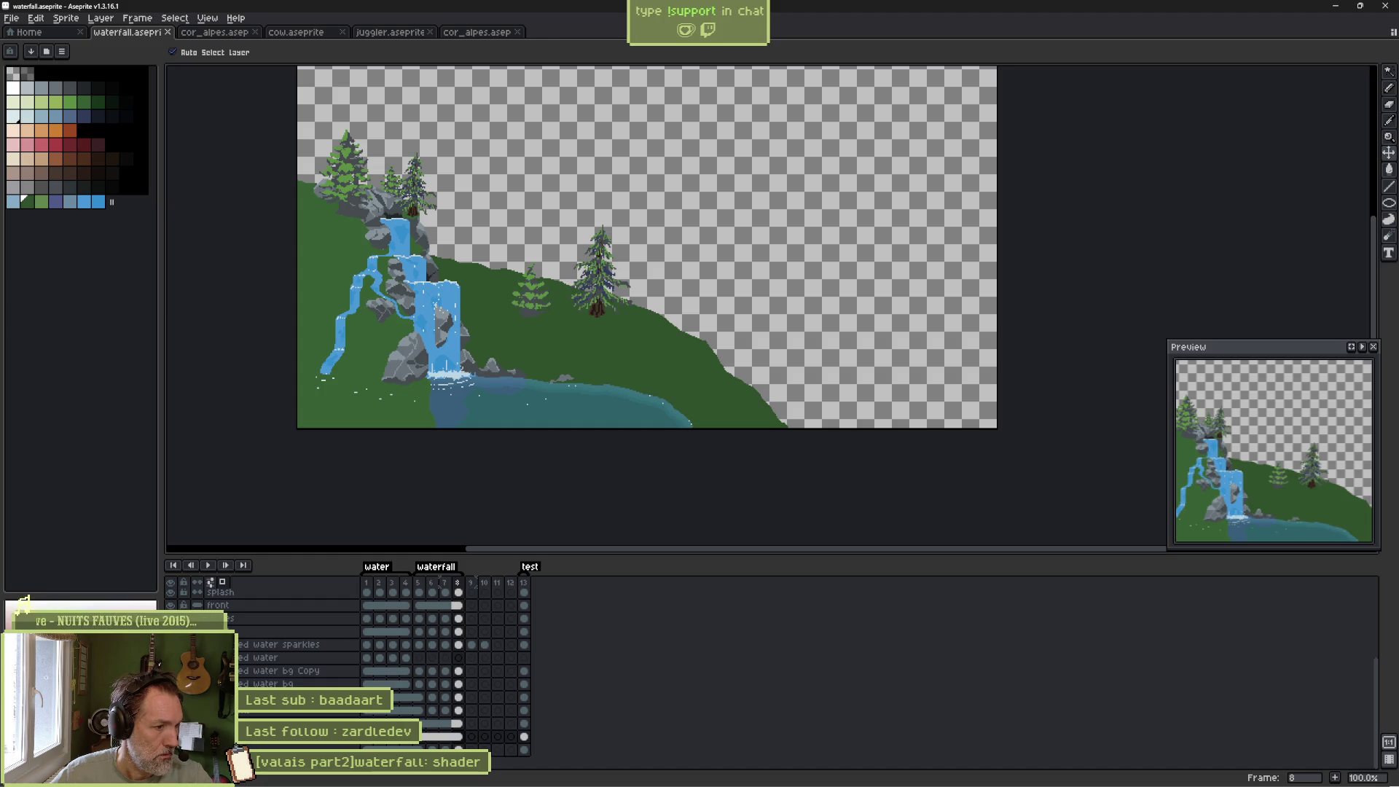
Drag the pond layer above the others so its teal water covers the left-shore grass, then play the animation.
scroll(350, 670, "up", 3)
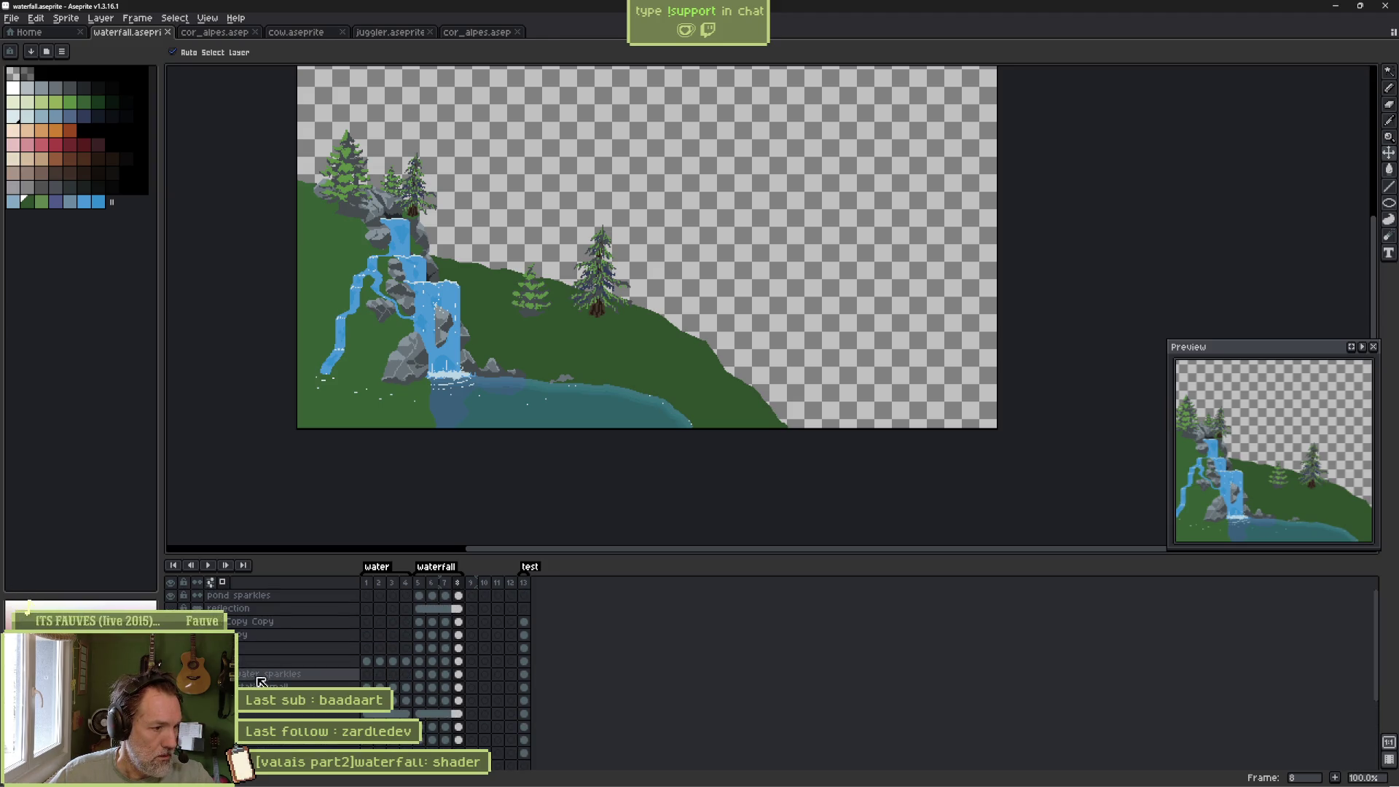
key("b")
scroll(361, 441, "up", 2)
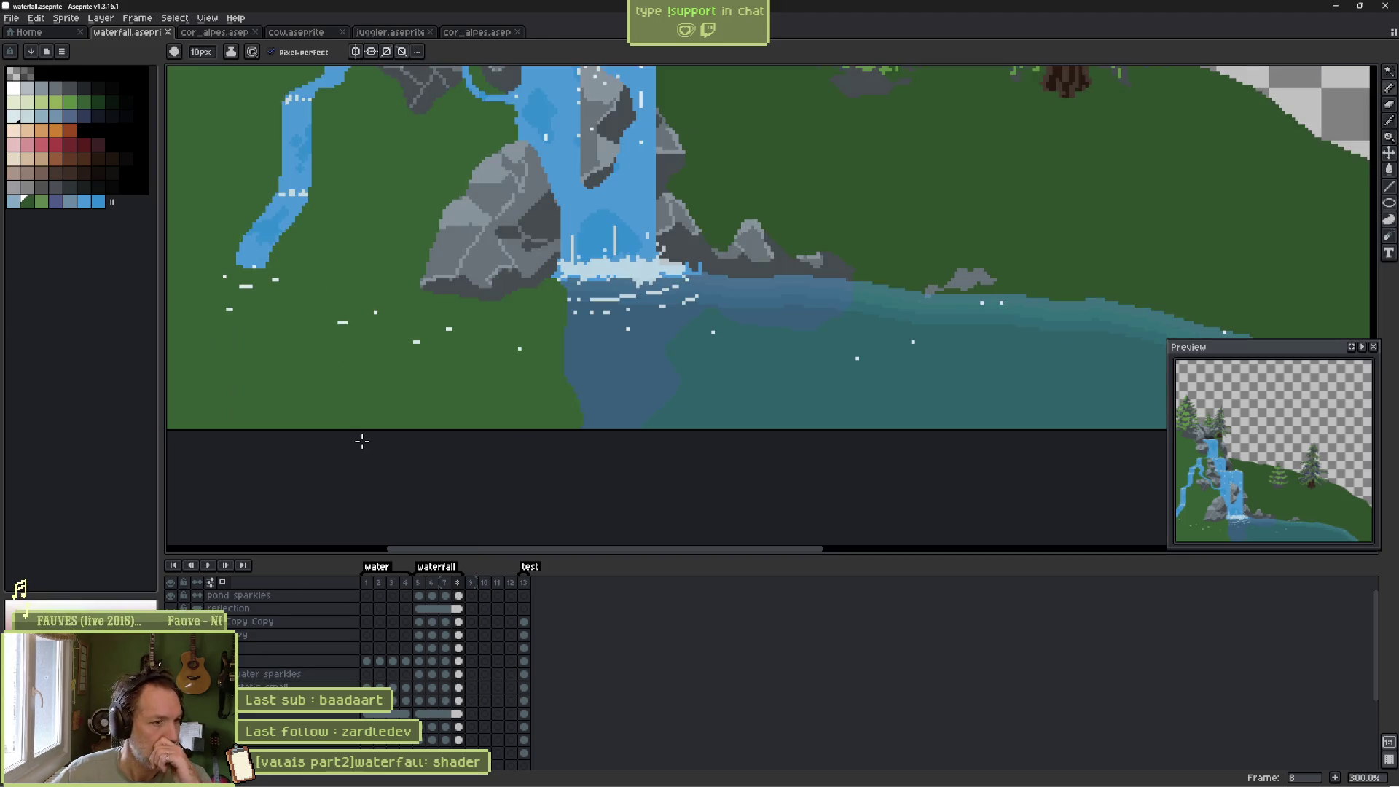
scroll(363, 441, "down", 1)
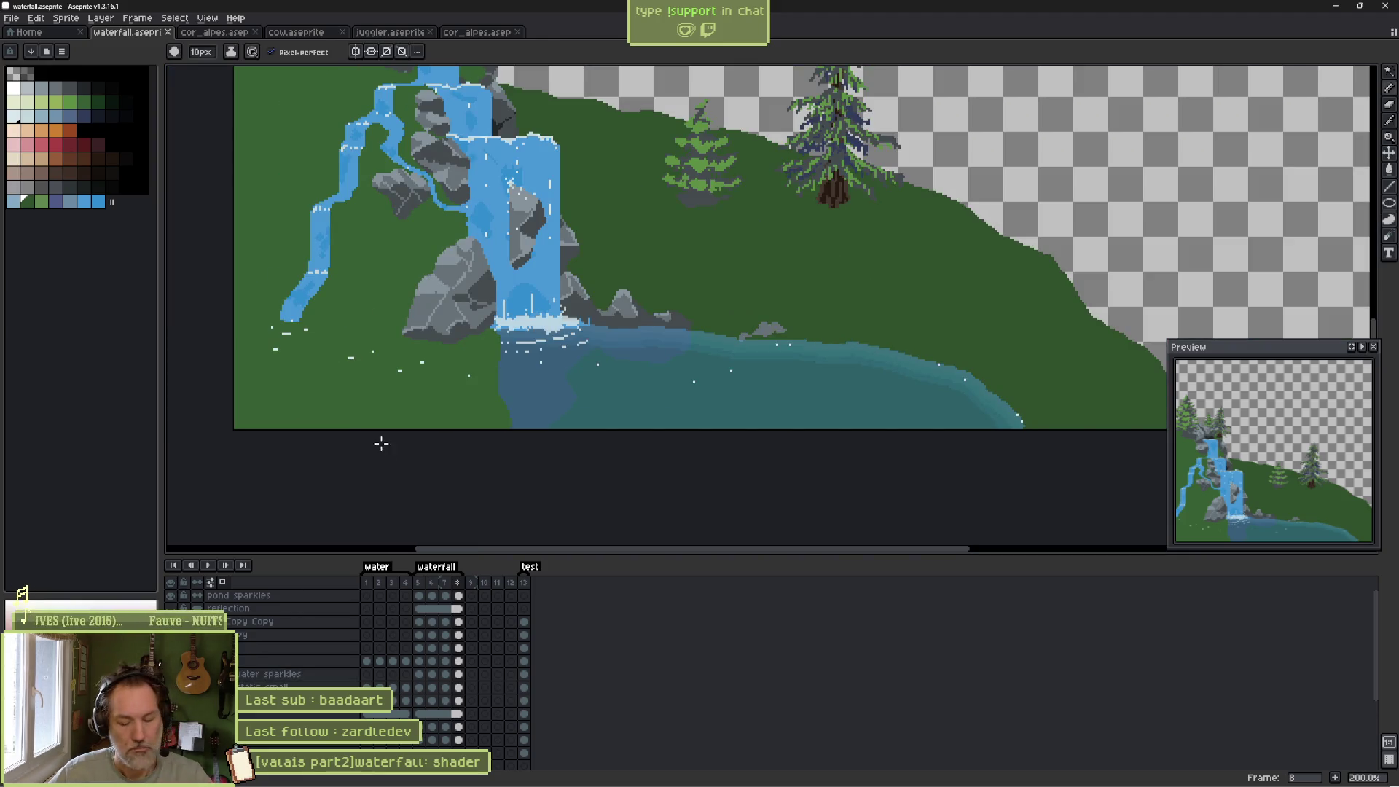
left_click(583, 394, "ctrl")
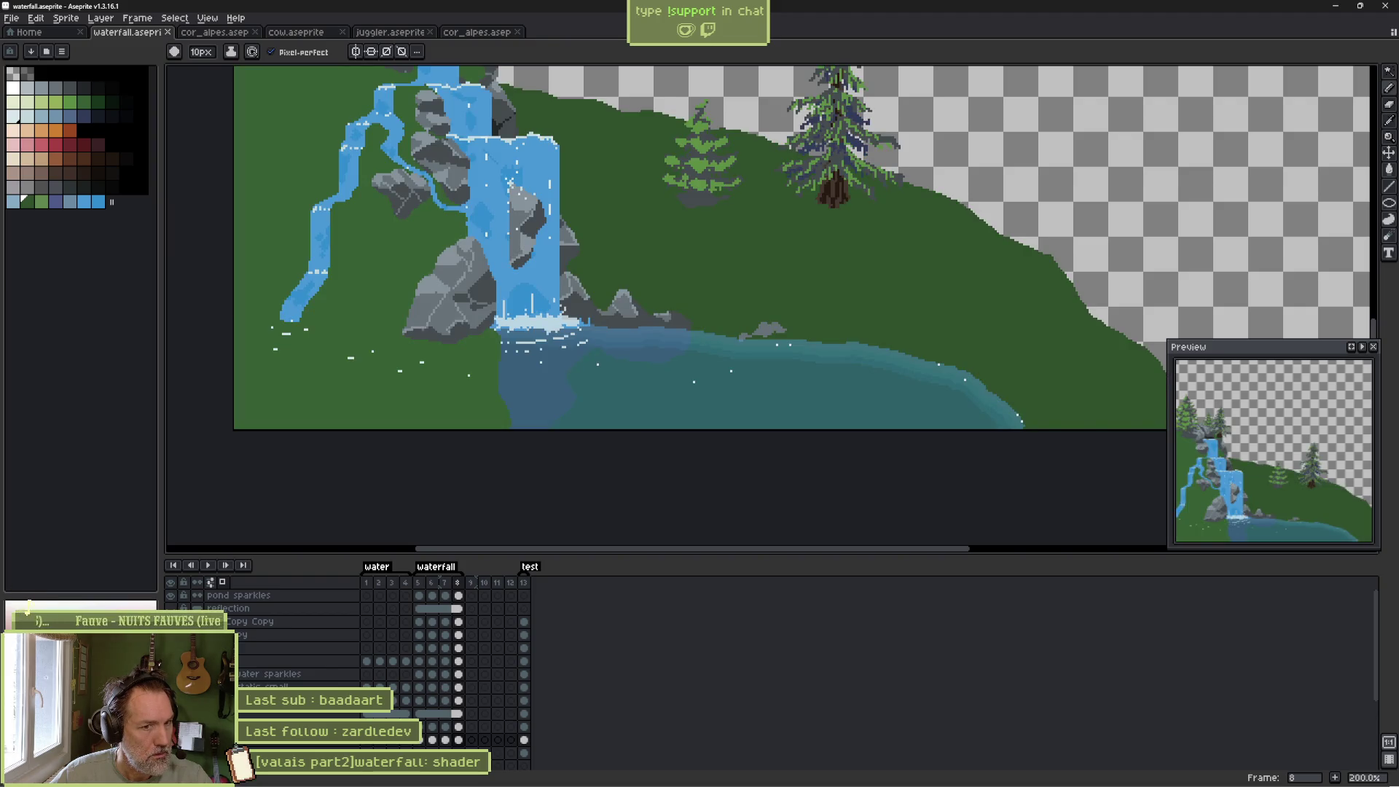
left_click(334, 741)
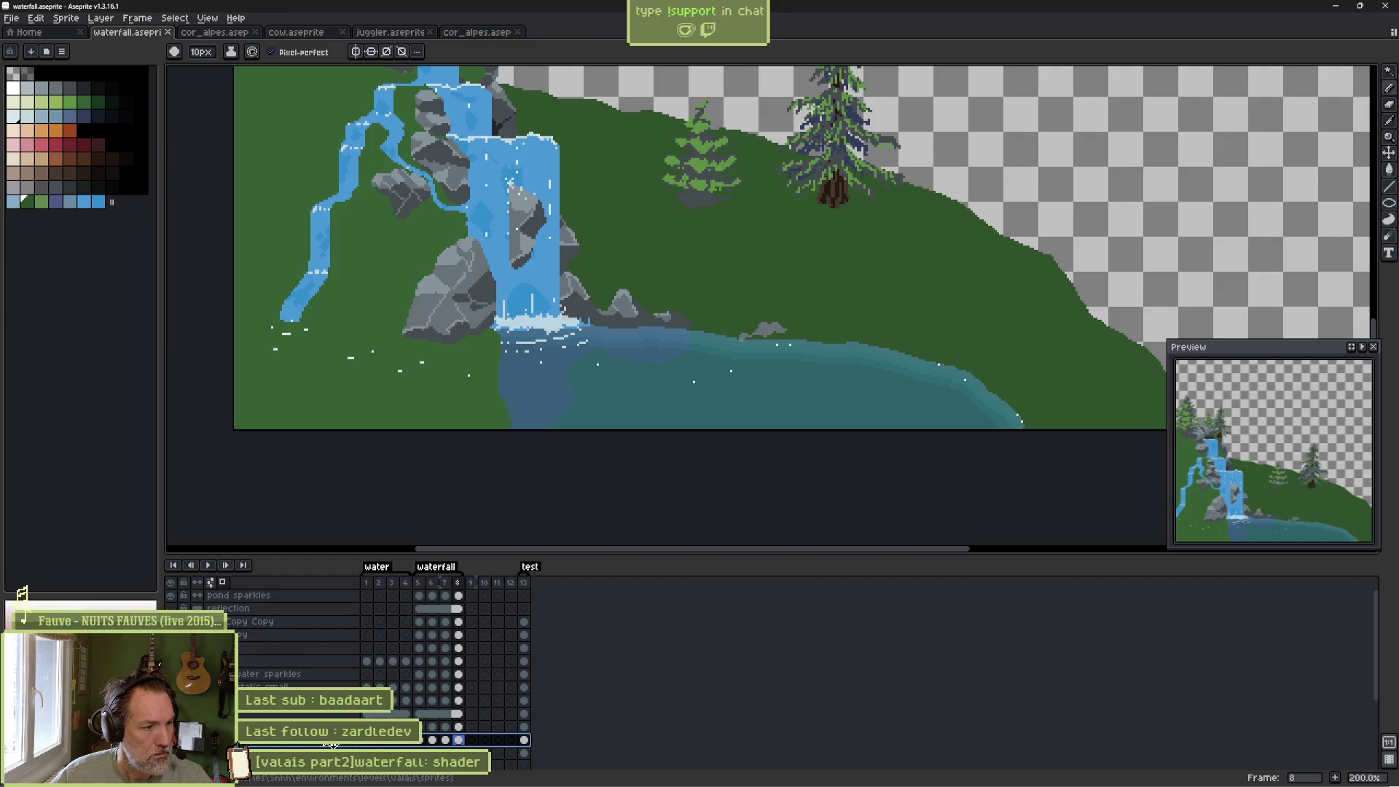
left_click_drag(332, 626, 333, 624)
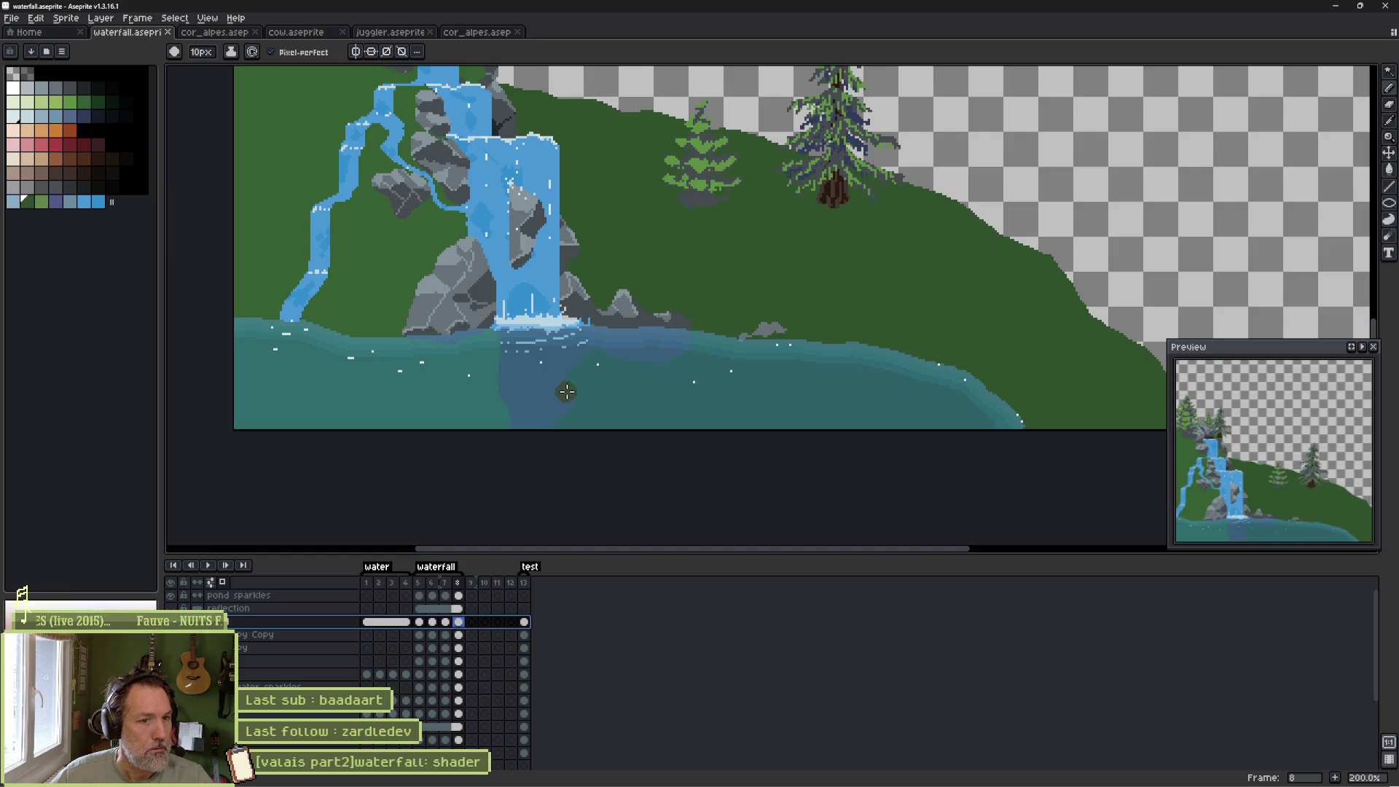
key("Return")
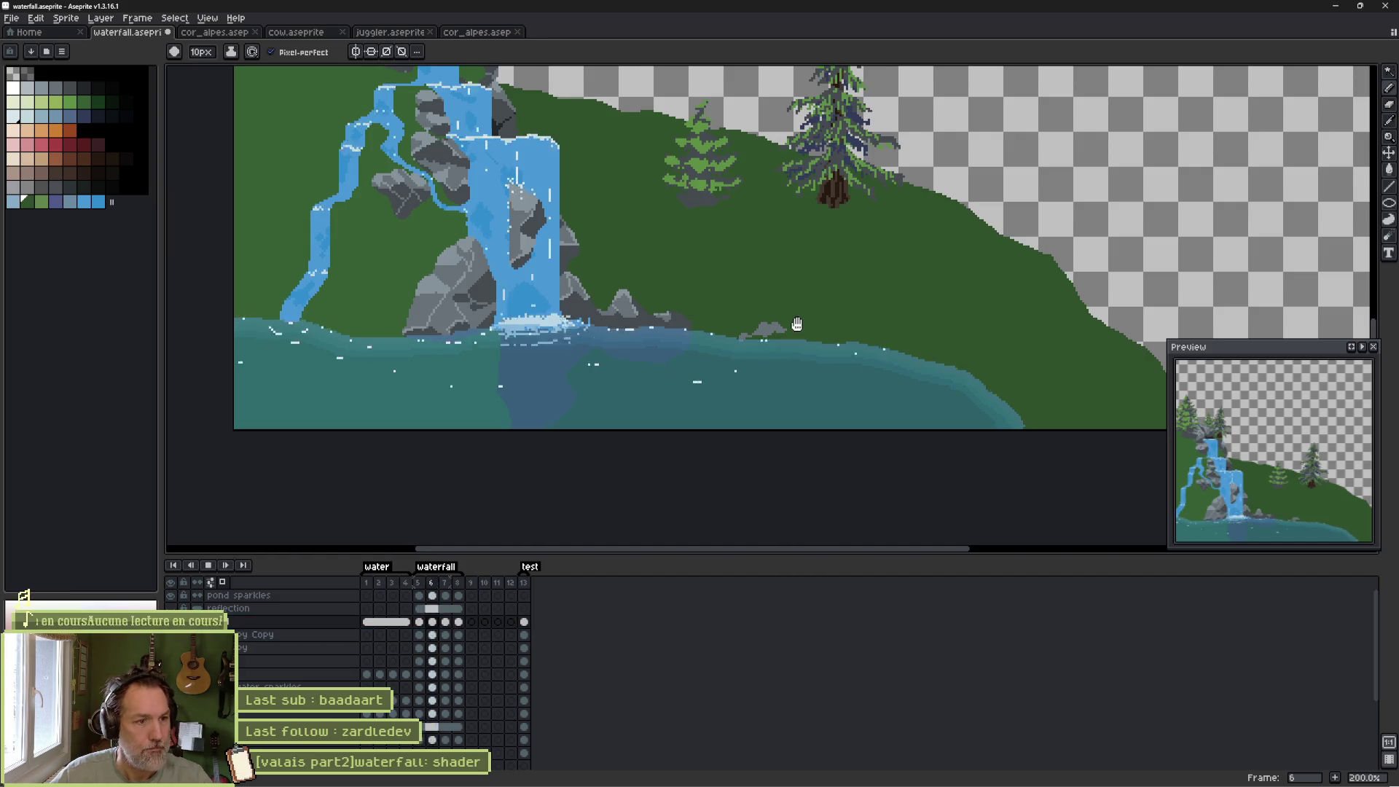
Save waterfall.aseprite, then pick the grass's mid-green as the drawing colour.
scroll(671, 284, "down", 1)
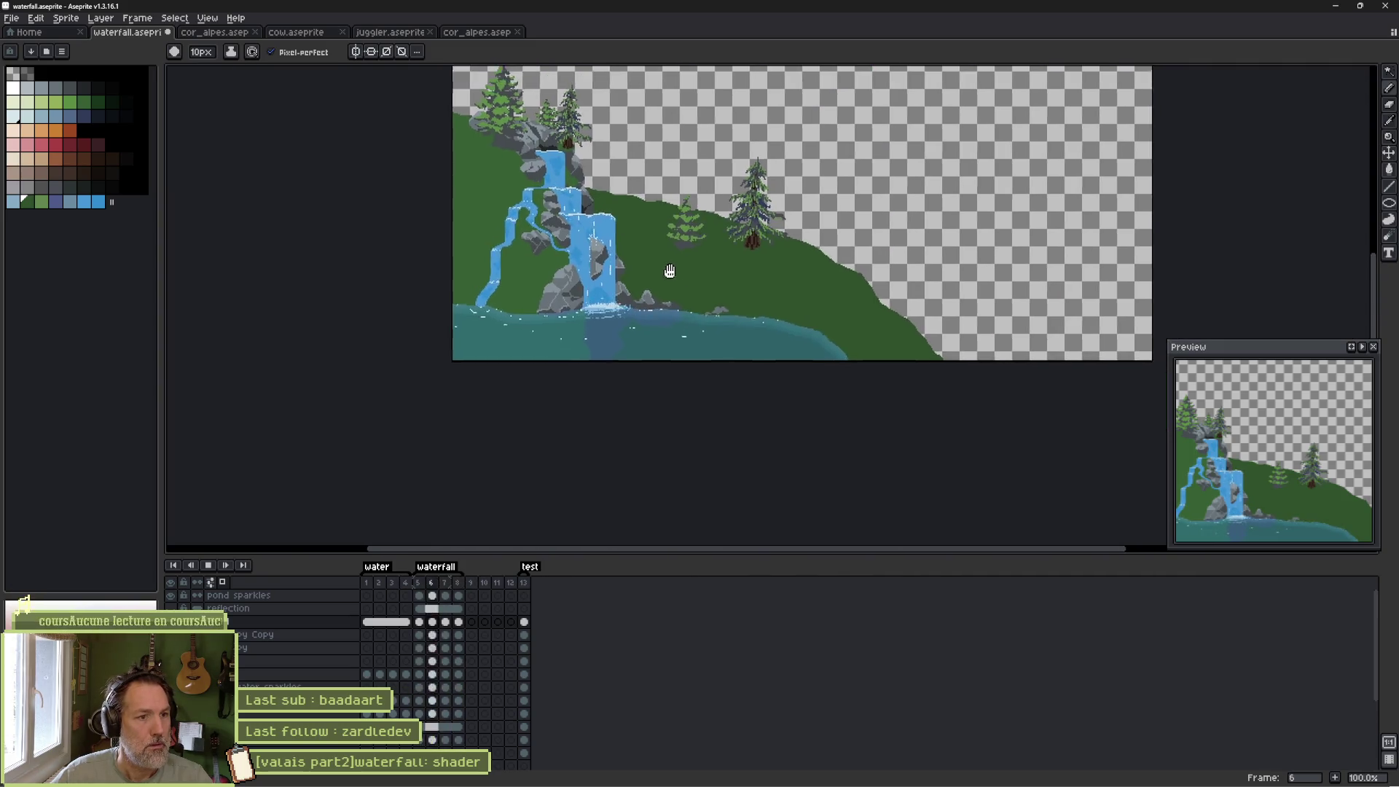
left_click_drag(669, 271, 615, 347)
key("ctrl+s")
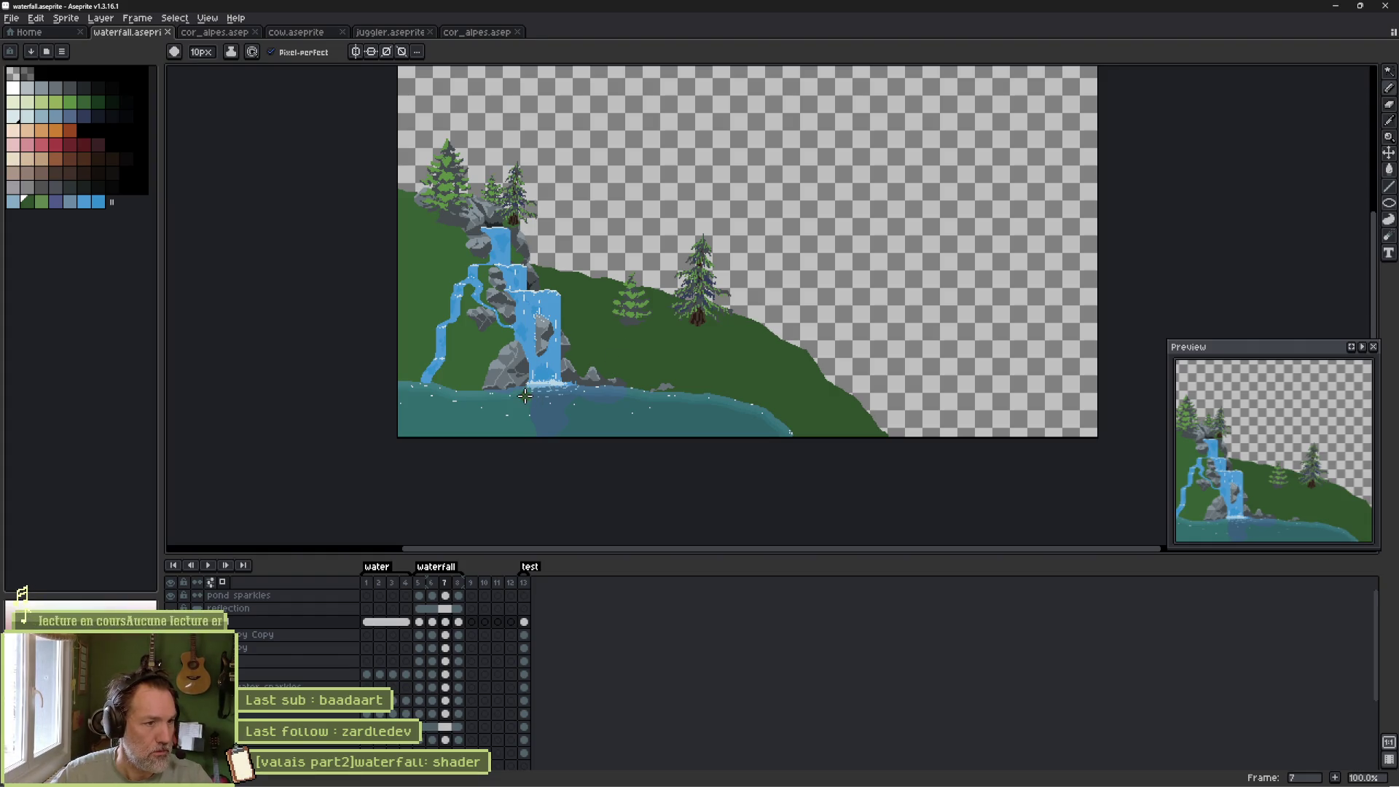
scroll(474, 404, "up", 1)
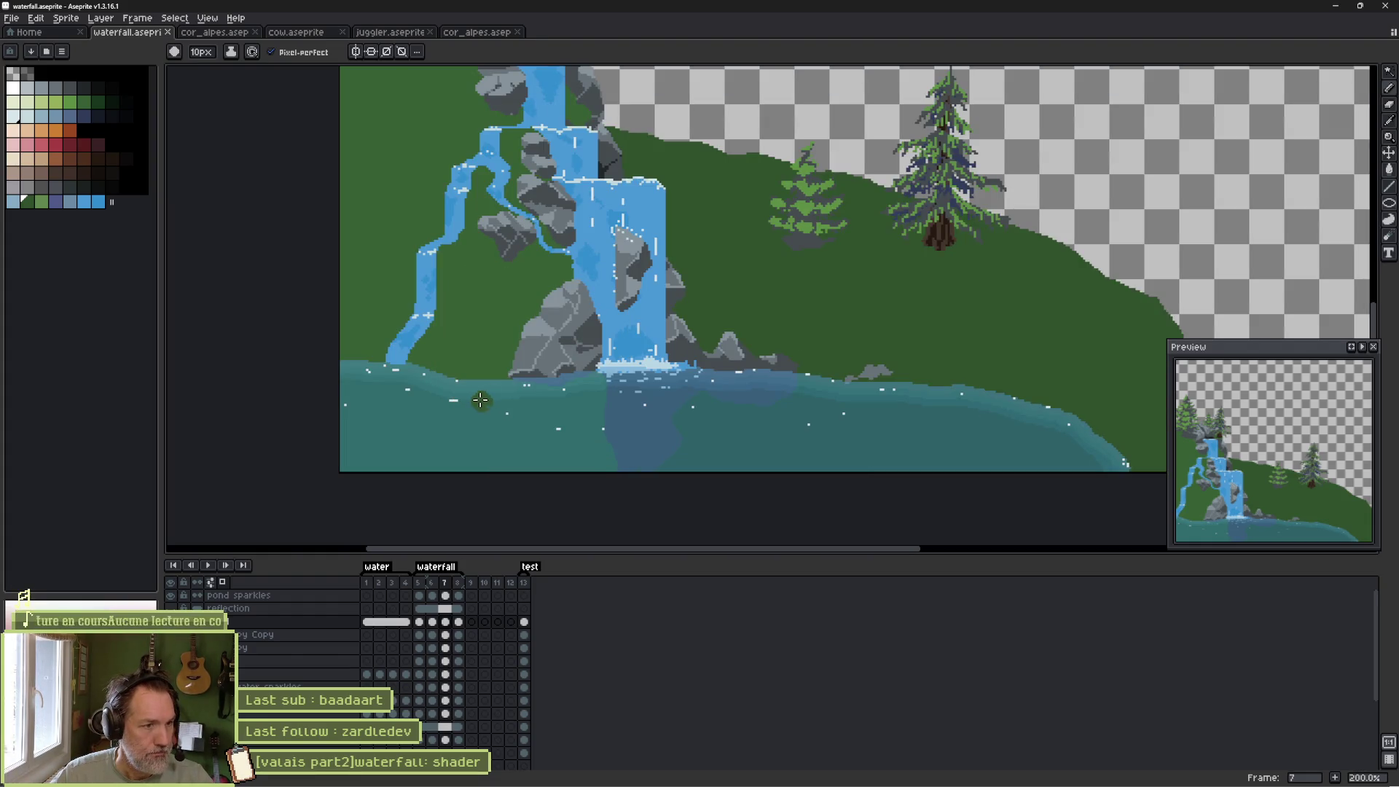
left_click(470, 354, "alt")
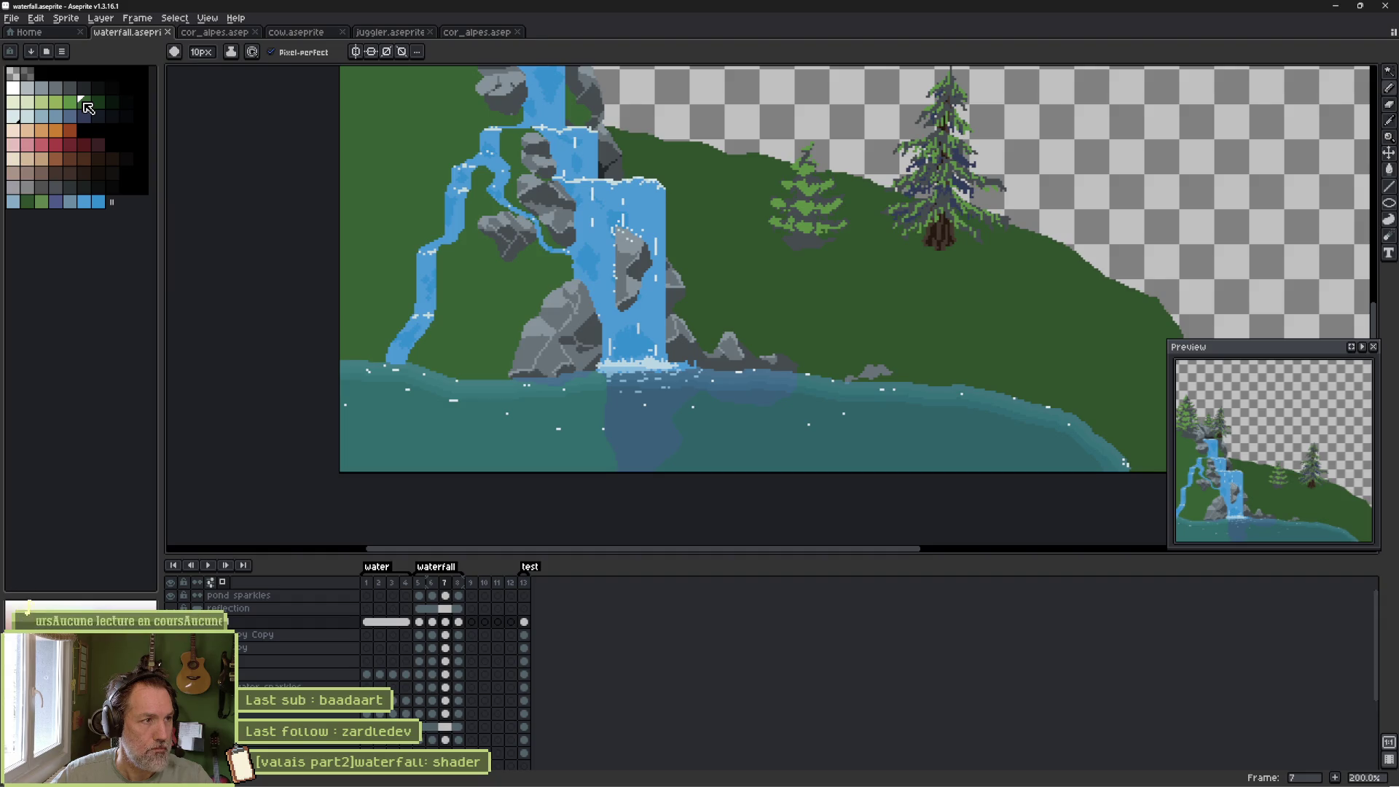
left_click(32, 53)
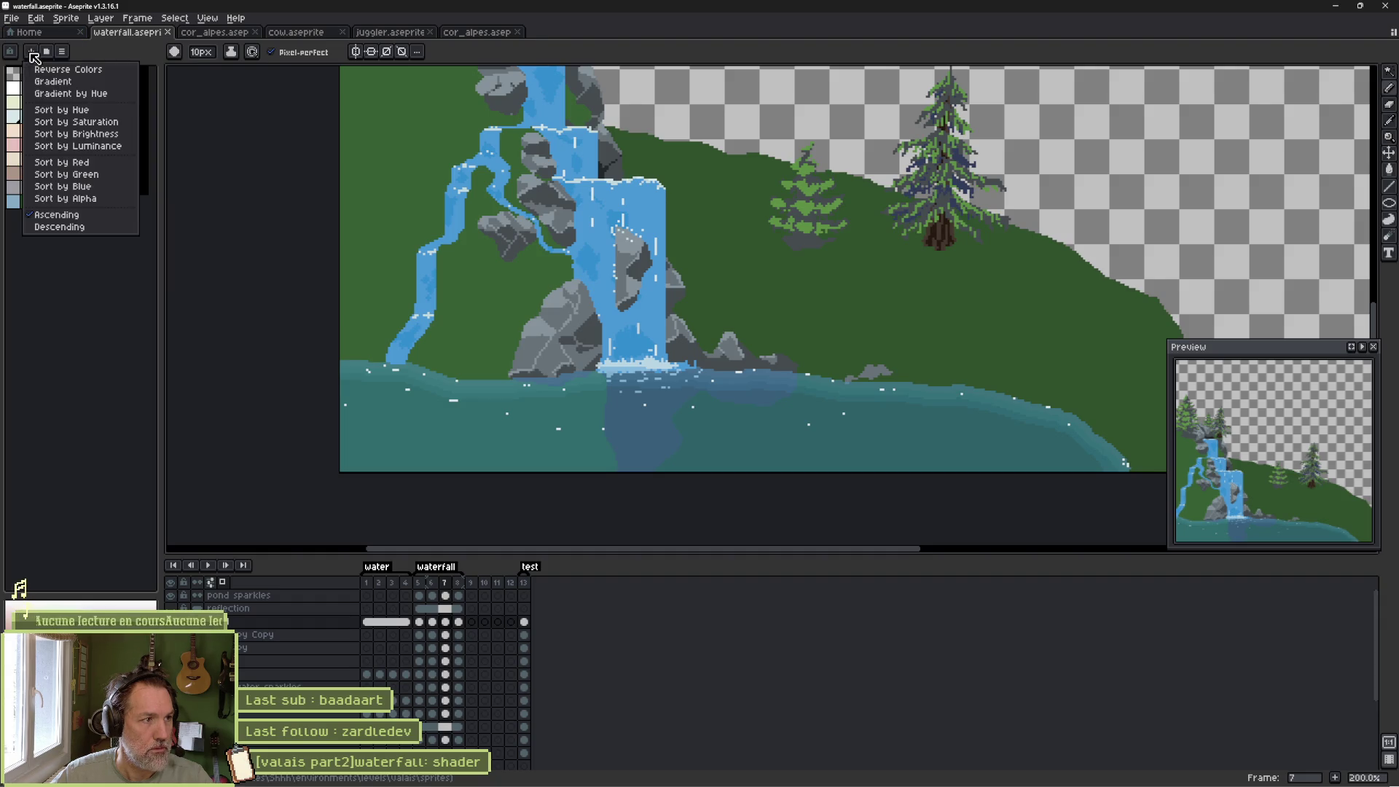
left_click(29, 214)
left_click(62, 51)
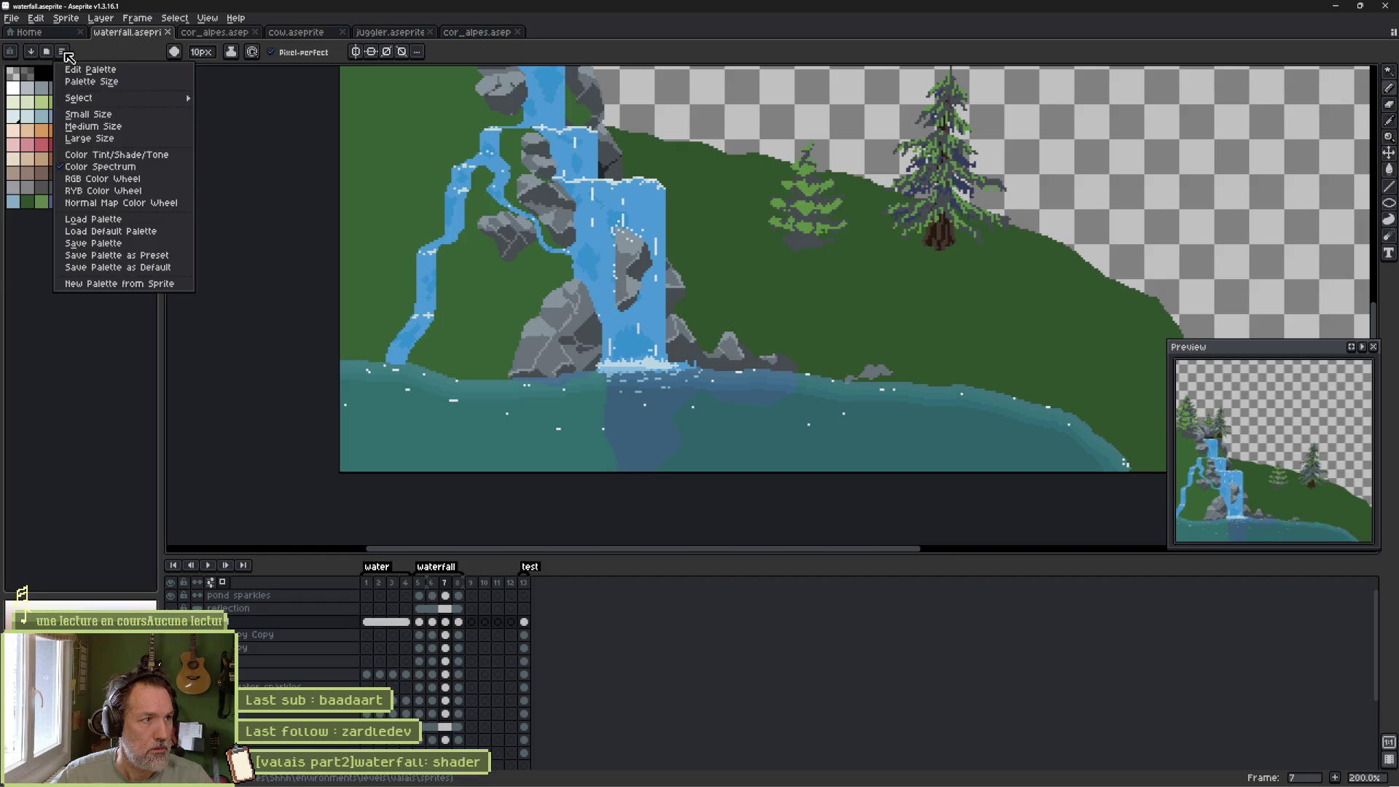
left_click(66, 432)
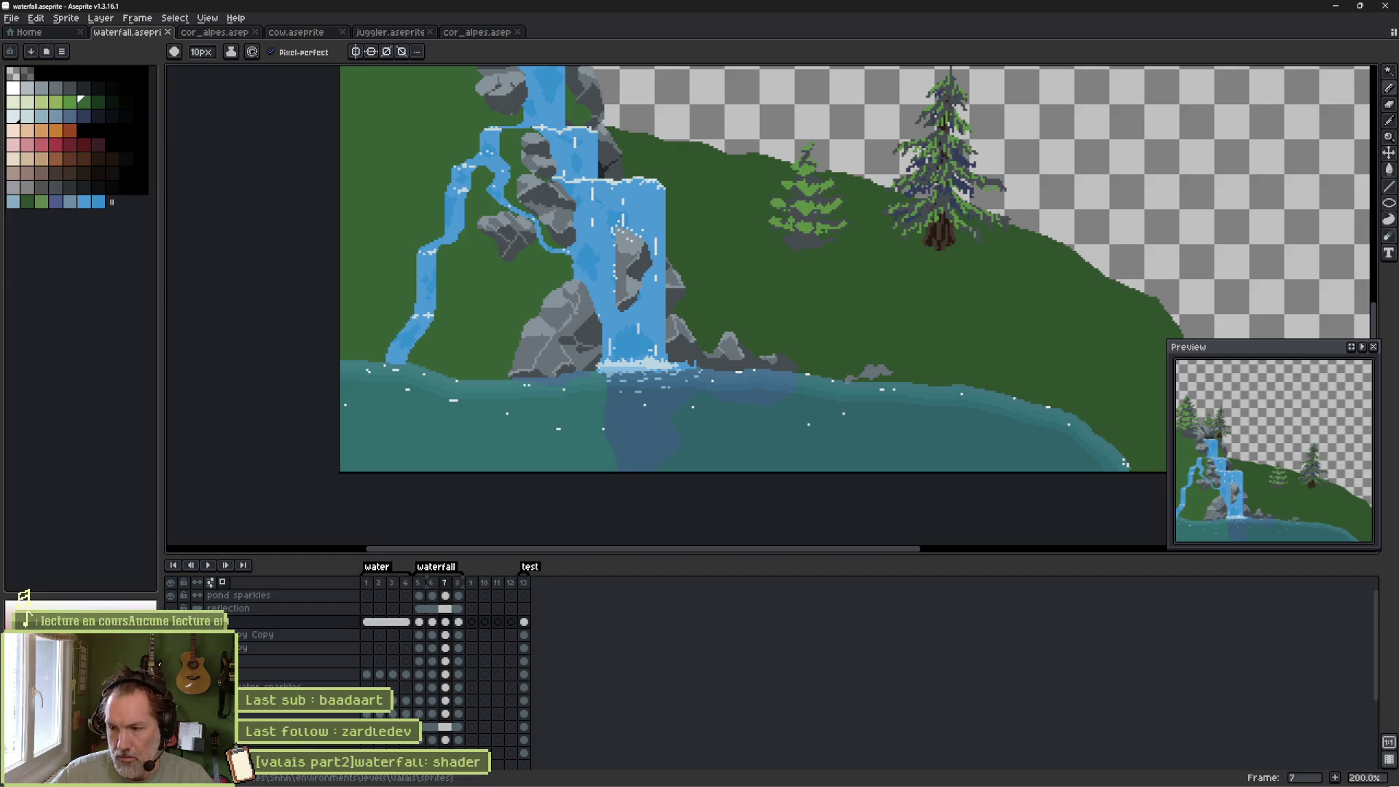
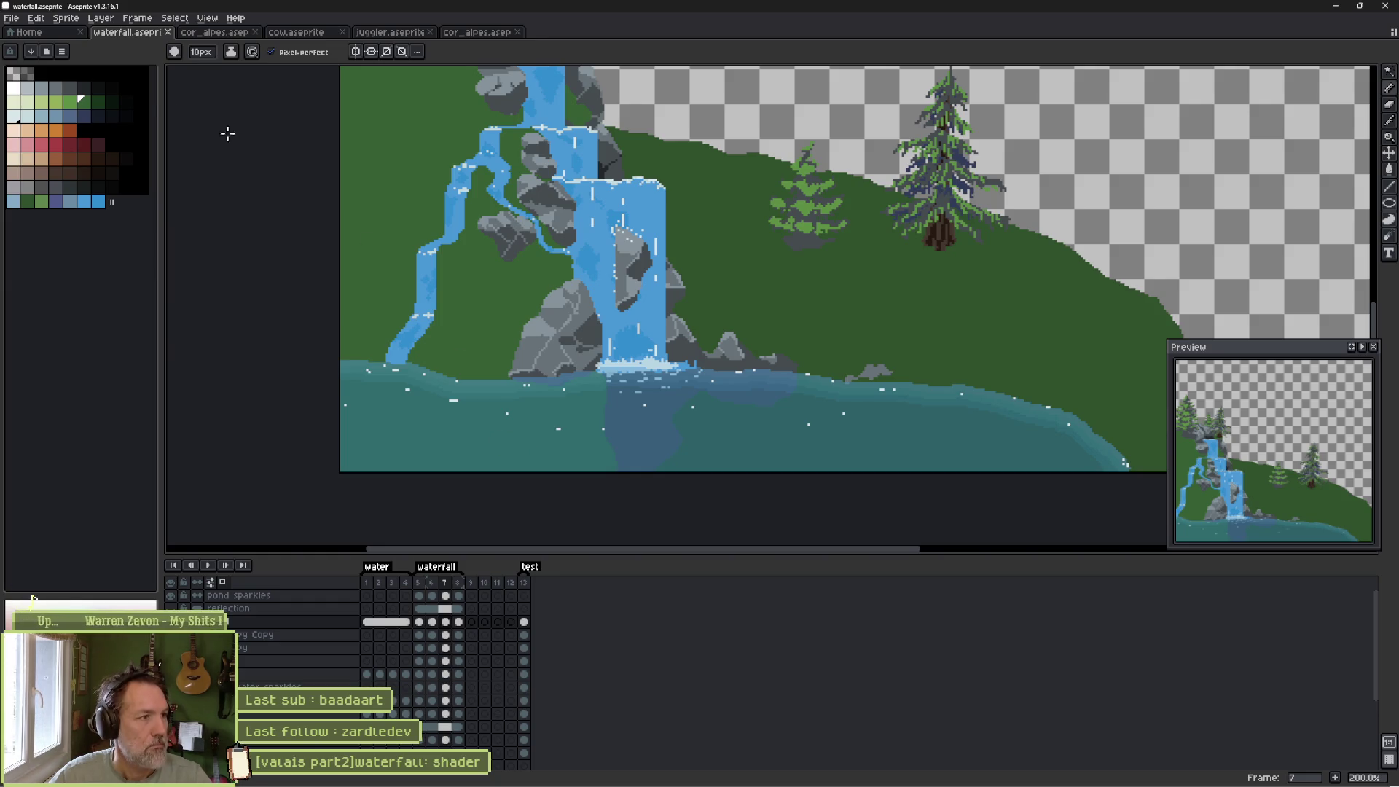
Reset to the default palette, then load aseprite_palette.aseprite from the project's top folder.
left_click(64, 52)
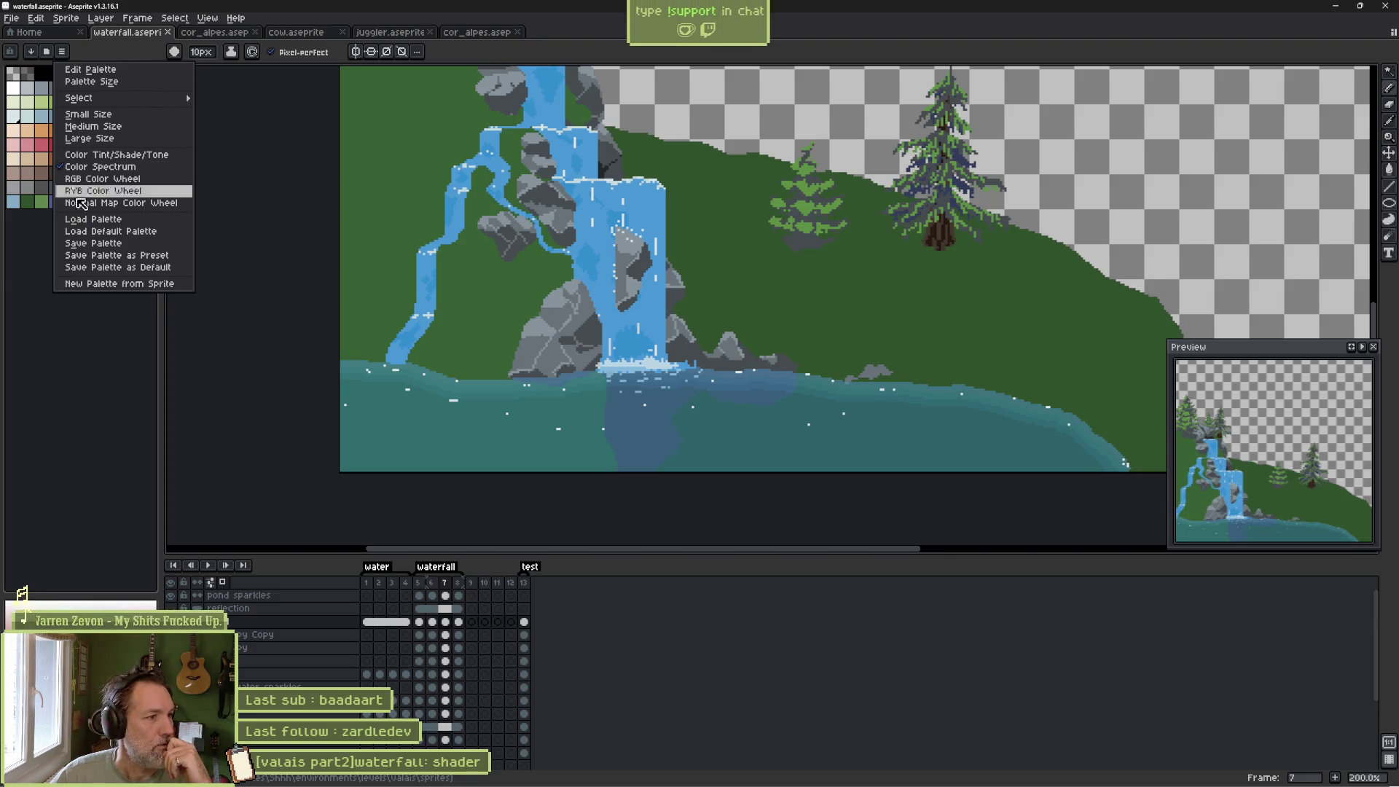
left_click(94, 231)
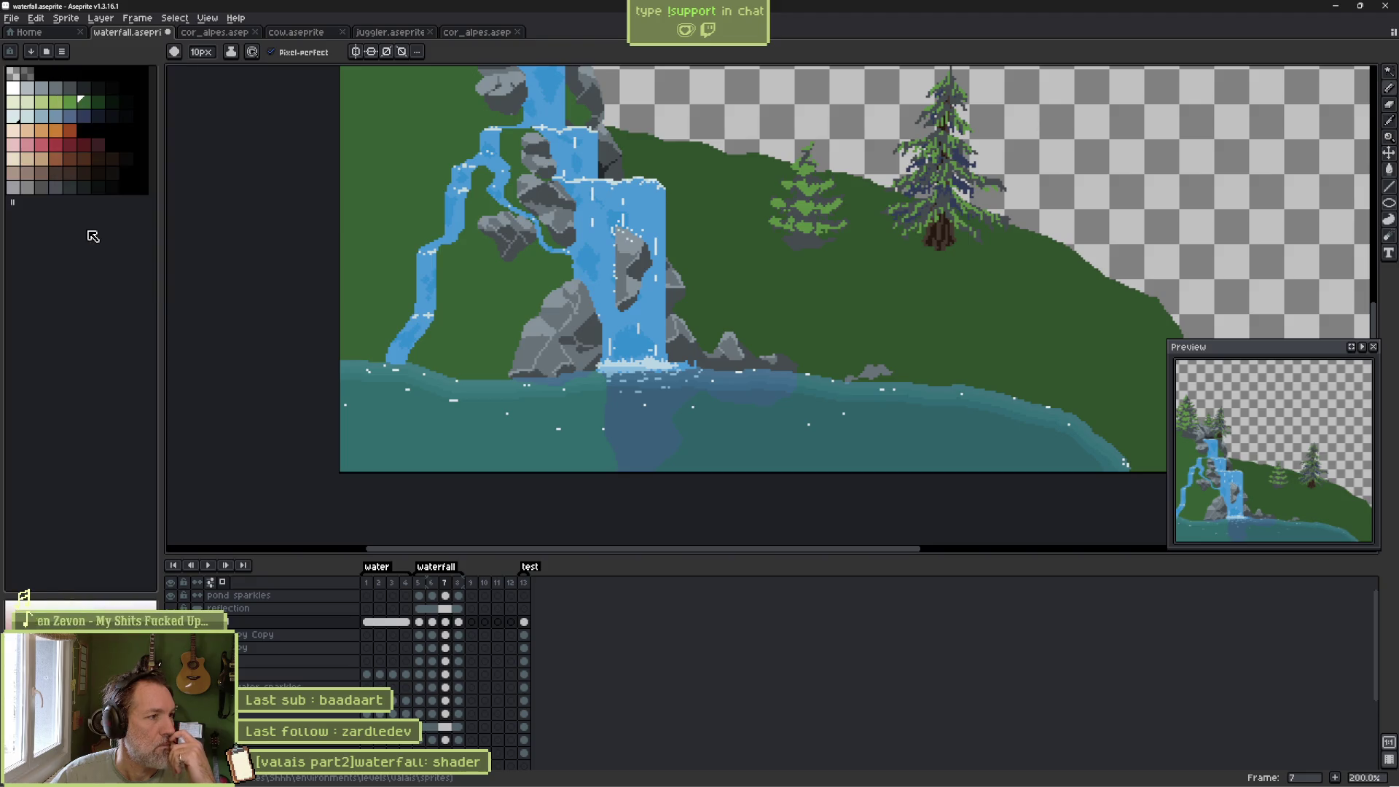
left_click(61, 51)
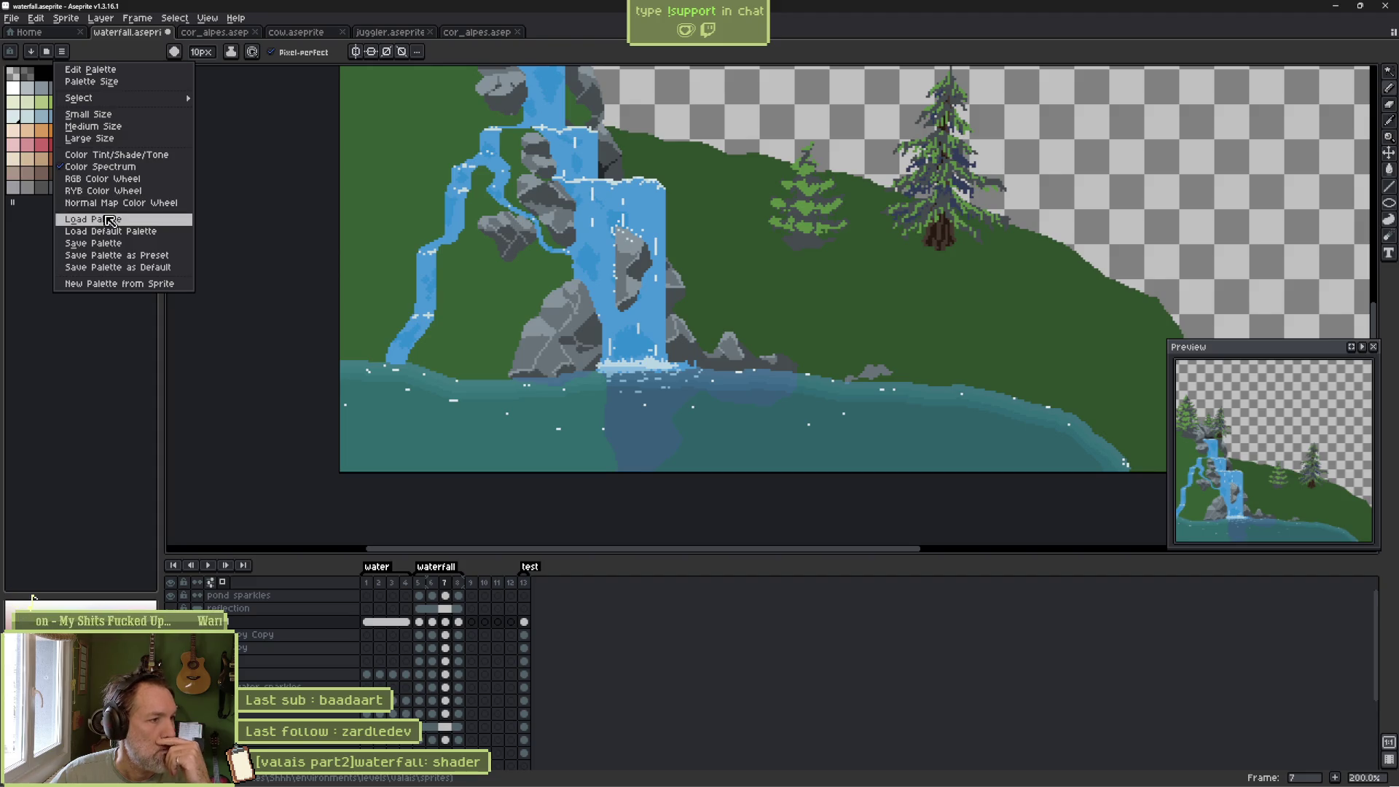
left_click(109, 220)
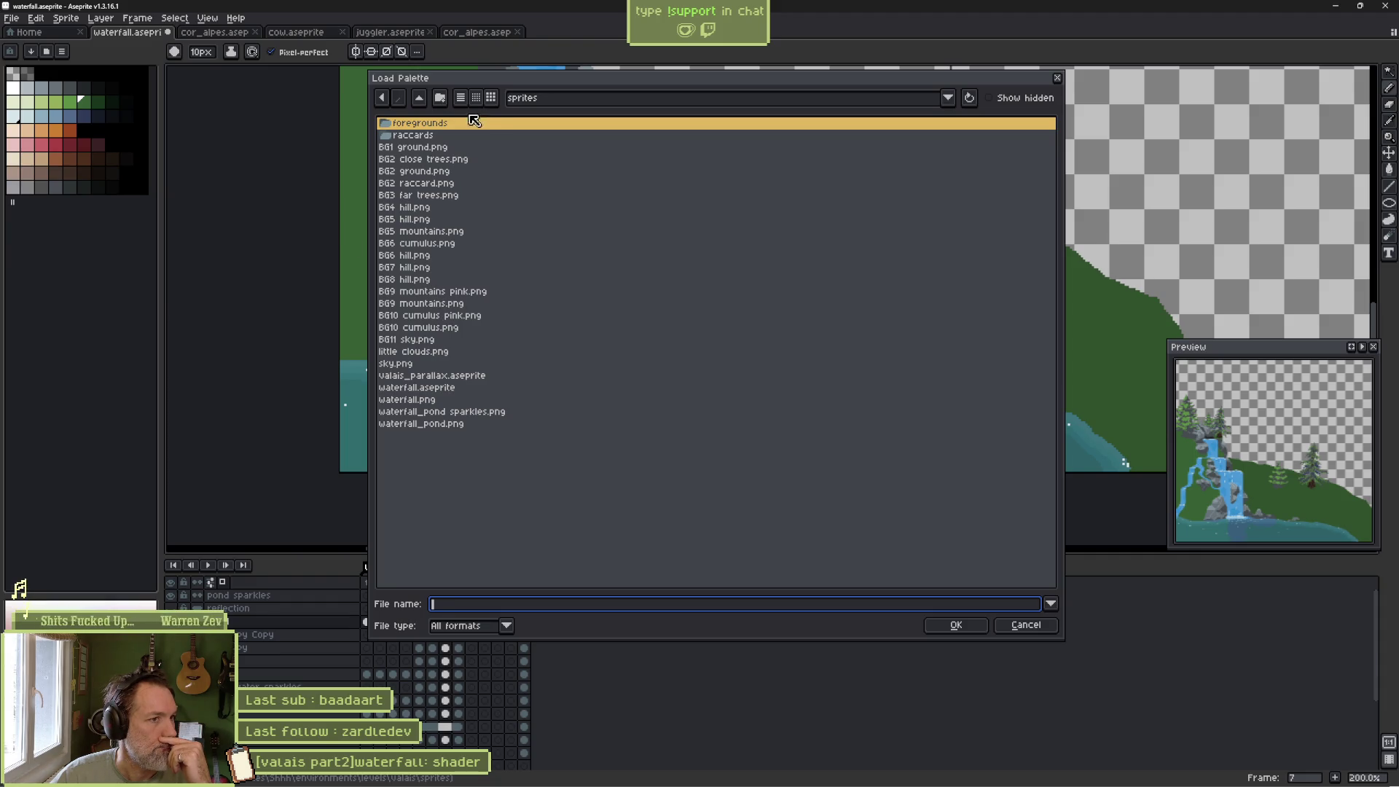
left_click(419, 98)
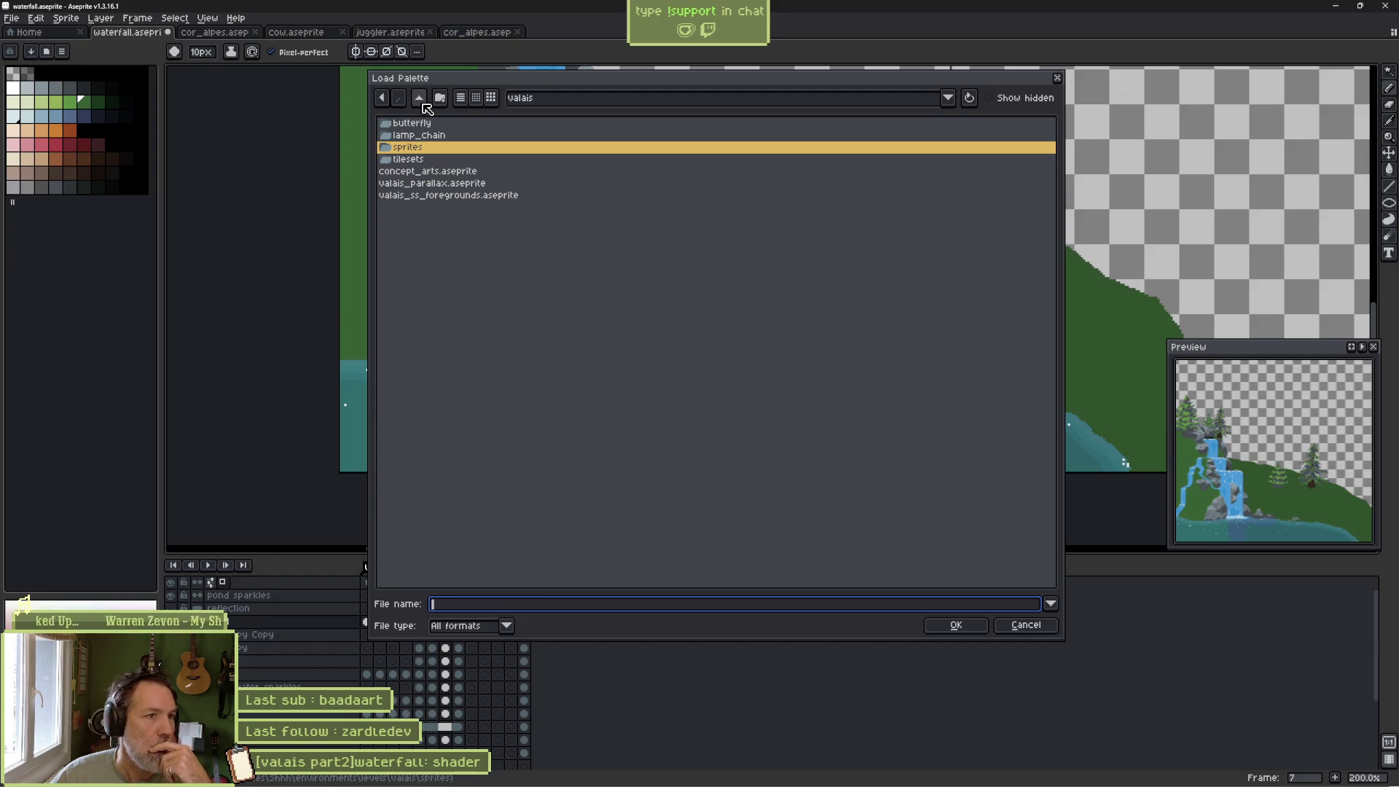
left_click(419, 97)
left_click(420, 98)
left_click(420, 98)
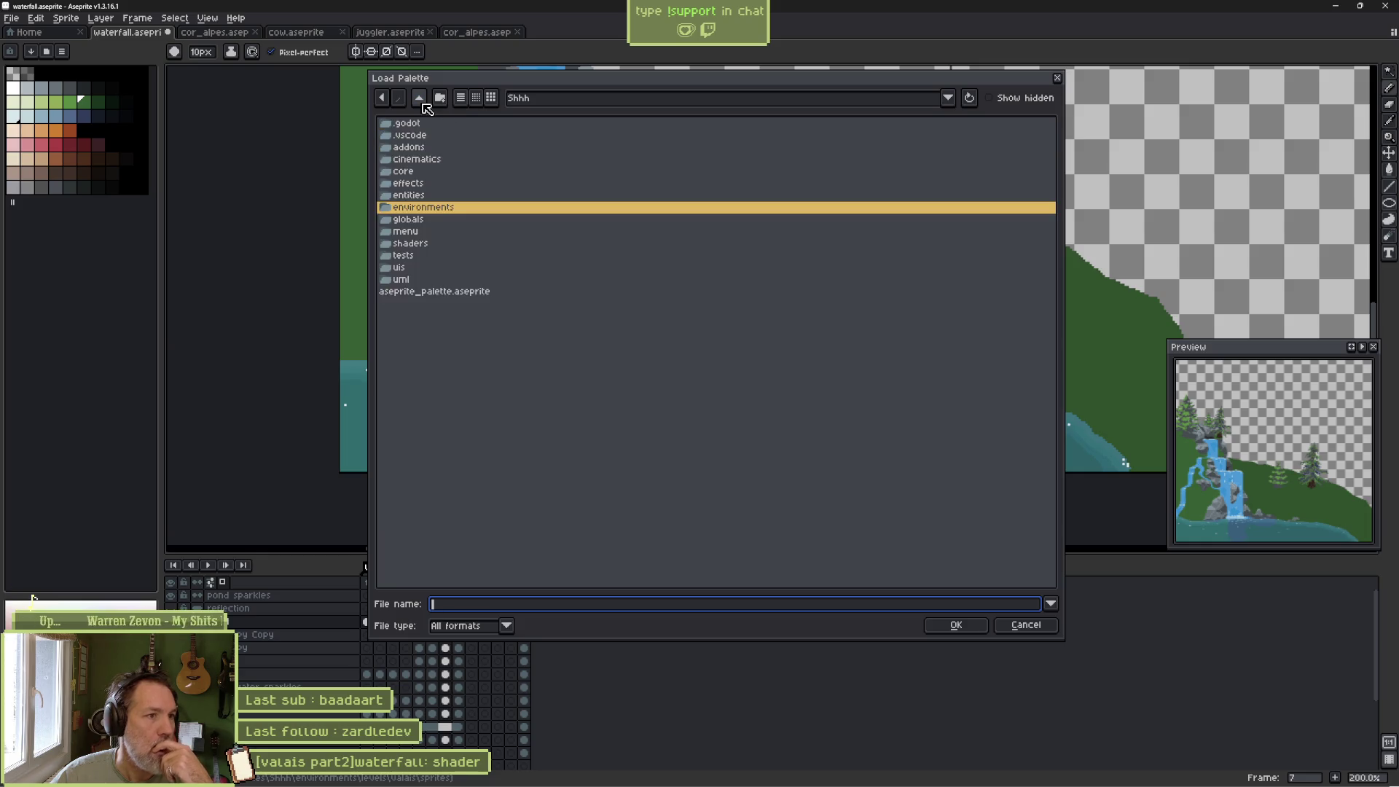
left_click(456, 292)
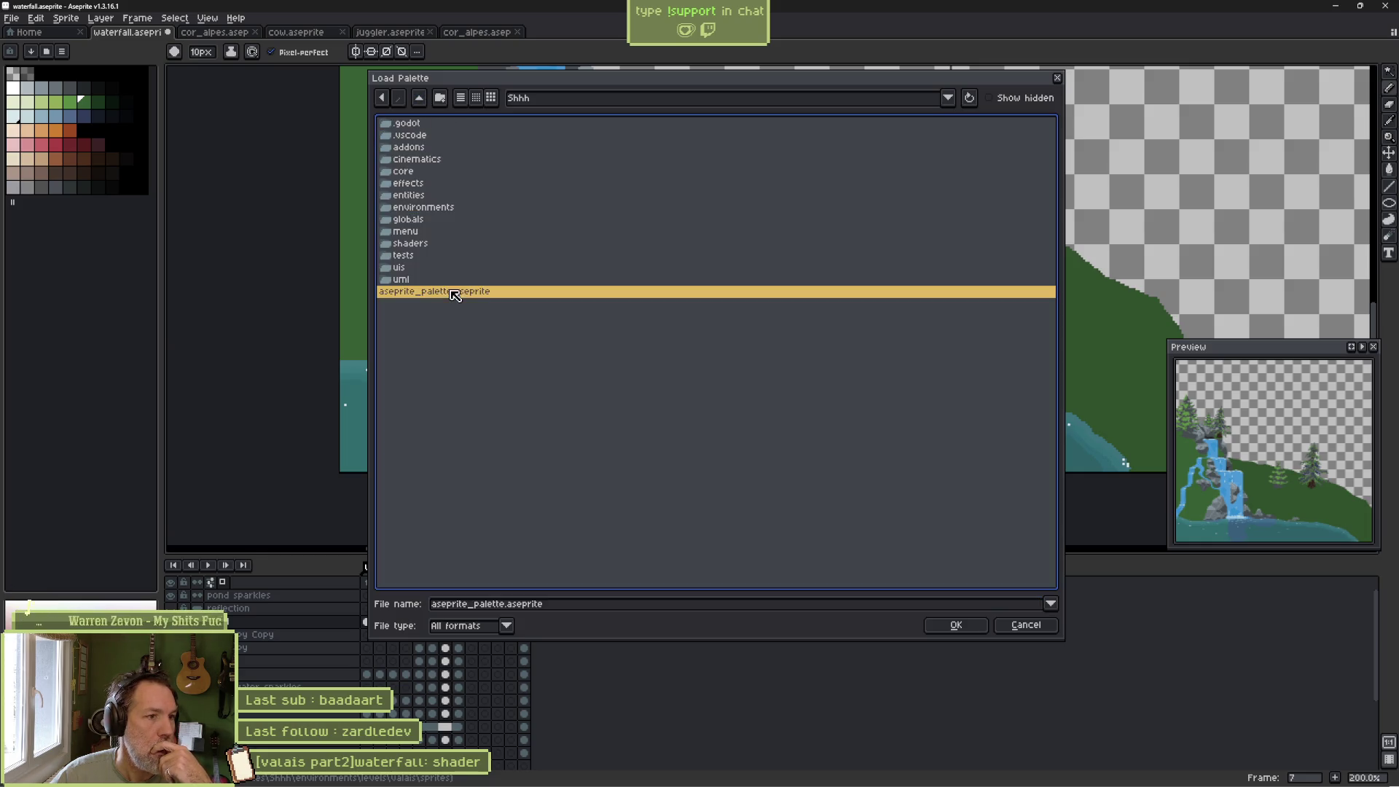
left_click(952, 624)
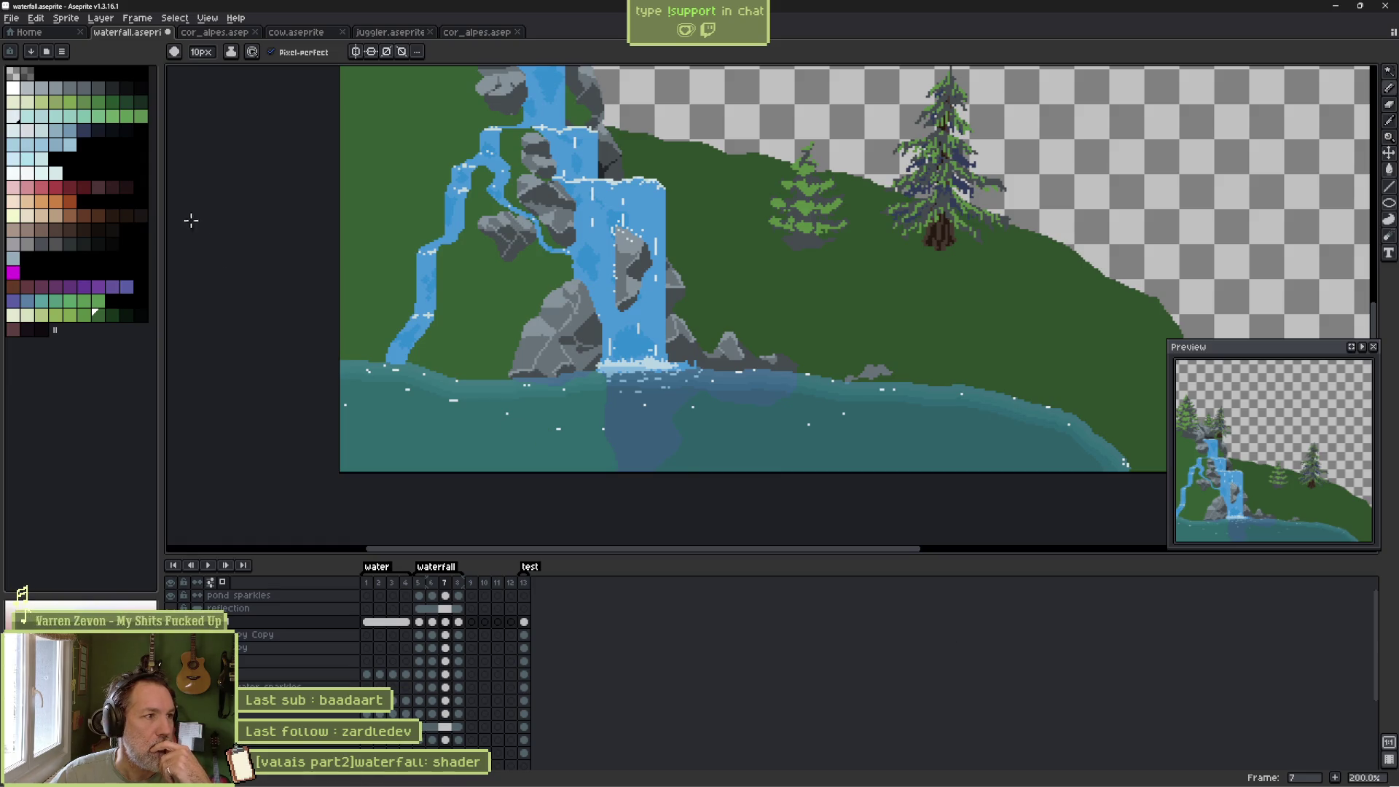
Check the sprite's Color Mode options and leave them unchanged.
left_click(66, 18)
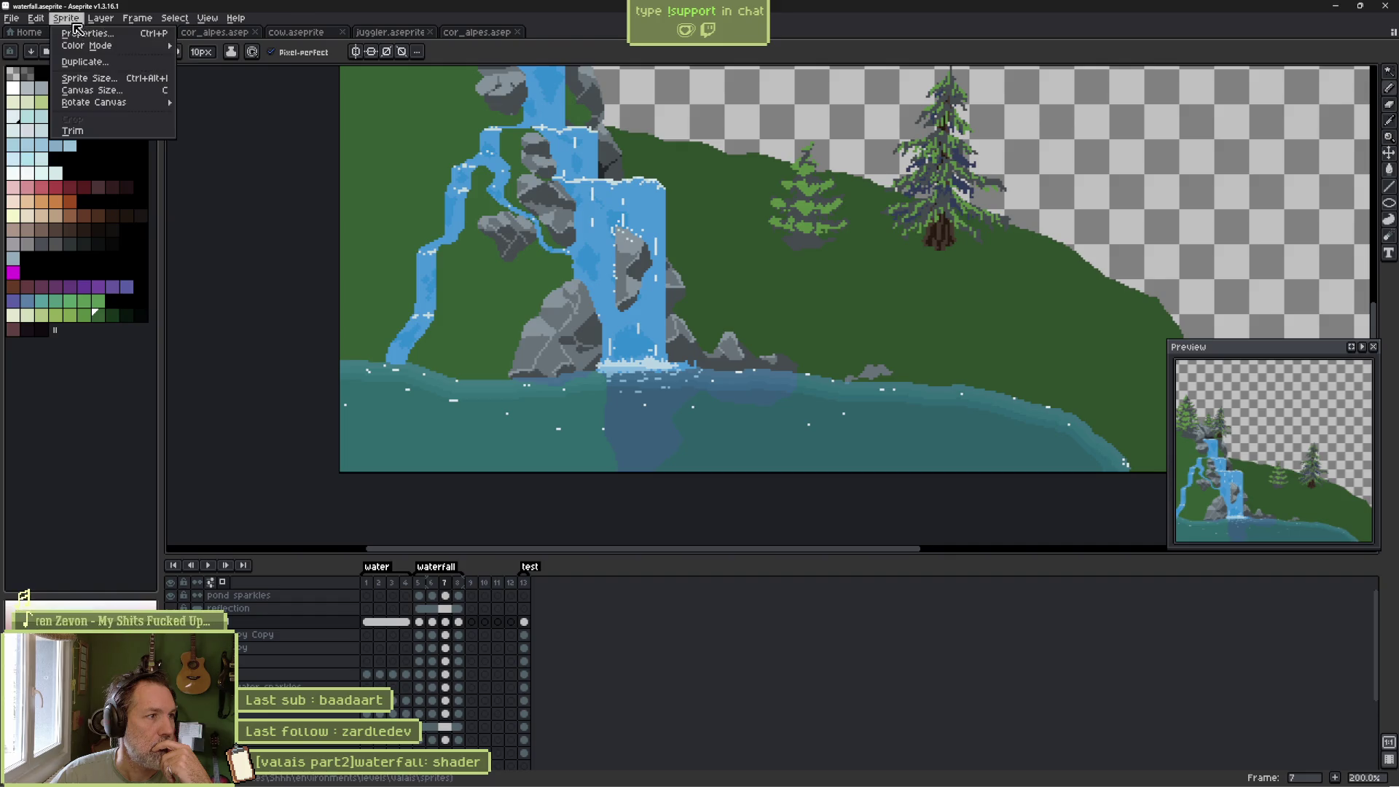
mouse_move(121, 47)
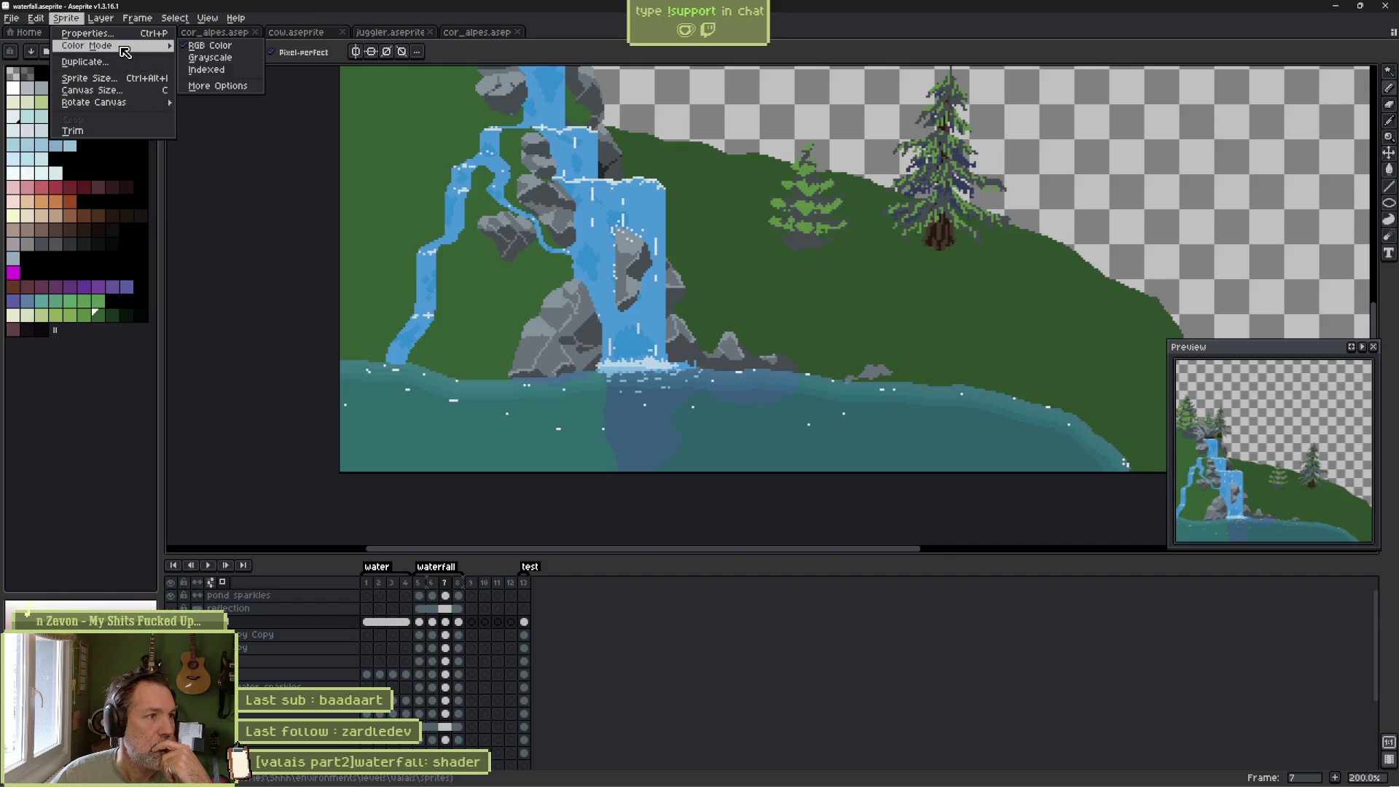
left_click(112, 396)
Eyedrop the tree green, trunk brown, rock grey and river blue from the canvas.
key("i")
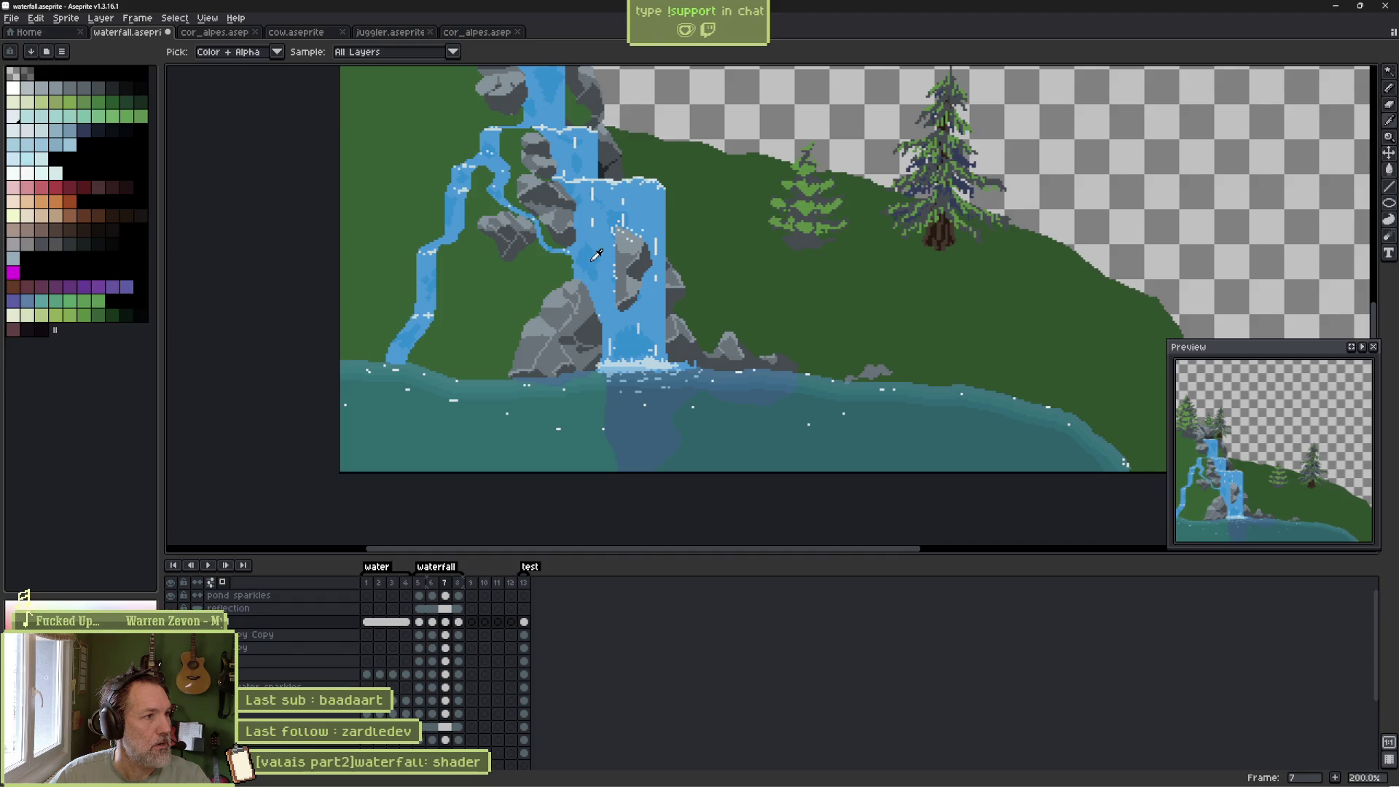
left_click(818, 221)
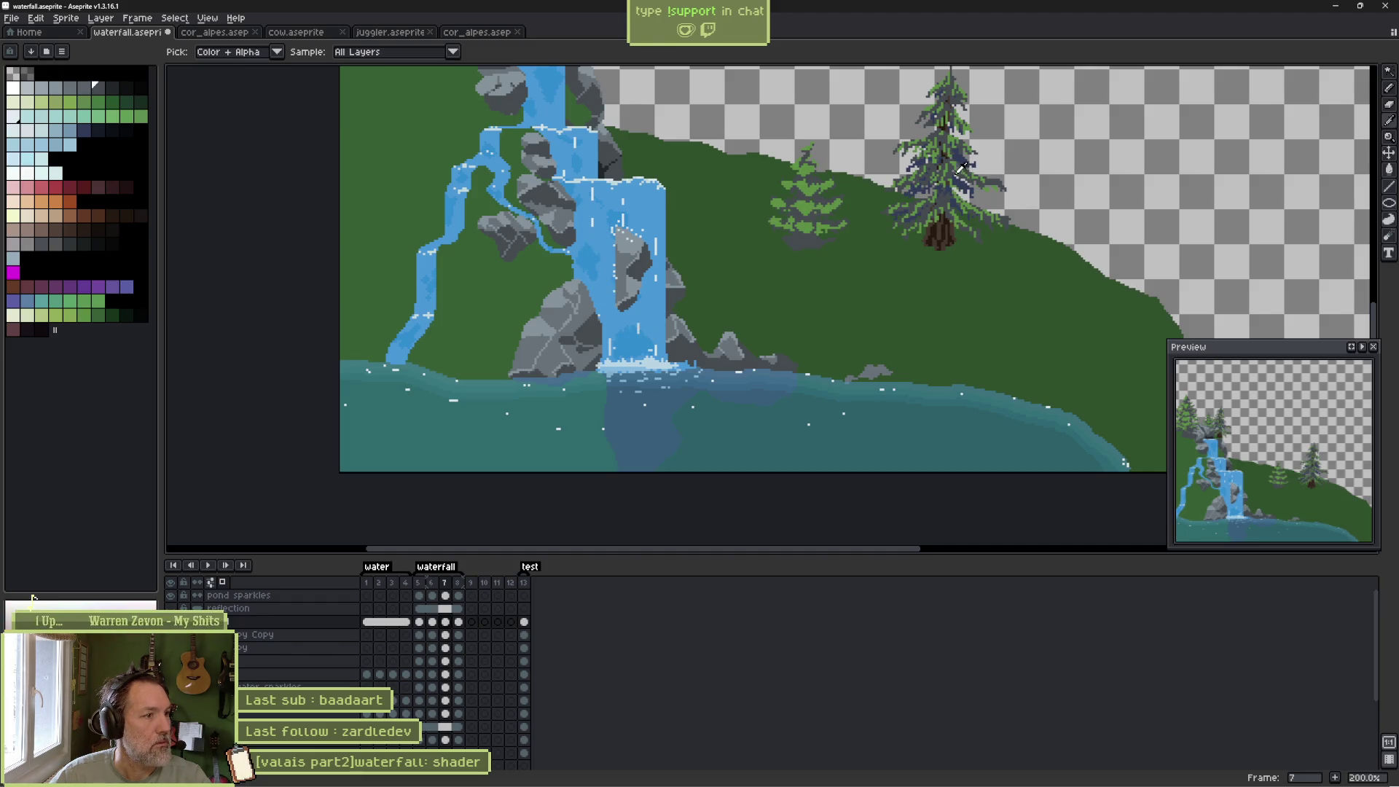
left_click(947, 231)
key("b")
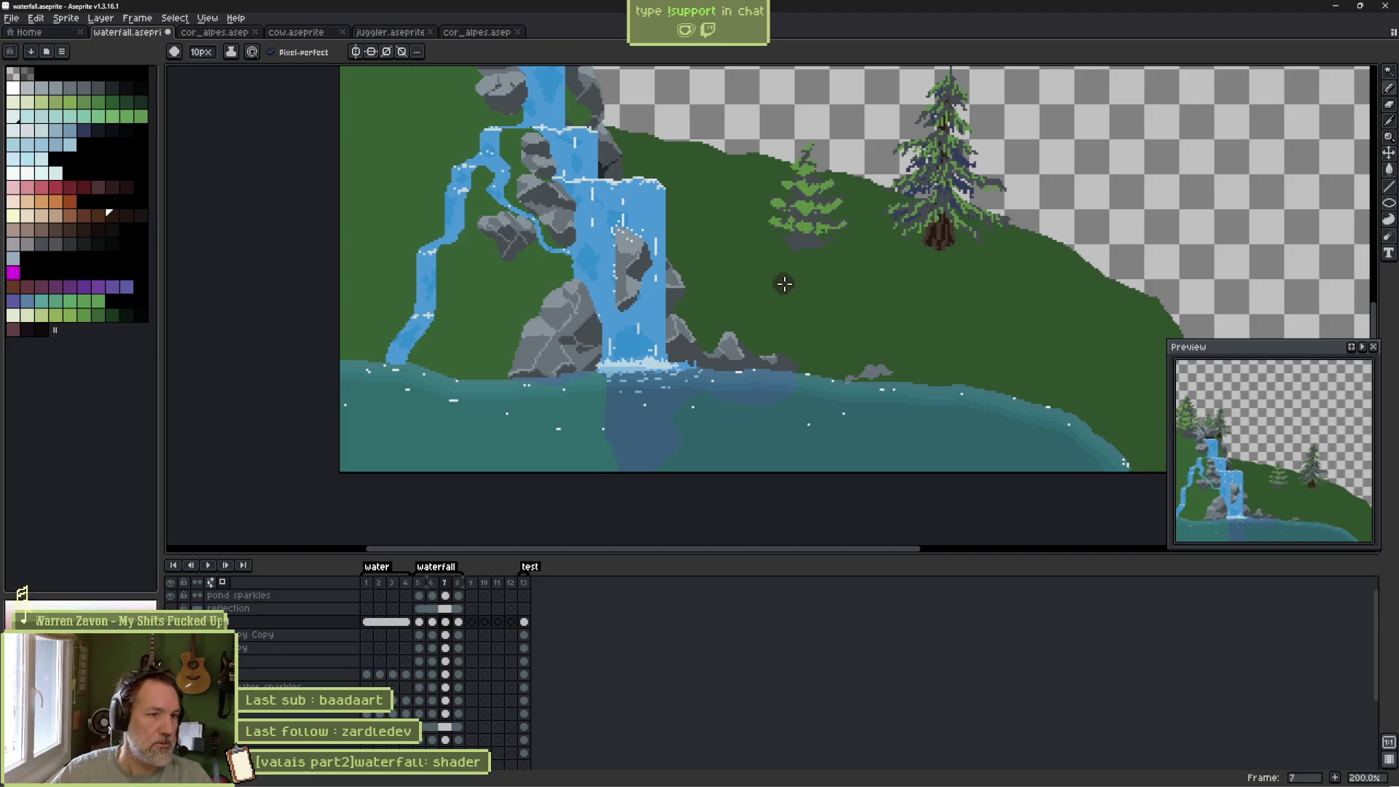
scroll(569, 311, "up", 5)
scroll(569, 311, "right", 1)
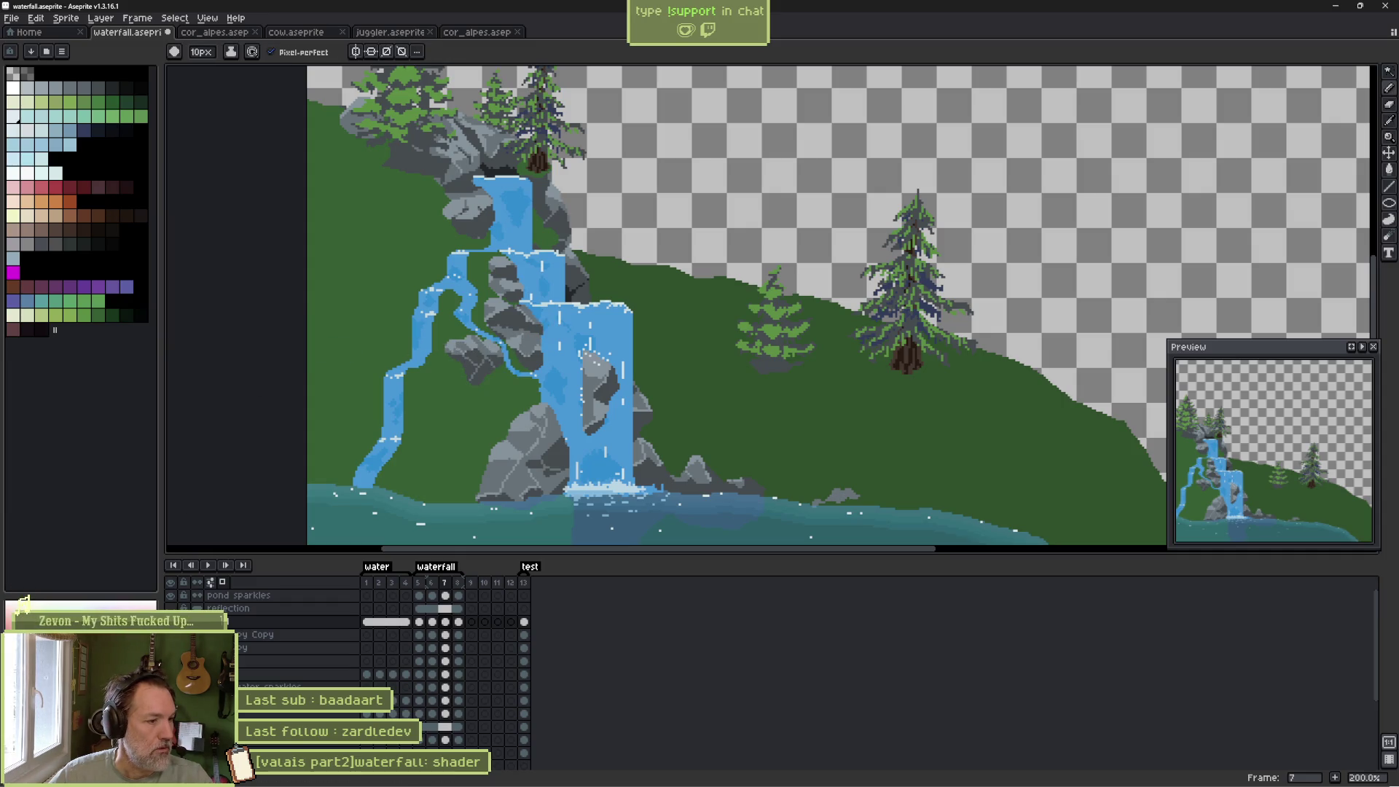
scroll(415, 361, "up", 2)
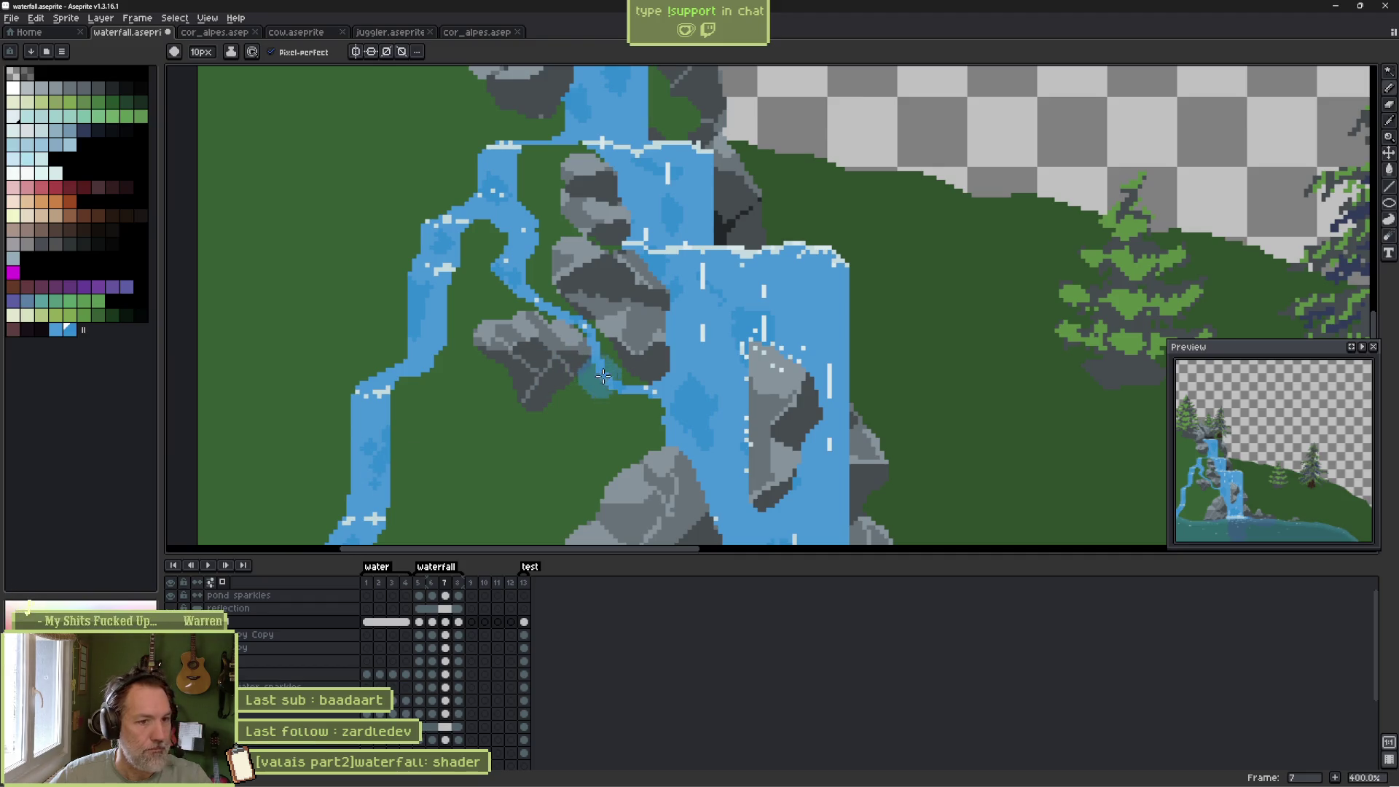
left_click(607, 270, "alt")
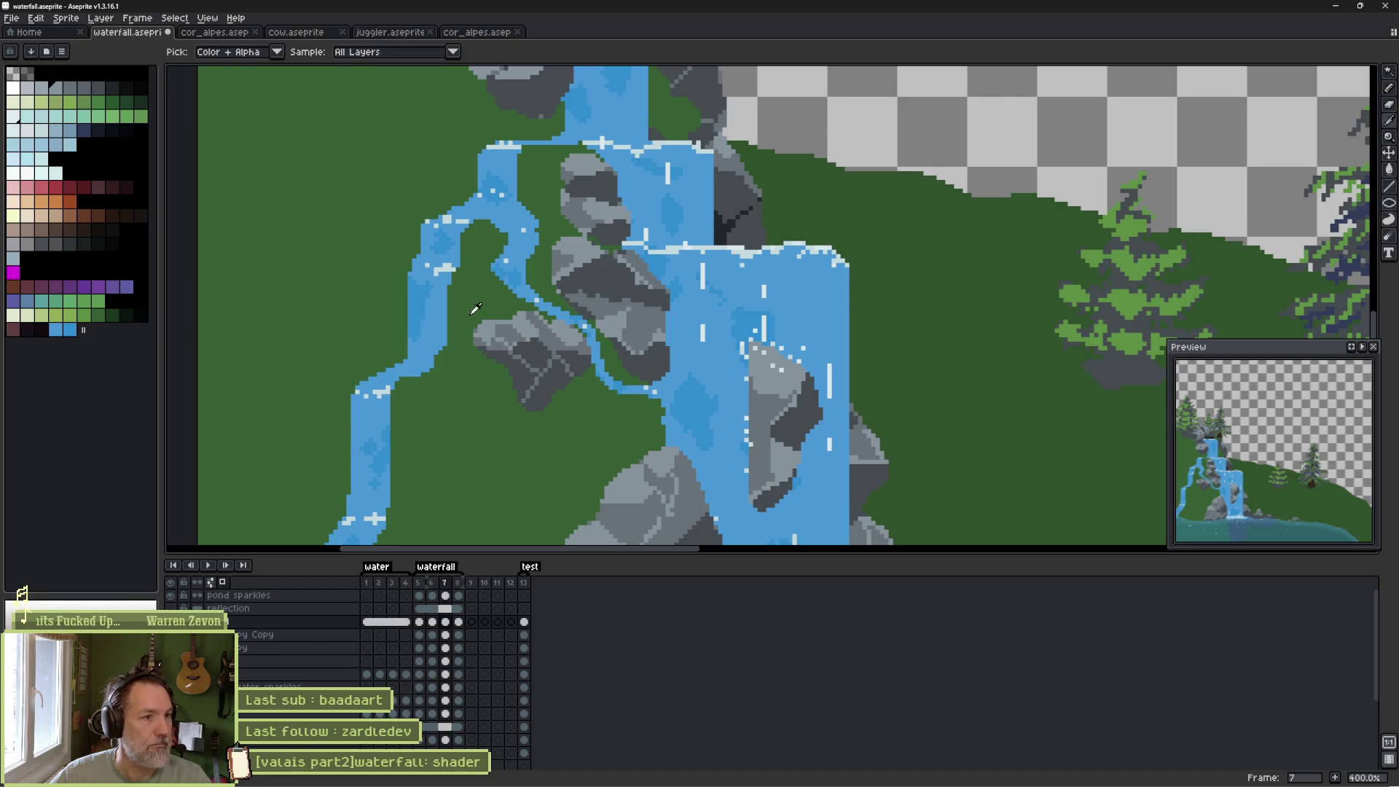
left_click(443, 301, "alt")
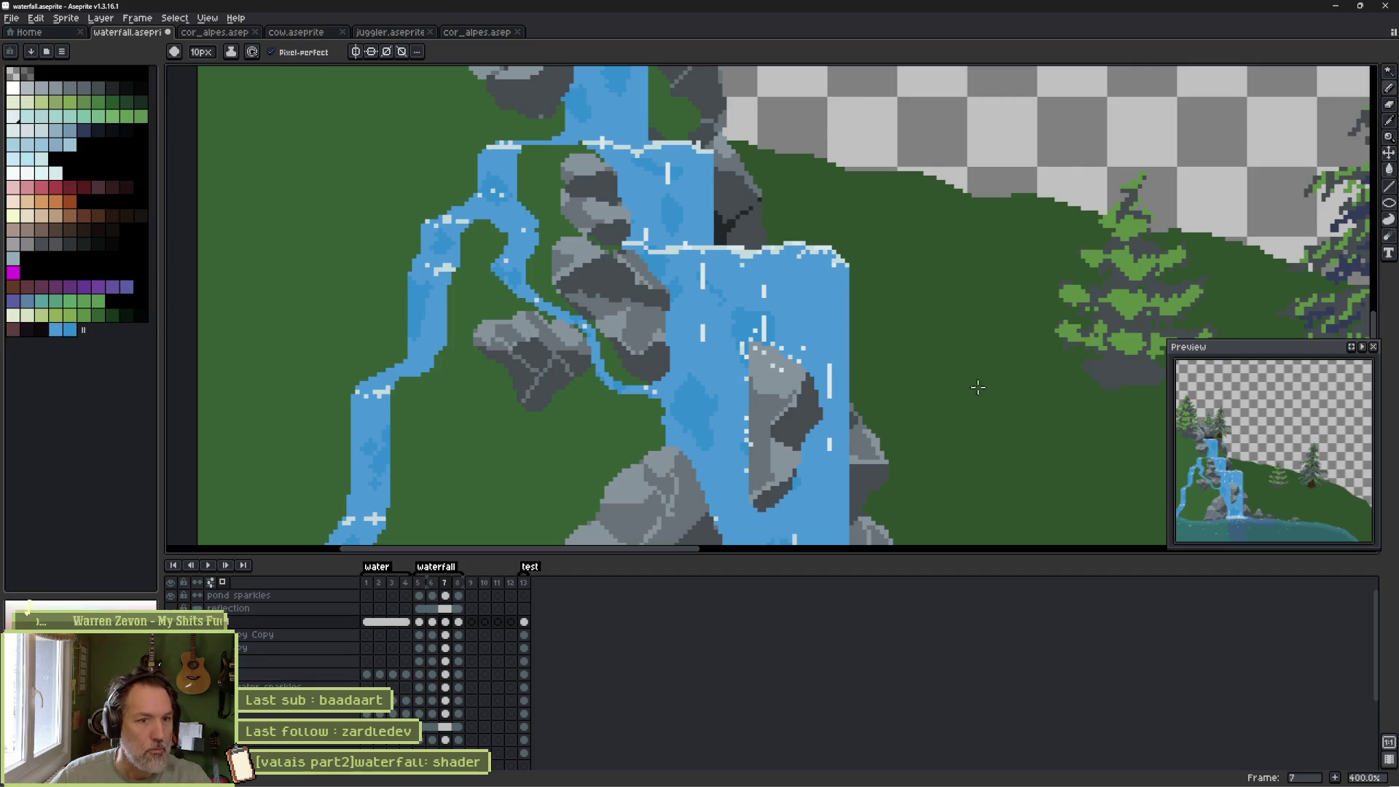
Flood-fill the ground right of the waterfall, then undo the accidental white fill.
left_click_drag(977, 387, 707, 344)
key("alt")
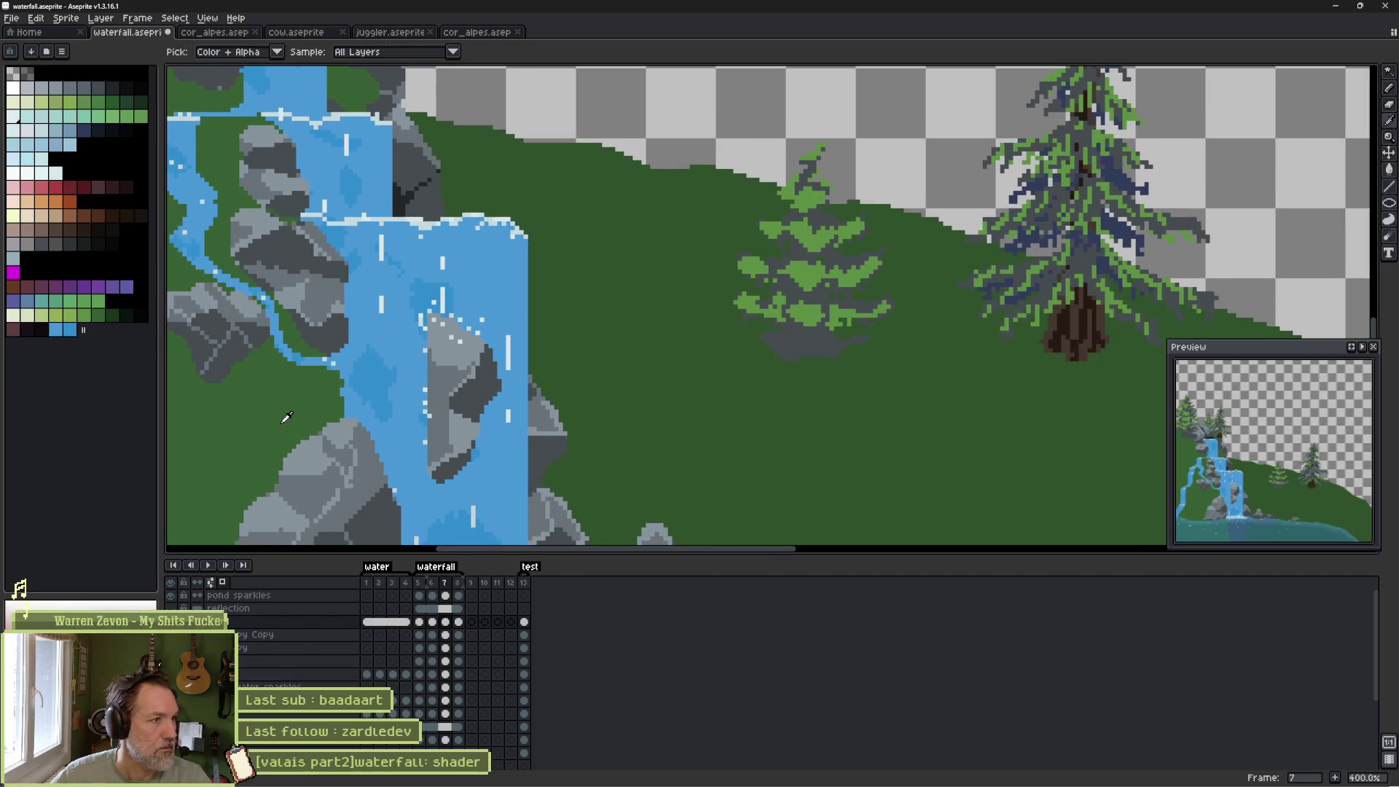
left_click(109, 313)
key("g")
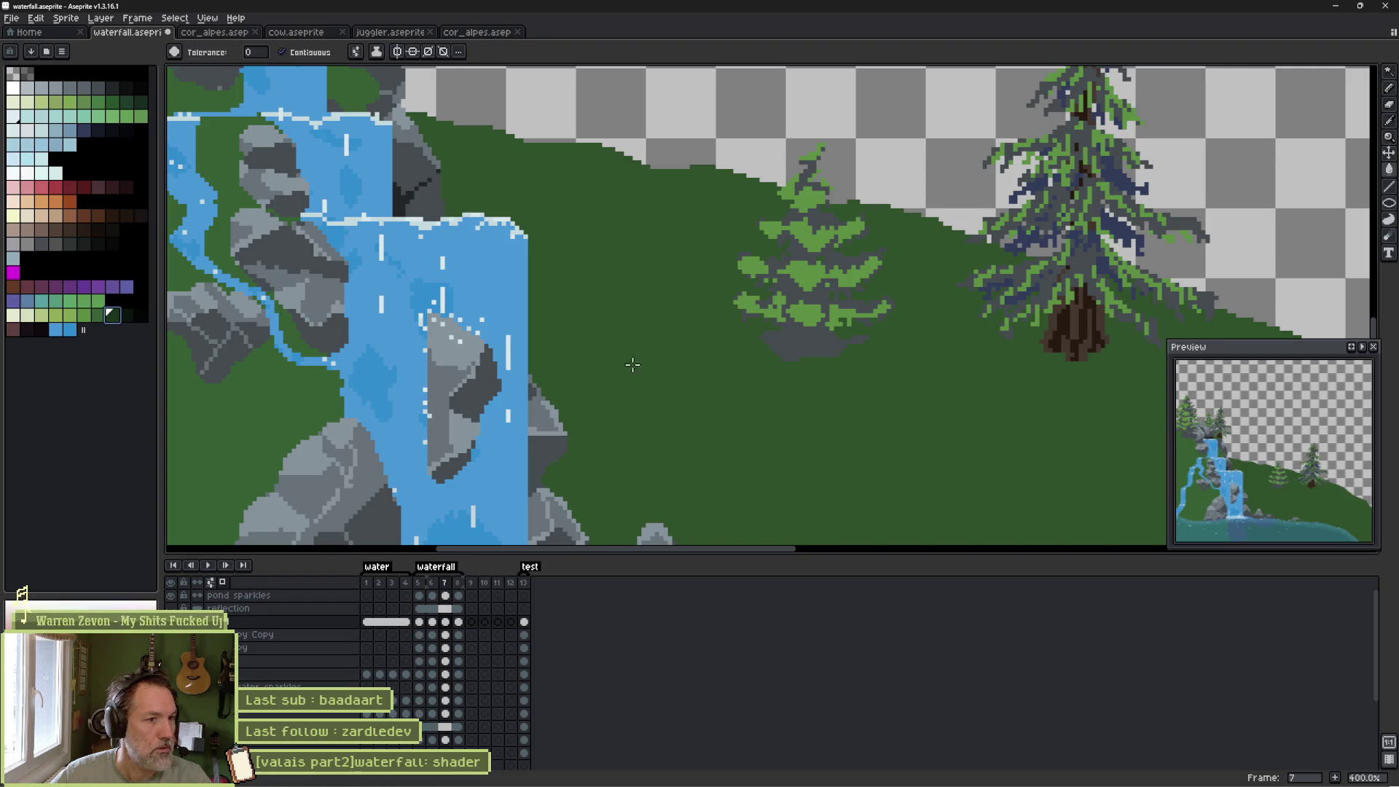
left_click(685, 360)
key("ctrl+z")
scroll(710, 391, "down", 4)
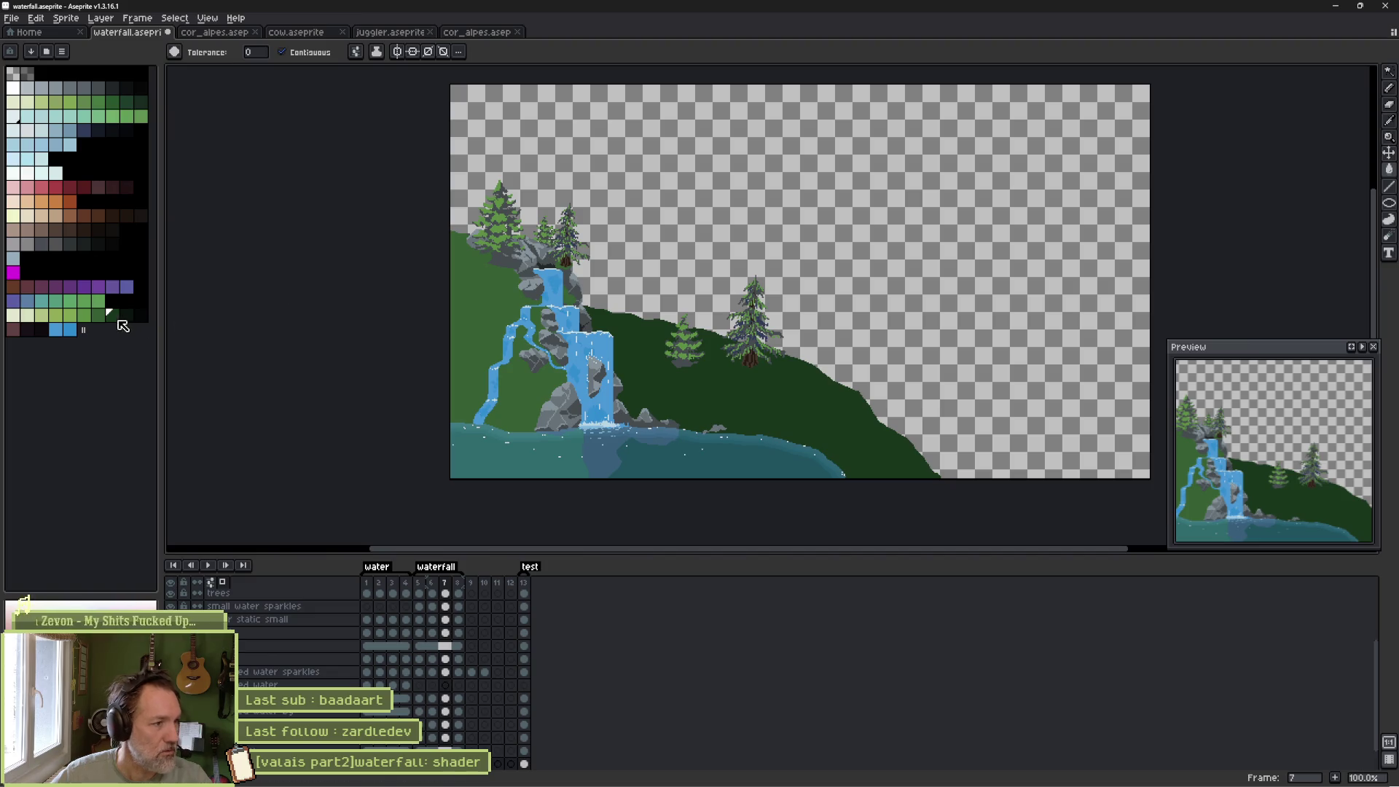
Bring the Godot editor to the front from the taskbar.
key("alt")
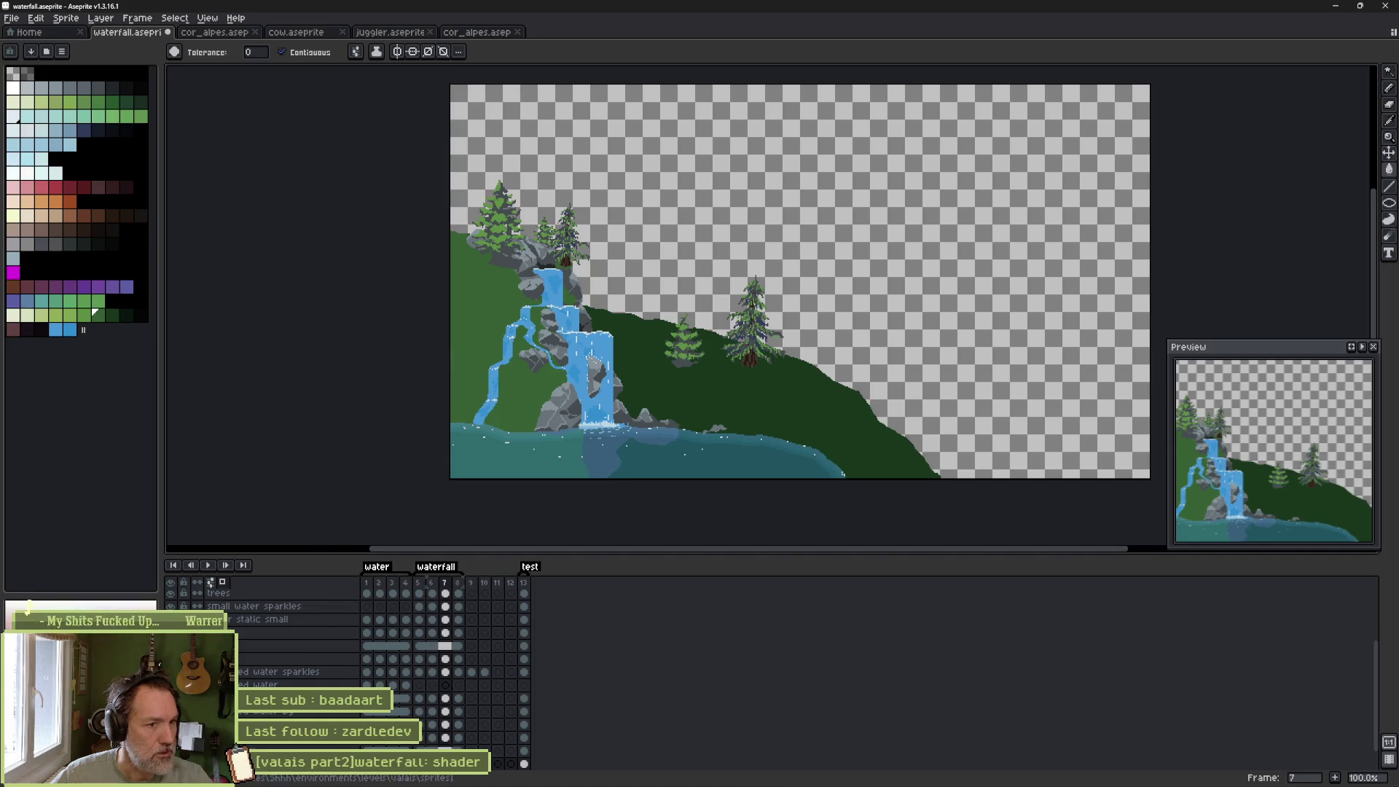
mouse_move(784, 781)
left_click(832, 782)
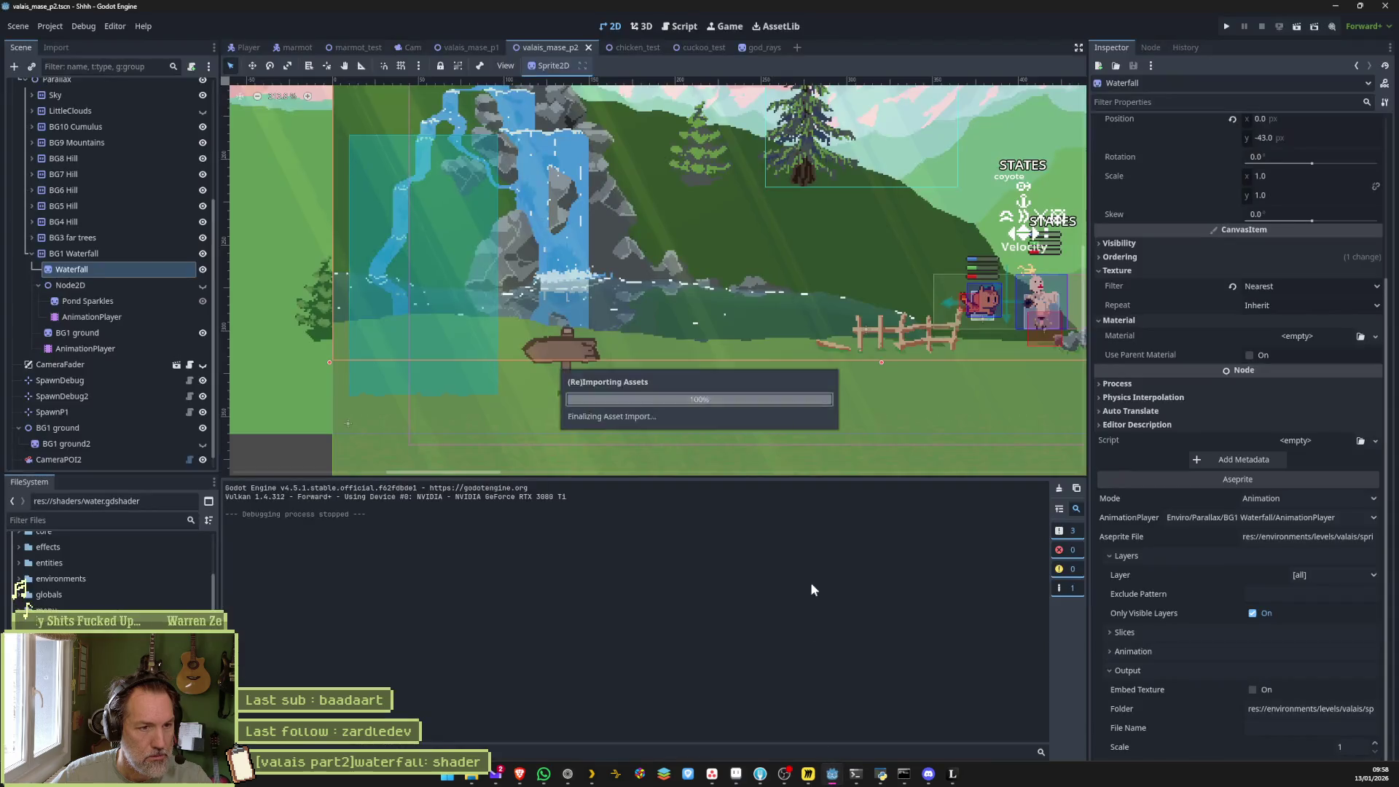
Zoom and pan Godot's 2D viewport around the reimported waterfall, then return to Aseprite.
scroll(458, 427, "up", 3)
scroll(458, 426, "down", 3)
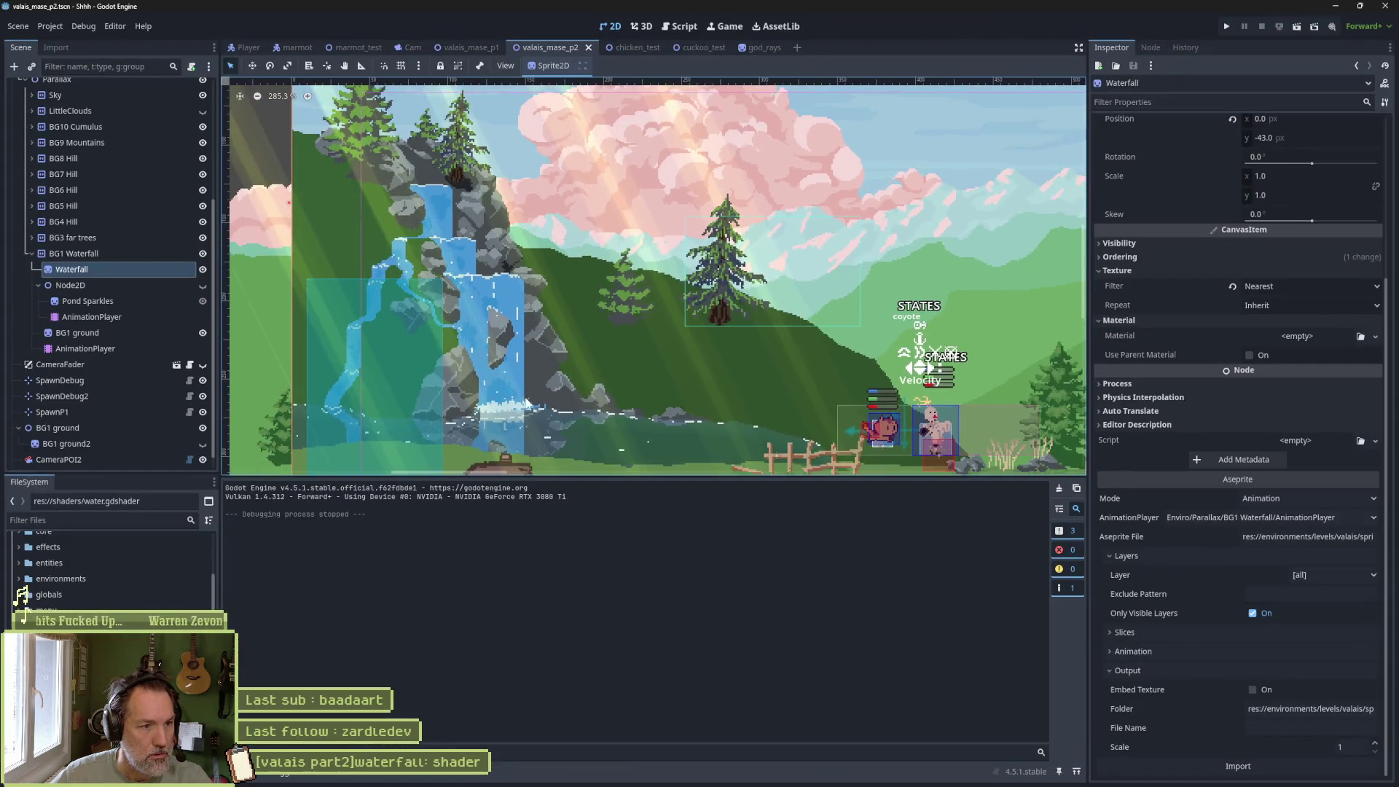
scroll(725, 348, "up", 2)
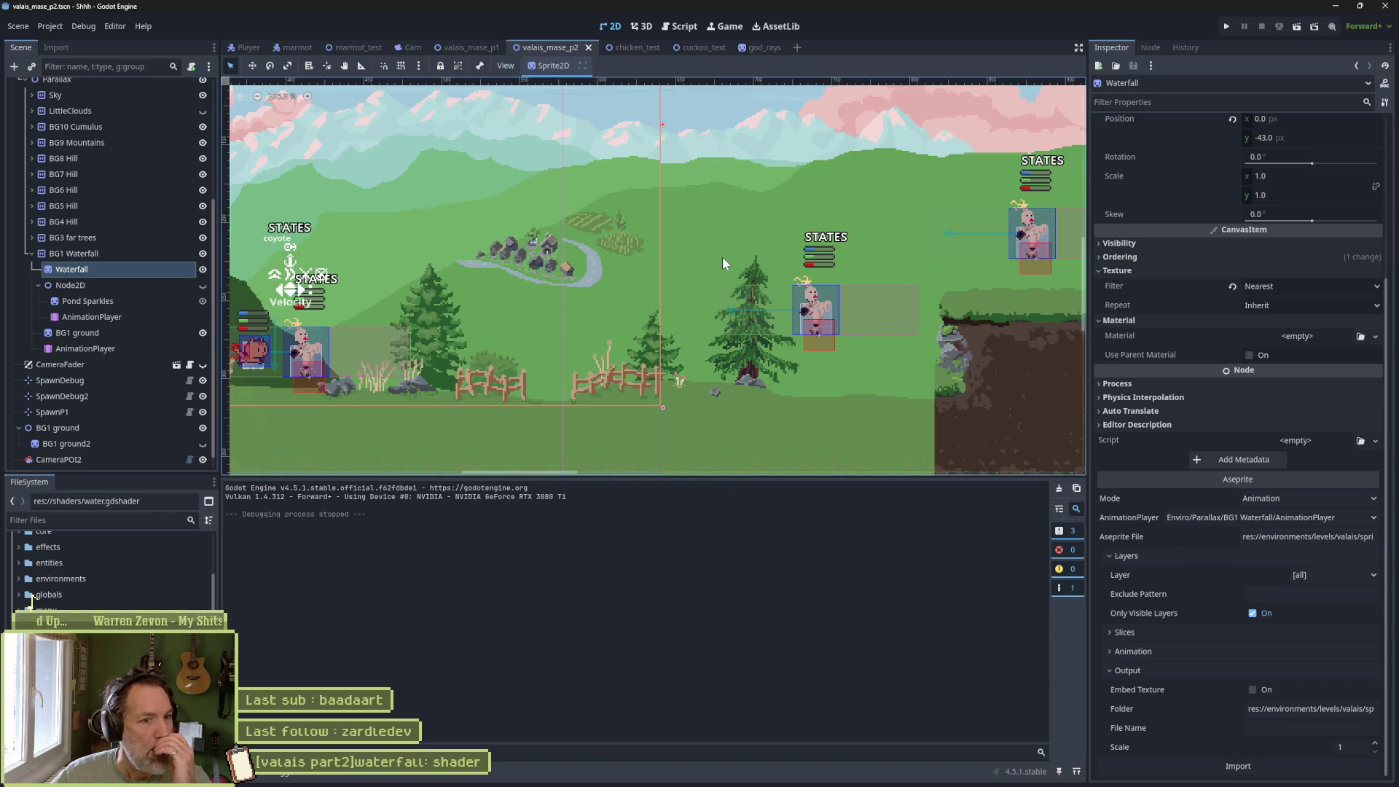
scroll(584, 297, "left", 10)
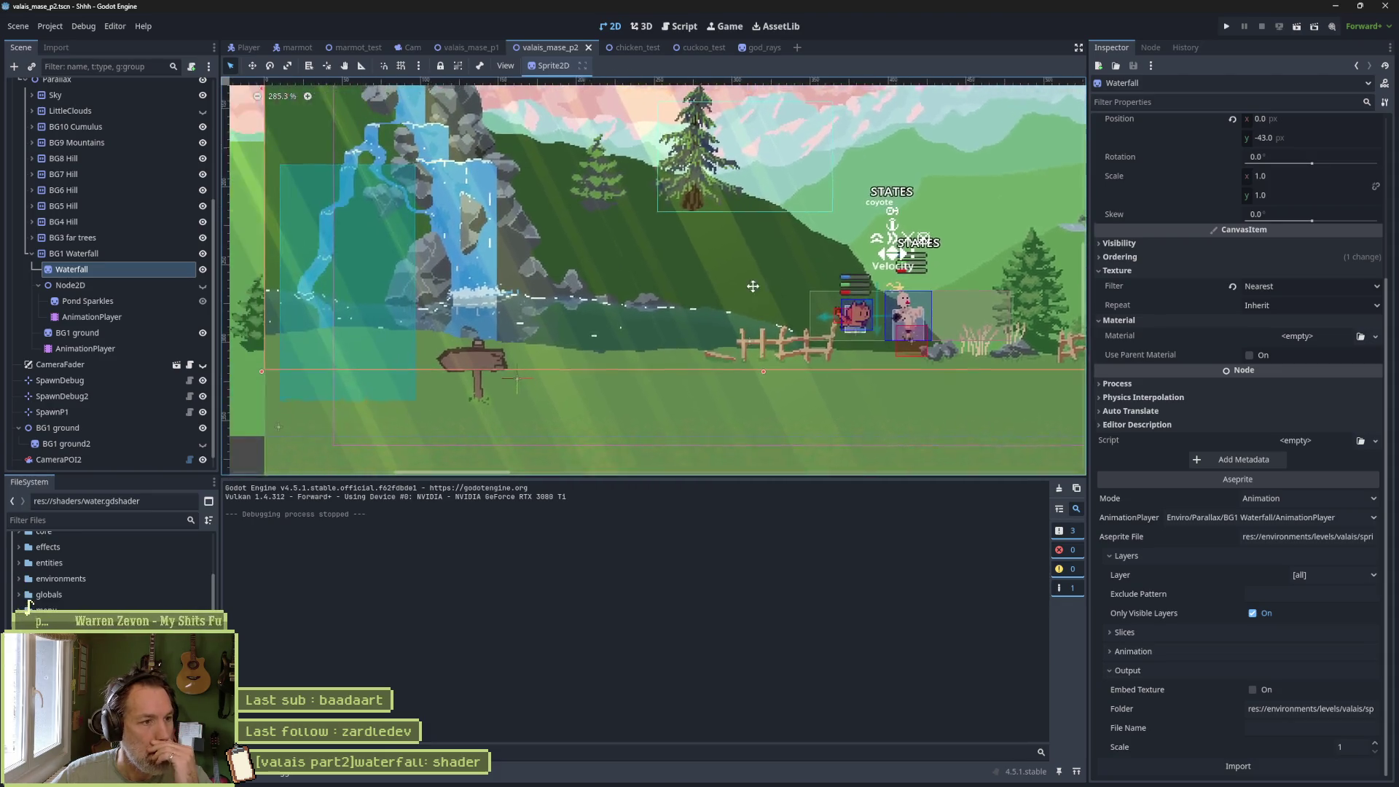
scroll(551, 309, "up", 3)
scroll(474, 343, "down", 3)
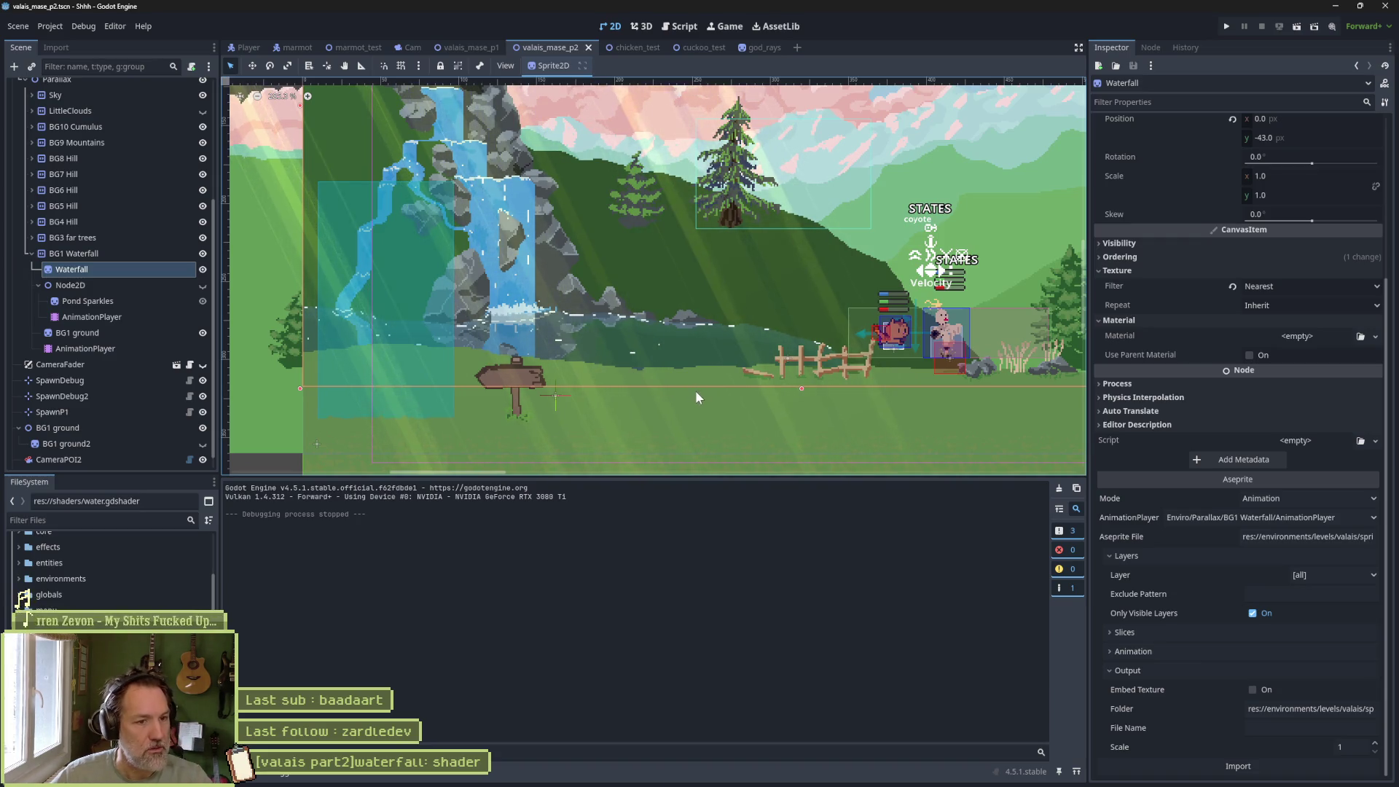
key("alt+Tab")
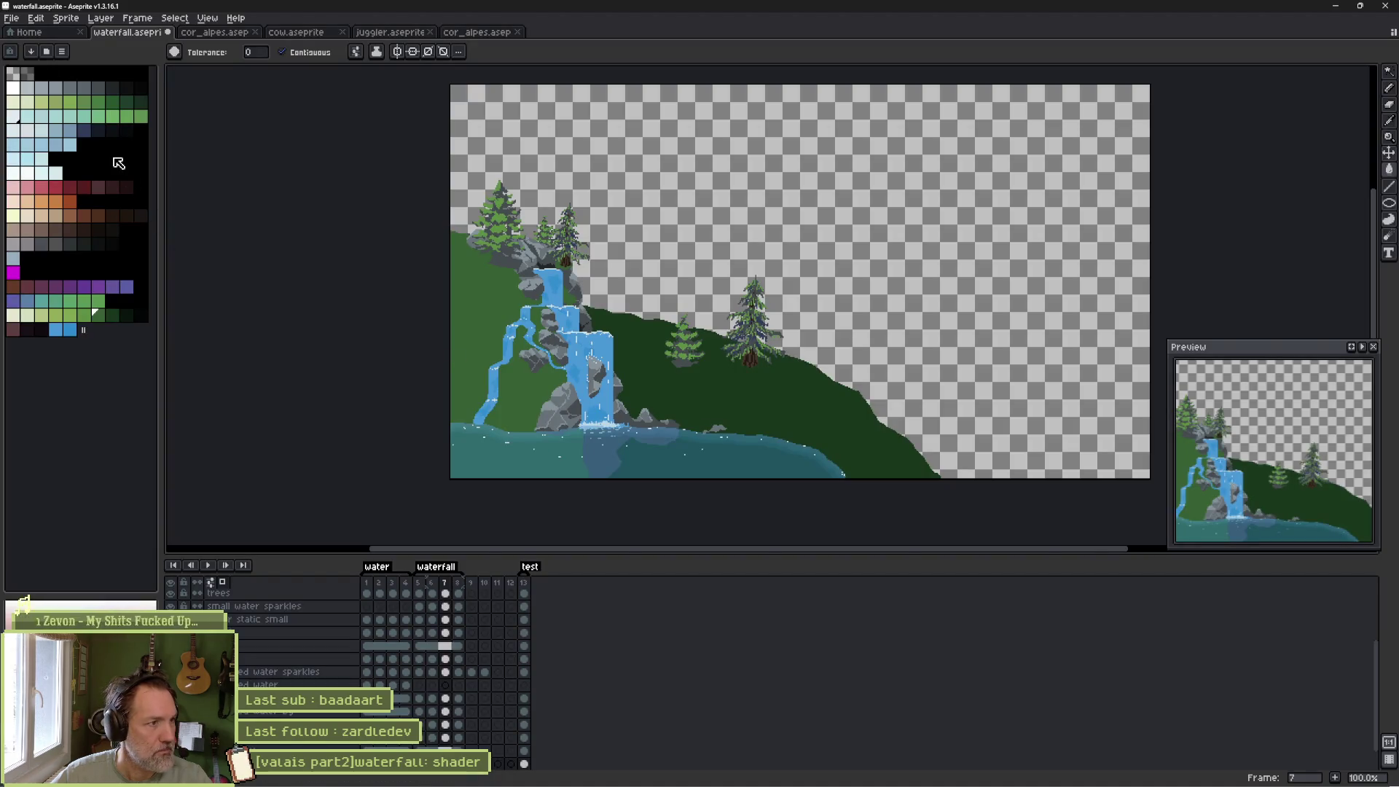
Pick a light green swatch from the palette, comparing against the Godot scene.
left_click(43, 102)
key("alt+Tab")
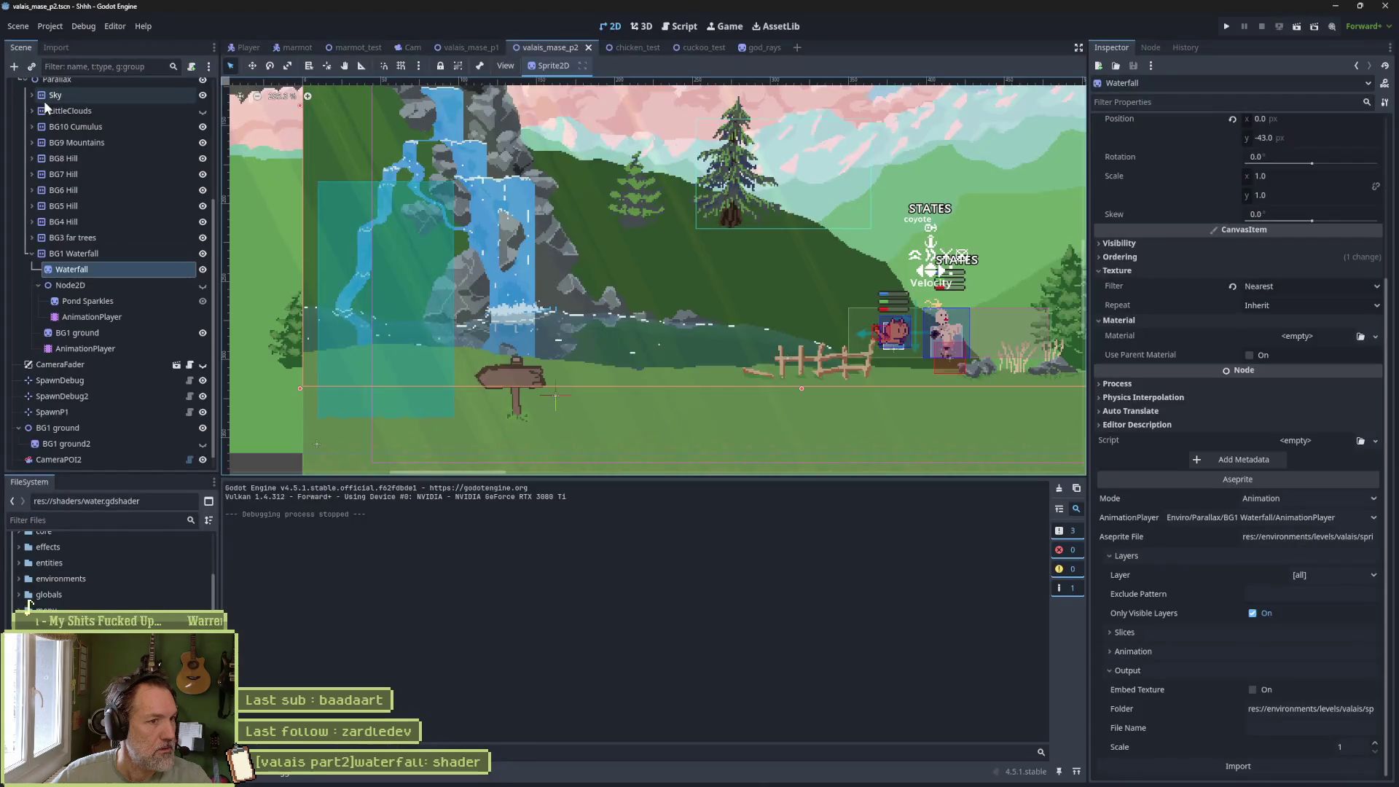
key("alt+Tab")
left_click(58, 104)
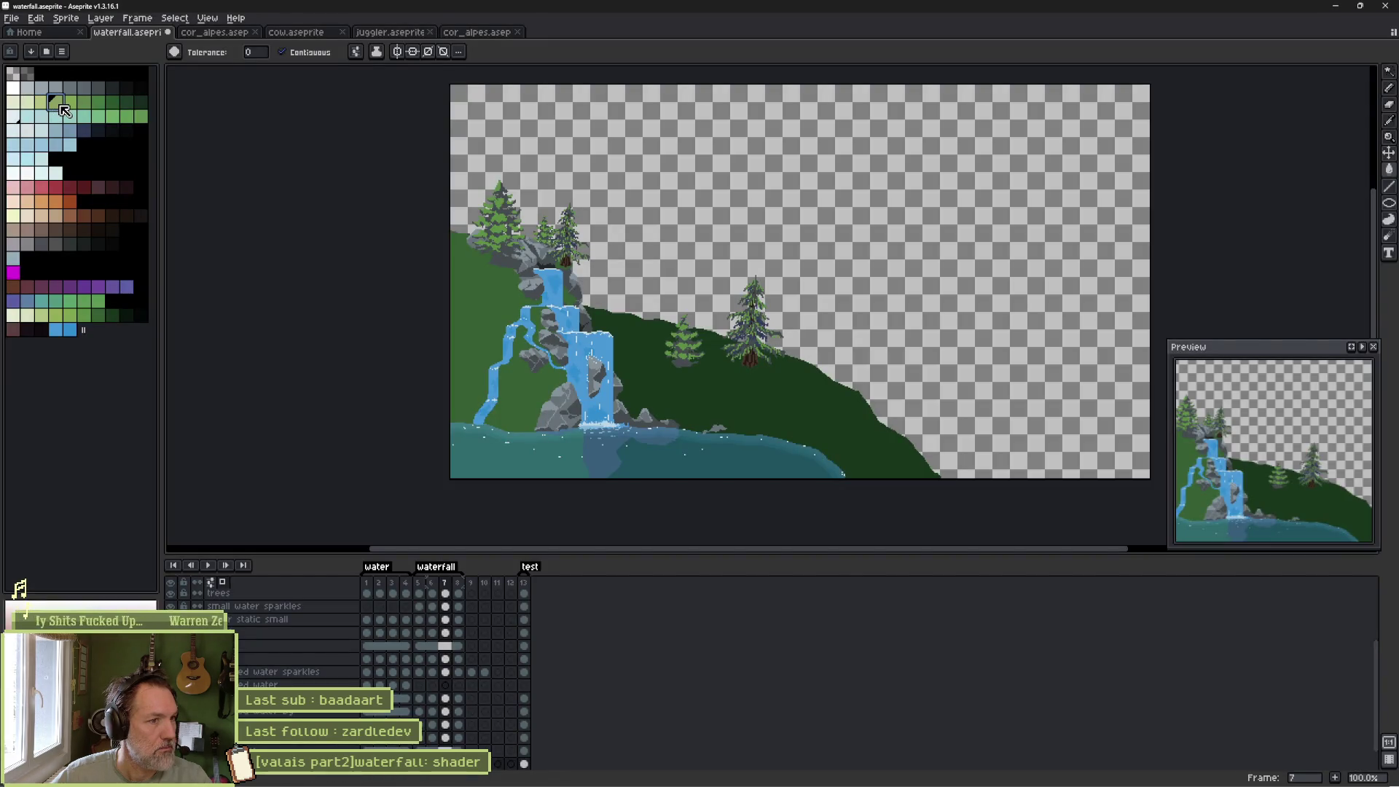
Flood-fill the left slope with the light green and save the waterfall sprite.
left_click(477, 309)
key("ctrl+z")
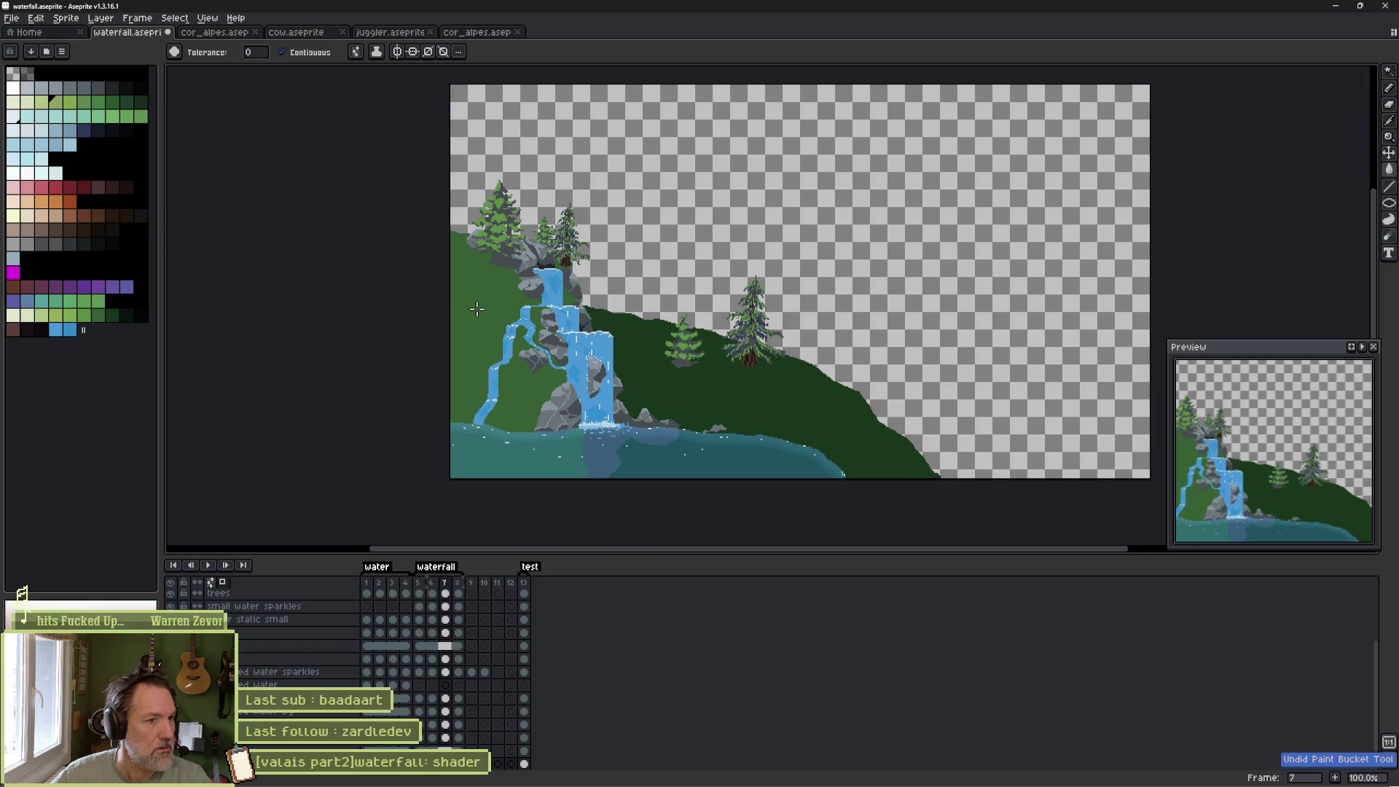
left_click(477, 309)
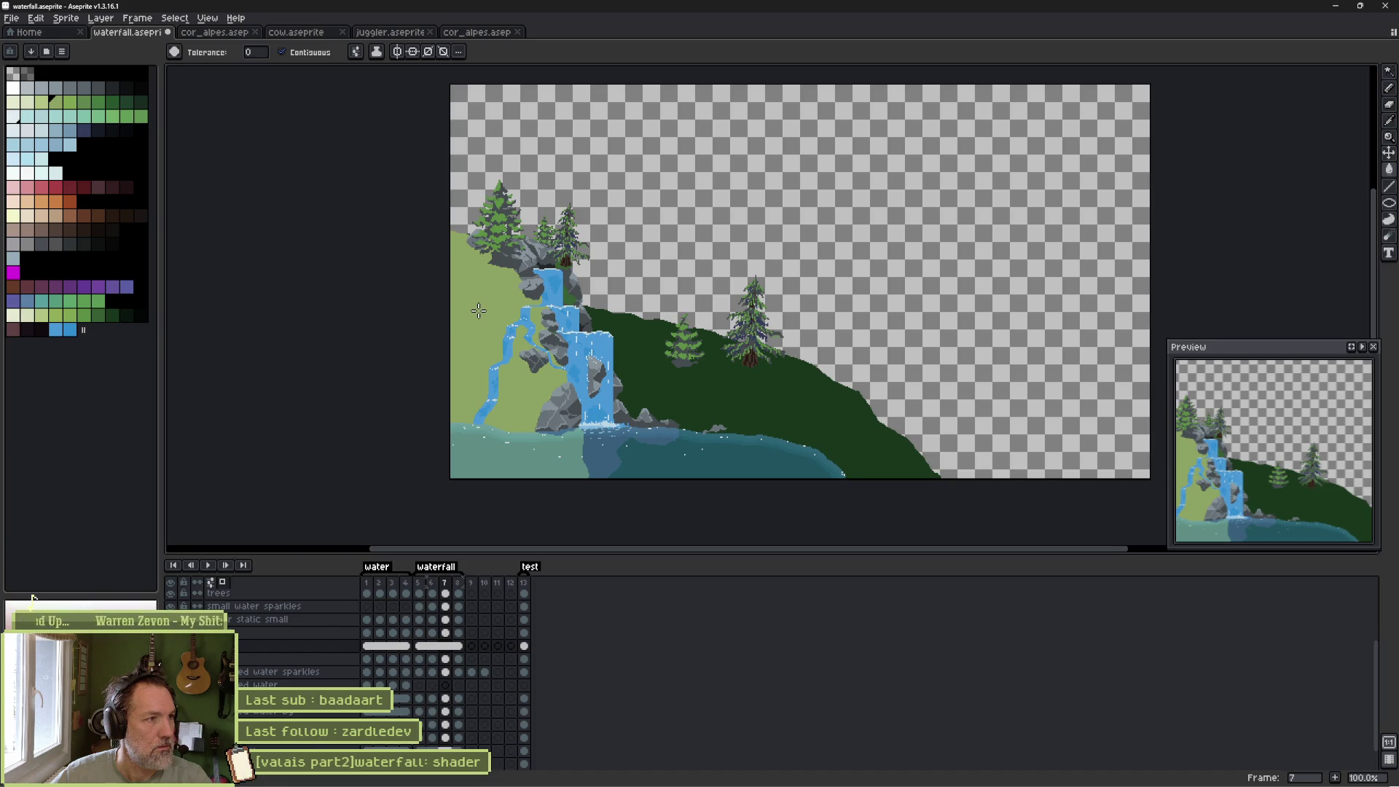
key("ctrl+s")
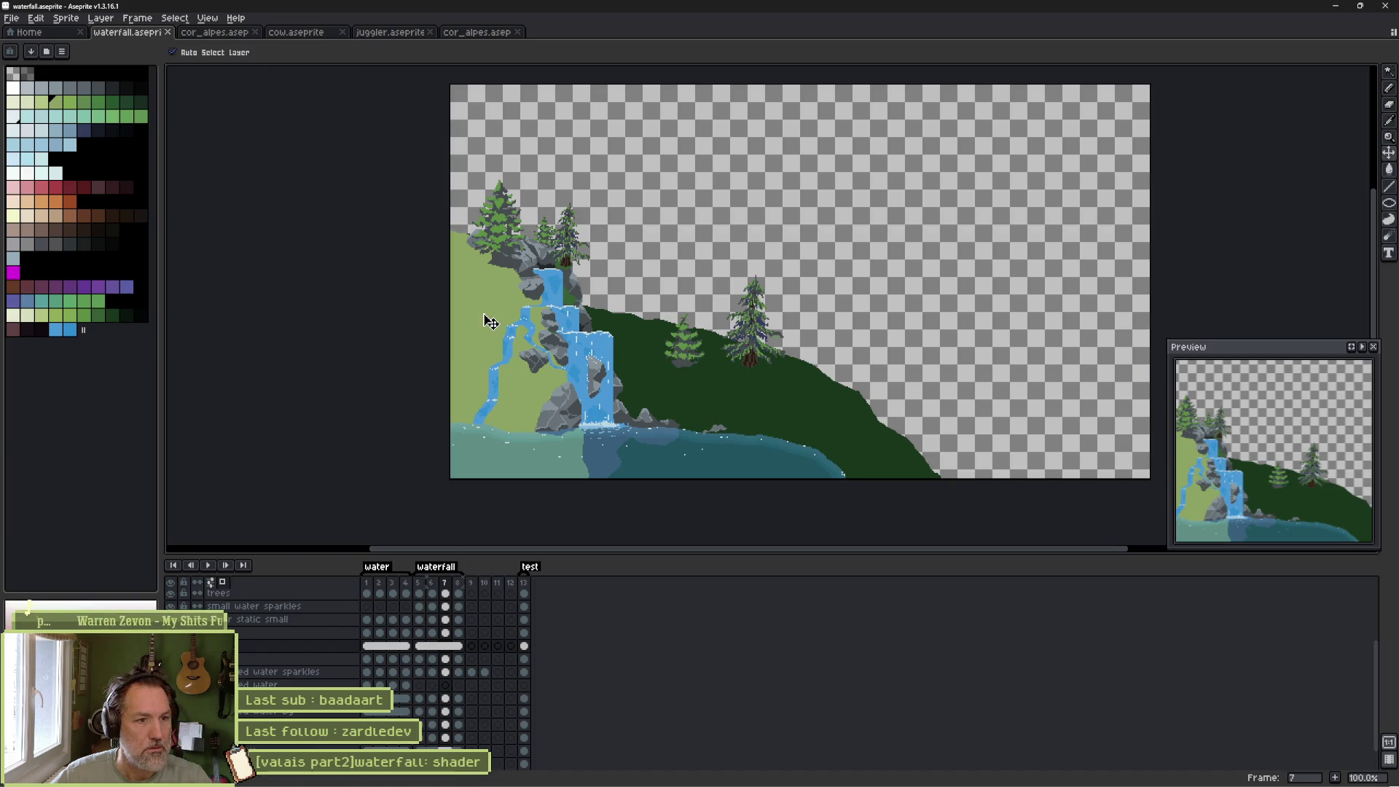
key("alt+Tab")
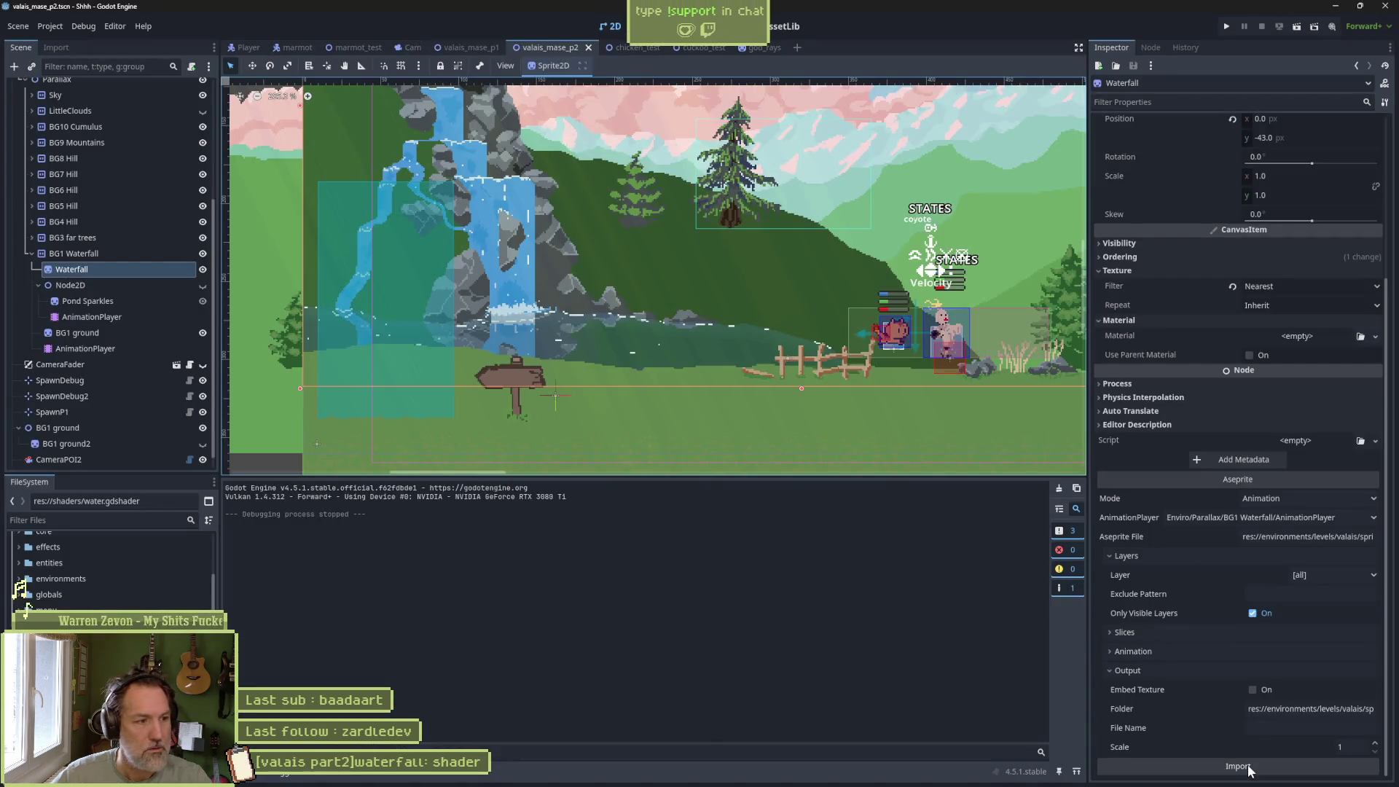
Reimport the waterfall in Godot, then refill the slope with a darker green and save.
left_click(1248, 768)
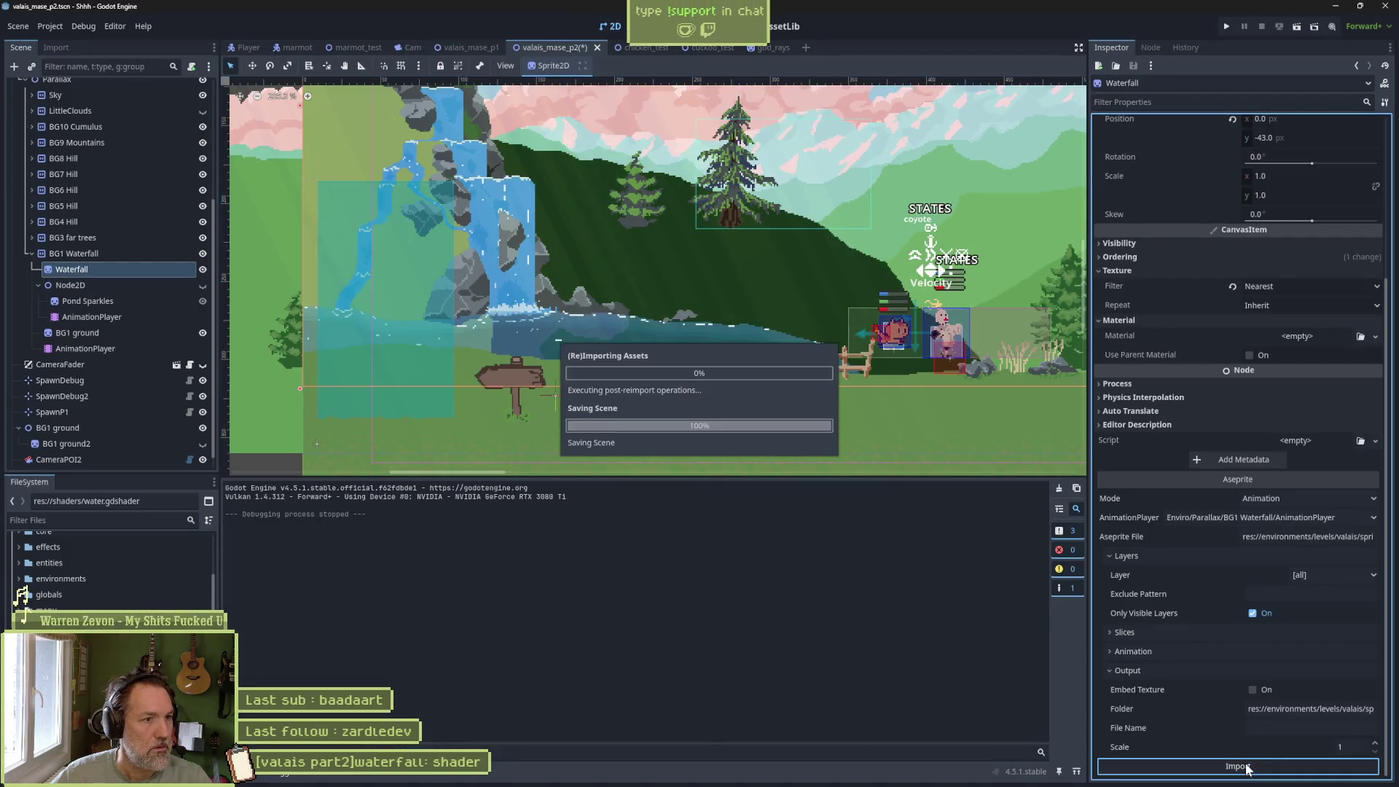
key("alt+Tab")
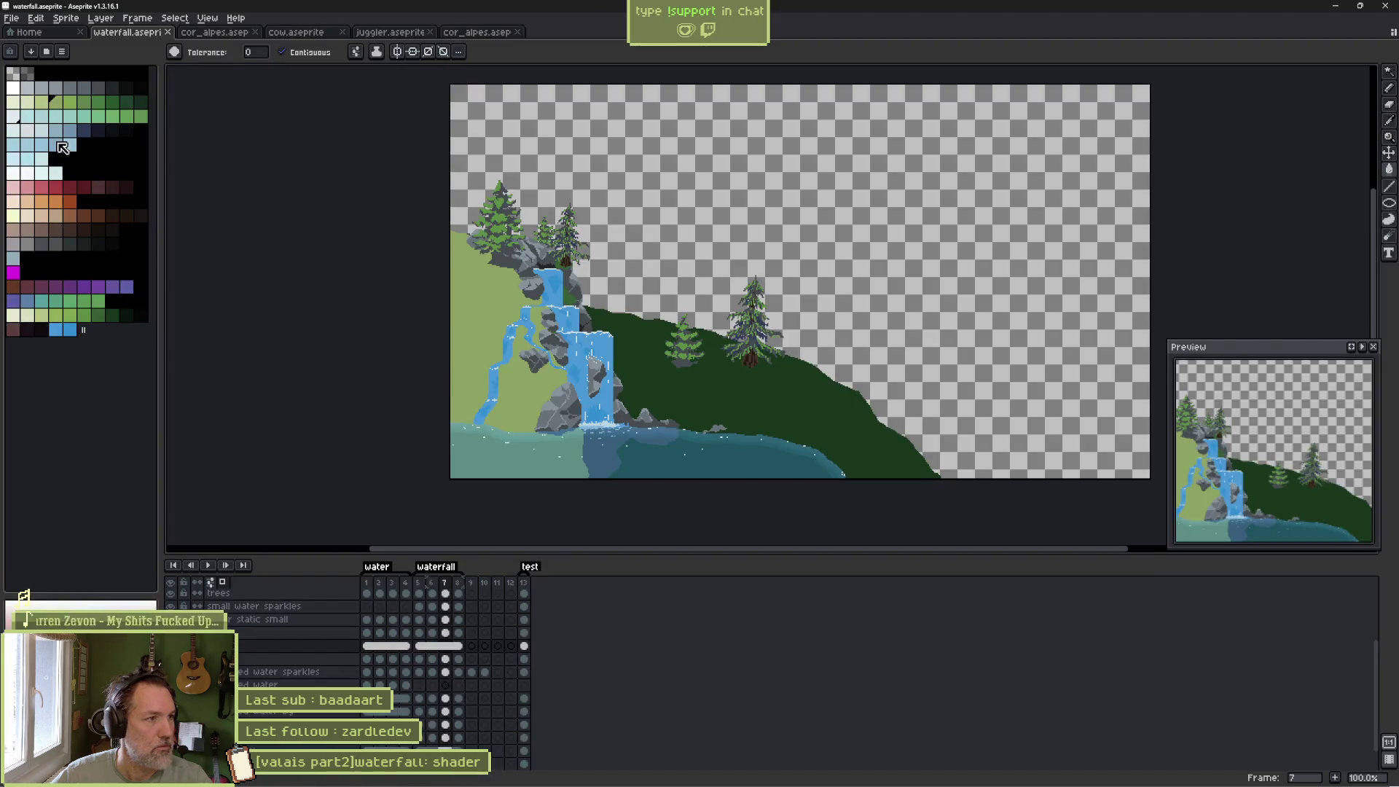
left_click(83, 102)
left_click(488, 315)
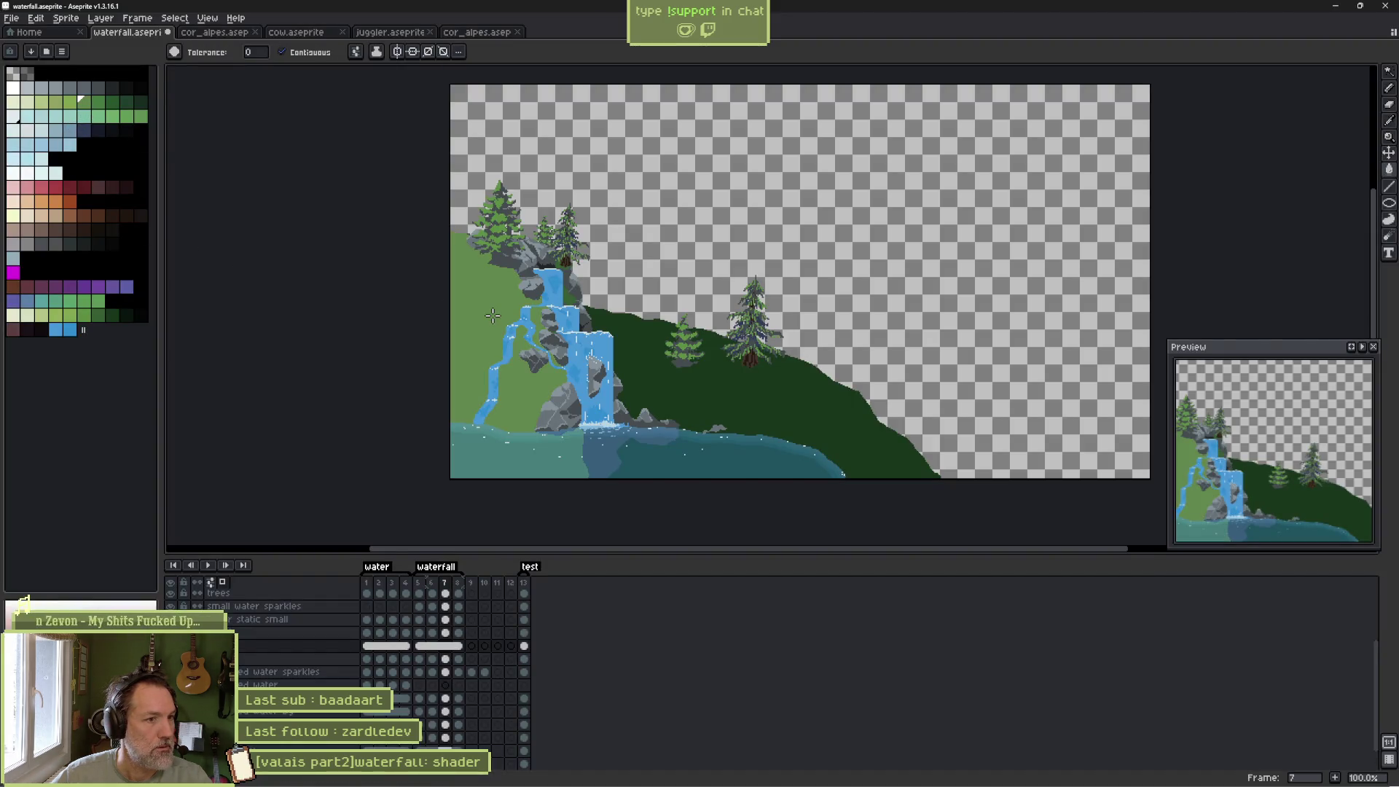
key("ctrl+s")
Test-run the game to preview the slope, stop it, and return to Aseprite.
key("alt+Tab")
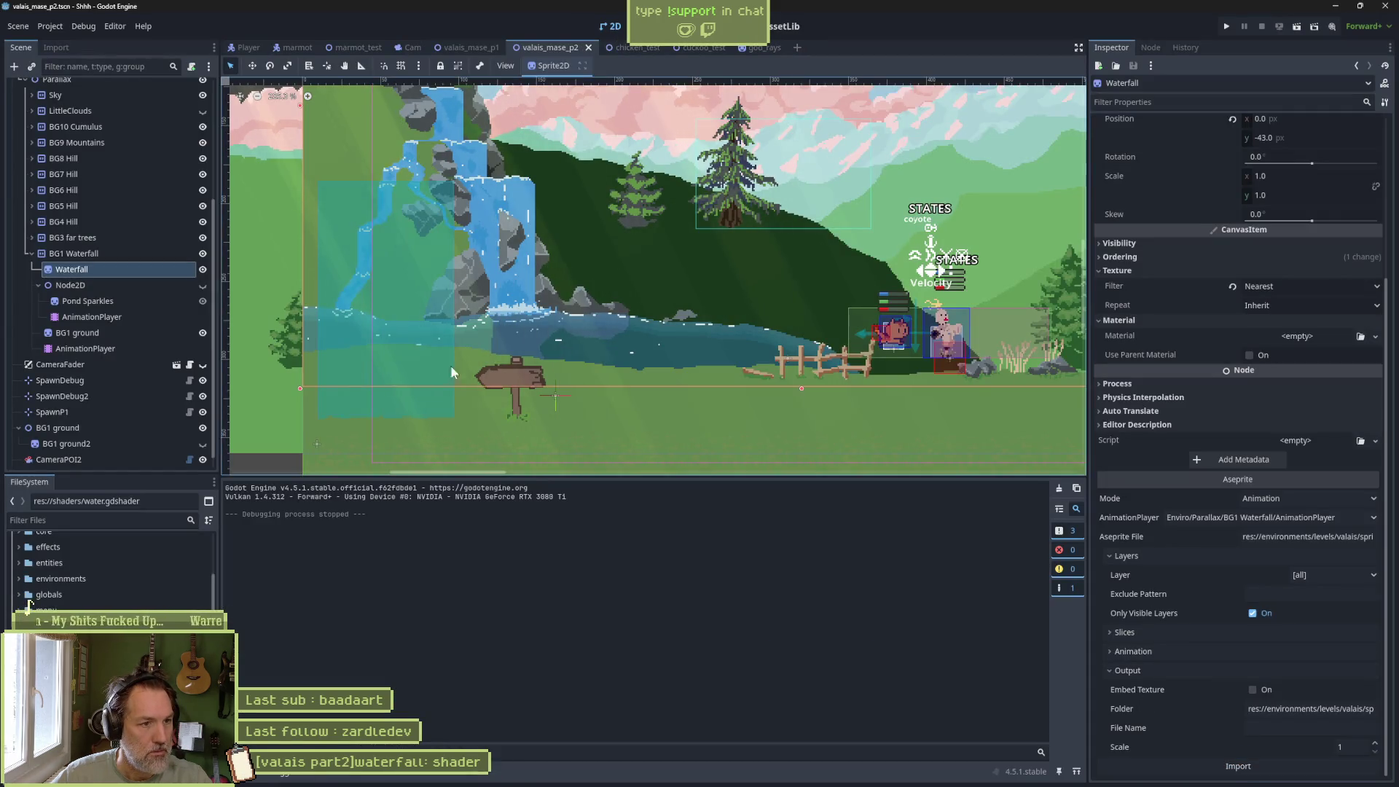
key("F5")
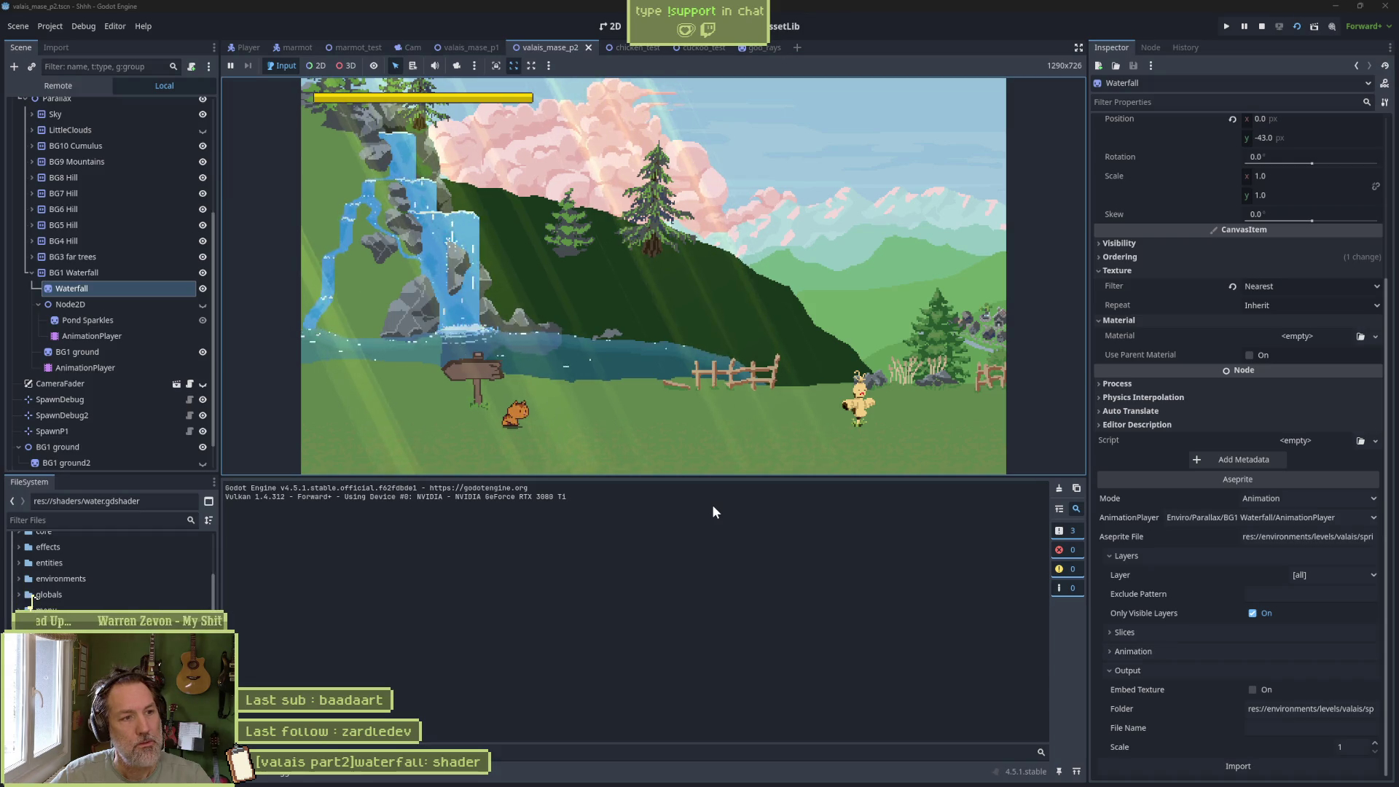
key("F8")
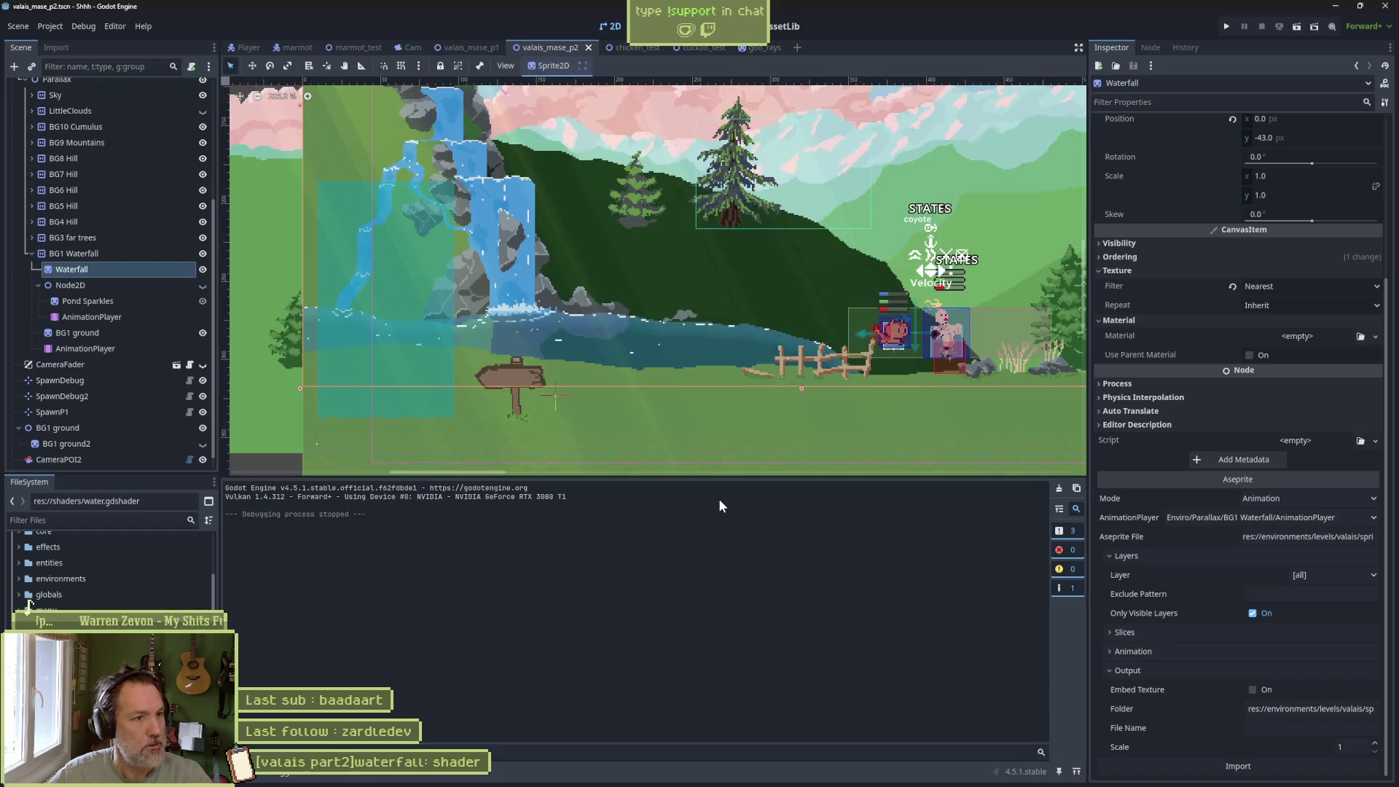
mouse_move(822, 783)
left_click(741, 777)
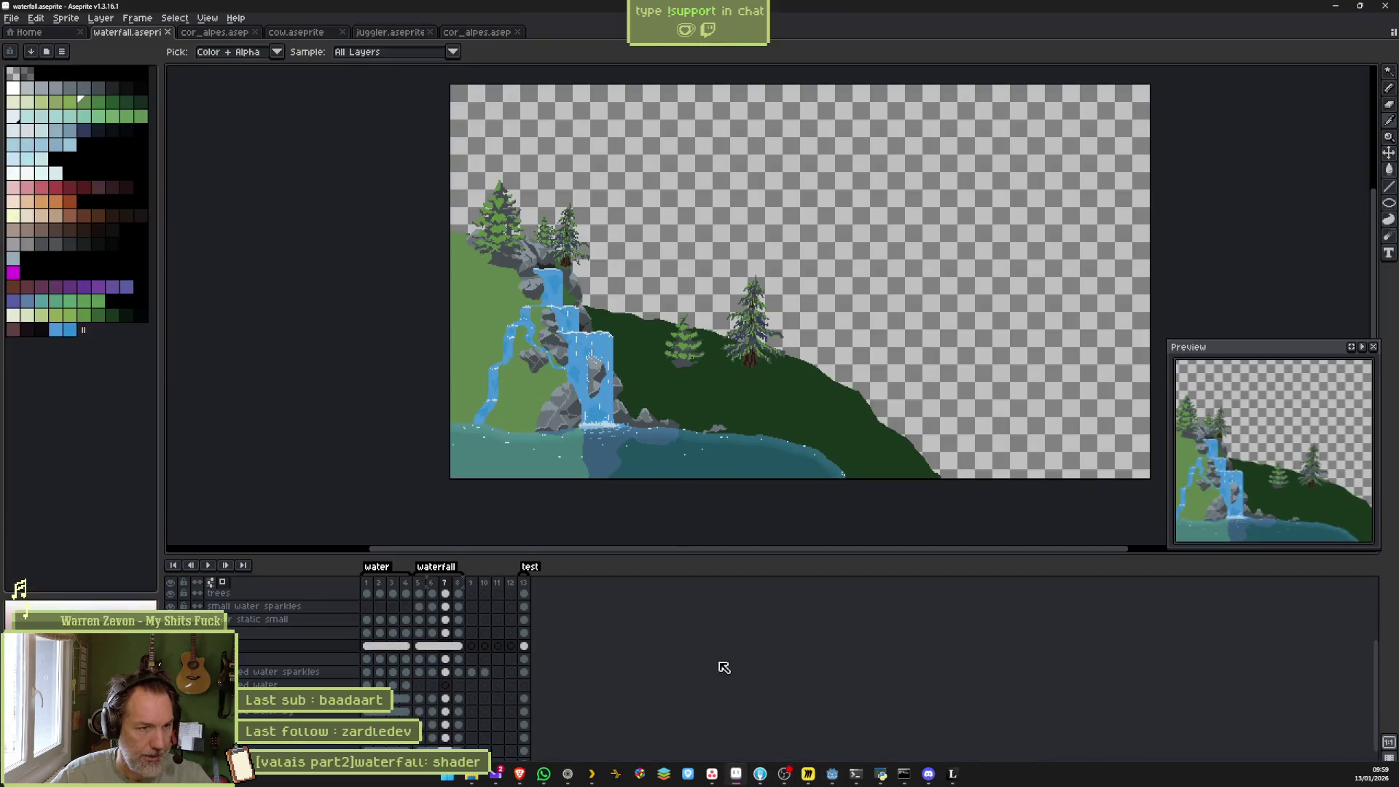
Sample the slope's mid green and flood-fill the dark hillside right of the waterfall with it.
key("i")
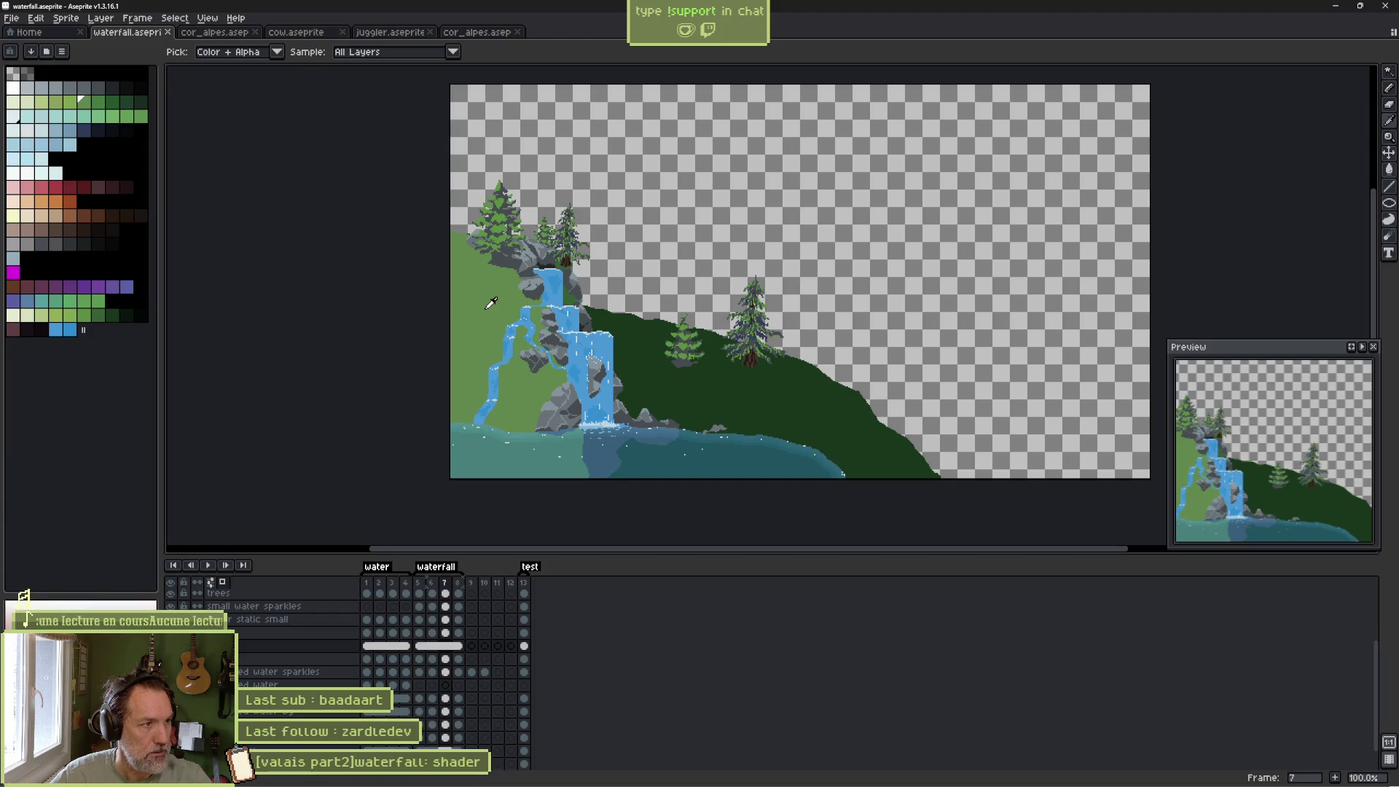
key("b")
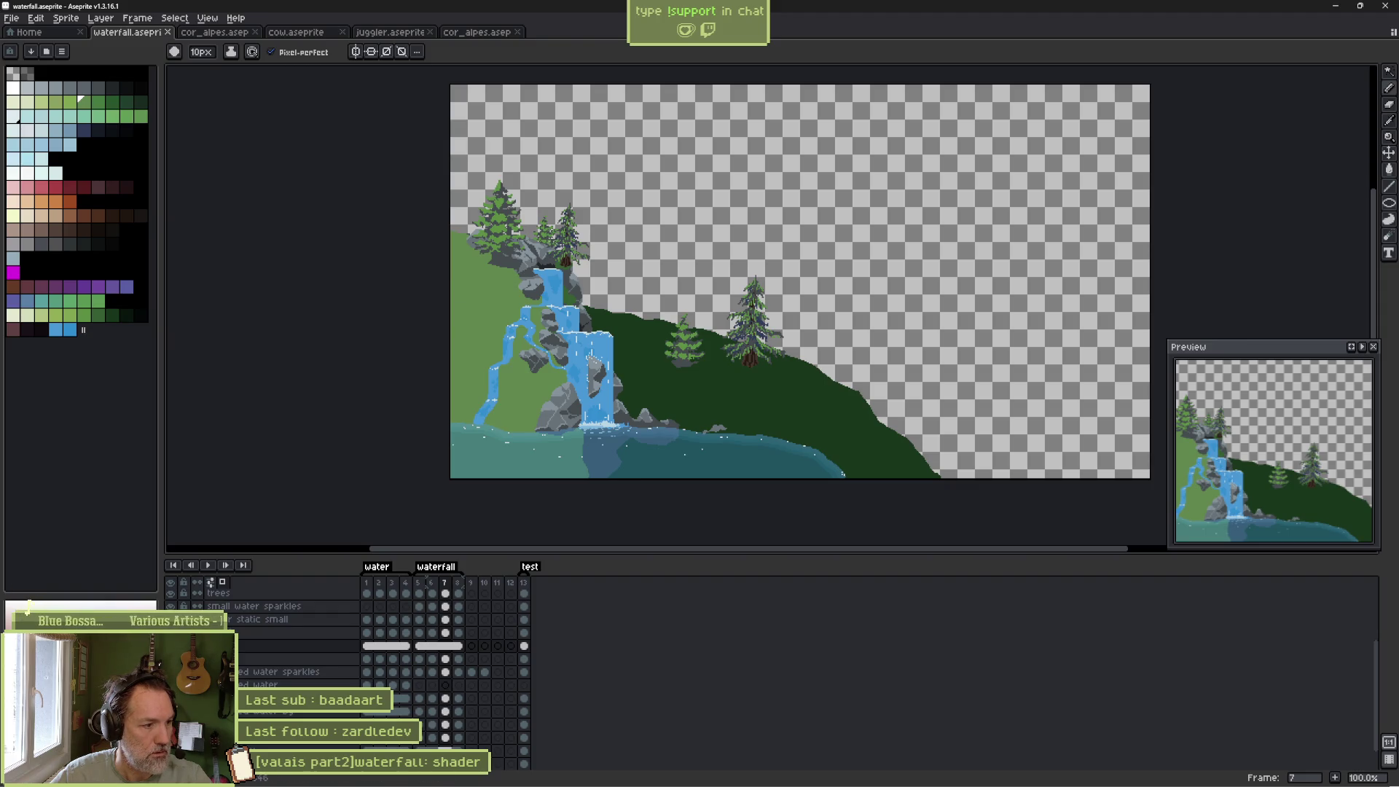
key("g")
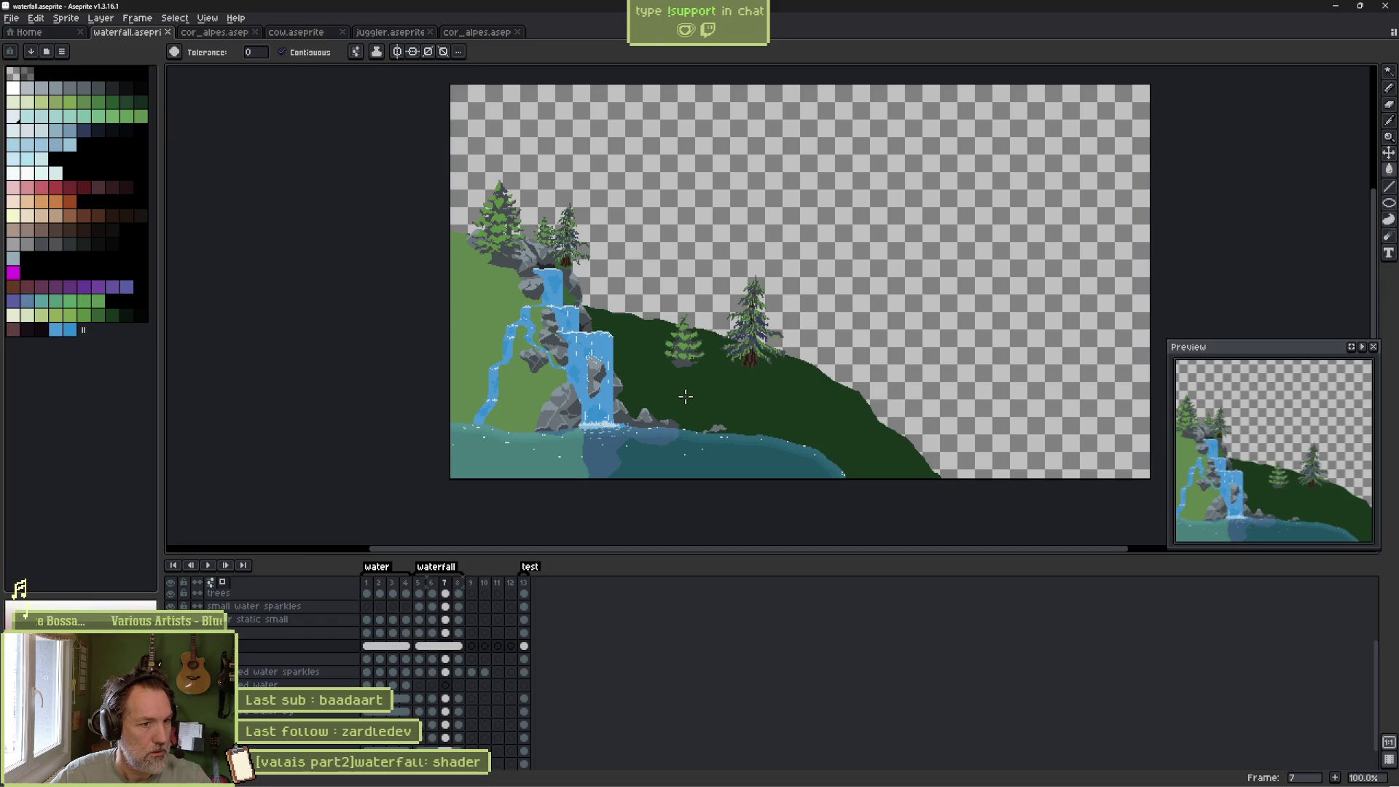
left_click(685, 397)
key("ctrl+z")
left_click(686, 397)
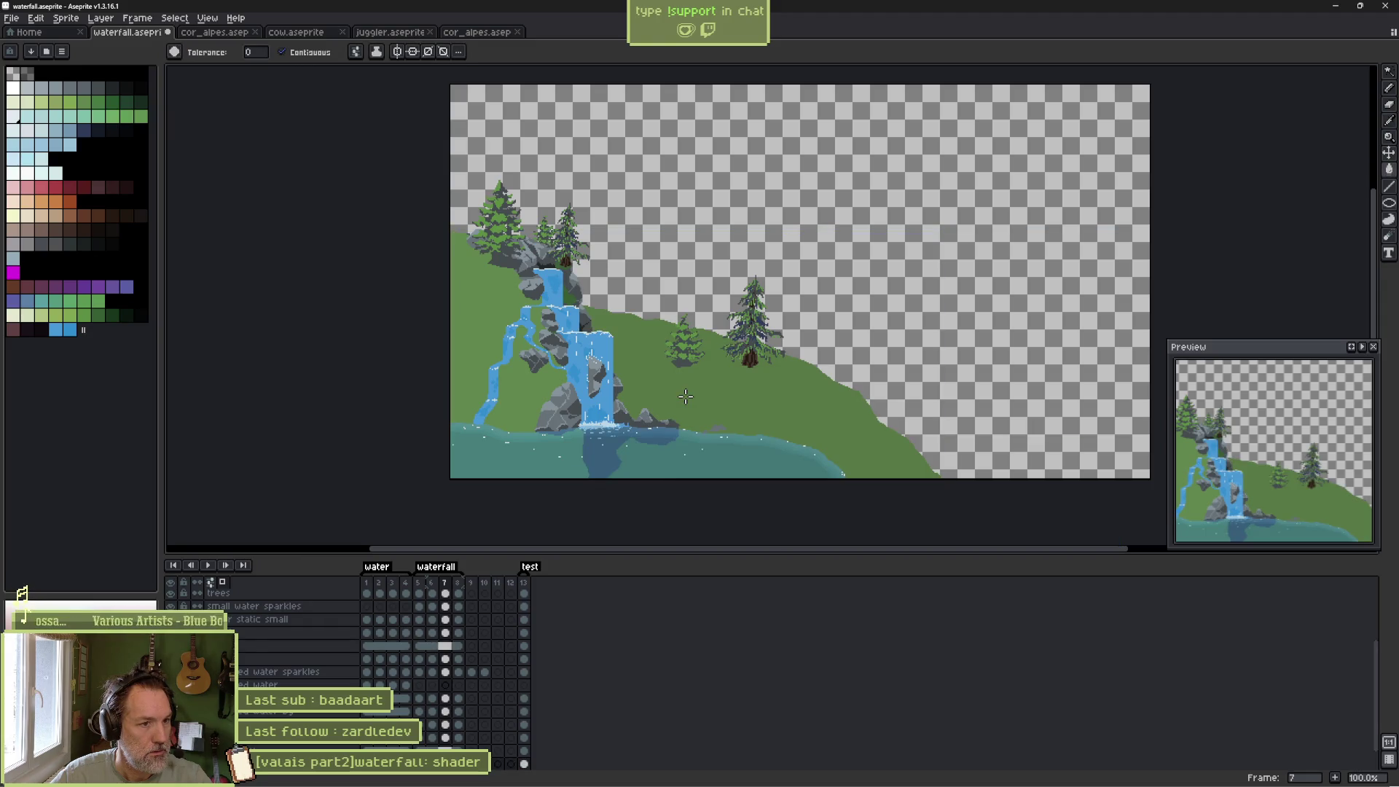
key("alt+Tab")
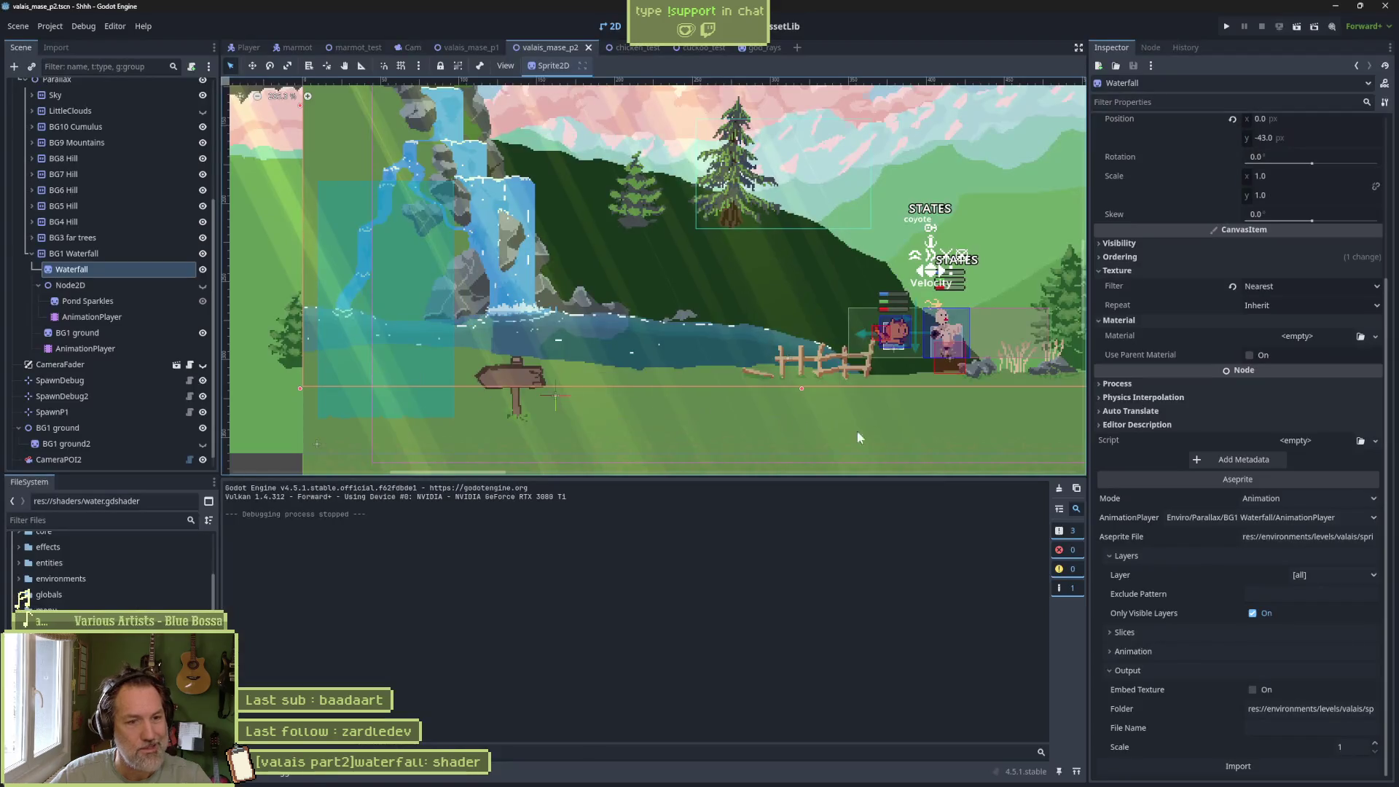
Reimport the waterfall sprite in Godot, test-run the scene to check the hillside, then return to Aseprite.
left_click(1244, 764)
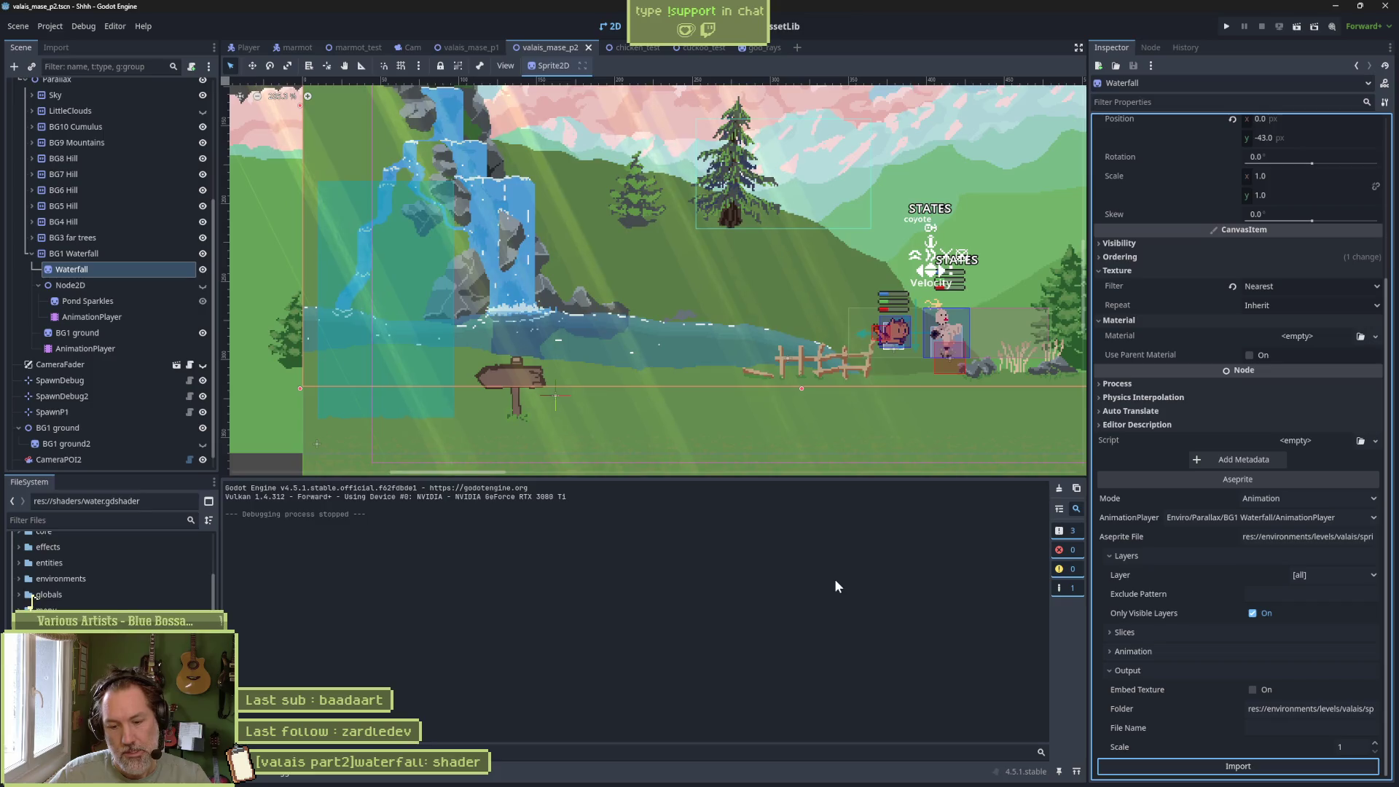
key("F6")
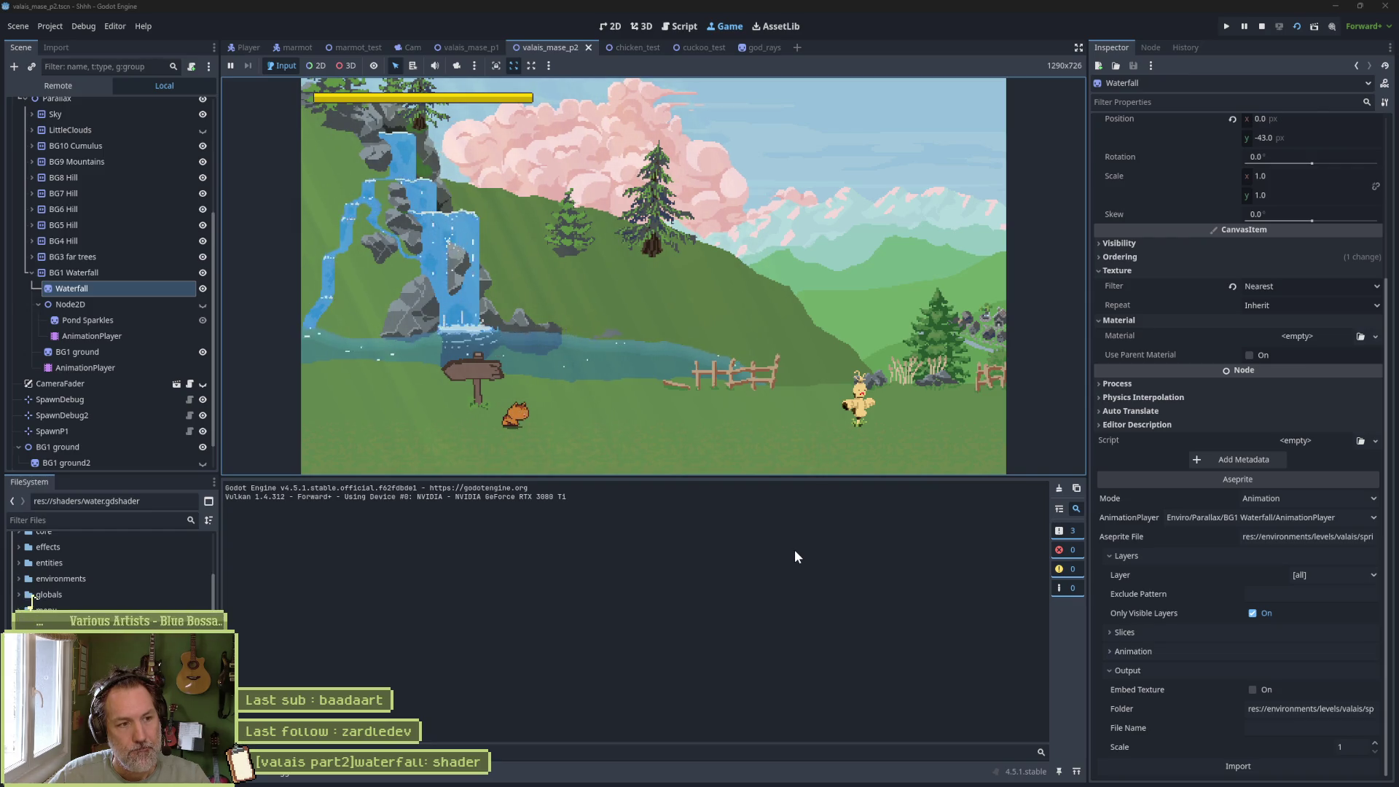
key("F8")
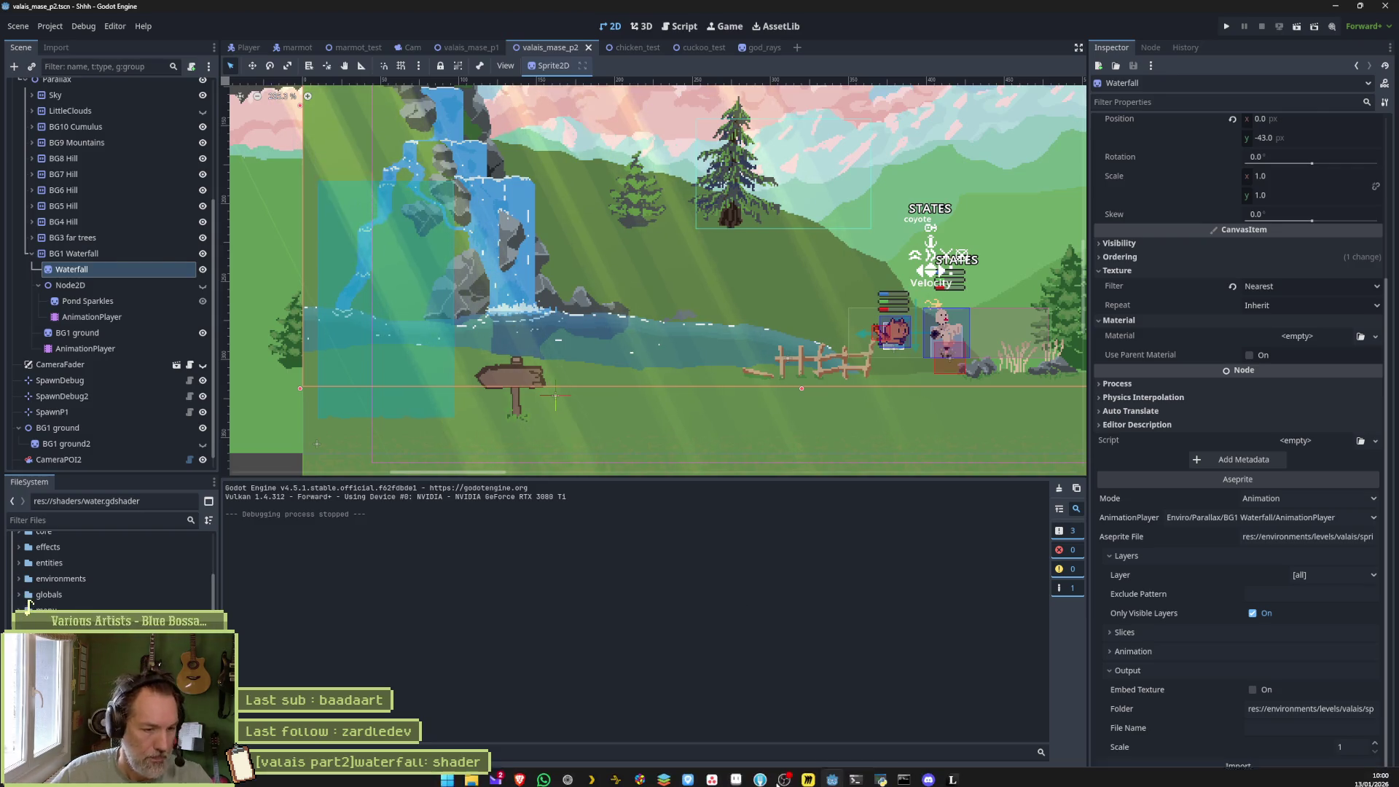
left_click(737, 775)
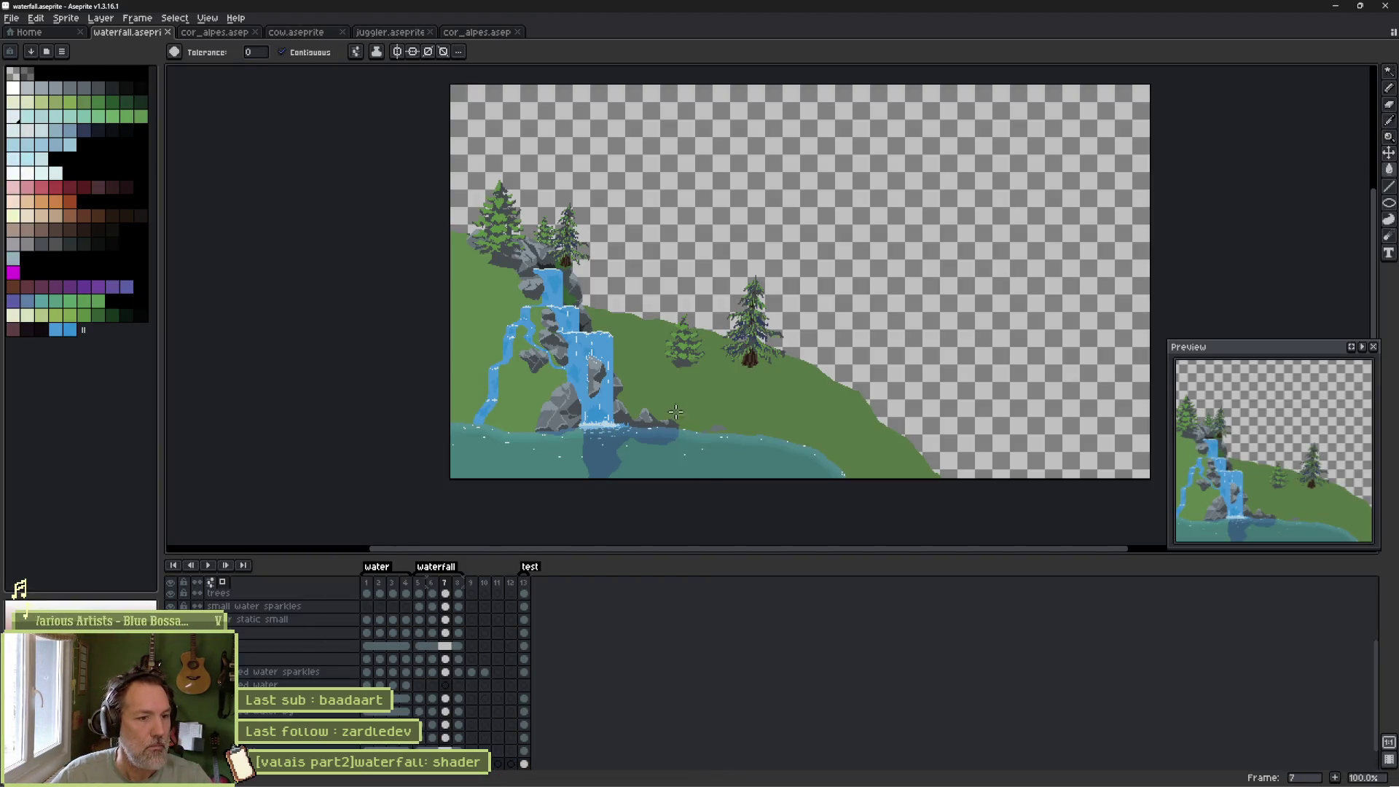
Select the grass layer by Ctrl-clicking its pixels on the canvas.
key("ctrl")
left_click(616, 465, "ctrl")
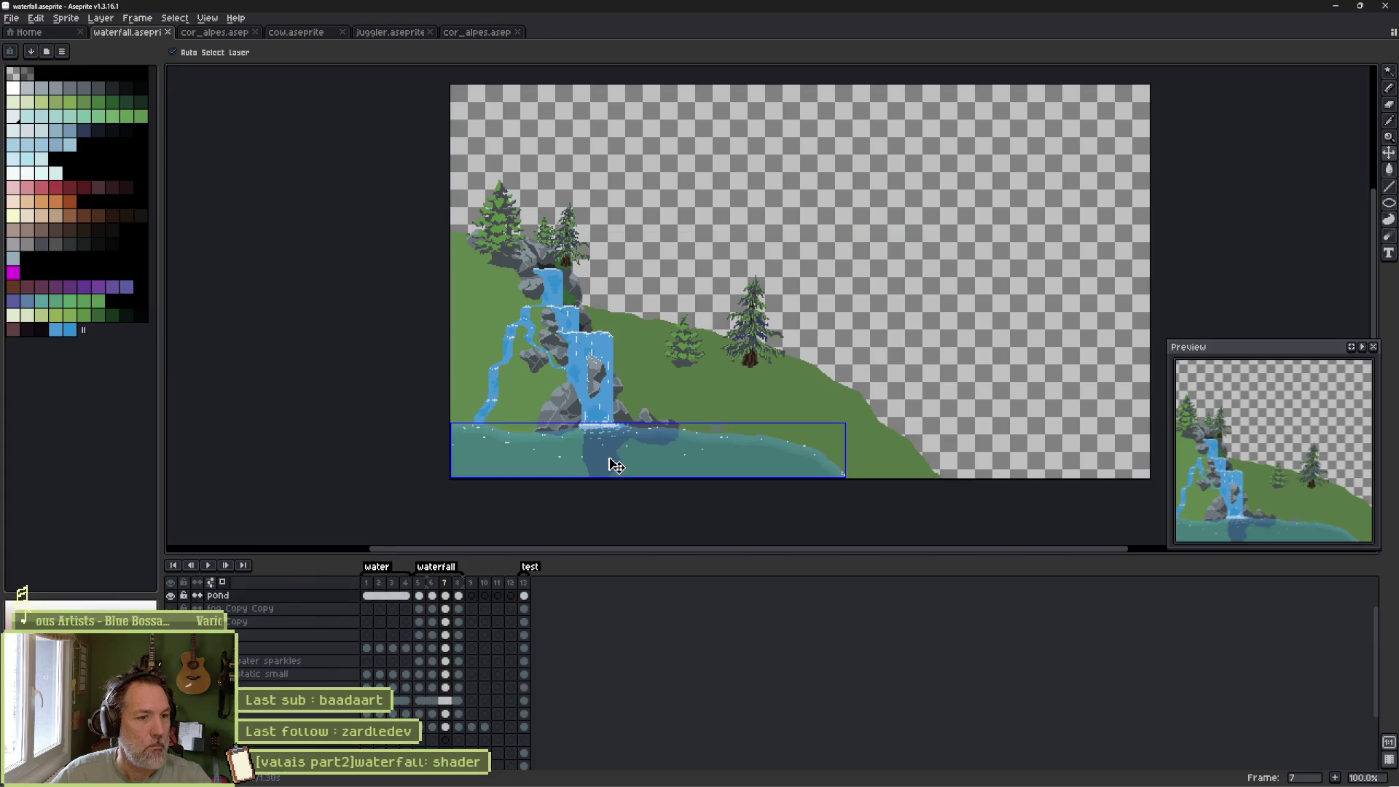
scroll(615, 465, "up", 2)
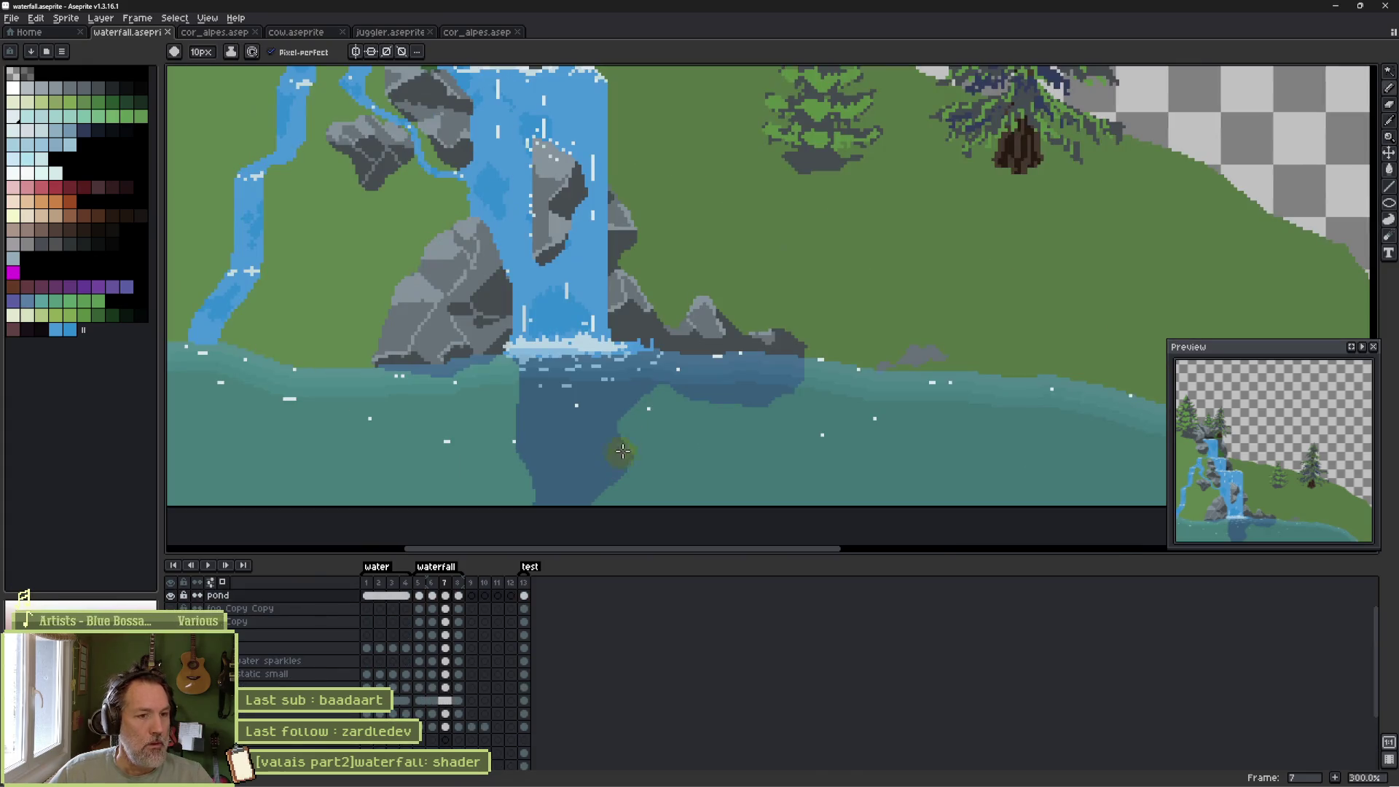
left_click(882, 302, "ctrl")
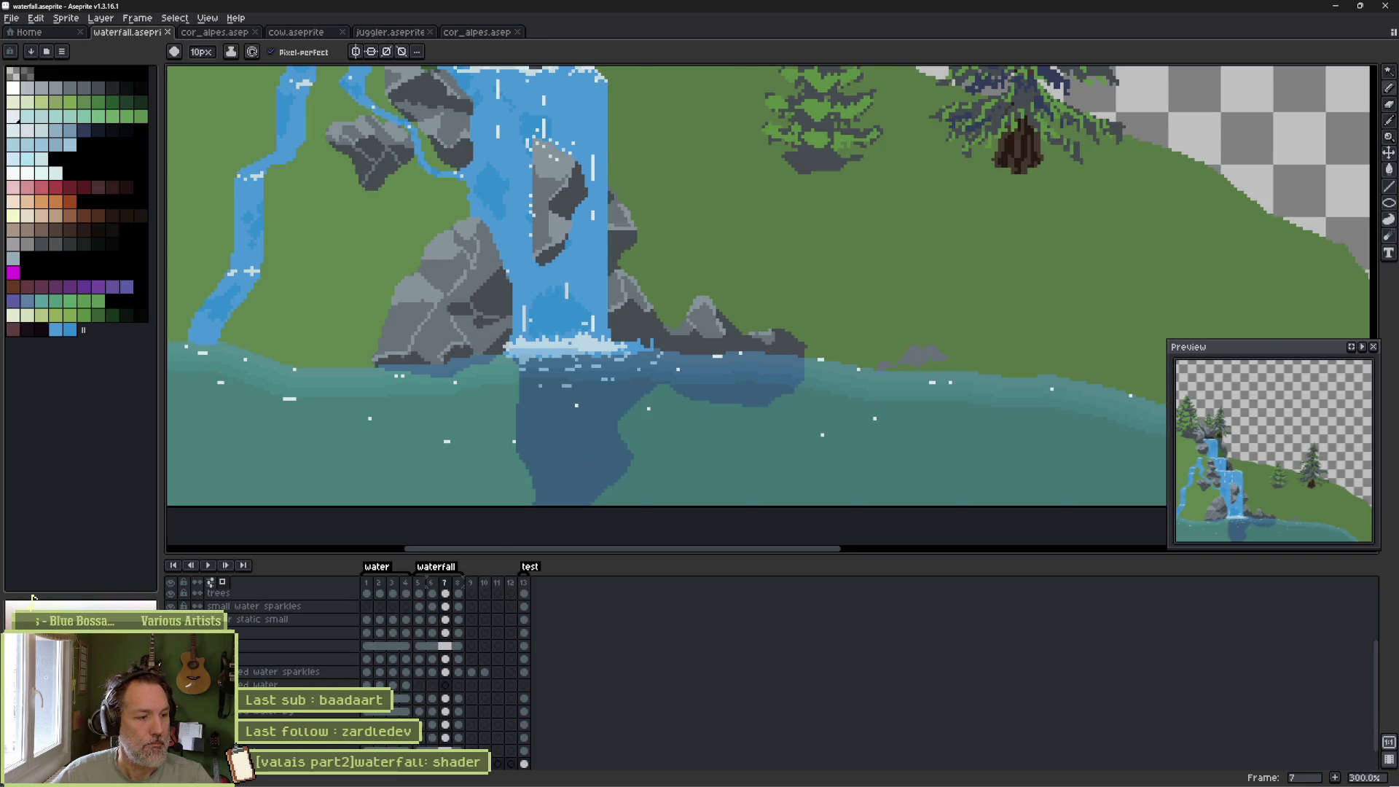
left_click(562, 385, "ctrl")
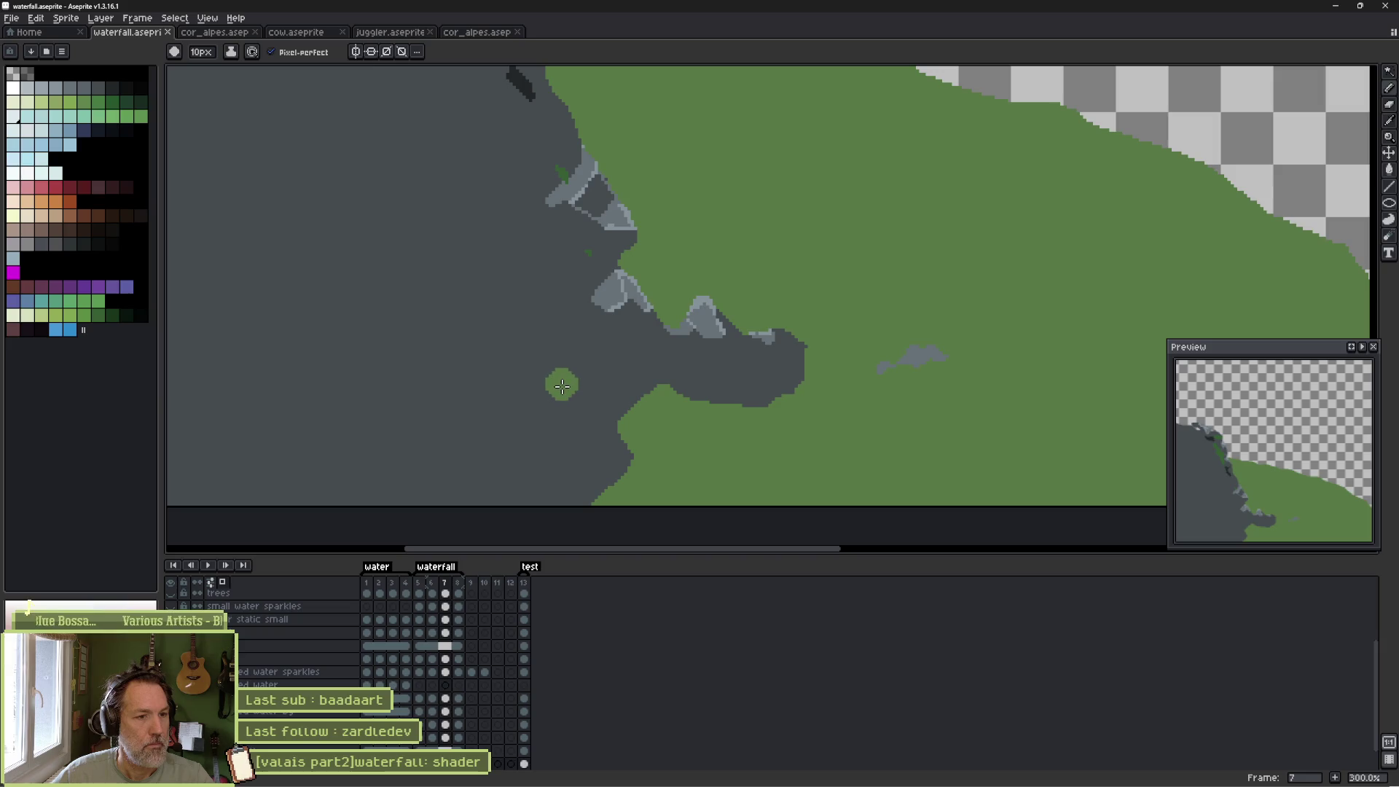
Draw a green line up the left shoreline across the rock and fill the enclosed area green.
scroll(564, 385, "down", 2)
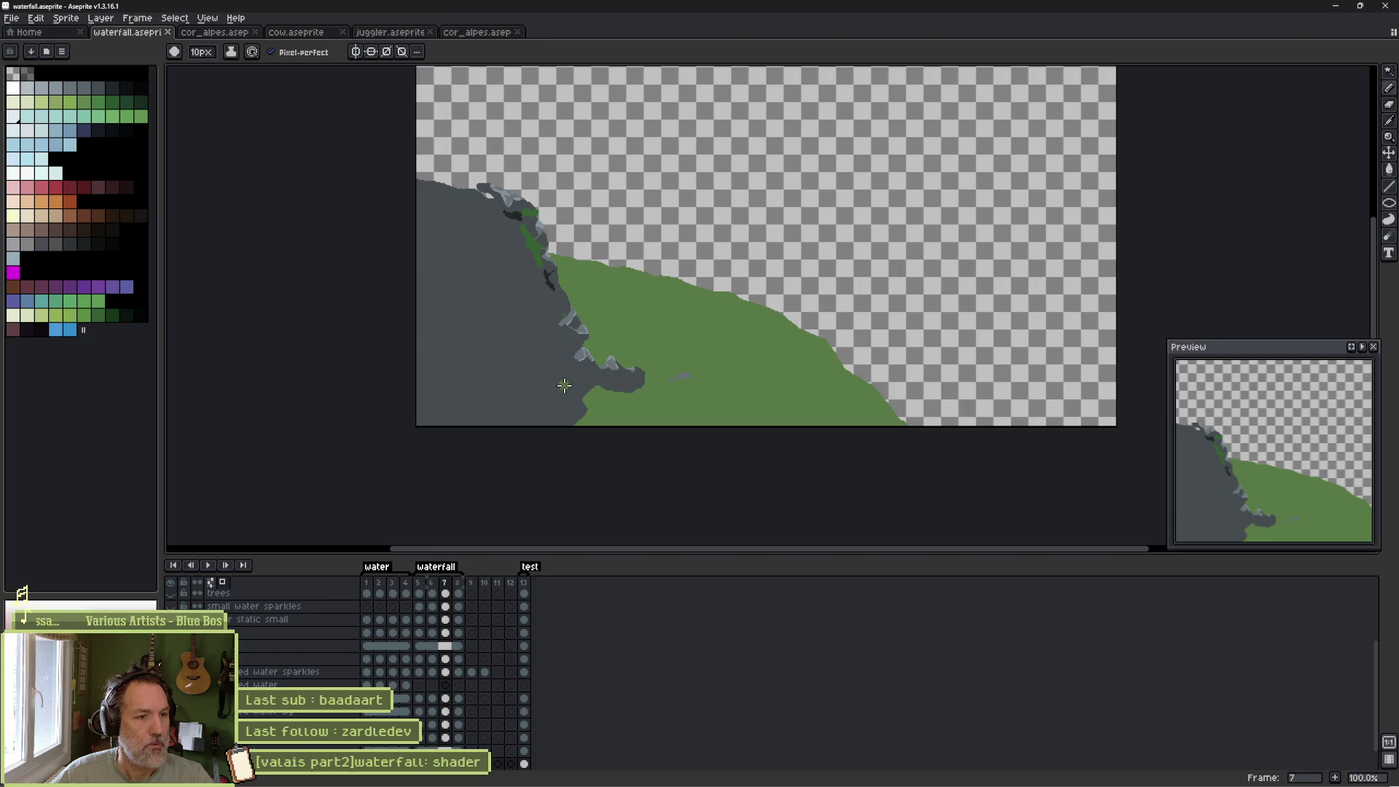
scroll(569, 384, "up", 1)
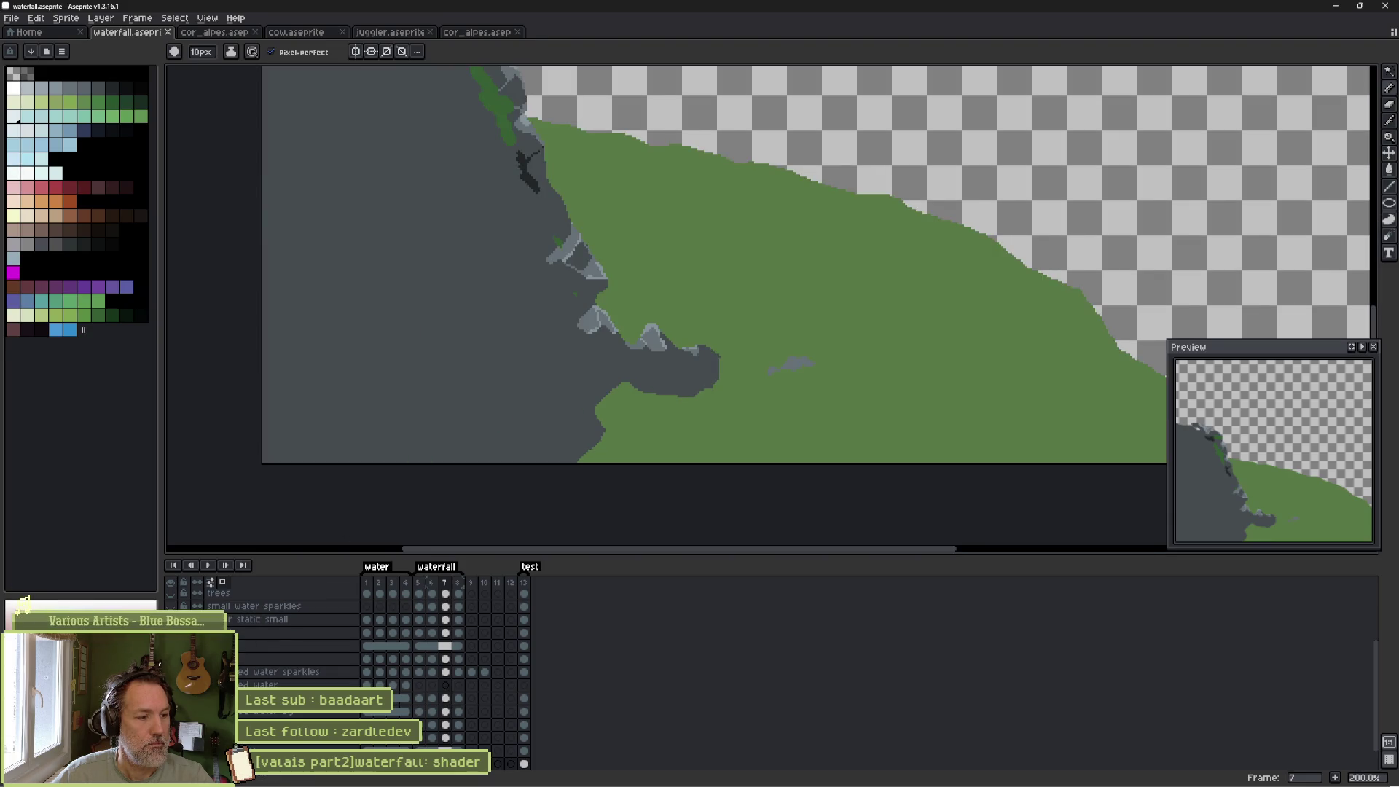
scroll(437, 671, "up", 2)
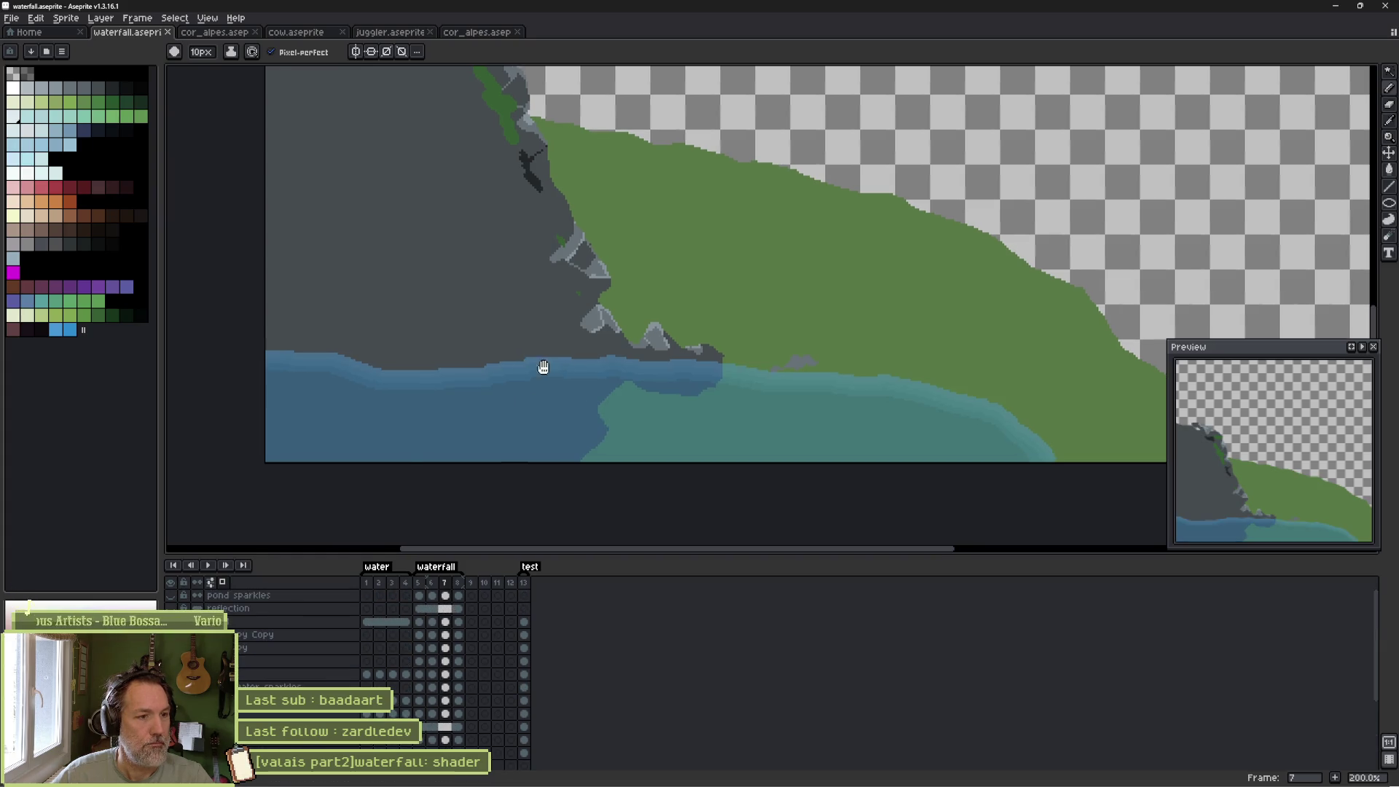
mouse_move(540, 369)
left_mouse_down()
mouse_move(818, 337)
mouse_move(772, 342)
left_mouse_up()
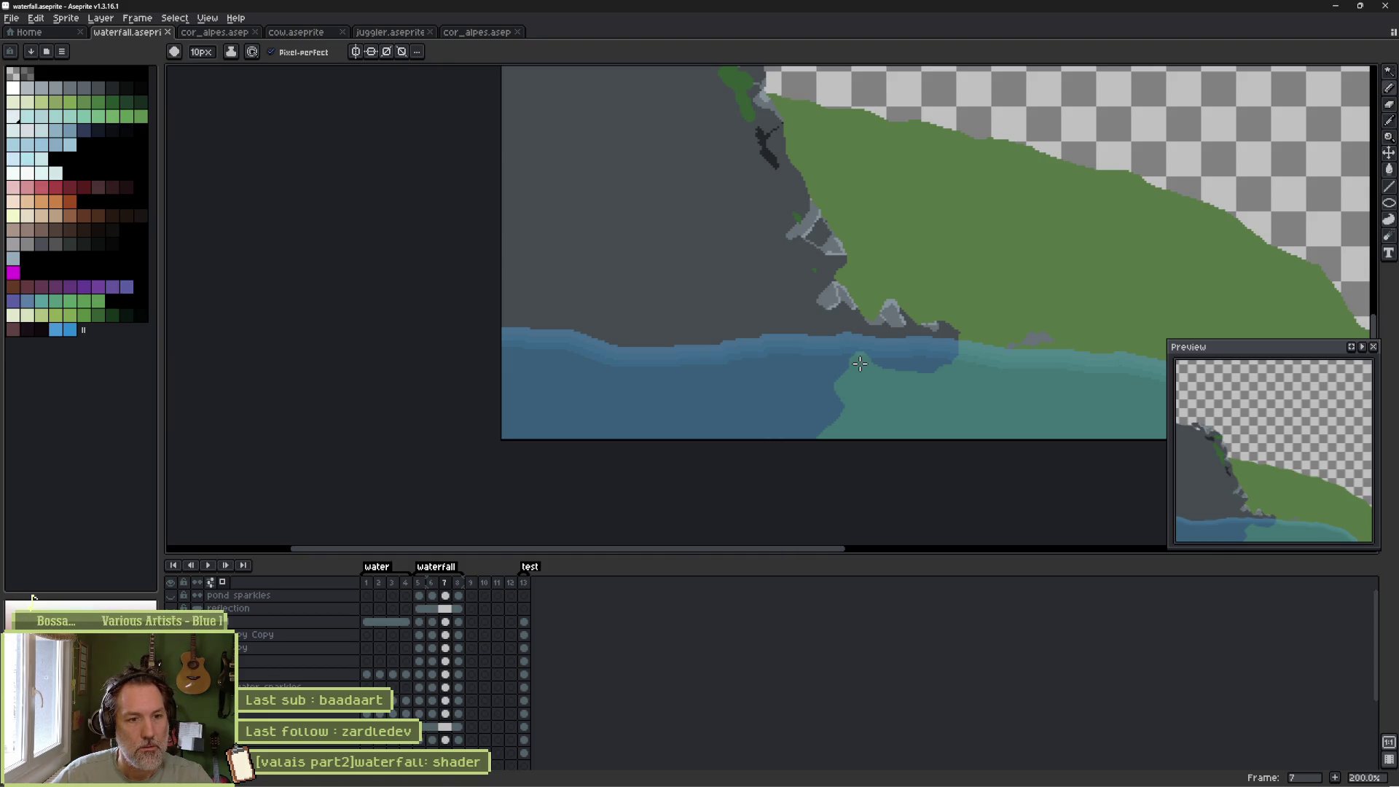
mouse_move(859, 366)
left_mouse_down()
mouse_move(765, 350)
mouse_move(704, 273)
mouse_move(484, 140)
left_mouse_up()
key("g")
left_click(585, 245)
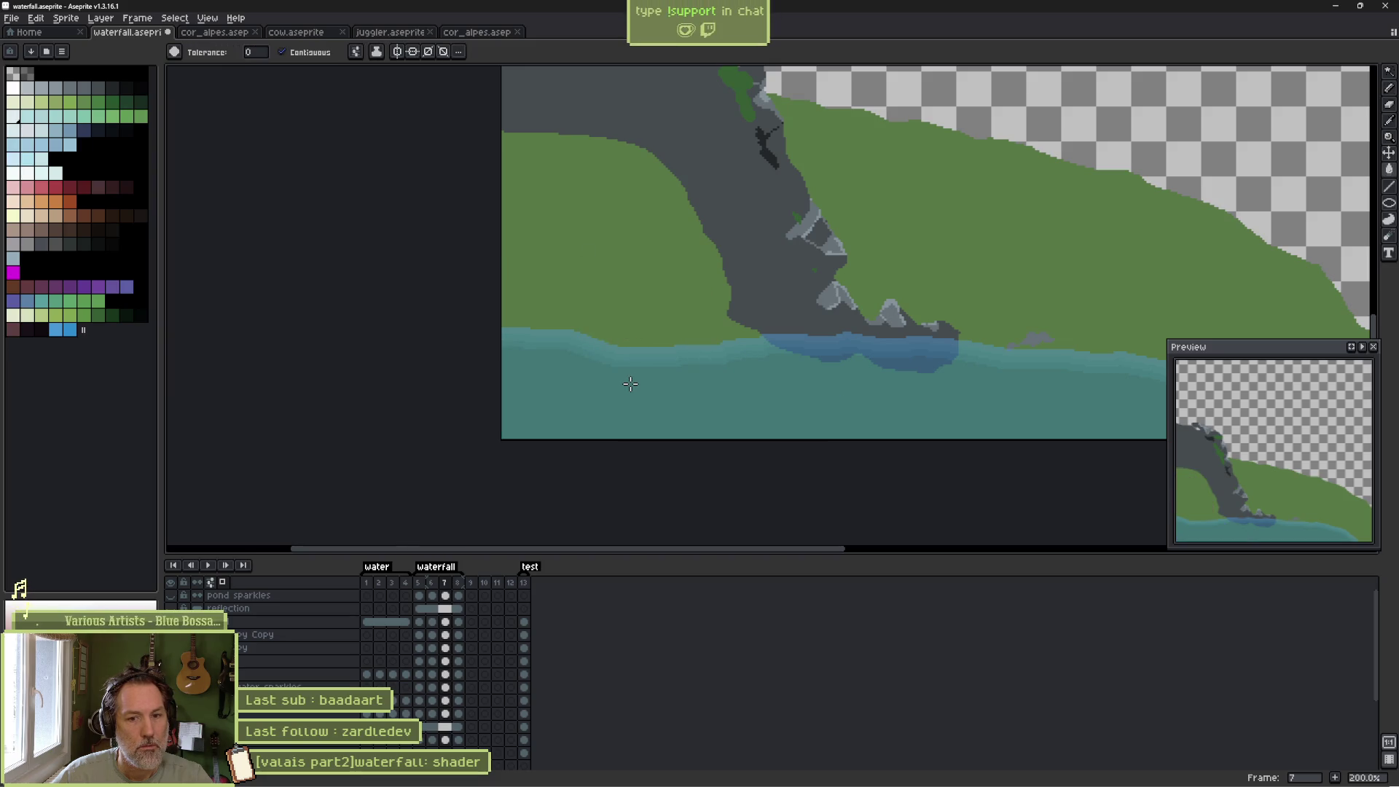
Show only the rock and ground layers, pick the Pencil, then bring the water layer back.
scroll(335, 666, "down", 3)
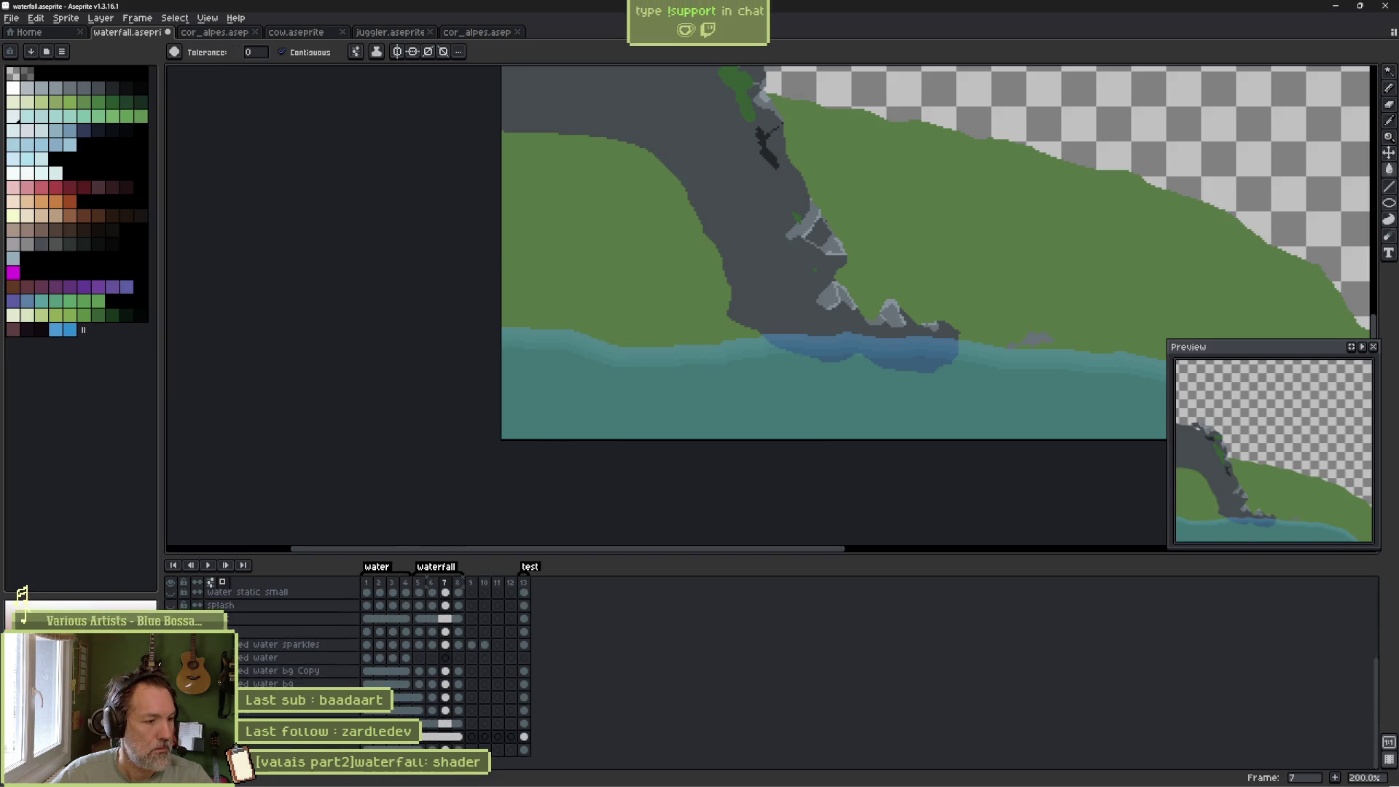
scroll(812, 228, "down", 1)
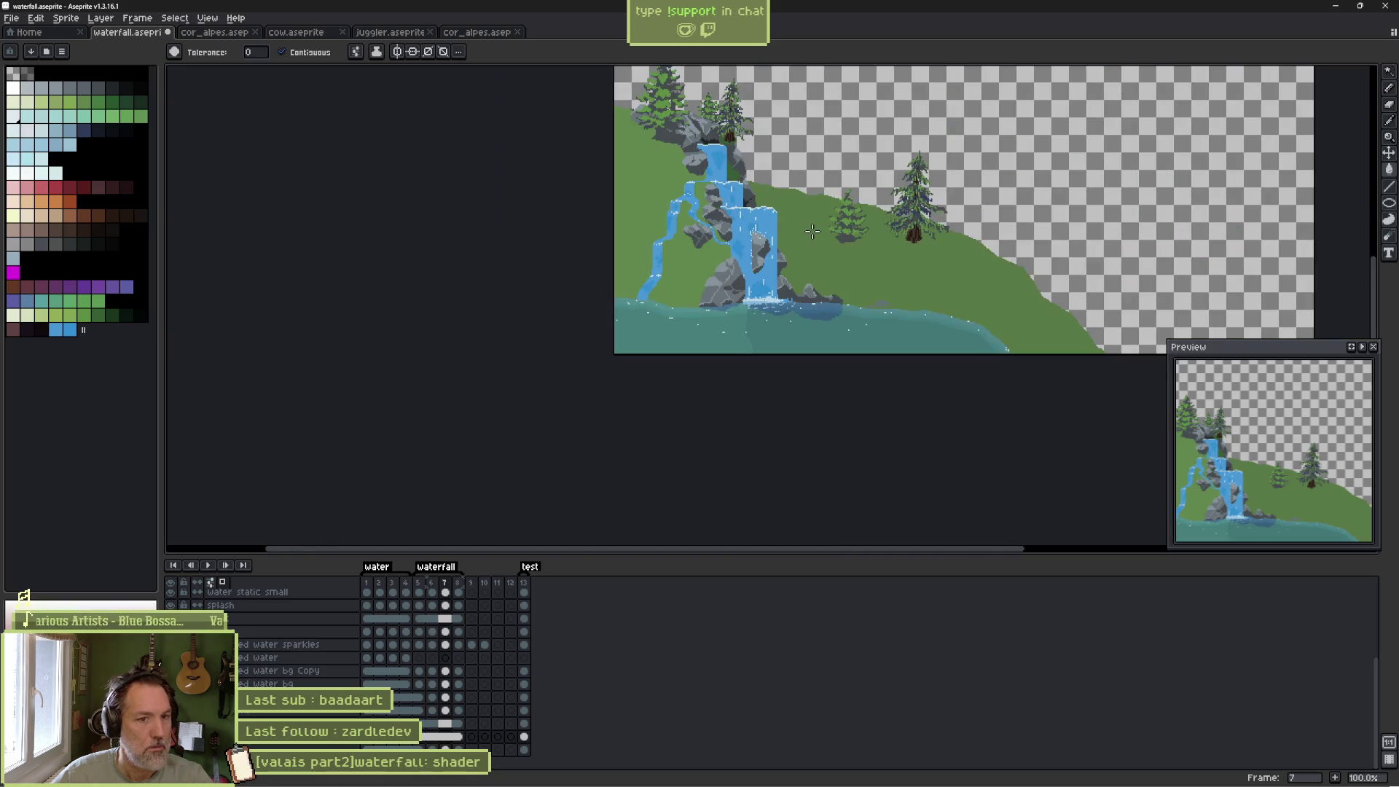
left_click_drag(811, 227, 704, 269)
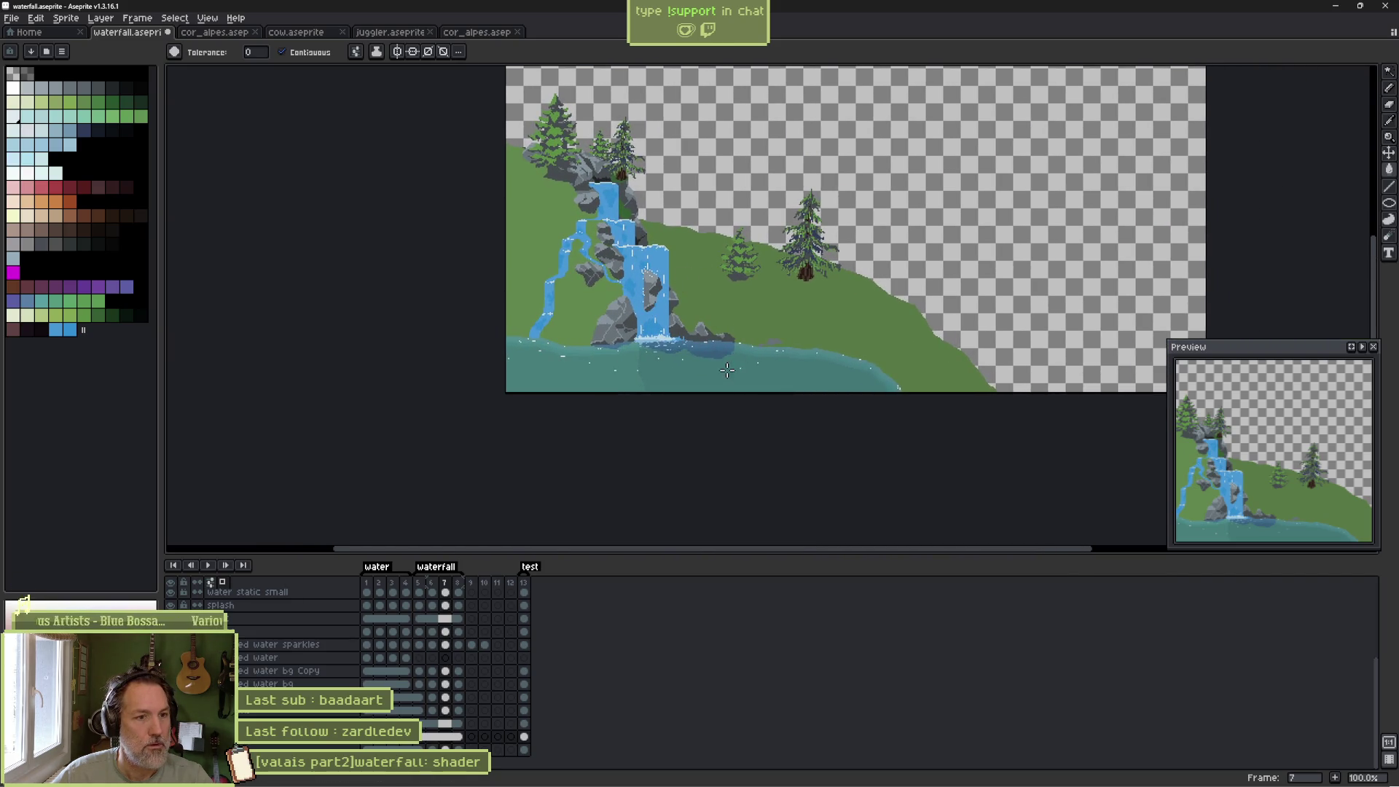
scroll(706, 377, "up", 2)
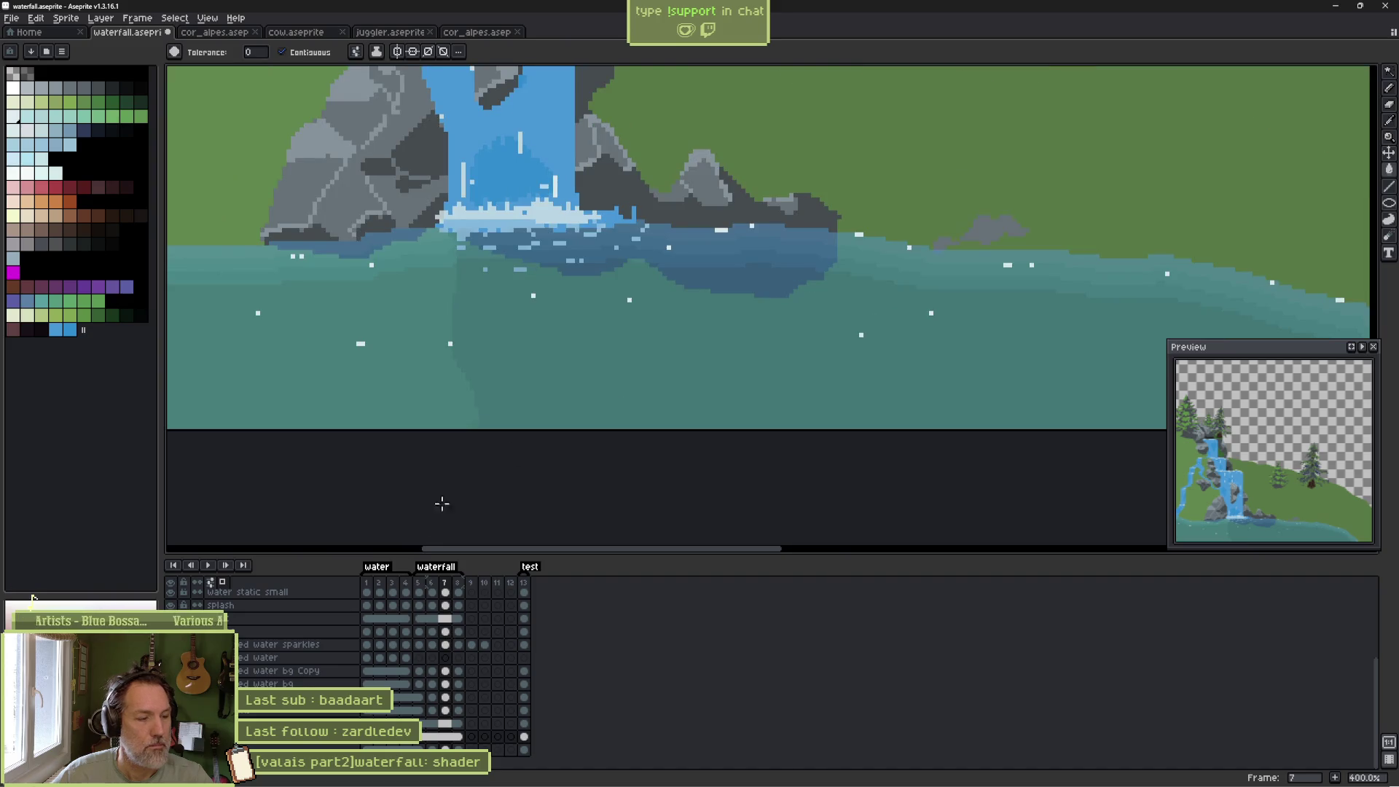
key("ctrl+z")
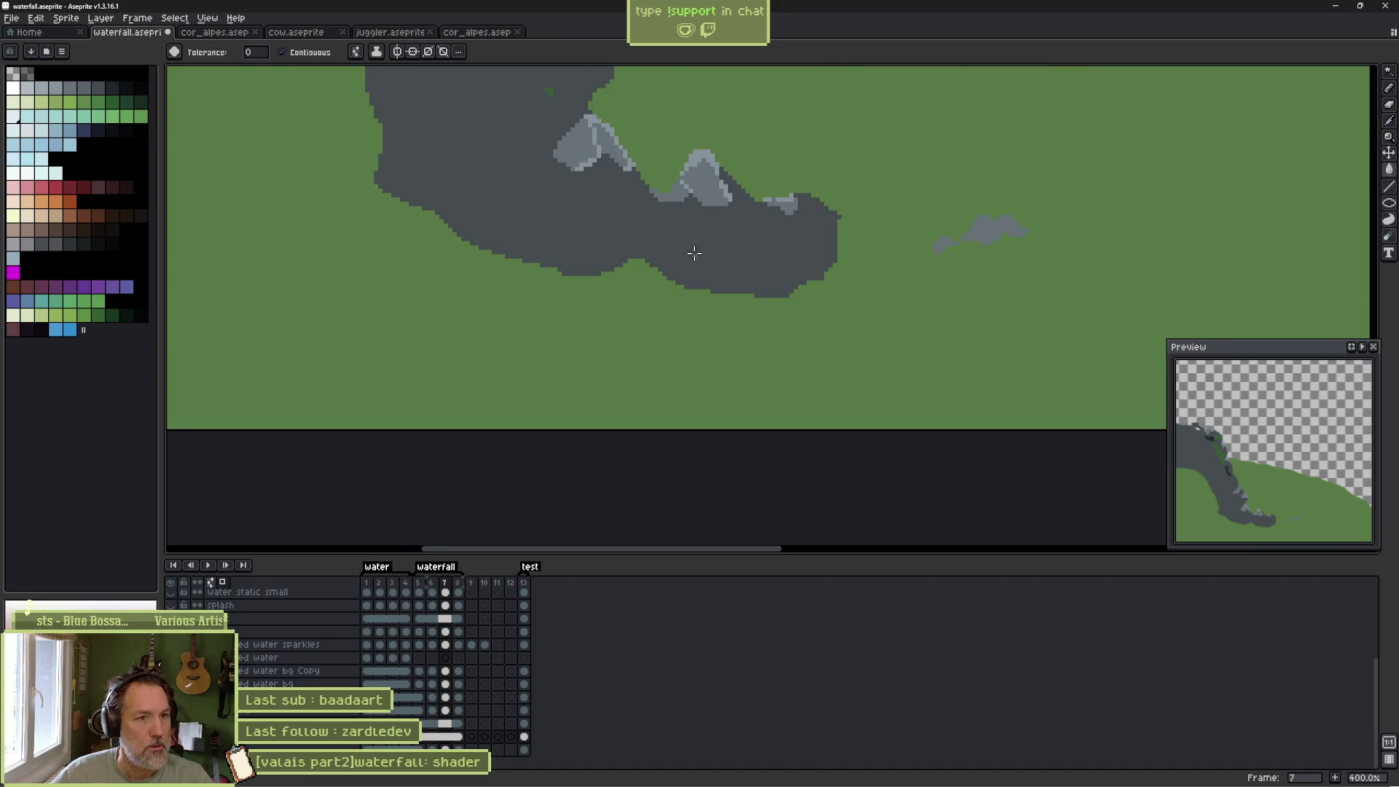
key("b")
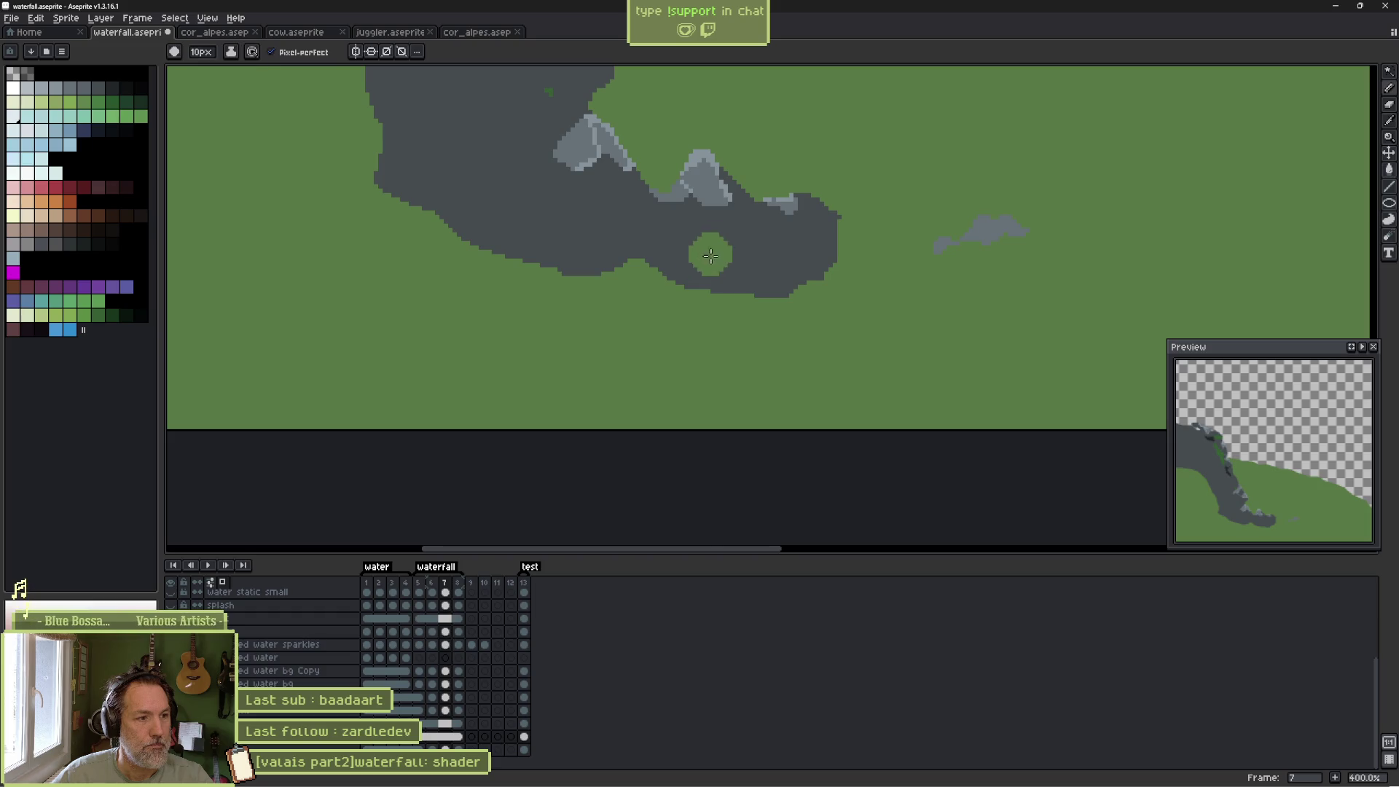
scroll(437, 656, "up", 5)
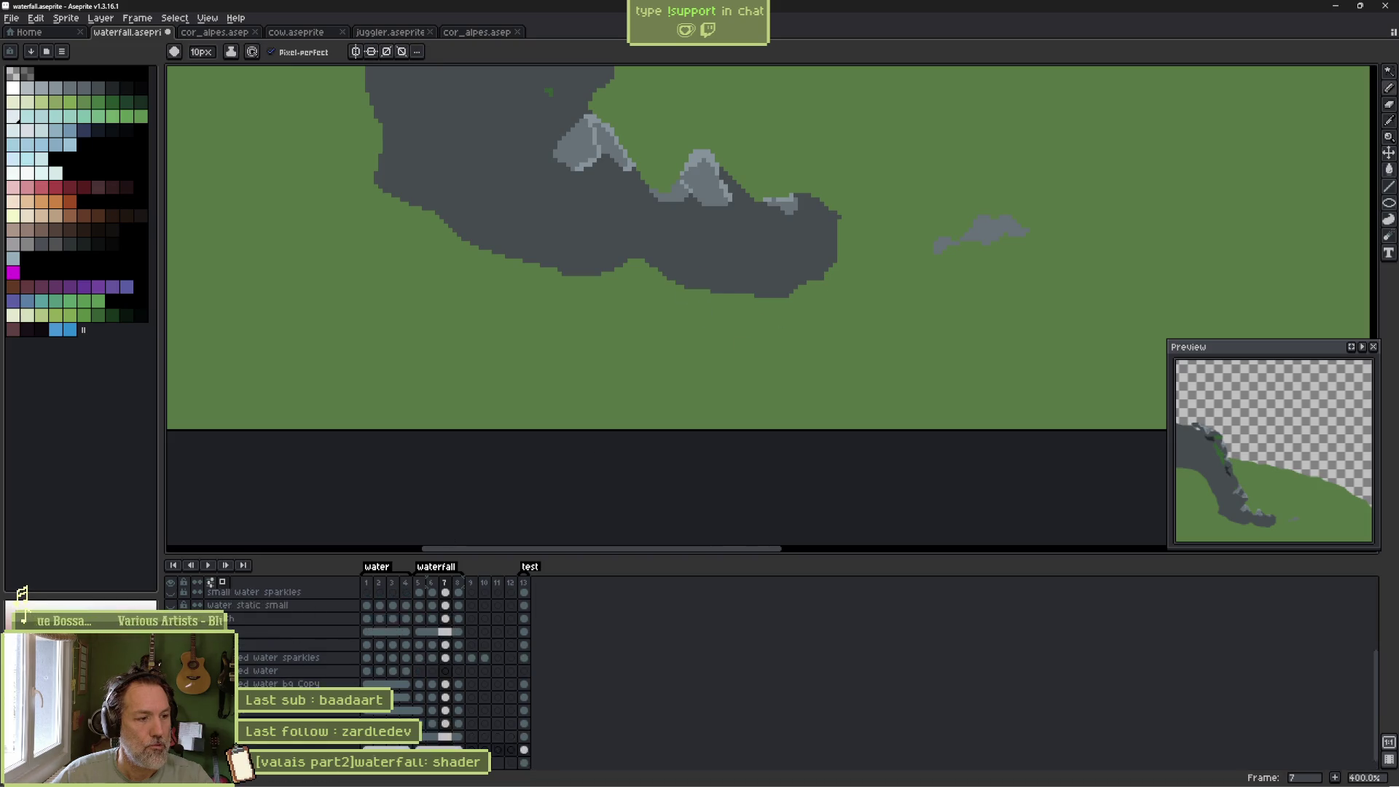
key("ctrl+y")
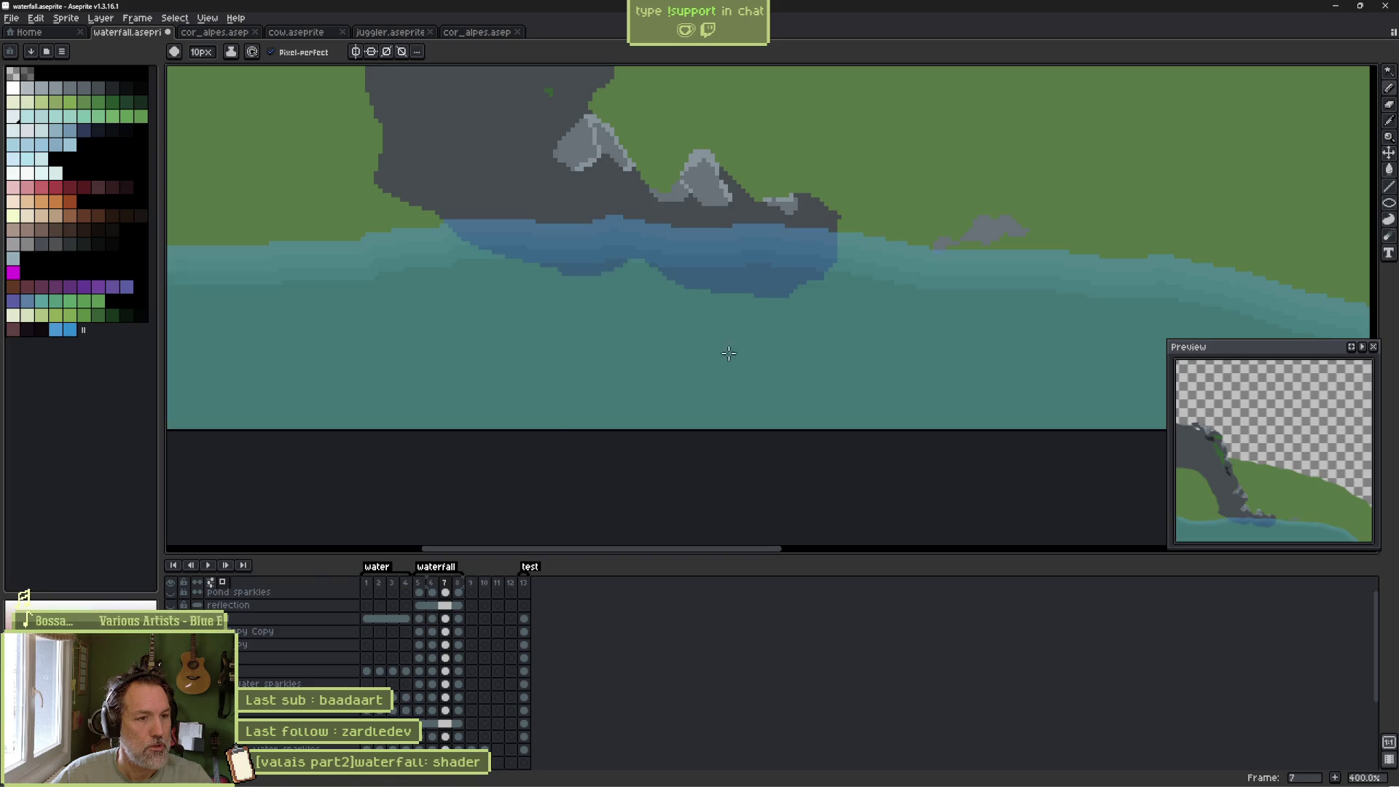
Paint teal over the dark blue patch in the pond beneath the rocks.
left_click_drag(822, 253, 462, 248)
left_click_drag(554, 275, 714, 287)
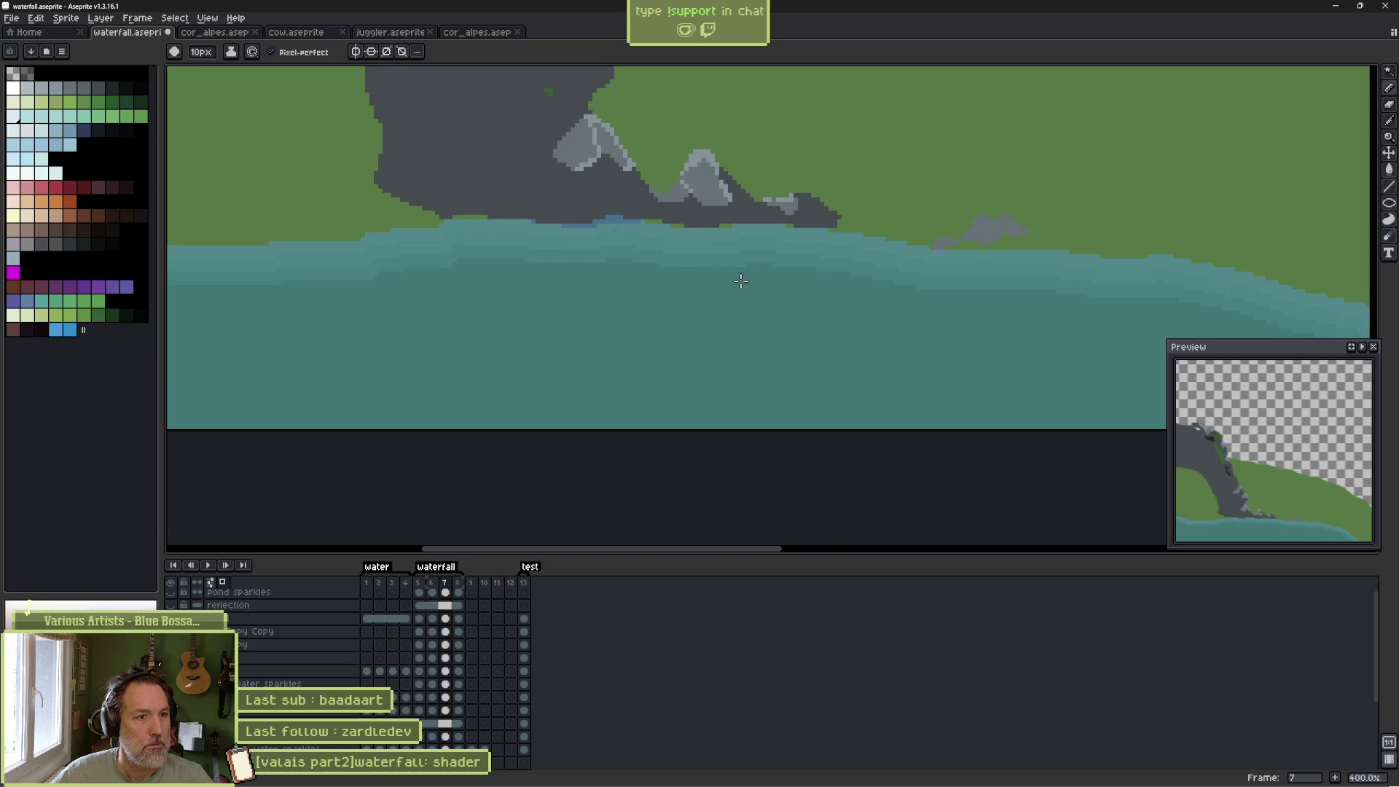
scroll(742, 281, "down", 3)
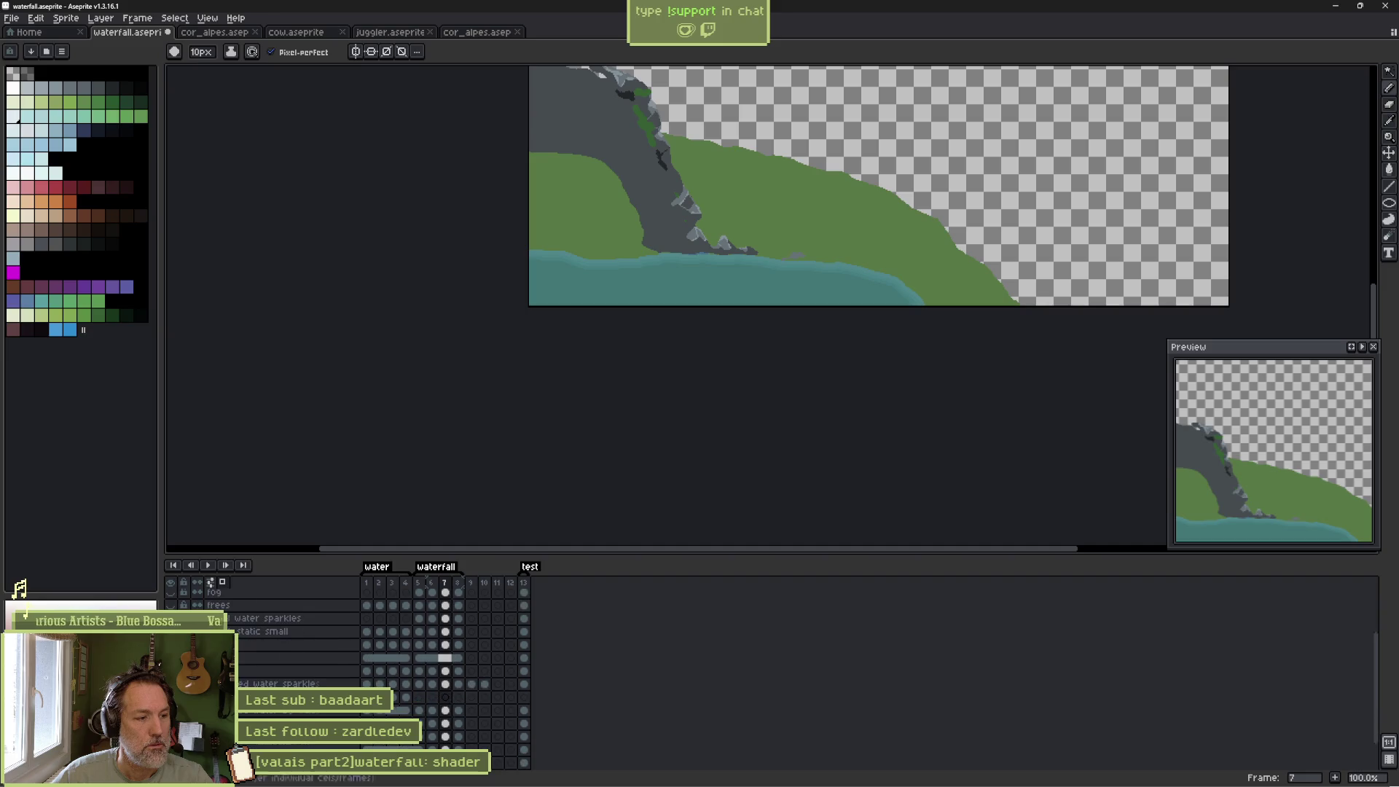
scroll(291, 655, "down", 2)
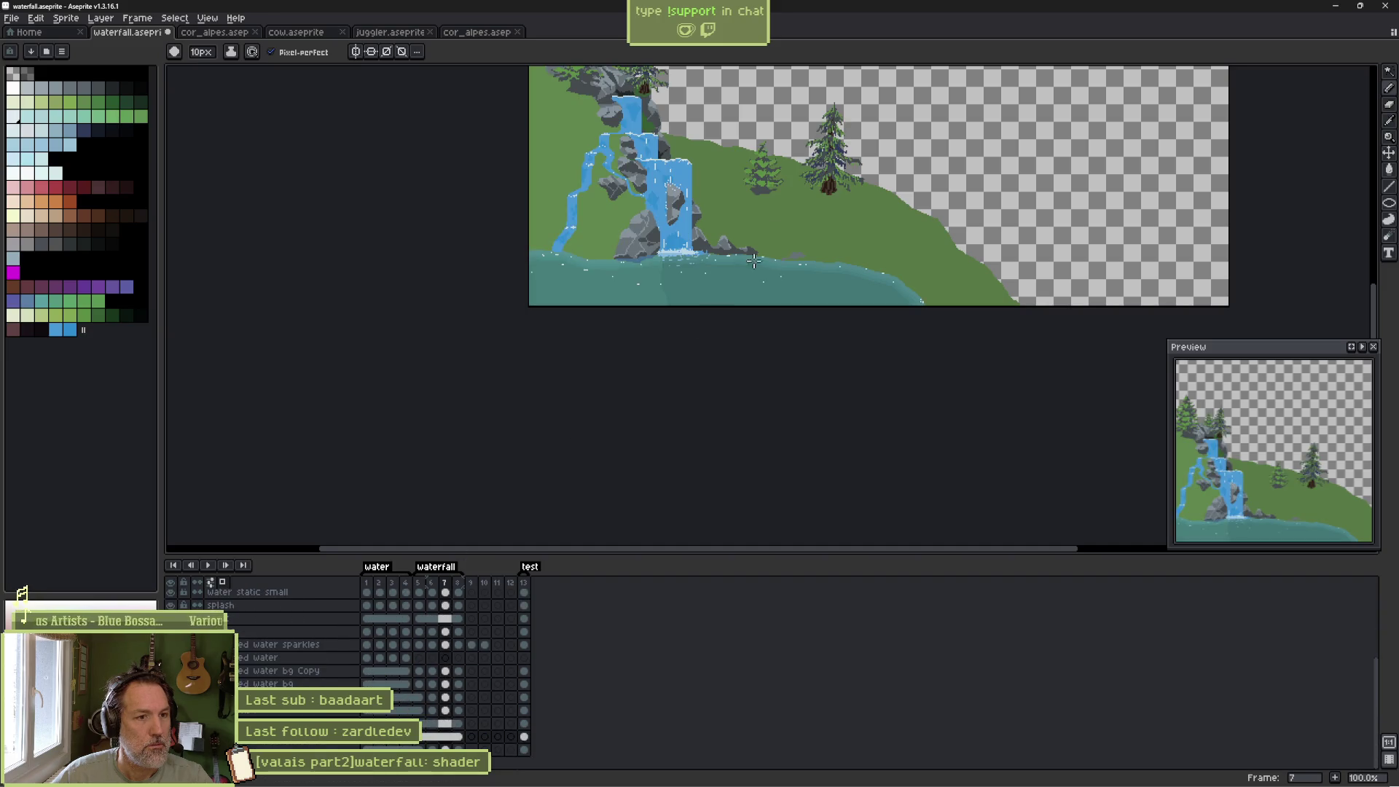
scroll(754, 261, "up", 2)
Reimport the updated waterfall sprite in Godot.
key("alt")
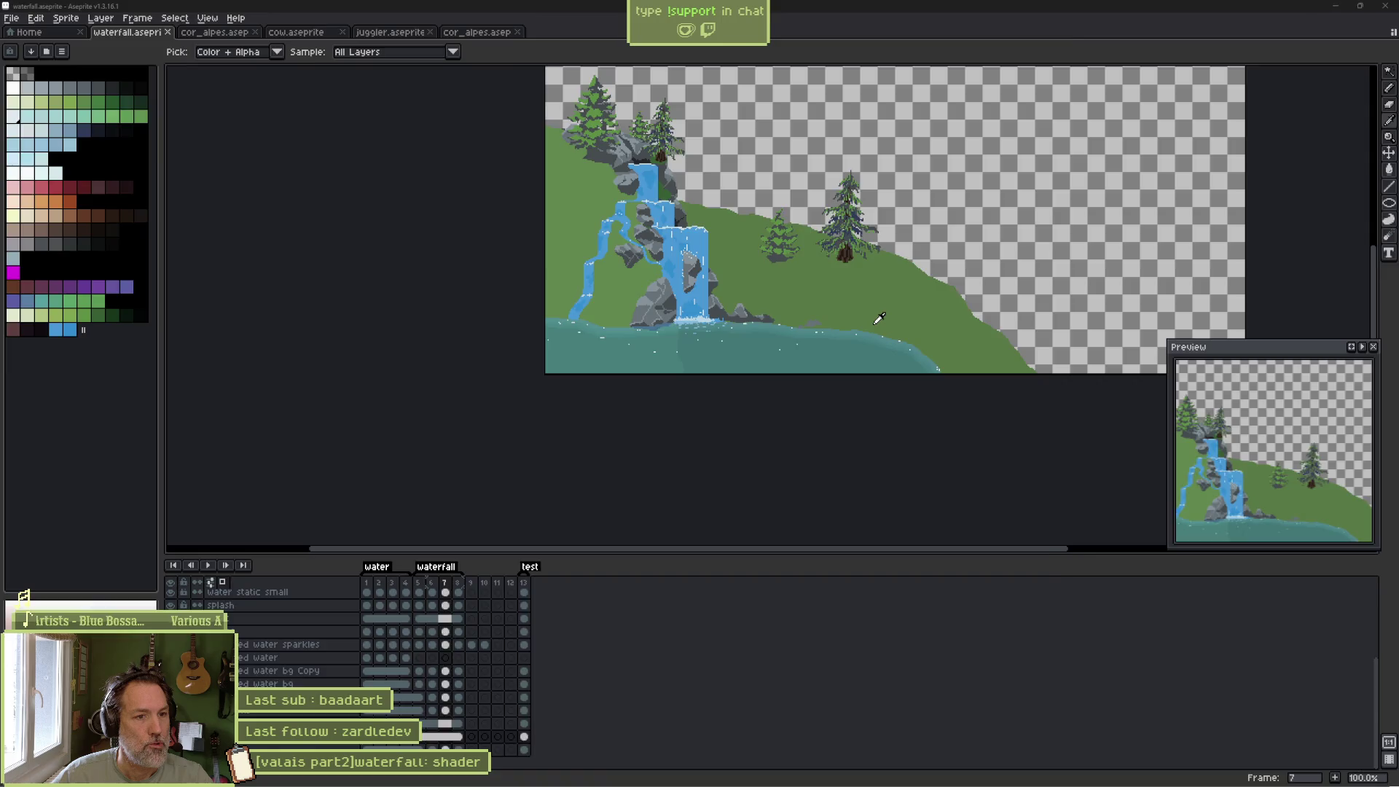
key("alt+Tab")
left_click(1211, 766)
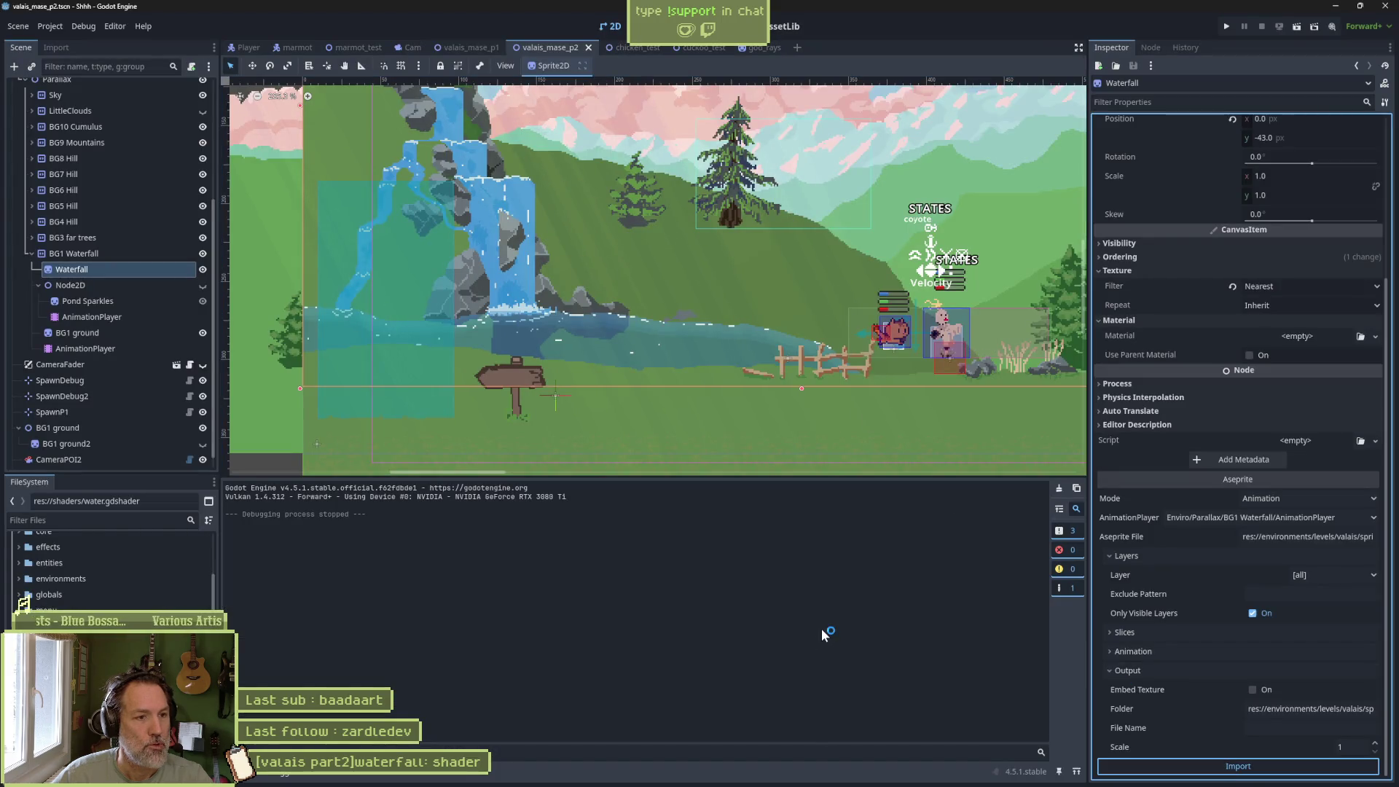
Run the scene to check the even teal pond, then stop the test run.
key("F6")
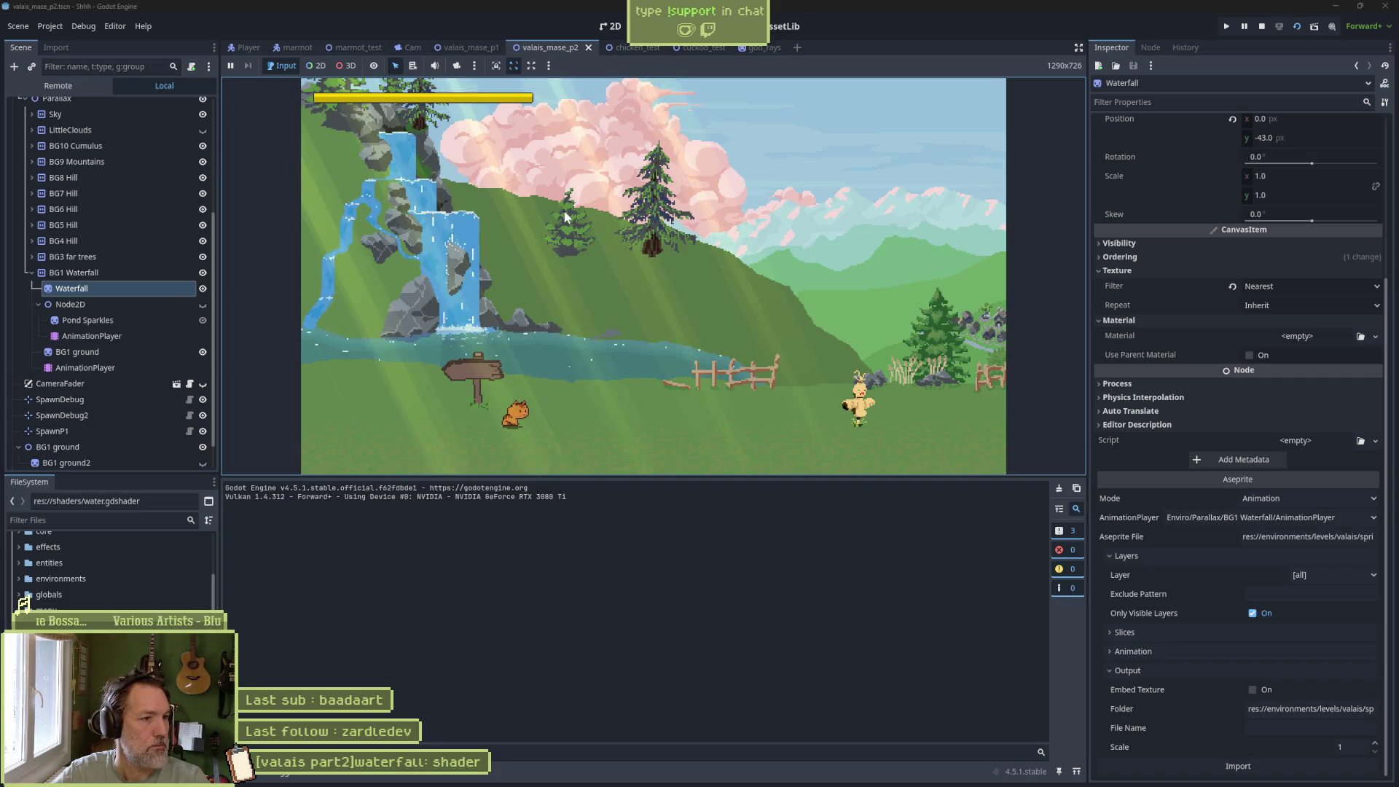
key("F8")
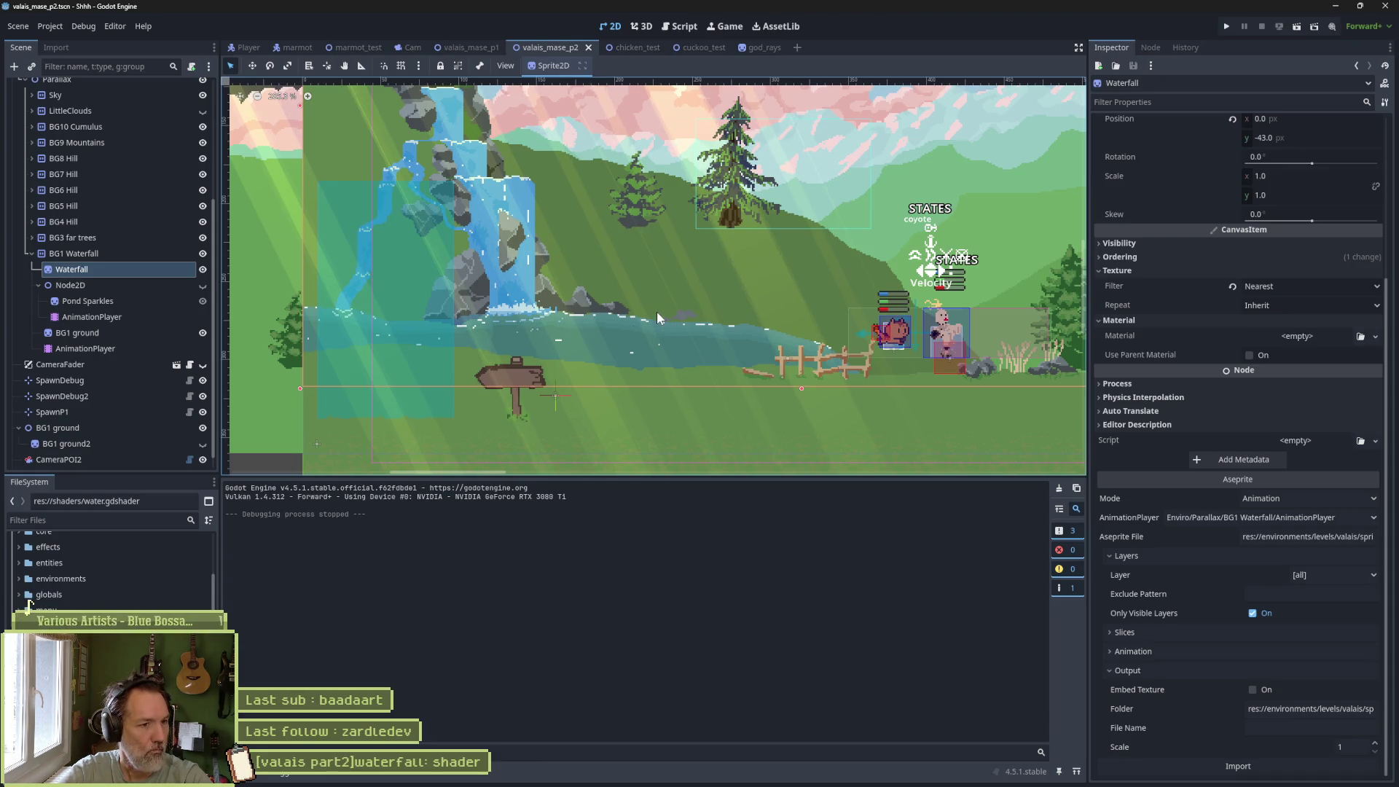
Bring the waterfall sprite up in Aseprite and compare it with the Godot scene.
mouse_move(835, 771)
left_click(767, 773)
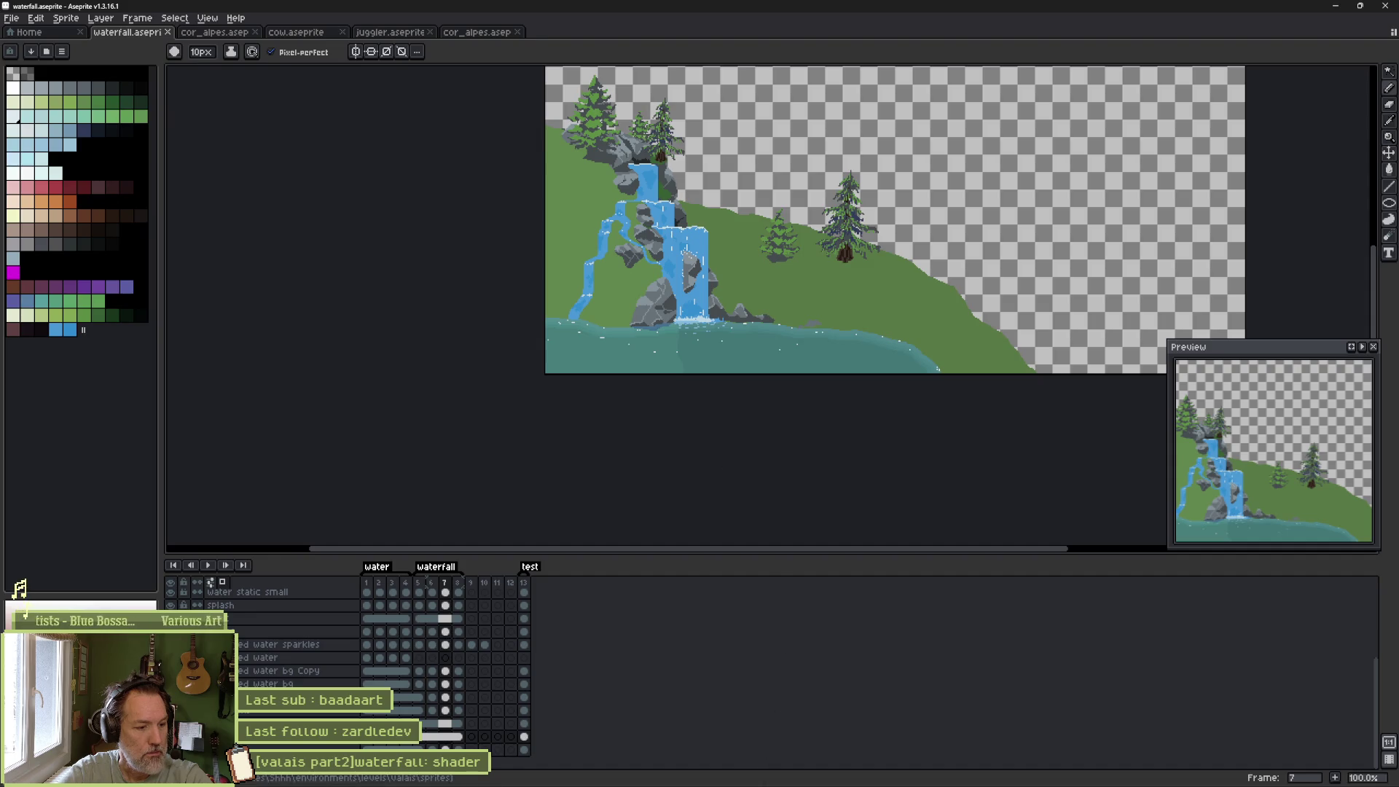
left_click(737, 777)
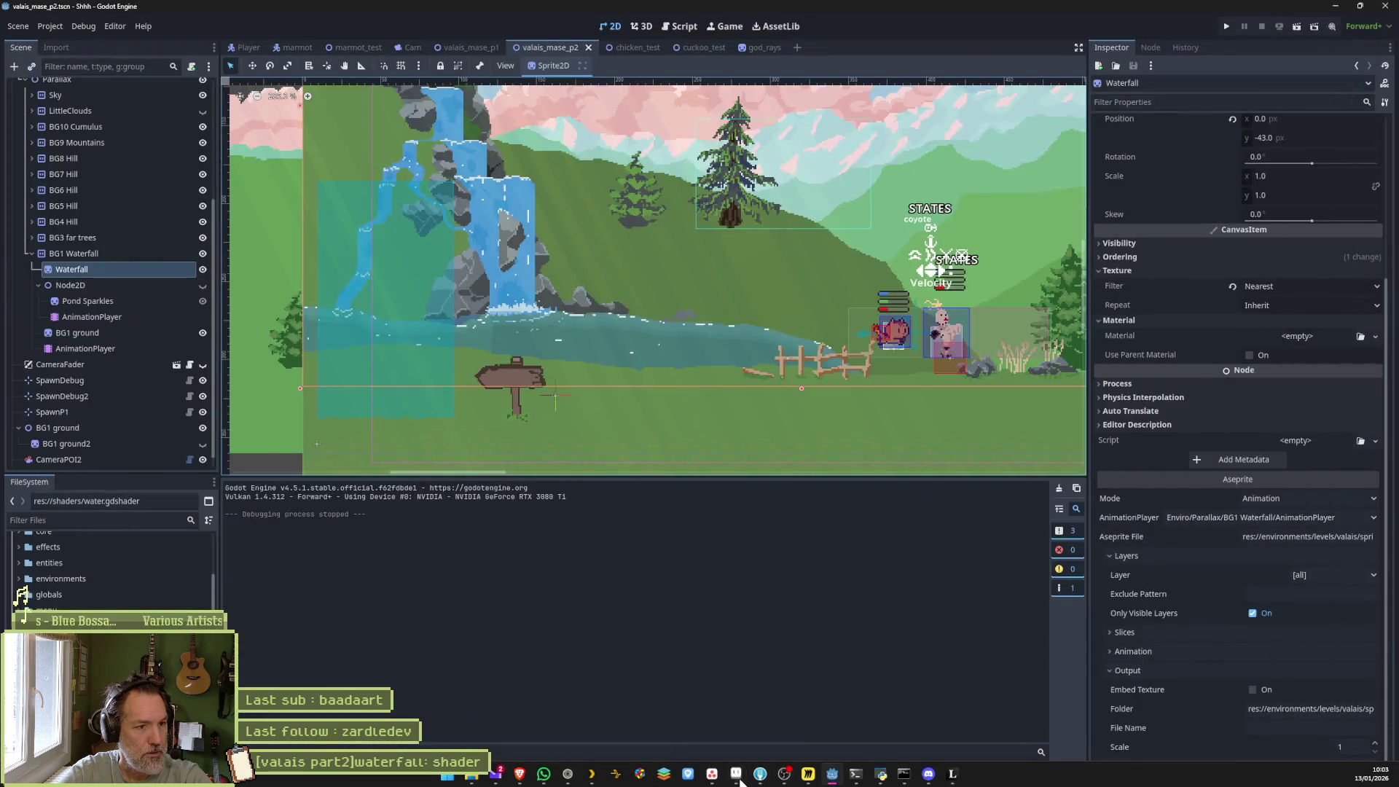
left_click(737, 777)
Zoom in on the waterfall base, then bring the Fork git client forward.
scroll(681, 390, "up", 2)
left_click_drag(681, 390, 638, 430)
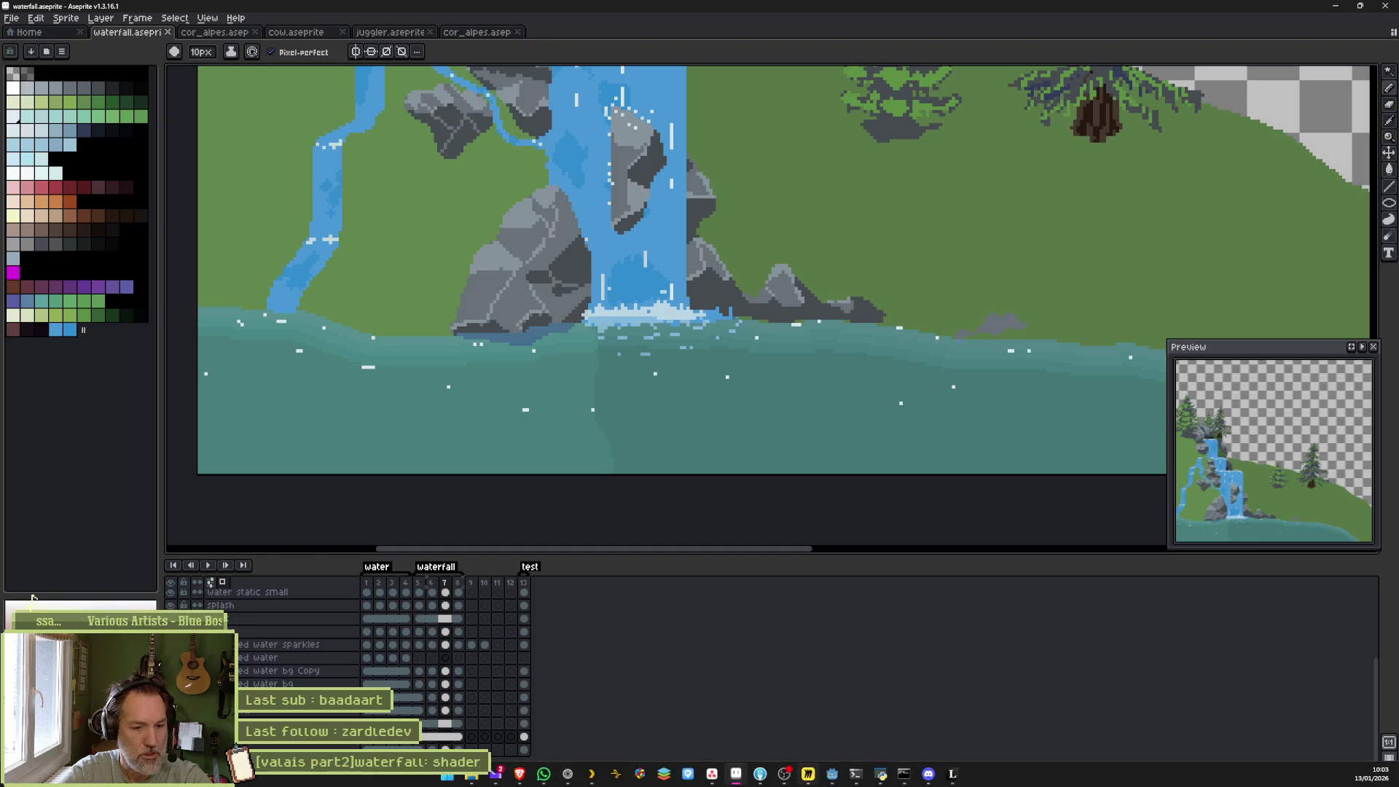
left_click(760, 774)
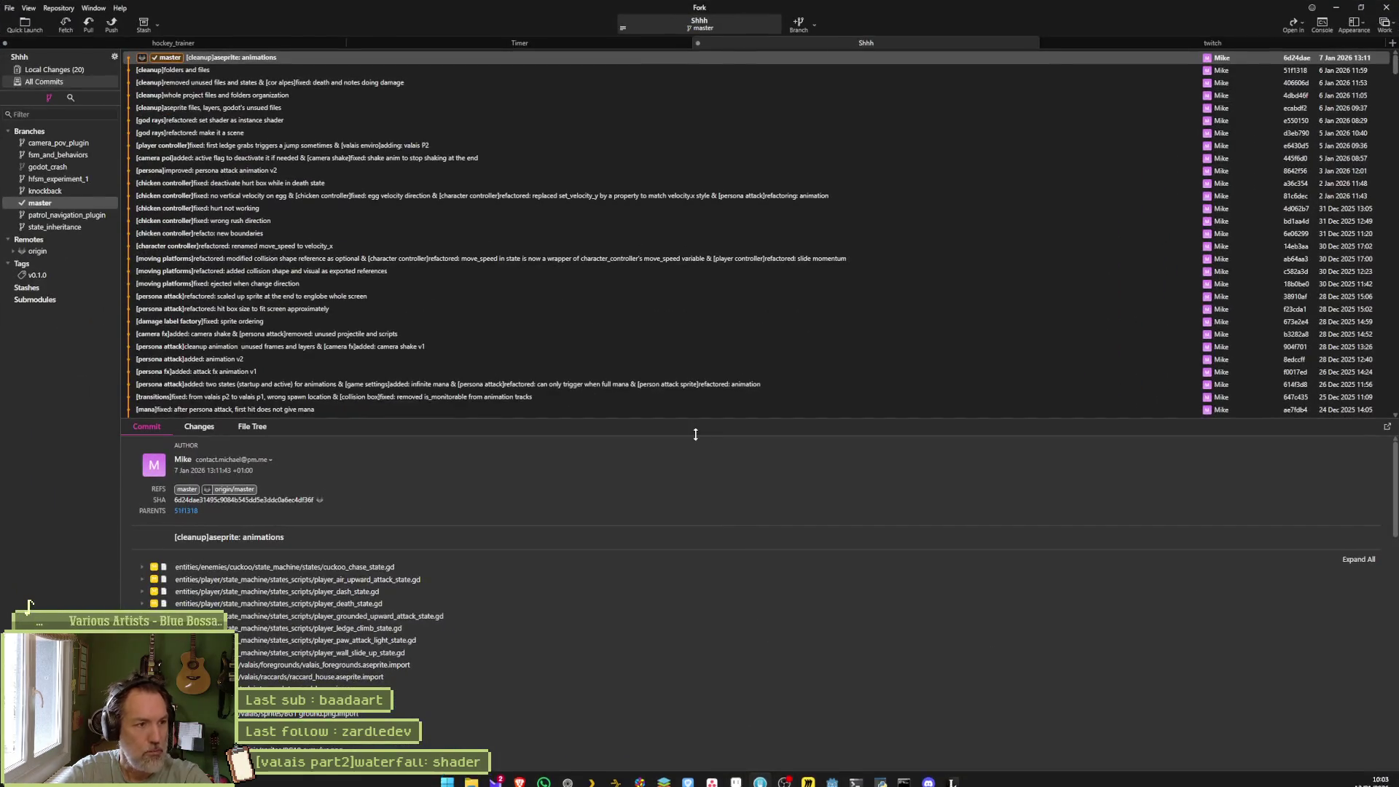
Show Fork's local changes and edit the commit message to end with 'plugin &'.
left_click(86, 70)
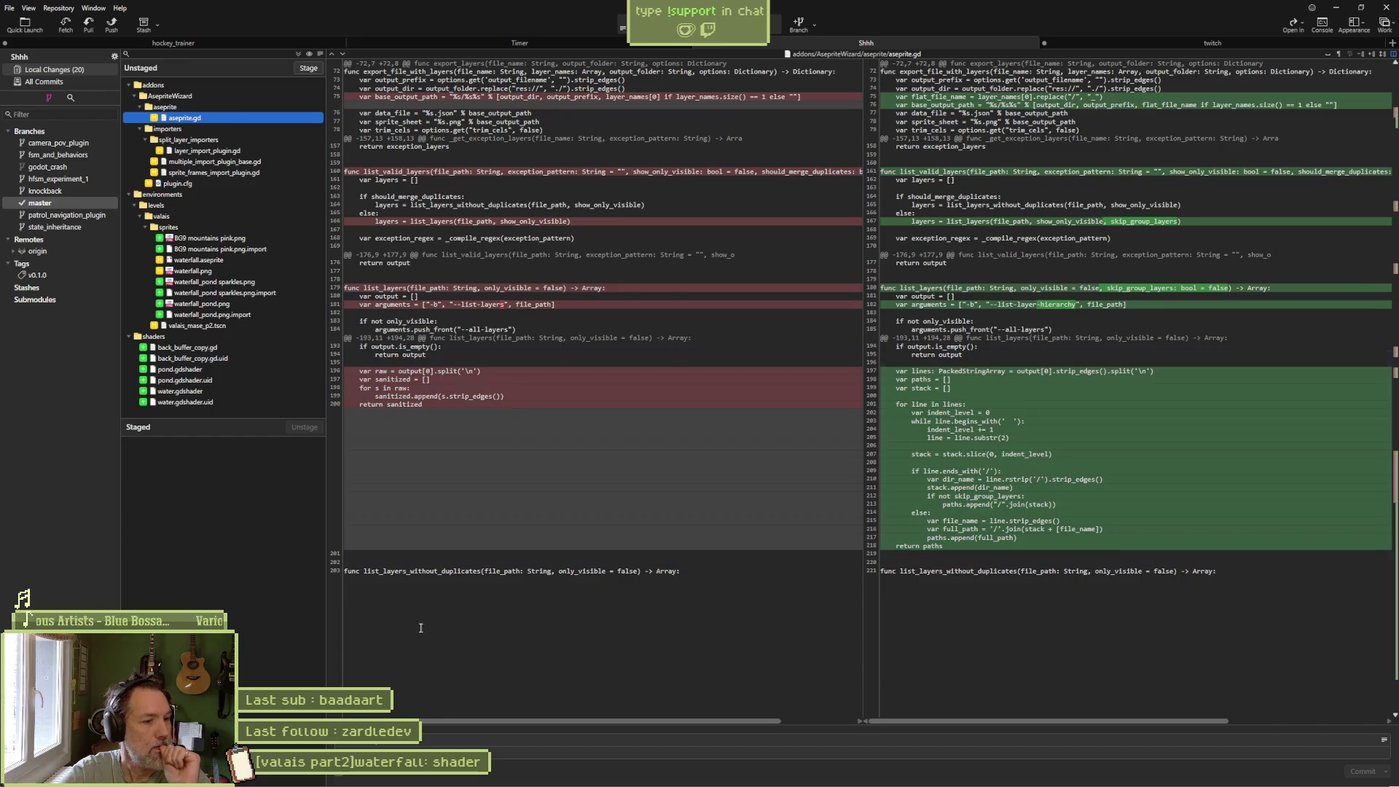
left_click(421, 739)
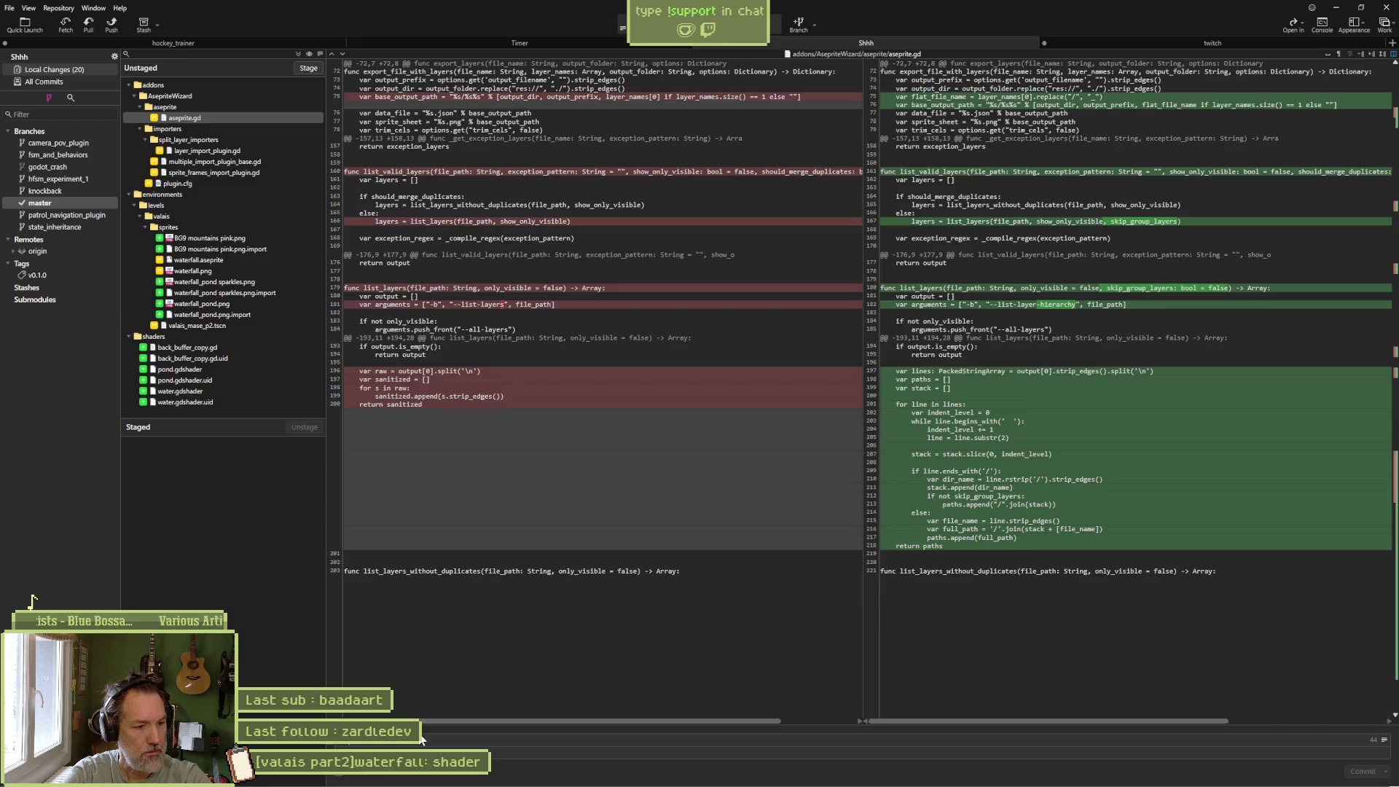
key("BackSpace")
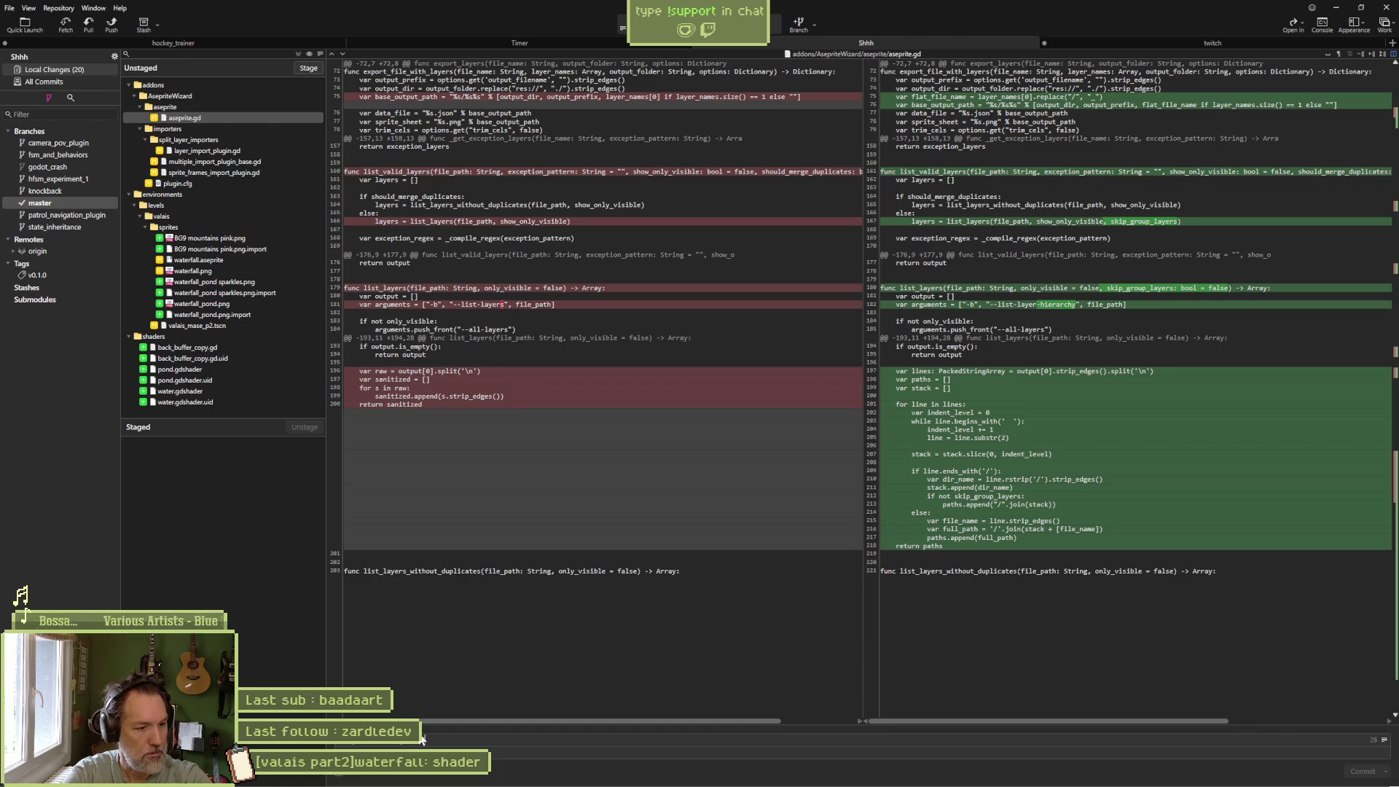
type("plugin &")
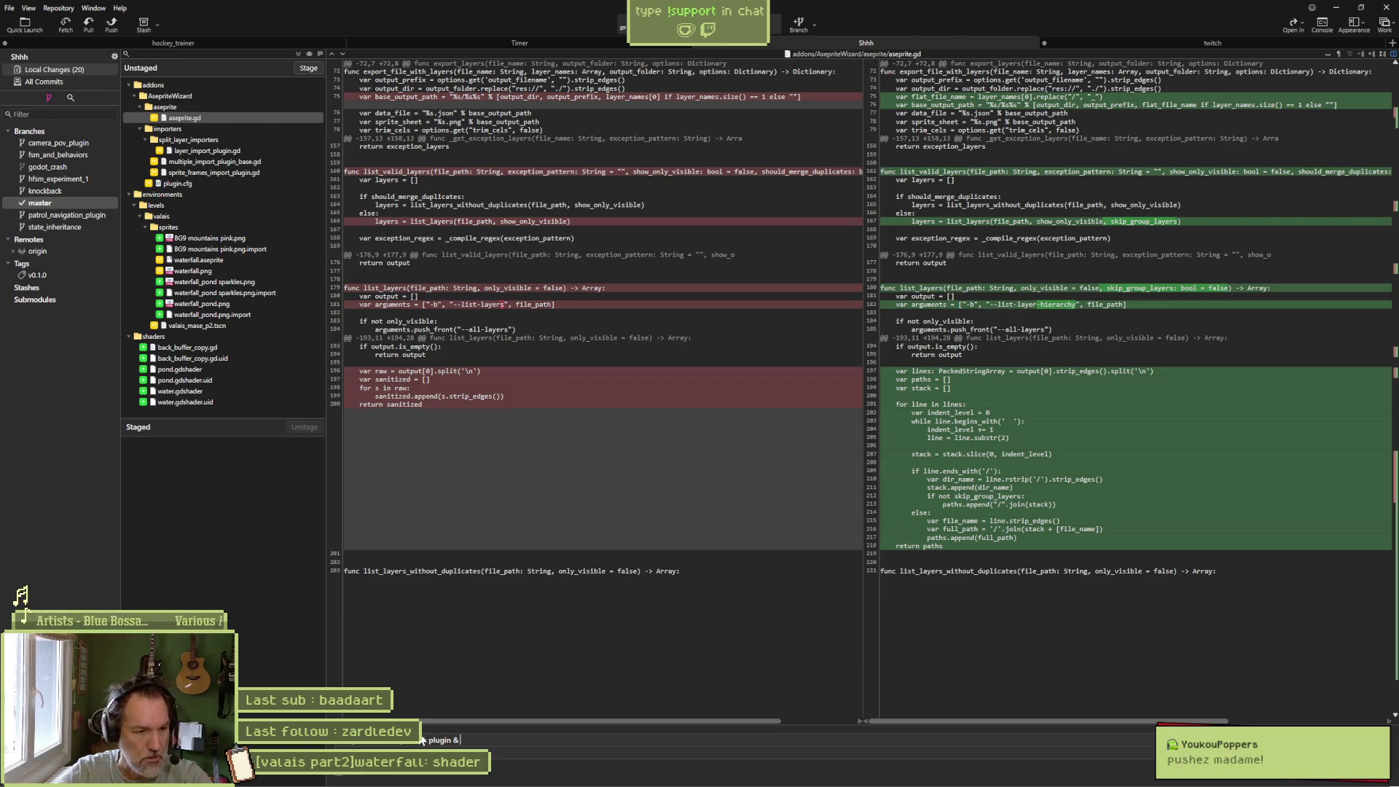
Copy the waterfall shader task's title from its Asana card.
left_click(713, 775)
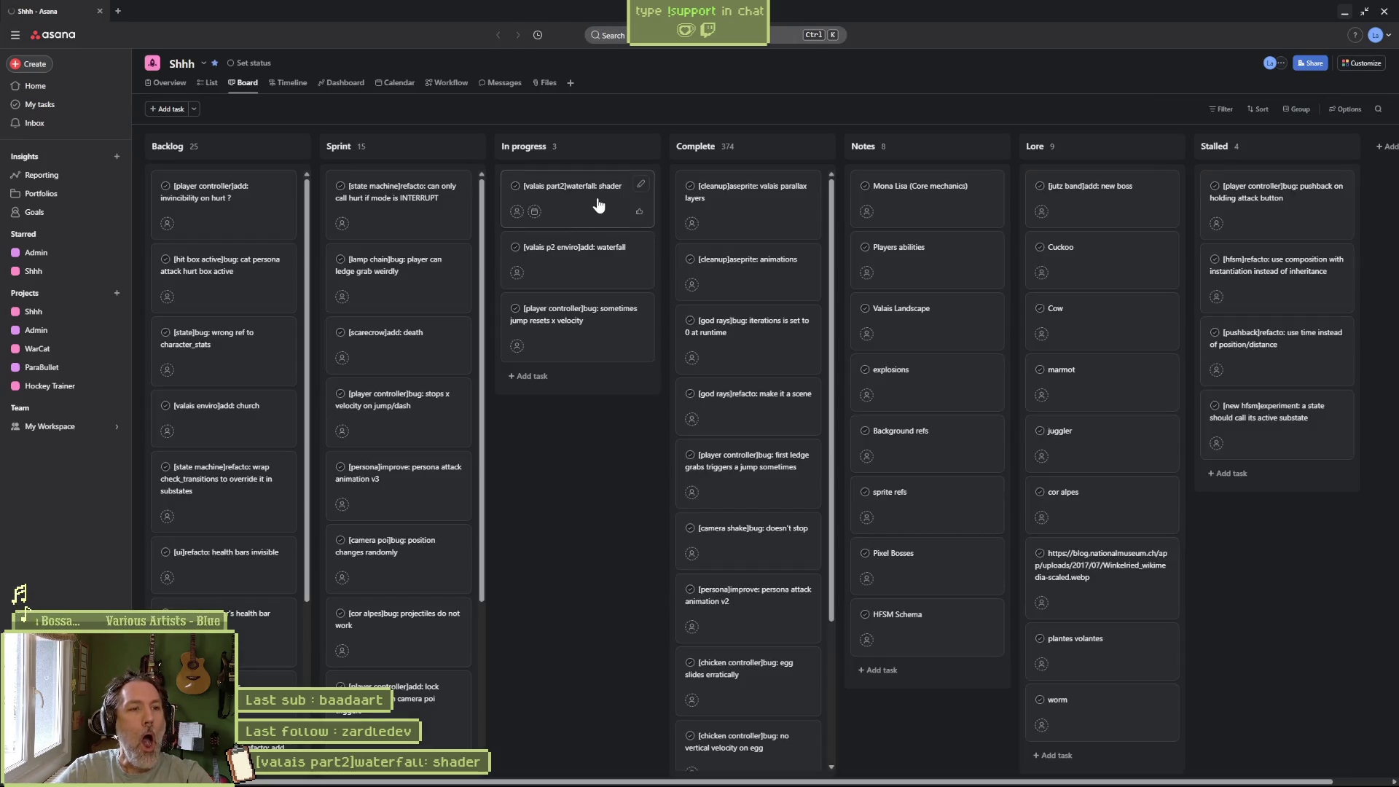
left_click(618, 211)
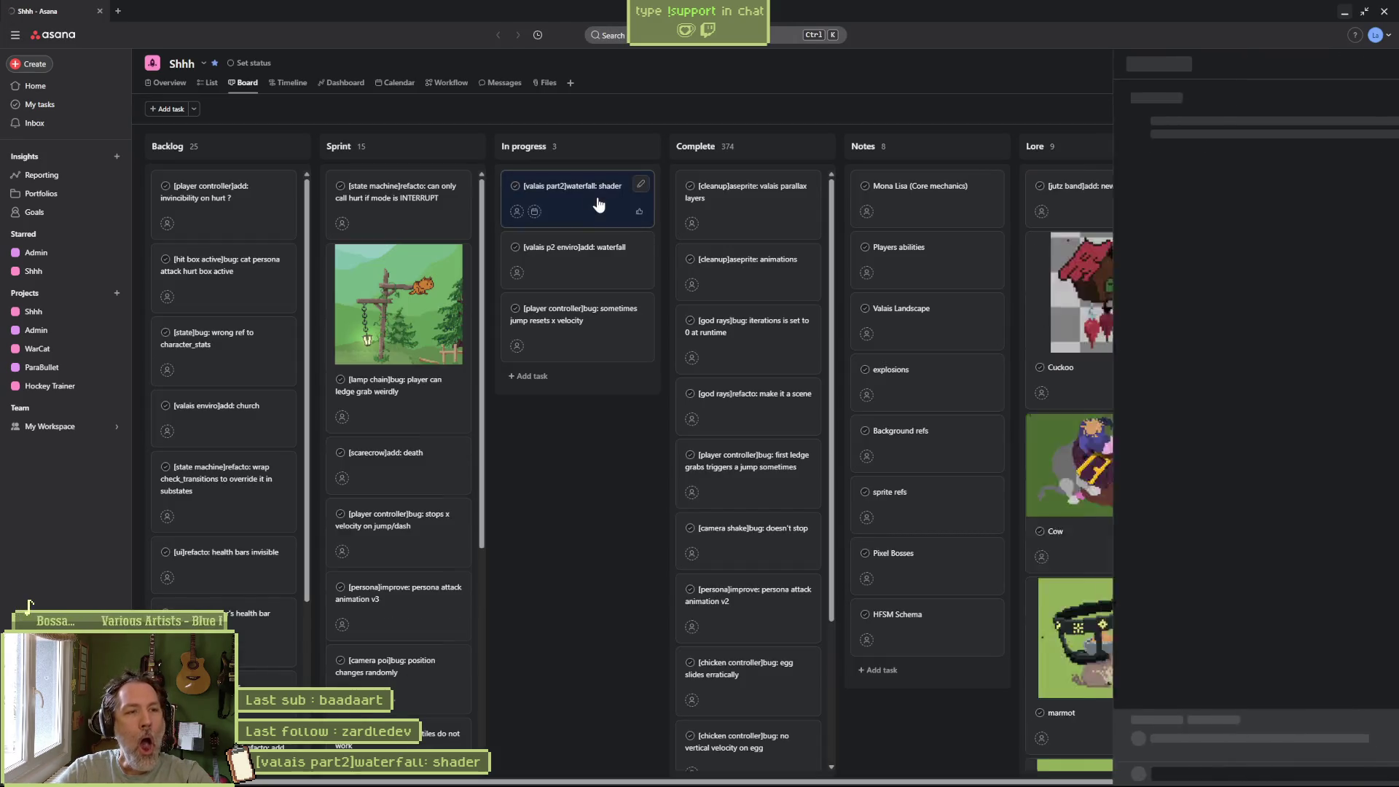
triple_click(1132, 102)
key("ctrl+c")
key("alt+Tab")
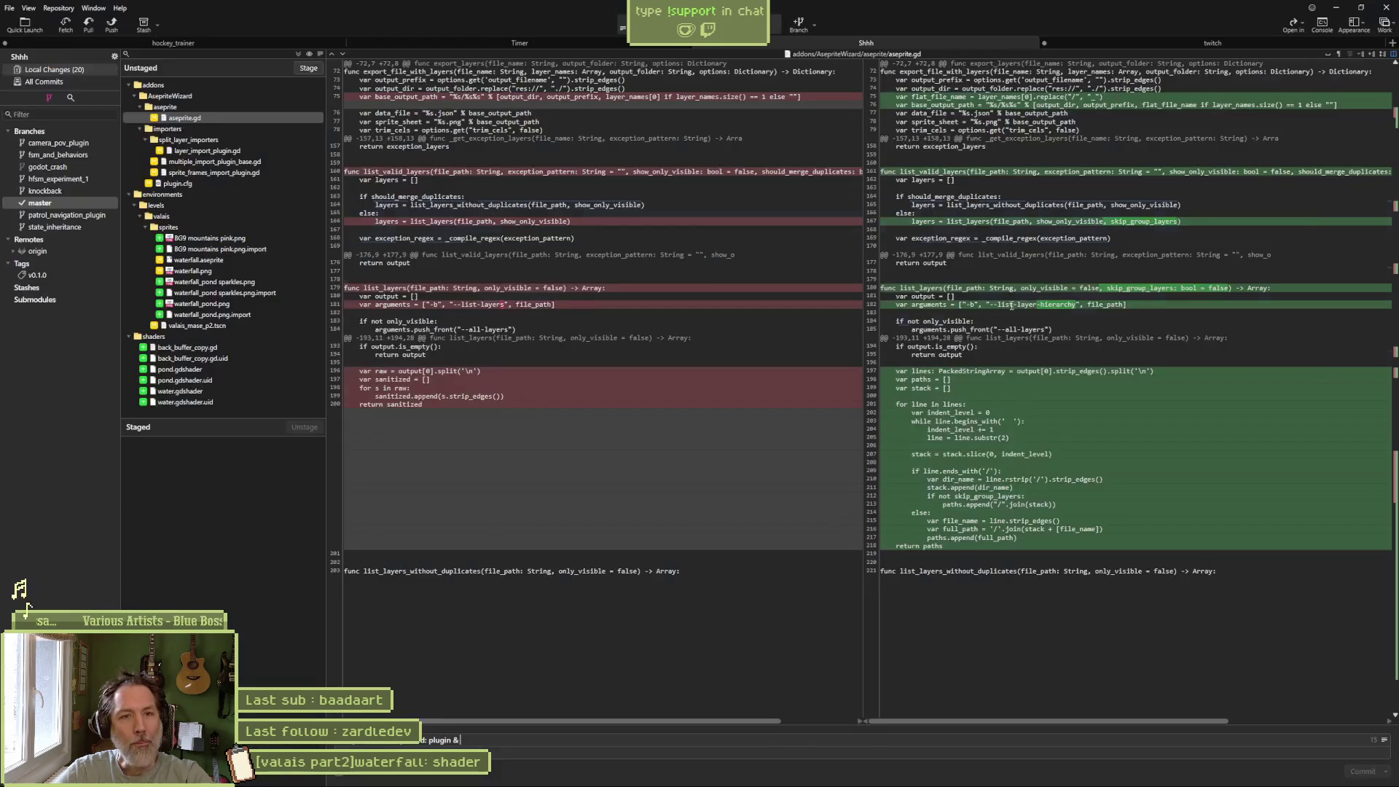
Complete the commit message with the pasted task title and 'improving:'.
key("ctrl+v")
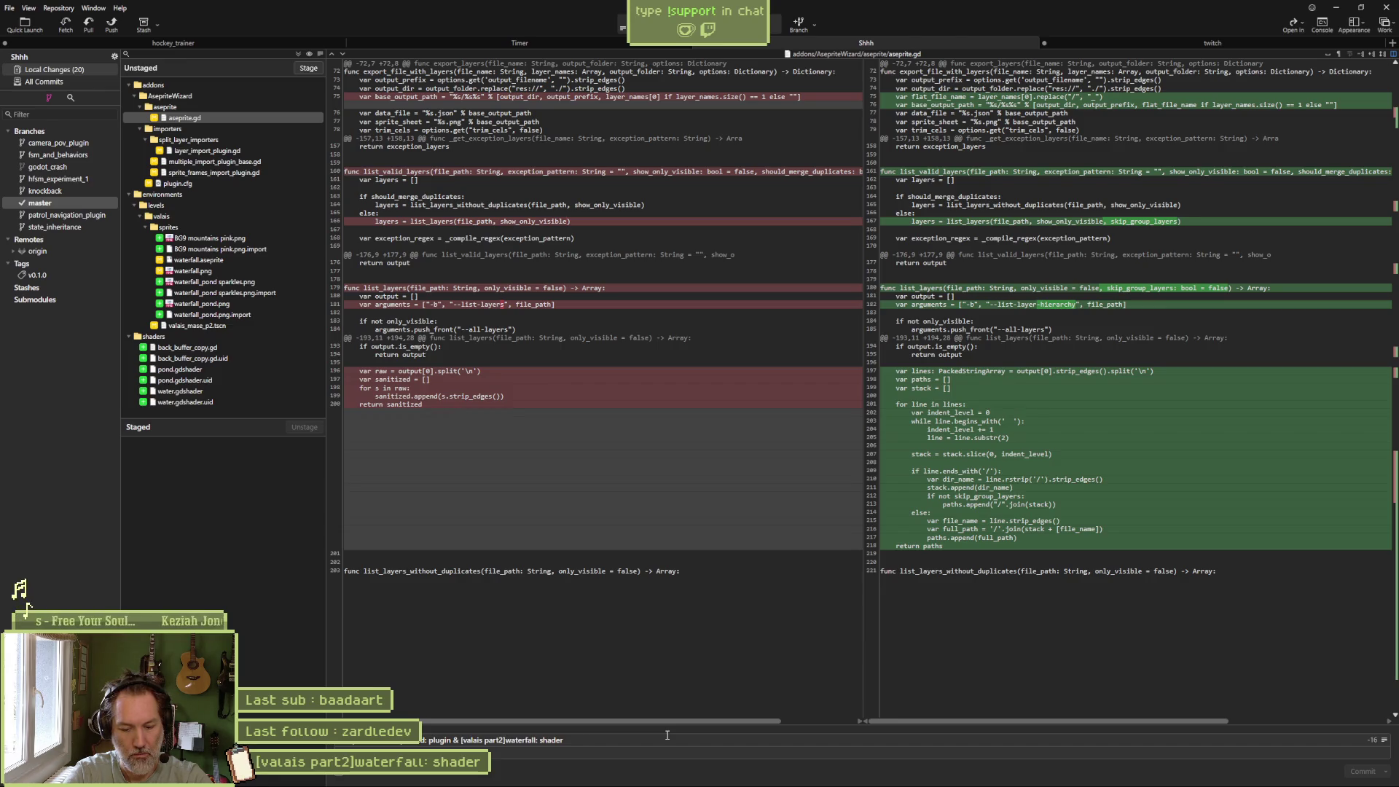
type("improving")
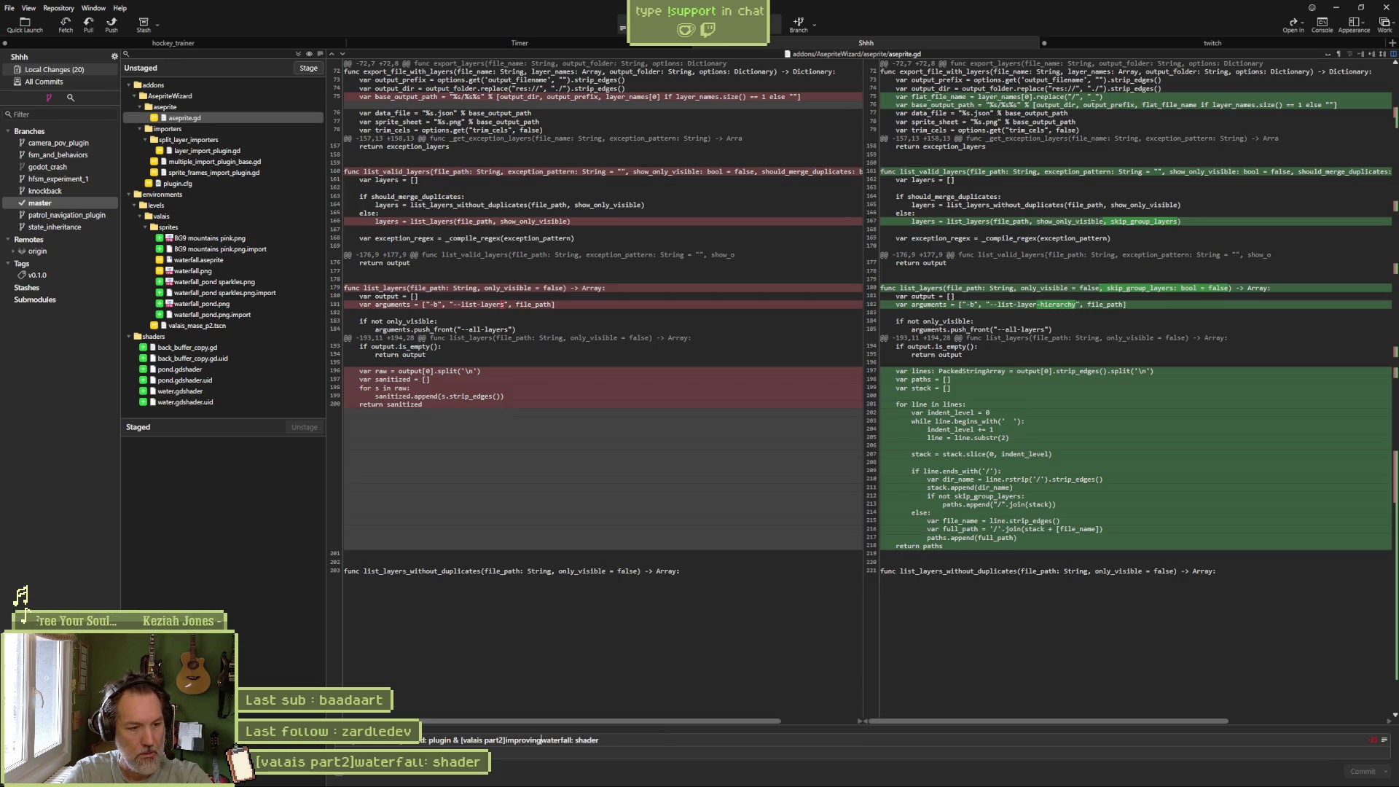
type(":")
left_click(576, 739)
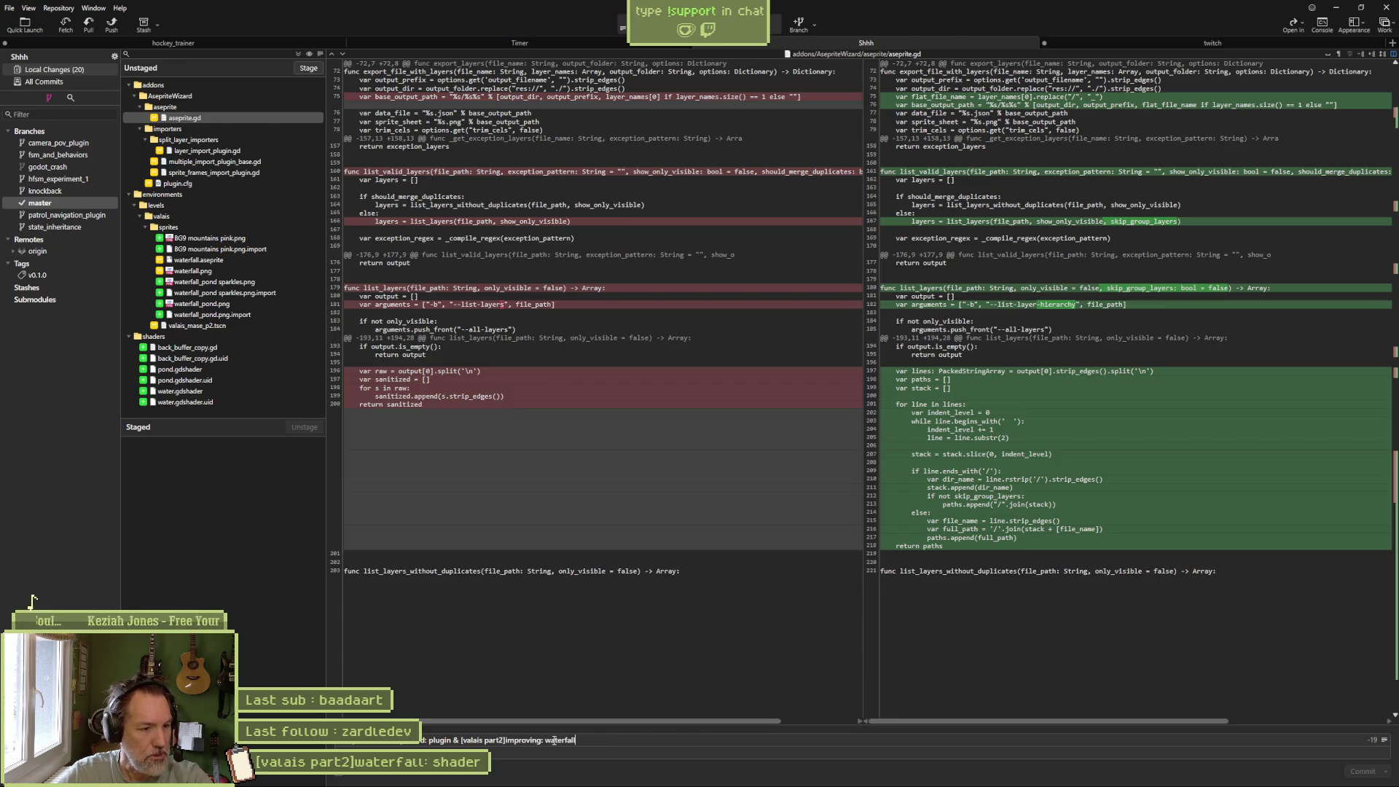
key("alt")
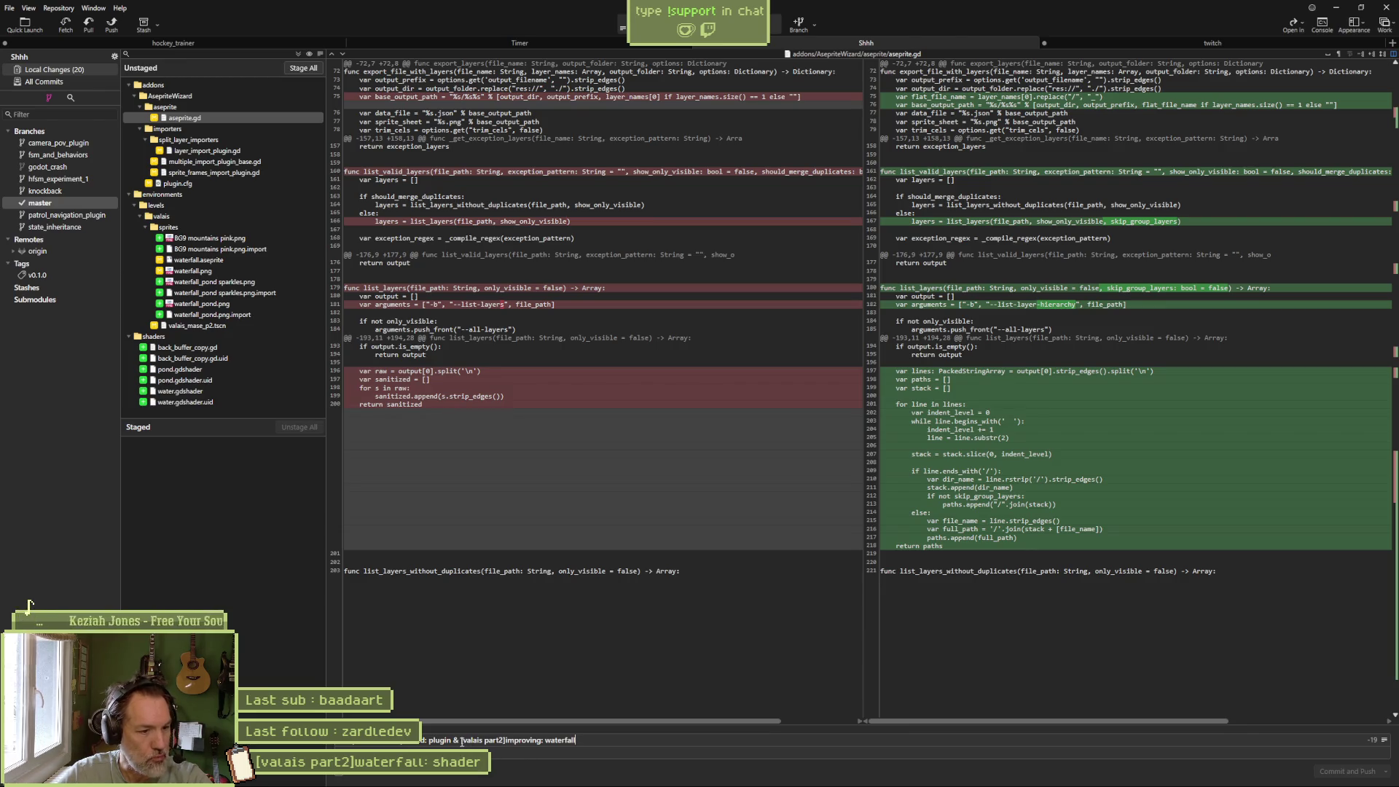
left_click(461, 740, "shift")
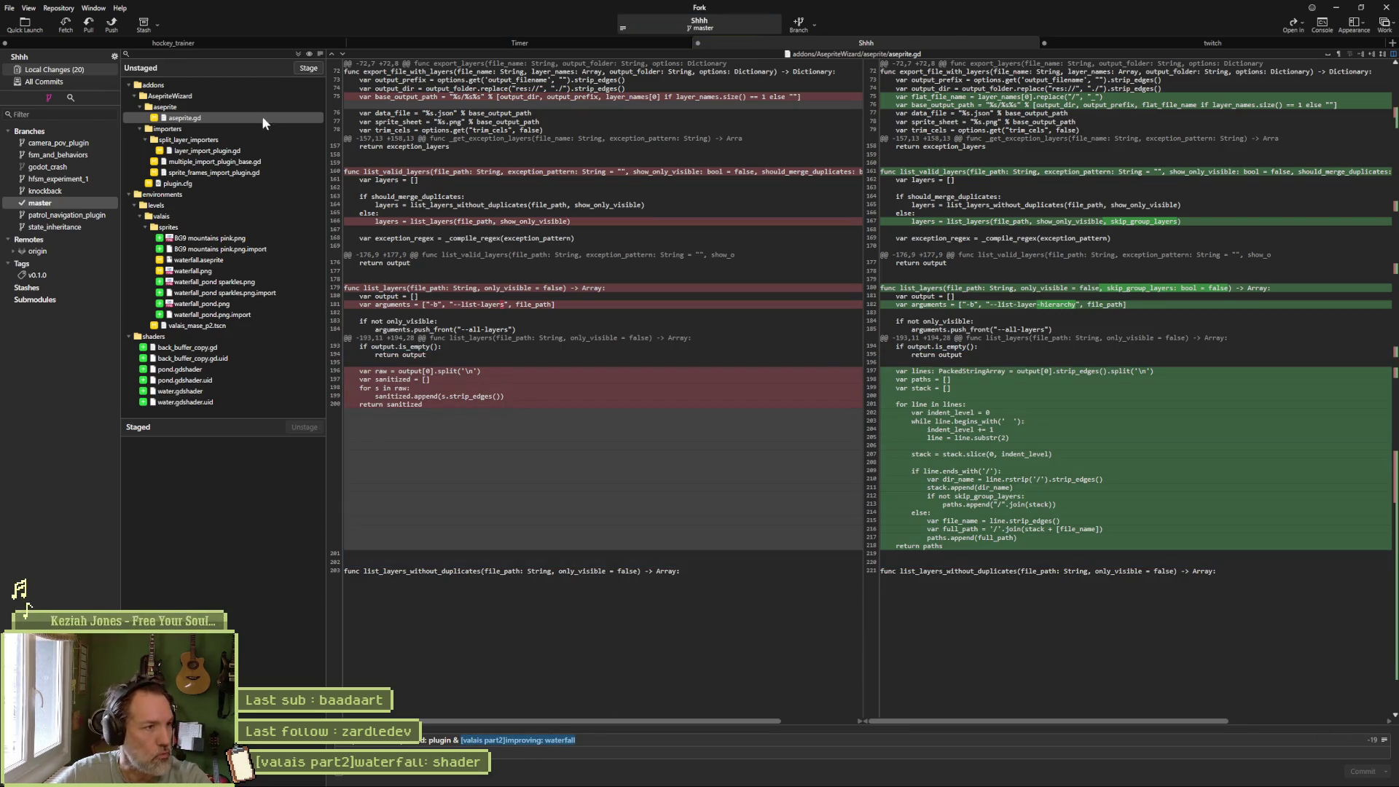
Stage and commit all 20 files, then push master to origin.
left_click(297, 54)
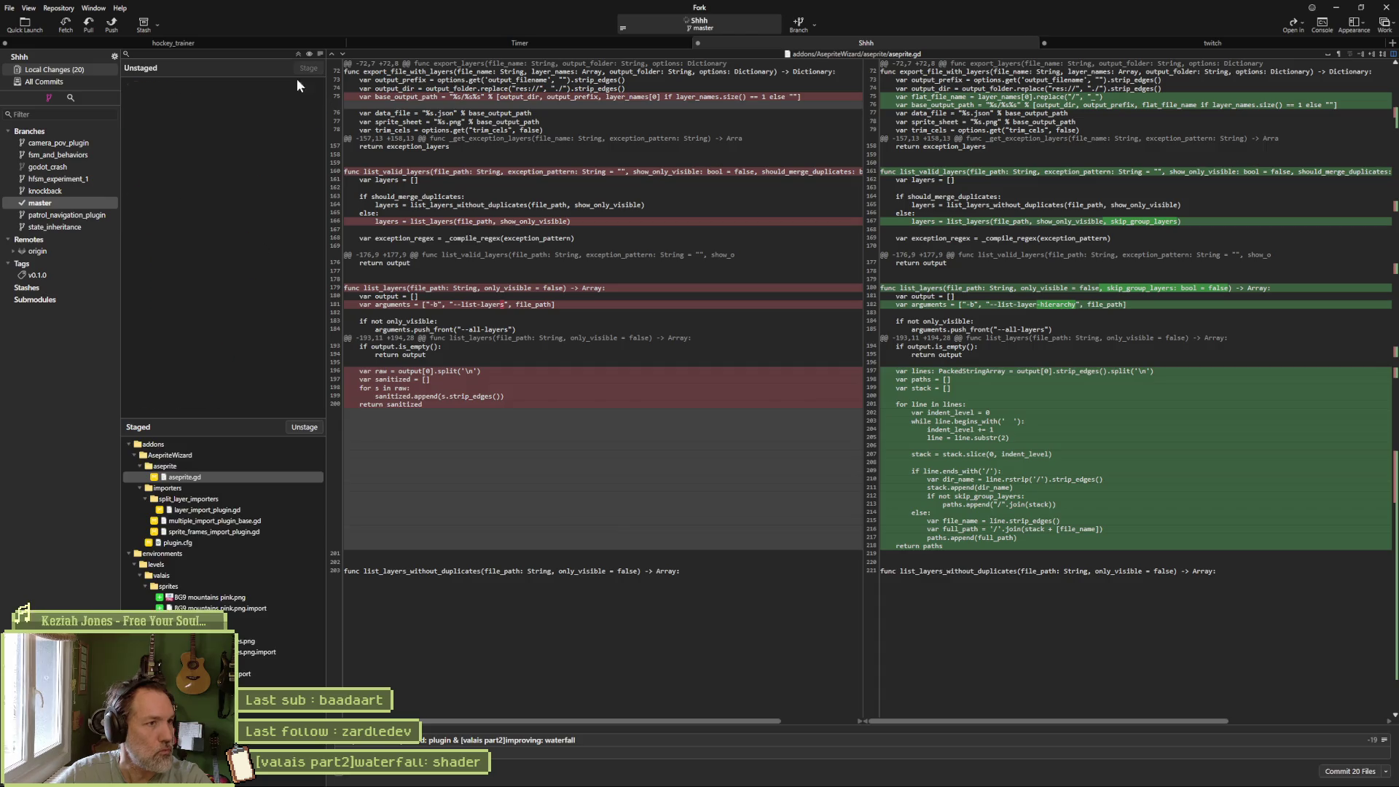
left_click(1334, 775)
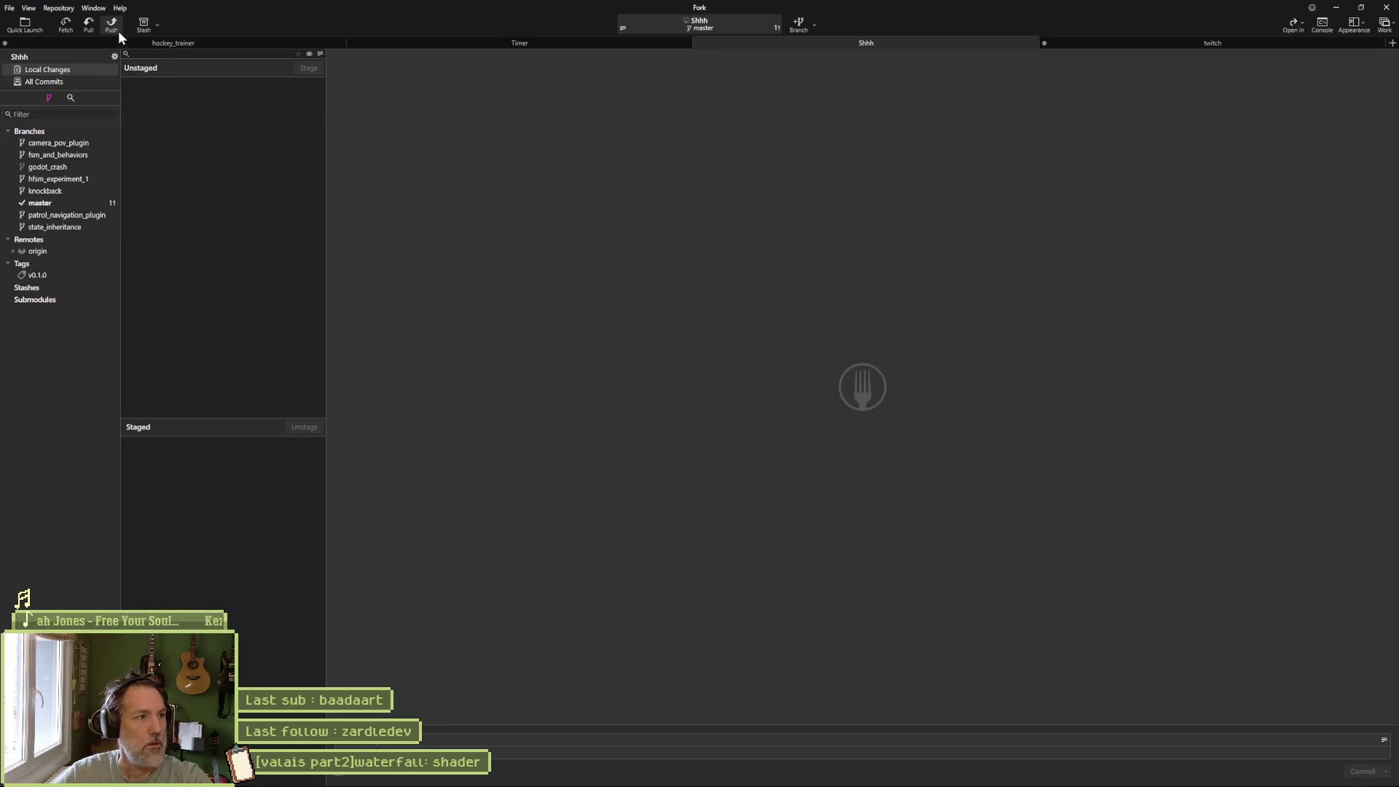
left_click(116, 27)
left_click(771, 431)
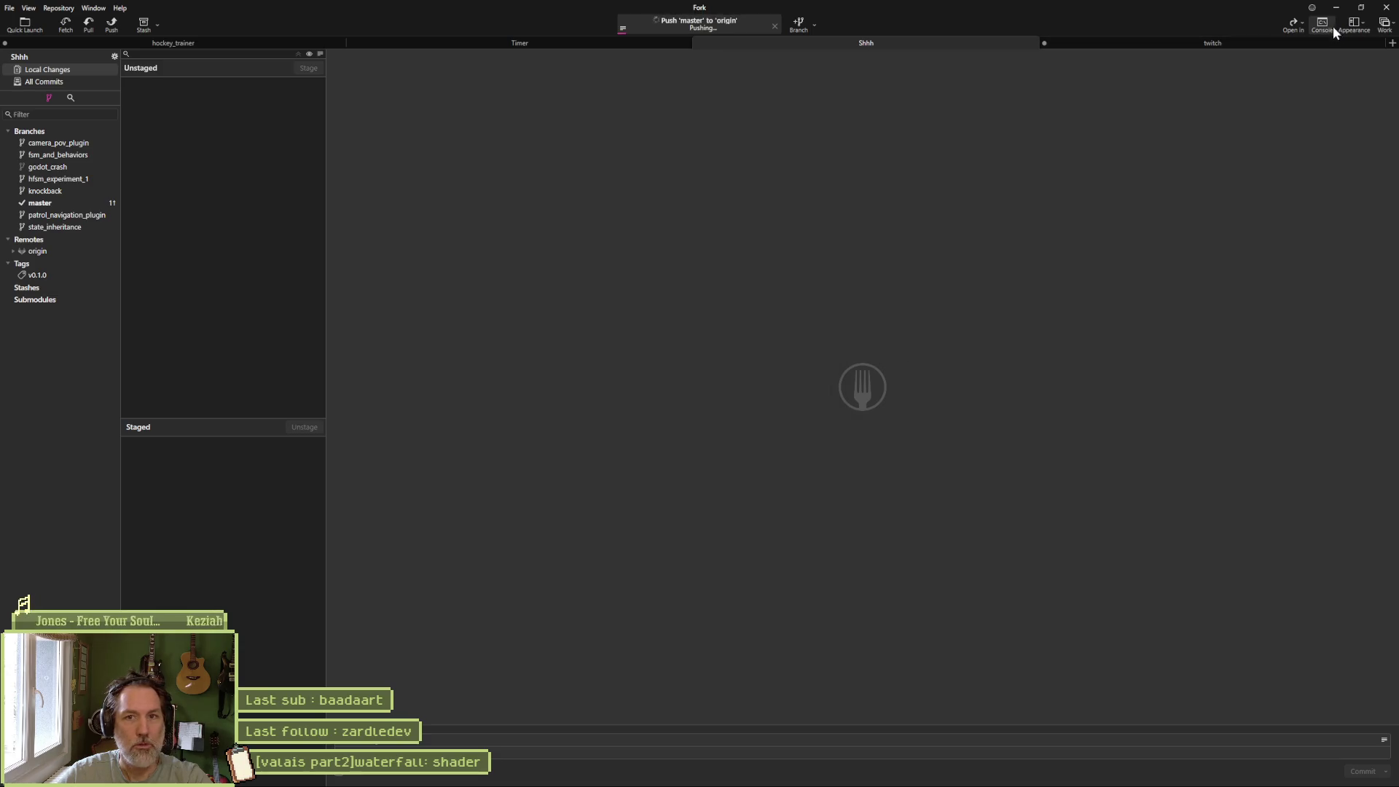
left_click(1361, 7)
left_click(1260, 109)
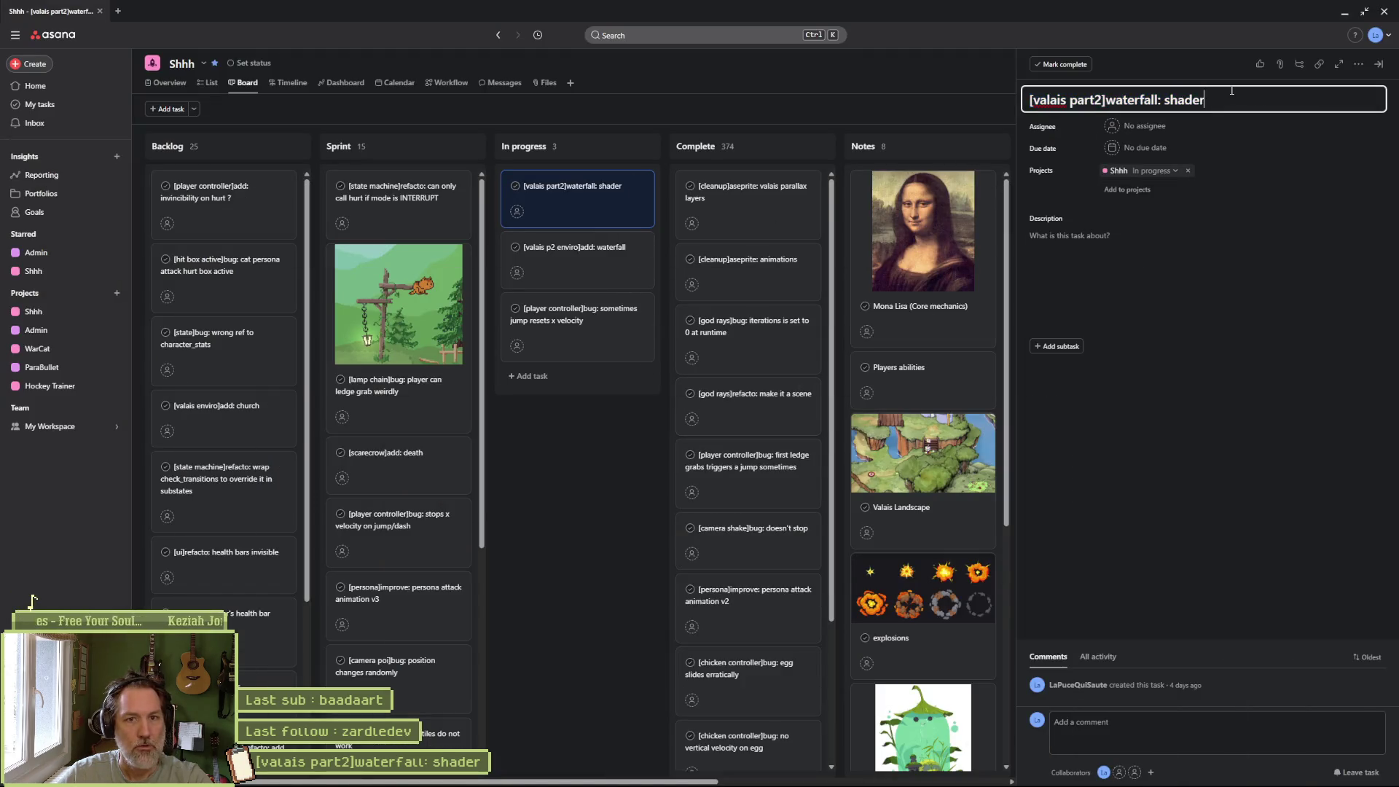
Rename the in-progress Asana task to '[valais part2]improving: waterfall'.
key("ctrl+z")
key("Return")
left_click(552, 395)
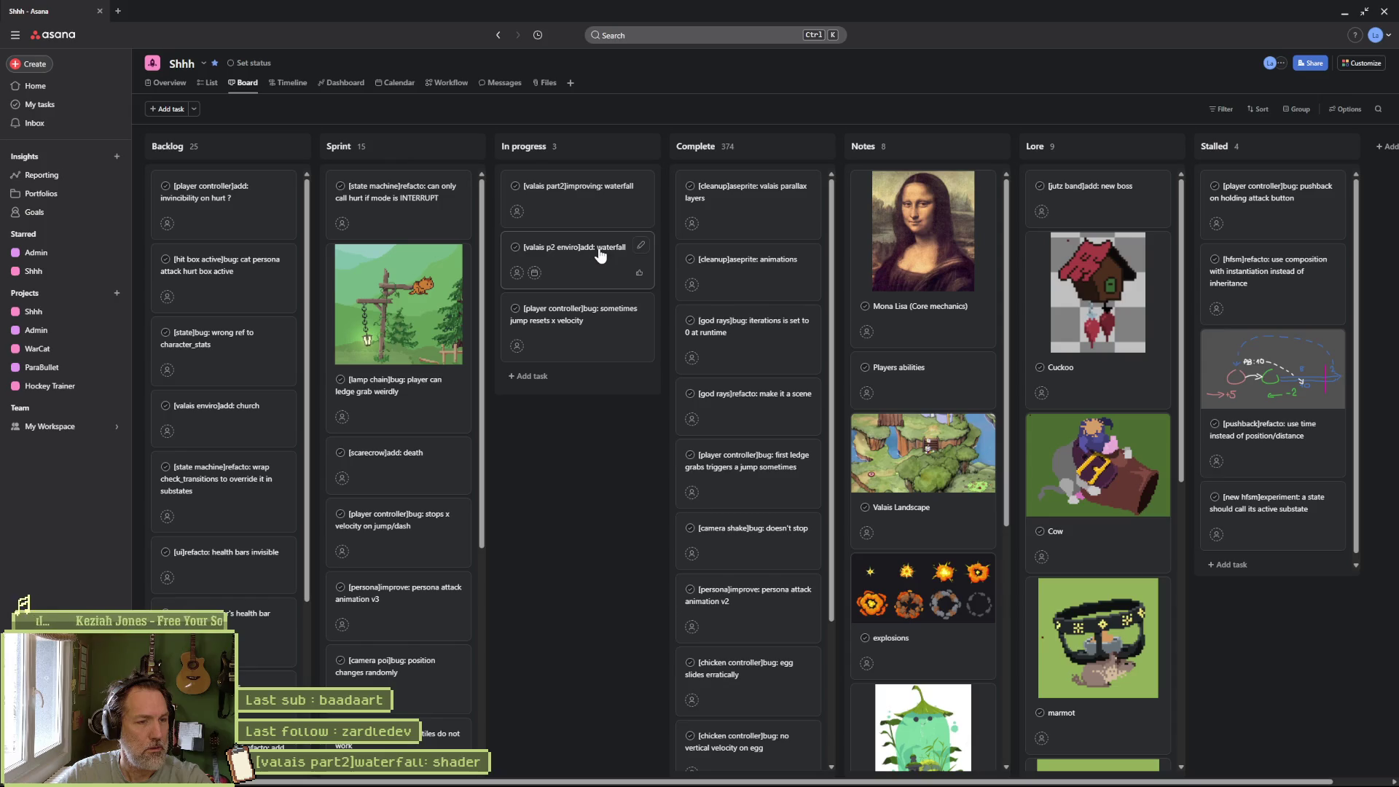
Permanently delete the '[valais p2 enviro]add: waterfall' task and minimize Asana.
left_click(600, 255)
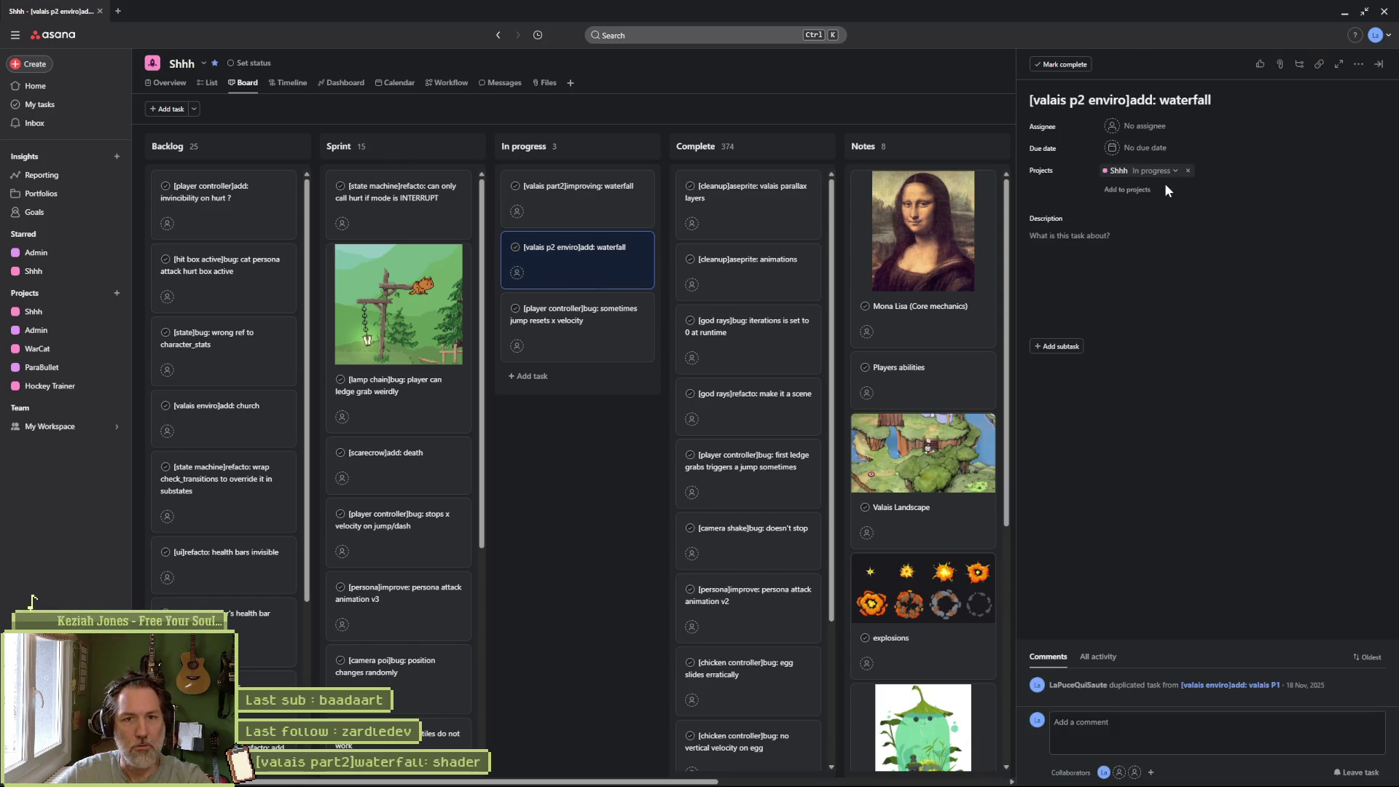
left_click(1358, 64)
left_click(1268, 318)
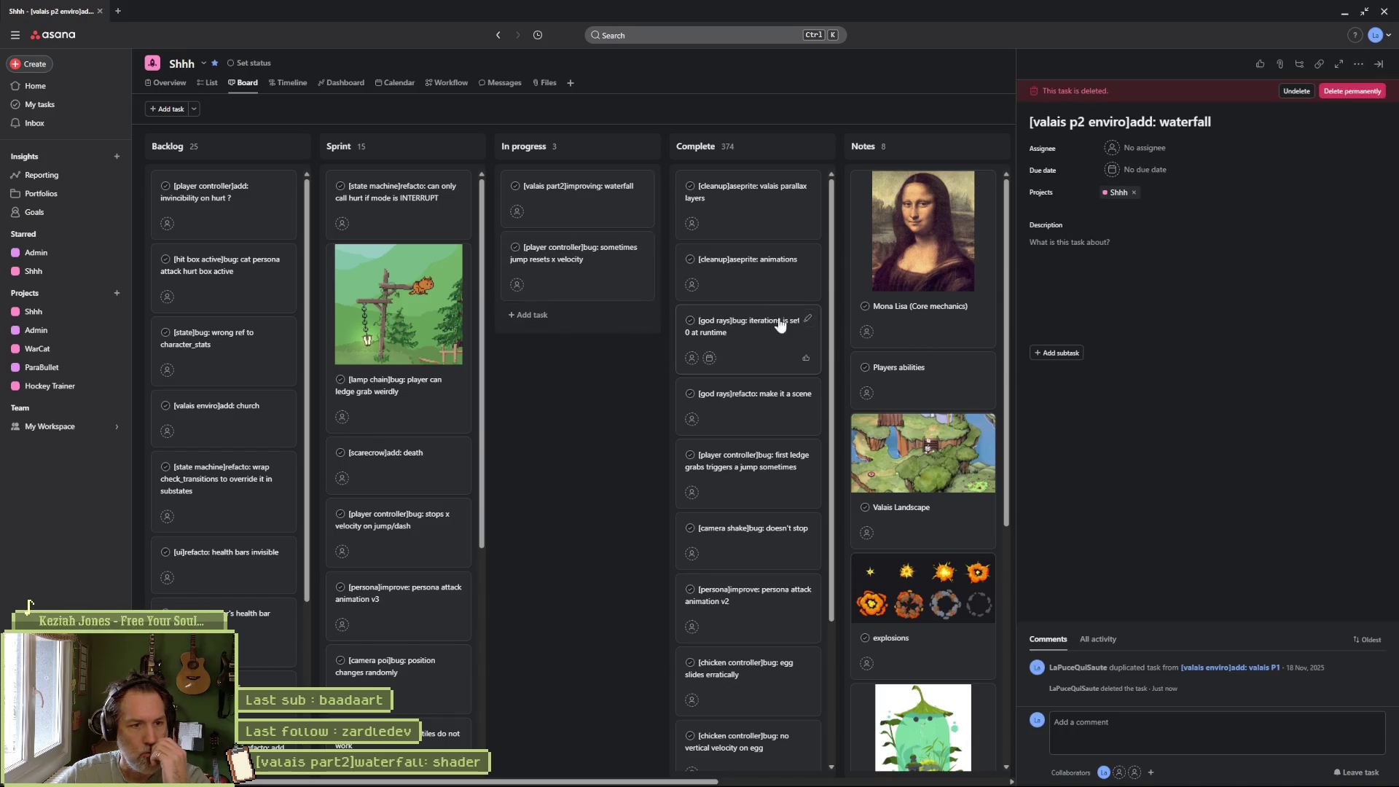
left_click(1352, 92)
left_click(821, 447)
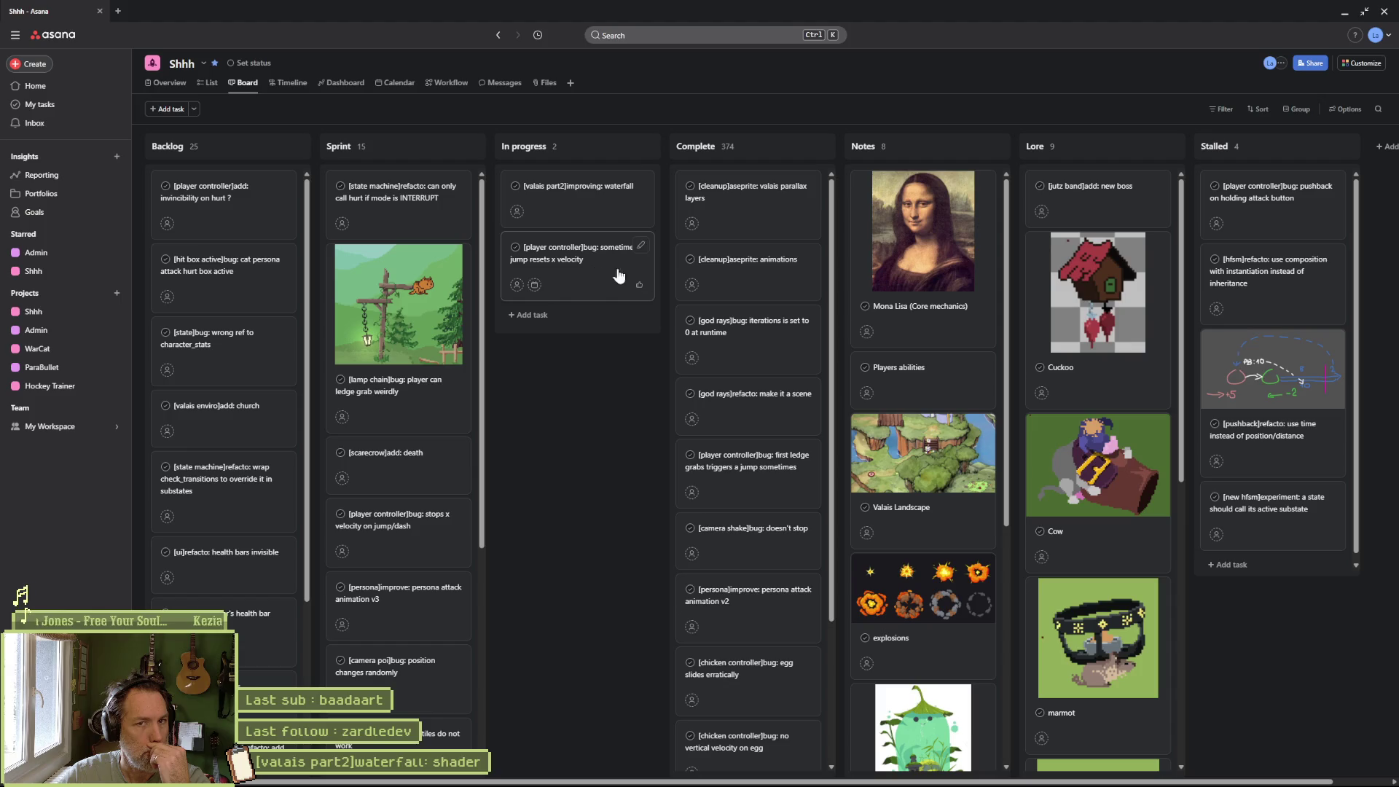
left_click(1343, 12)
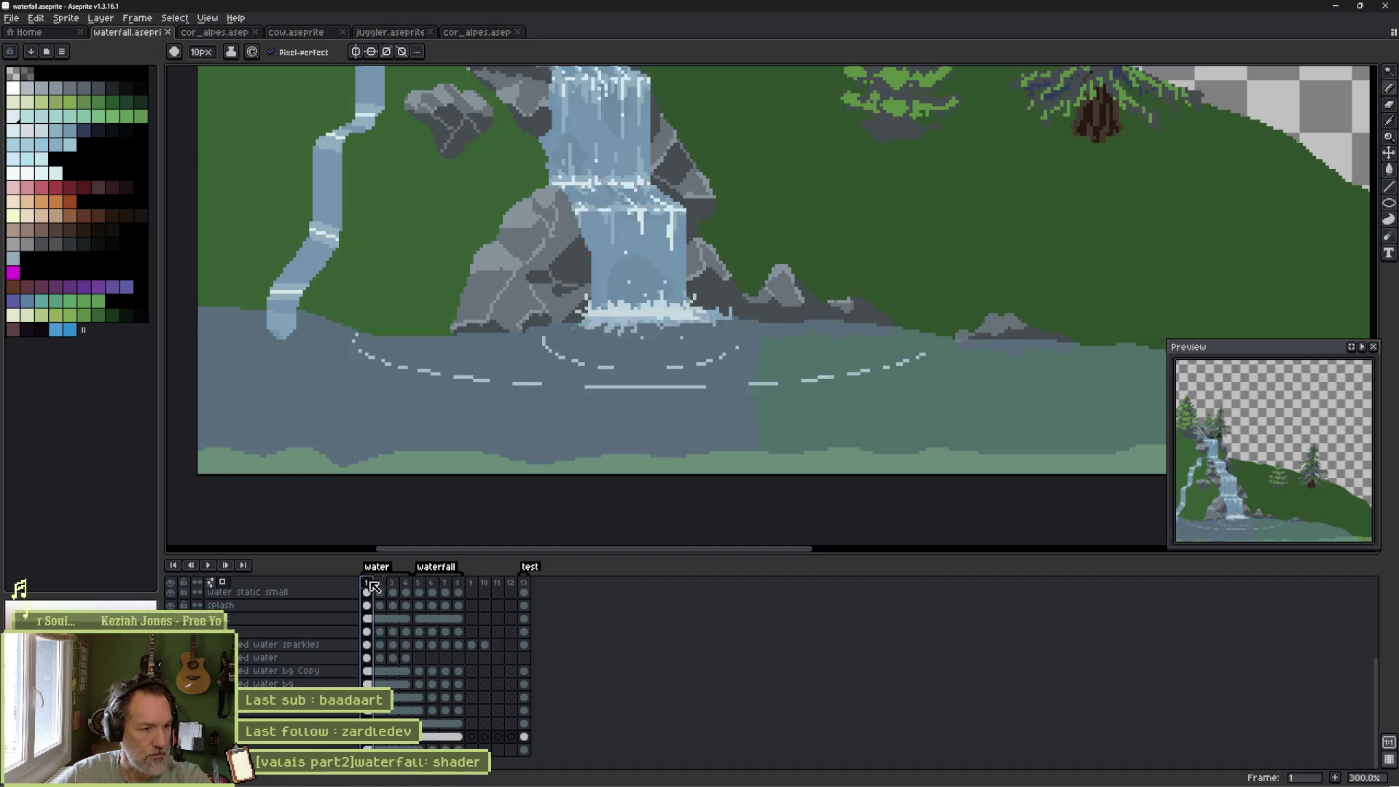
Delete frames 9–13 and 1–4 with their test and water tags, keeping four frames.
left_click_drag(367, 583, 406, 589)
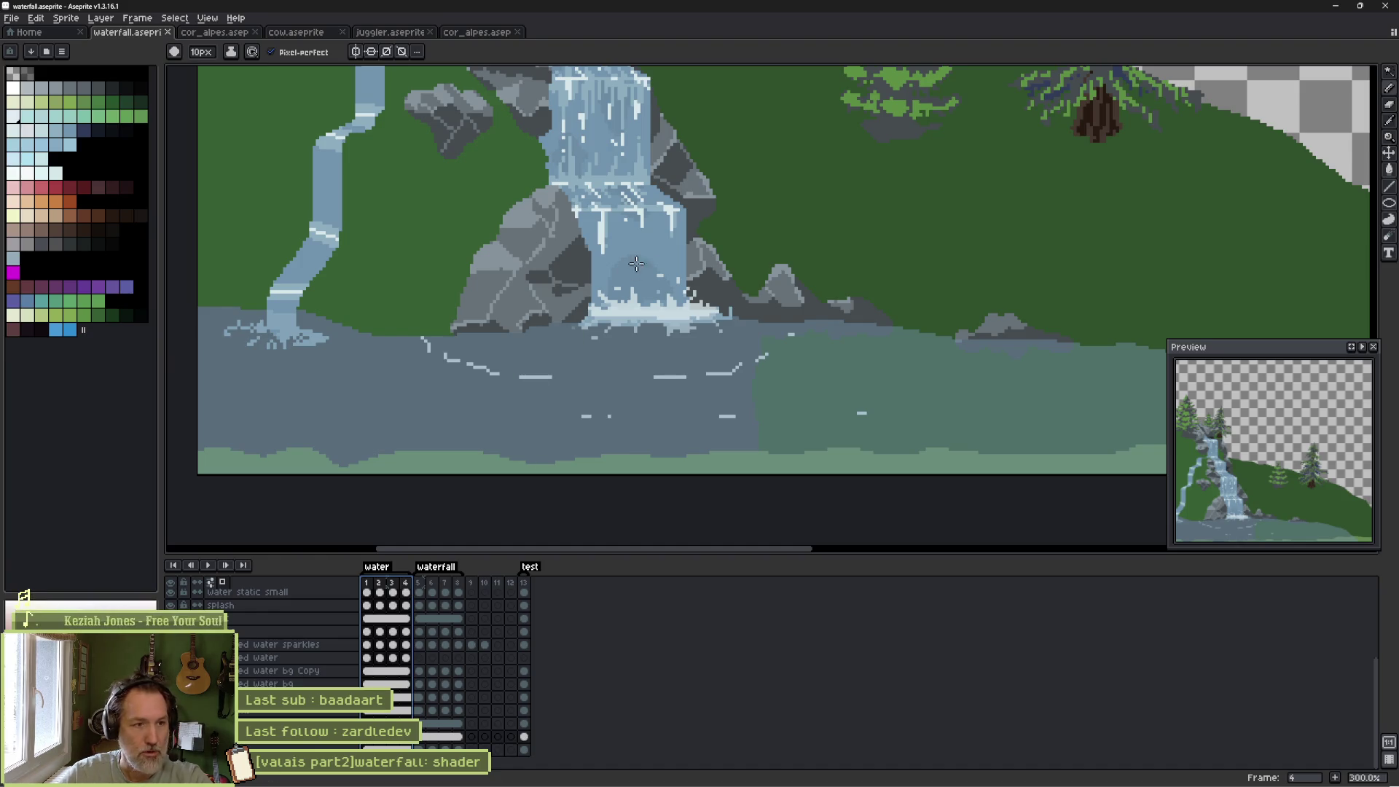
scroll(641, 314, "down", 1)
left_click_drag(638, 298, 578, 437)
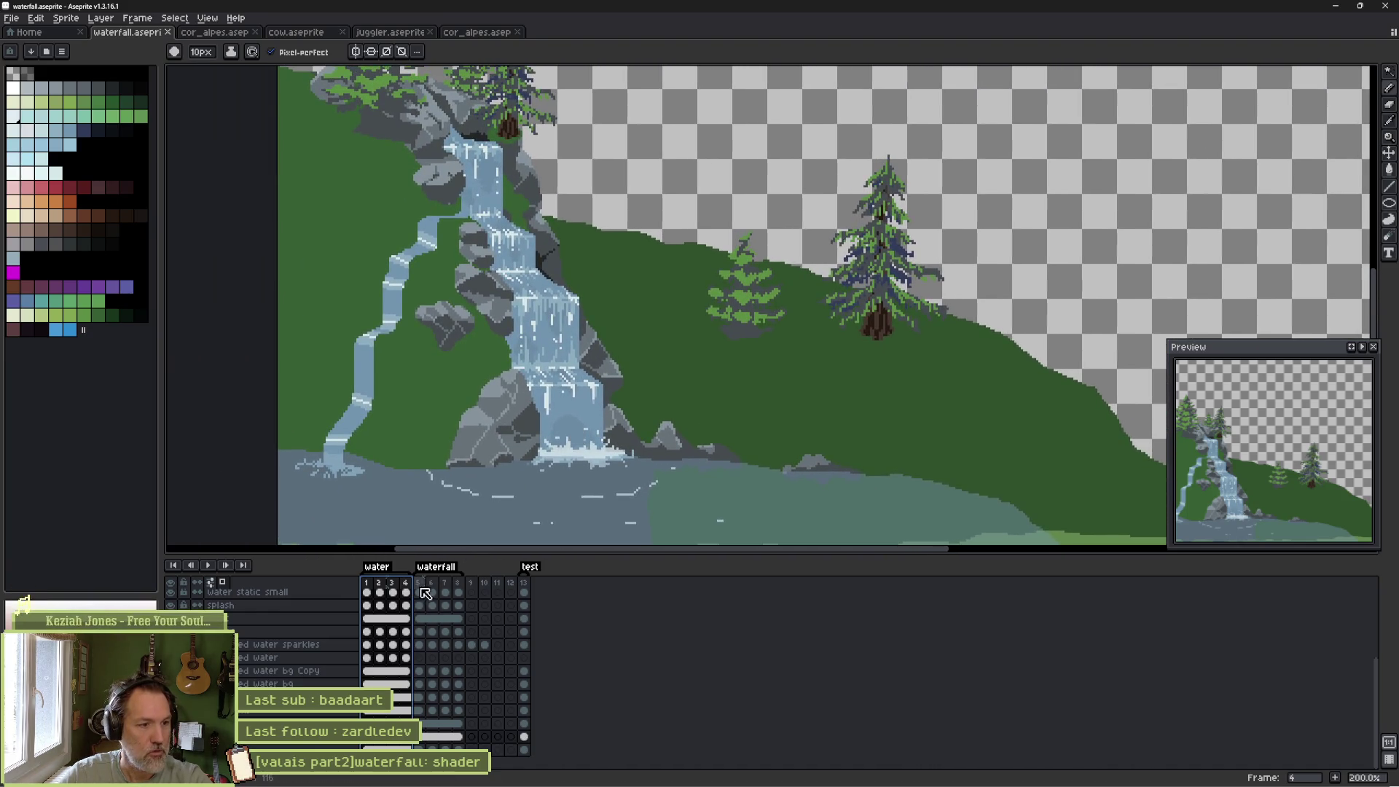
left_click(421, 583)
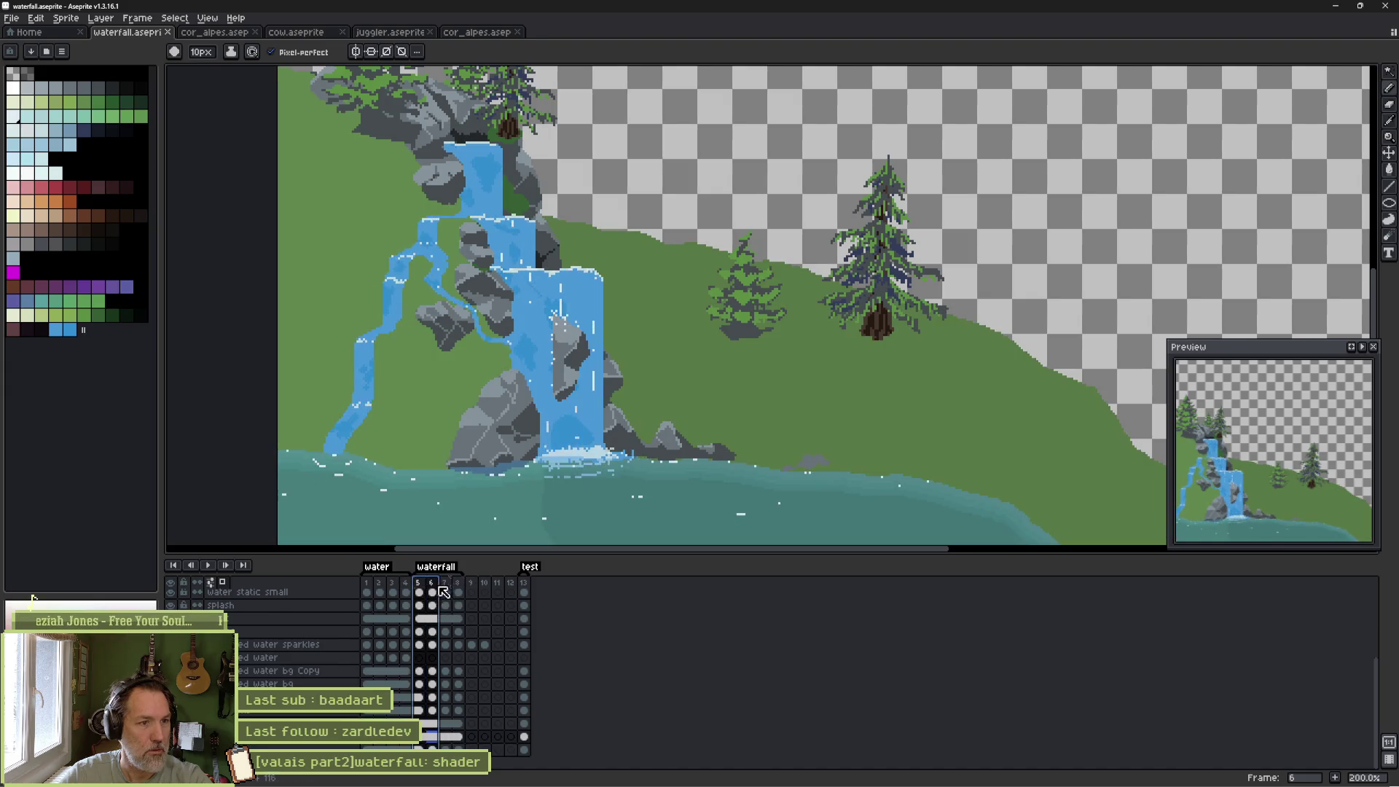
mouse_move(426, 586)
left_mouse_down()
mouse_move(368, 587)
mouse_move(524, 583)
left_mouse_up()
key("Delete")
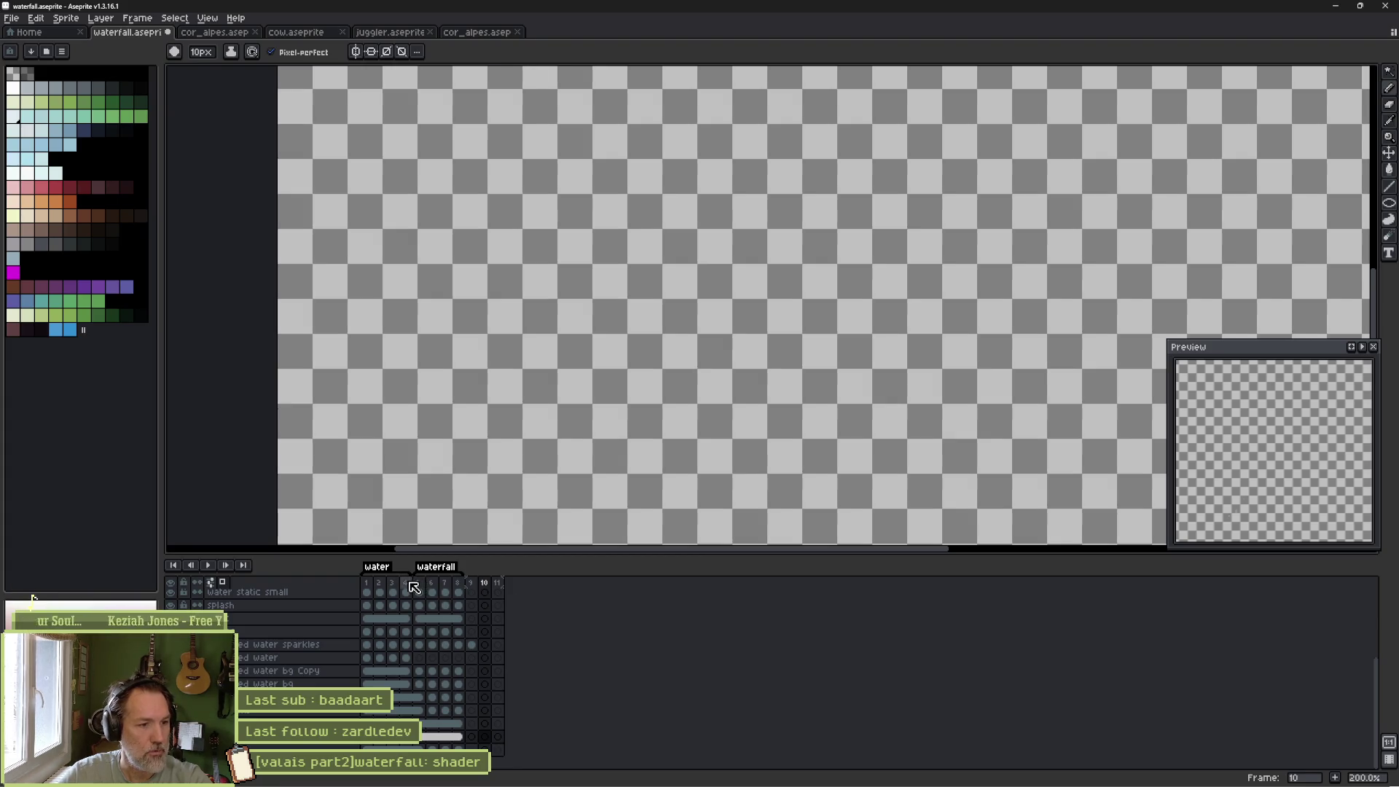
mouse_move(406, 583)
left_mouse_down()
mouse_move(367, 583)
mouse_move(474, 589)
left_mouse_up()
key("Delete")
key("Delete")
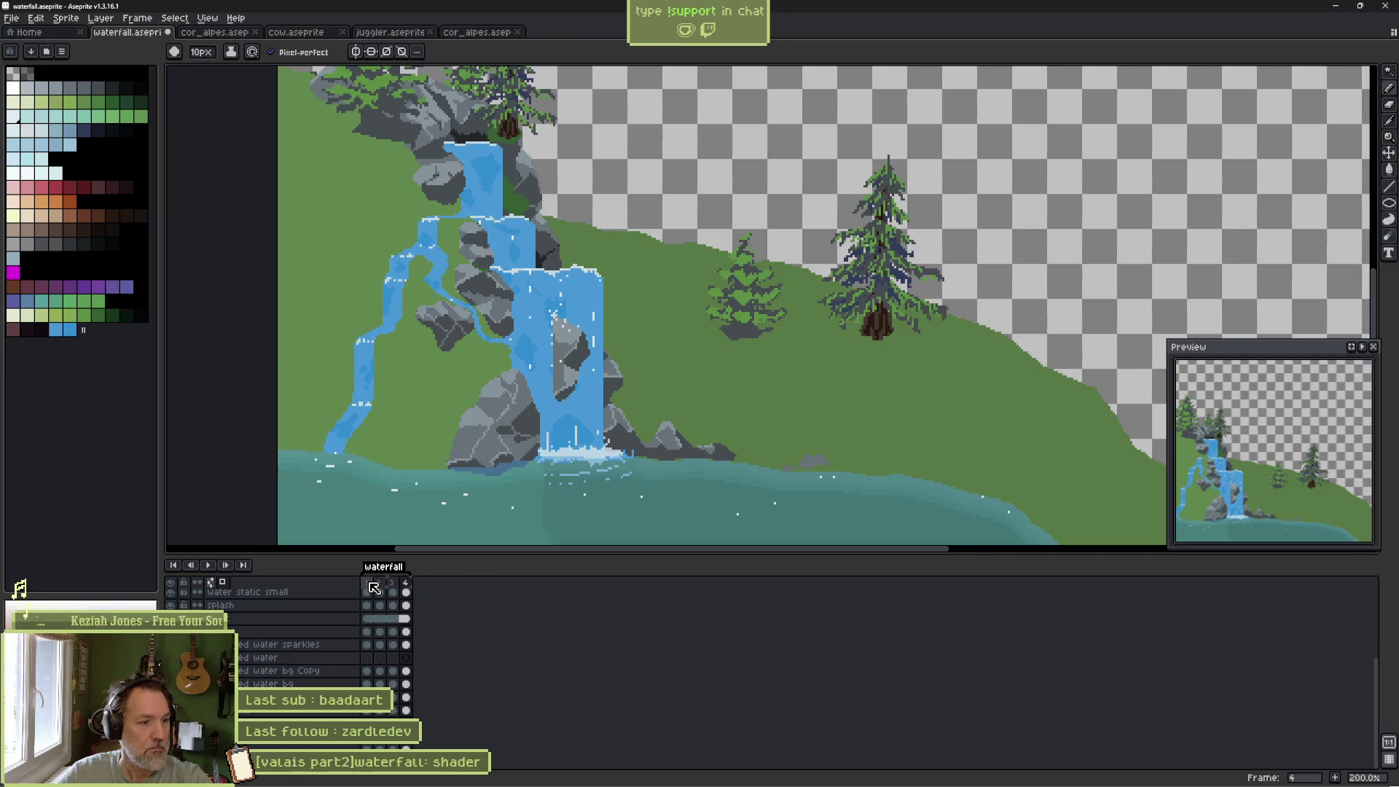
left_click_drag(367, 583, 405, 587)
key("Home")
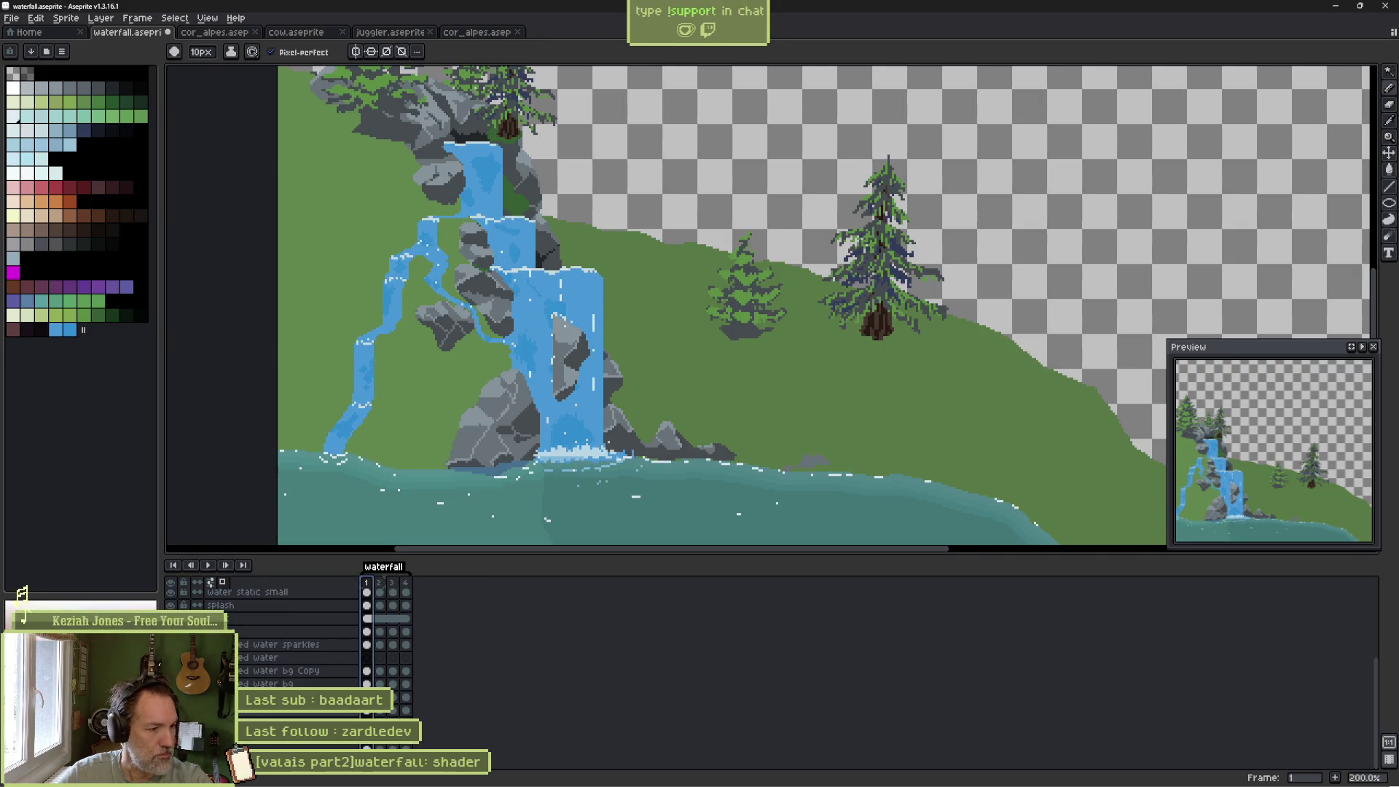
Solo the waterfall layer, then the grey rock layer, to inspect them, restoring all layers.
left_click(288, 707)
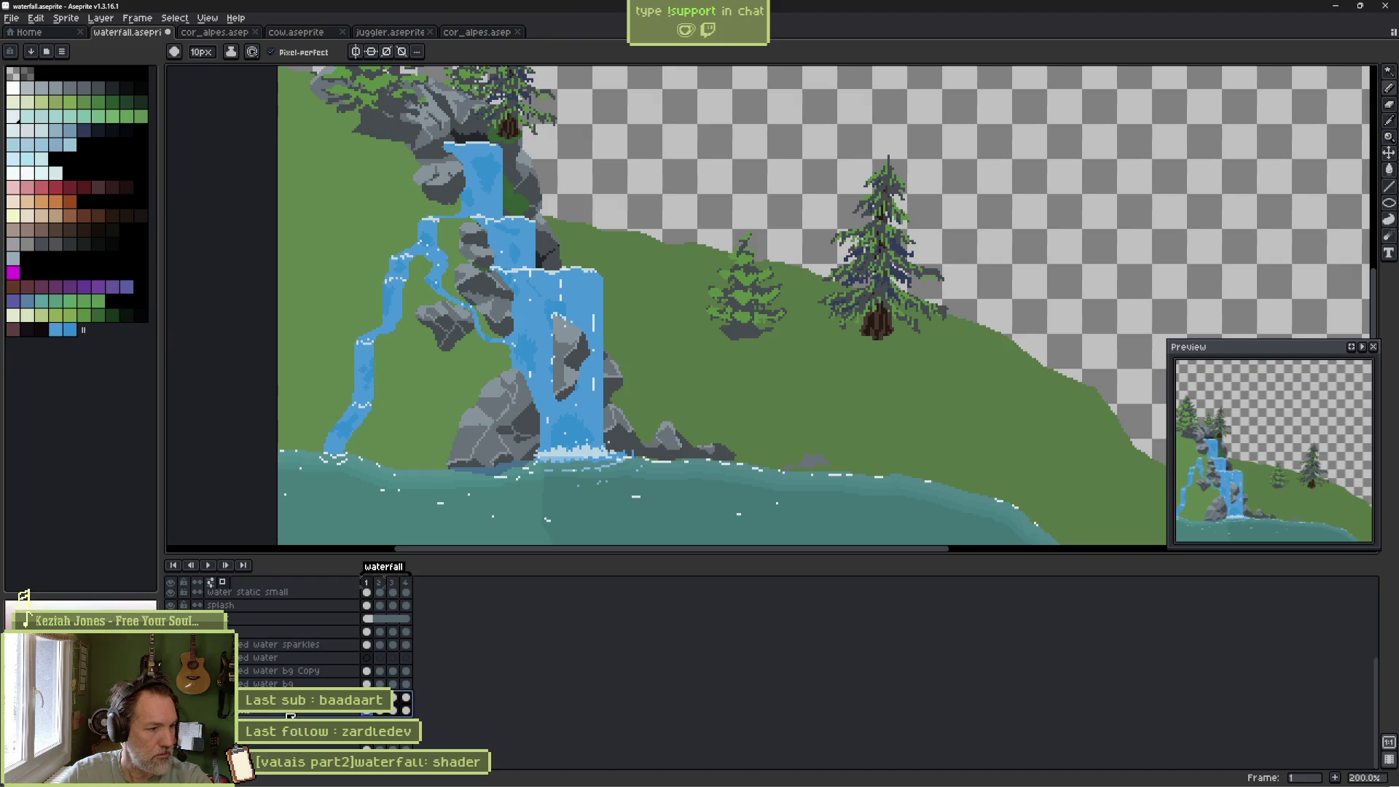
scroll(290, 716, "up", 2)
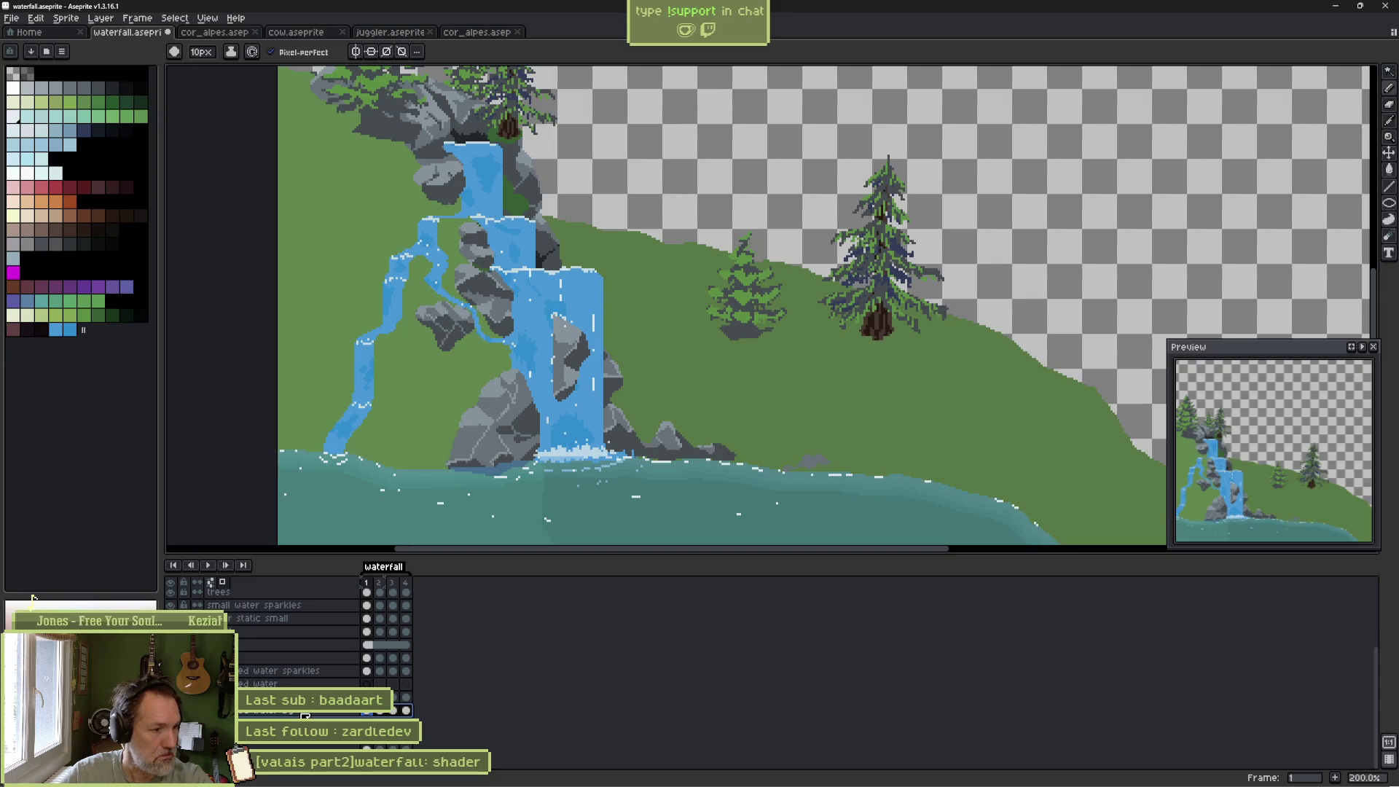
left_click(171, 711, "alt")
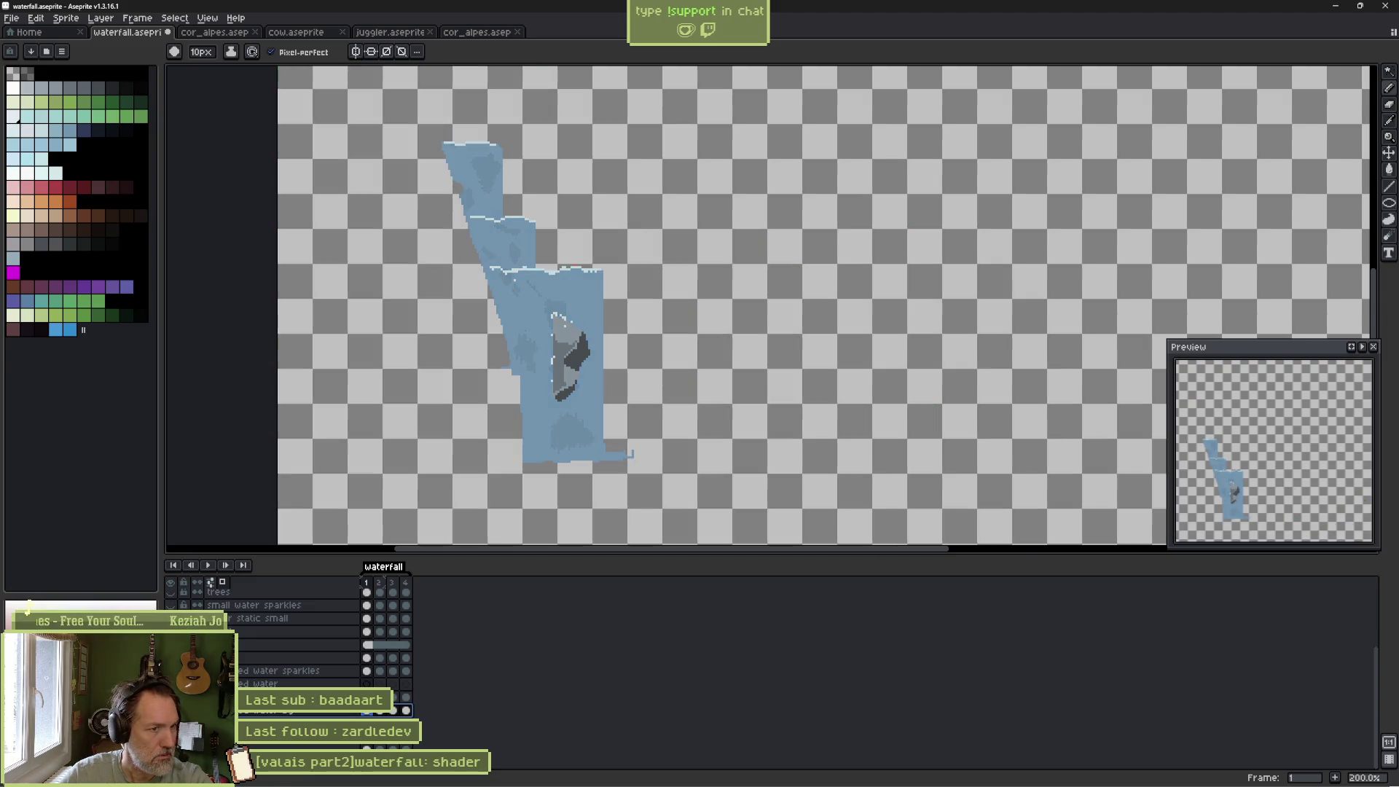
left_click(171, 710, "alt")
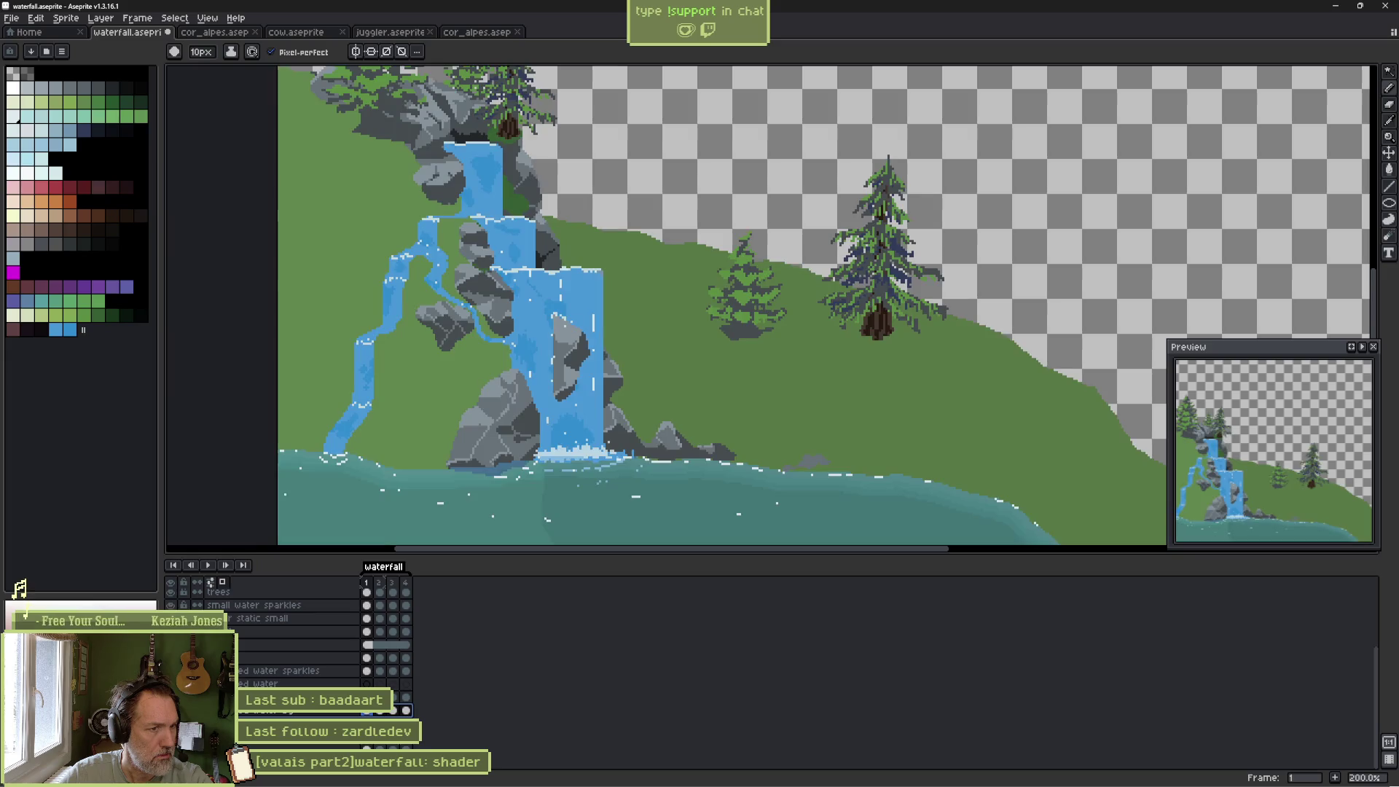
scroll(291, 656, "up", 1)
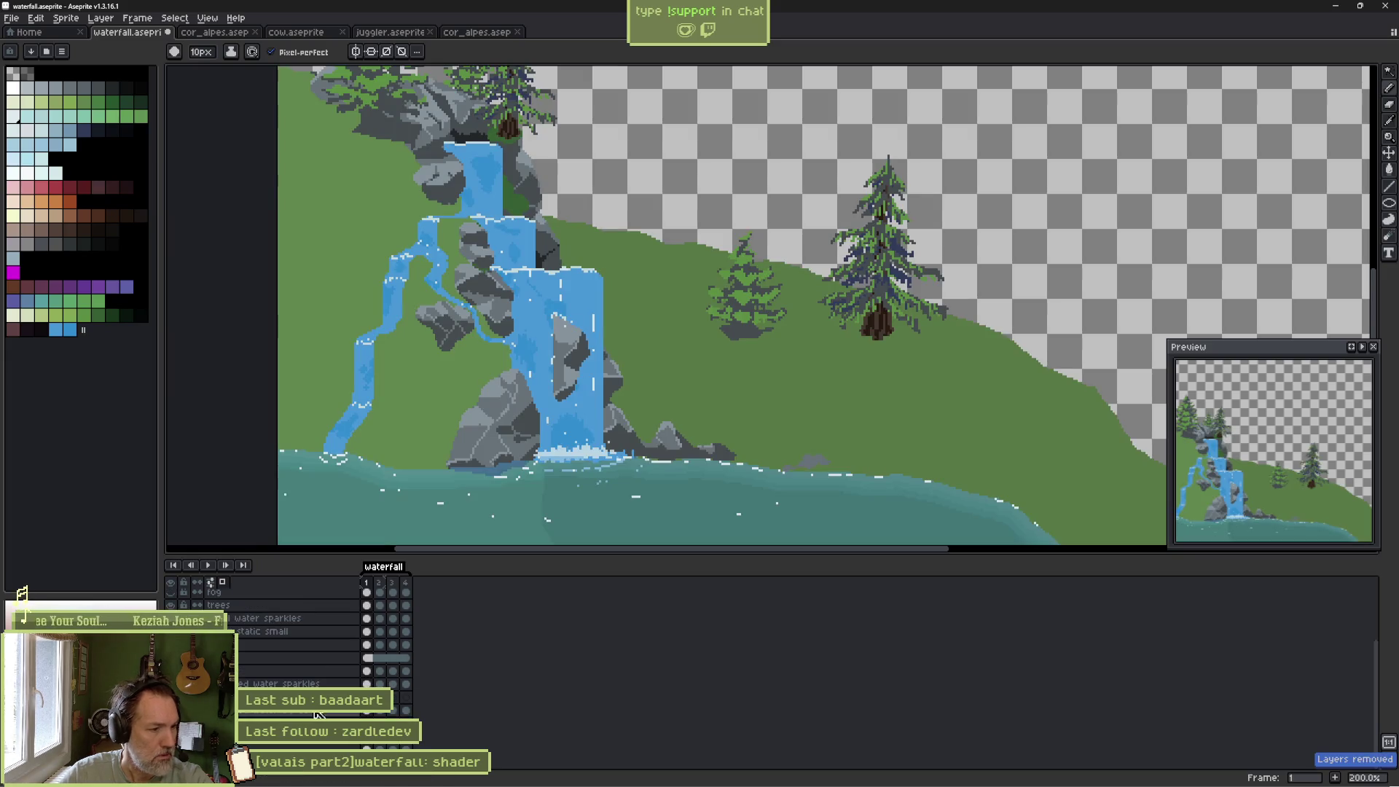
left_click(170, 697, "alt")
left_click(171, 697, "alt")
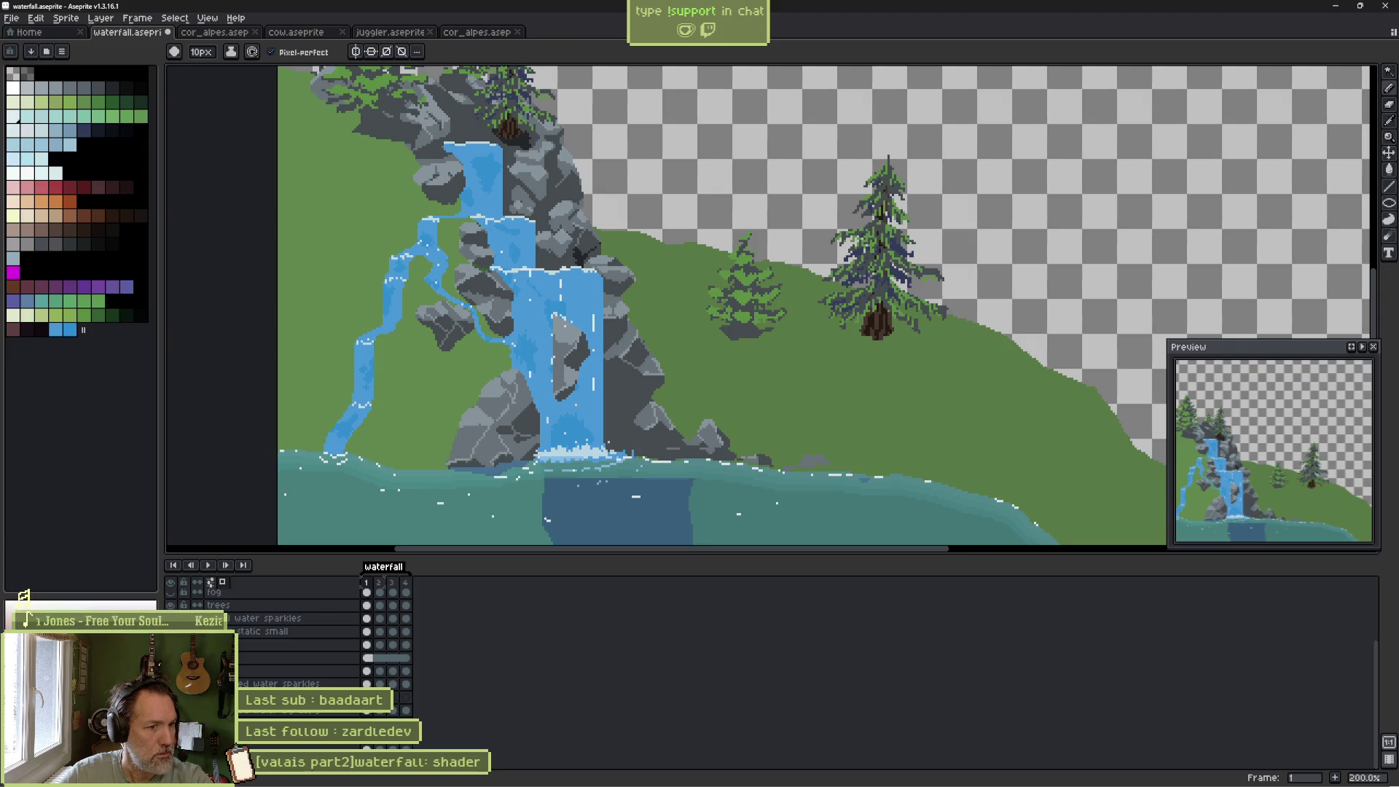
Magic-wand the grey strip at the bottom of the base layer, delete it, and return to the Pencil.
left_click_drag(610, 518, 559, 492)
scroll(559, 492, "up", 1)
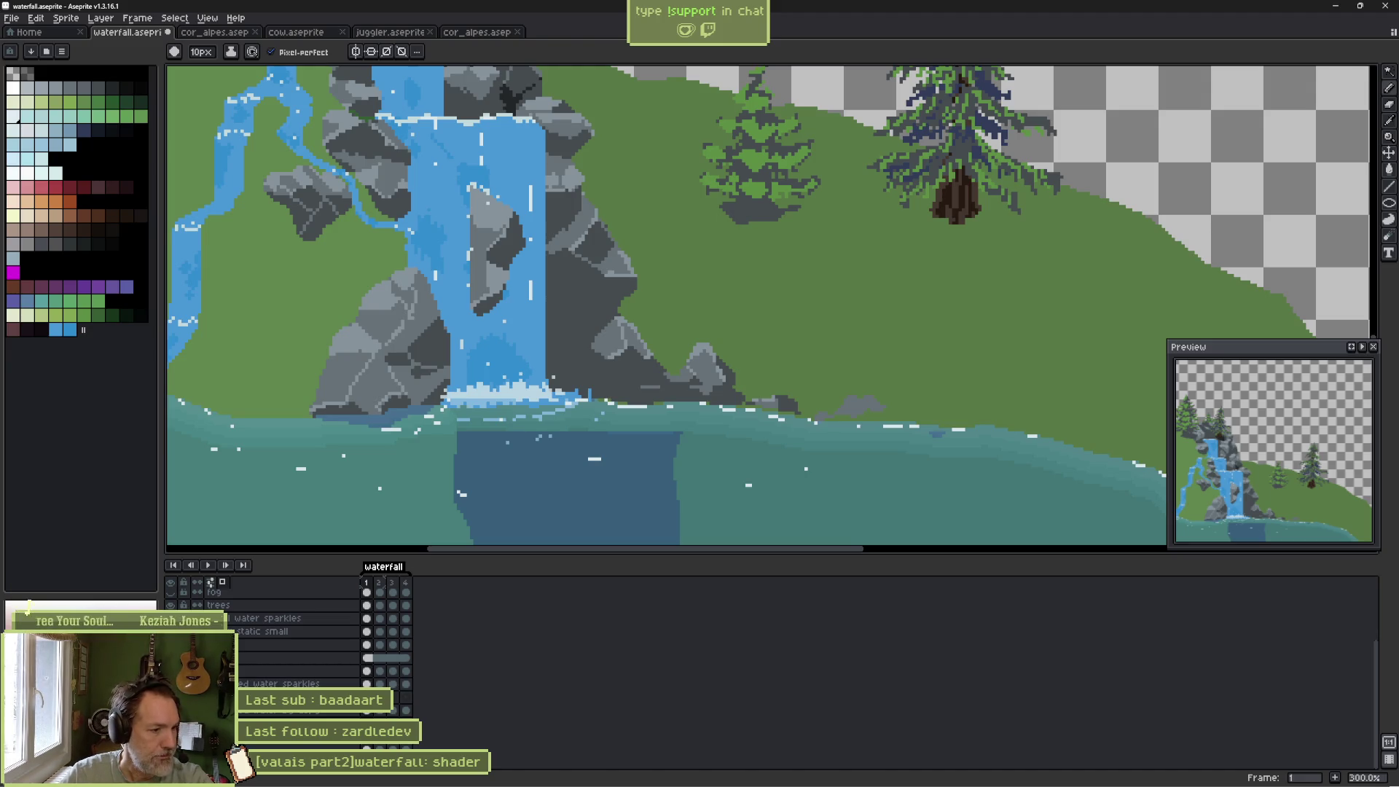
key("ctrl+y")
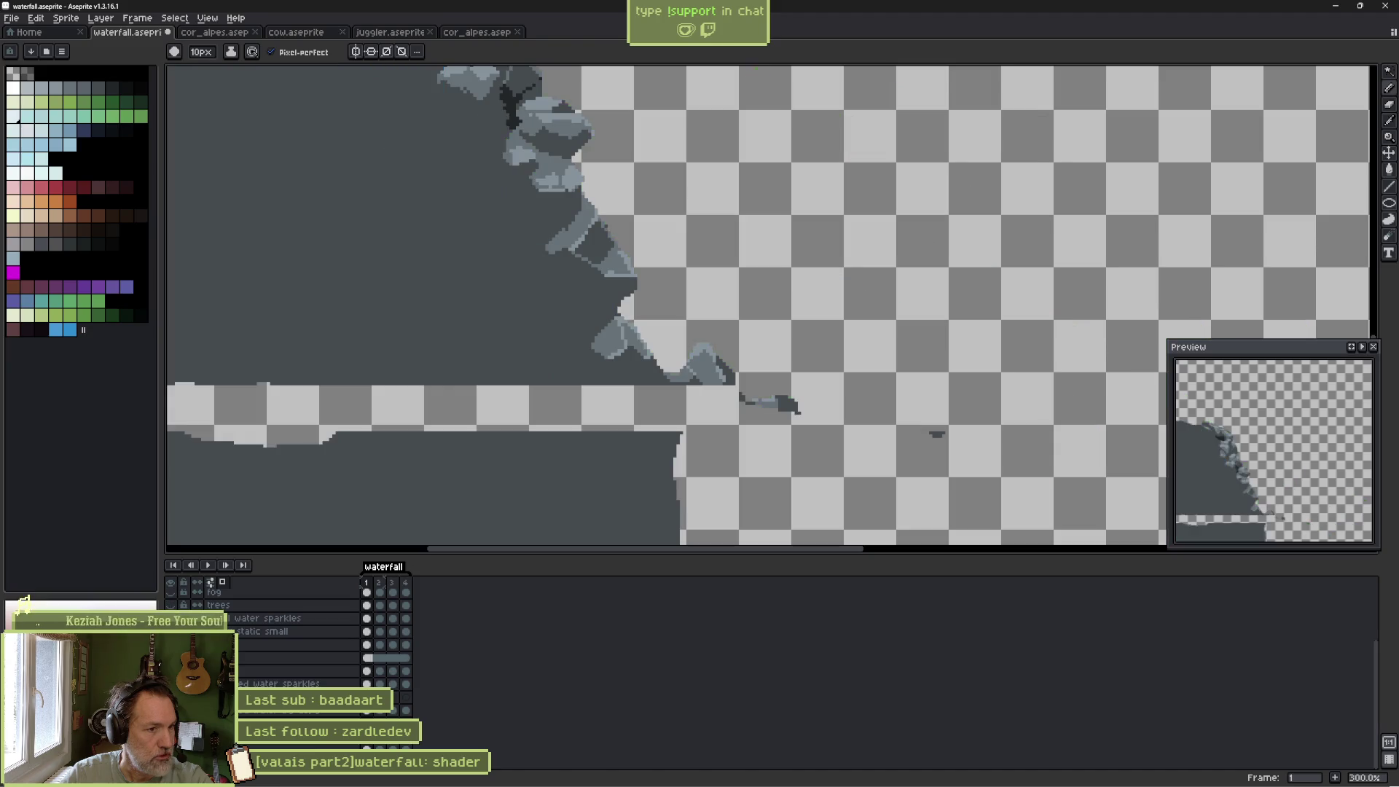
scroll(615, 546, "up", 1)
key("w")
left_click(563, 503)
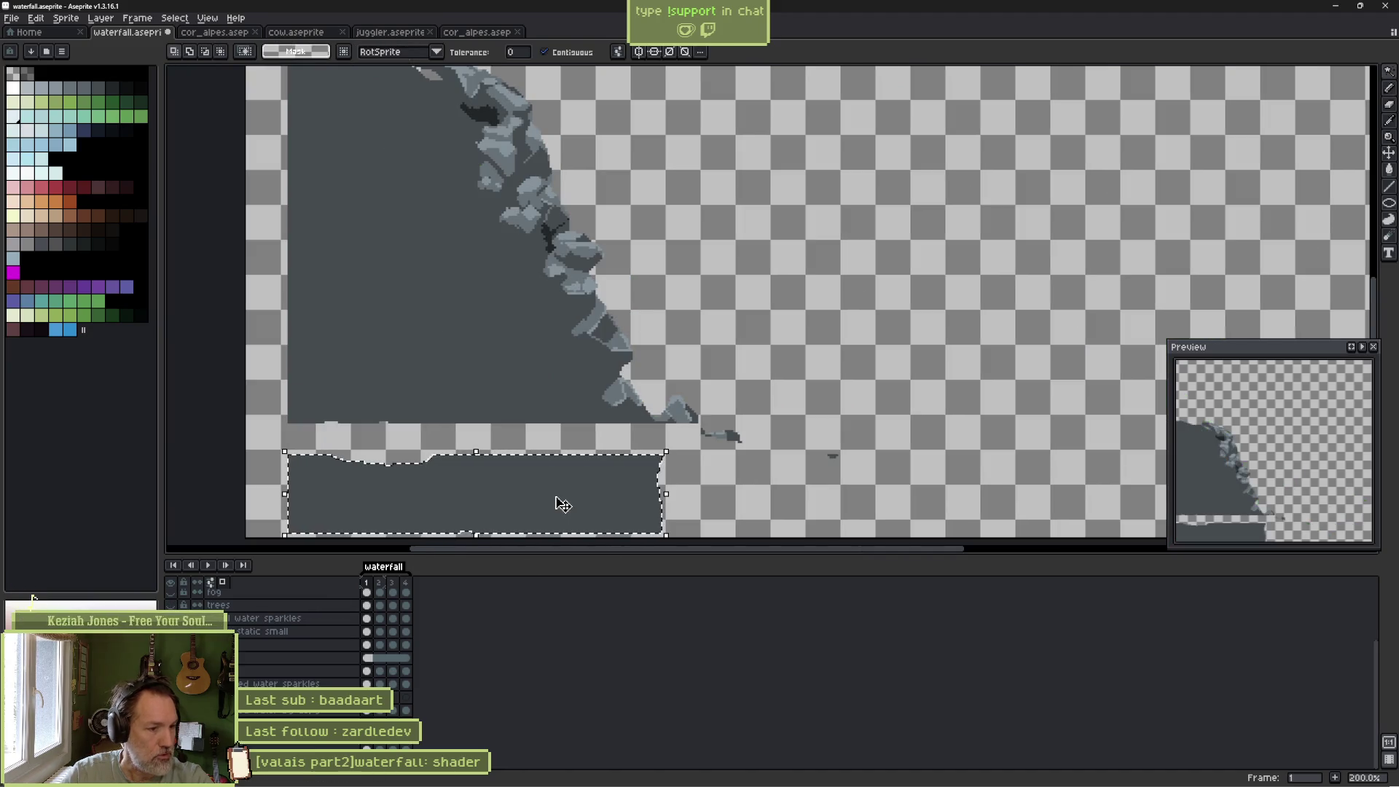
key("Delete")
key("b")
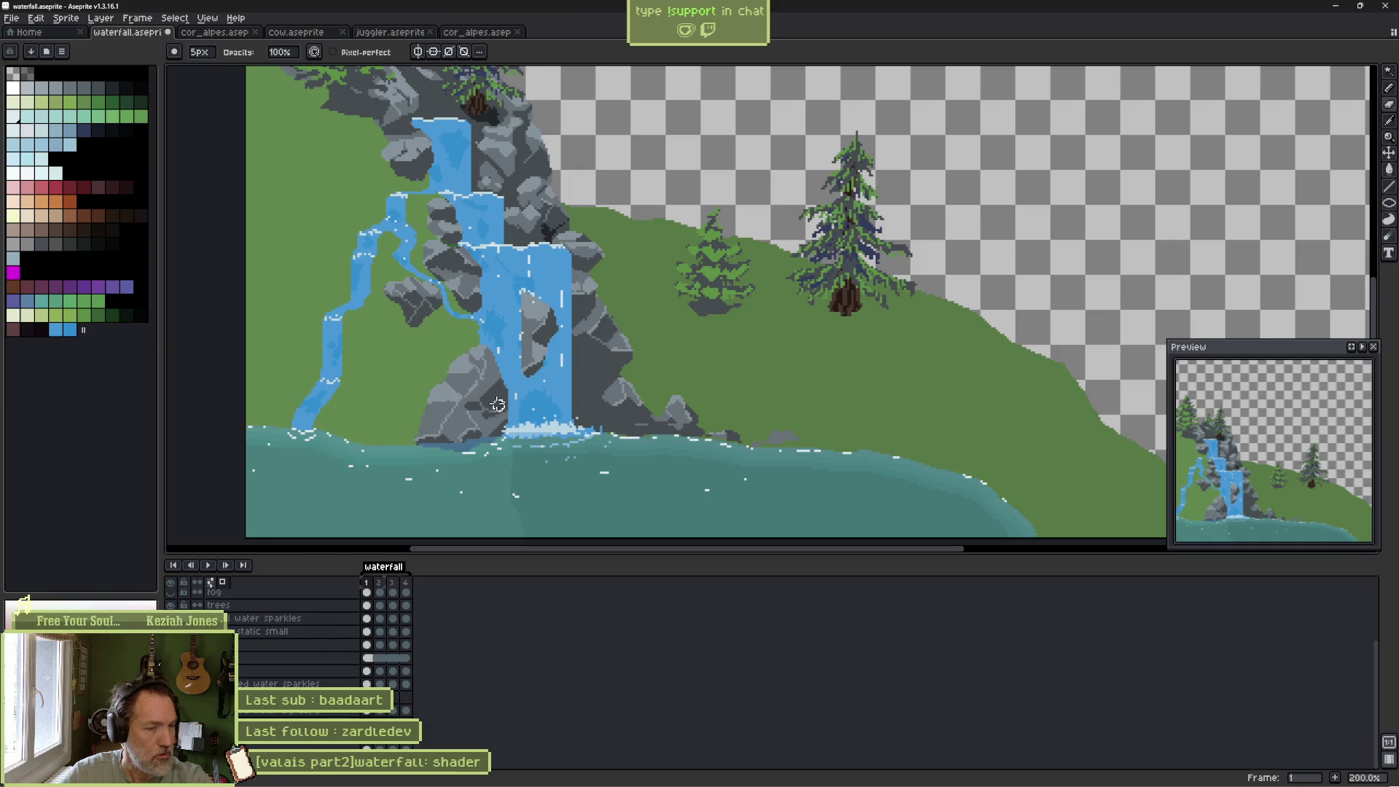
mouse_move(512, 351)
left_mouse_down()
mouse_move(439, 496)
mouse_move(433, 457)
left_mouse_up()
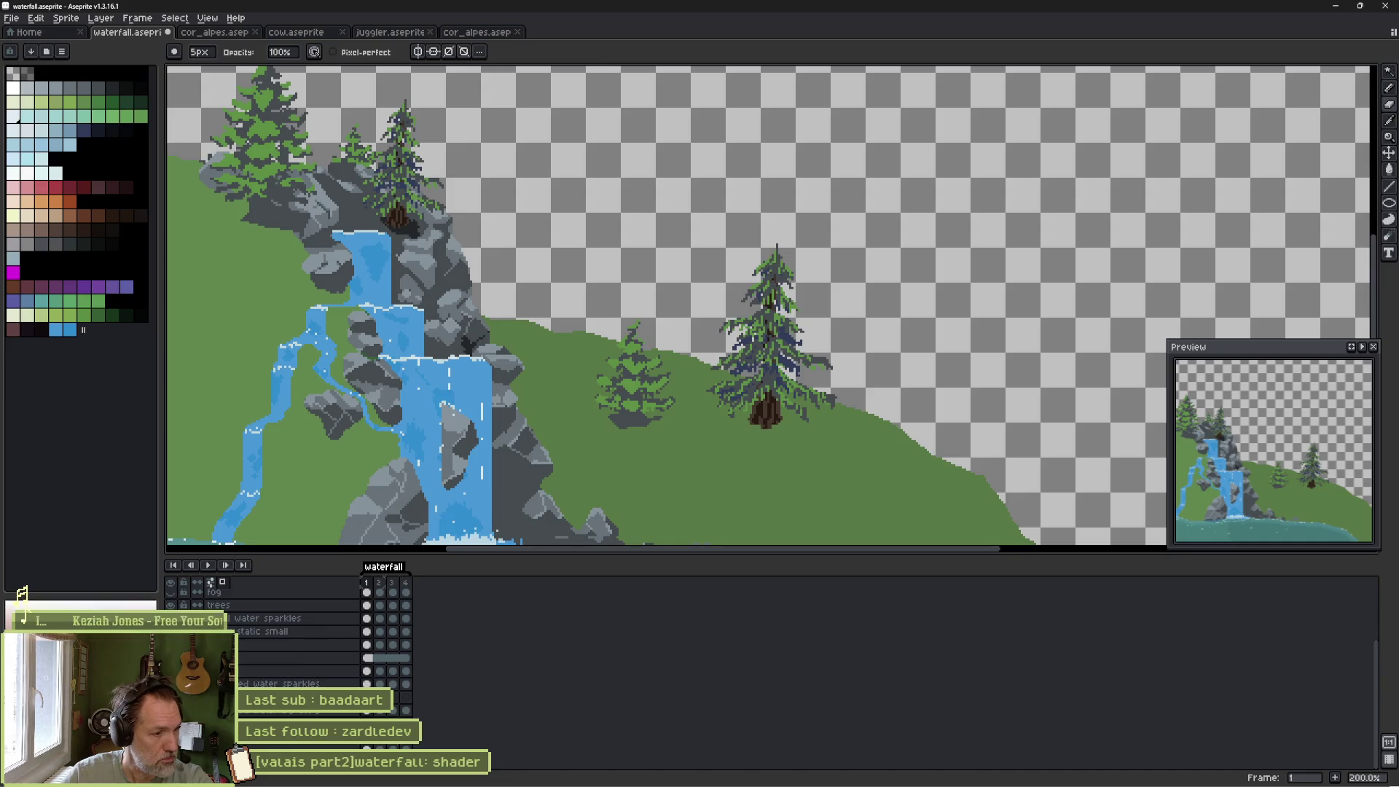
right_click(315, 676)
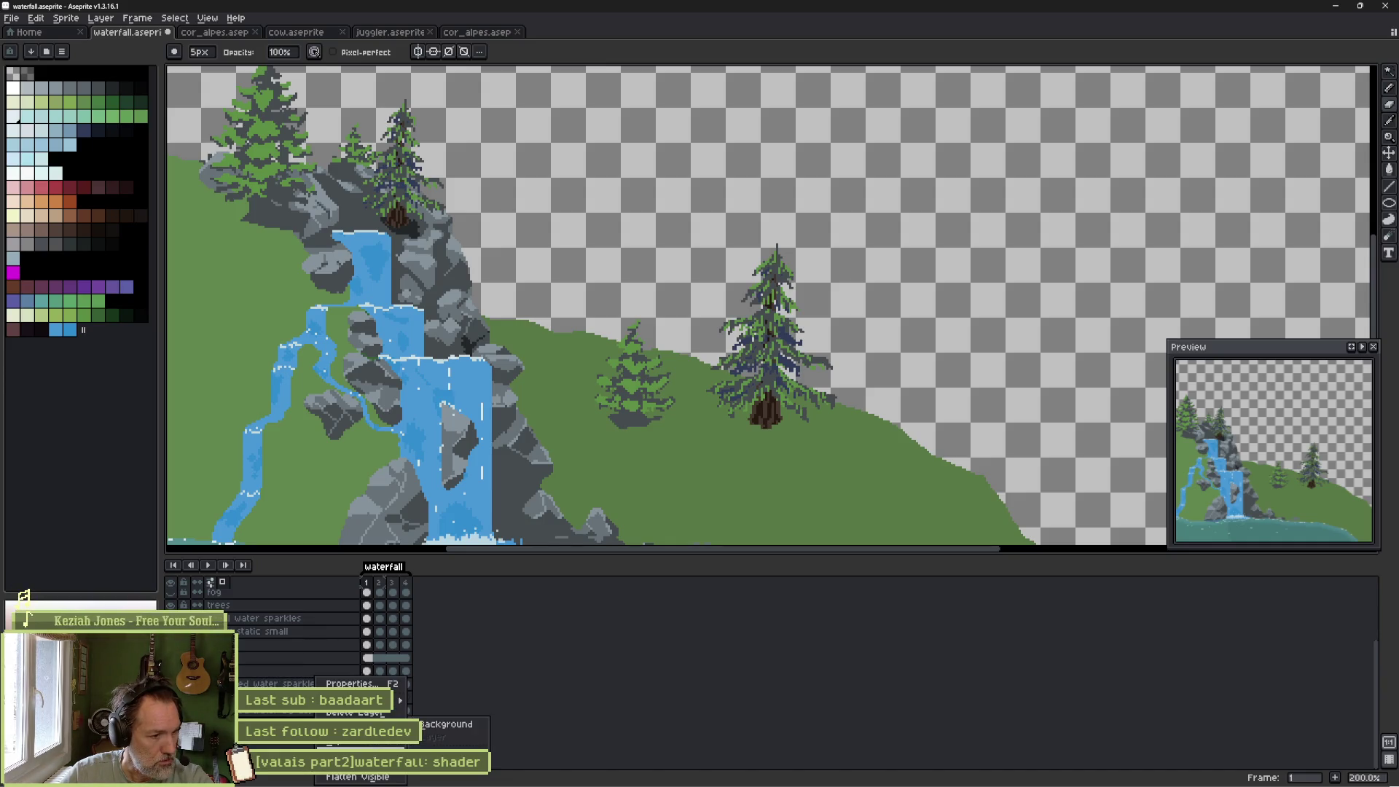
Duplicate the fog layer, step to the next frame, and save the file.
left_click(339, 747)
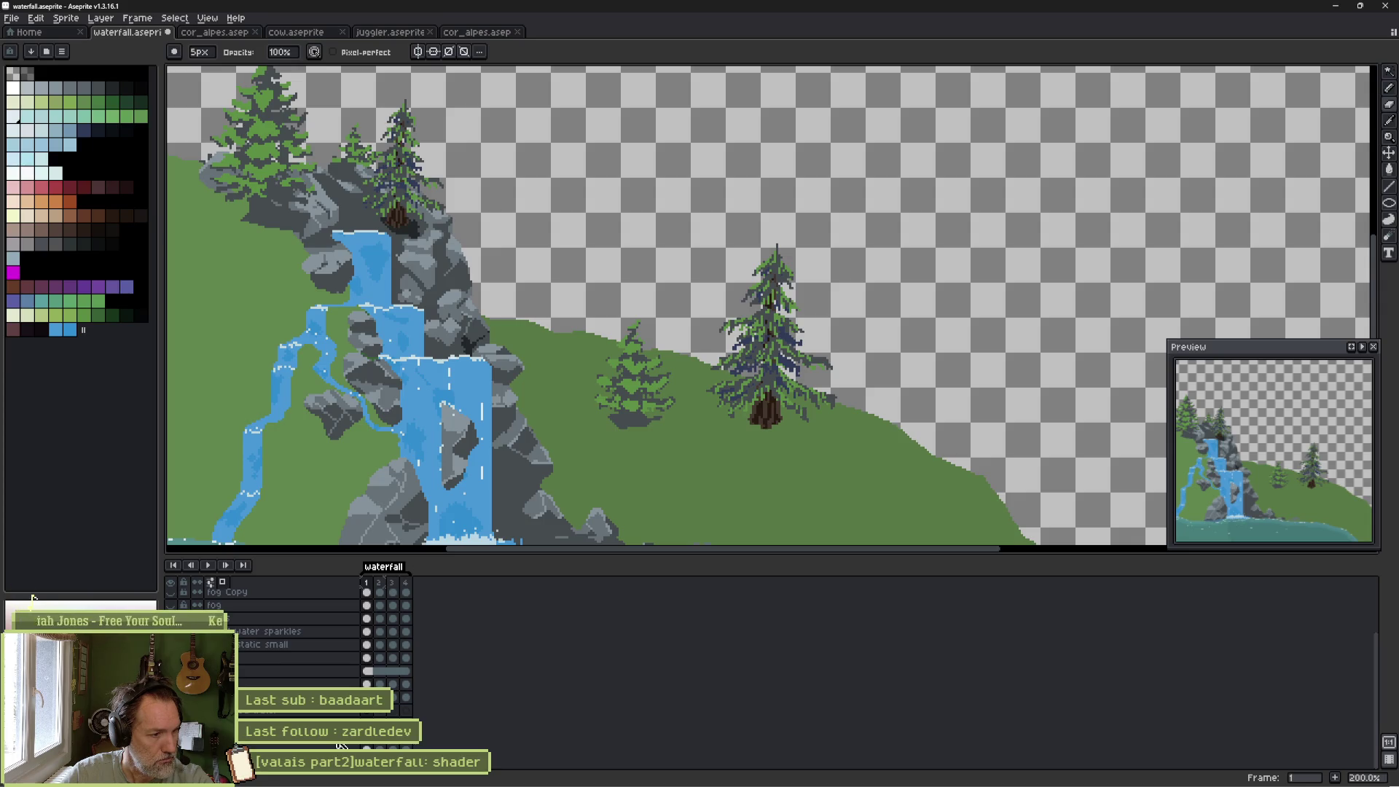
left_click(380, 744)
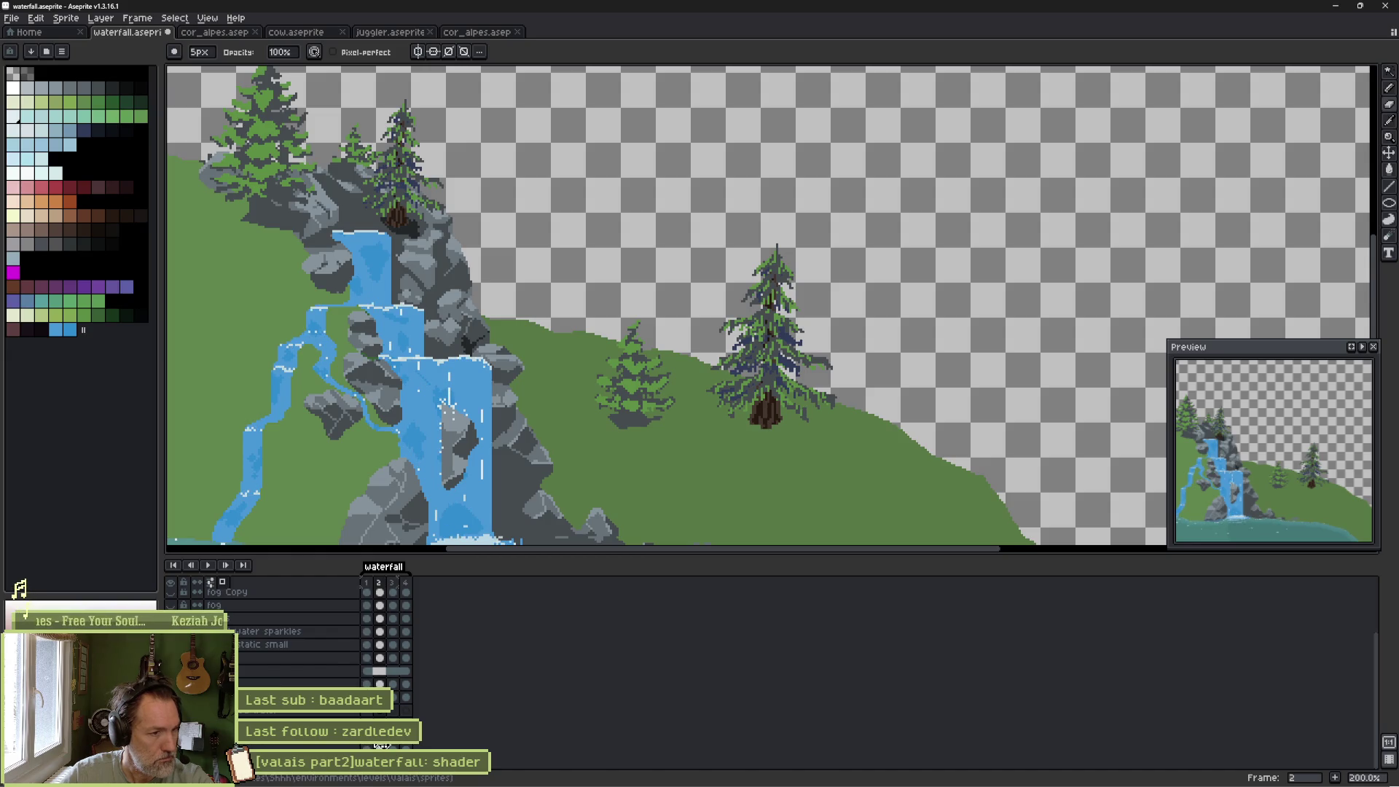
mouse_move(585, 539)
left_mouse_down()
mouse_move(600, 338)
mouse_move(595, 374)
left_mouse_up()
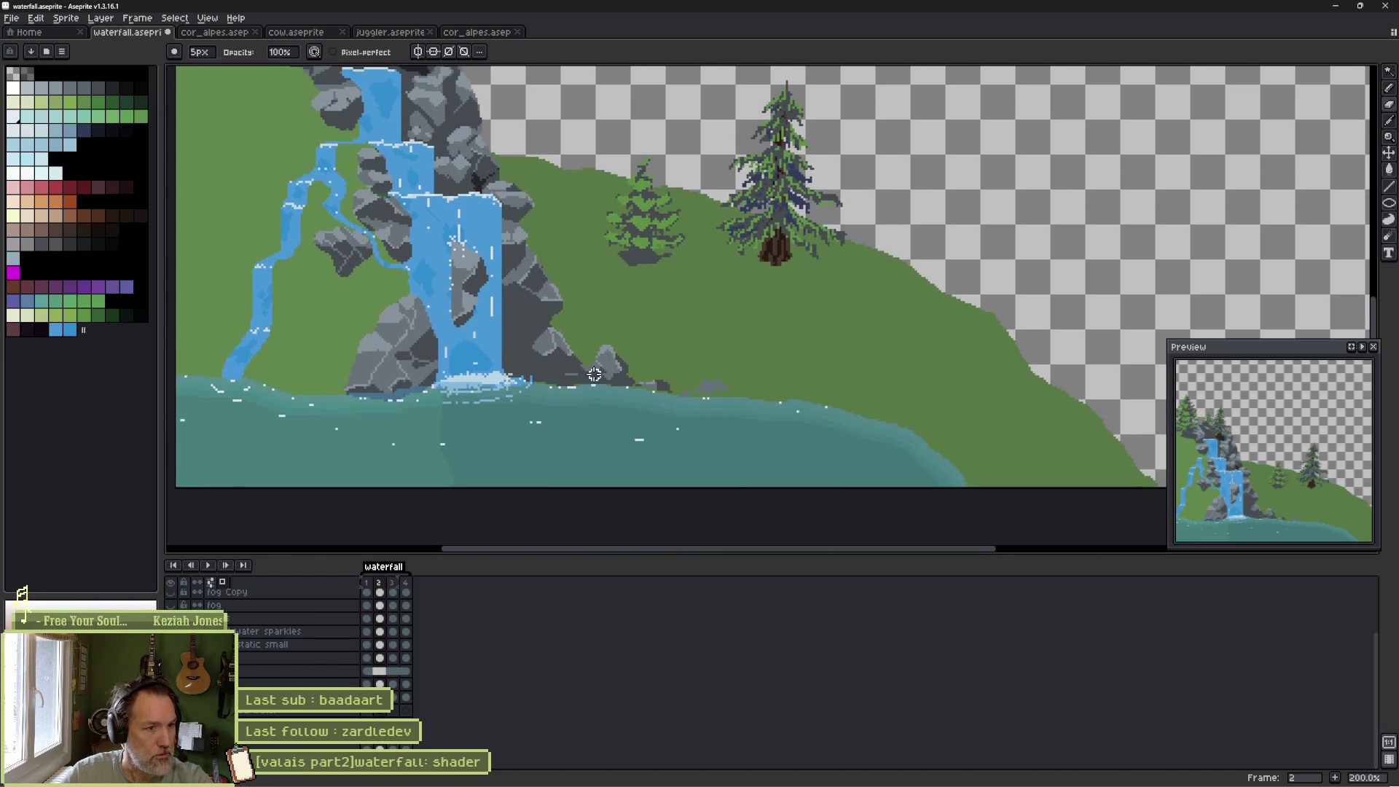
key("ctrl+s")
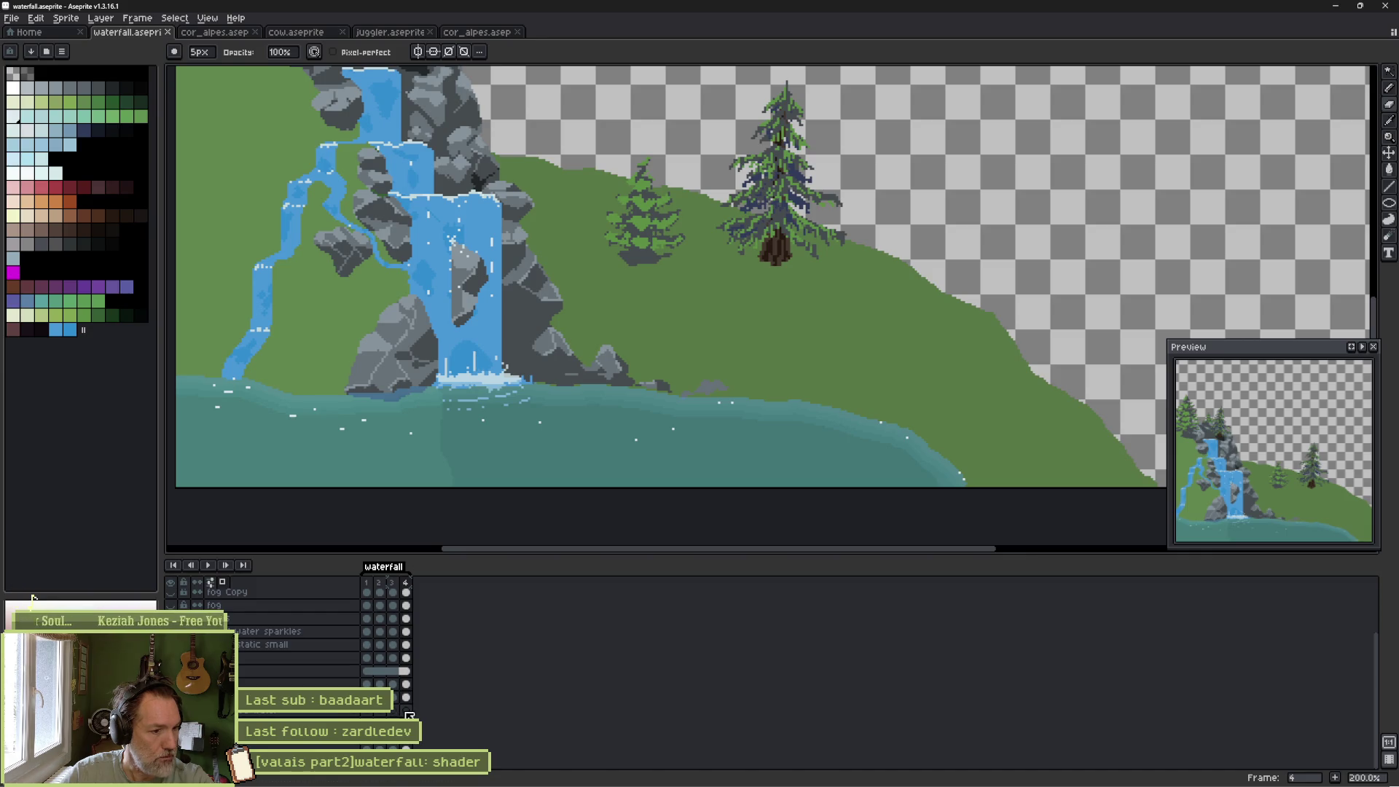
Preview the animation, then duplicate the animated water bg layer as 'animated water bg Copy'.
left_click(350, 714)
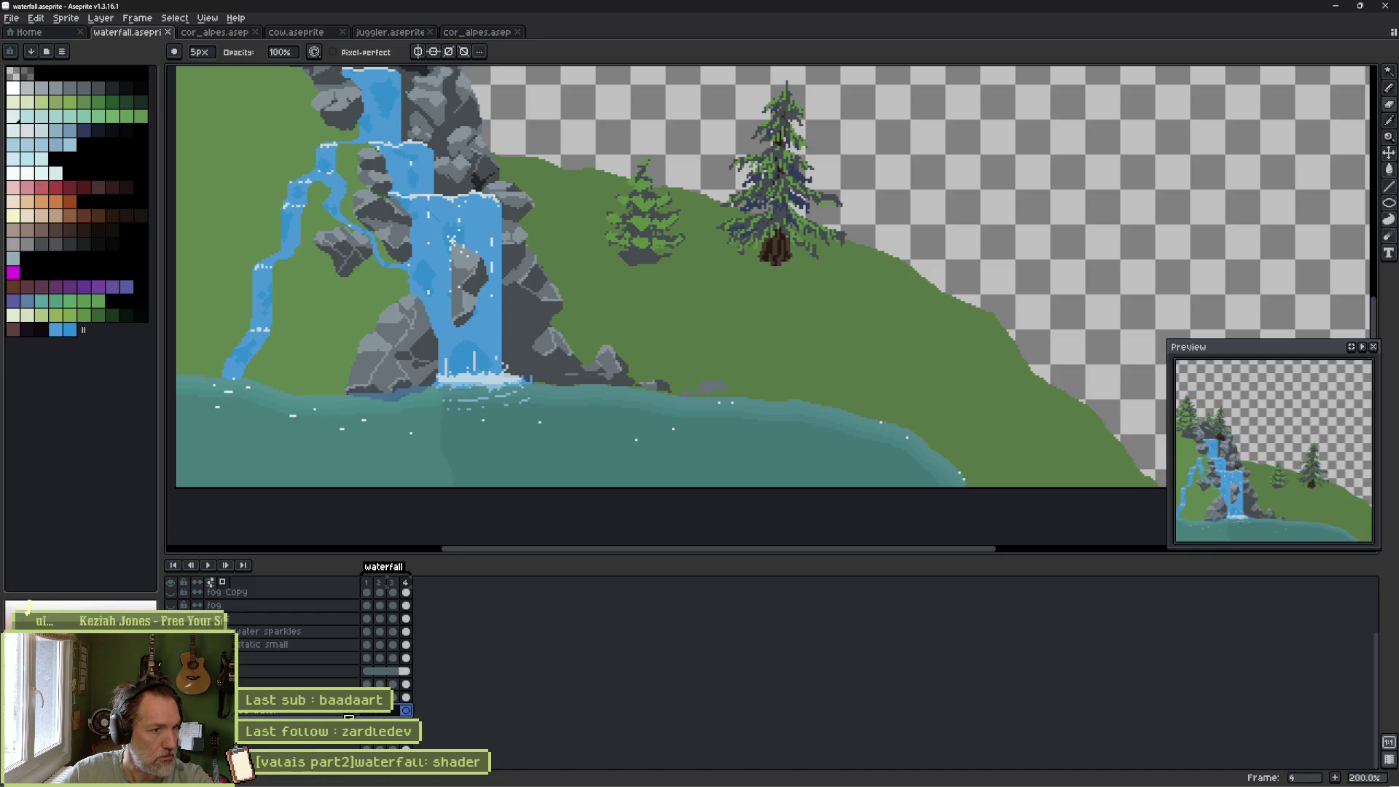
key("Return")
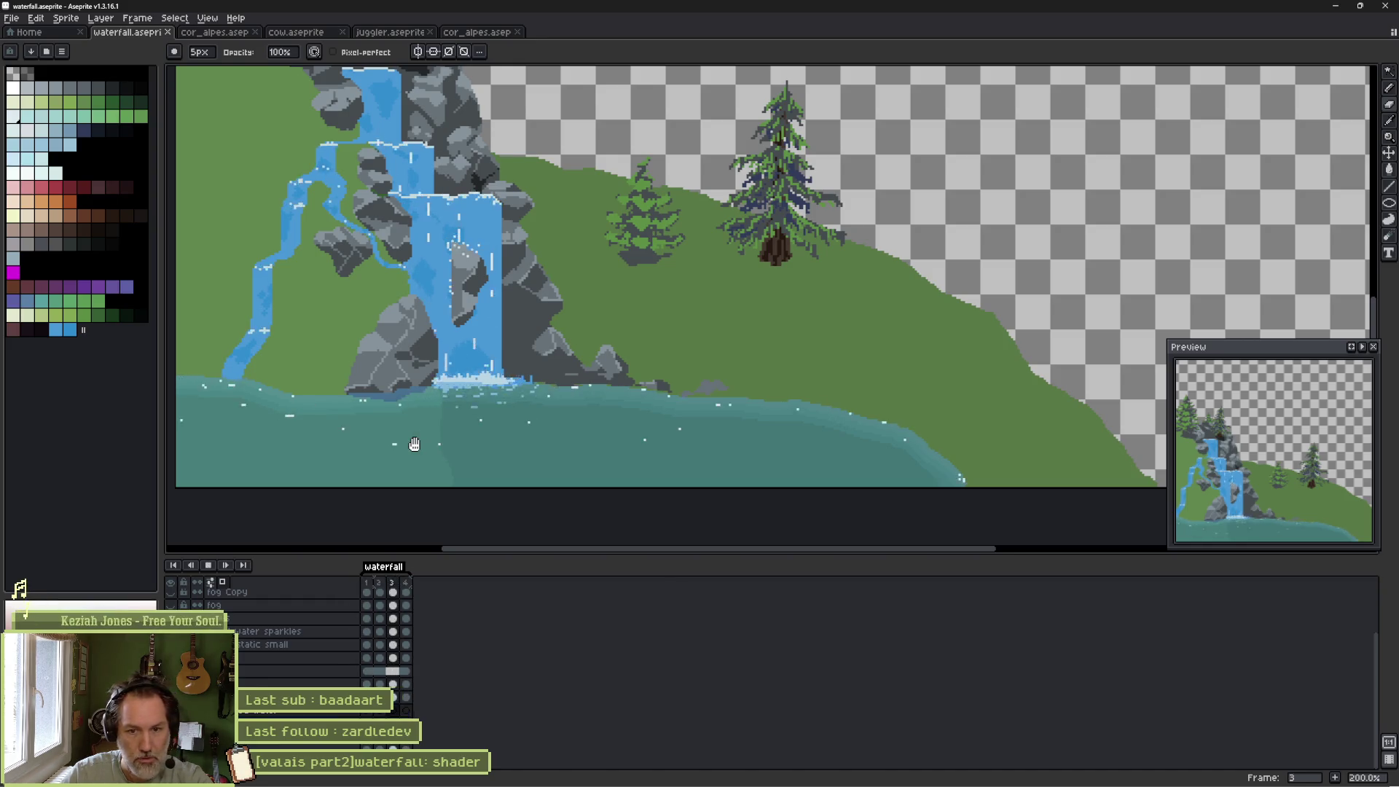
key("Return")
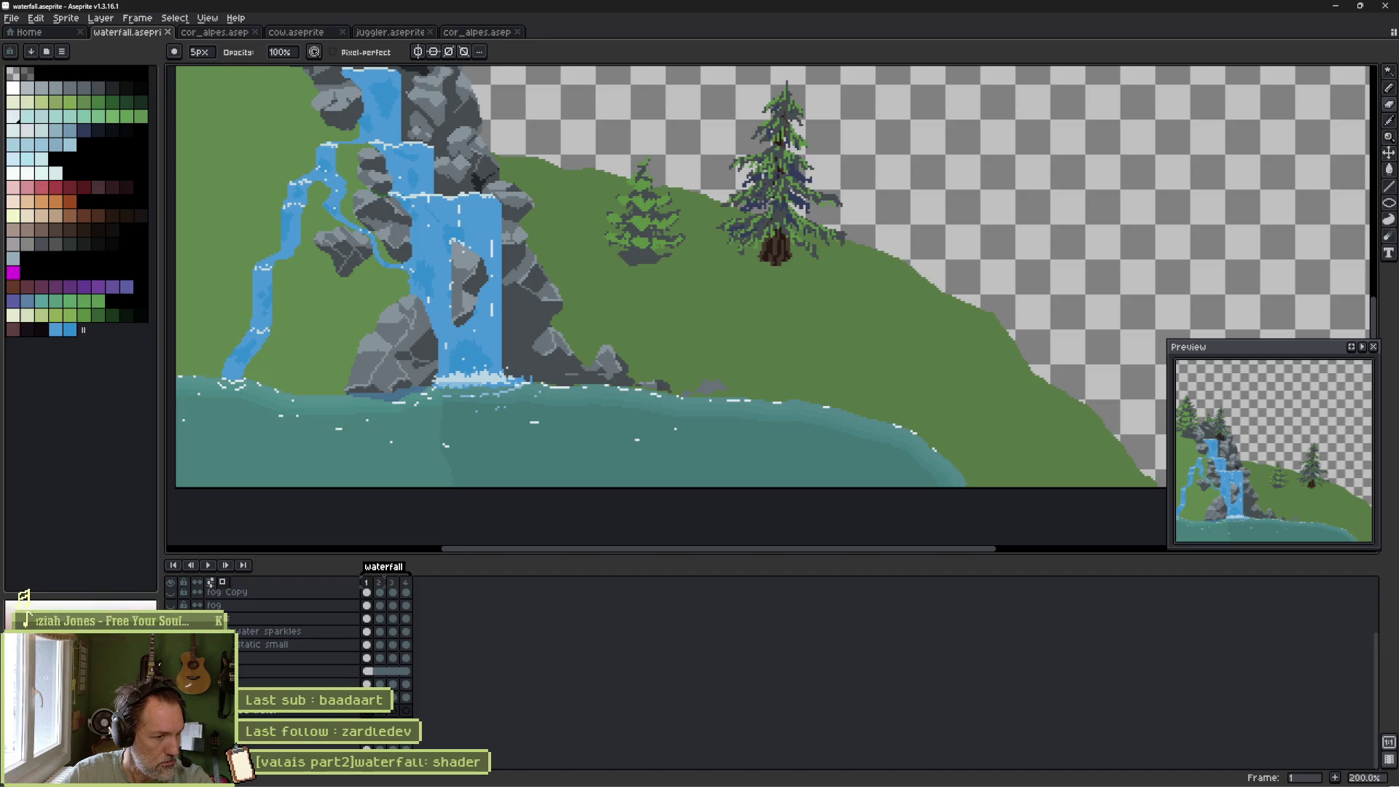
left_click(336, 711)
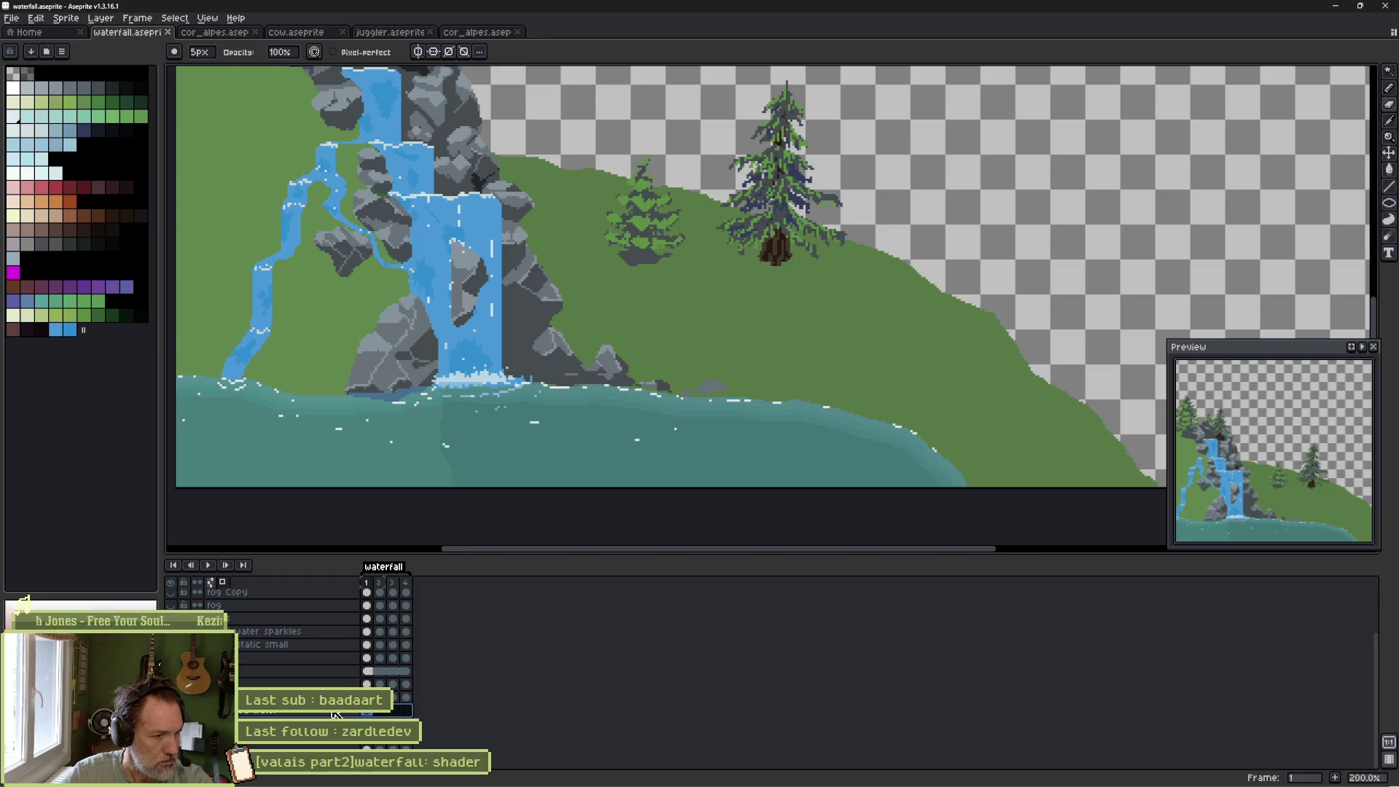
key("ctrl+d")
double_click(335, 712)
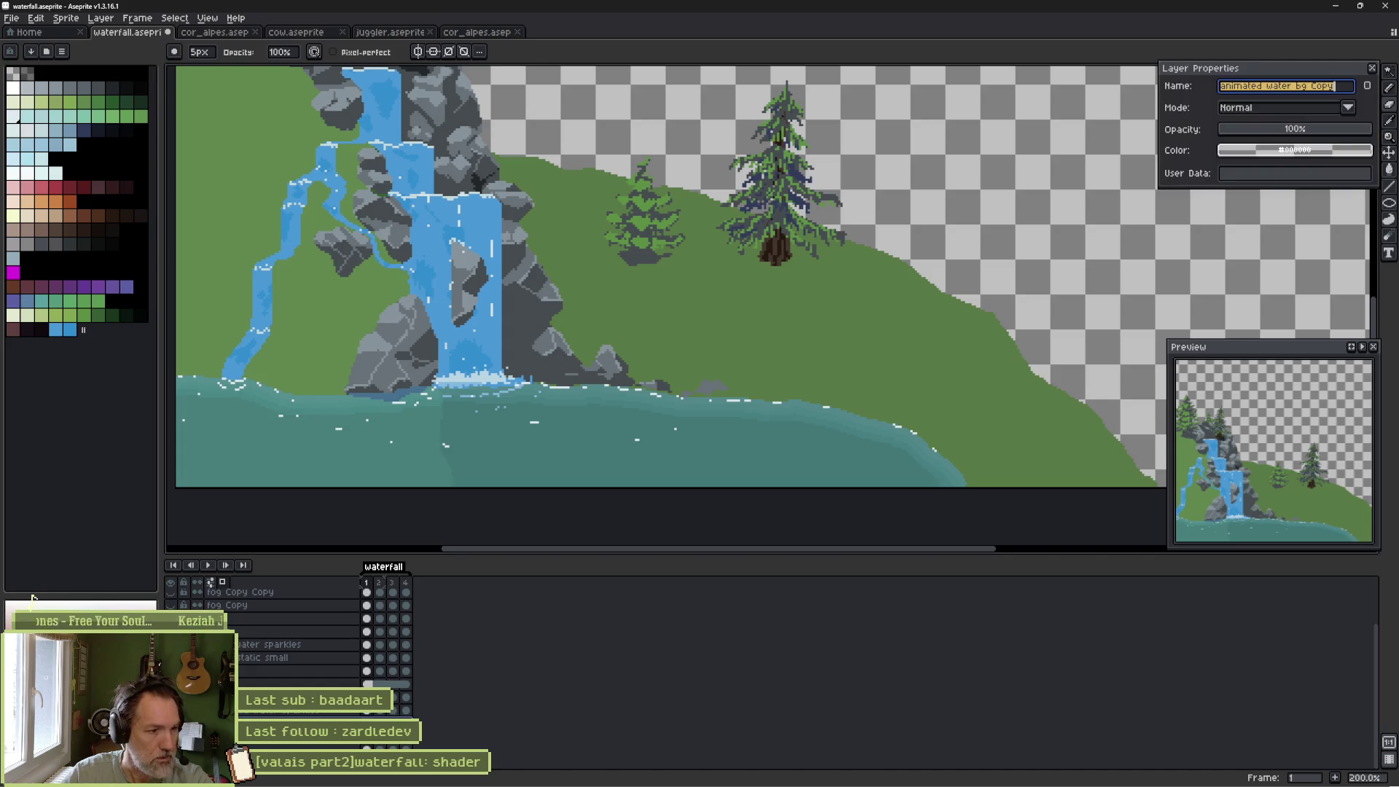
key("Return")
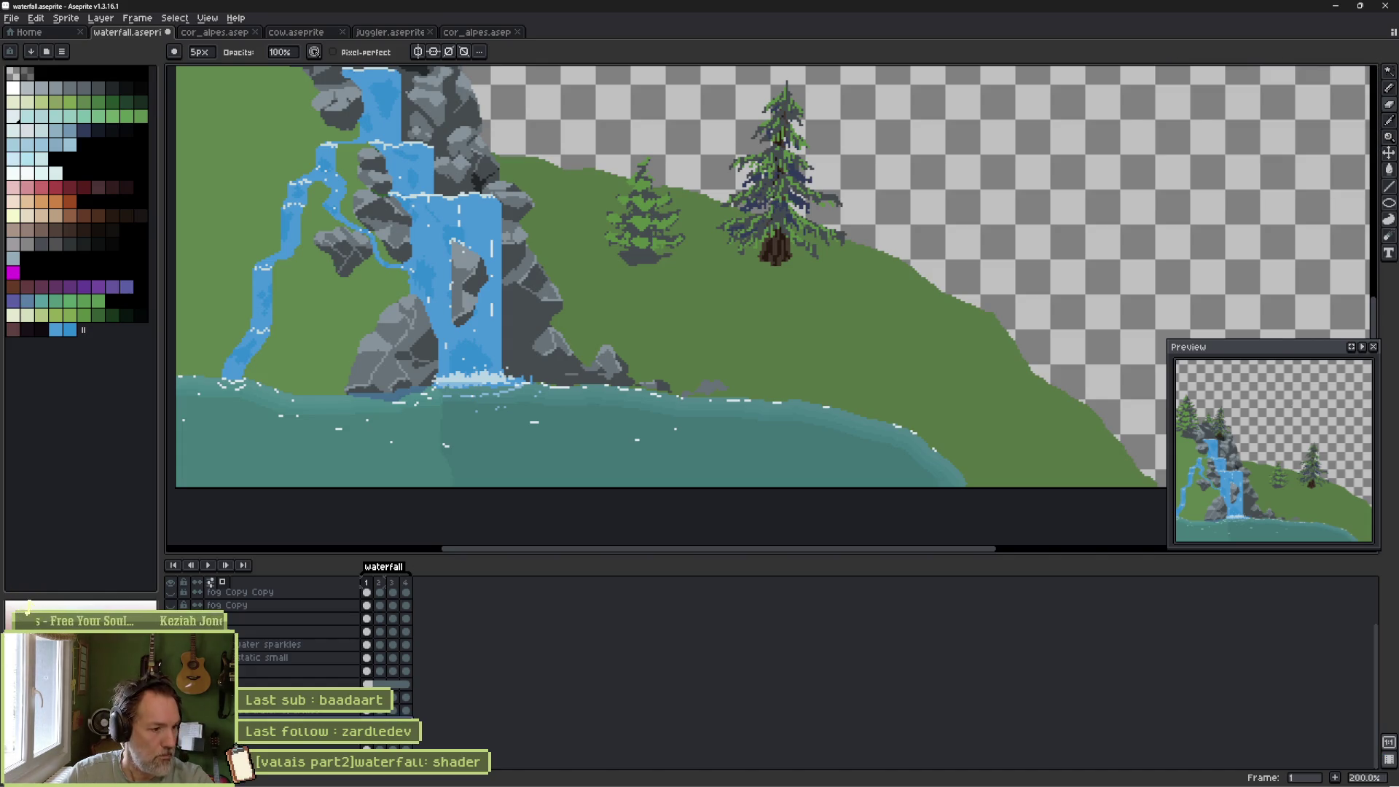
left_click(170, 709)
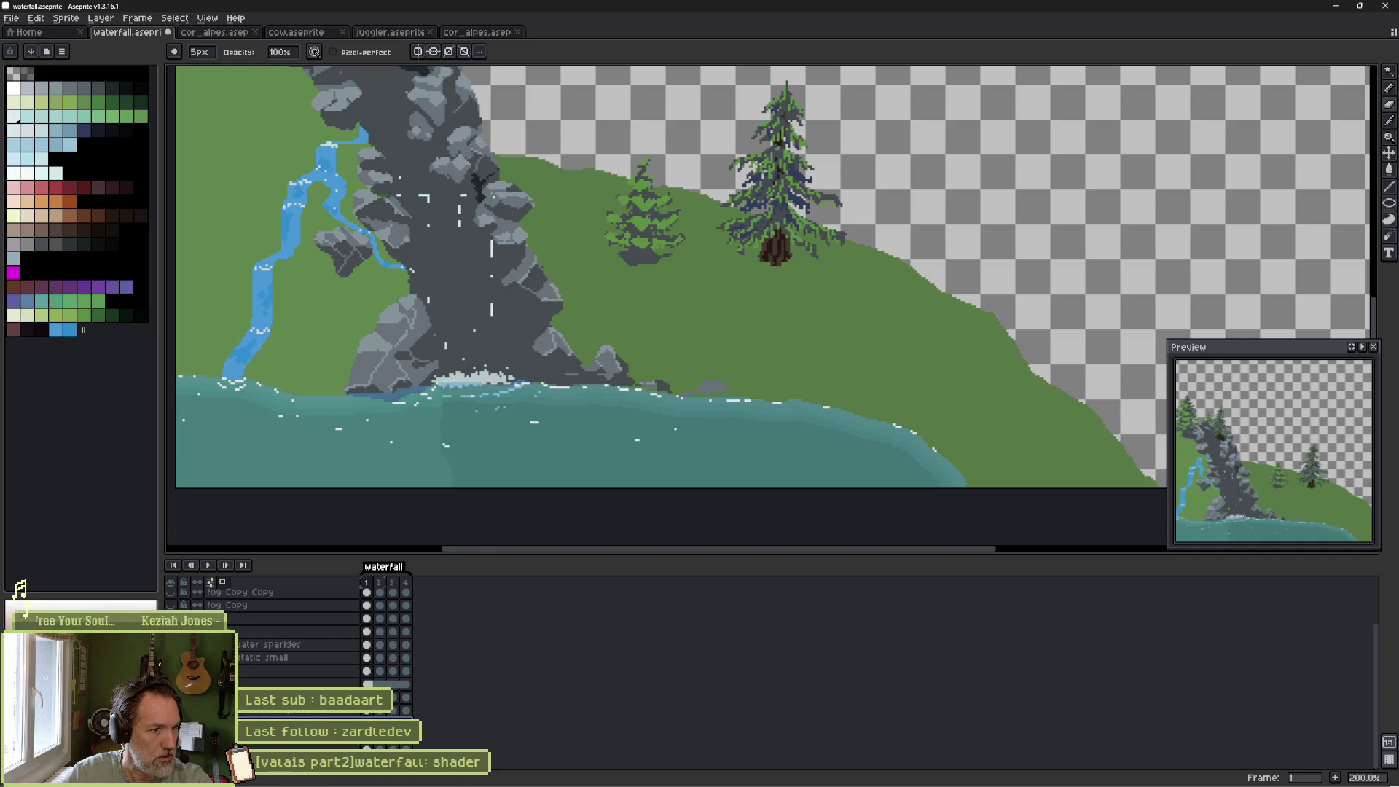
Drag the waves layer below the reflection and pond layers, previewing the animation before and after.
left_click(170, 710)
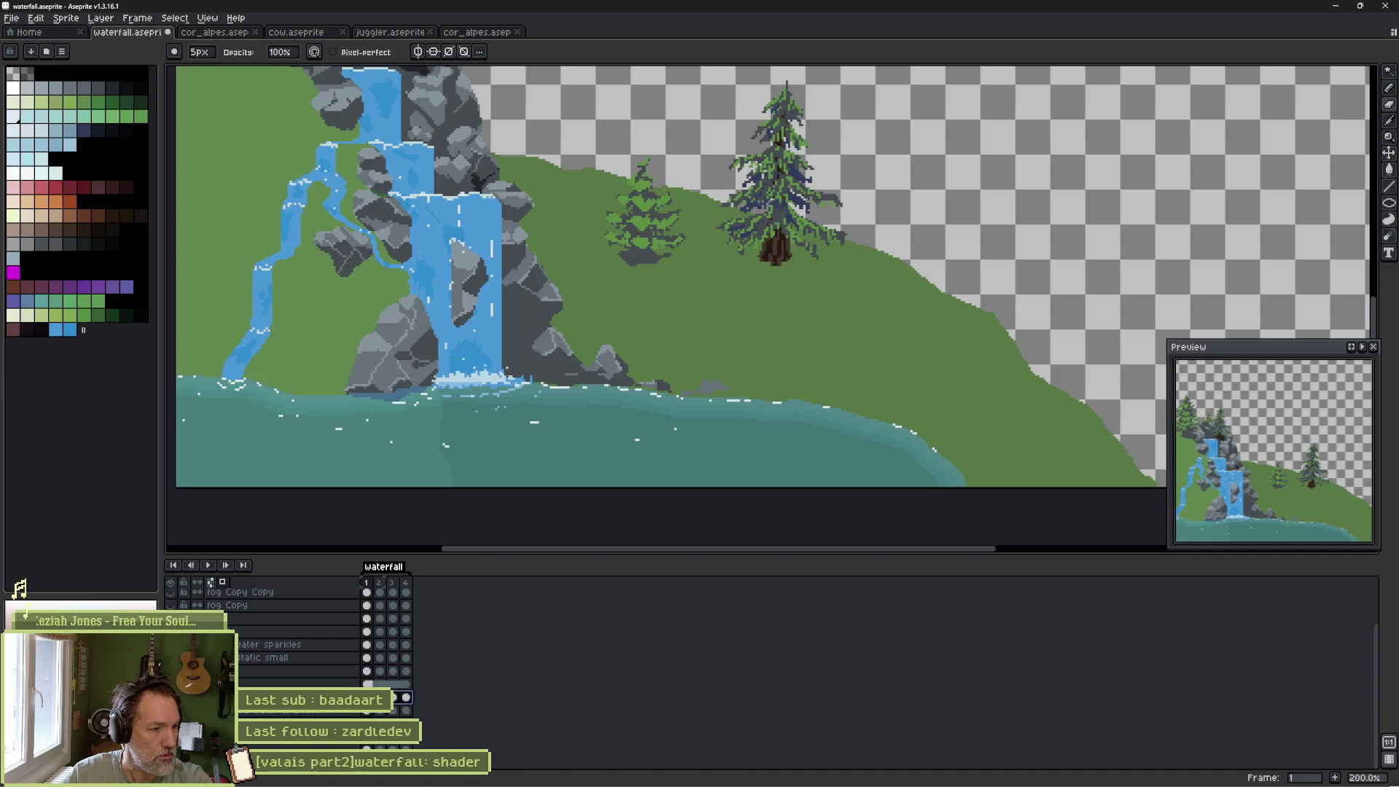
scroll(291, 634, "up", 1)
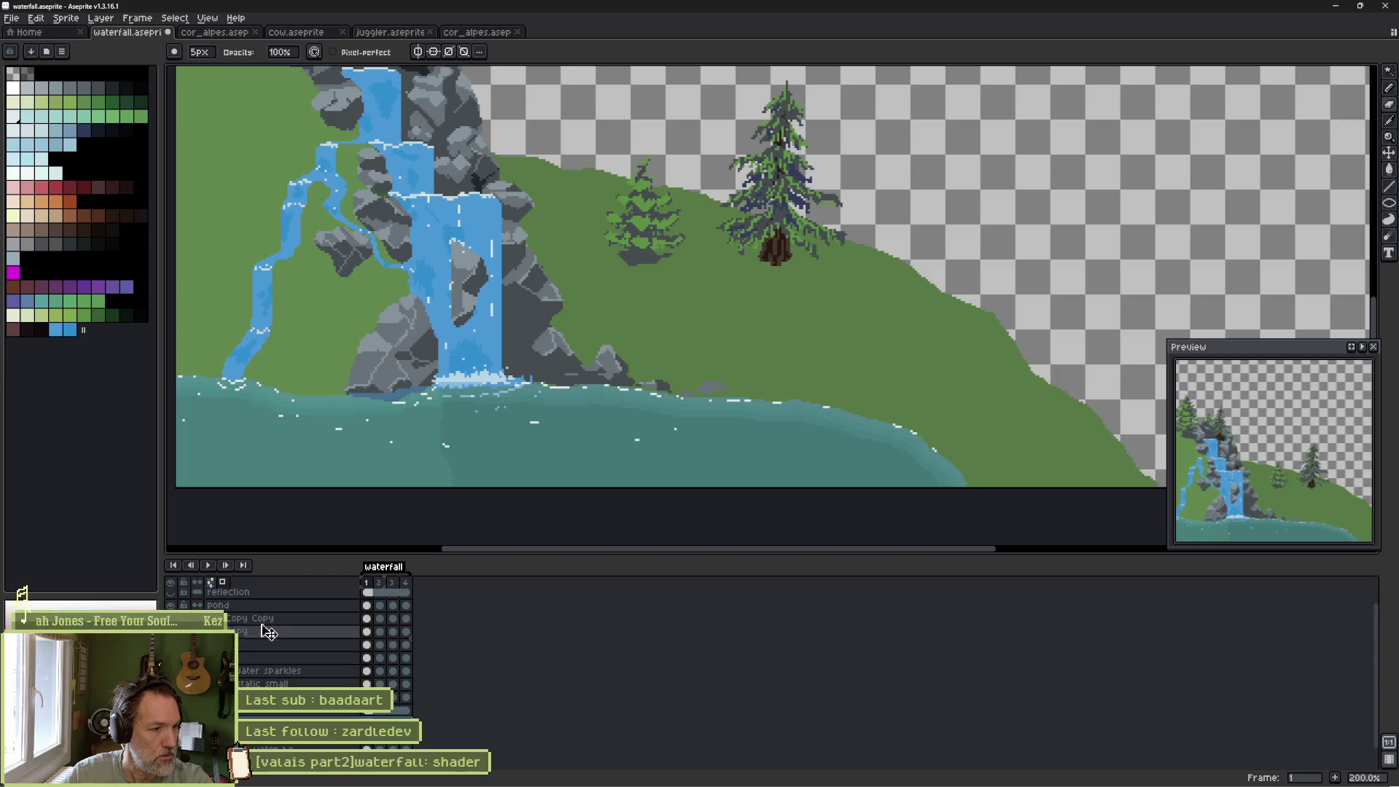
left_click(272, 605)
type("waves")
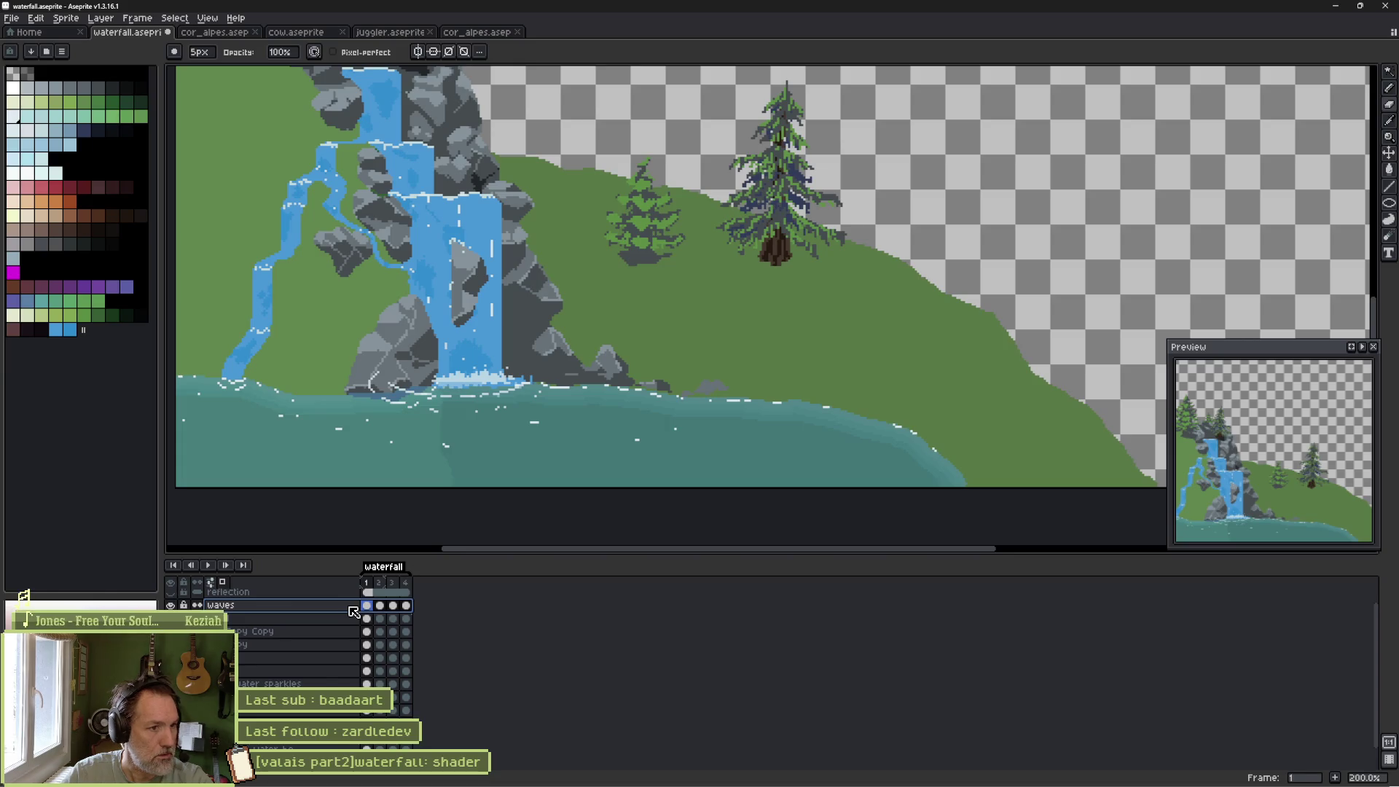
key("Return")
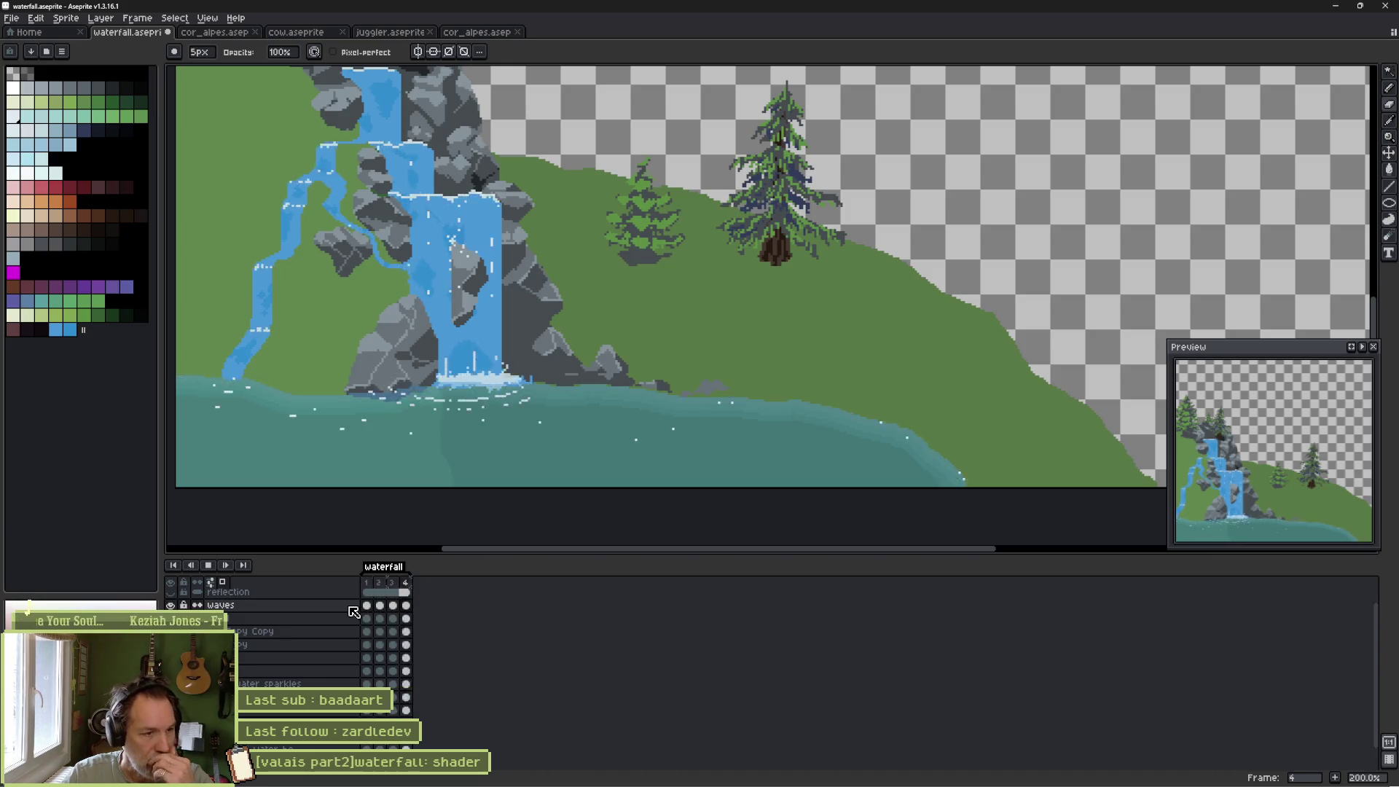
key("Return")
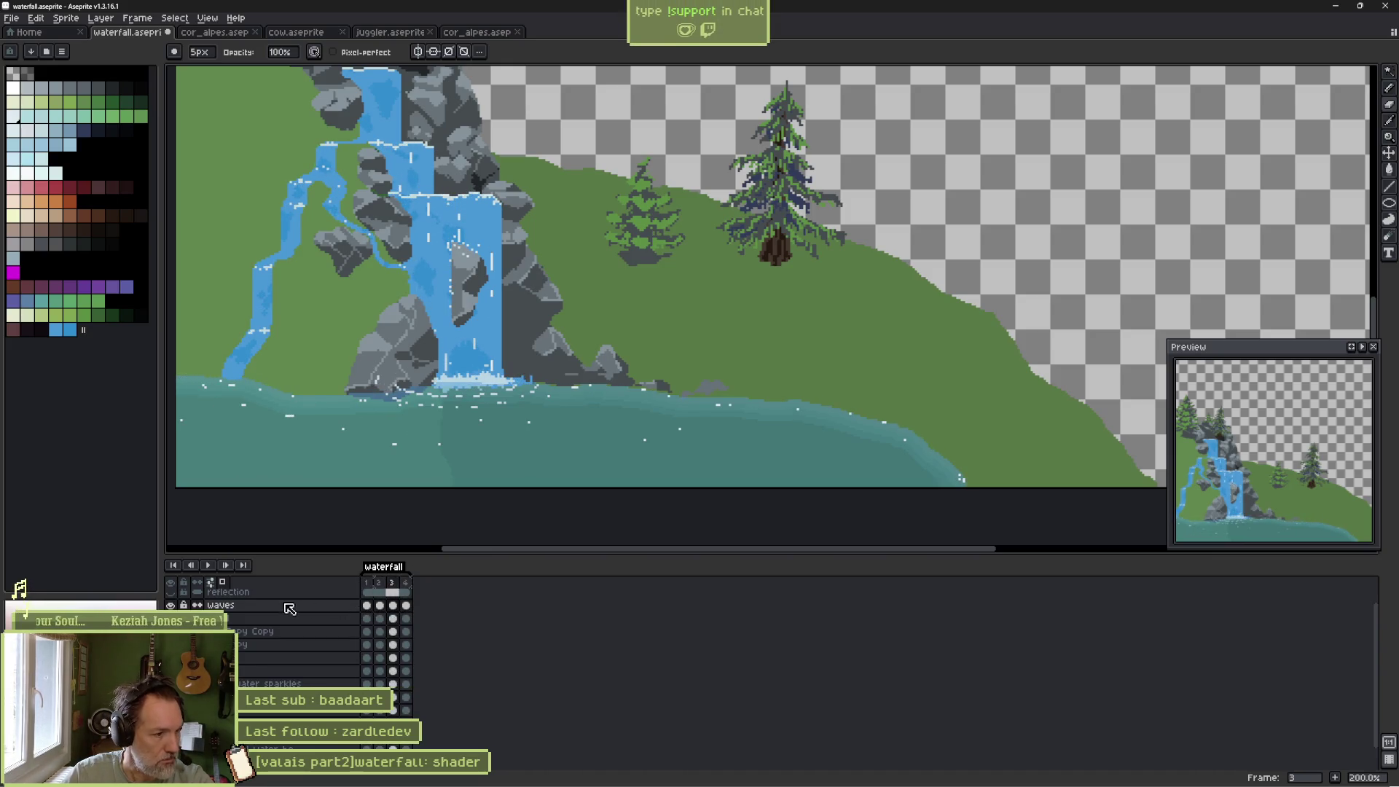
left_click_drag(271, 613, 293, 663)
key("Return")
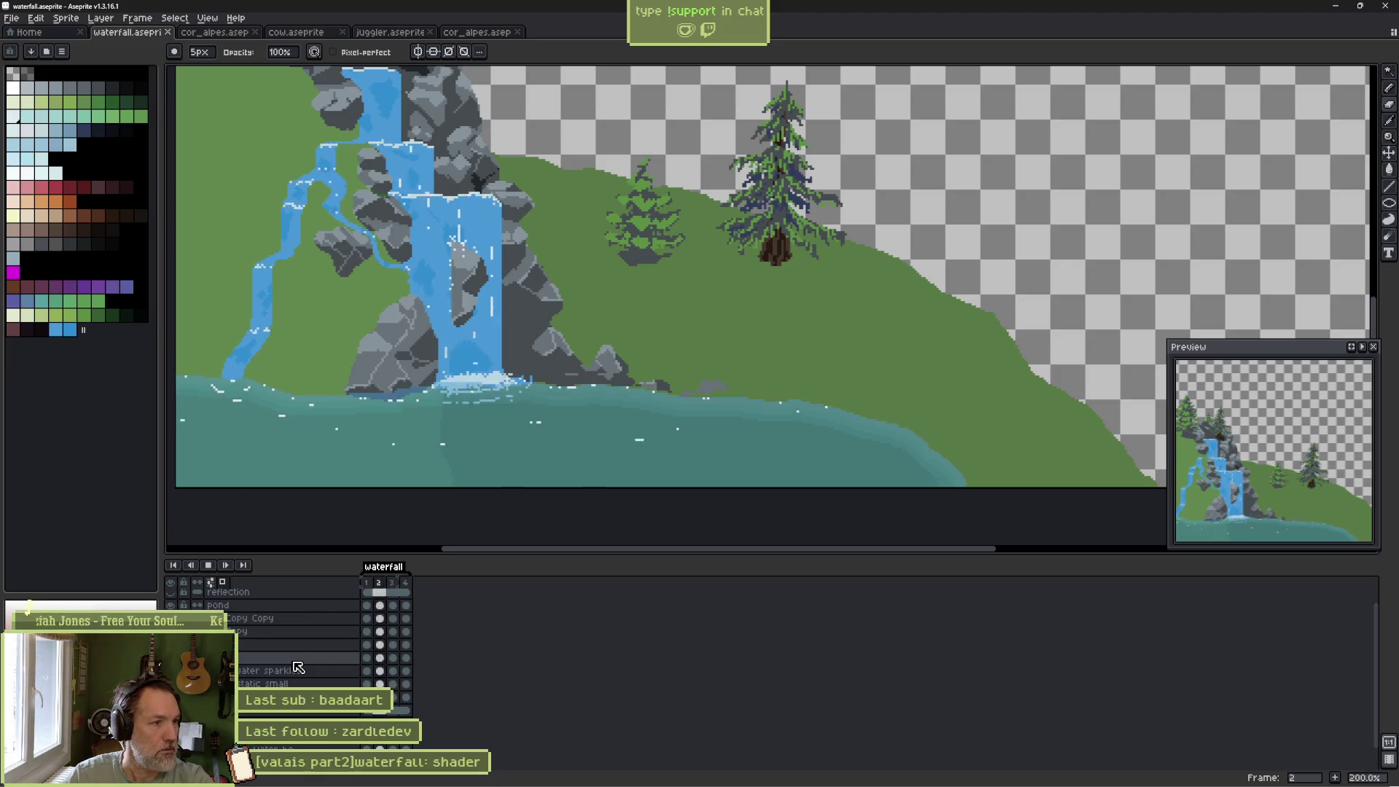
key("Return")
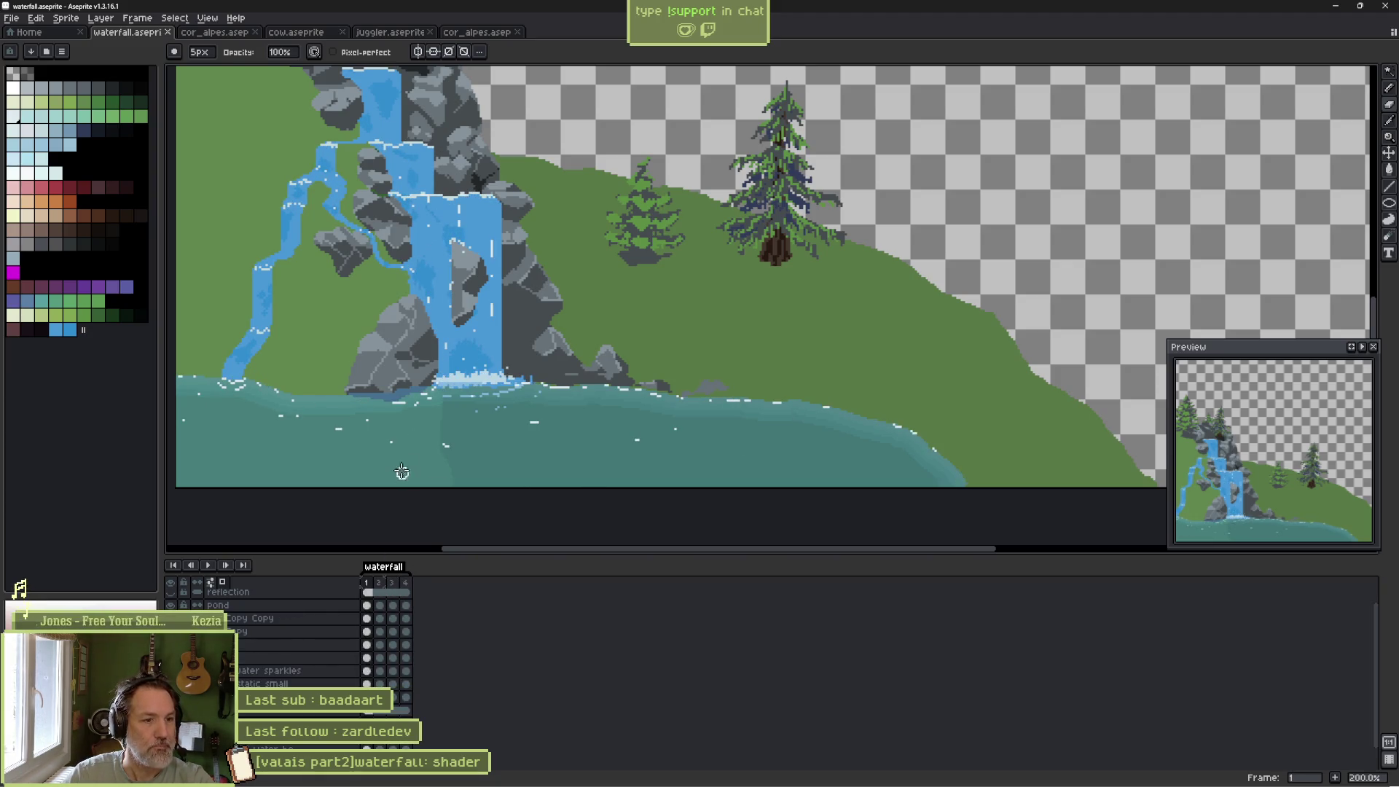
key("e")
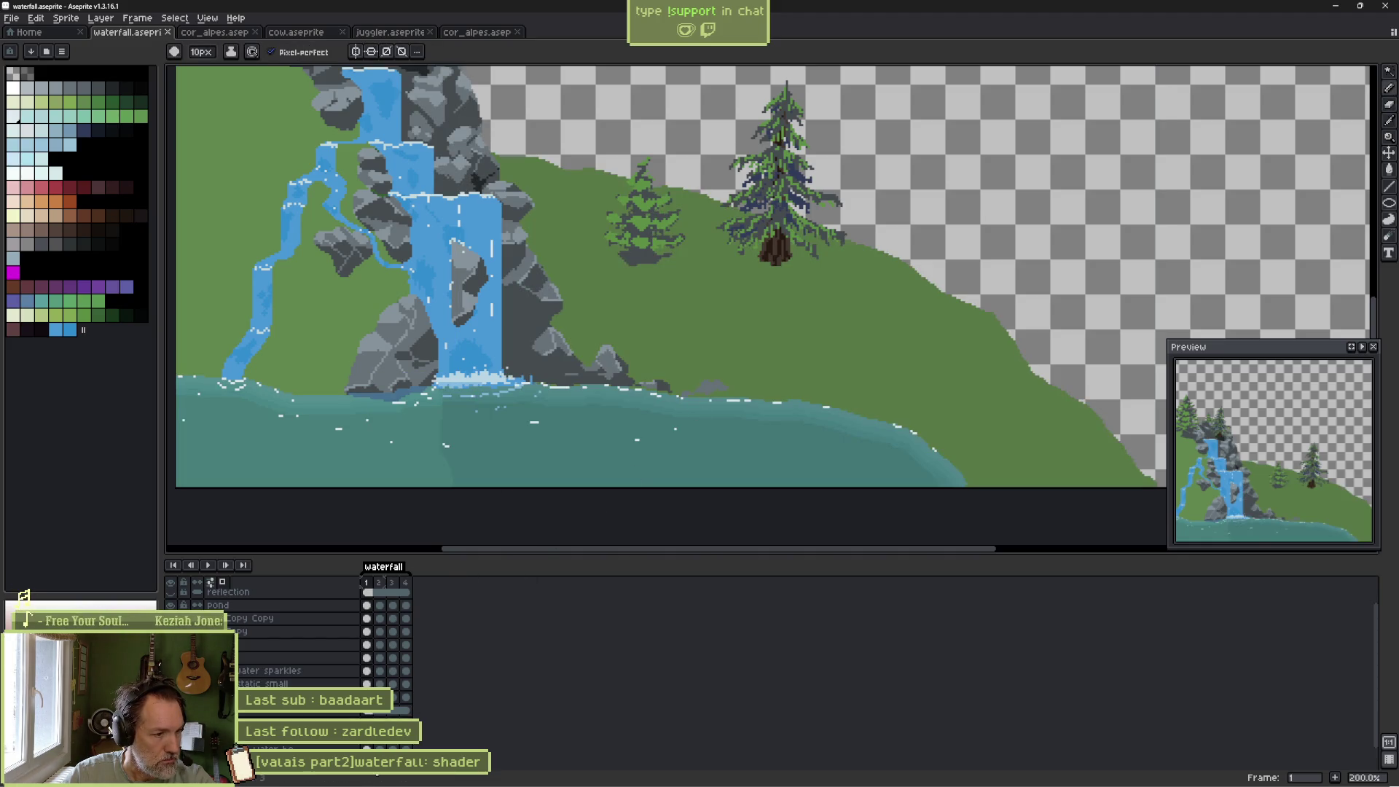
Zoom in and paint a small dark grey rock on the shoreline right of the waterfall rocks.
scroll(738, 403, "up", 3)
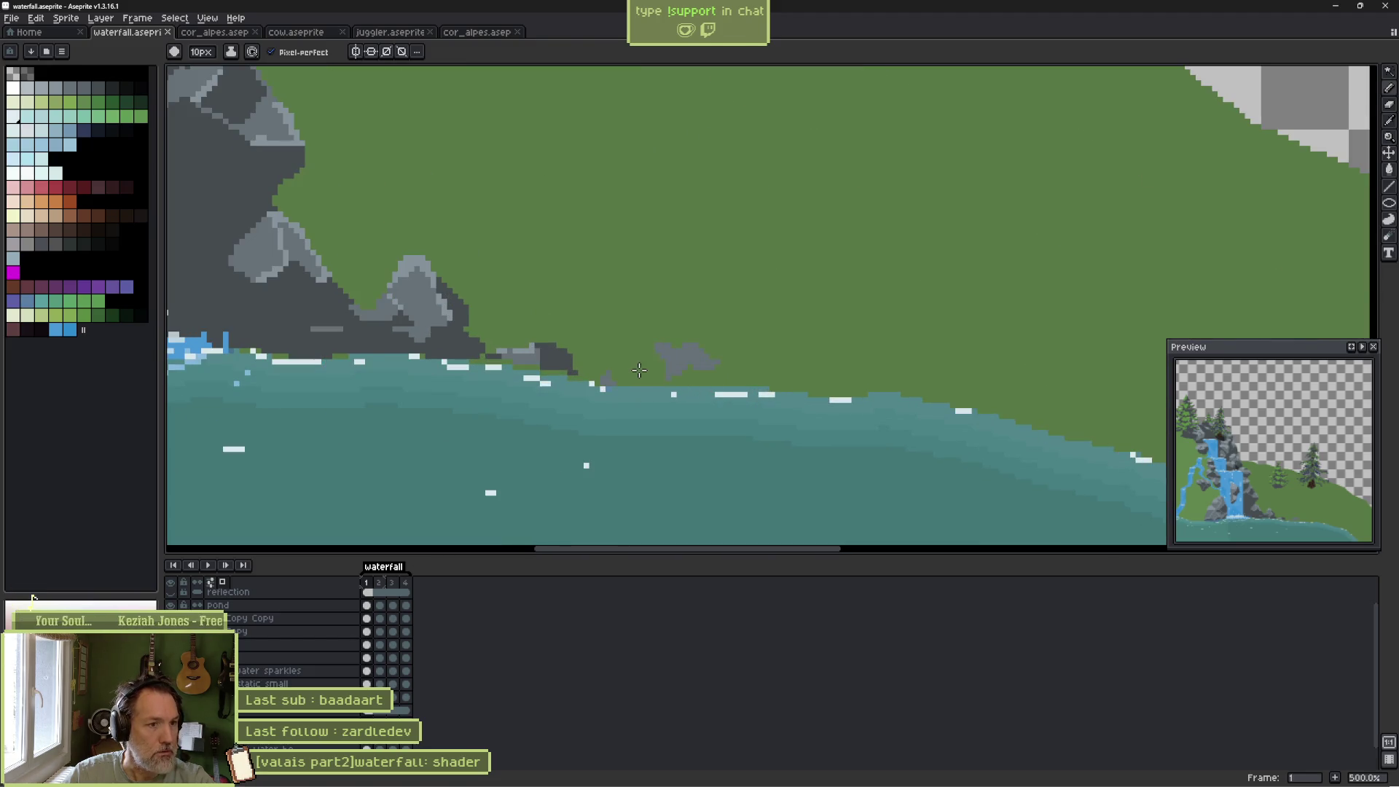
left_click_drag(671, 359, 667, 360)
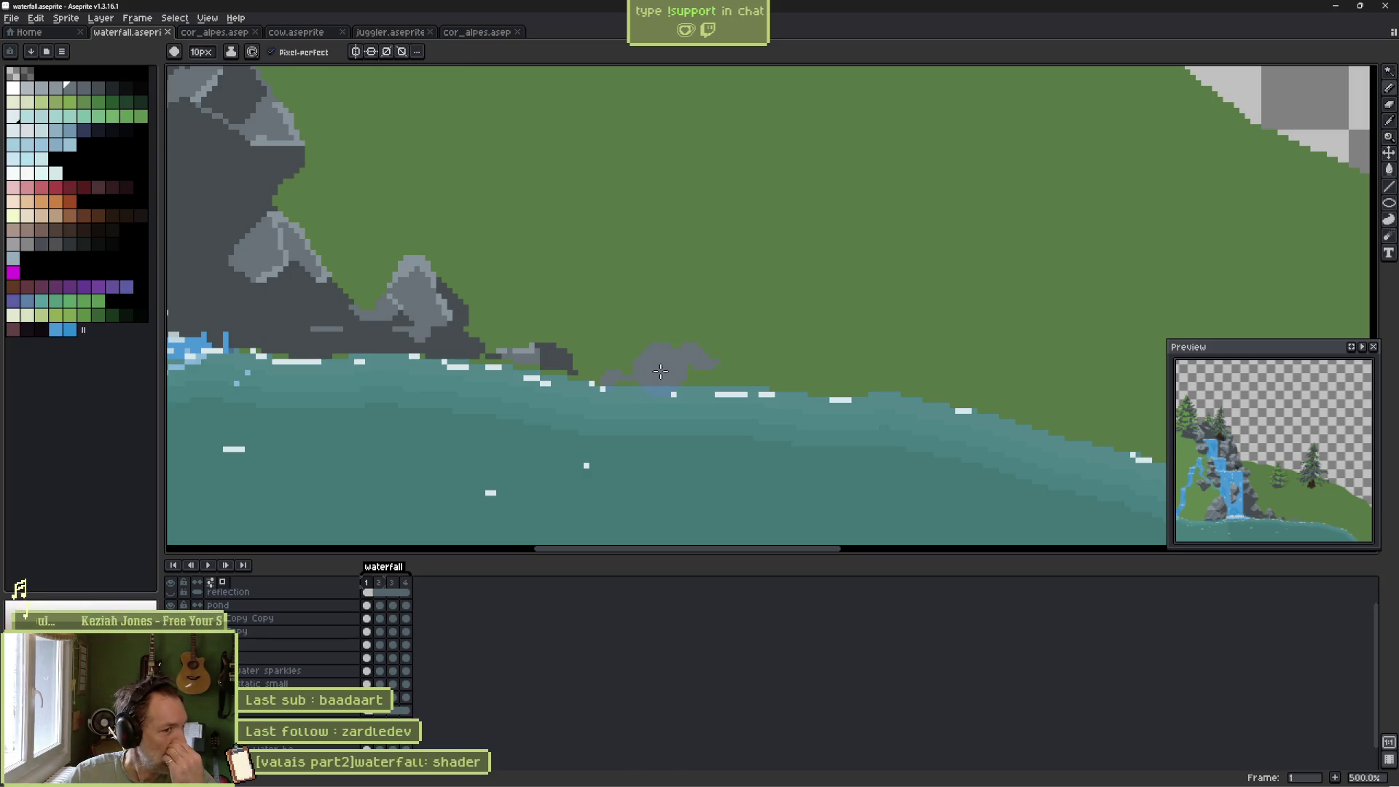
key("v")
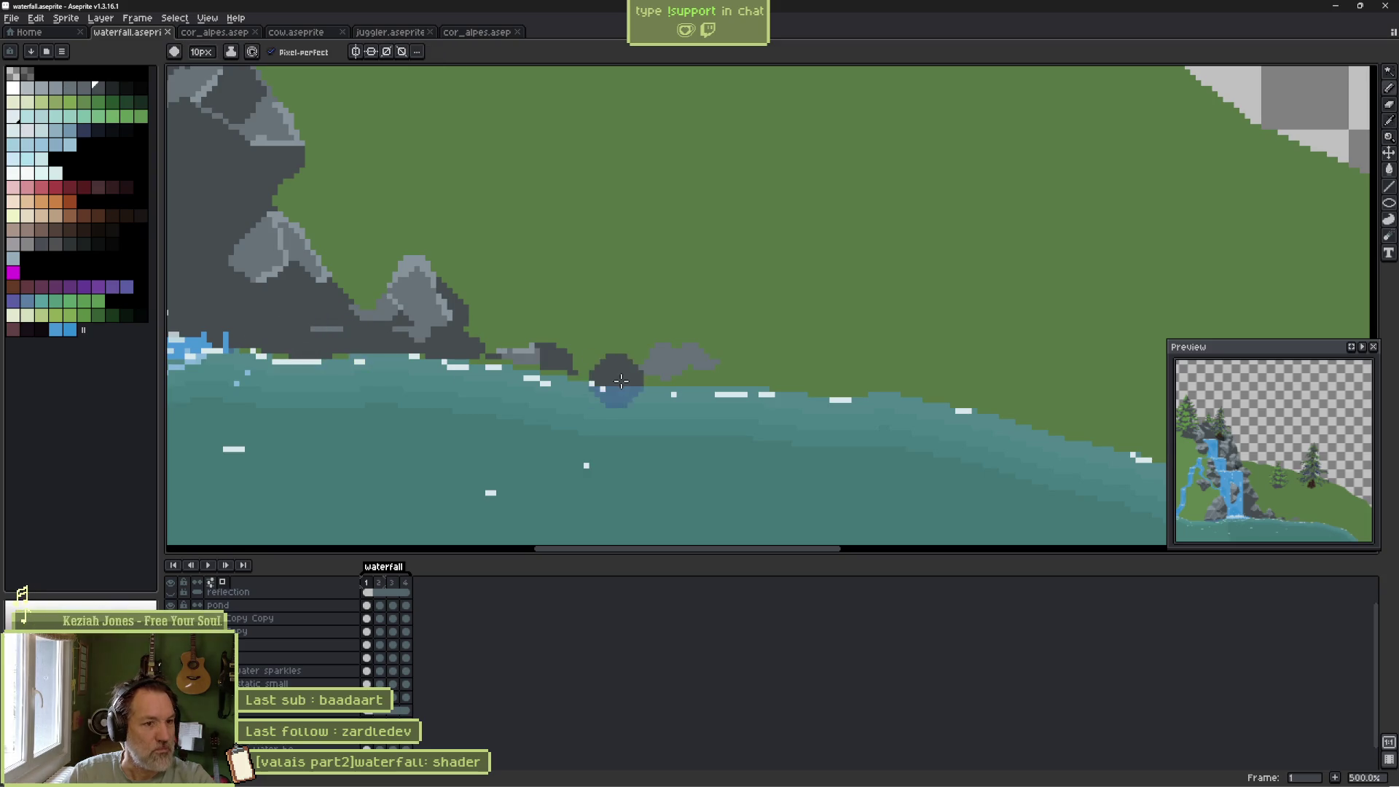
key("b")
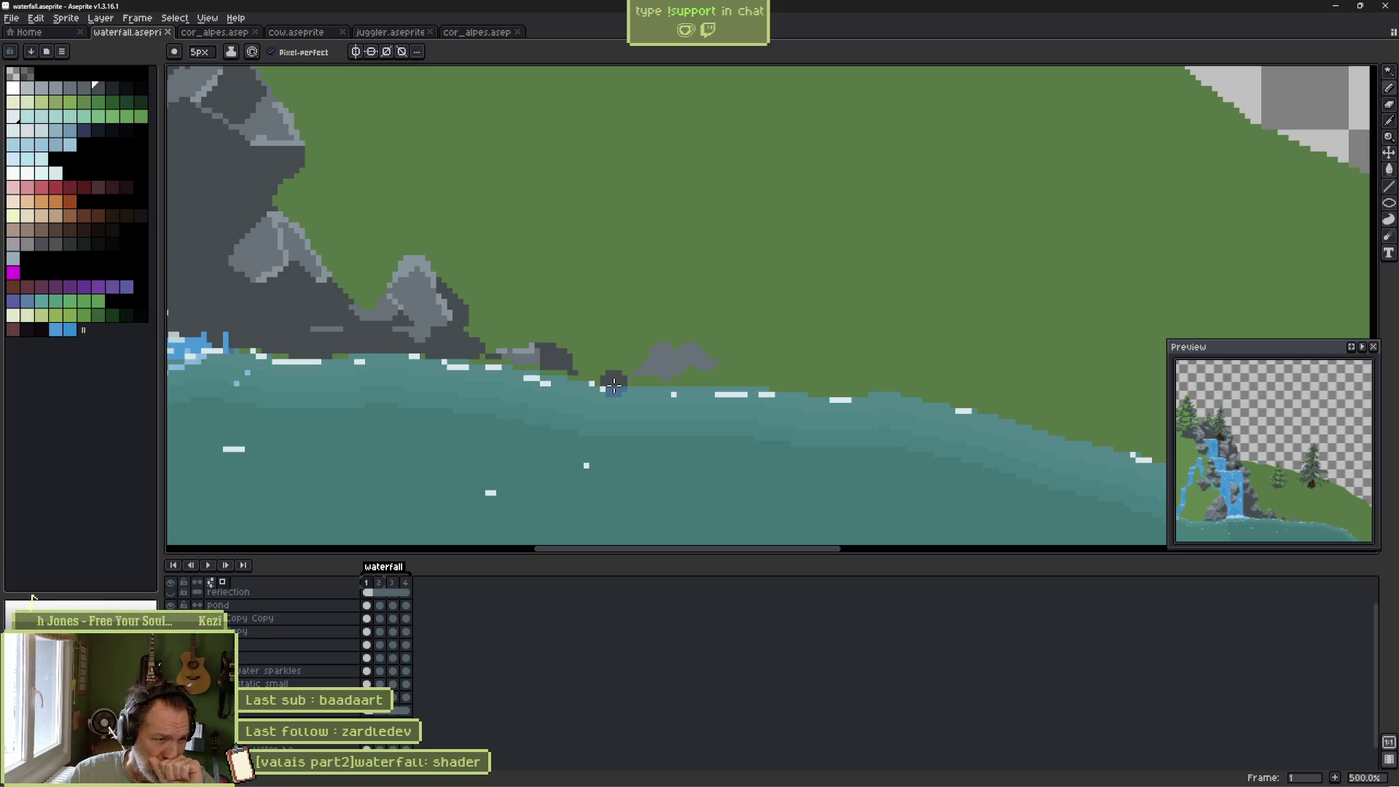
scroll(614, 385, "down", 2)
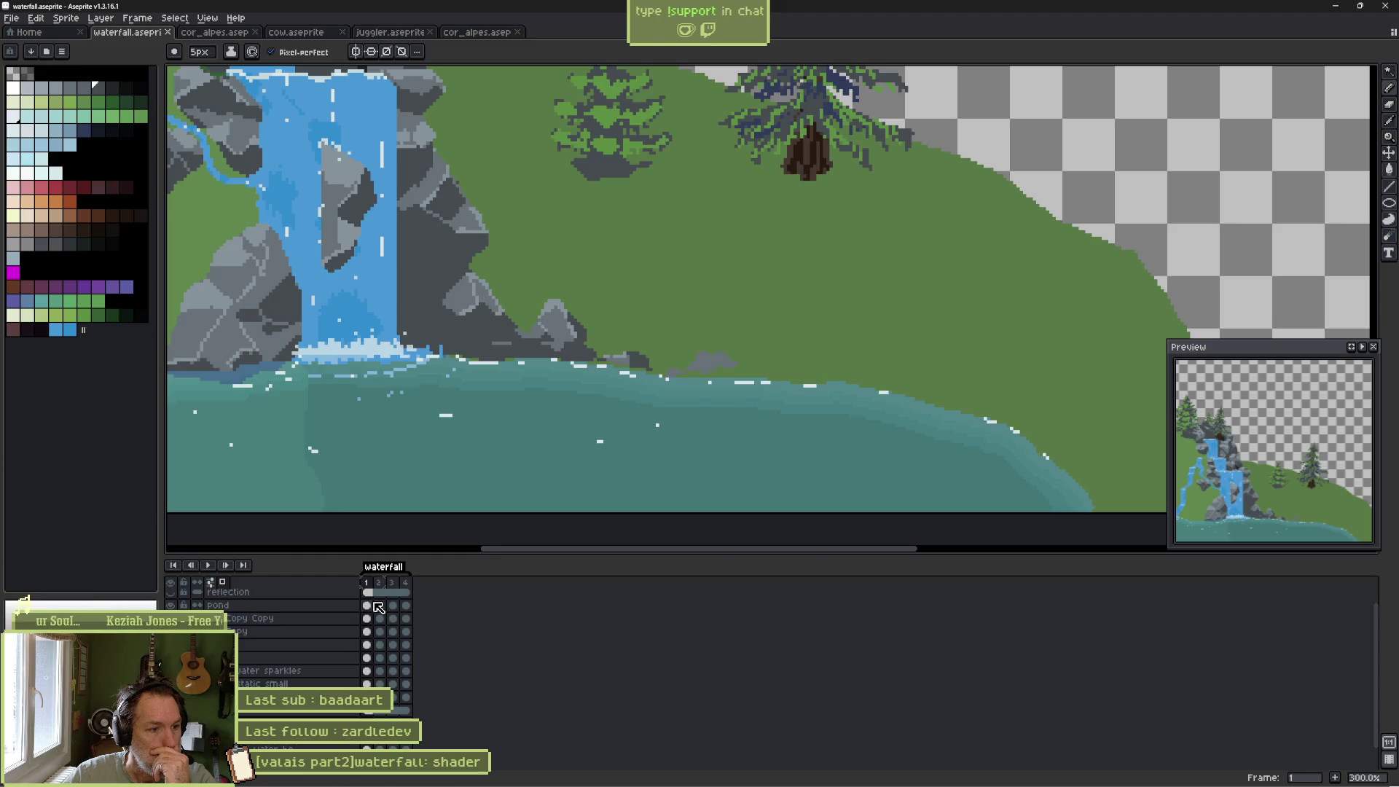
Turn on the reflection layer so the waterfall mirrors in the pond, and pan out.
left_click(172, 593)
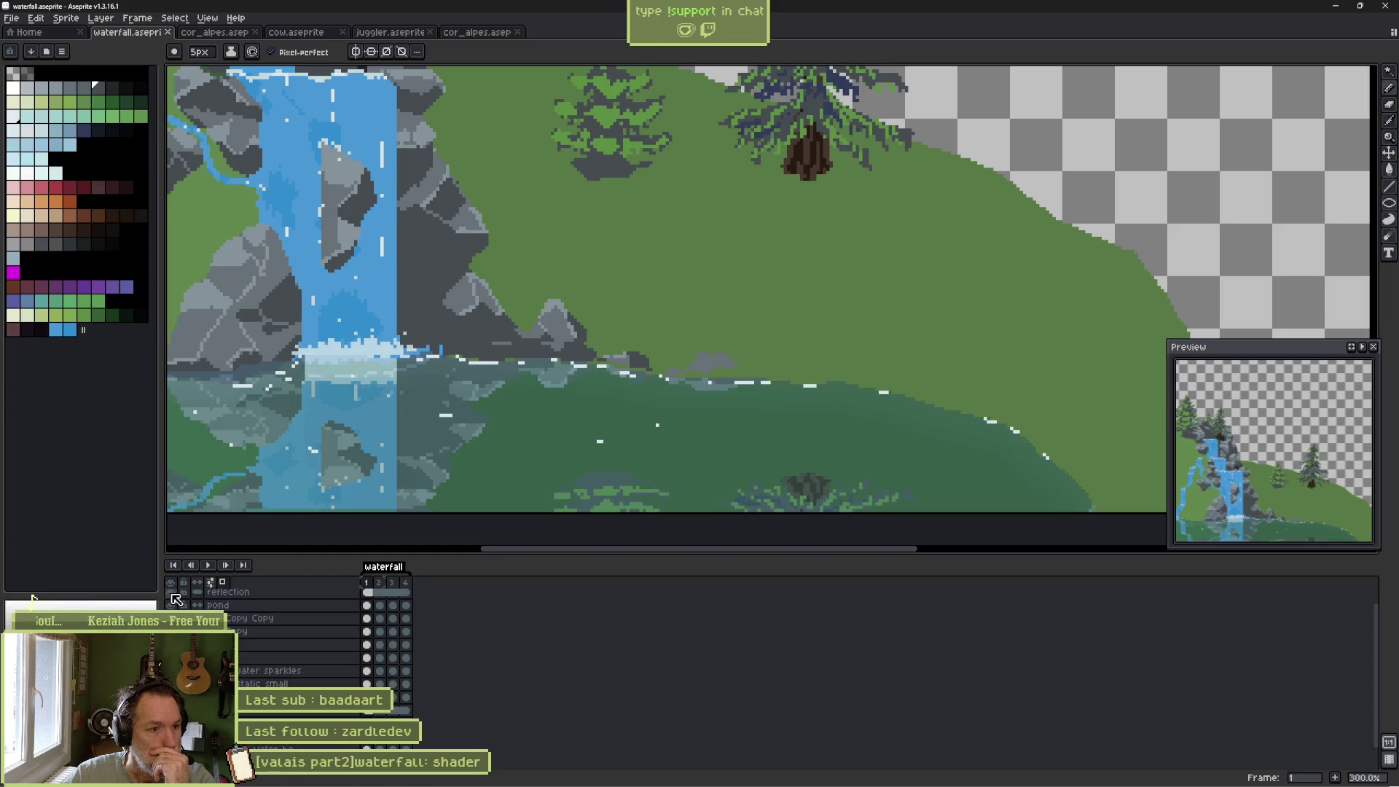
scroll(400, 353, "down", 1)
left_click_drag(400, 353, 517, 344)
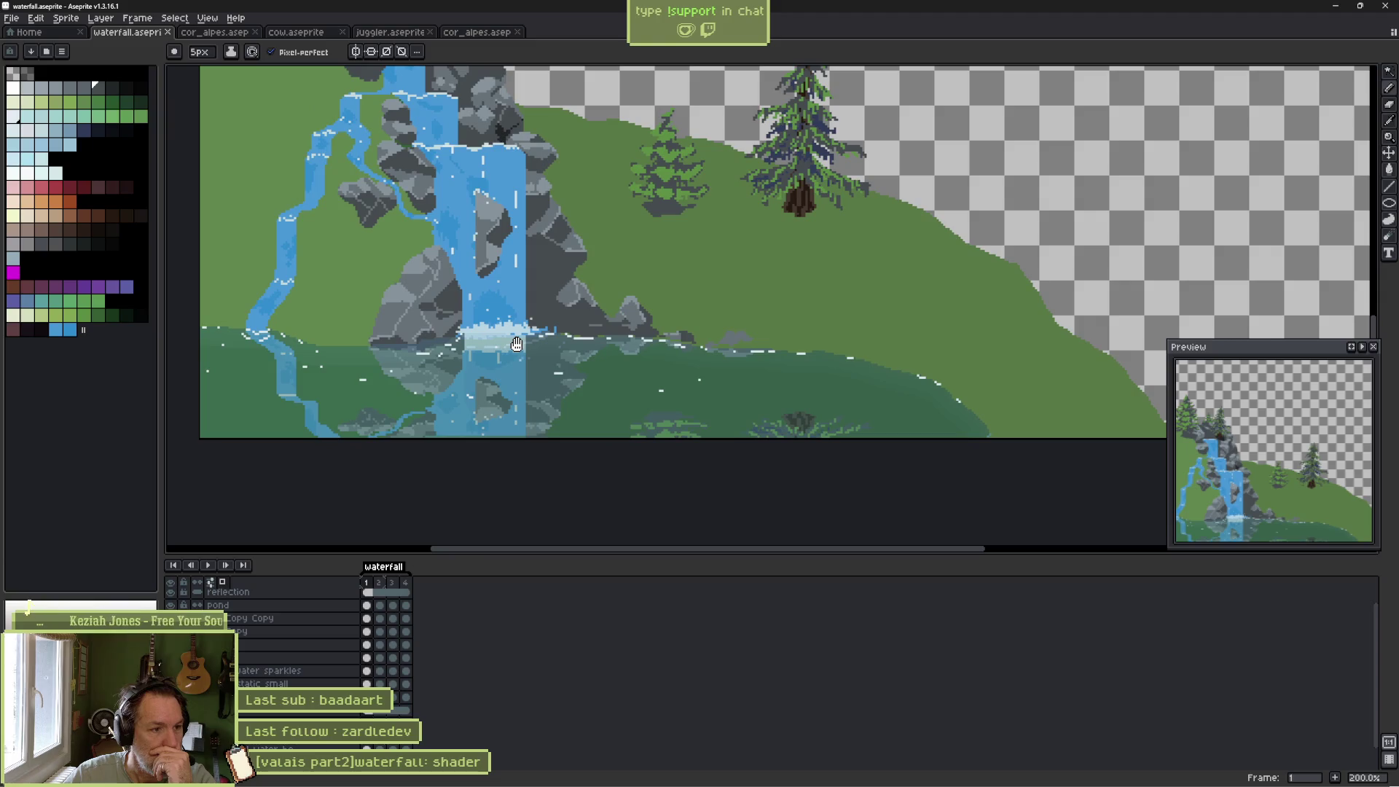
Glance at the Godot scene, then switch back to the Godot editor.
mouse_move(771, 779)
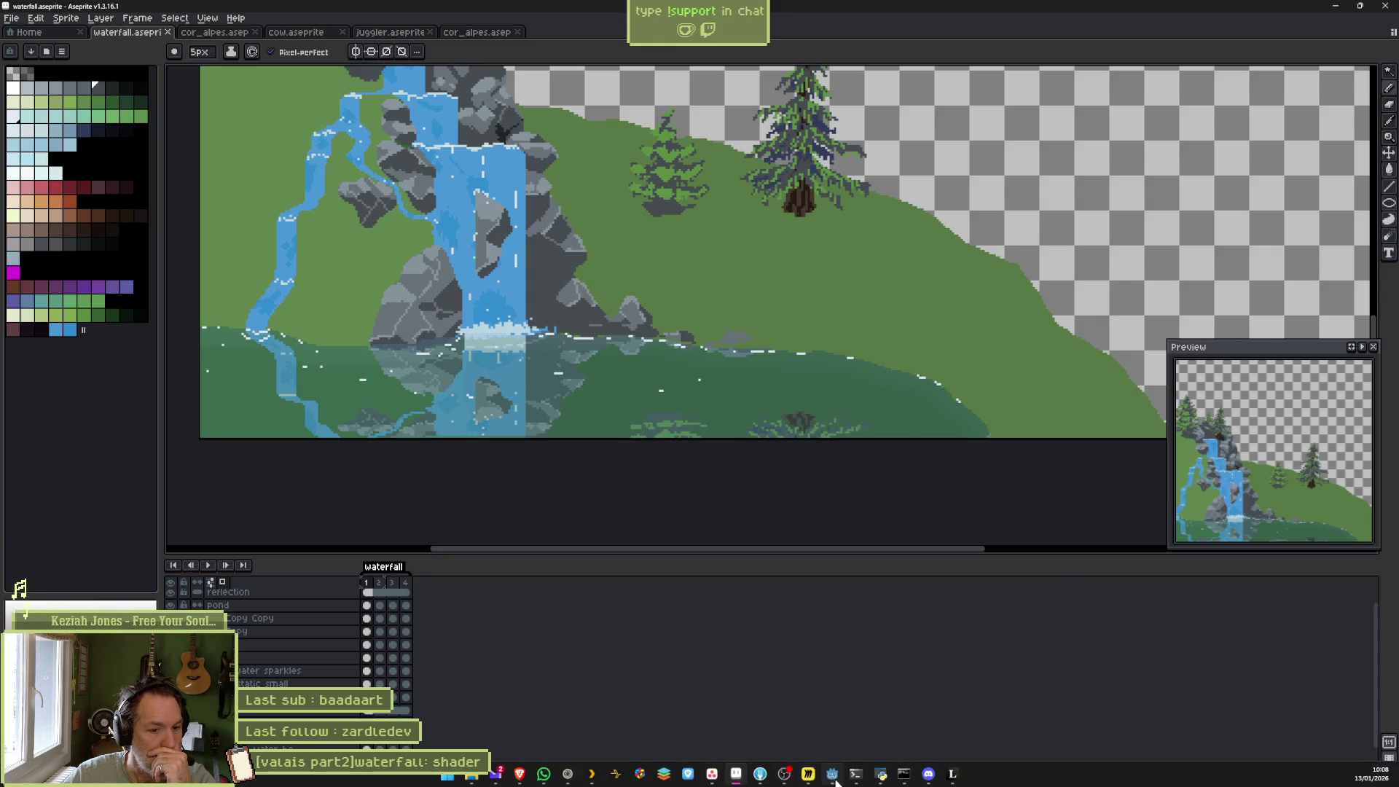
left_click(836, 781)
left_click(835, 782)
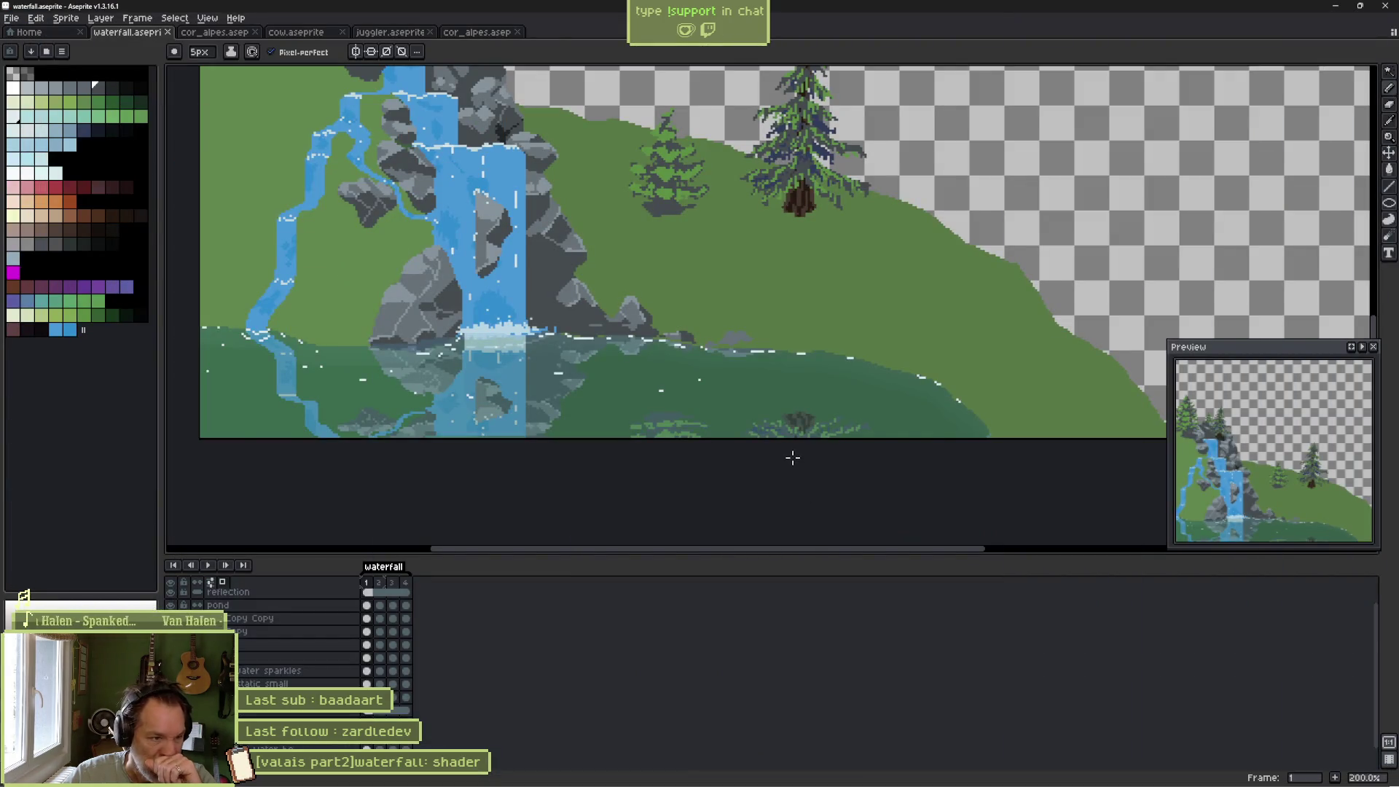
key("alt+Tab")
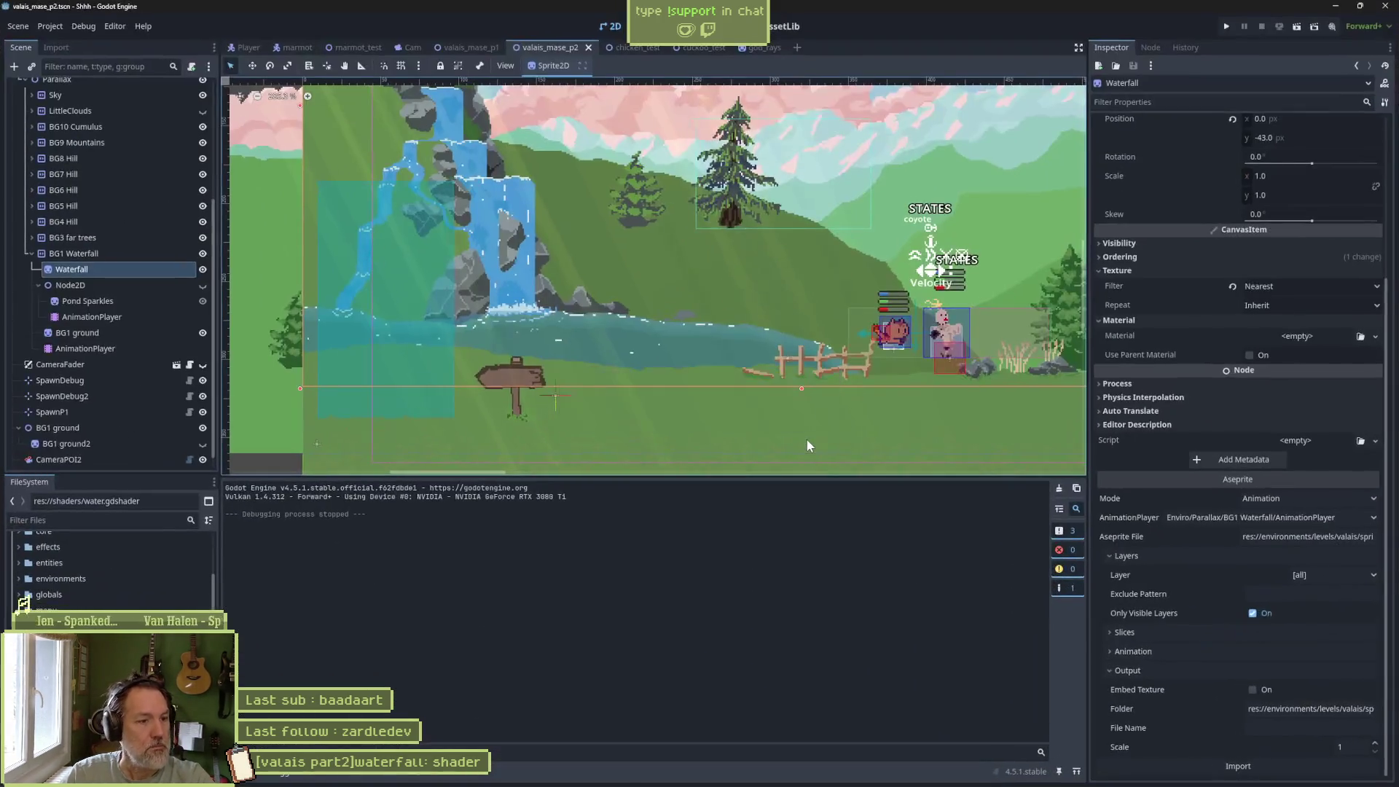
Reimport the waterfall sprite, test-run the game, save the valais_mase_p2 scene, and return to Aseprite.
left_click(1238, 766)
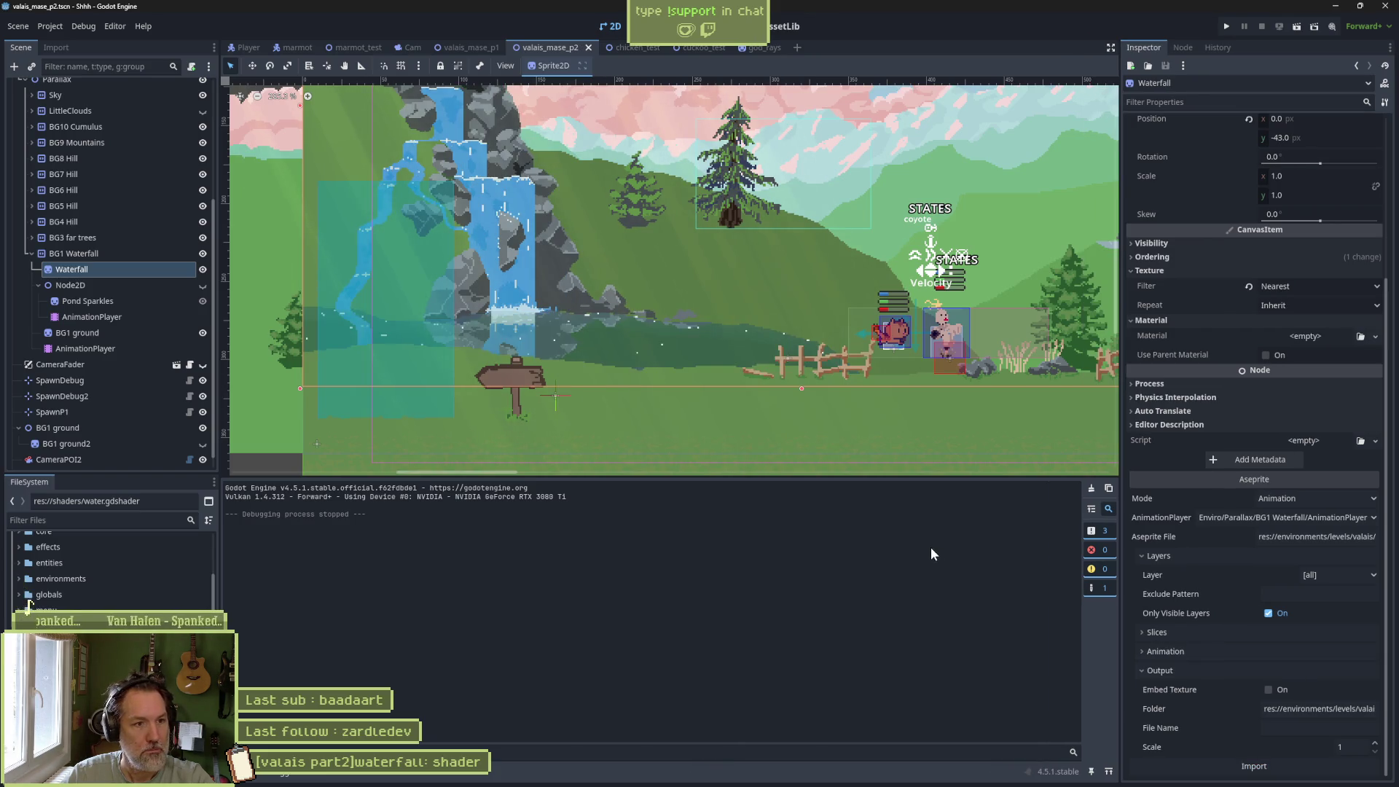
key("F5")
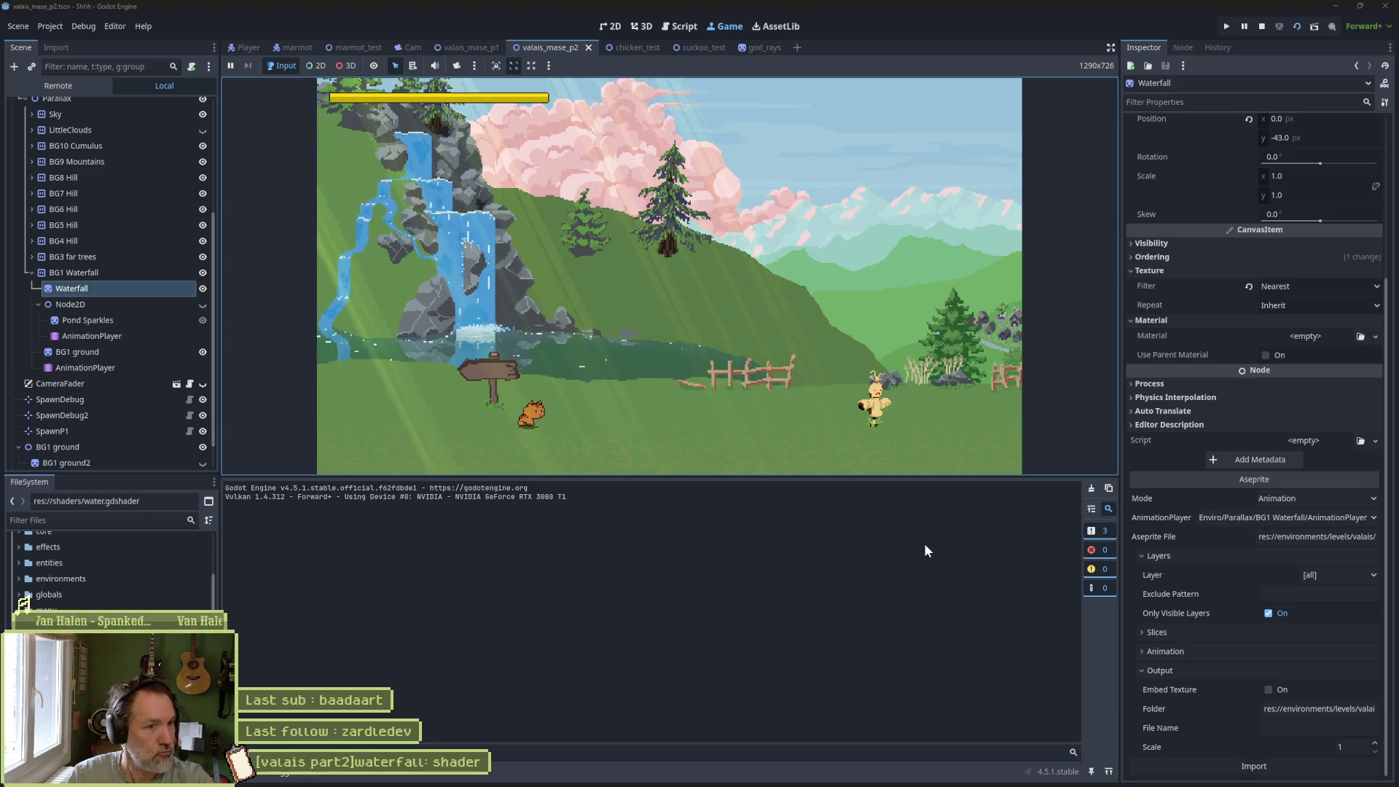
left_click_drag(969, 478, 963, 589)
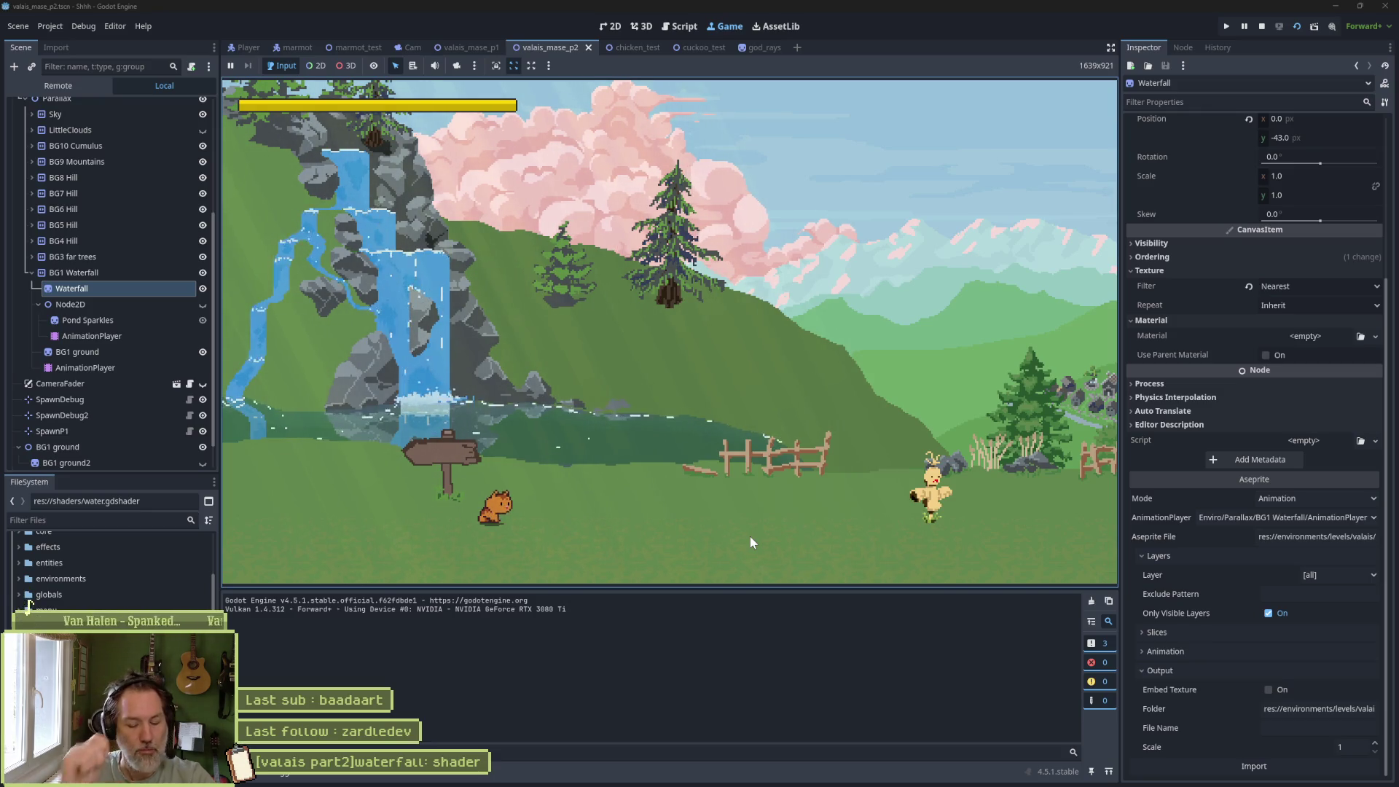
key("F8")
key("ctrl+s")
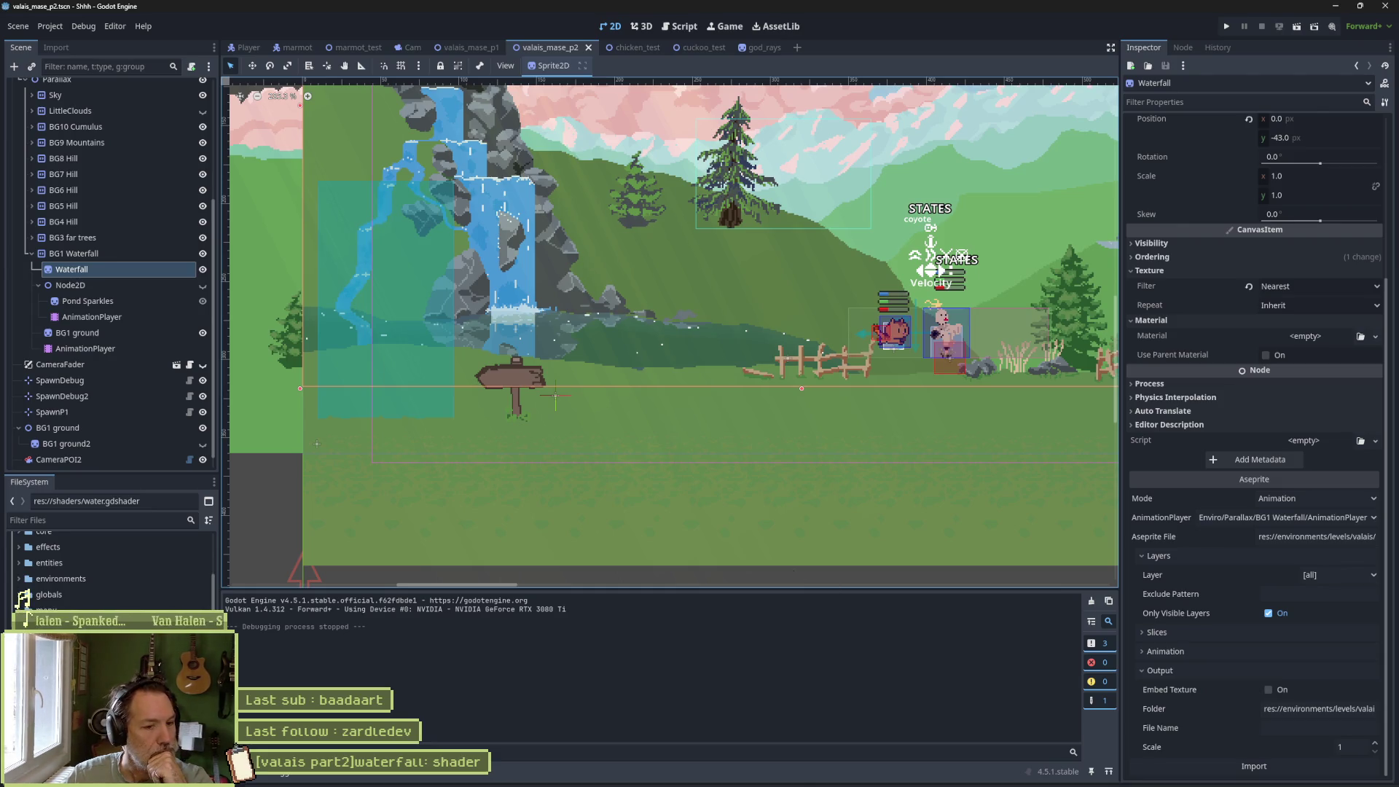
left_click(743, 774)
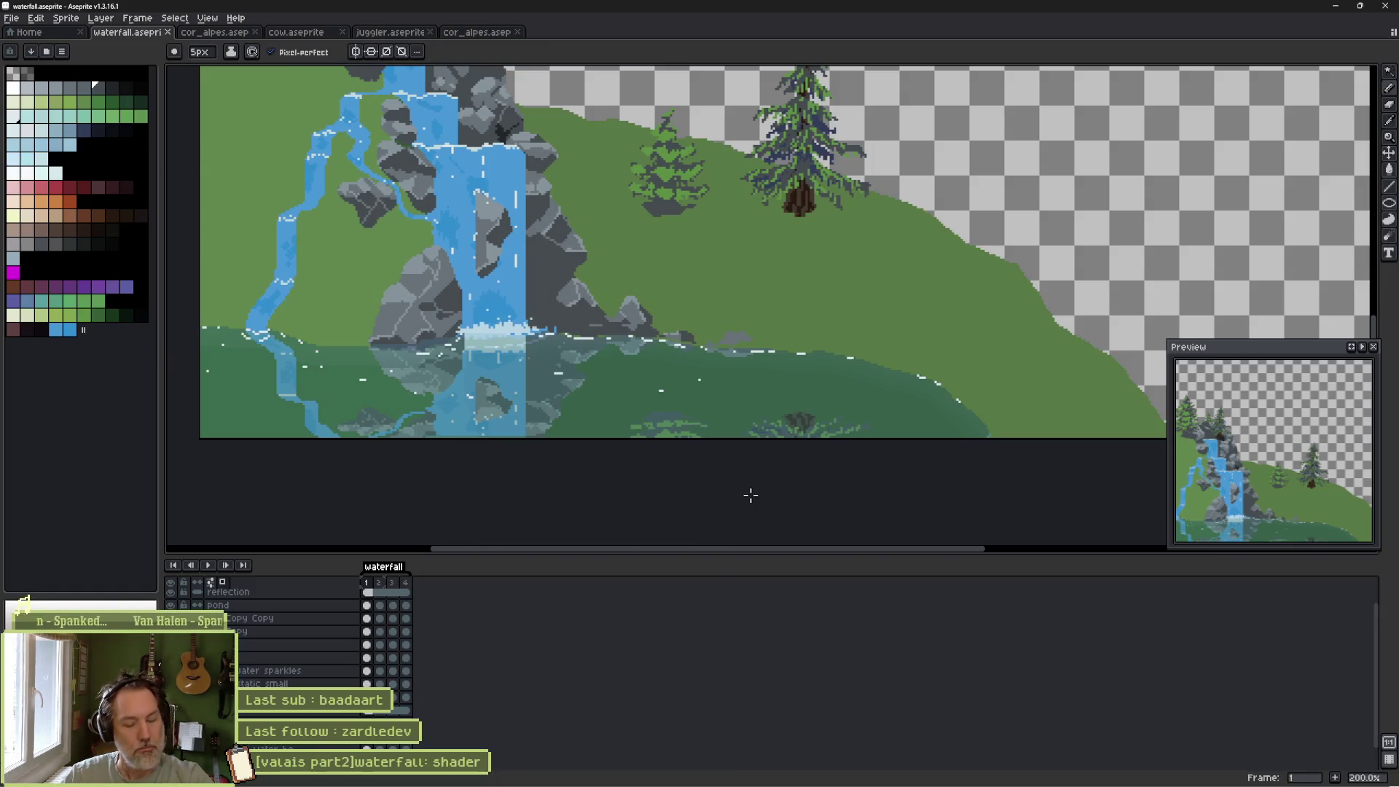
Open the pond layer's properties and raise its opacity to about 86%.
key("v")
key("b")
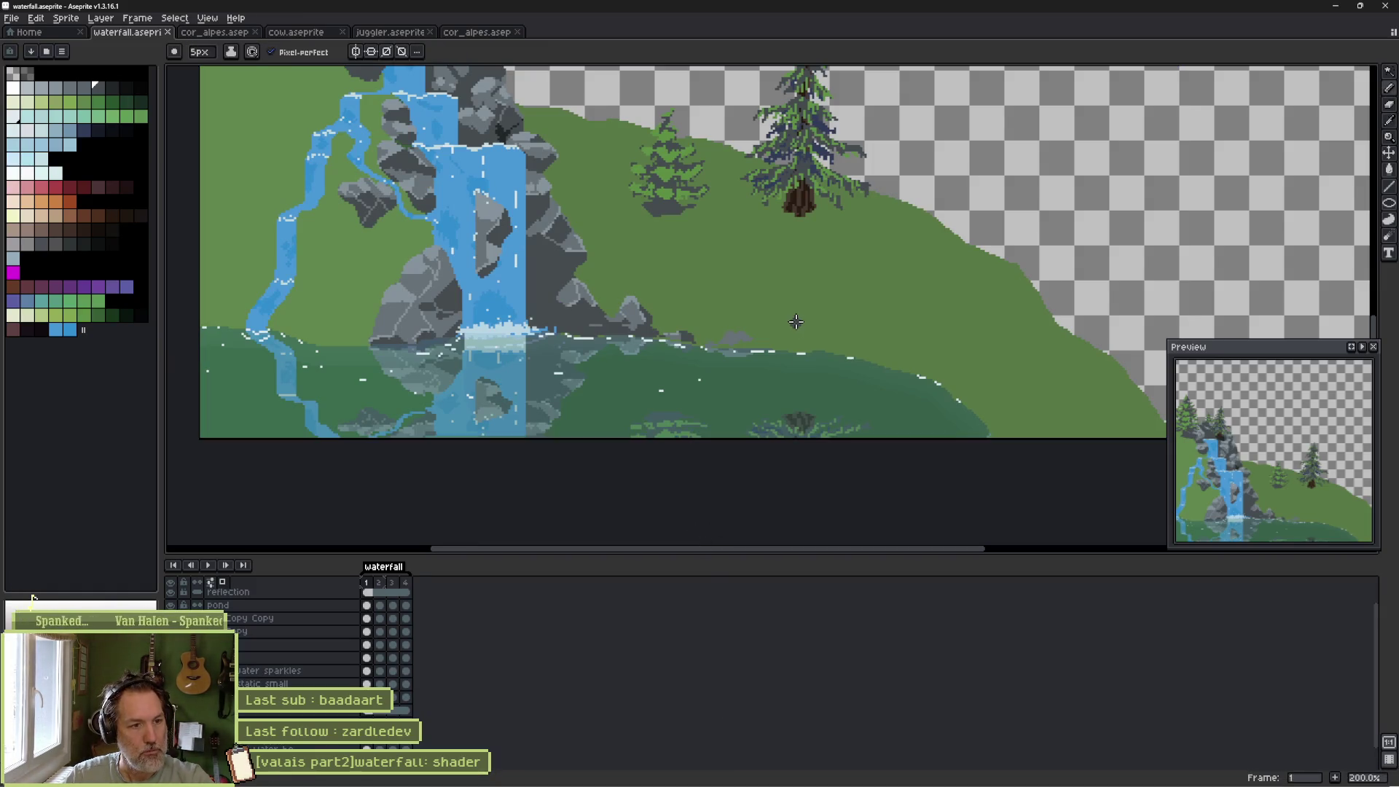
key("shift+p")
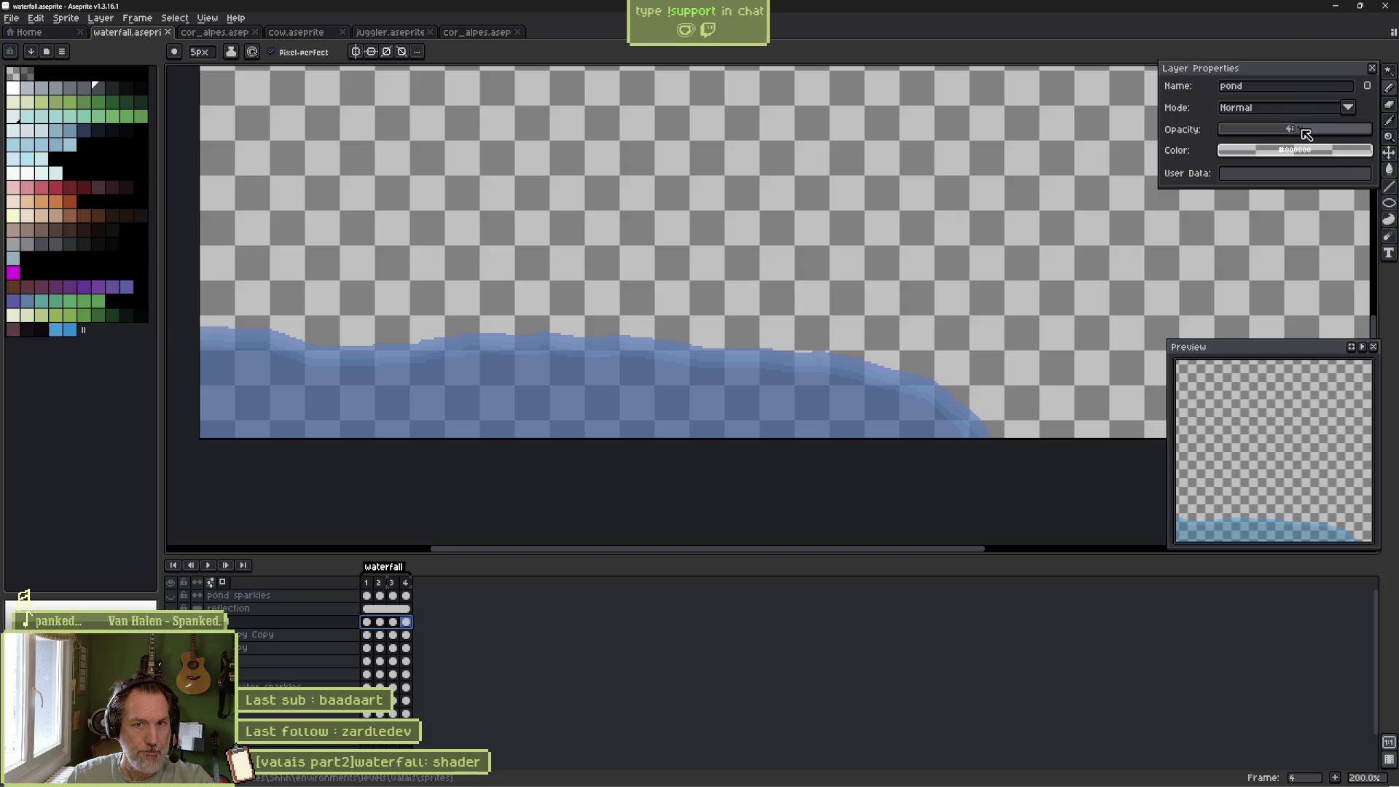
left_click_drag(1314, 135, 1320, 131)
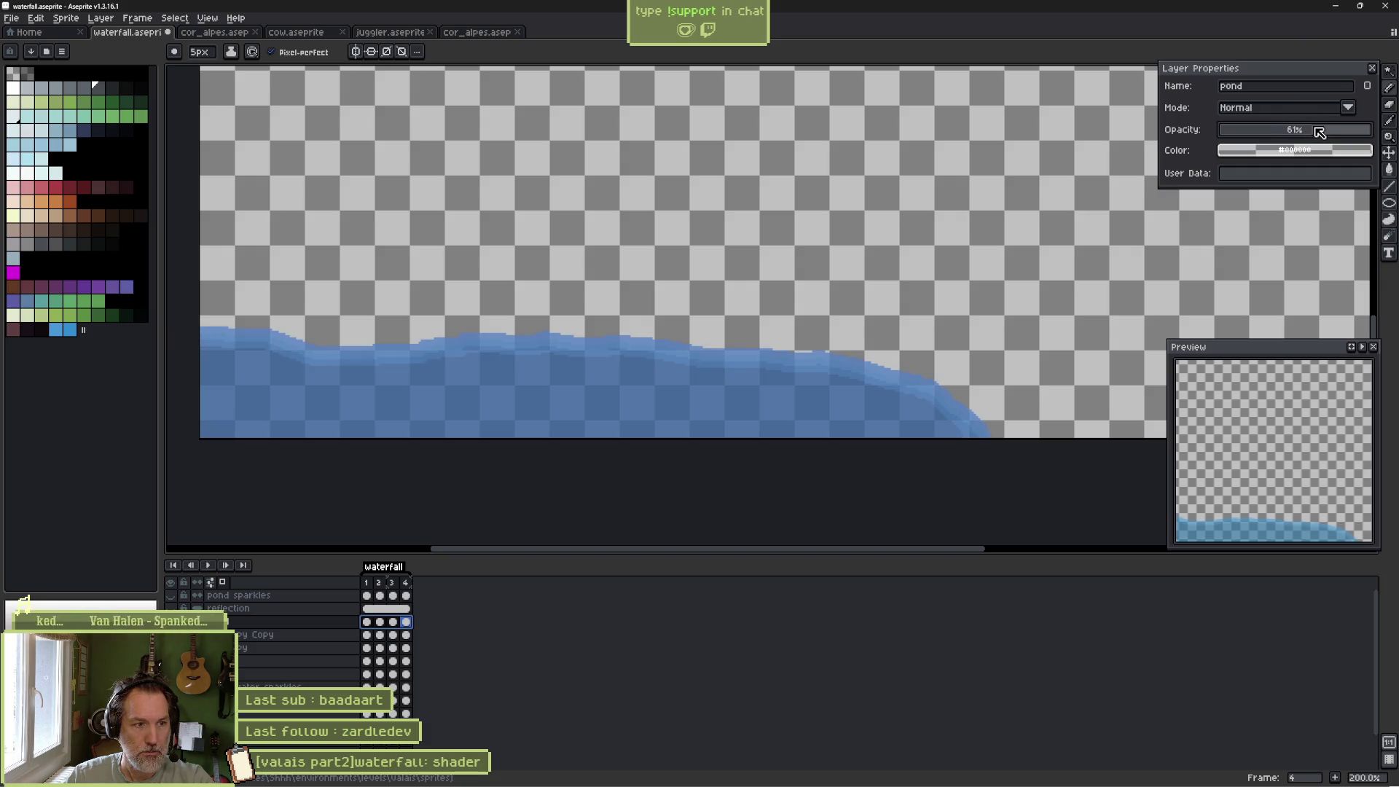
key("ctrl+z")
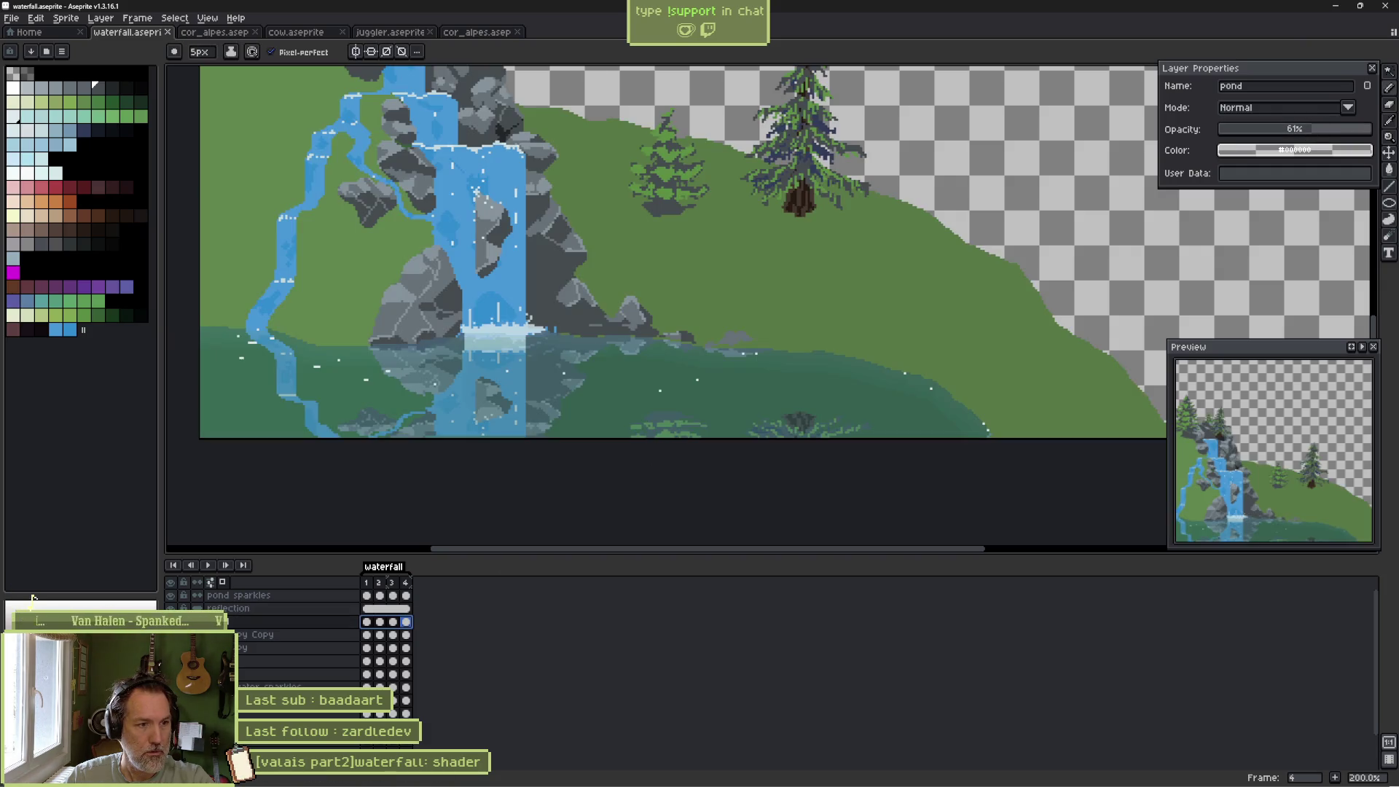
left_click_drag(1339, 132, 1350, 133)
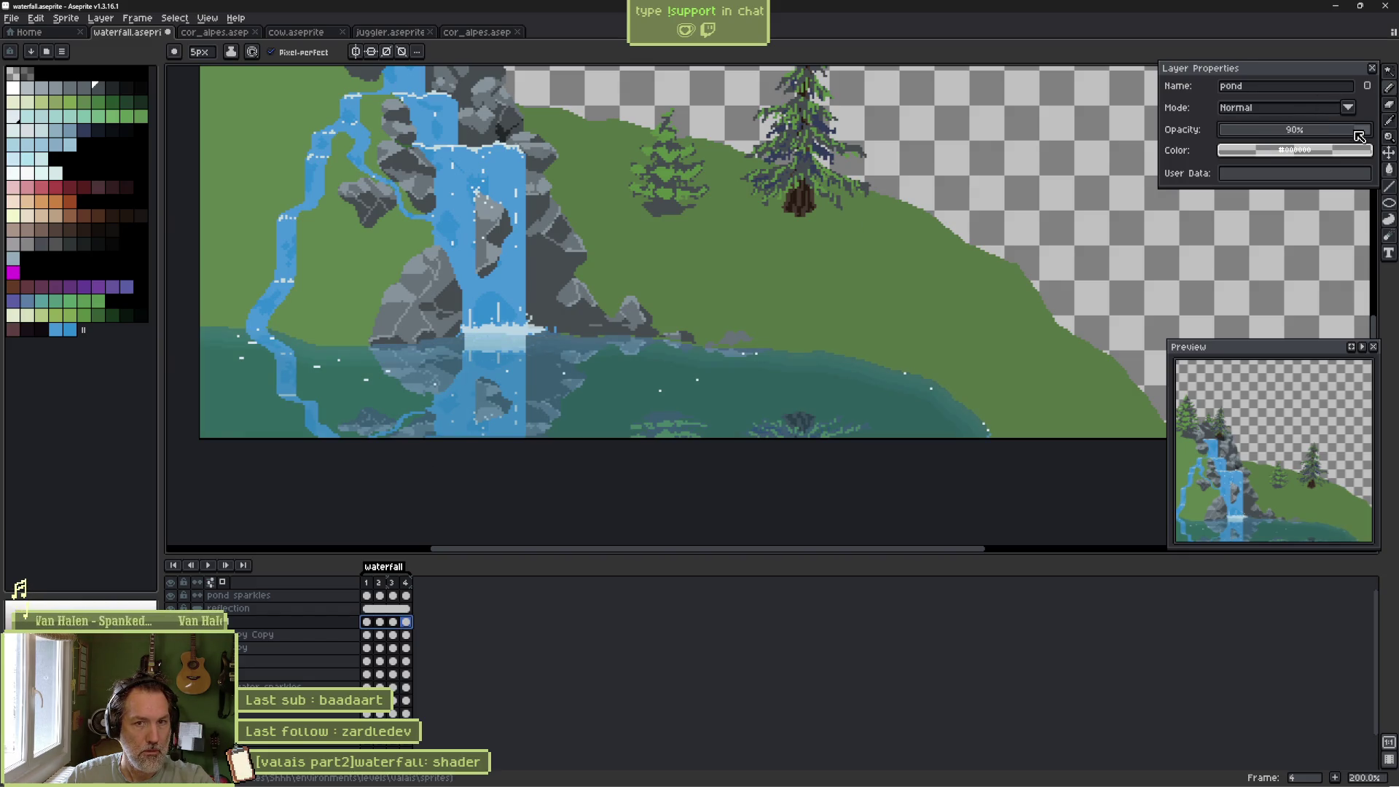
Try Multiply, Lighten and Screen blend modes on the pond layer.
left_click(1328, 116)
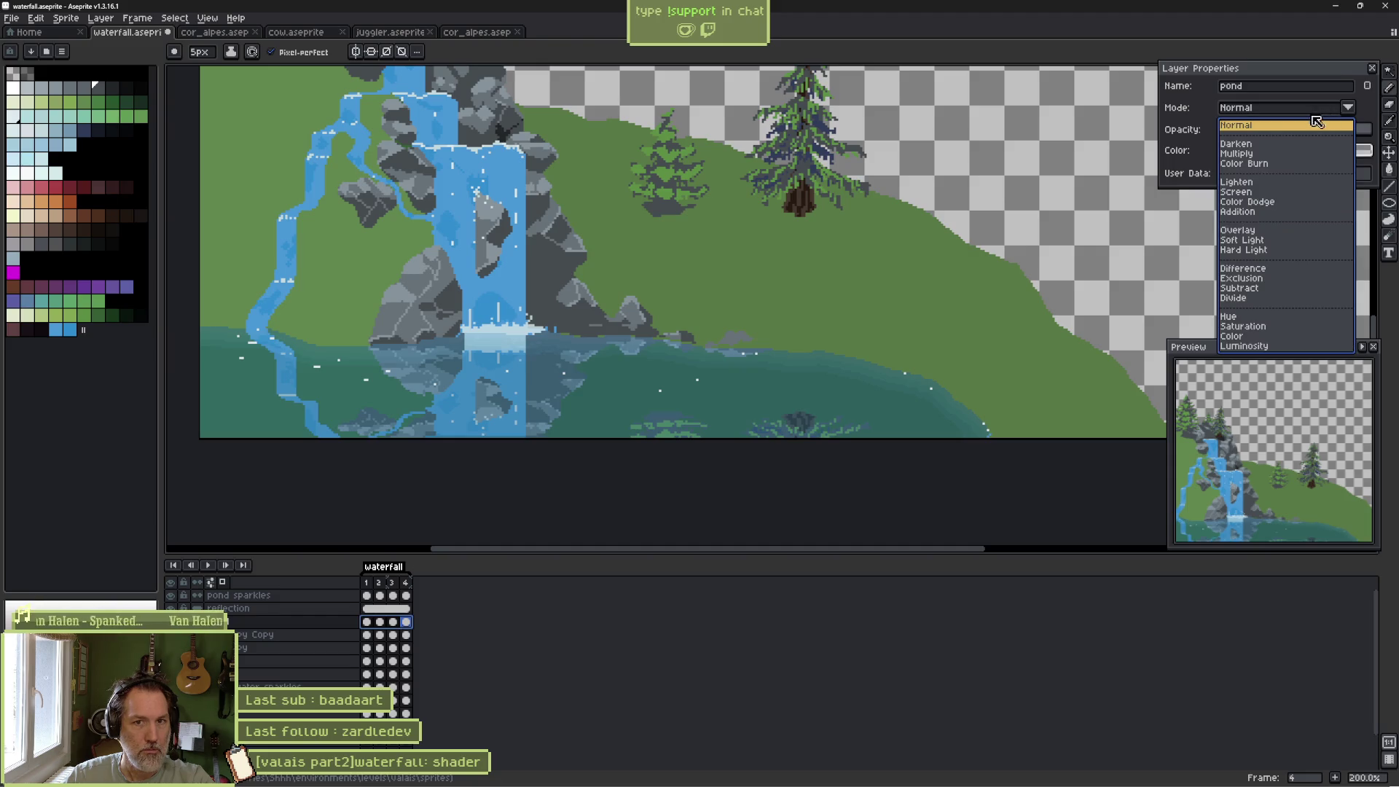
left_click(1269, 158)
left_click(1292, 108)
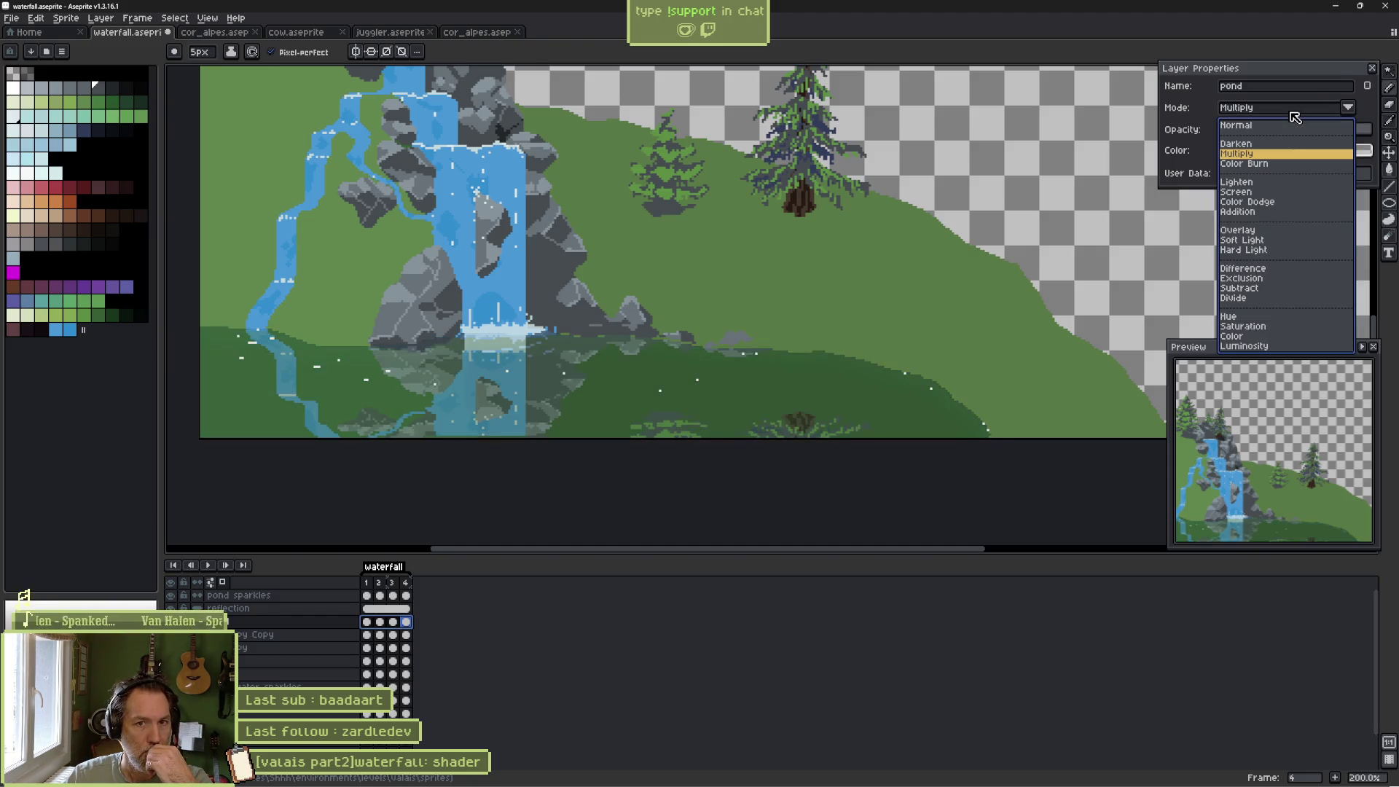
left_click(1269, 182)
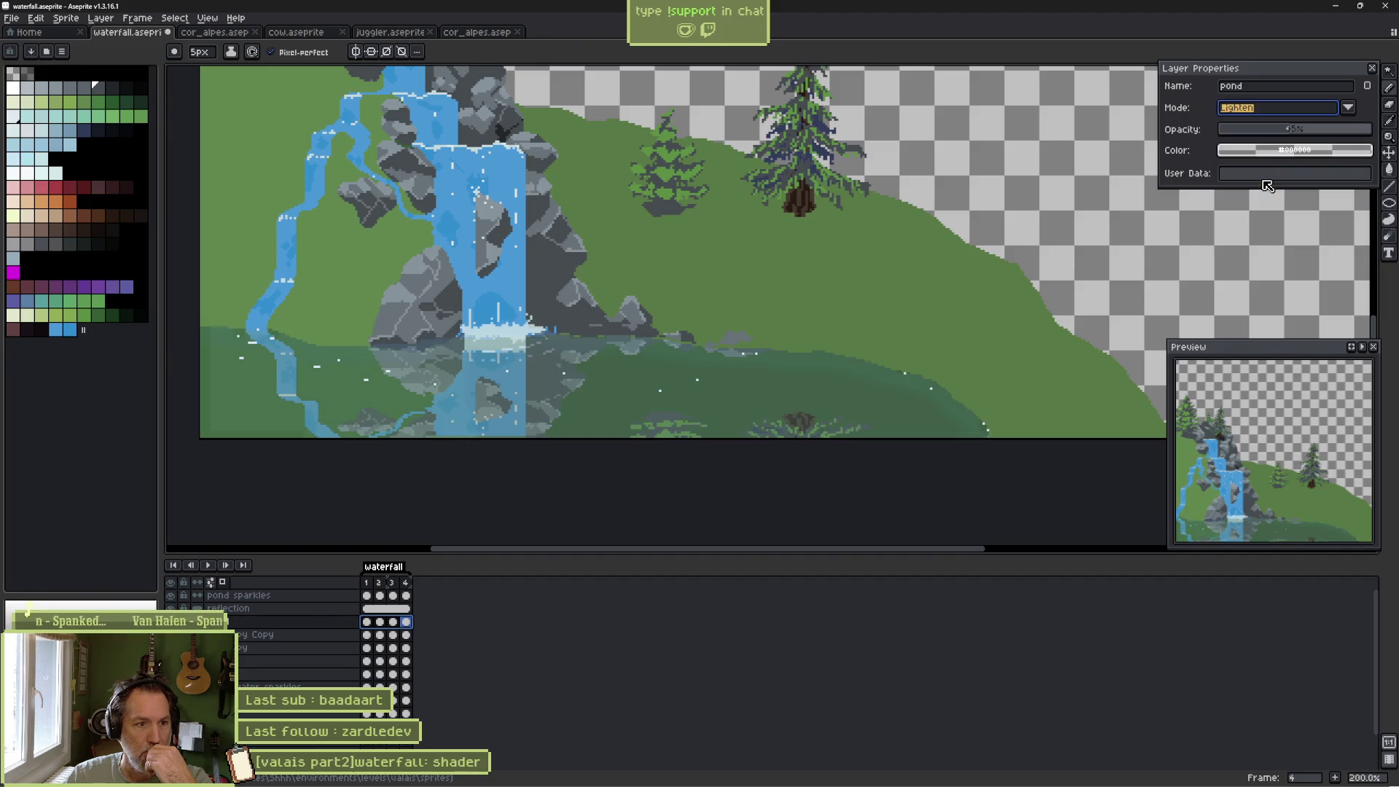
left_click(1286, 110)
left_click(1258, 192)
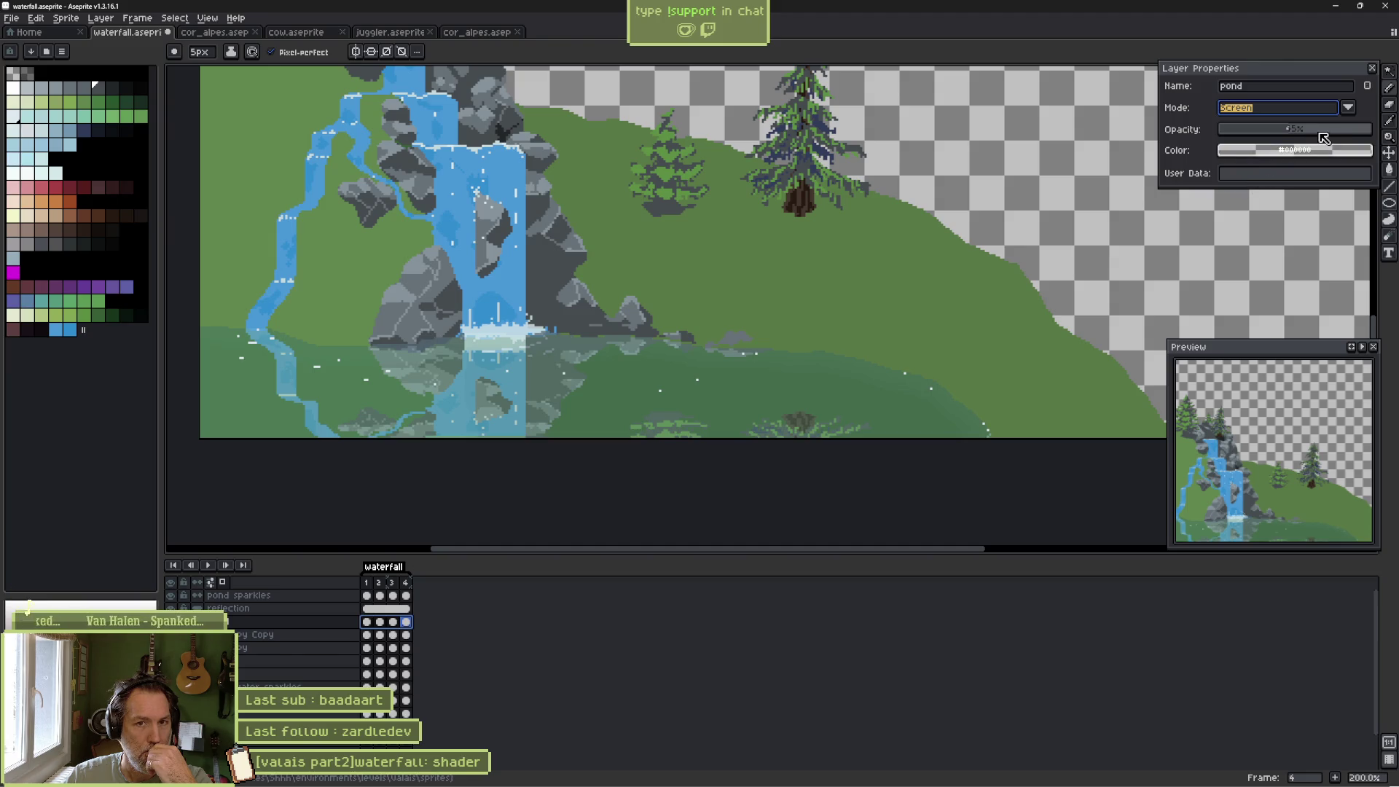
Raise pond opacity to 100% and try Lighten and Overlay, ending on Soft Light.
left_click_drag(1324, 136, 1383, 132)
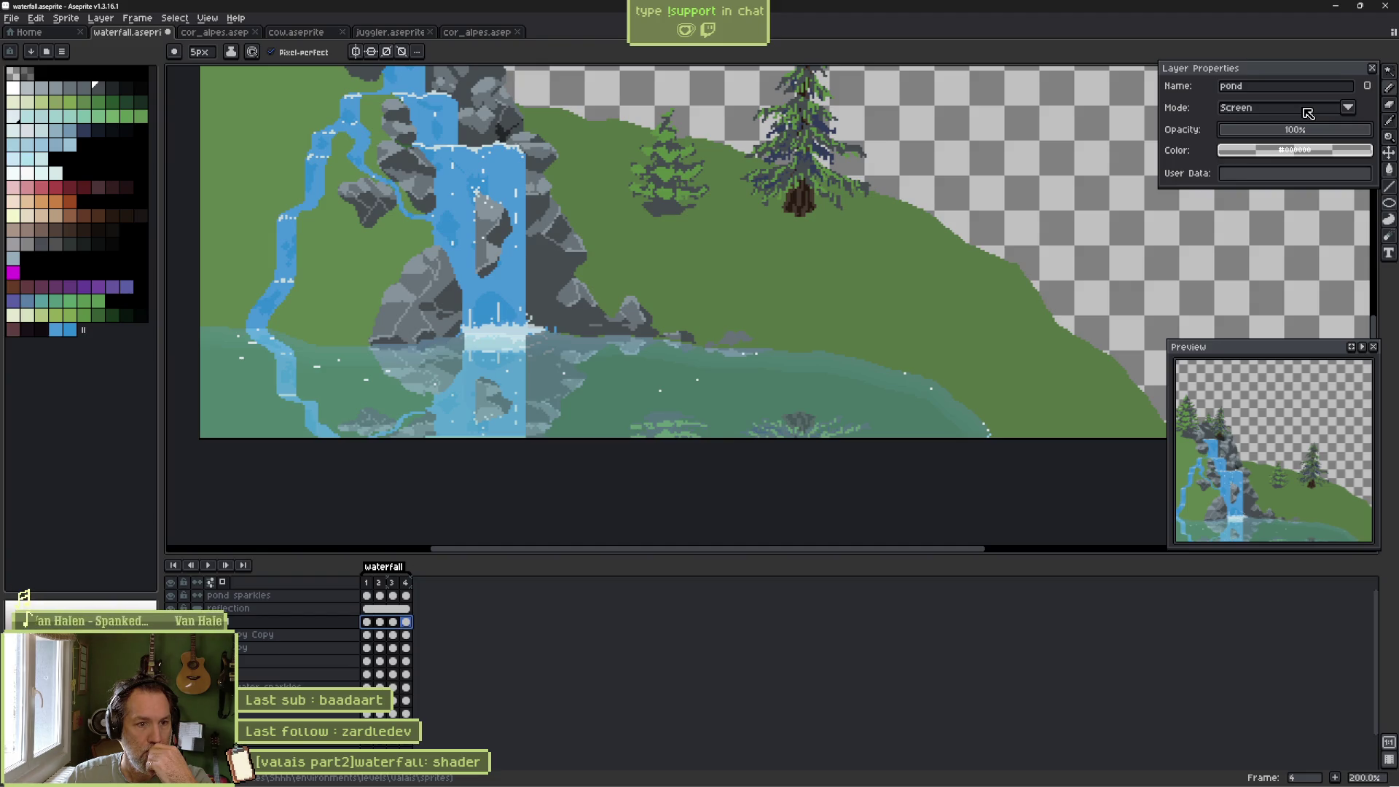
left_click(1308, 113)
left_click(1272, 181)
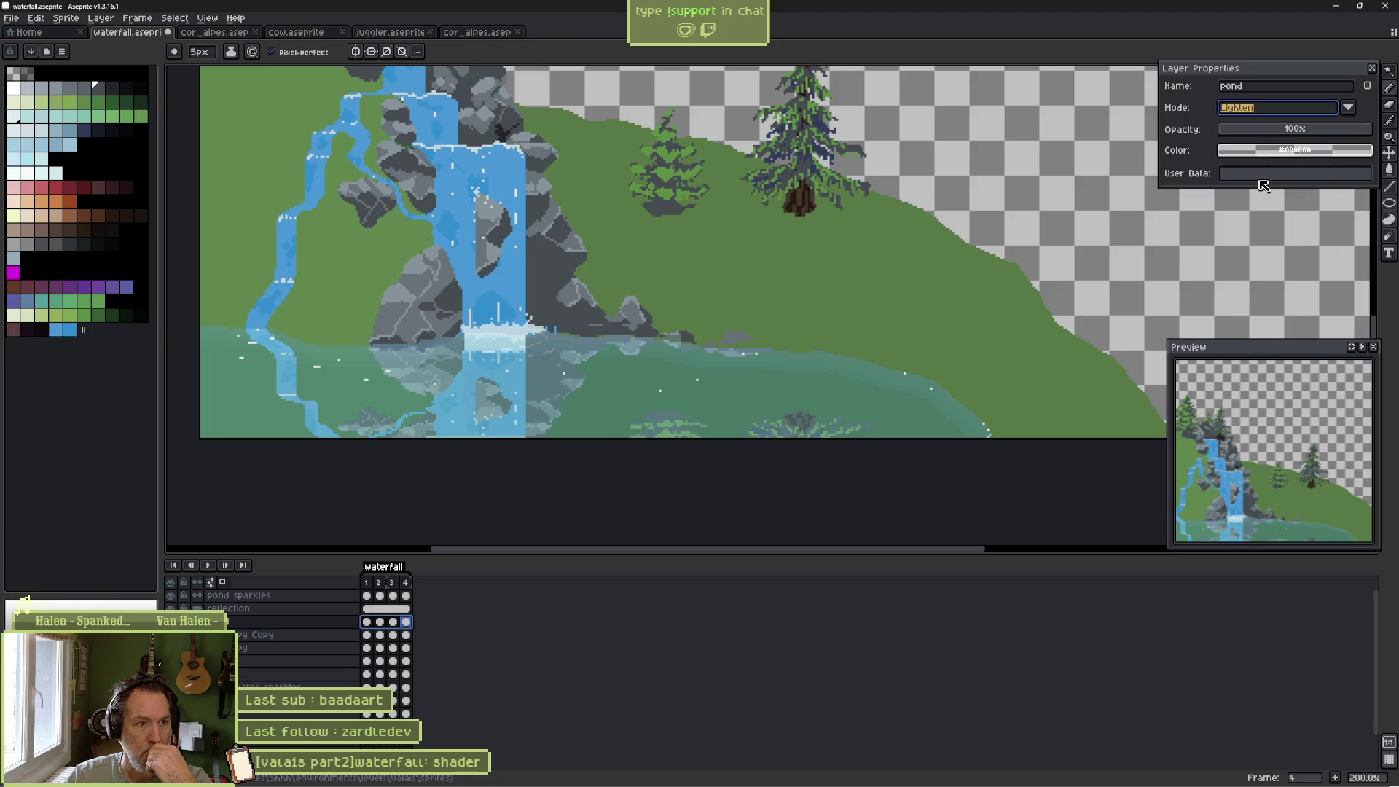
left_click(1288, 110)
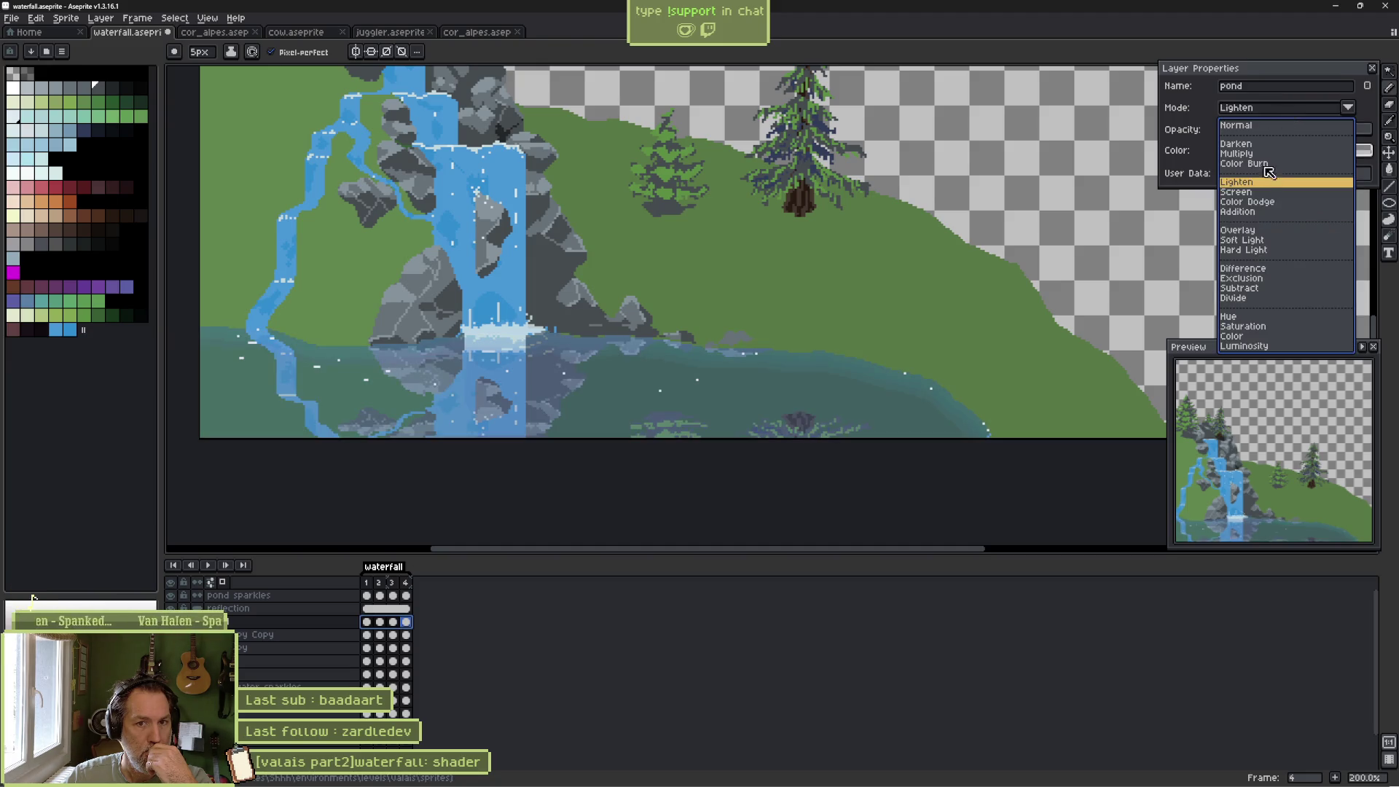
left_click(1272, 229)
left_click(1287, 108)
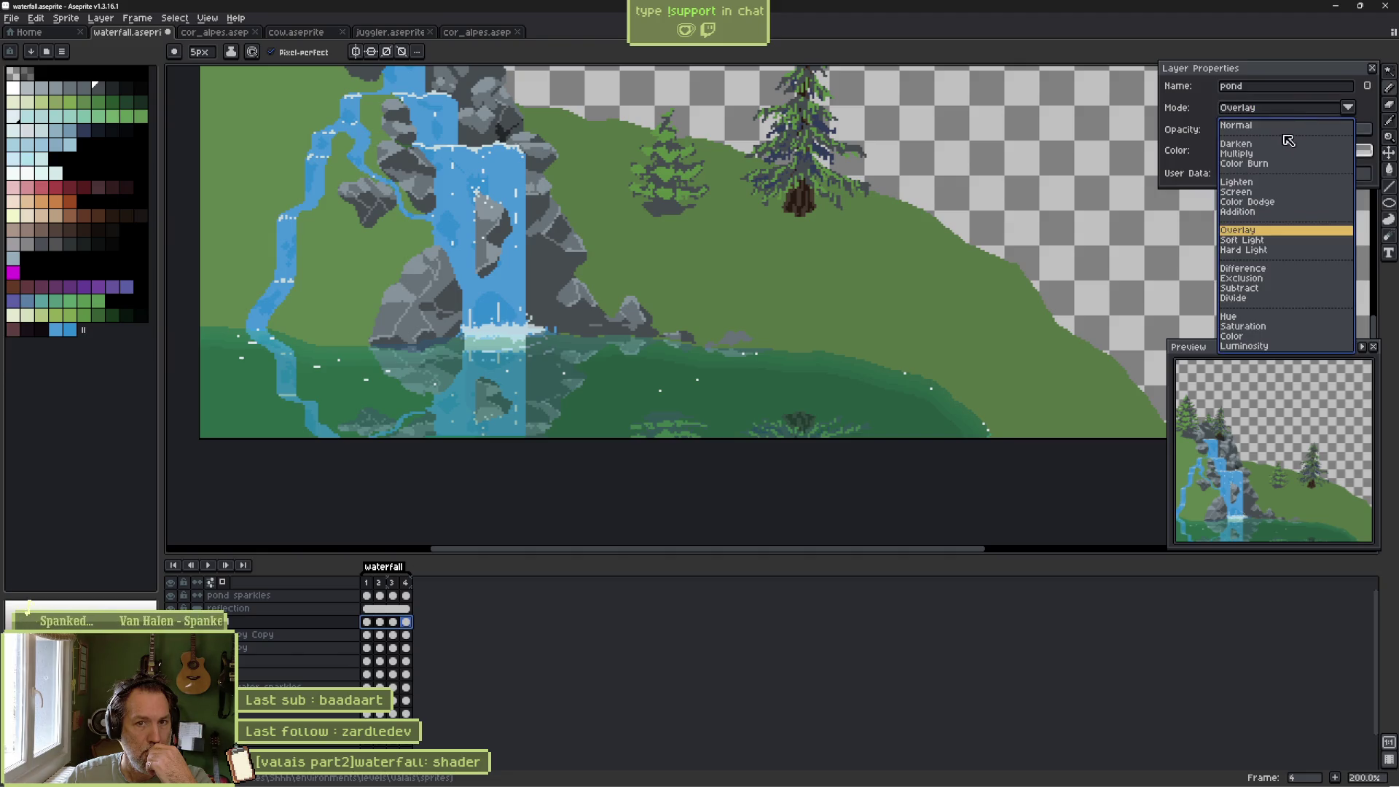
left_click(1252, 239)
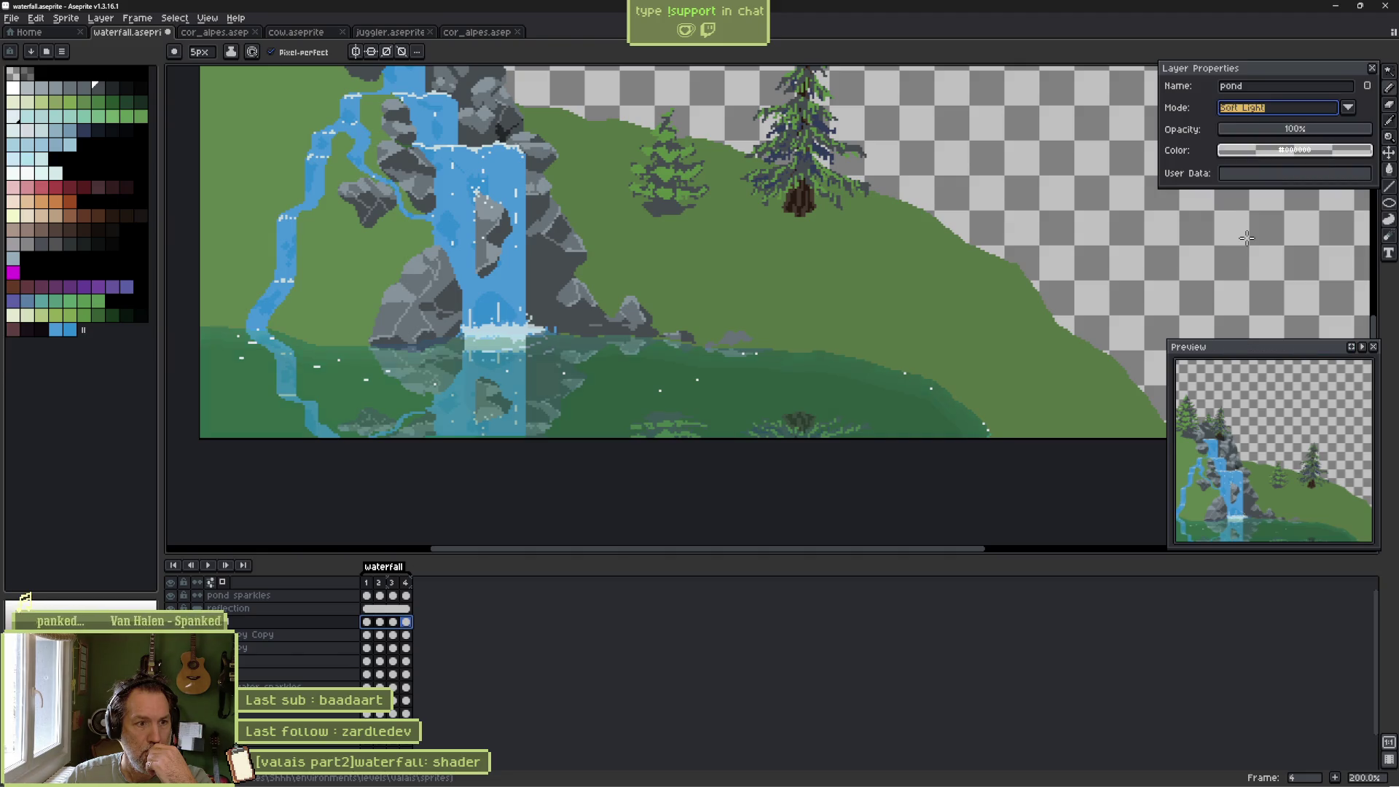
Try Soft Light, Color and Hue blend modes on the pond layer.
left_click(1292, 111)
left_click(1294, 109)
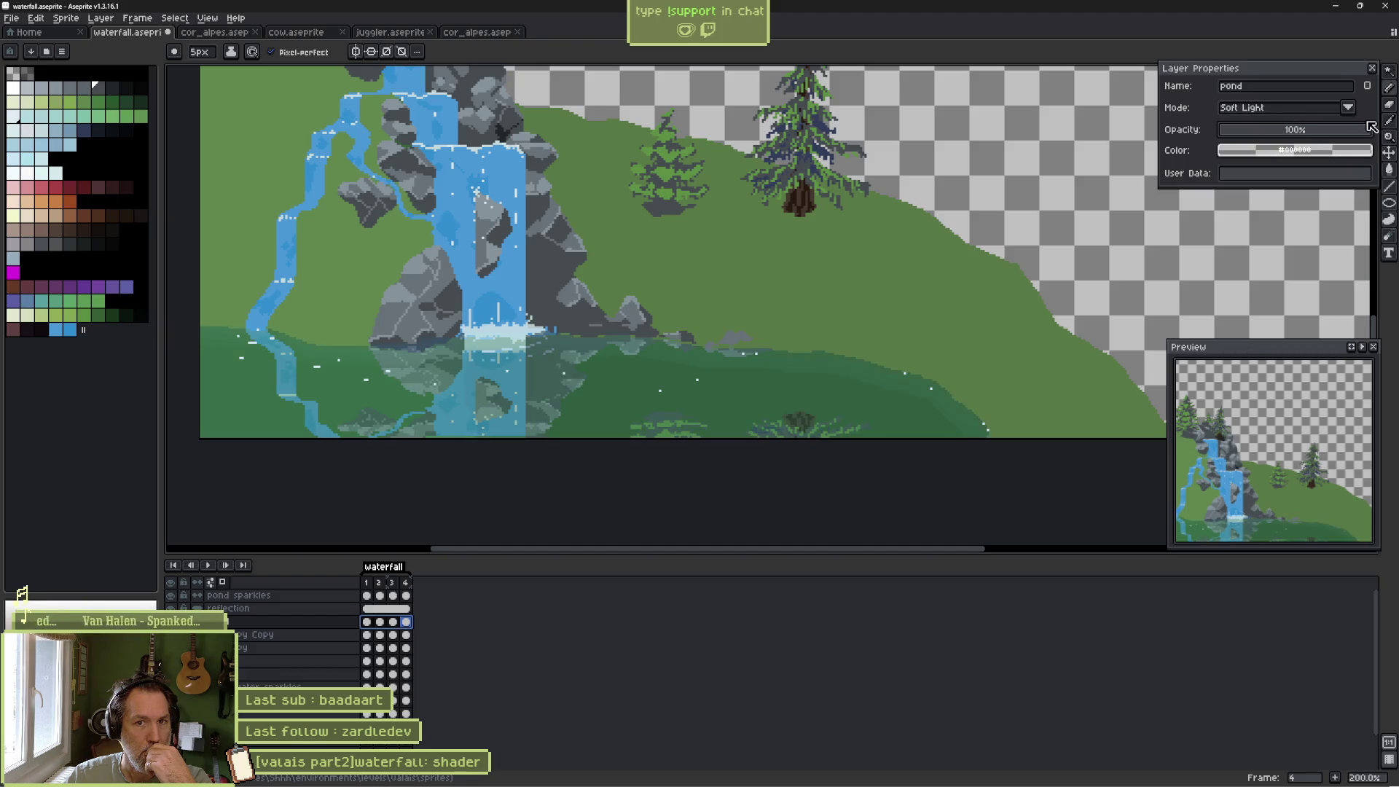
left_click(1304, 117)
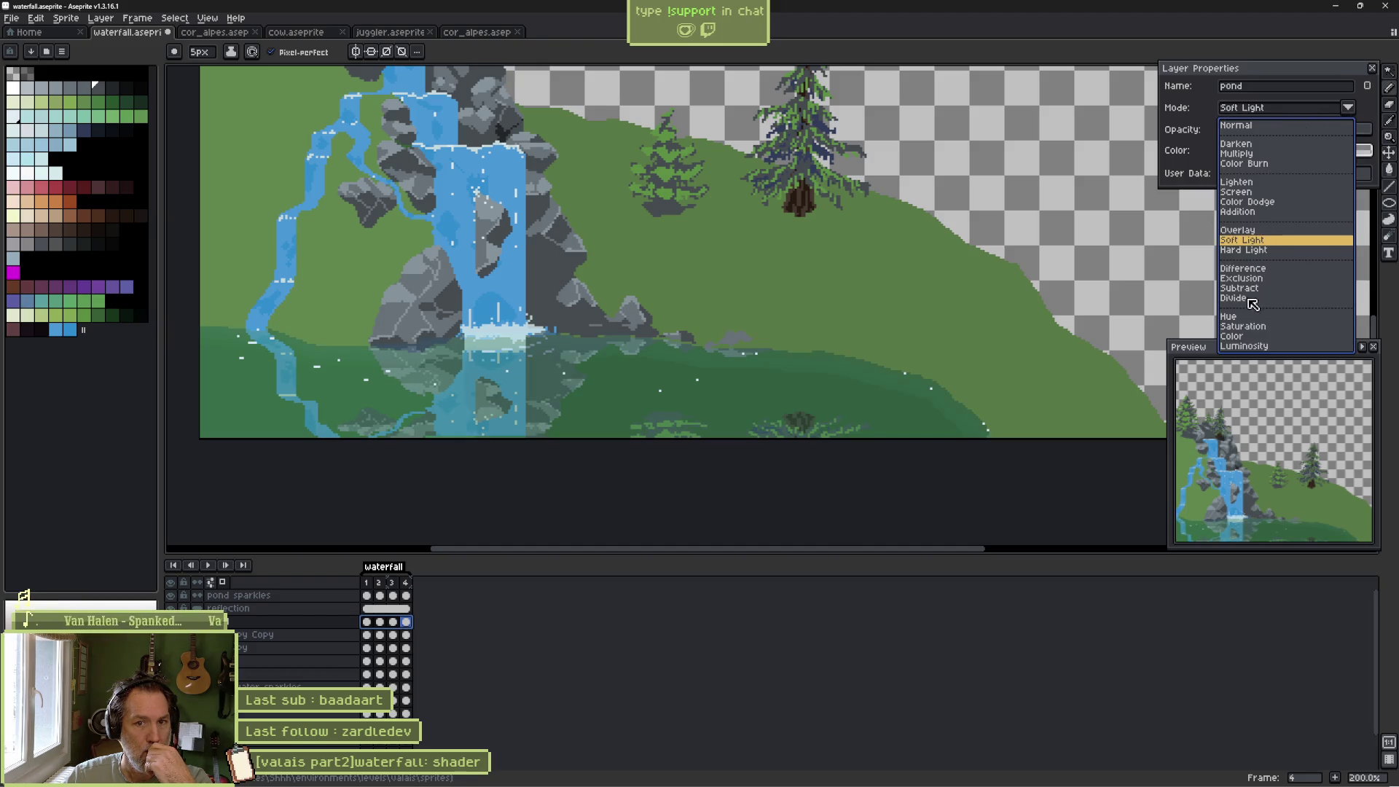
left_click(1247, 336)
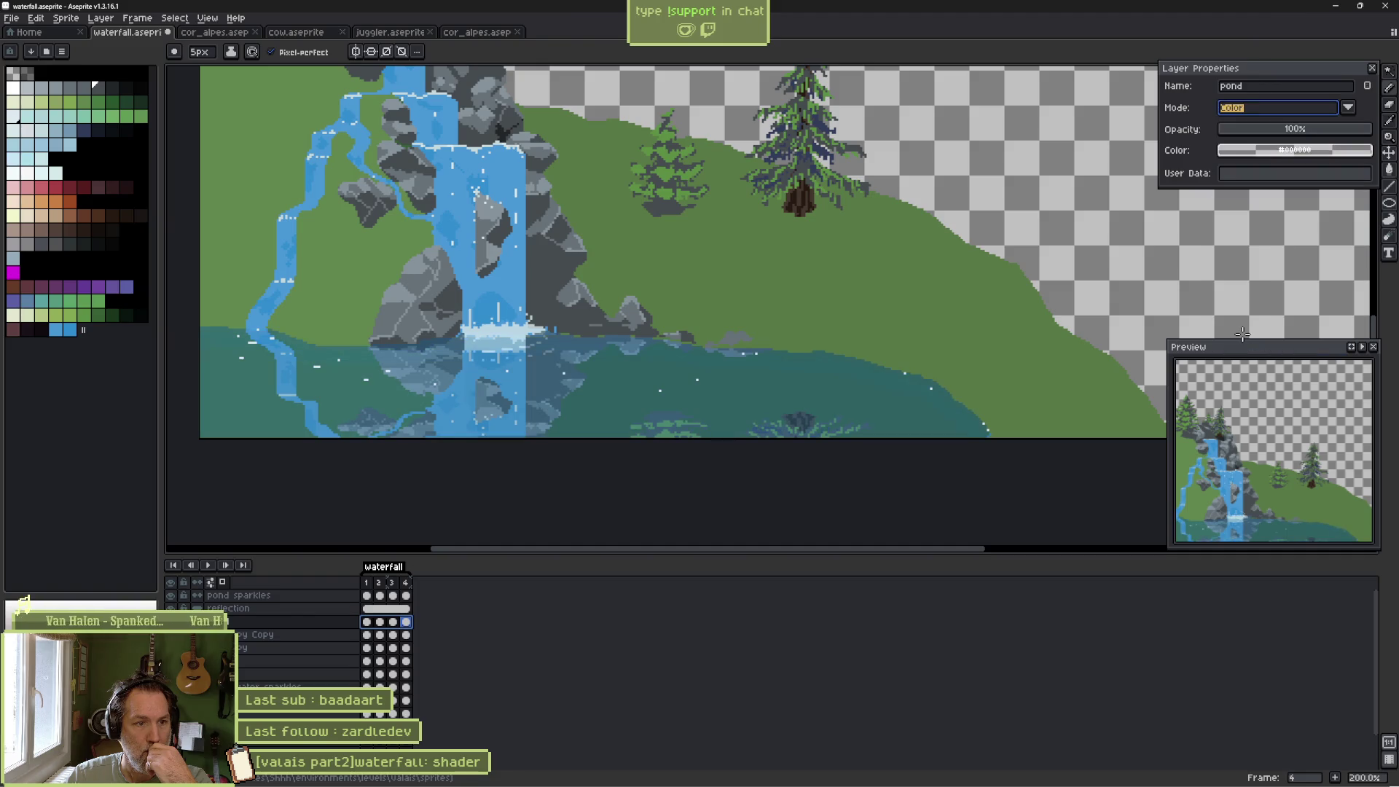
left_click(1349, 107)
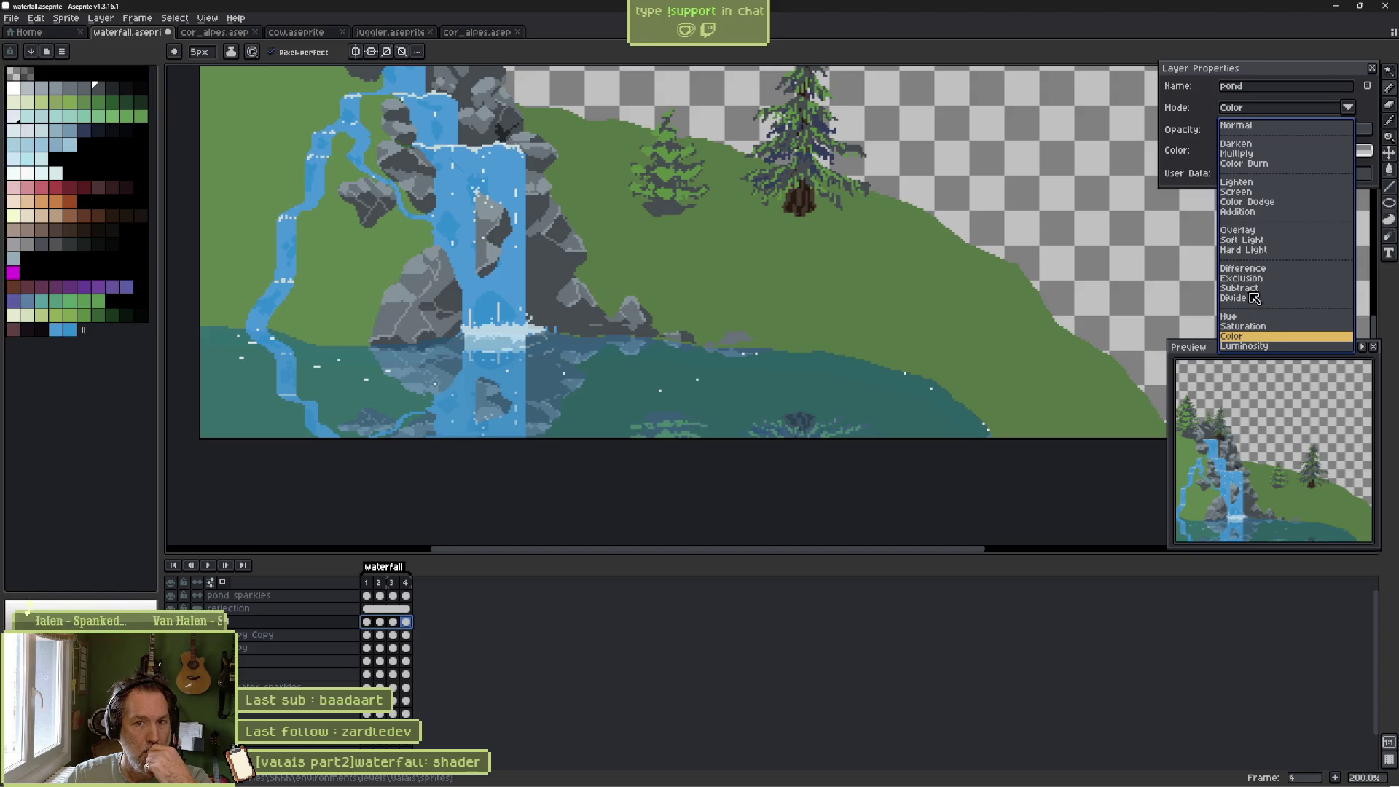
left_click(1237, 315)
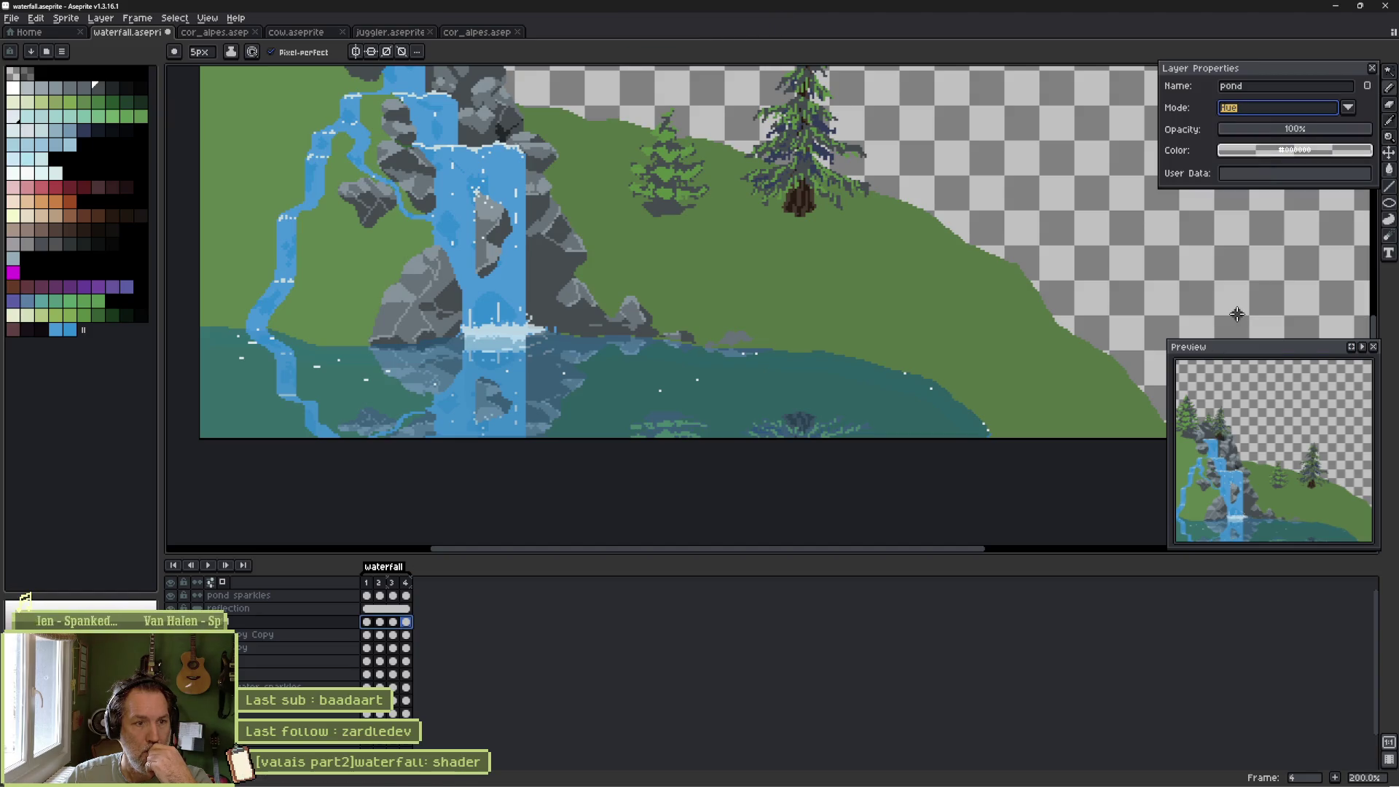
Compare Multiply, Lighten and Screen blending on the pond.
left_click(1348, 107)
left_click(1258, 154)
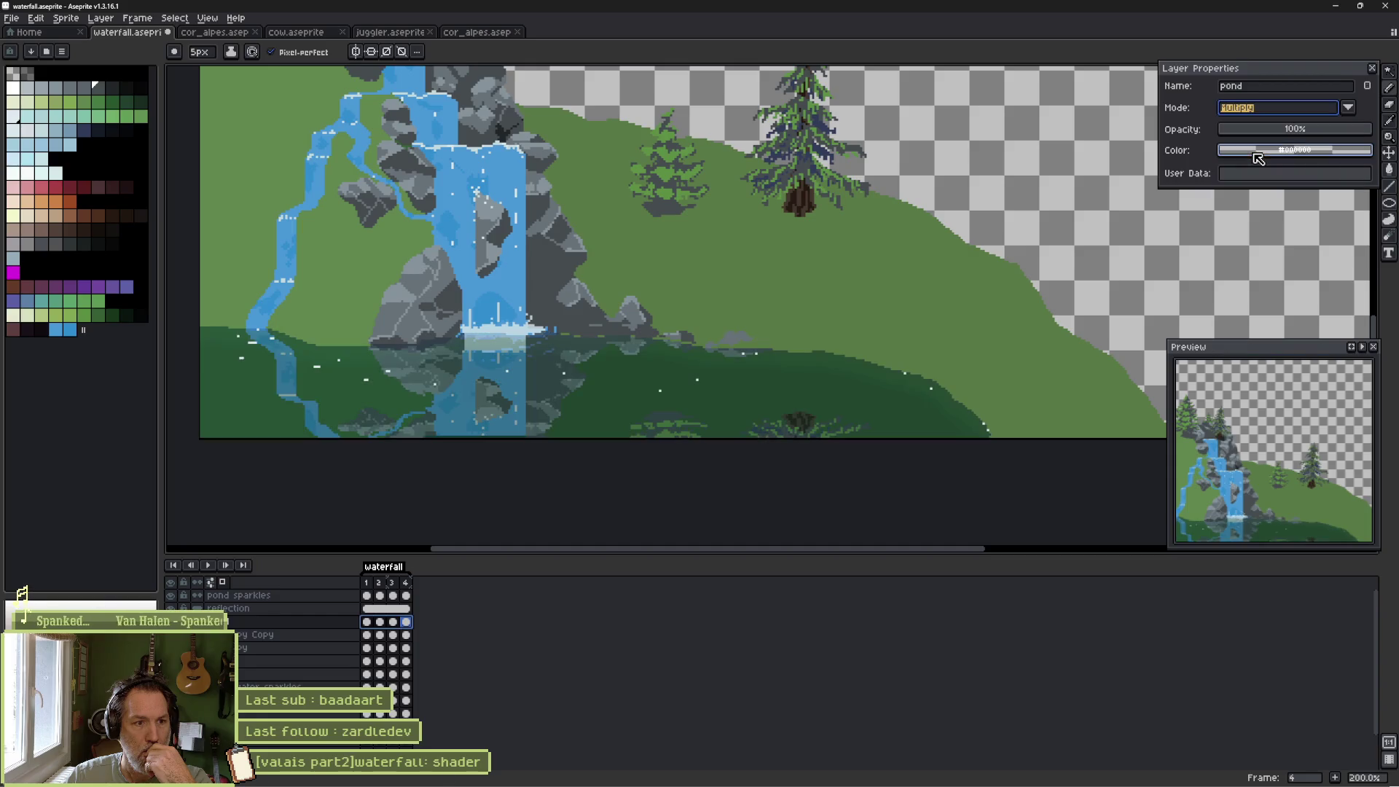
left_click(1348, 107)
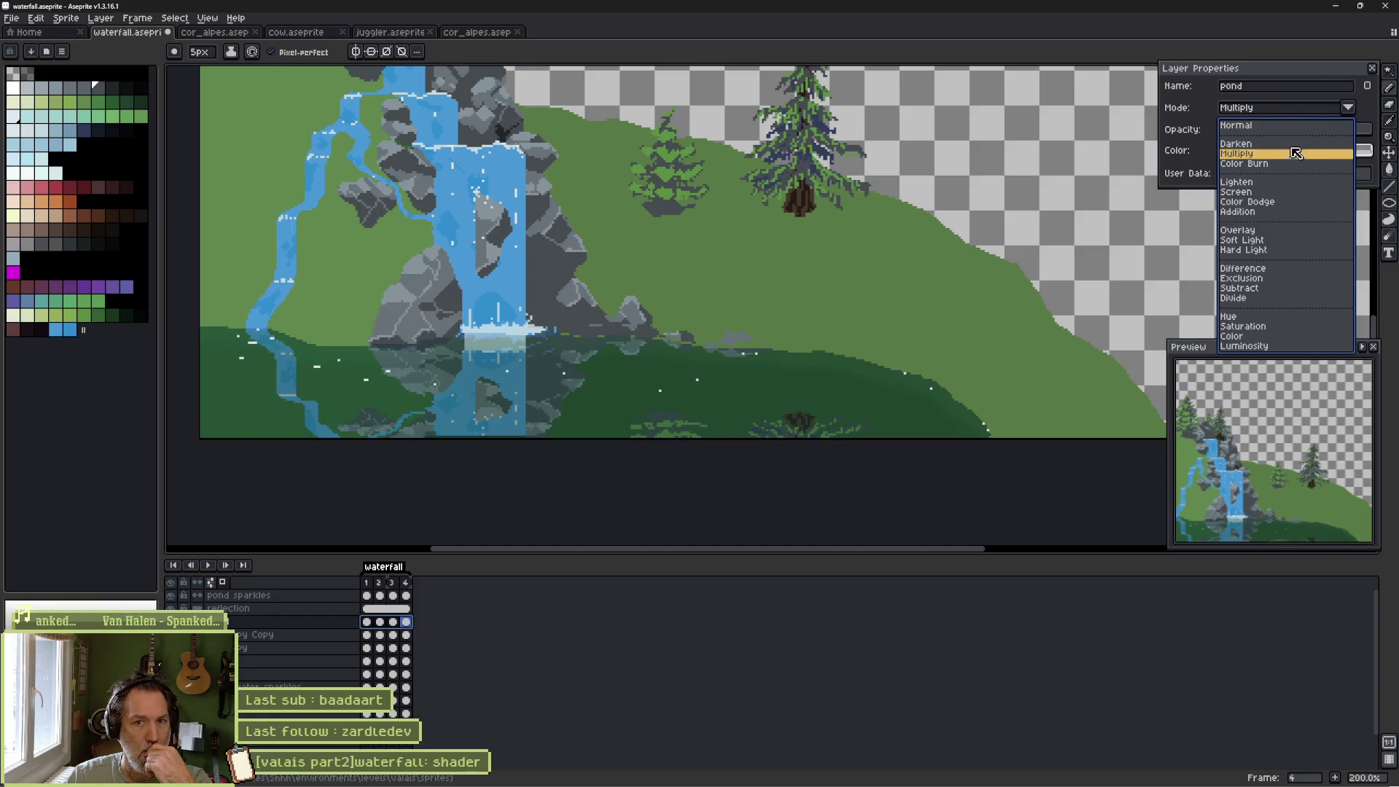
left_click(1259, 182)
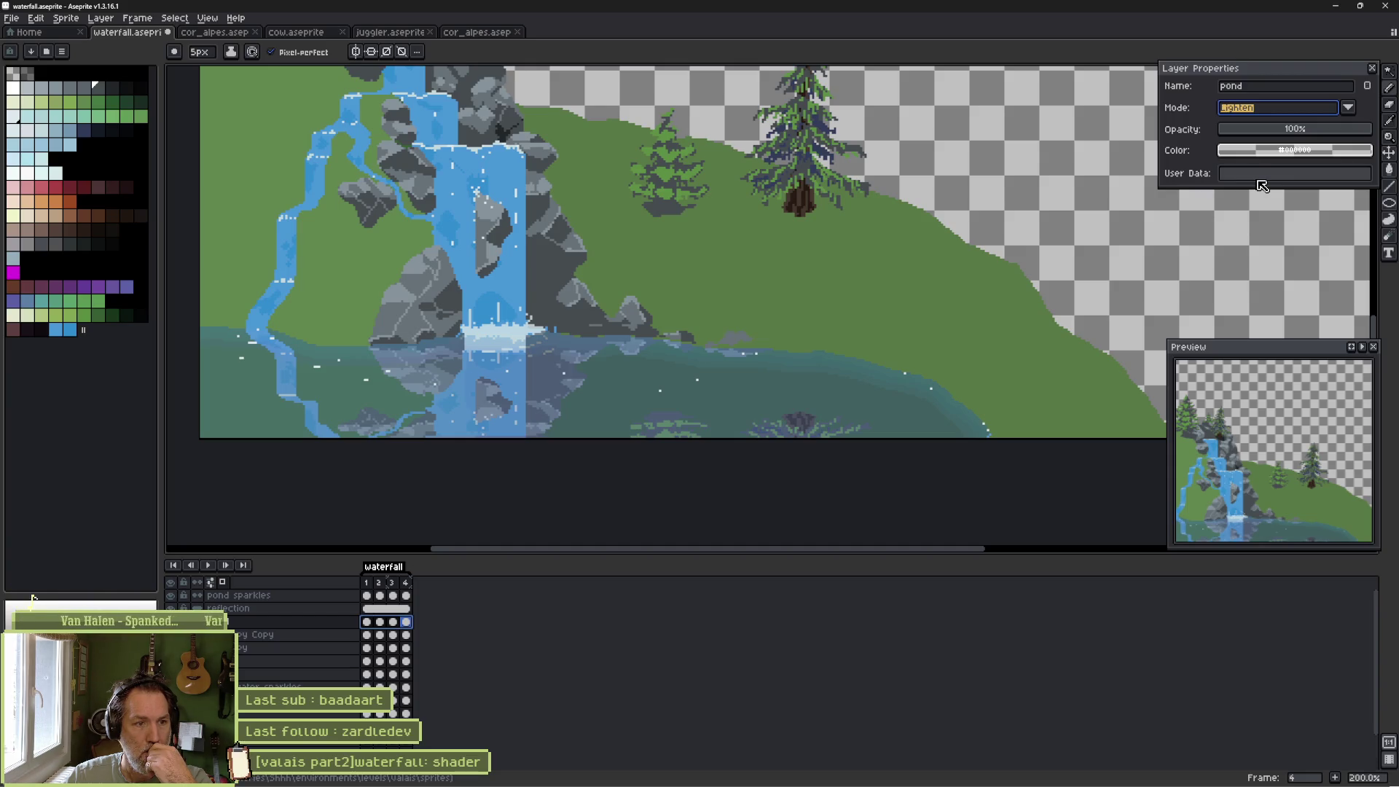
left_click(1300, 131)
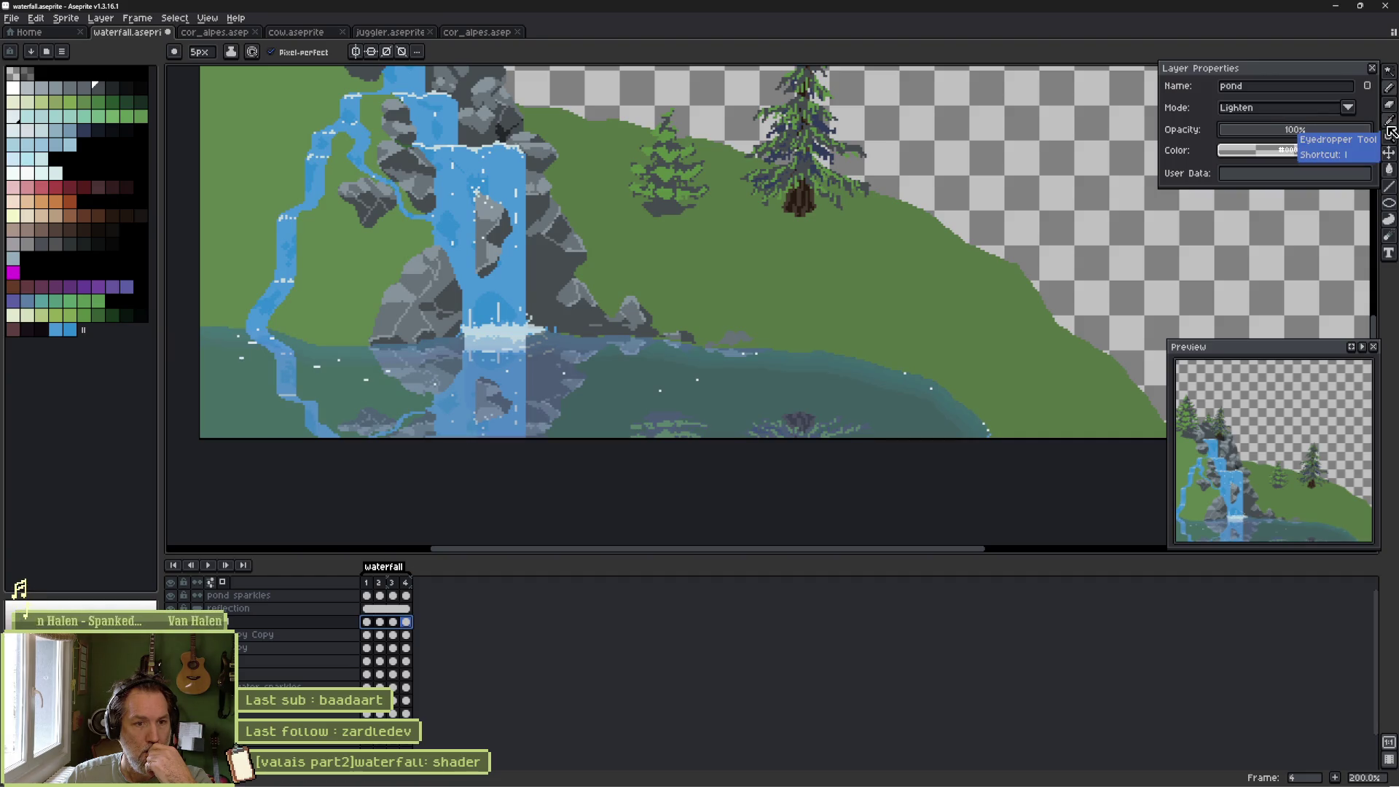
left_click(1311, 107)
left_click(1239, 192)
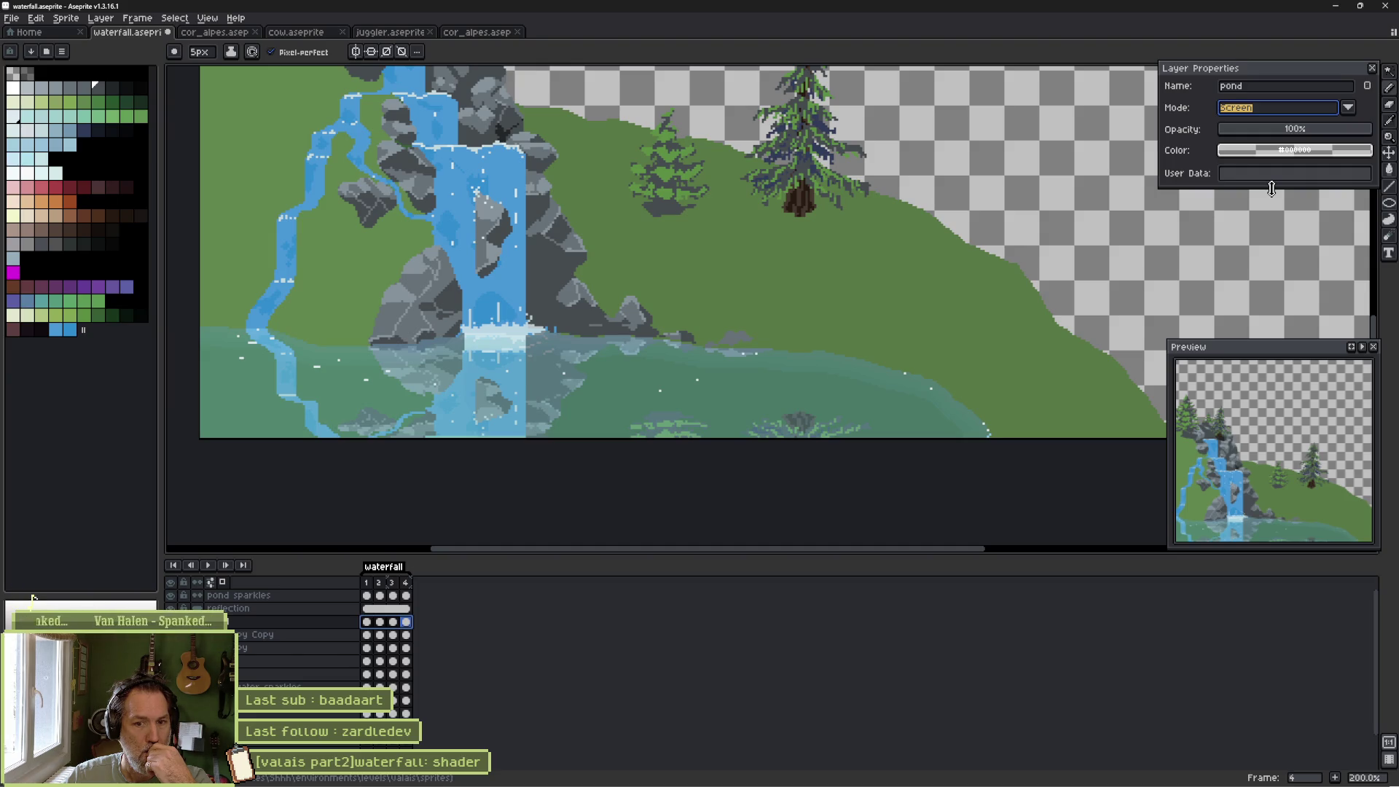
Lower pond opacity to 61% and try Lighten, Addition and Overlay blending.
left_click(1316, 129)
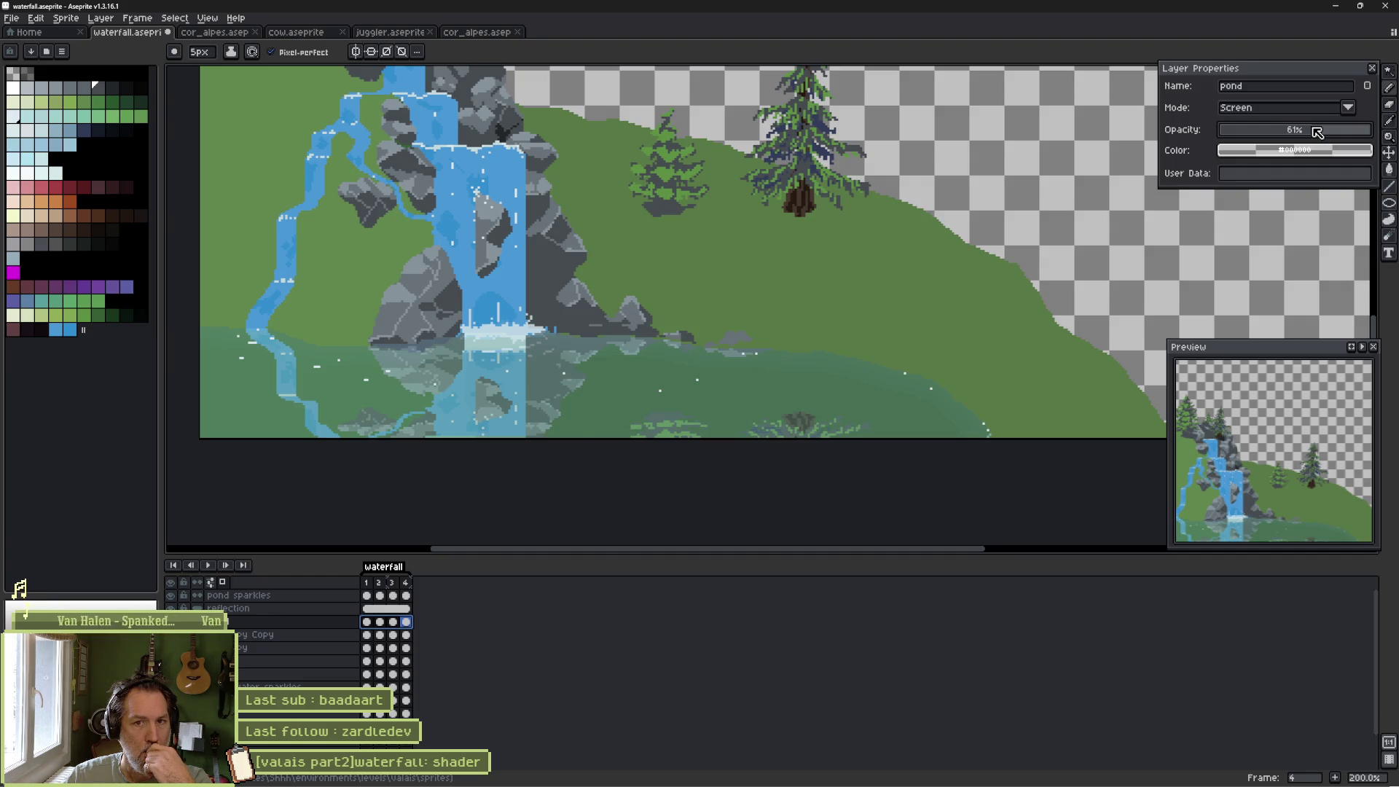
left_click(1332, 109)
left_click(1263, 181)
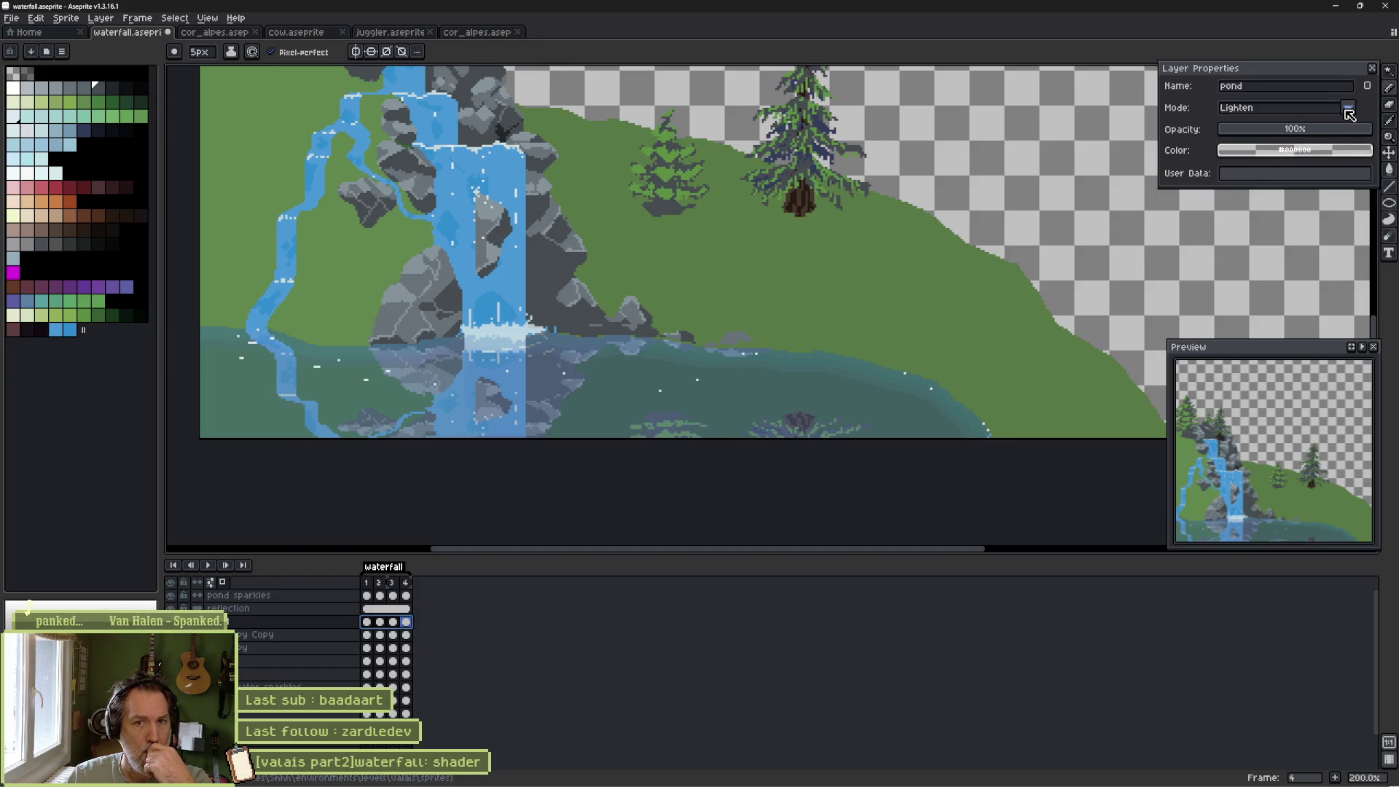
left_click(1345, 109)
left_click(1257, 212)
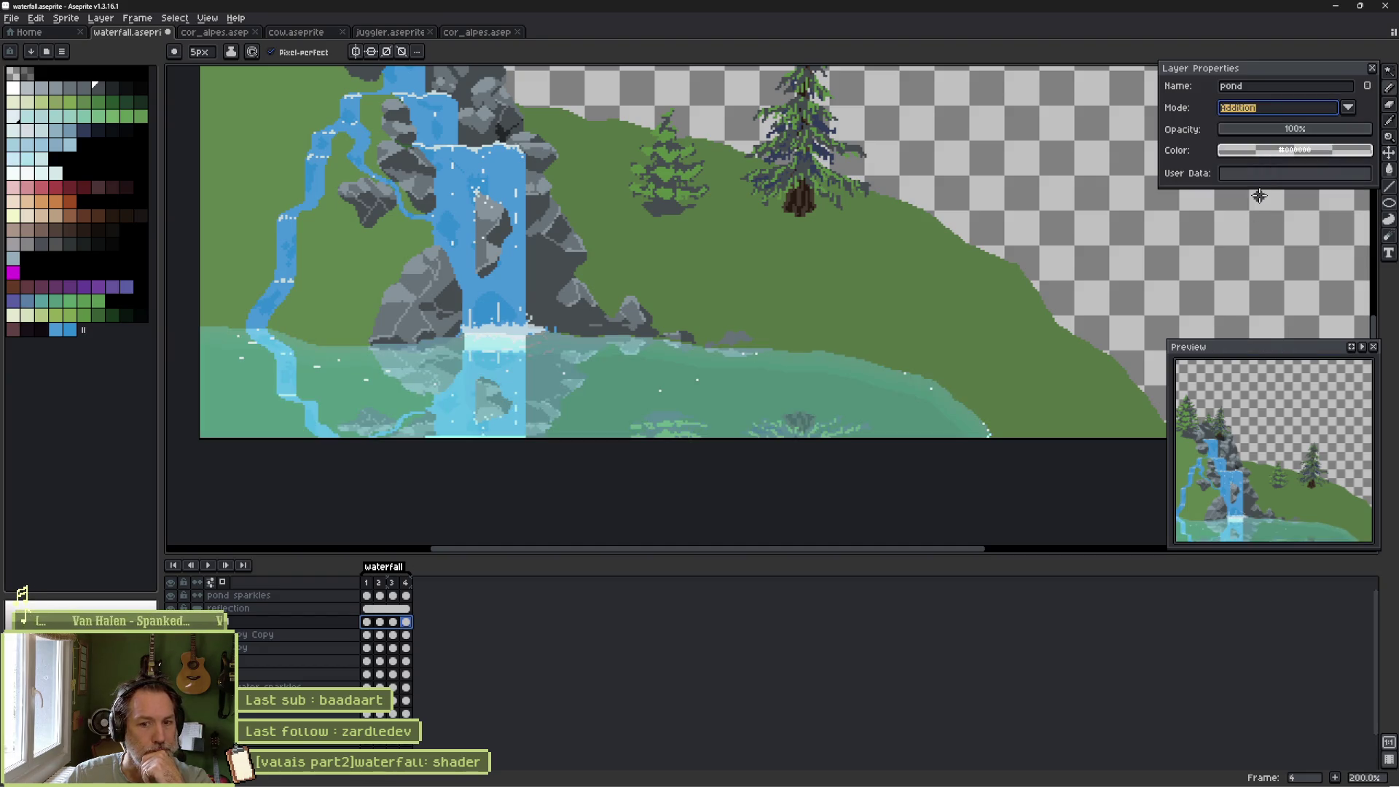
left_click(1347, 108)
left_click(1255, 231)
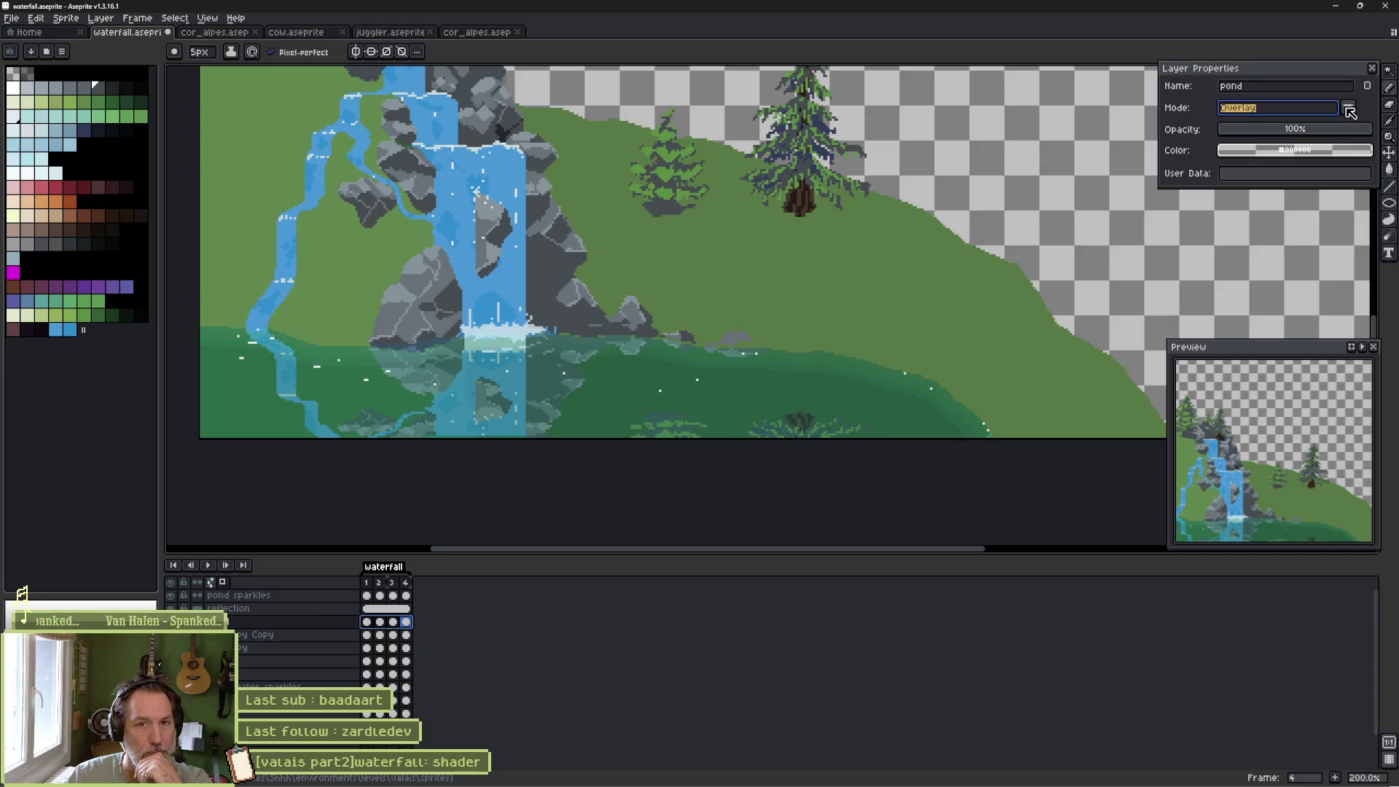
Try Soft Light, Hard Light and Luminosity on the pond, then return to Normal.
left_click(1350, 110)
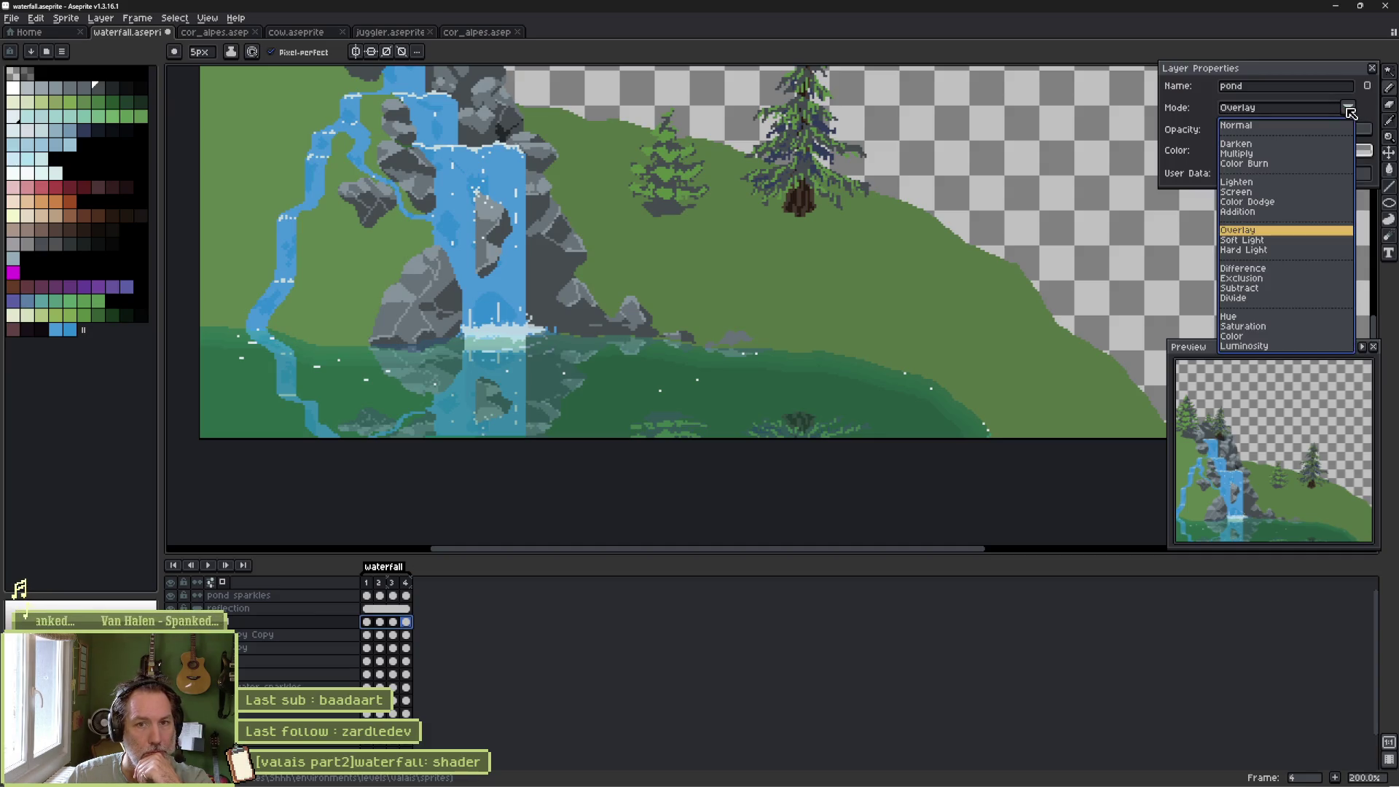
left_click(1279, 242)
left_click(1350, 110)
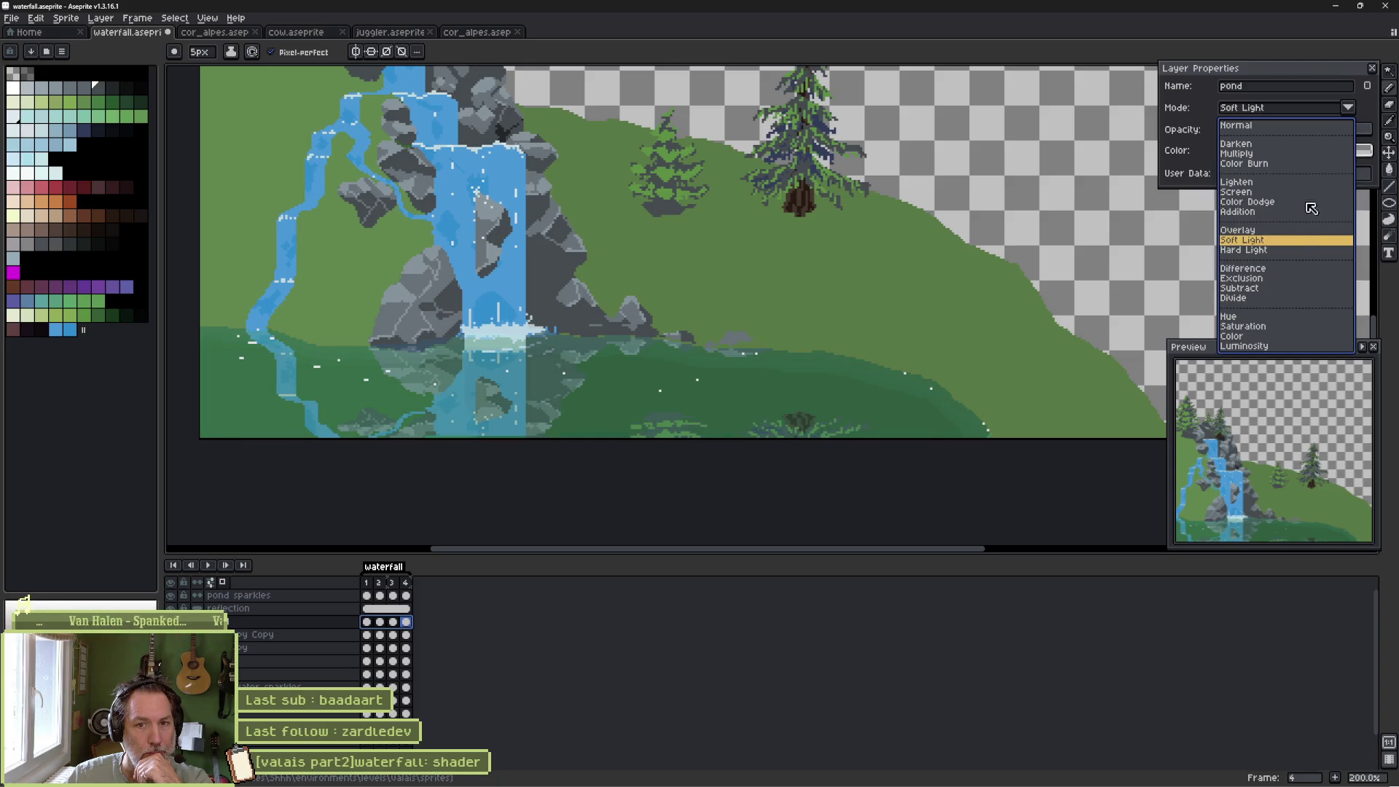
left_click(1289, 250)
left_click(1350, 109)
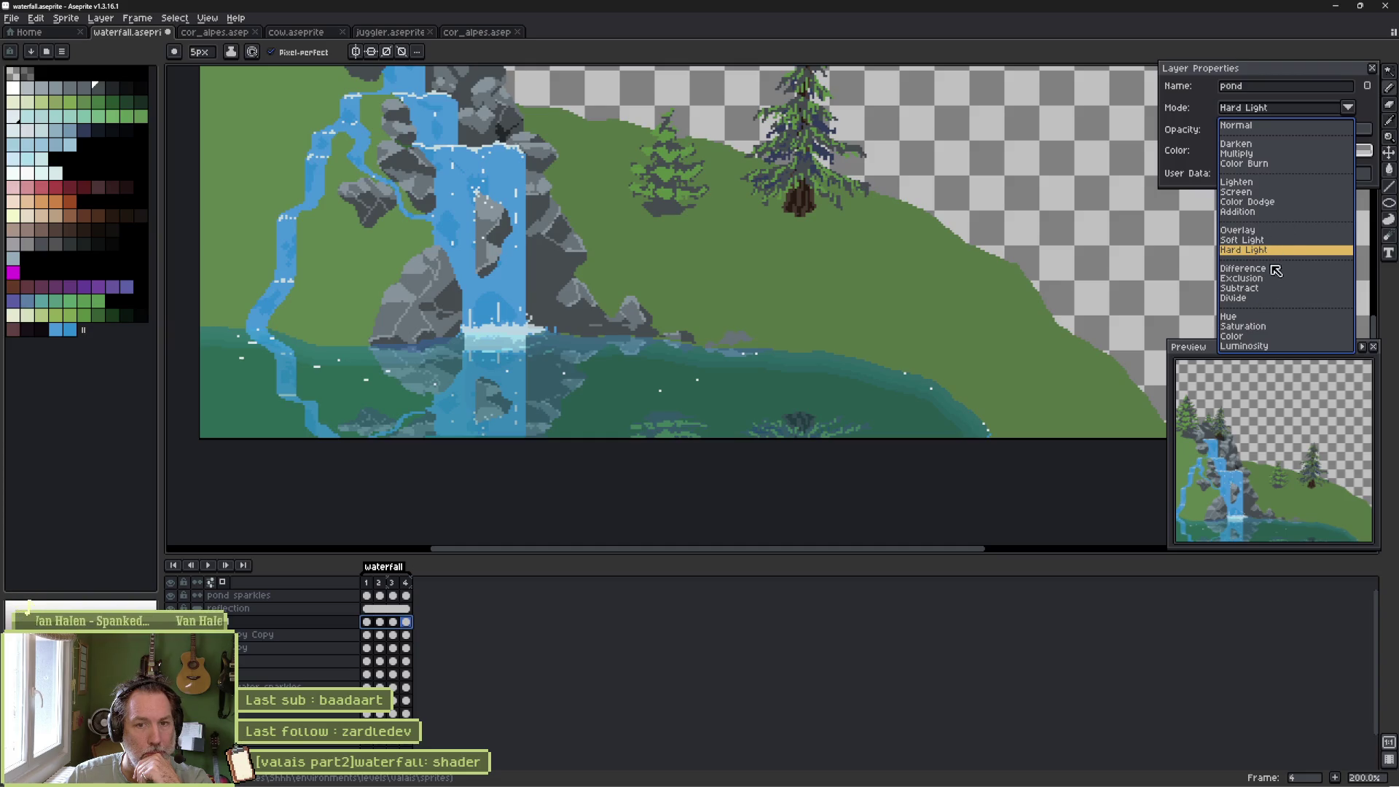
left_click(1244, 345)
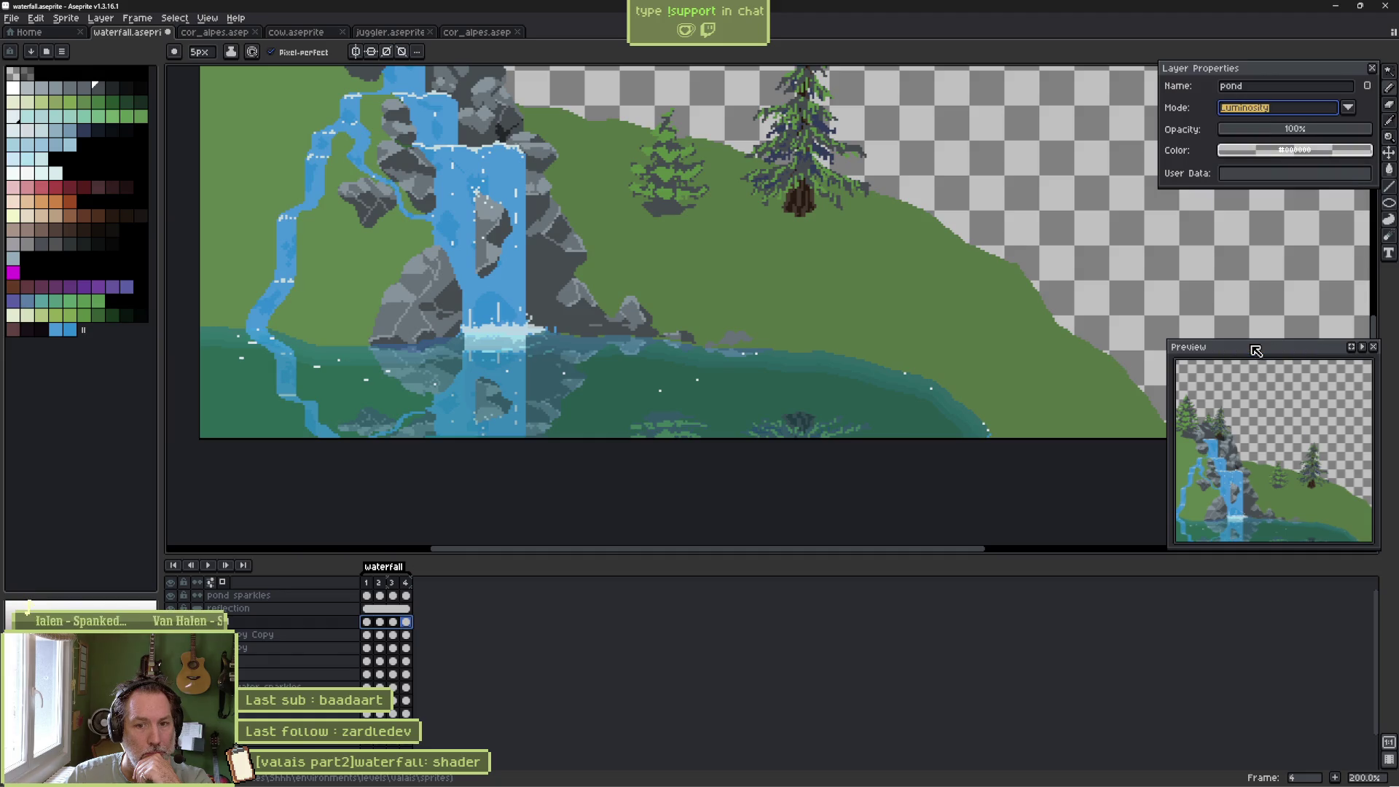
left_click(1348, 109)
left_click(1328, 127)
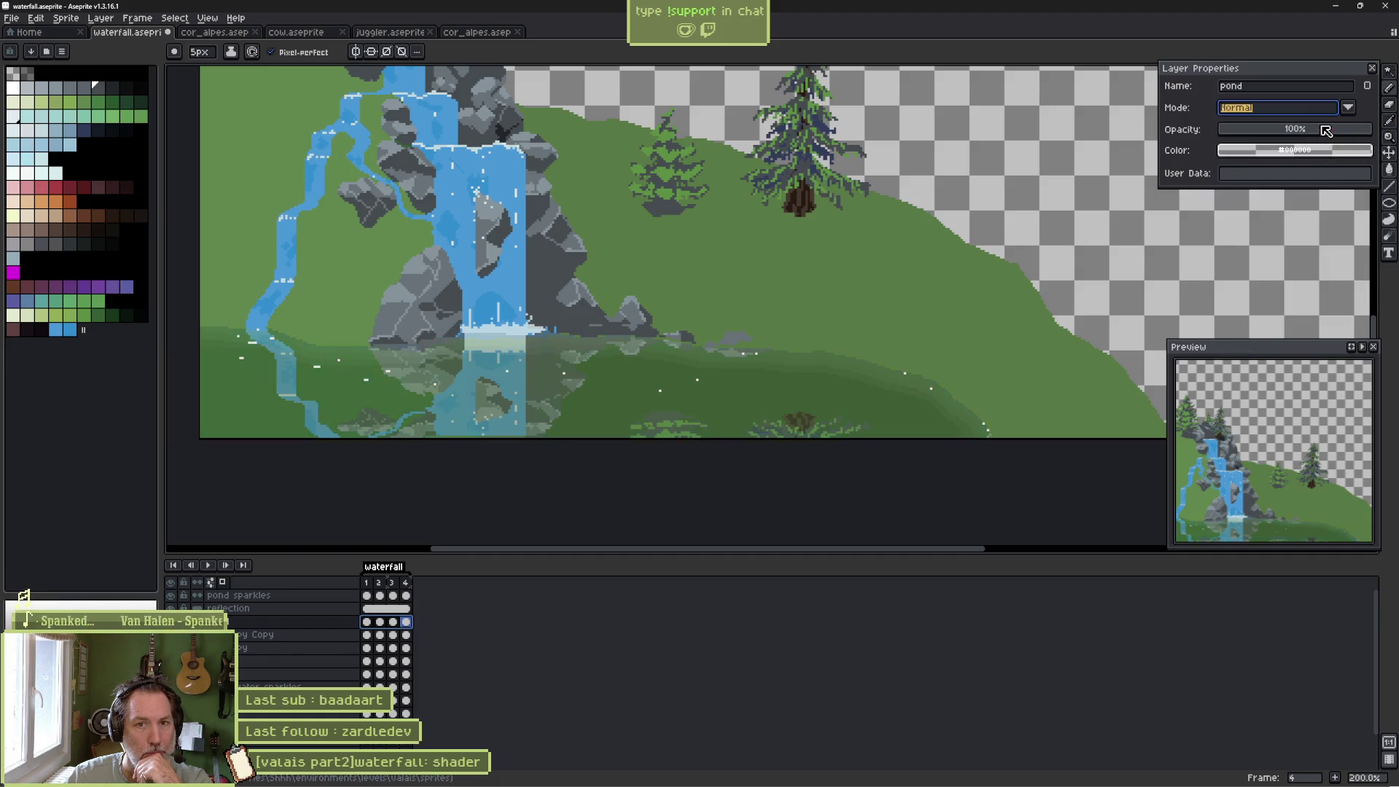
Adjust pond opacity, settle on Lighten blending, and go back to the first animation frame.
left_click(1333, 130)
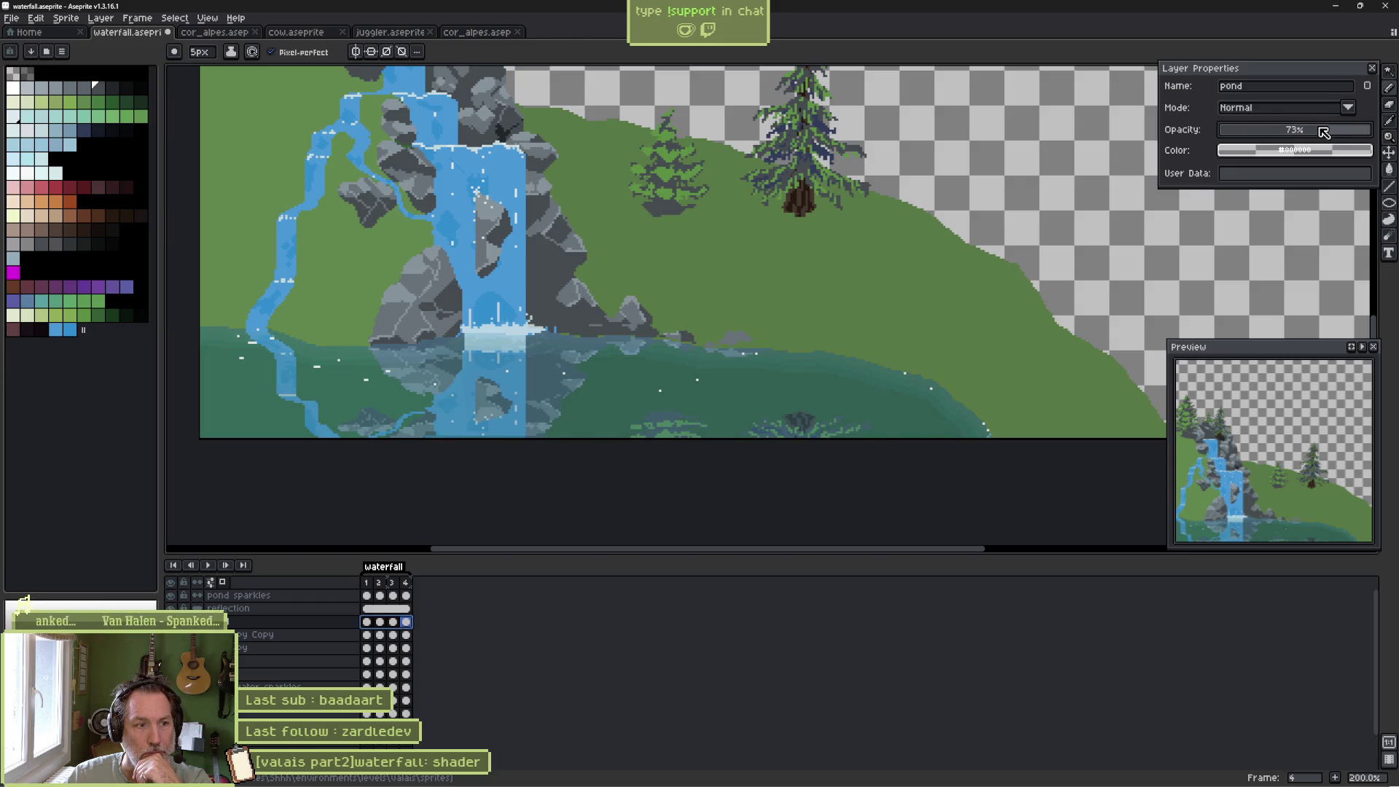
left_click_drag(1324, 131, 1312, 133)
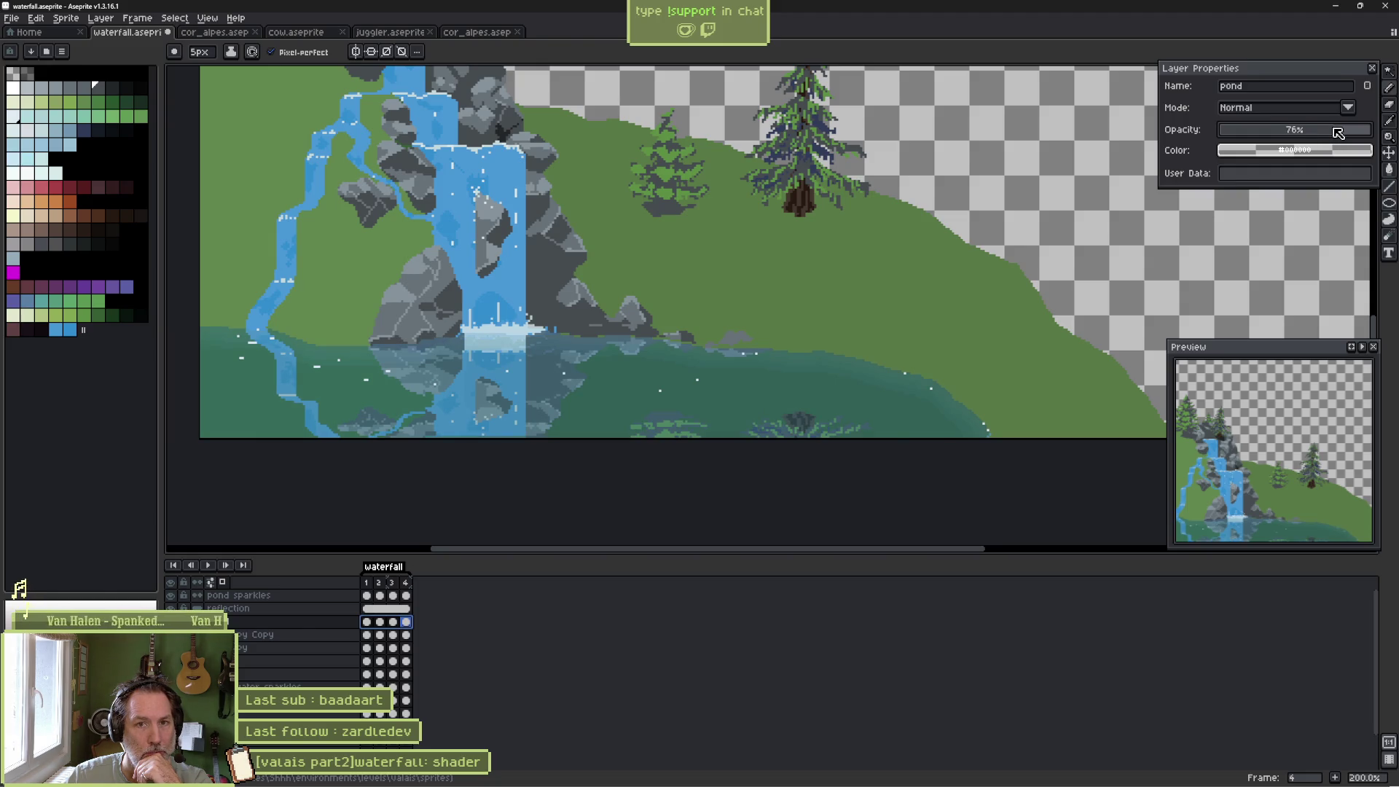
left_click(1352, 110)
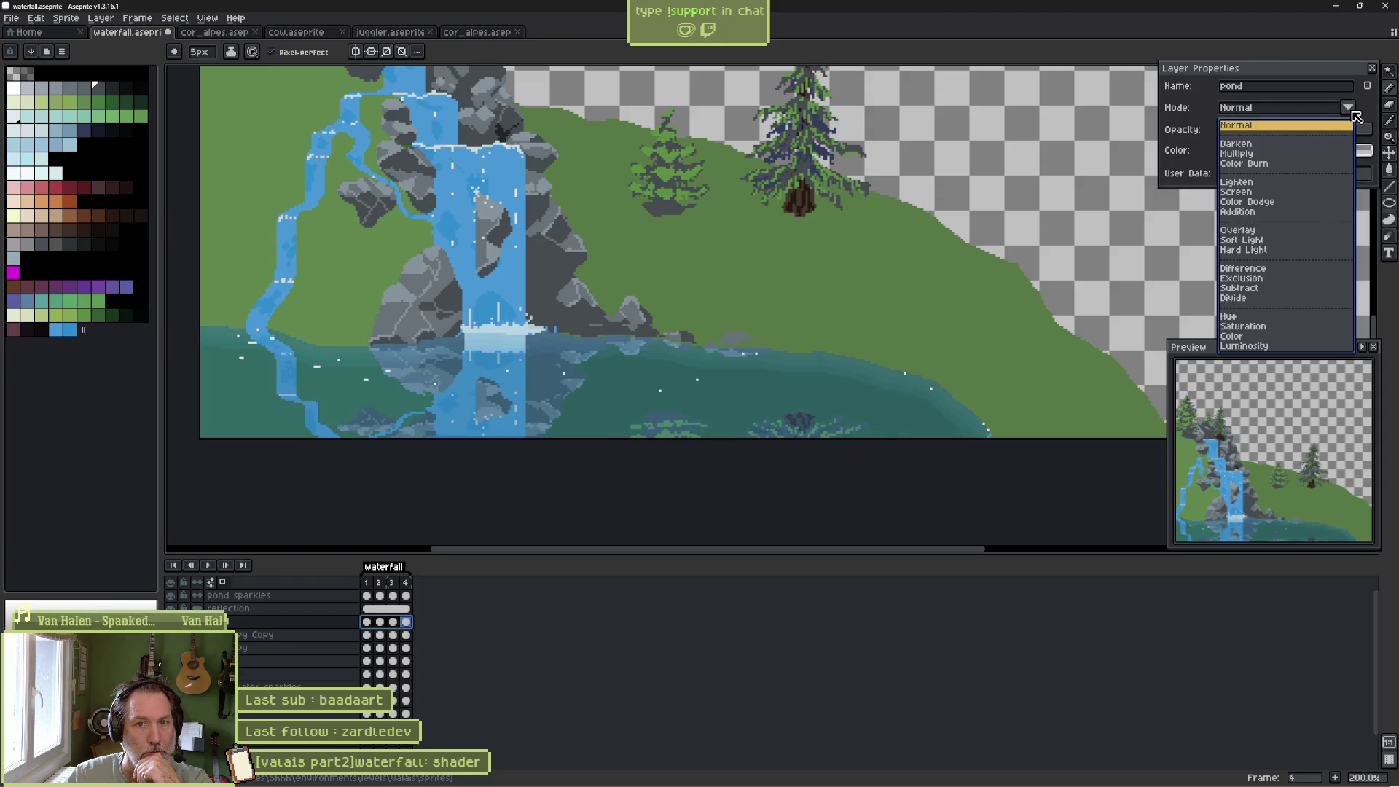
left_click(1275, 182)
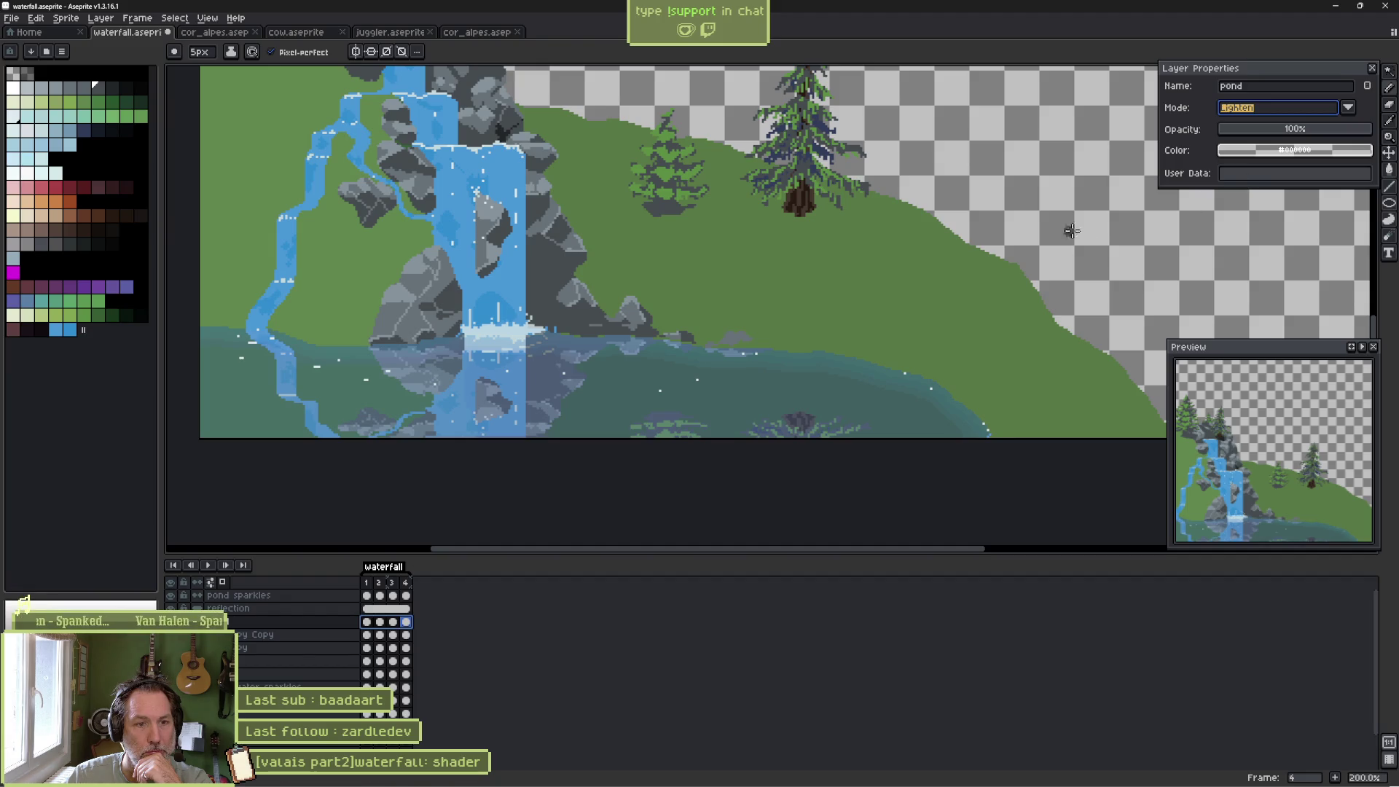
key("space")
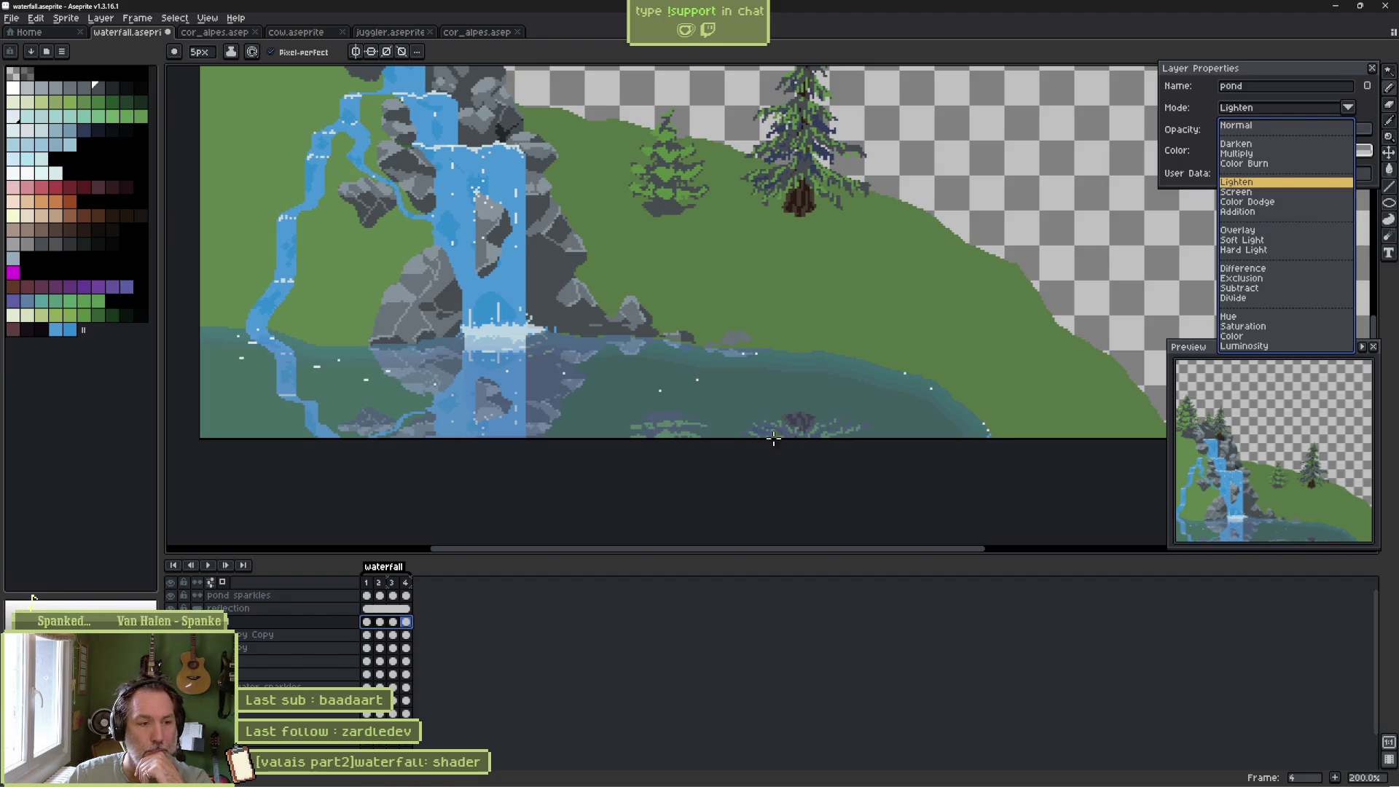
left_click(661, 575)
key("space")
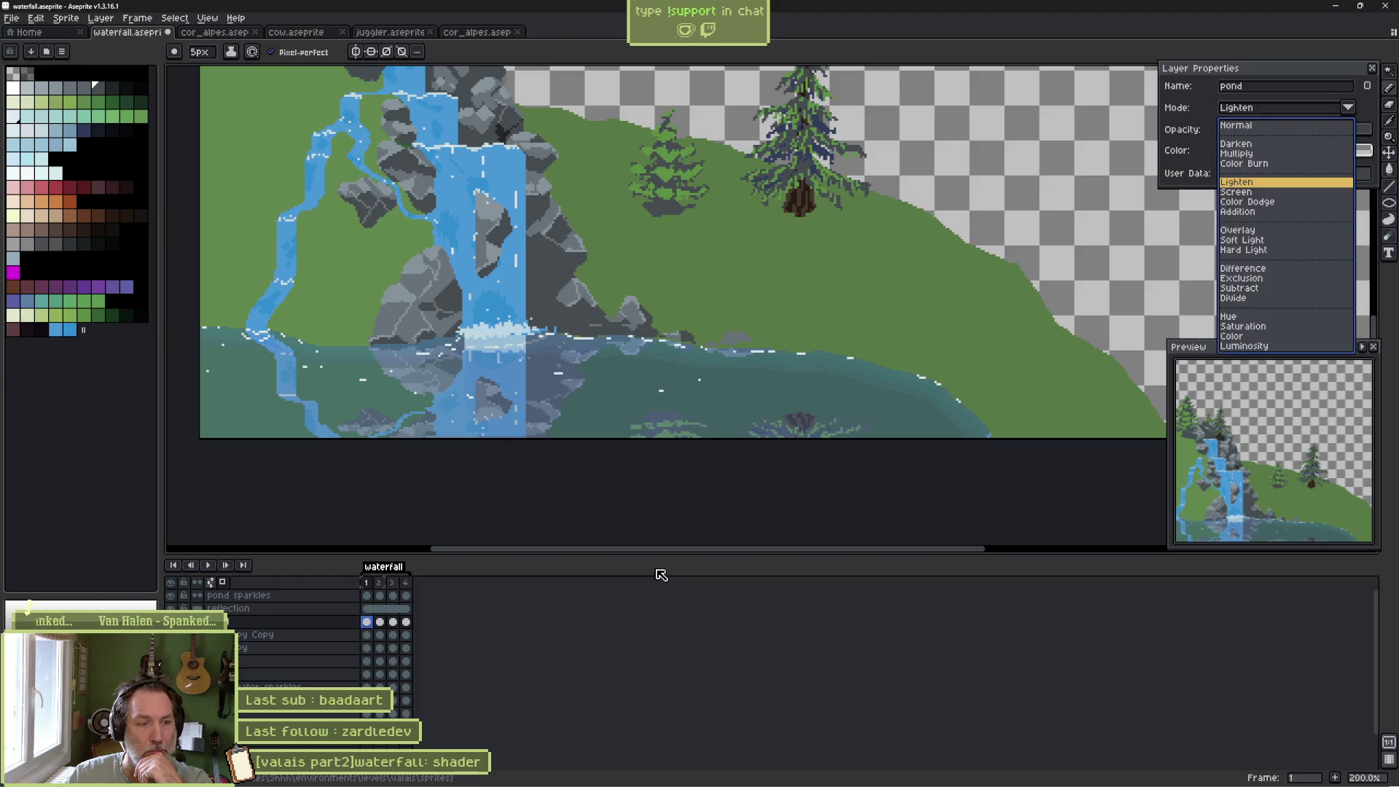
Play and stop the waterfall animation, then switch over to the Godot editor.
key("space")
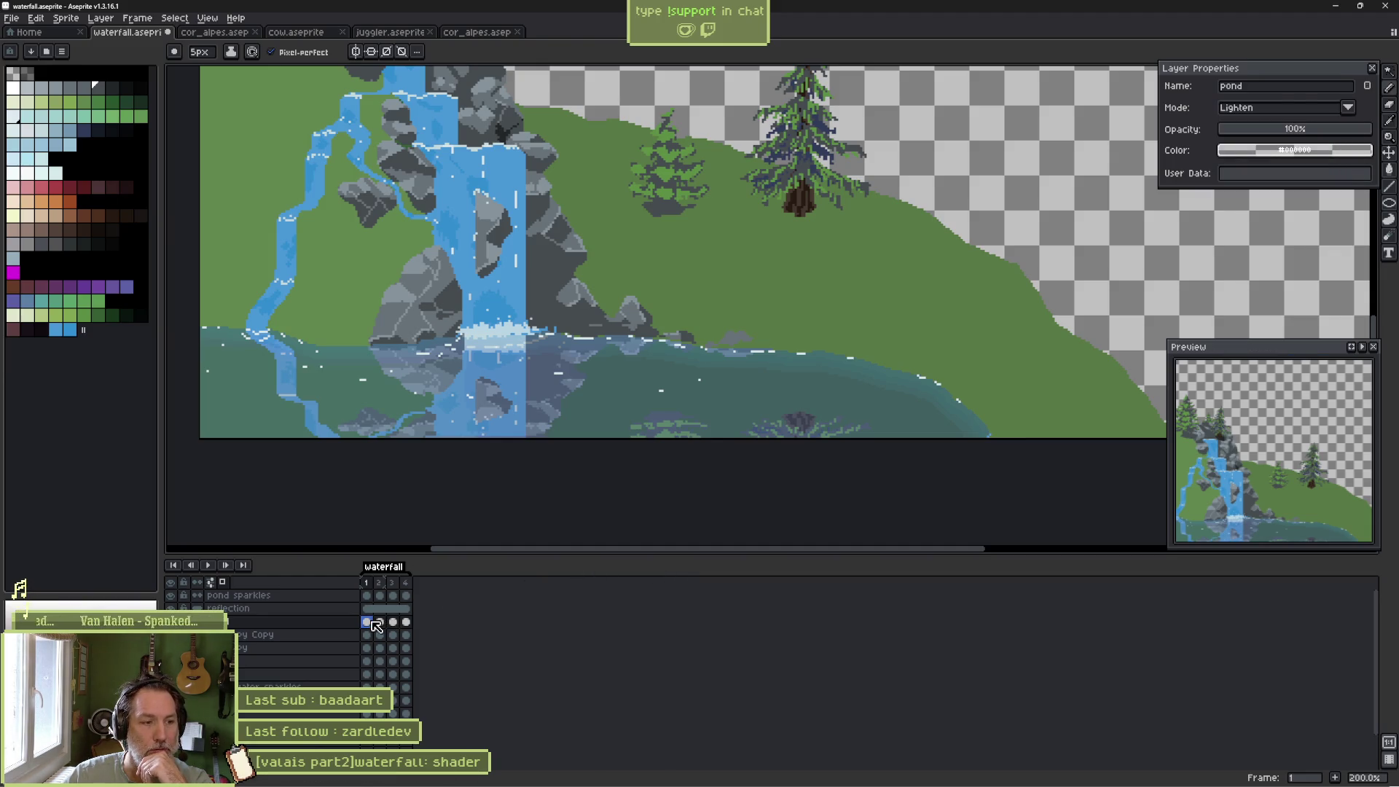
key("Return")
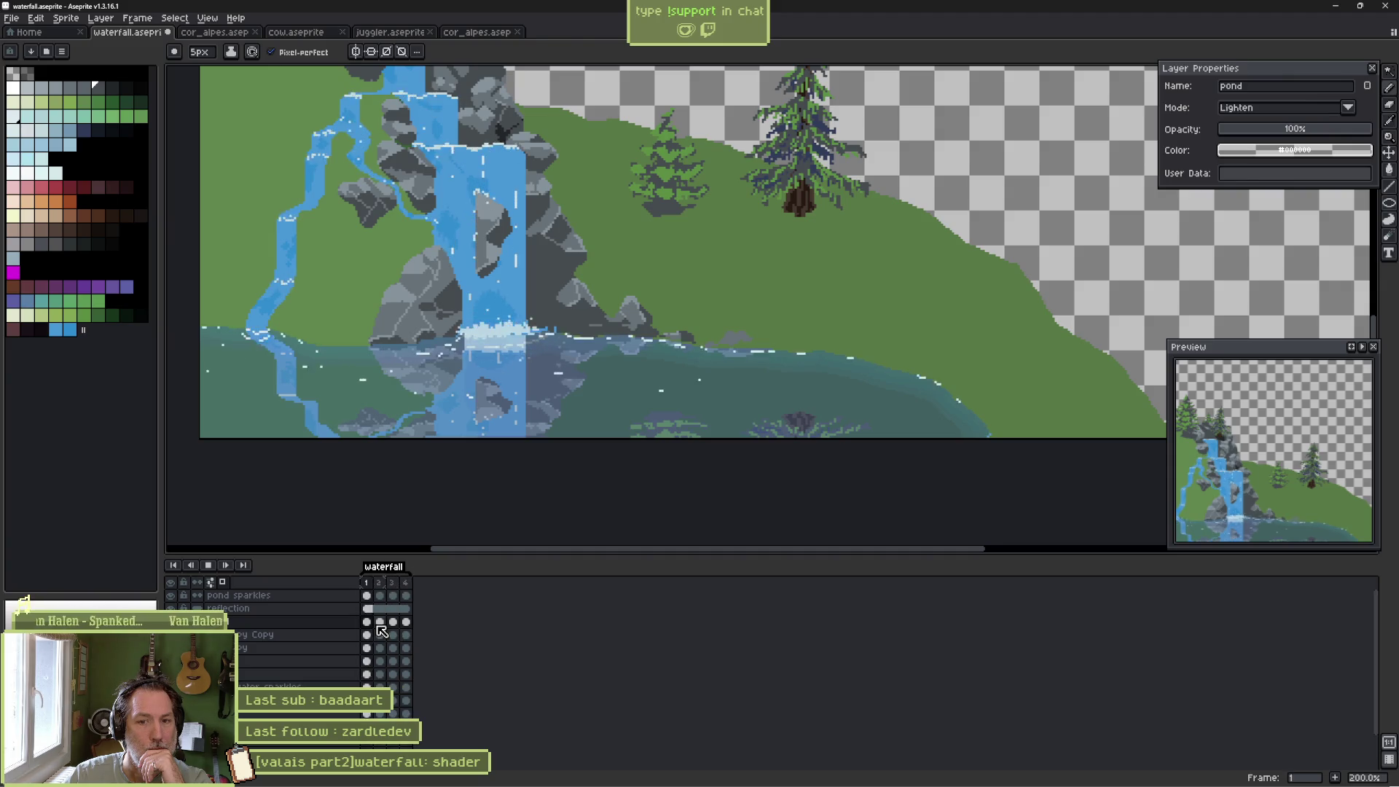
key("Return")
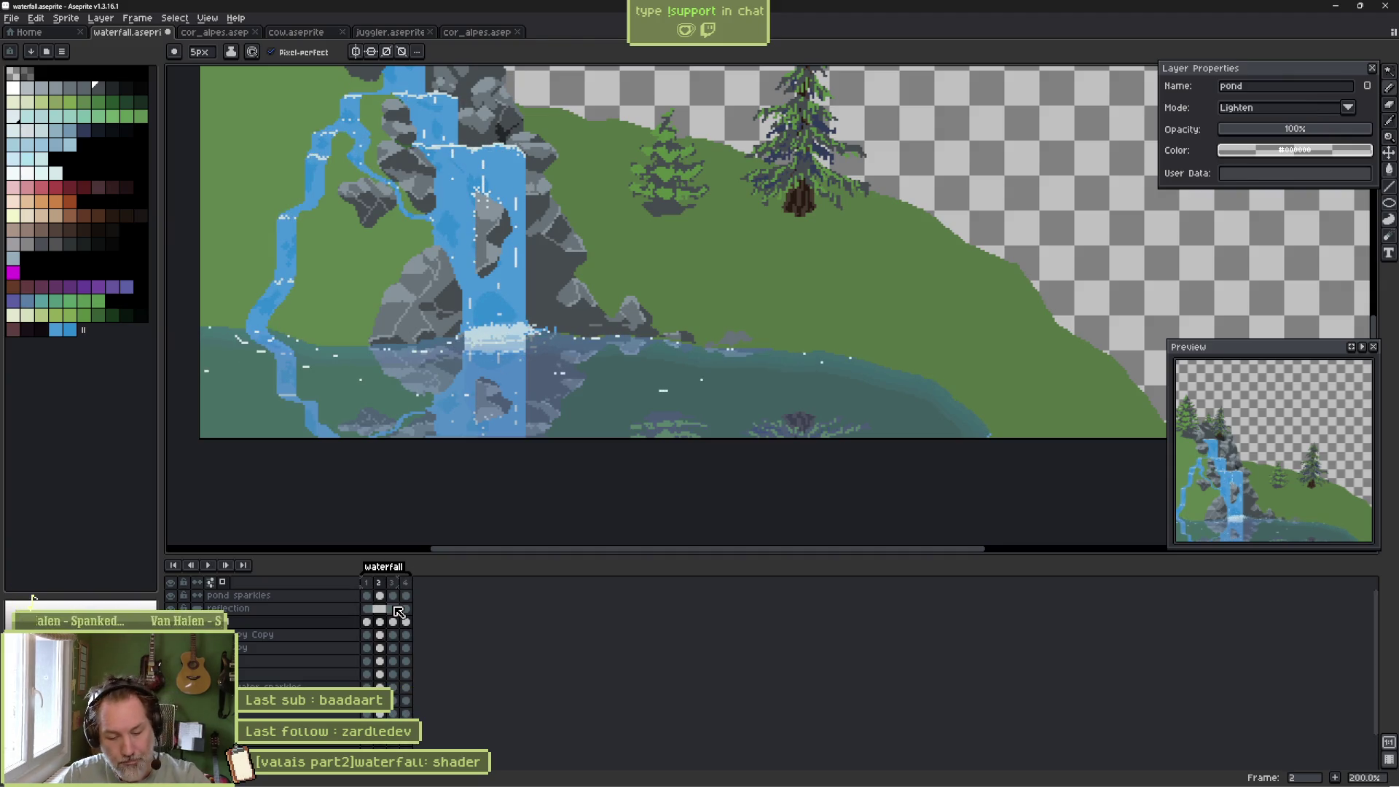
key("alt+Tab")
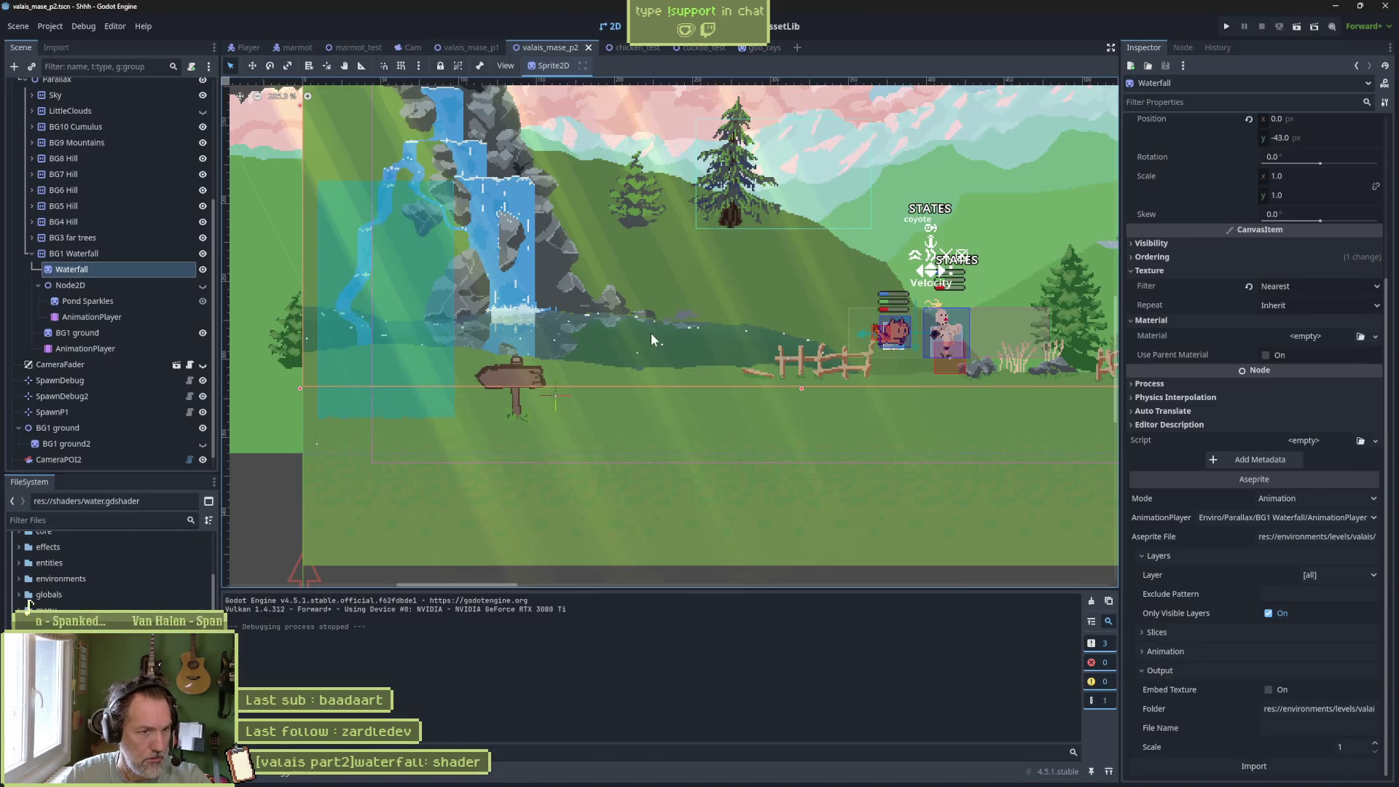
Reimport the waterfall sprite in Godot and run the scene.
key("alt+Tab")
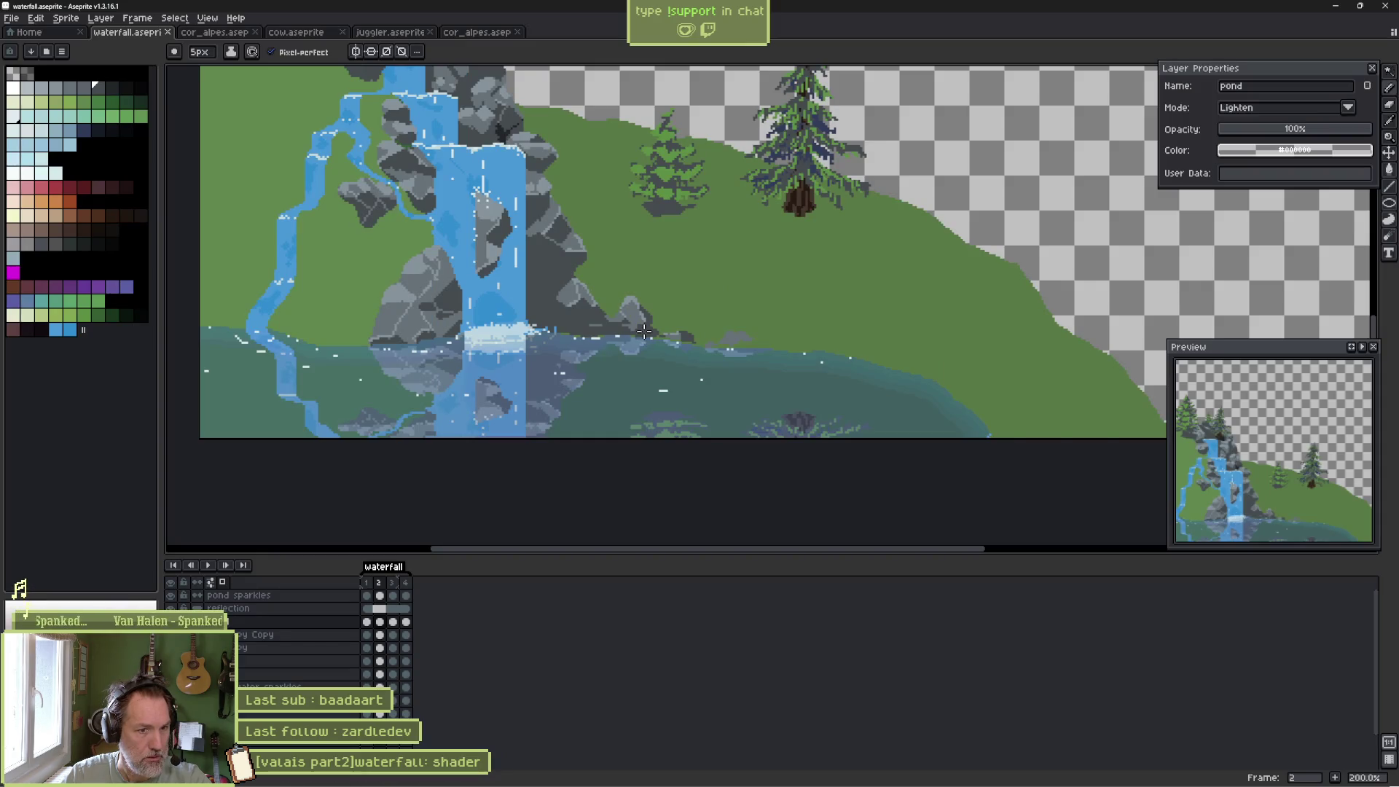
key("alt+Tab")
left_click(1221, 767)
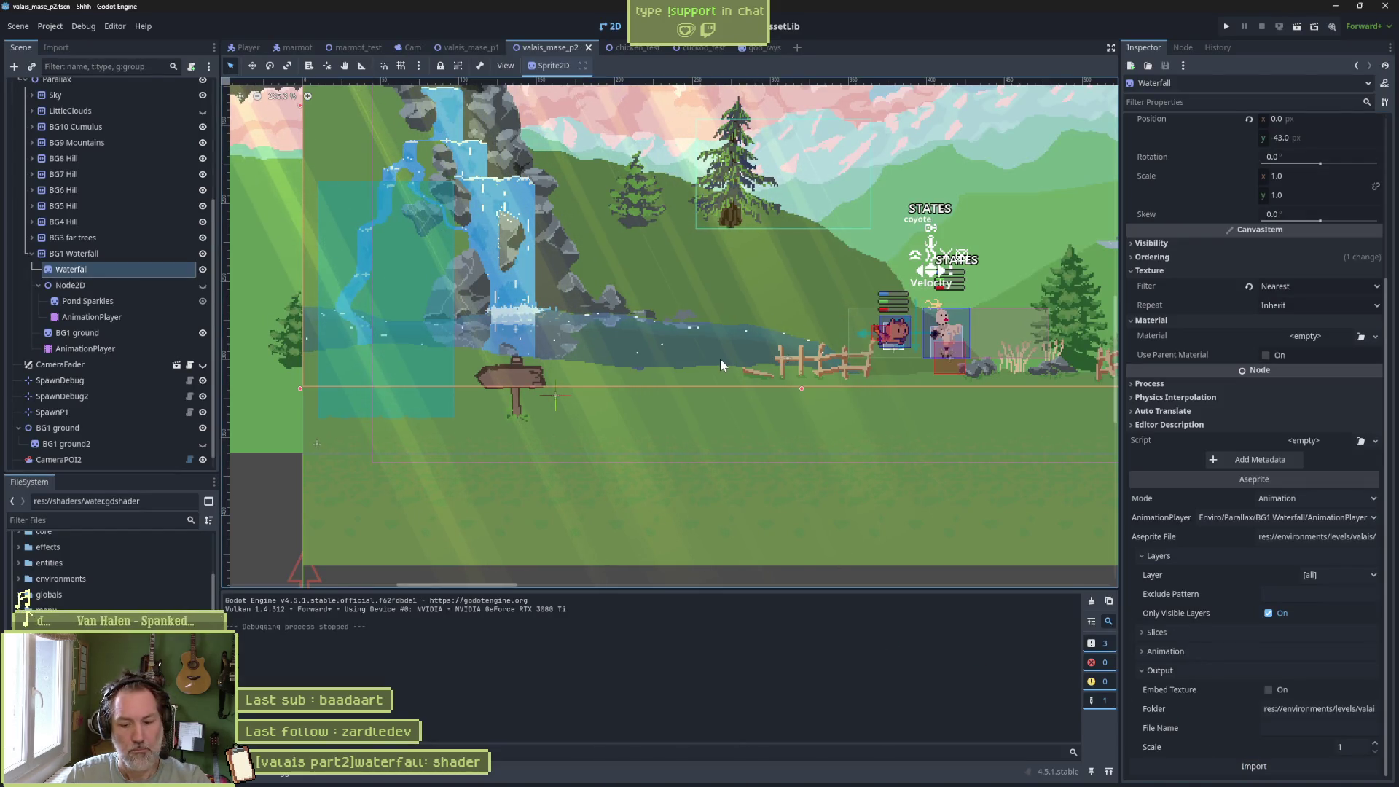
key("F6")
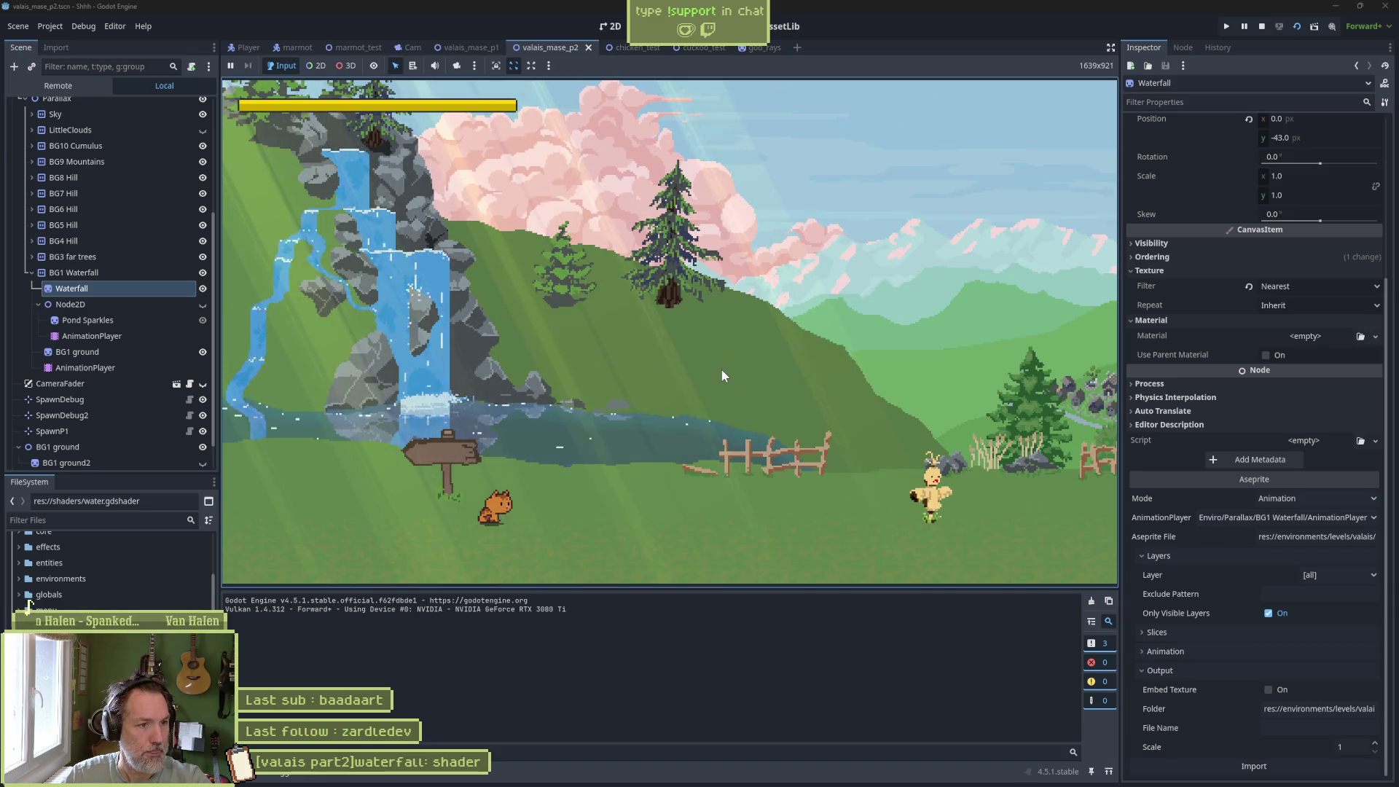
Run and jump the cat past the waterfall, stop the game, and return to Aseprite.
key("space")
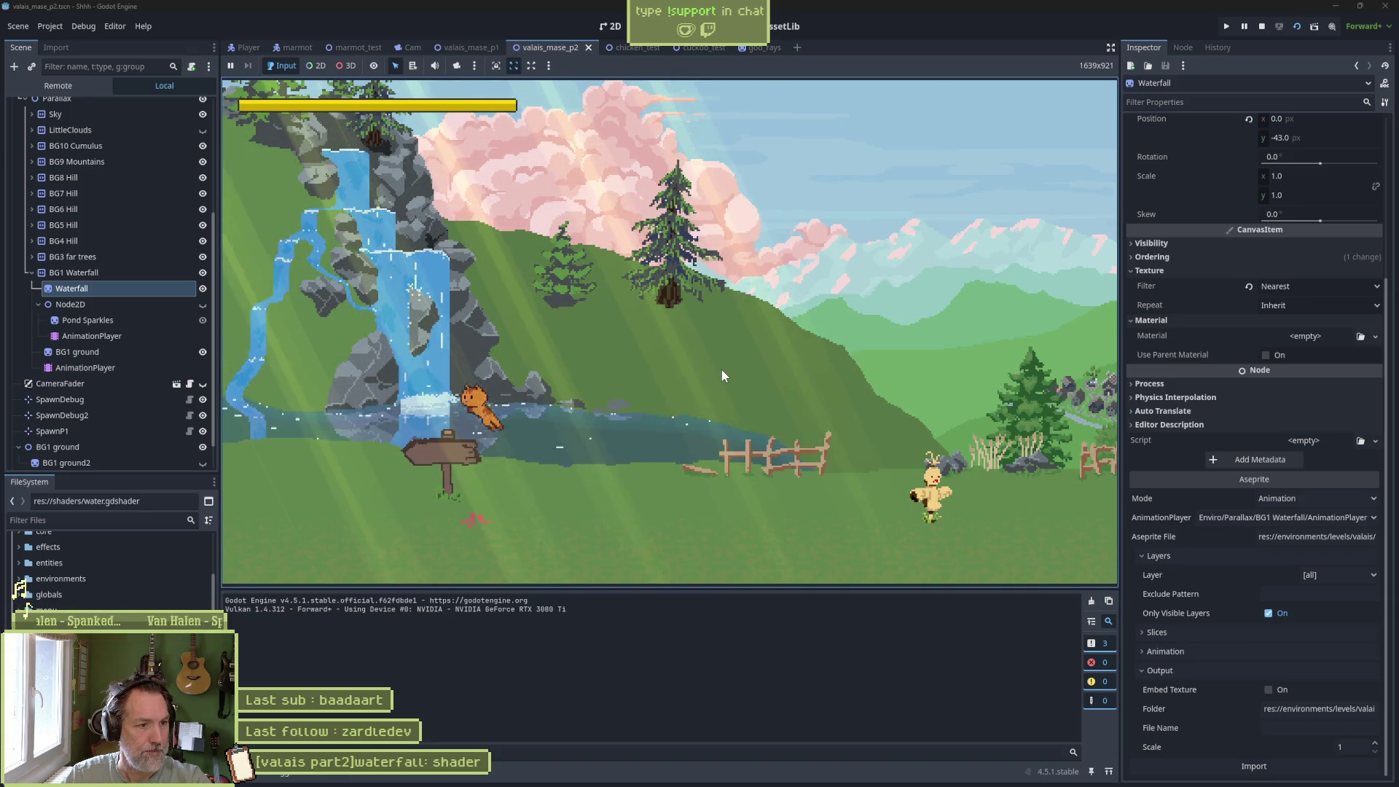
key("Right")
key("space")
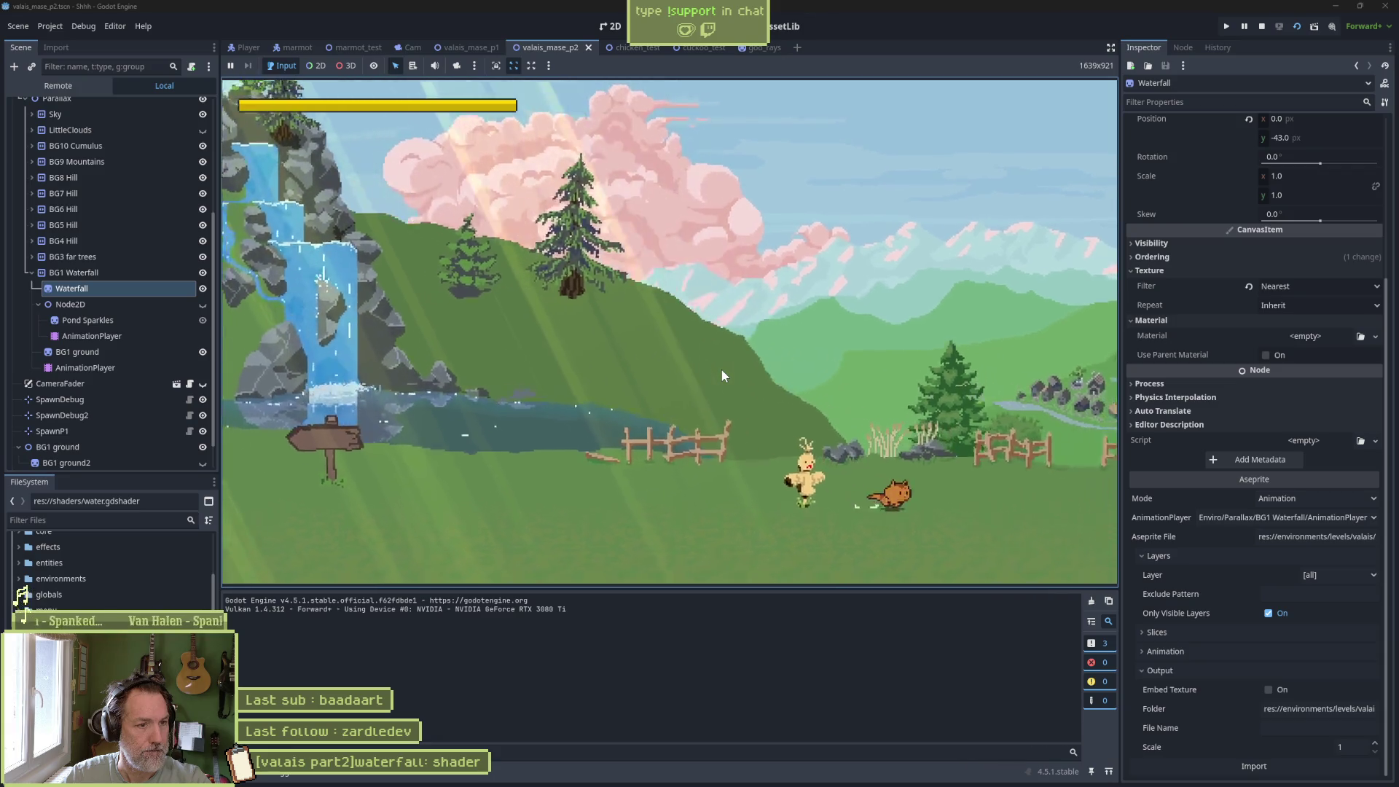
key("Left")
key("Right")
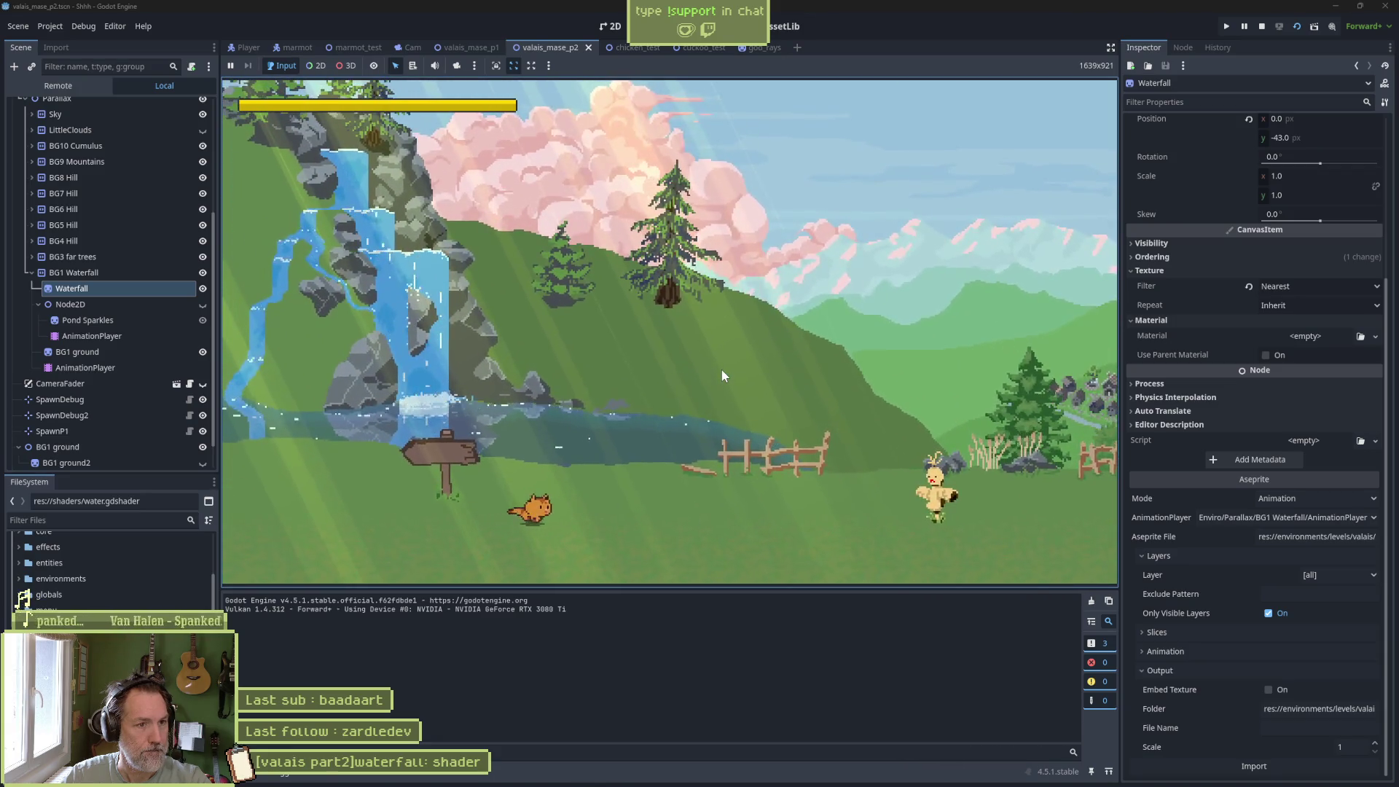
key("space")
key("Right")
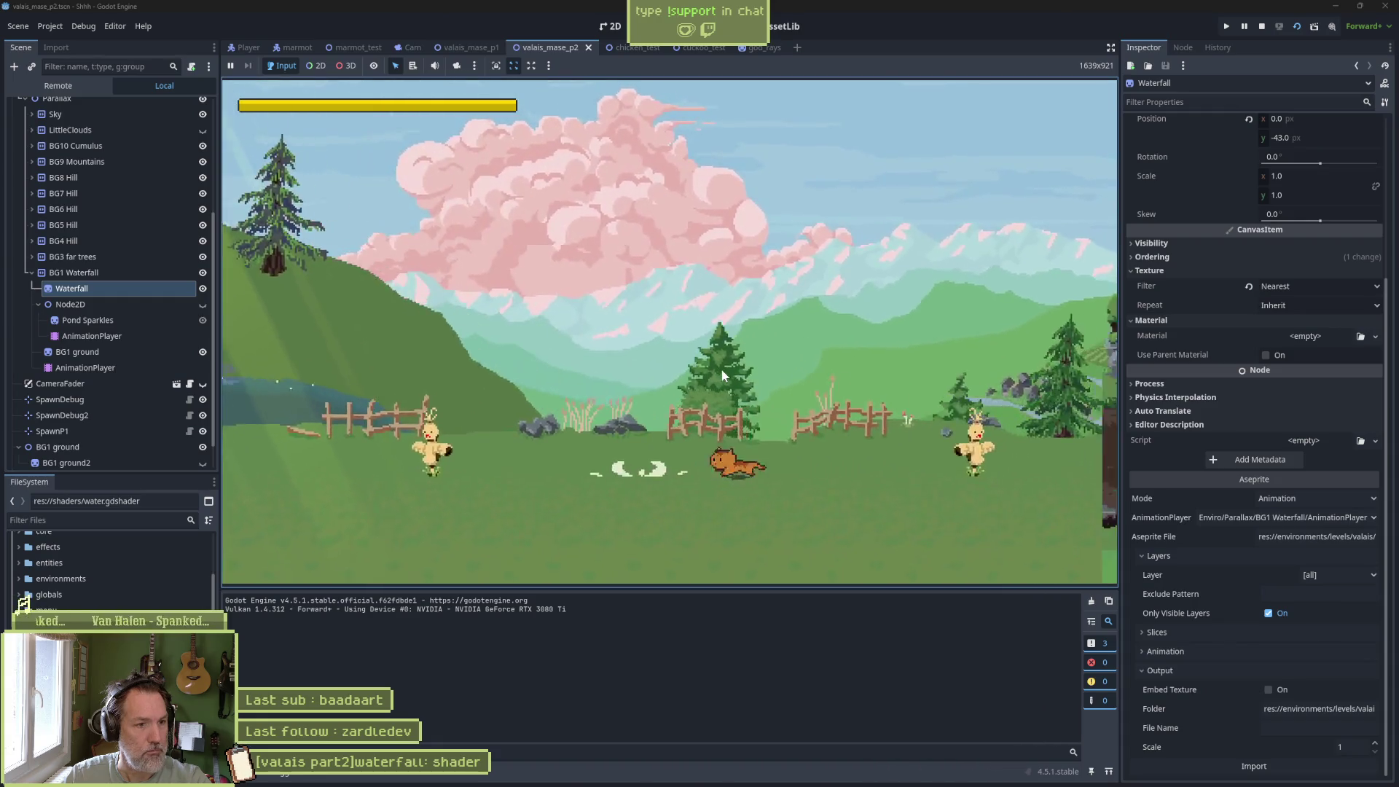
key("Left")
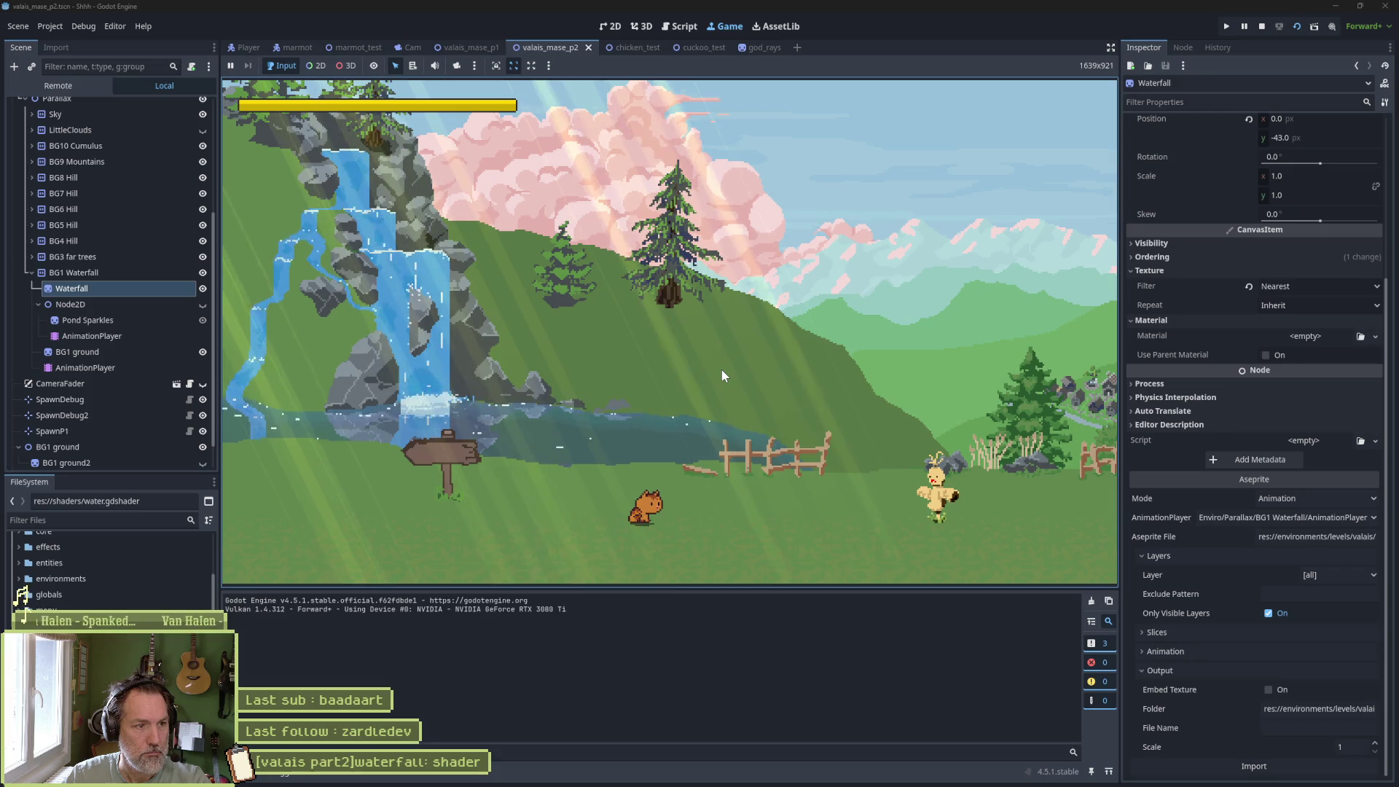
key("F8")
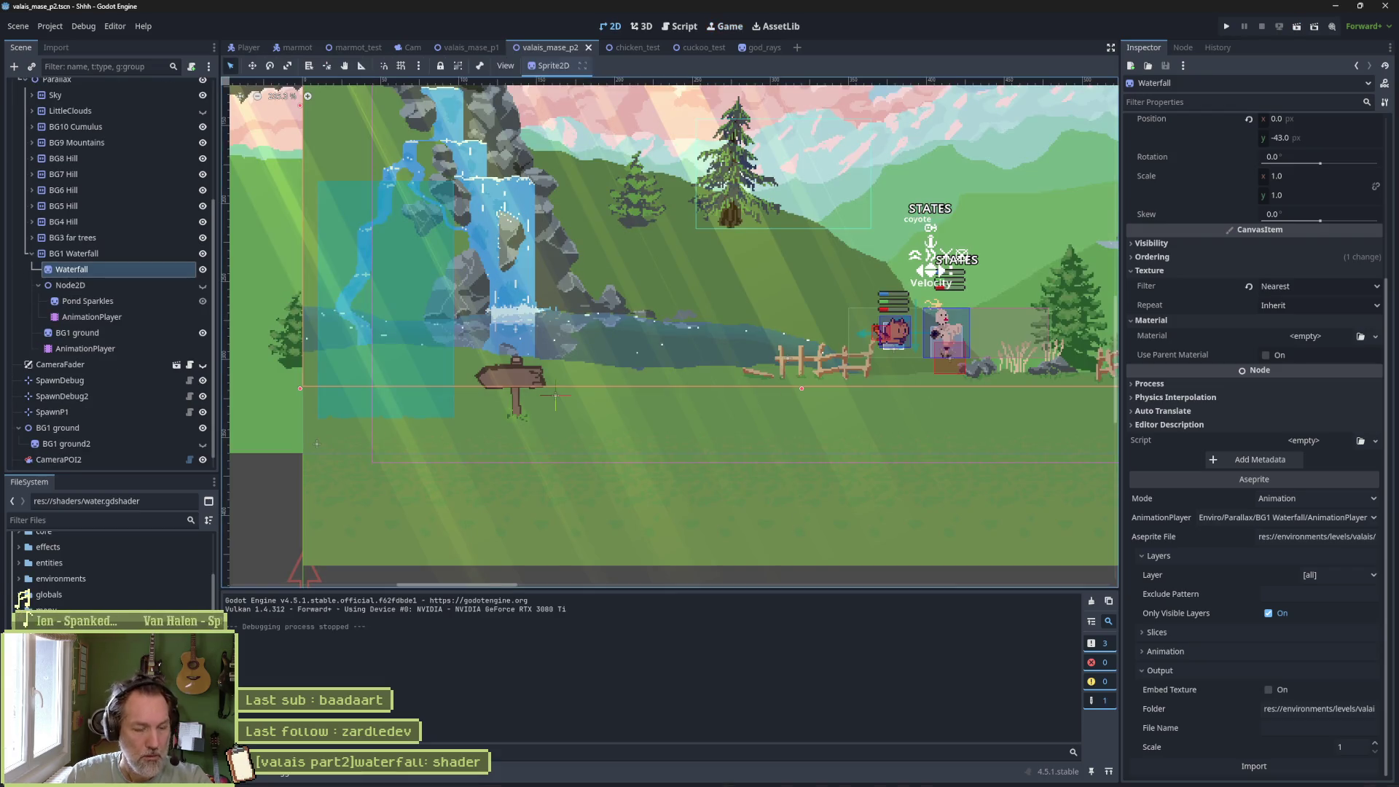
left_click(735, 736)
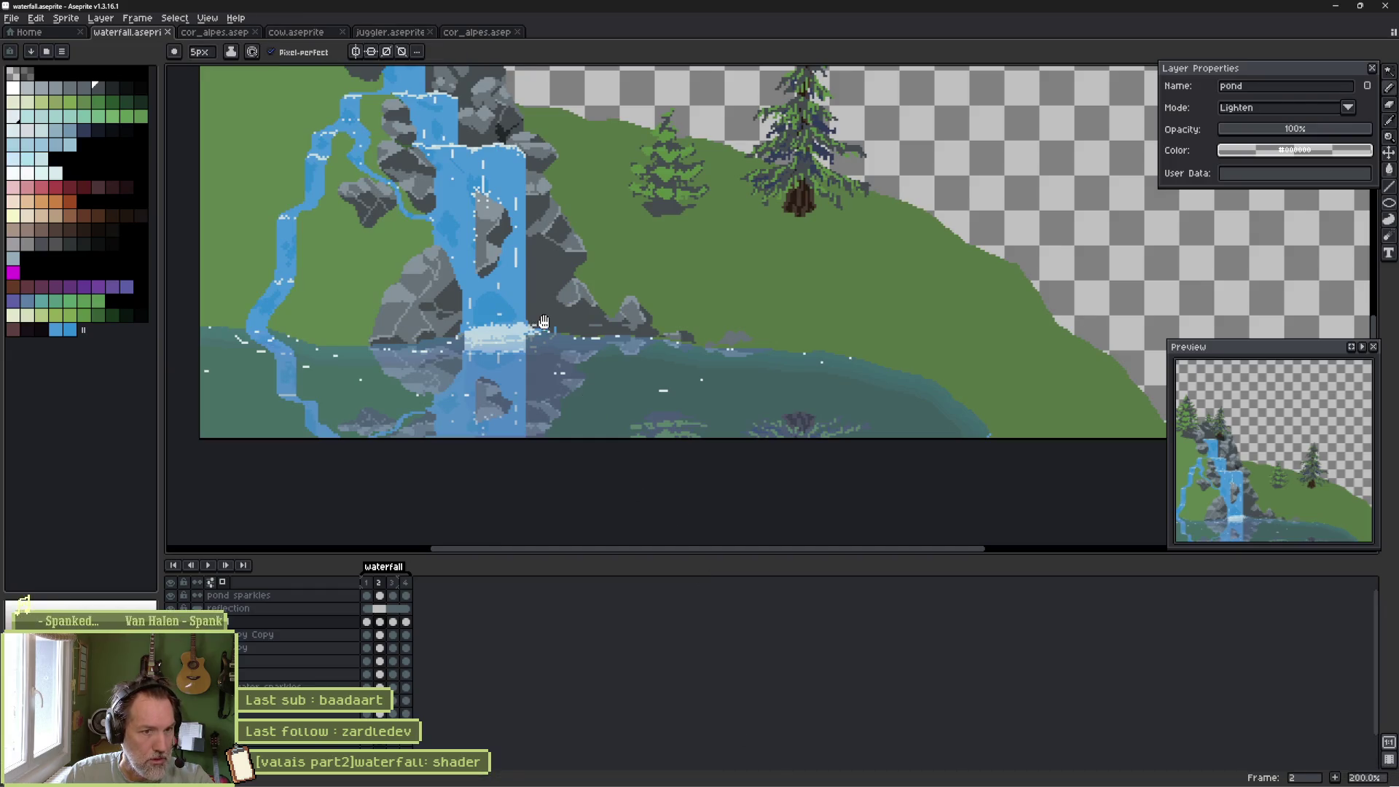
Save waterfall.aseprite and bring the Godot editor to the front.
scroll(649, 467, "up", 2)
key("ctrl+s")
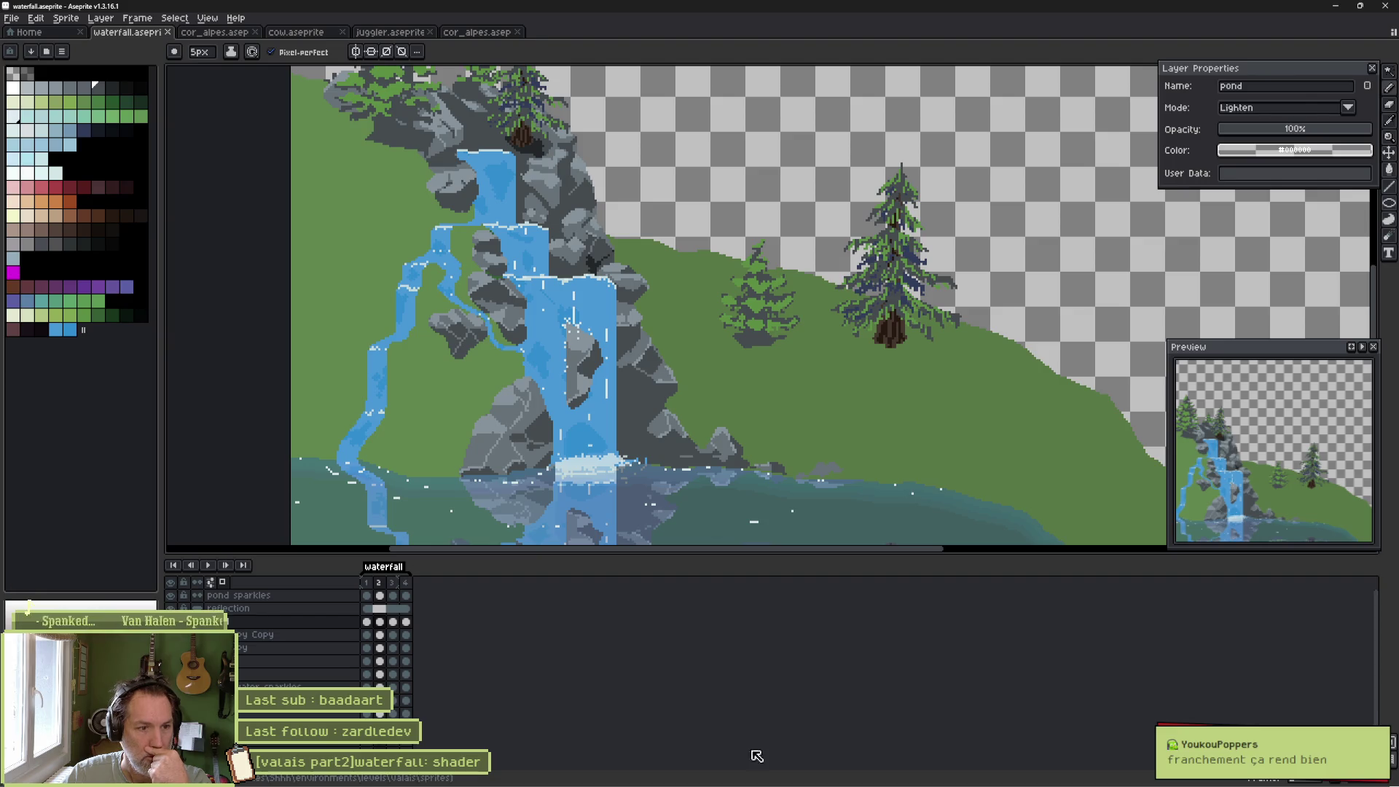
mouse_move(760, 774)
left_click(832, 777)
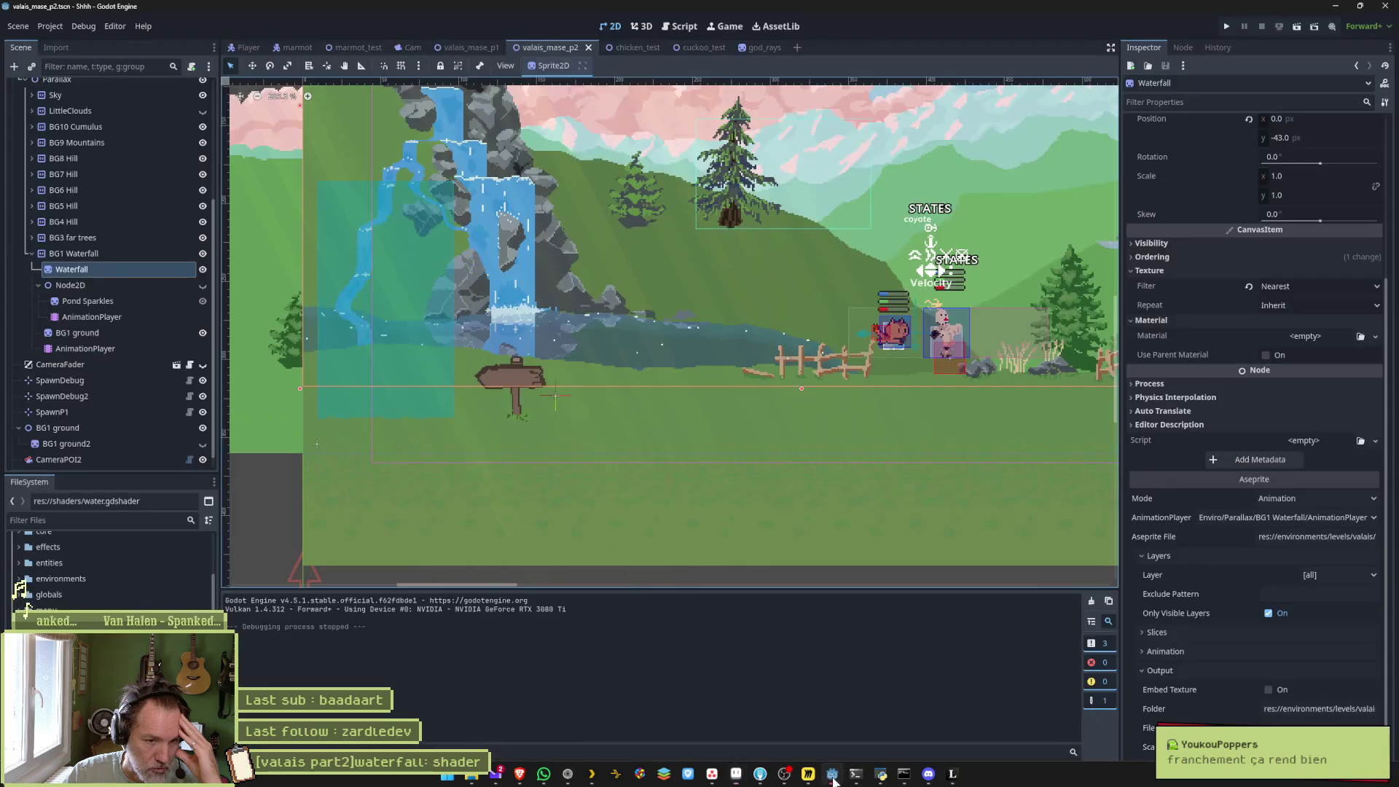
key("F5")
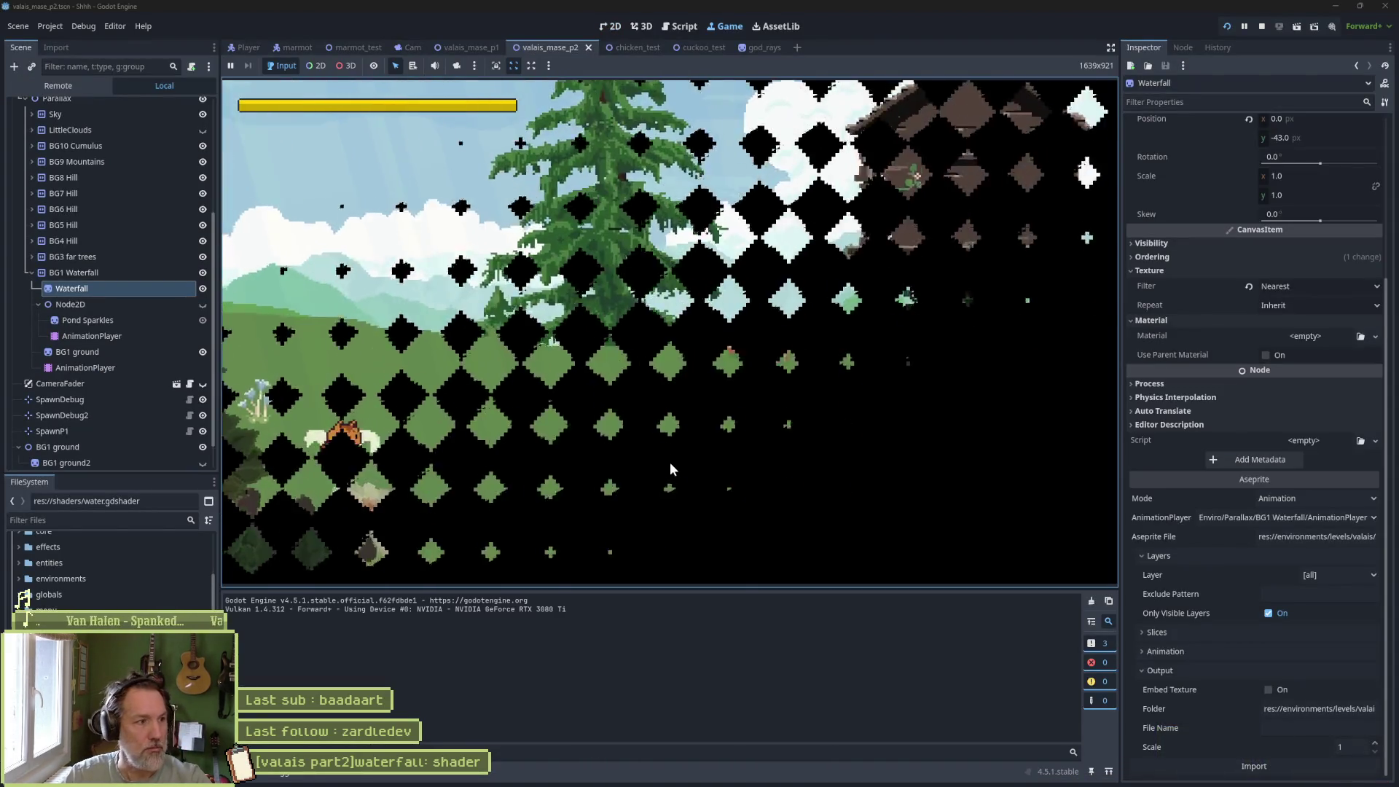
key("Right")
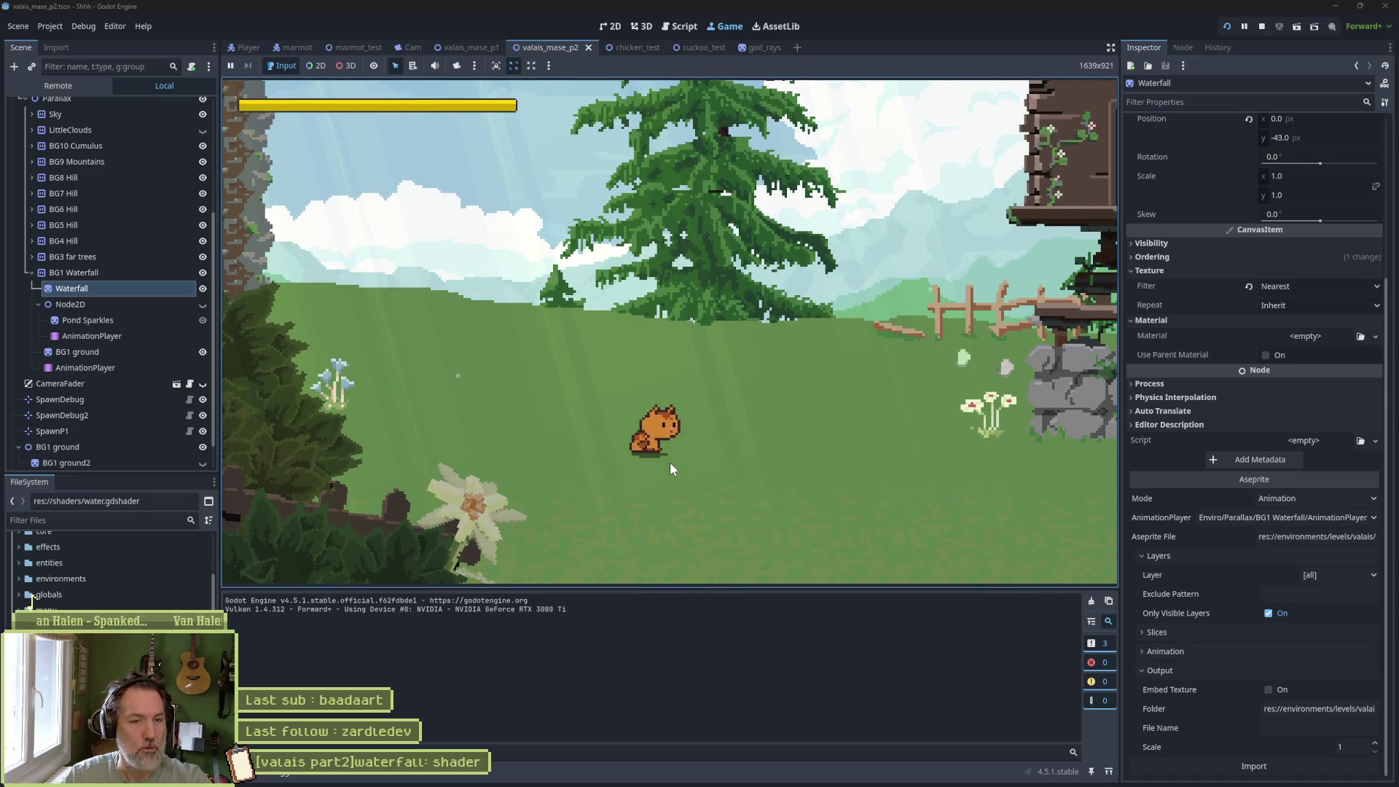
key("Right")
key("Right")
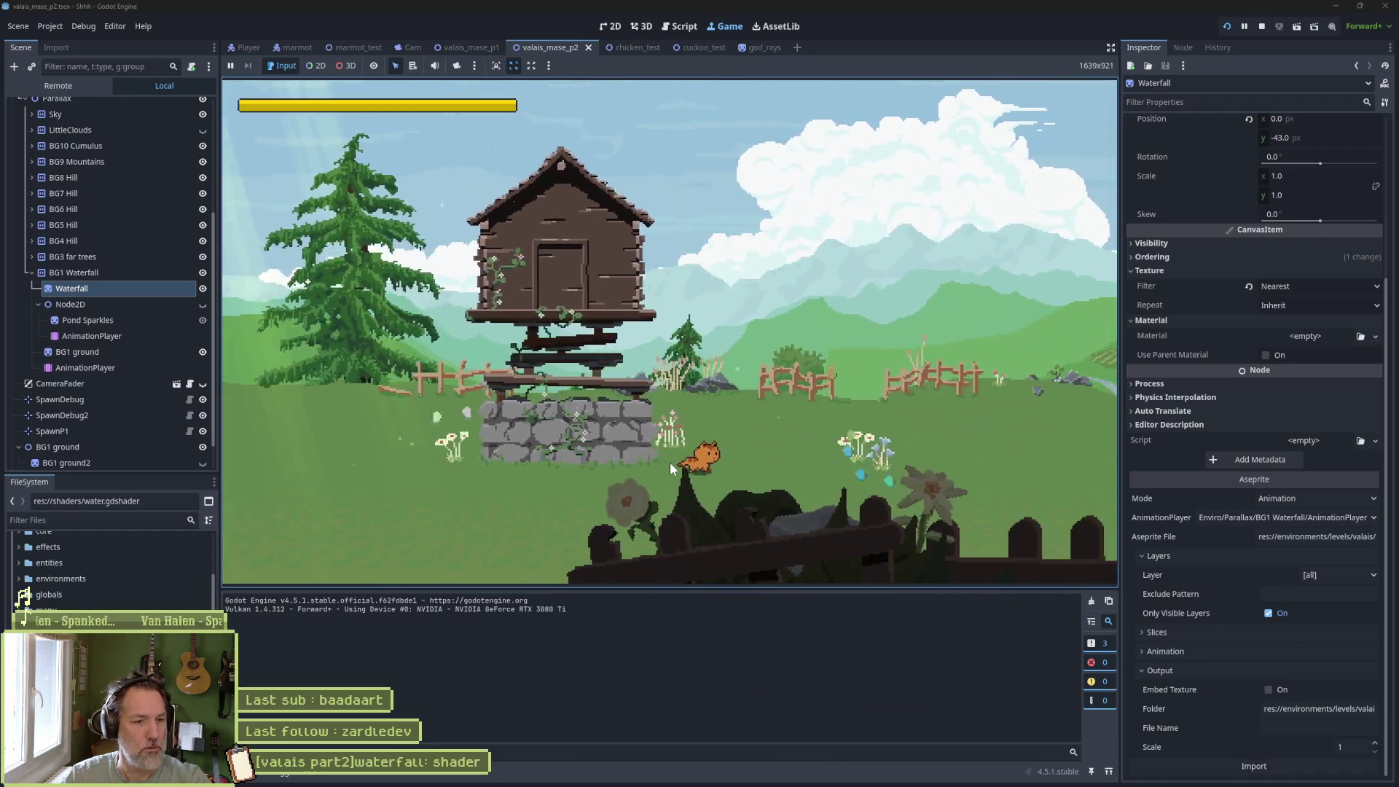
key("Right")
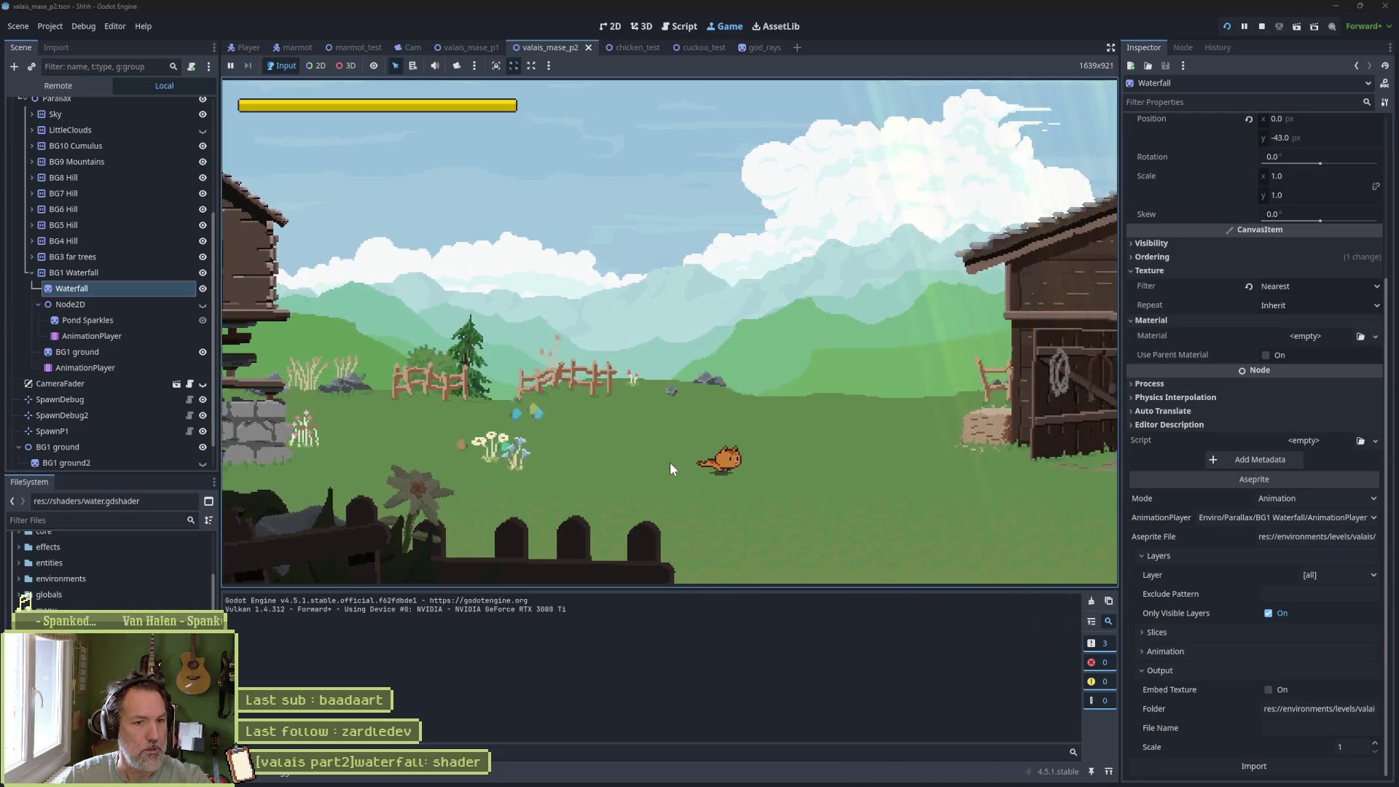
key("Right")
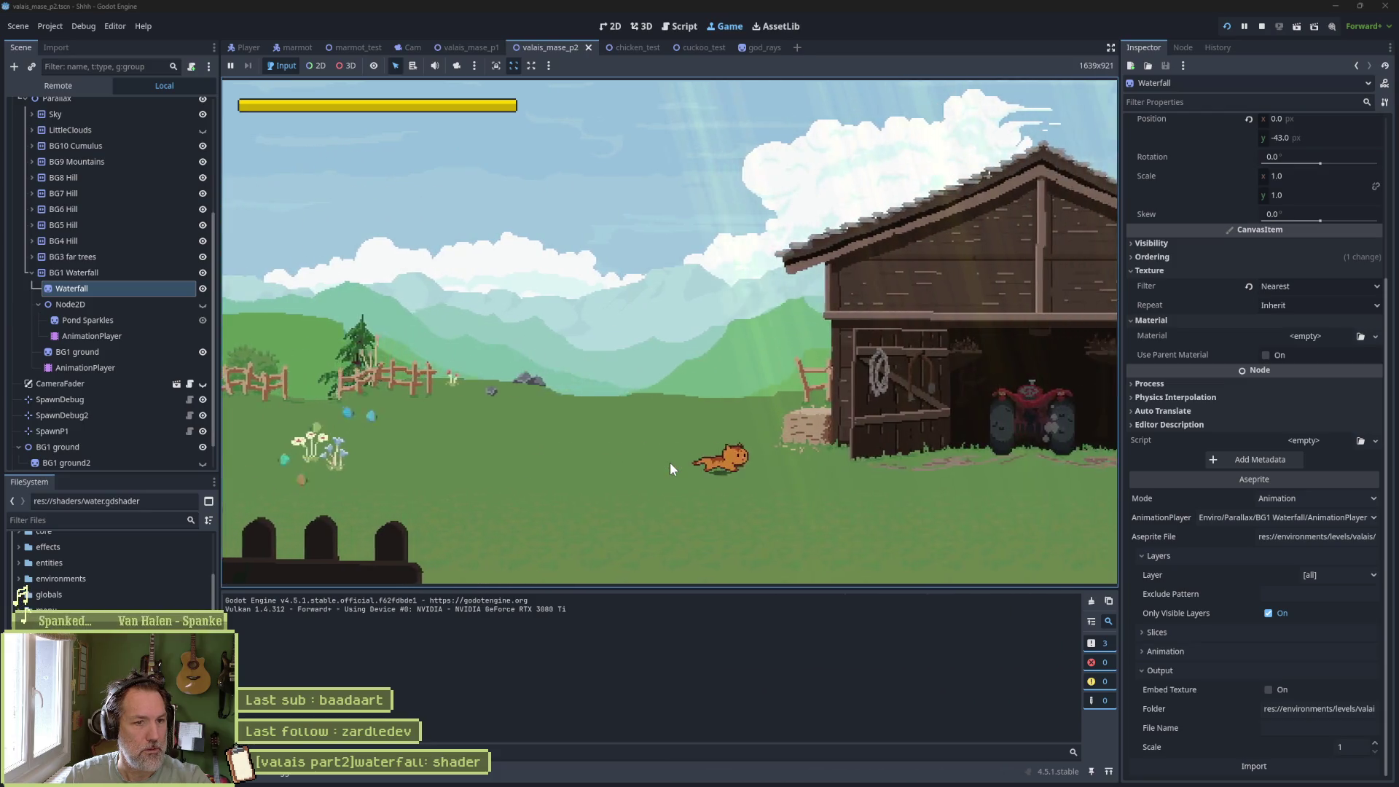
key("Right")
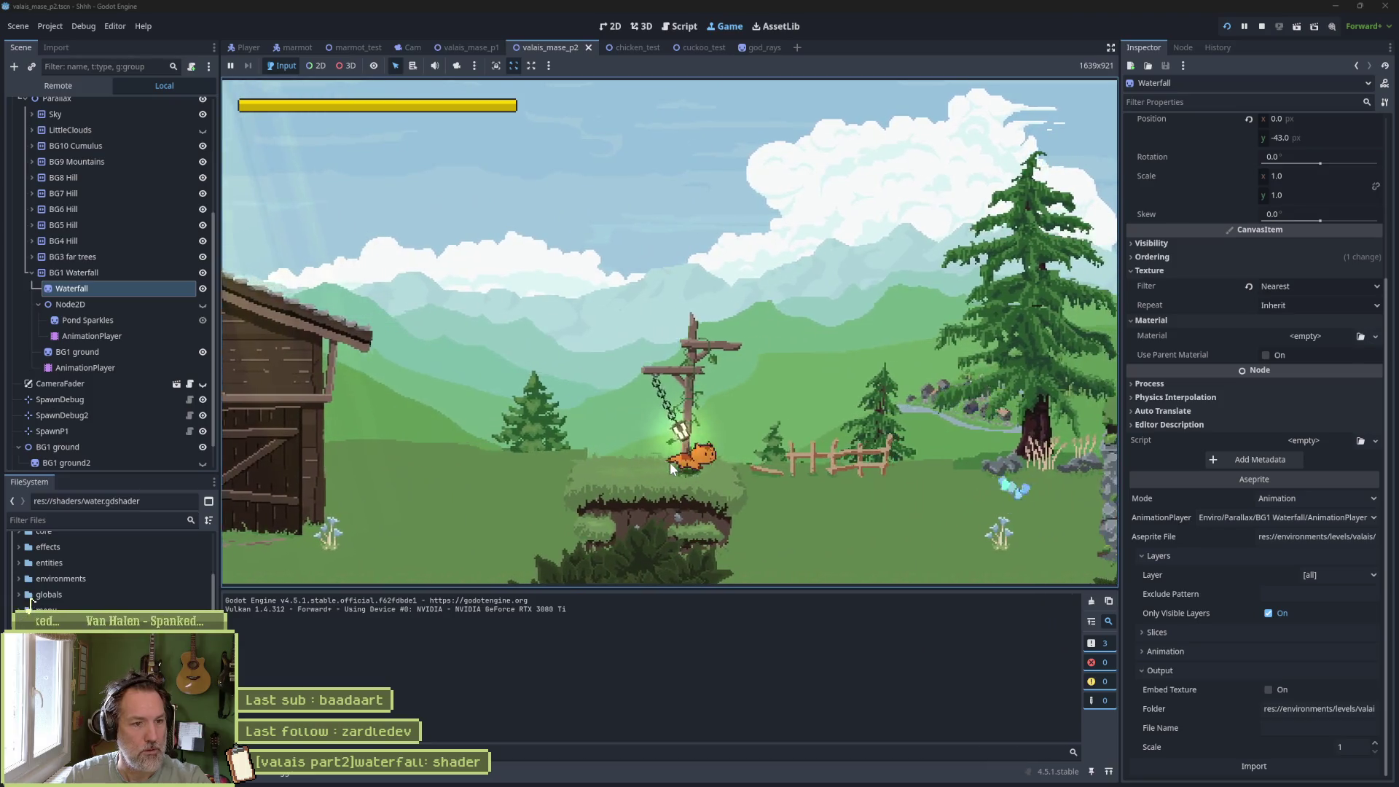
key("Right")
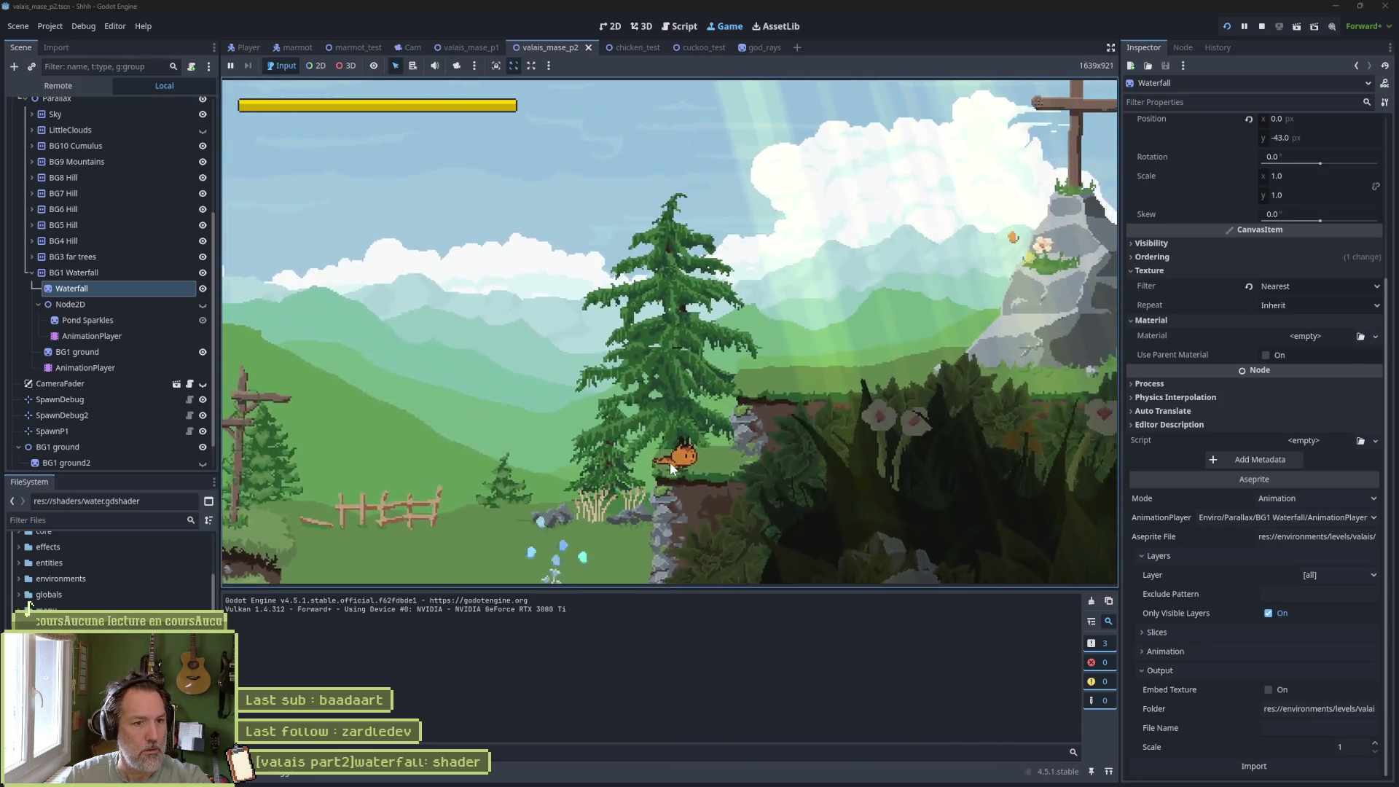
key("Right")
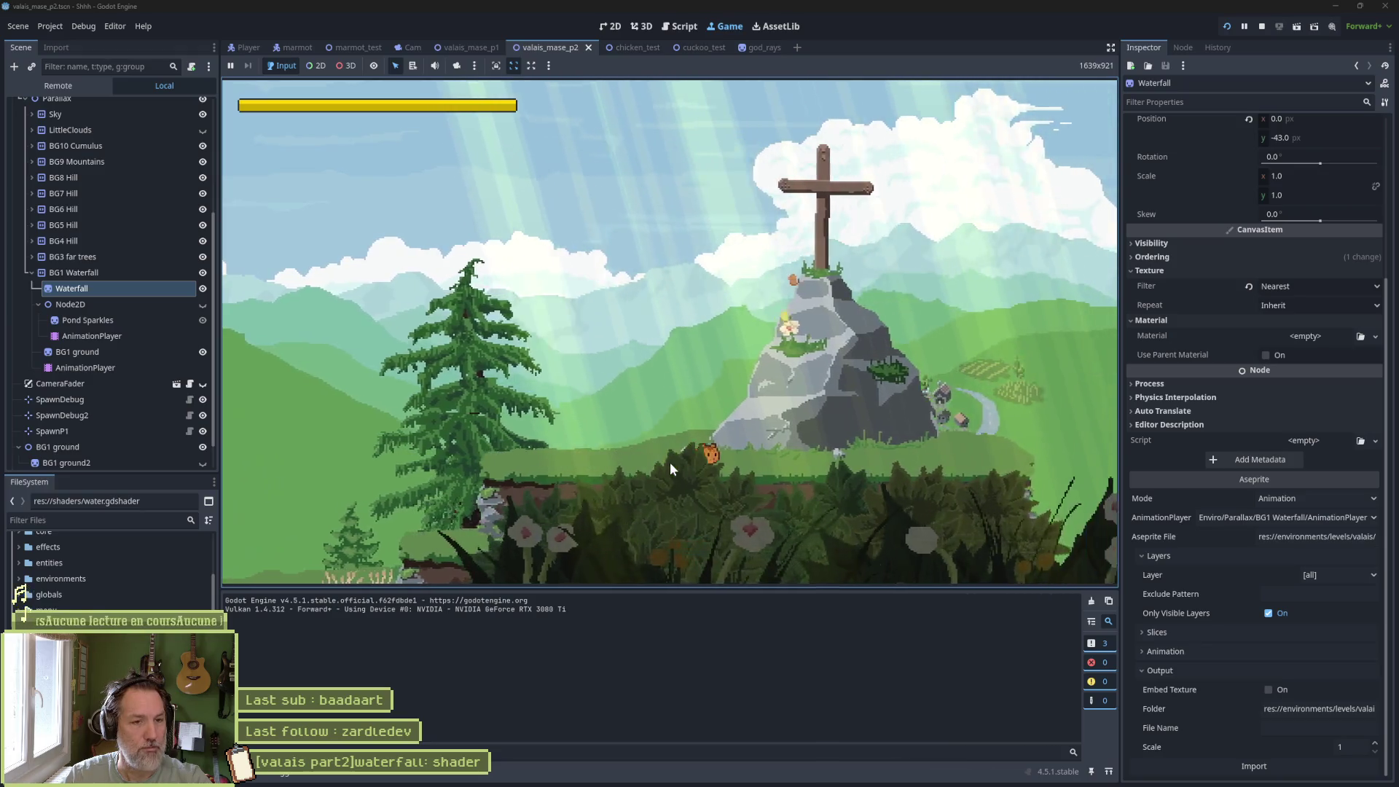
key("Right")
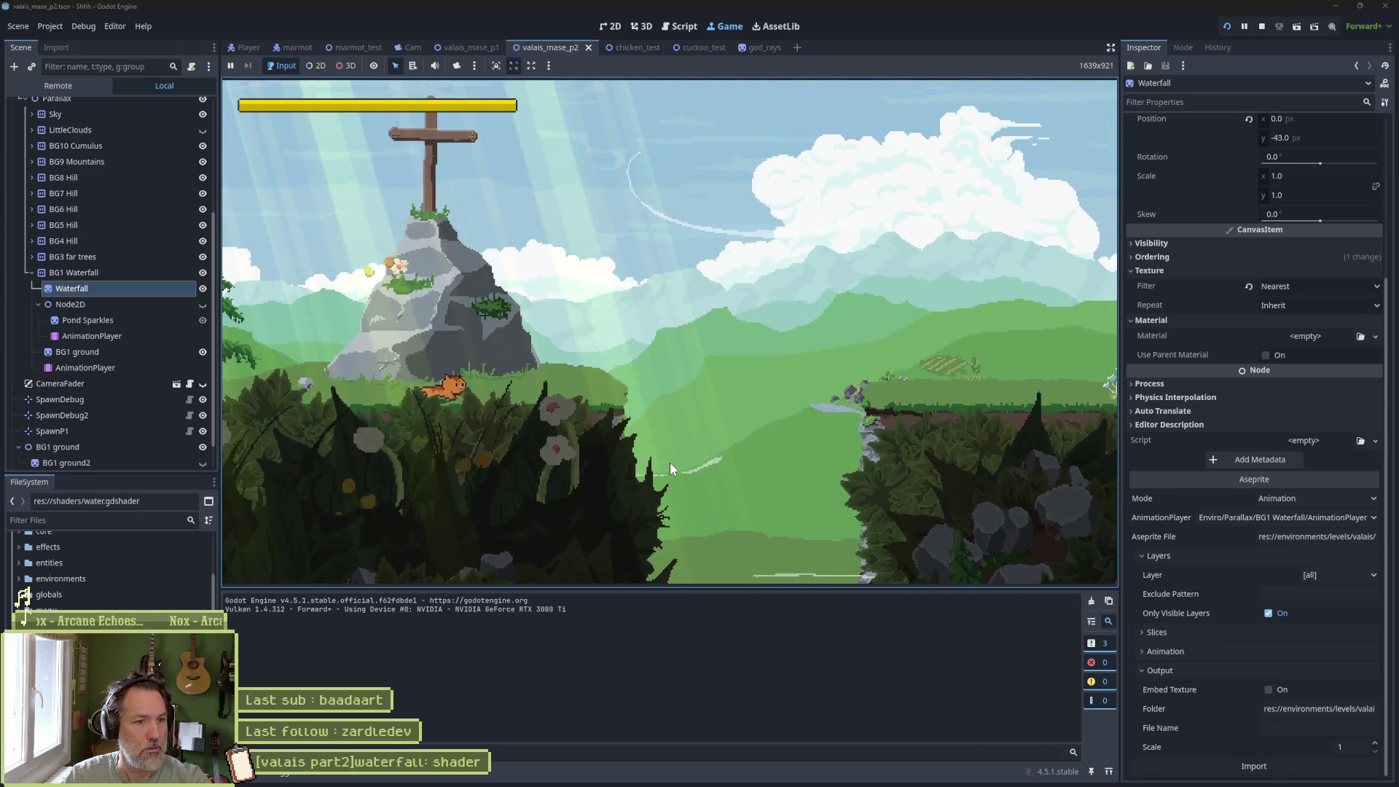
key("Right")
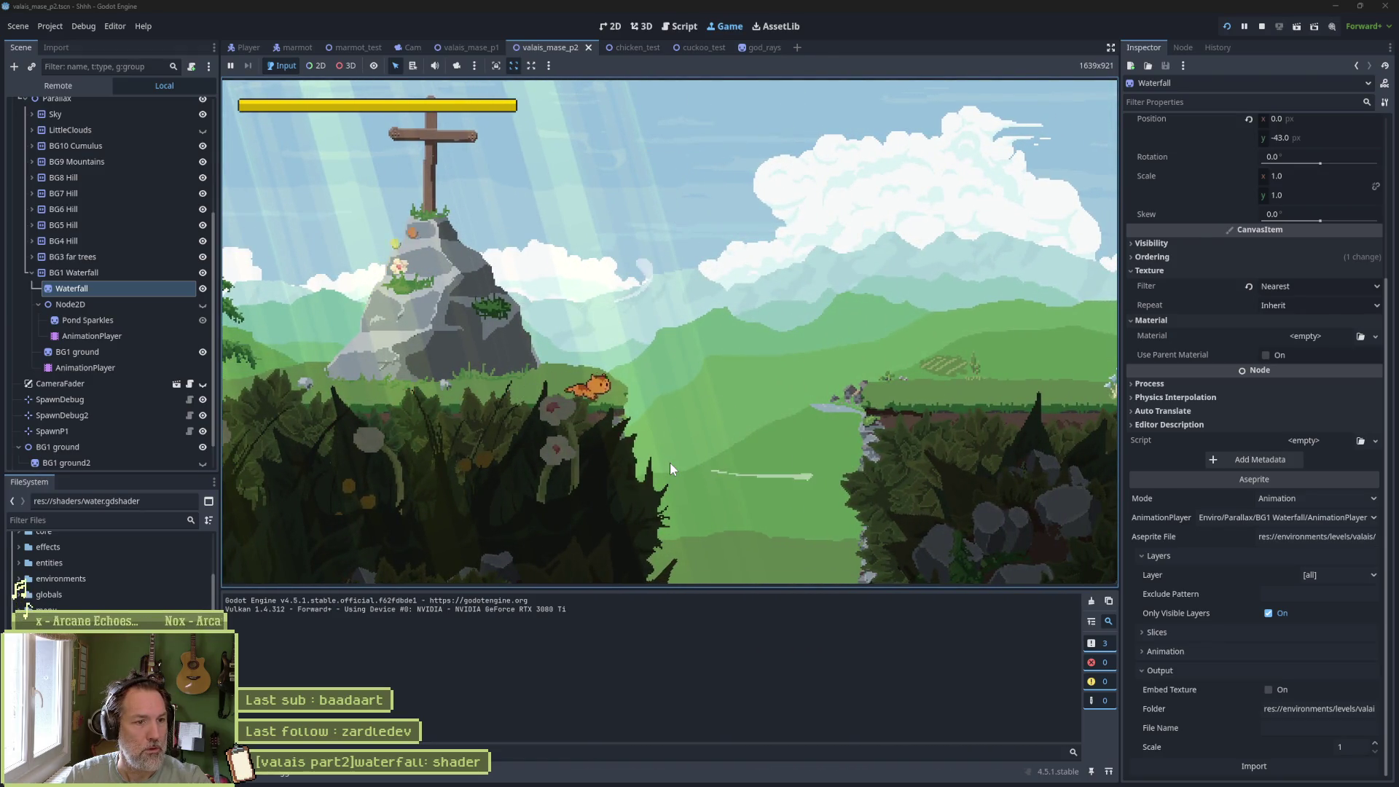
key("space")
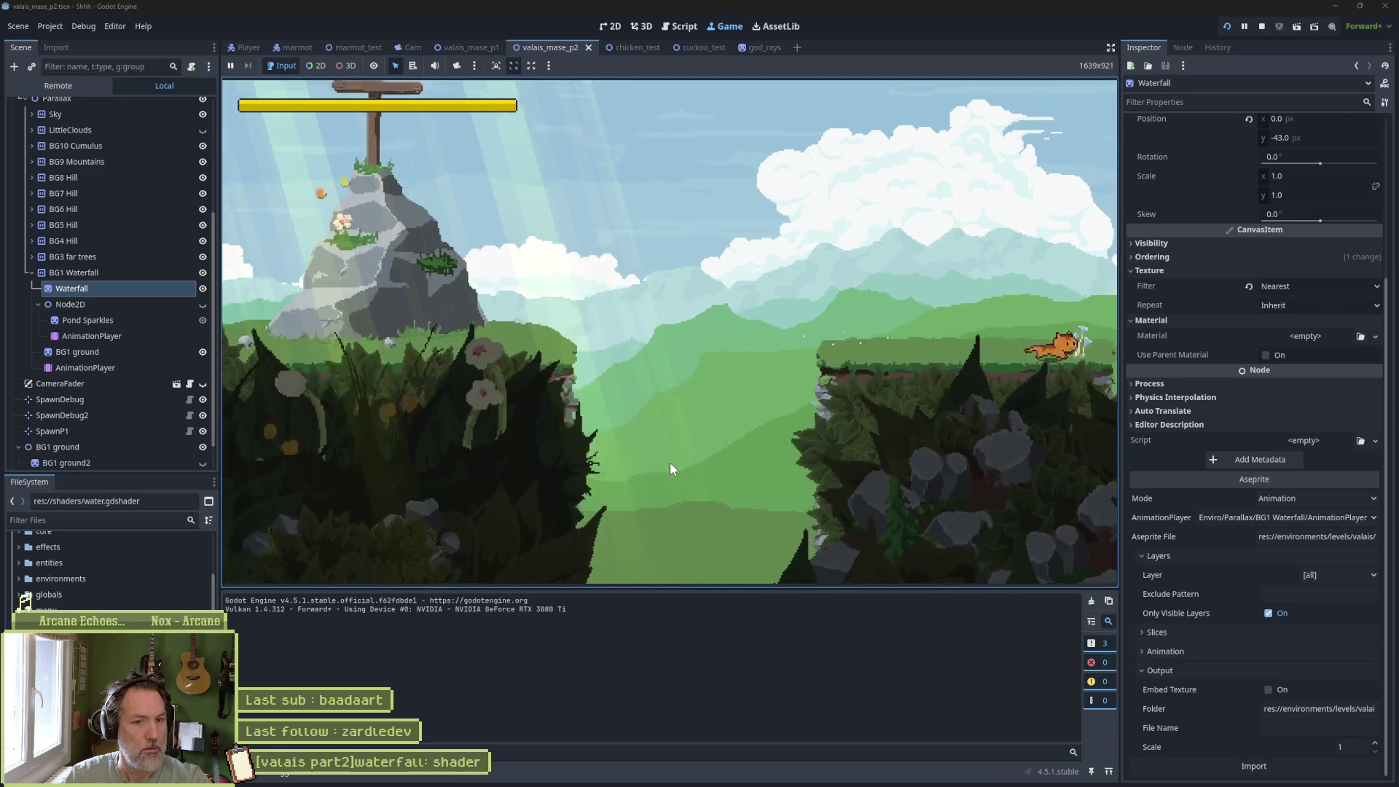
key("Right")
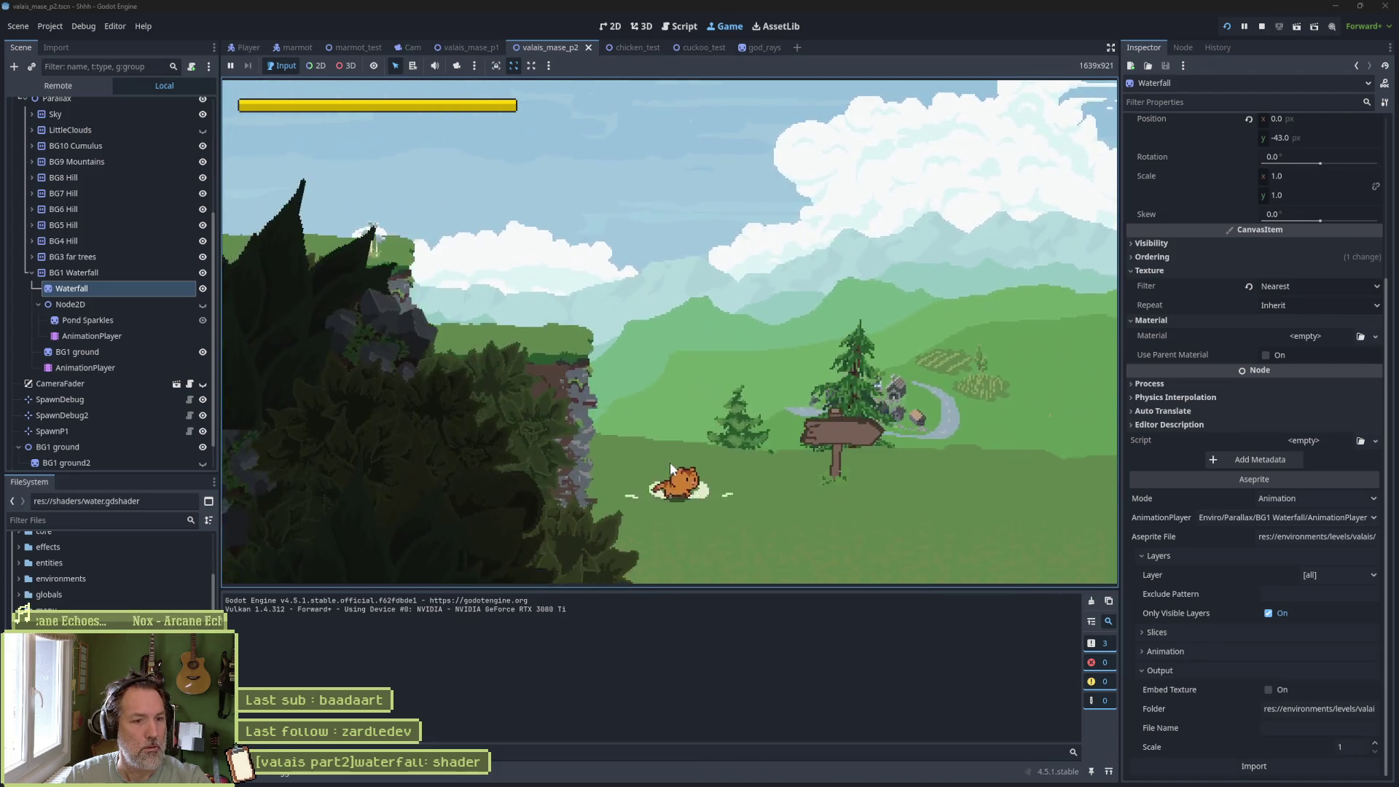
key("Right")
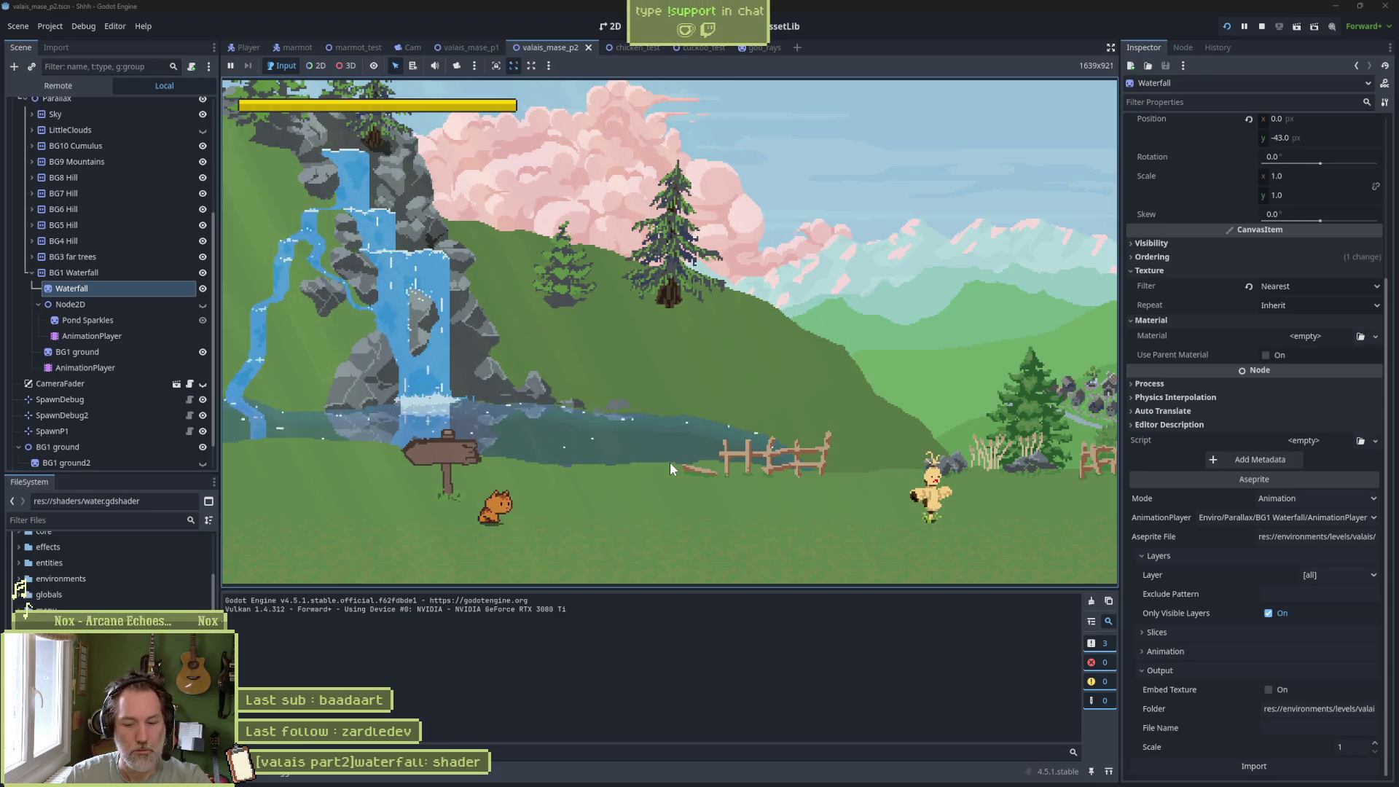
key("F8")
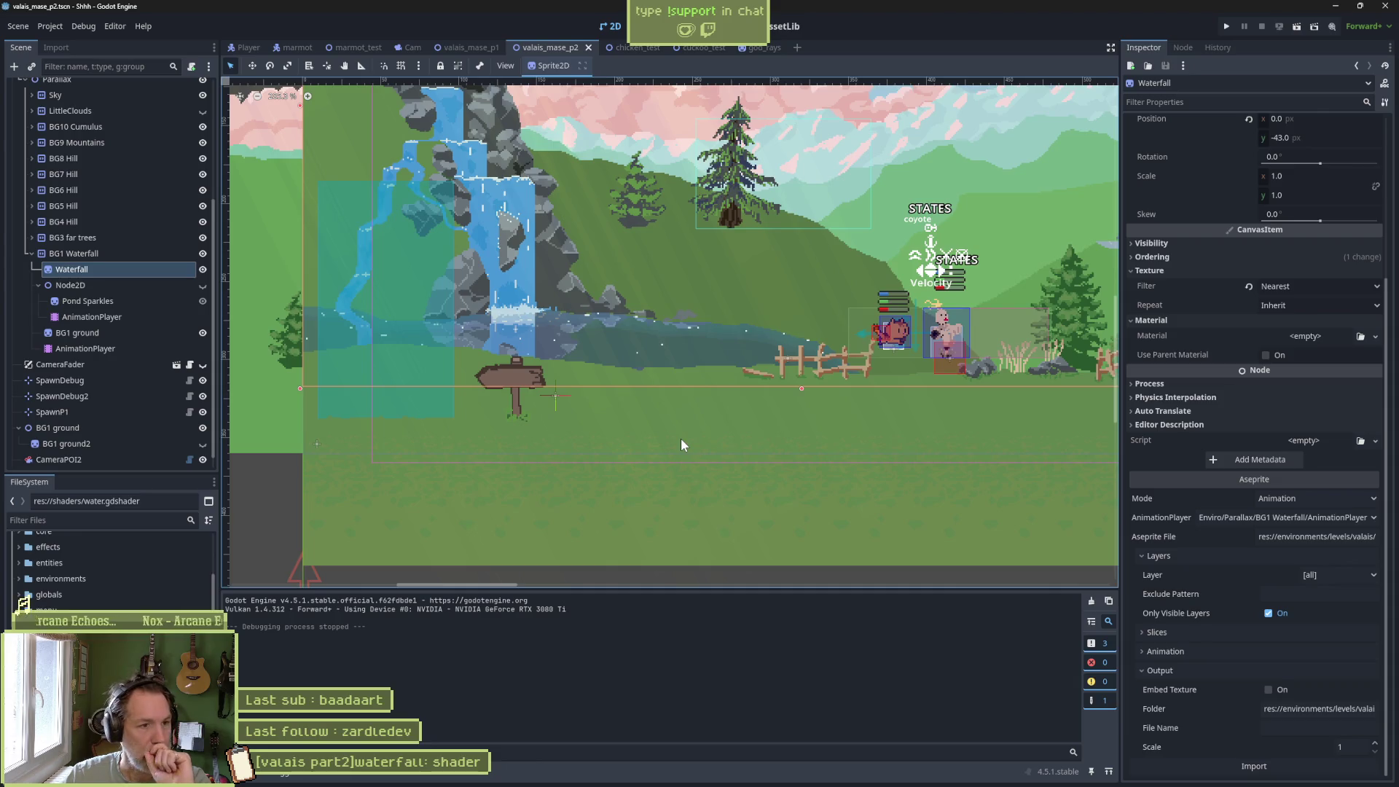
Pan the Godot level view to show more sky, then bring Aseprite back.
mouse_move(690, 238)
left_mouse_down()
mouse_move(652, 340)
mouse_move(611, 392)
left_mouse_up()
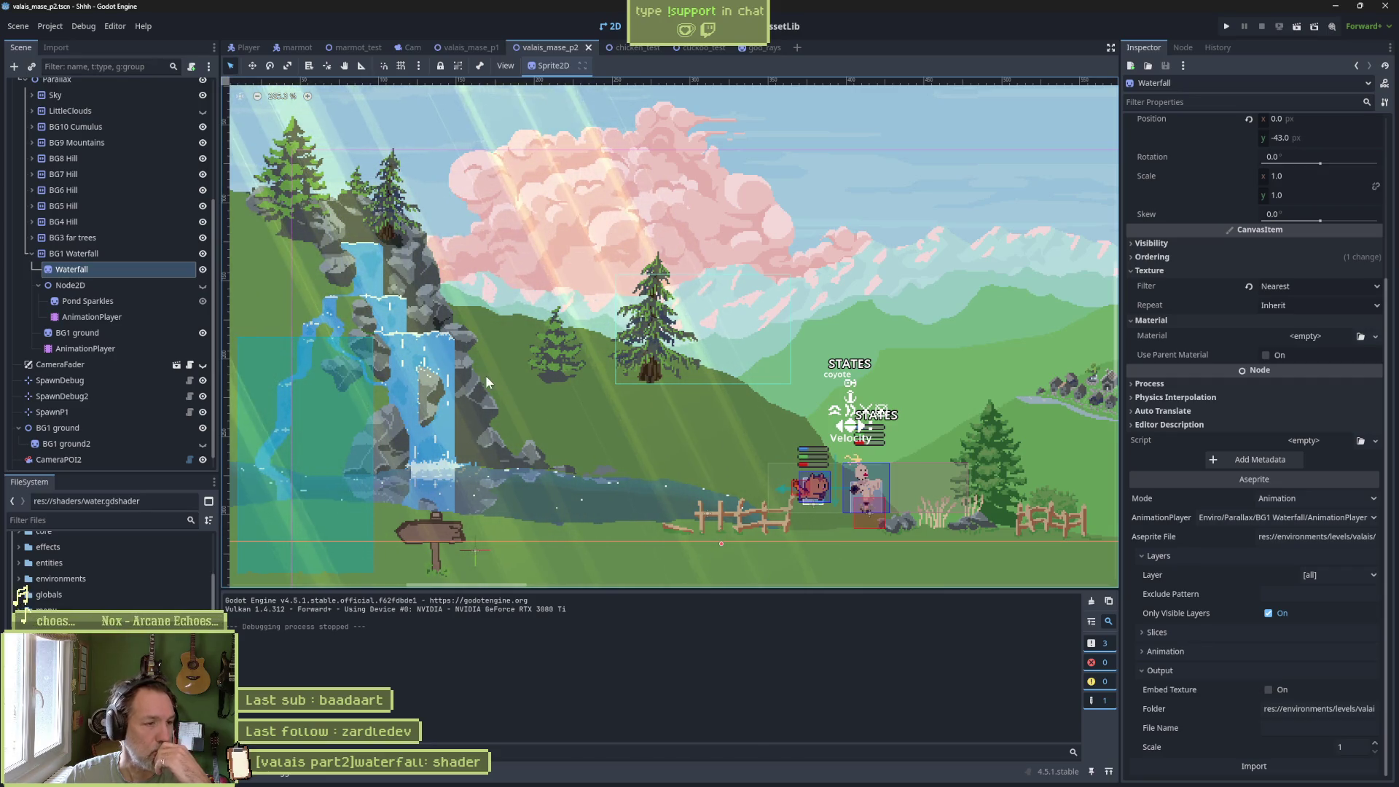
mouse_move(699, 786)
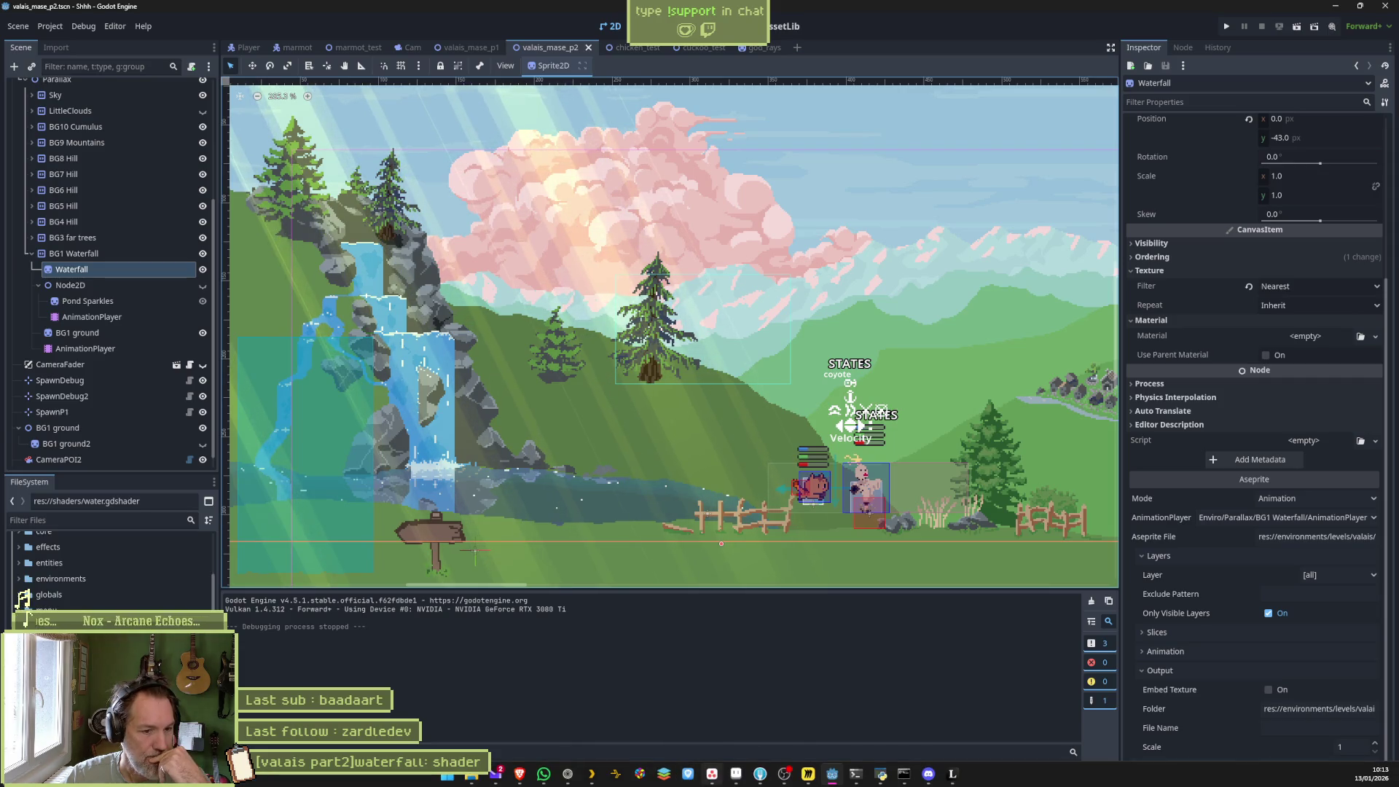
left_click(738, 781)
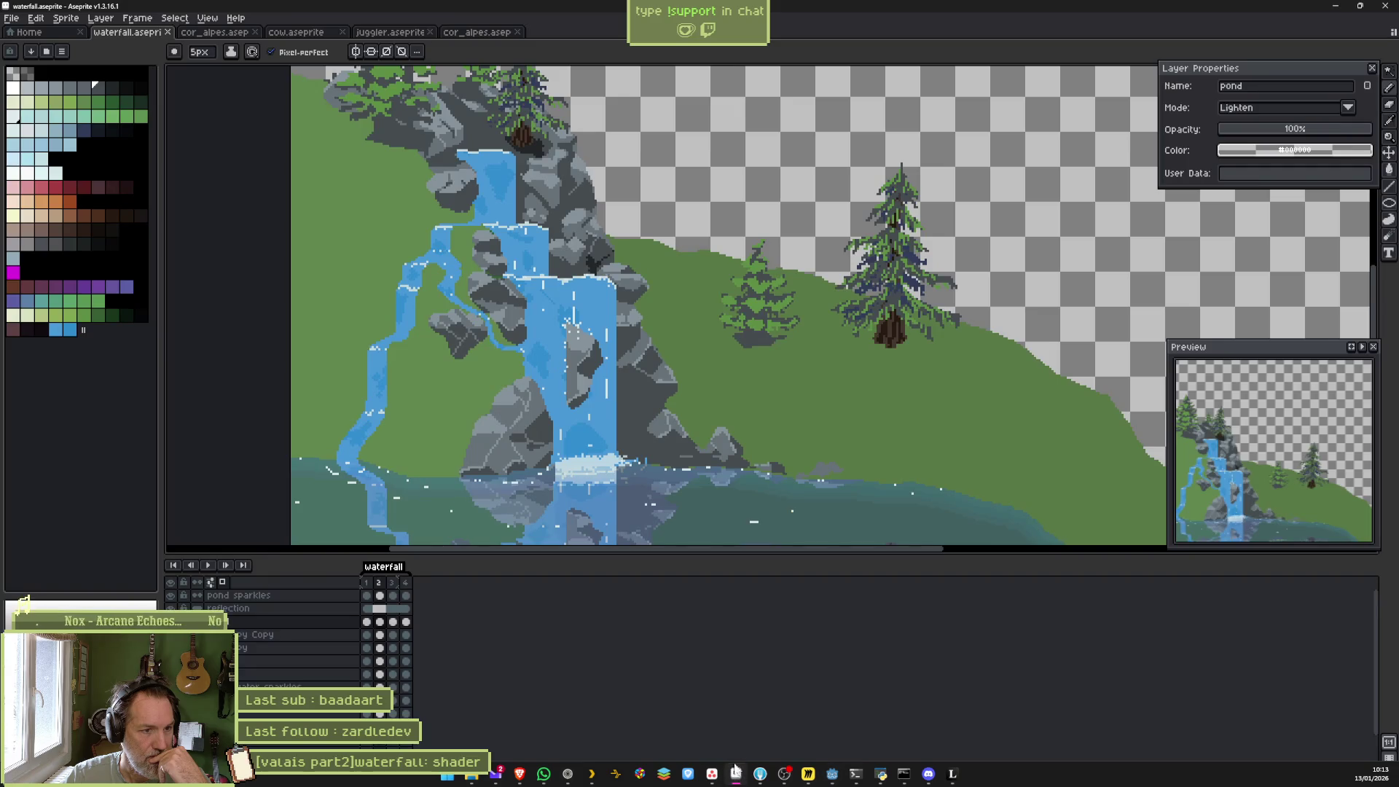
Zoom in on the pond and select the front layer for editing.
scroll(686, 436, "up", 1)
scroll(686, 436, "up", 1)
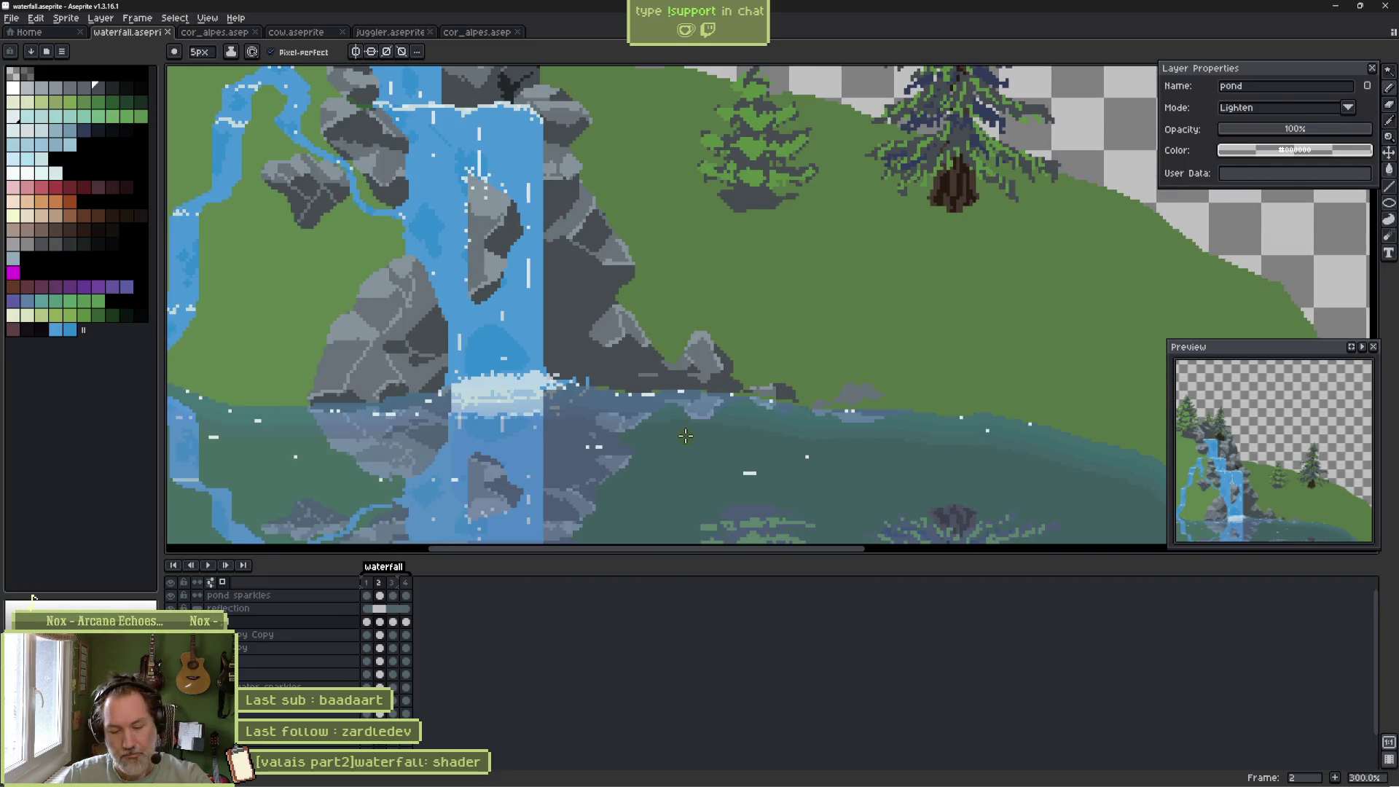
left_click(285, 343, "ctrl")
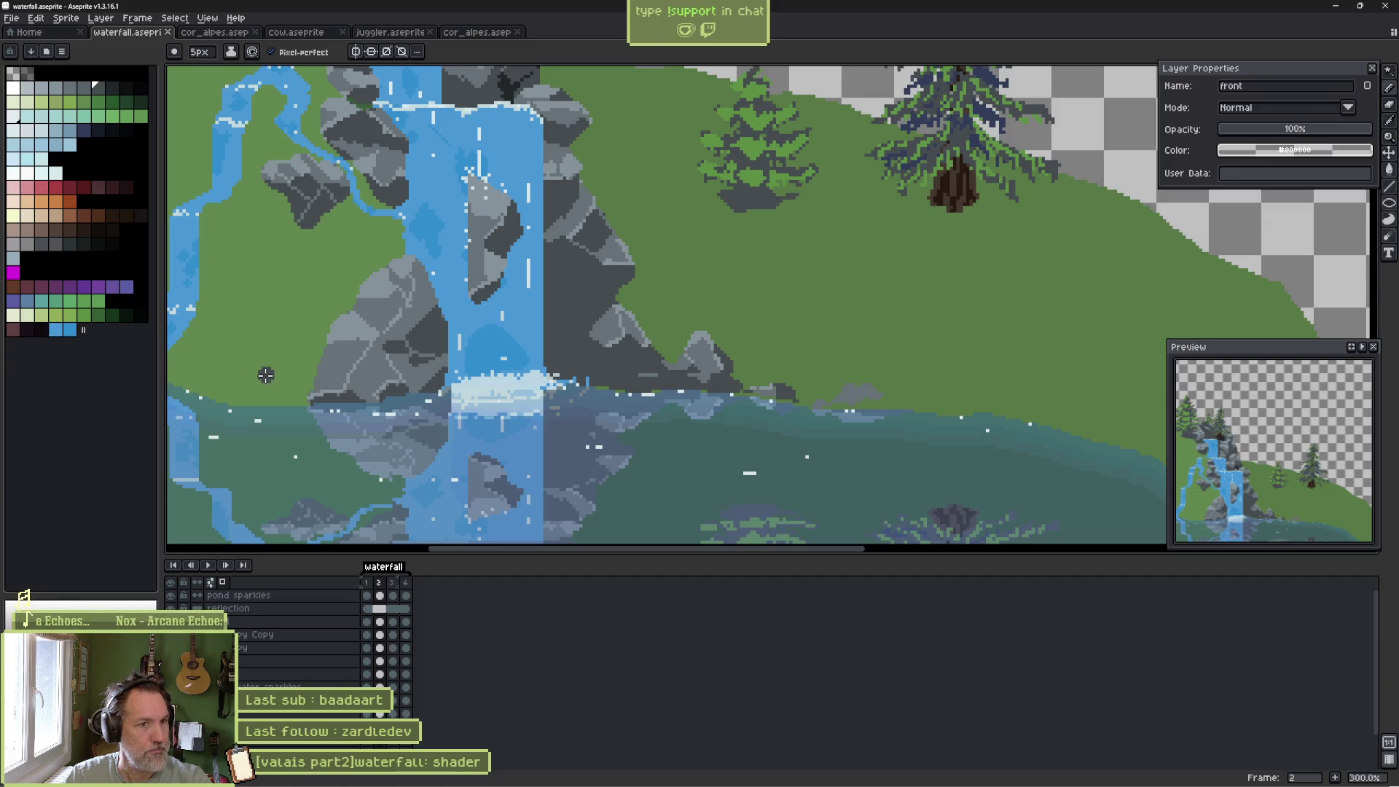
scroll(751, 171, "left", 3)
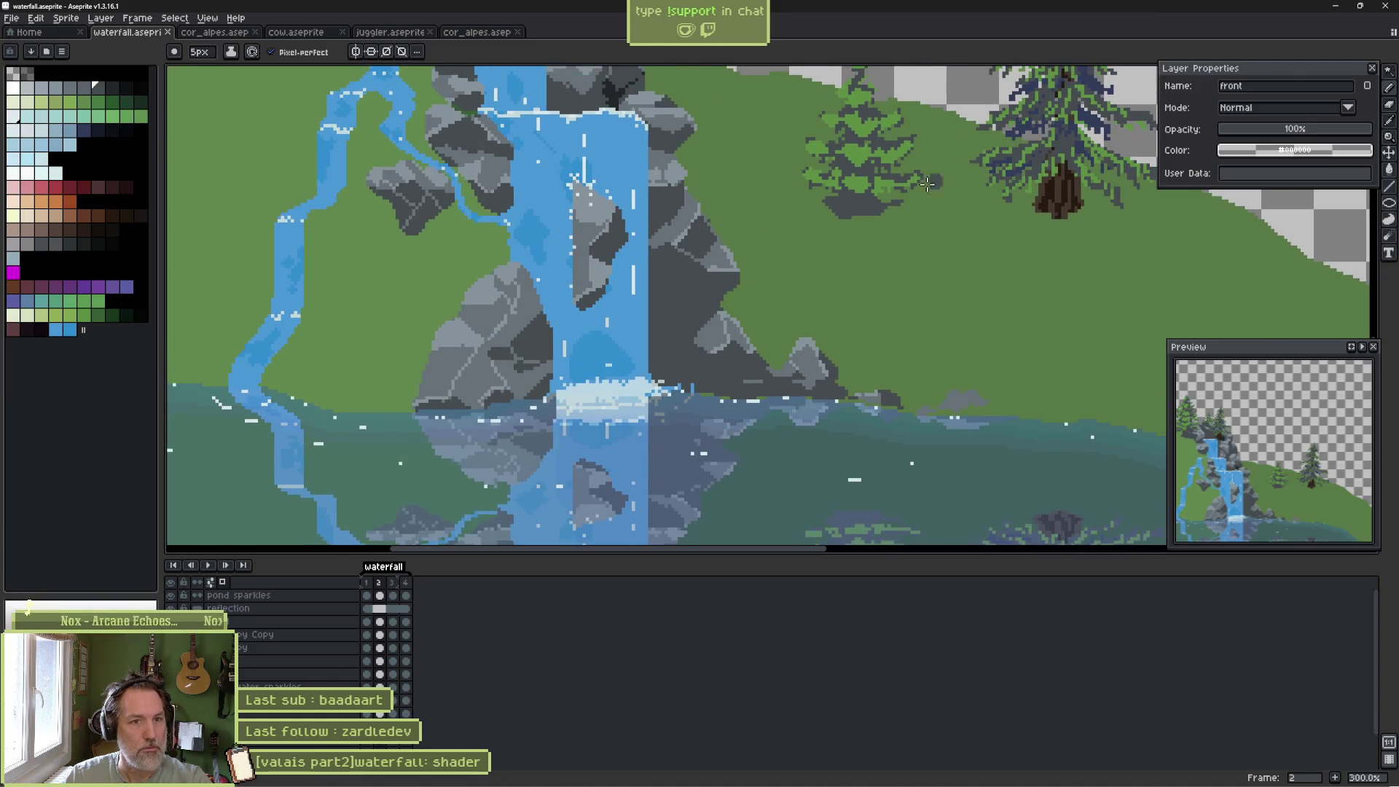
Sample the grass green, set a 1px shading pencil, and draw a grass tuft on the shoreline.
key("i")
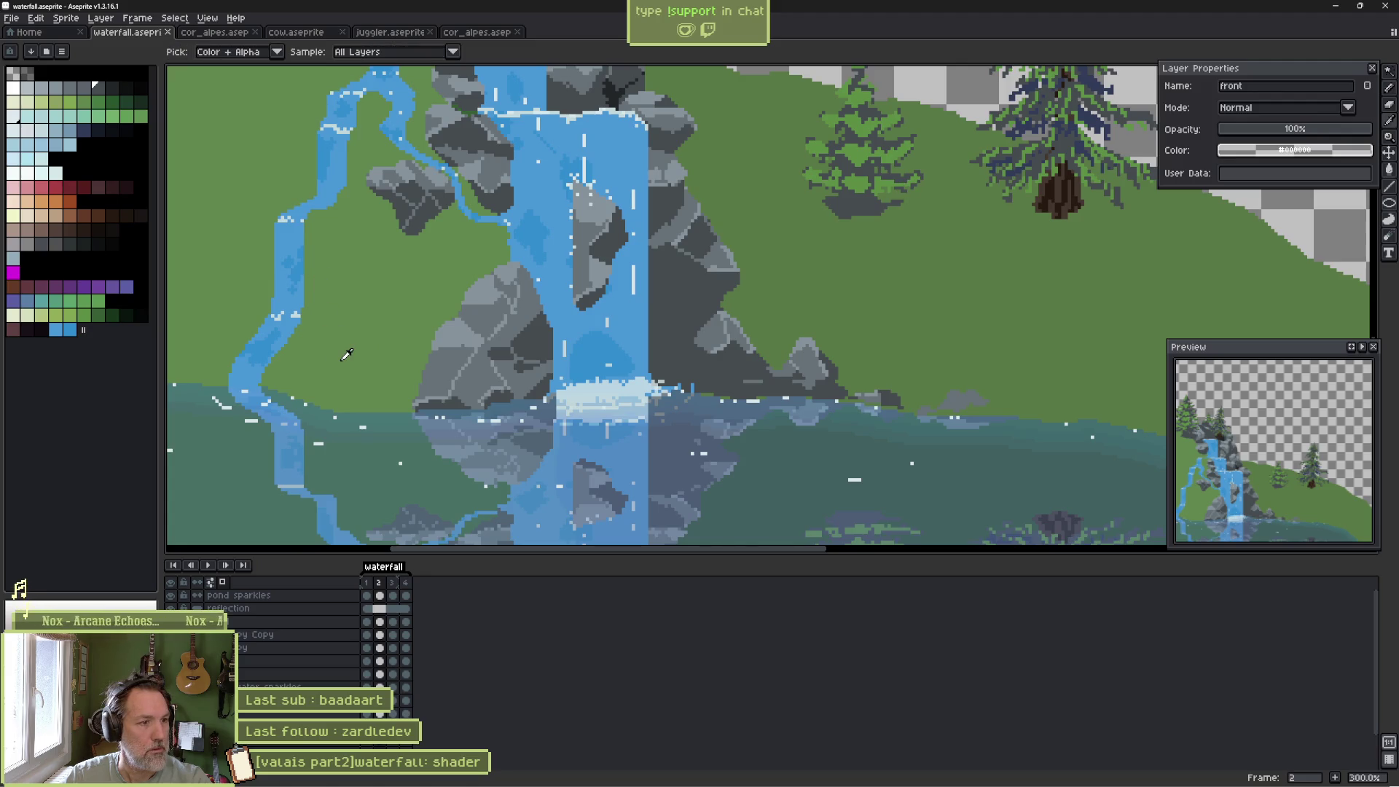
left_click(346, 354)
key("b")
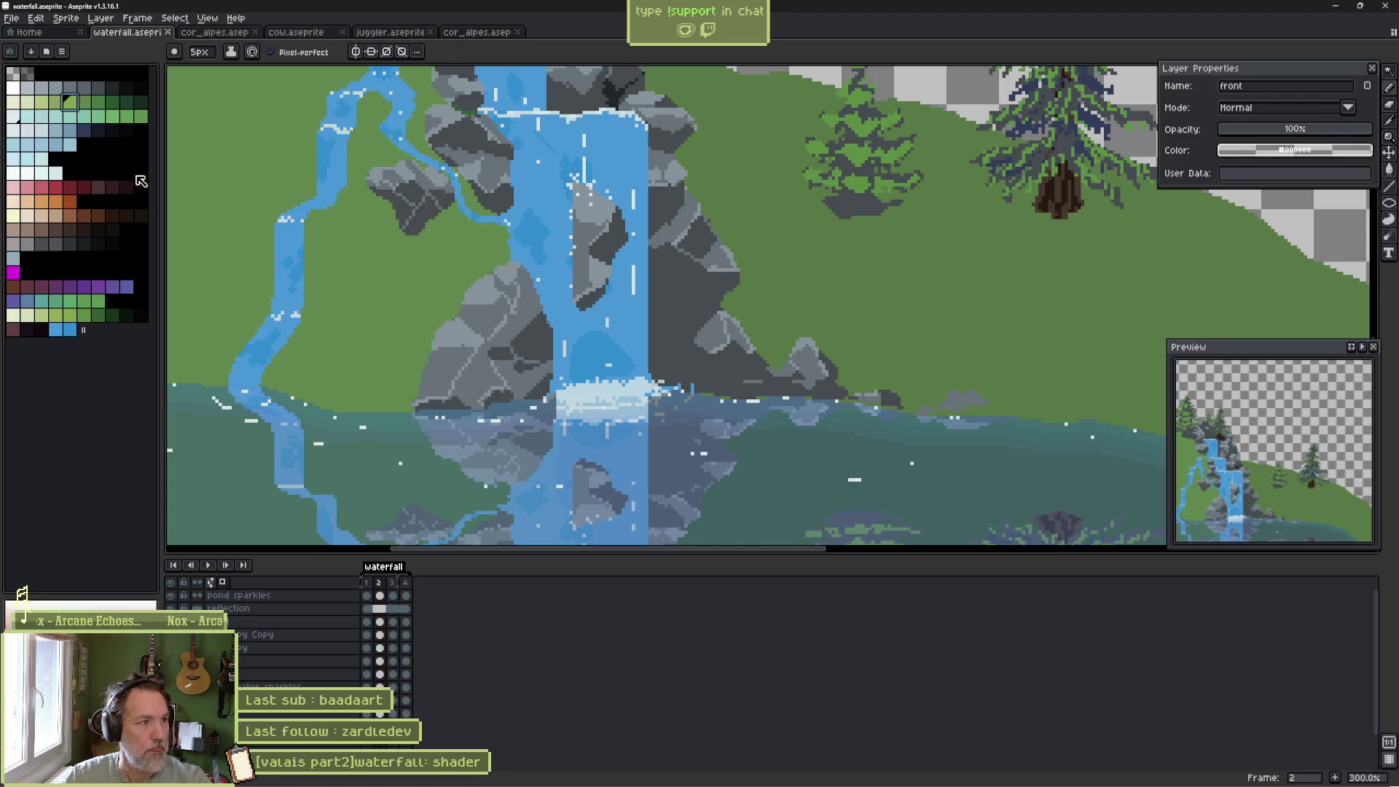
scroll(271, 354, "up", 1)
scroll(271, 354, "up", 1)
key("minus")
key("minus")
key("minus")
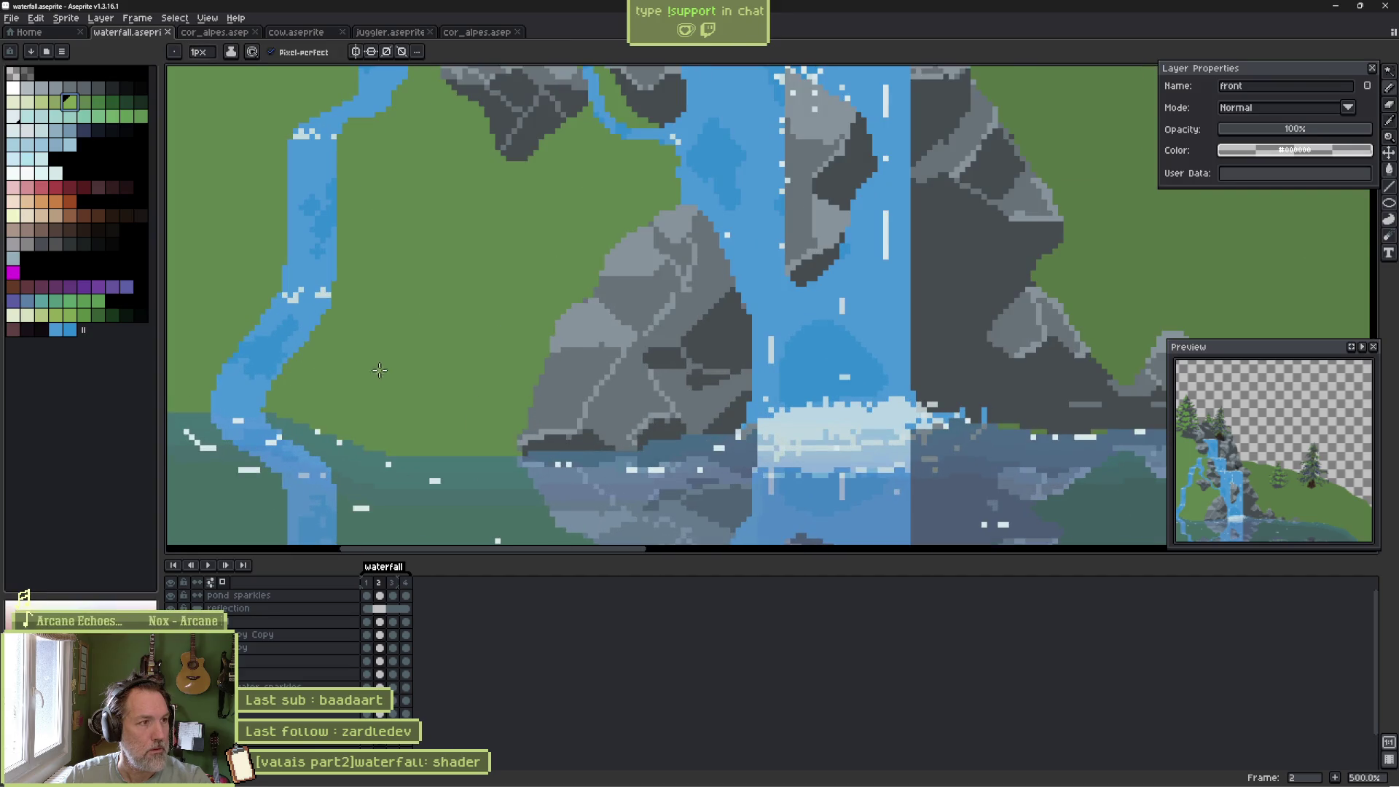
key("shift+s")
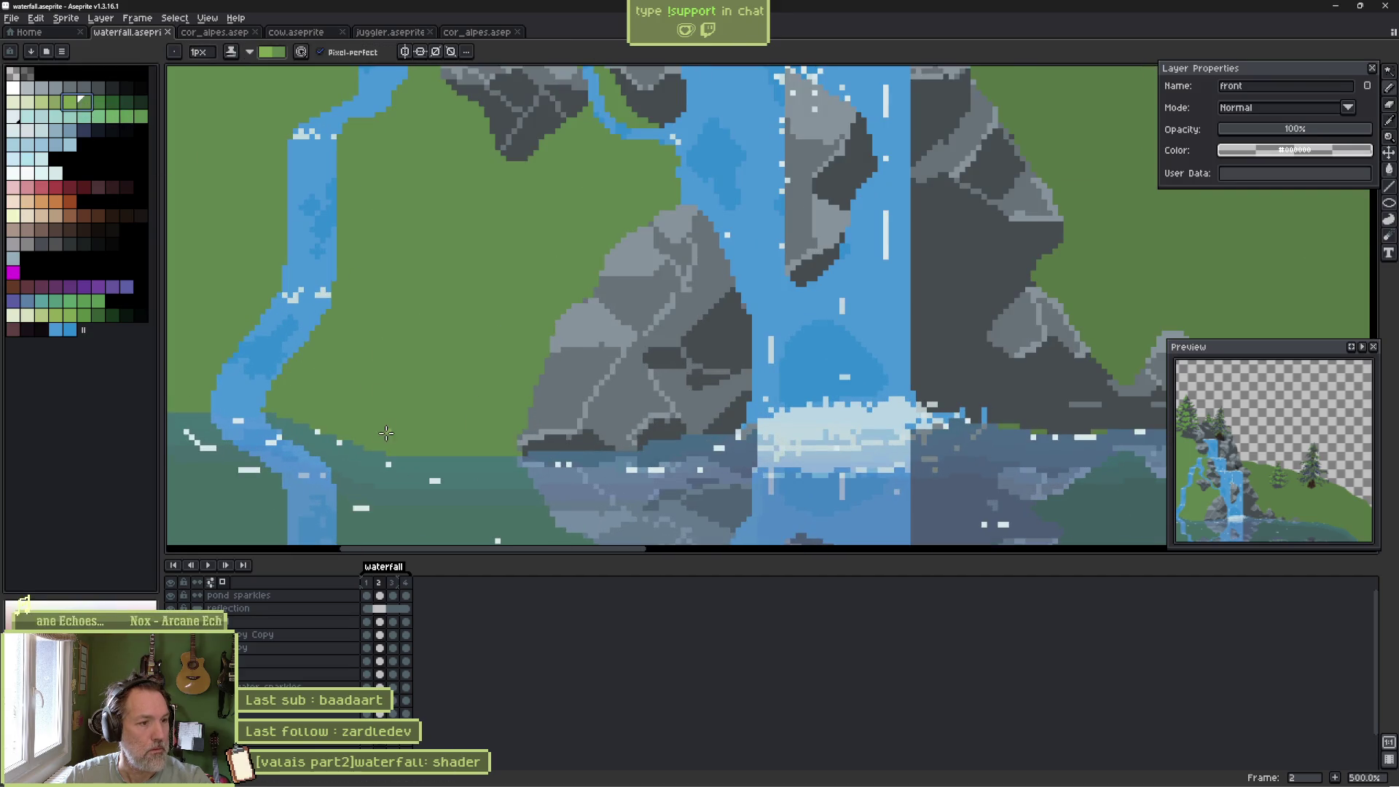
mouse_move(398, 446)
left_mouse_down()
mouse_move(395, 419)
mouse_move(306, 421)
left_mouse_up()
Draw lighter green grass blades along the shoreline.
key("e")
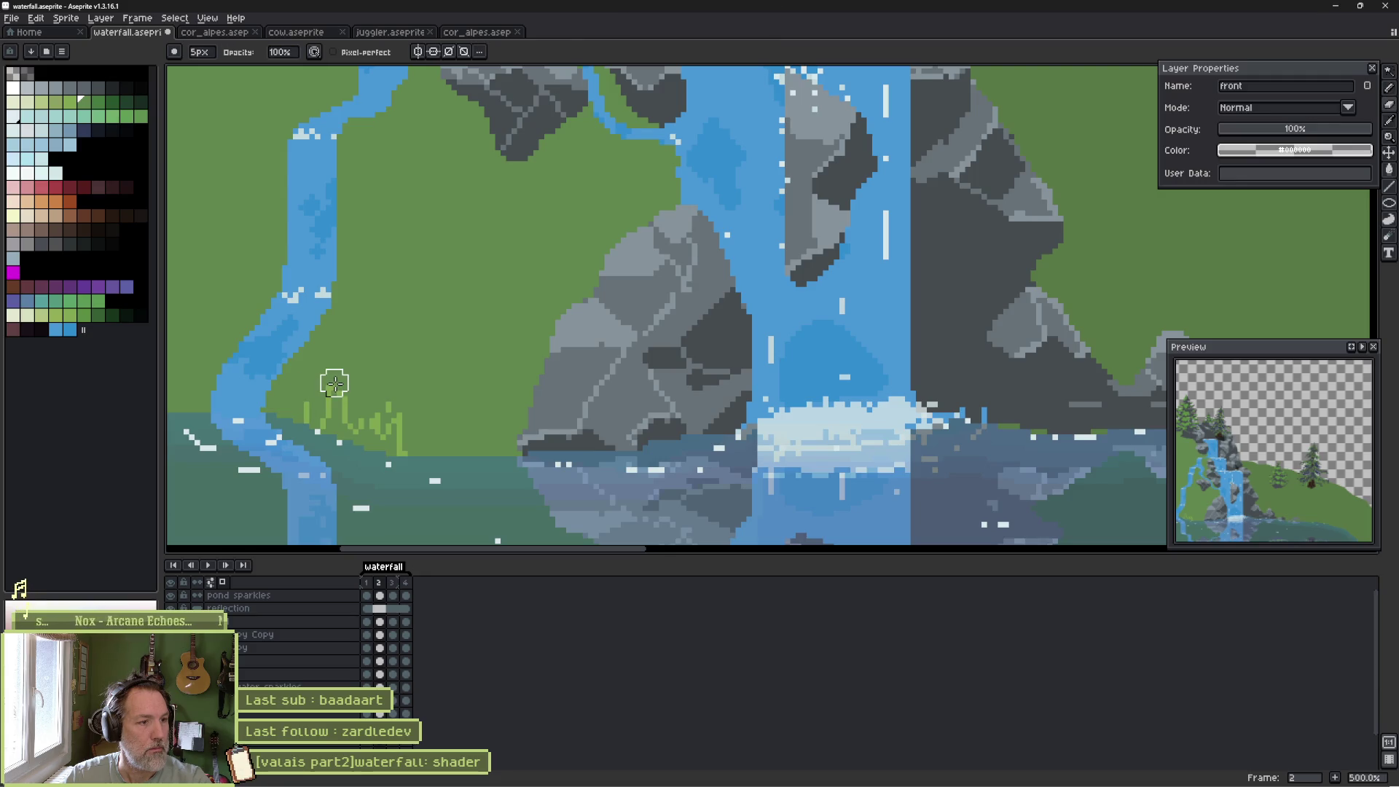
key("b")
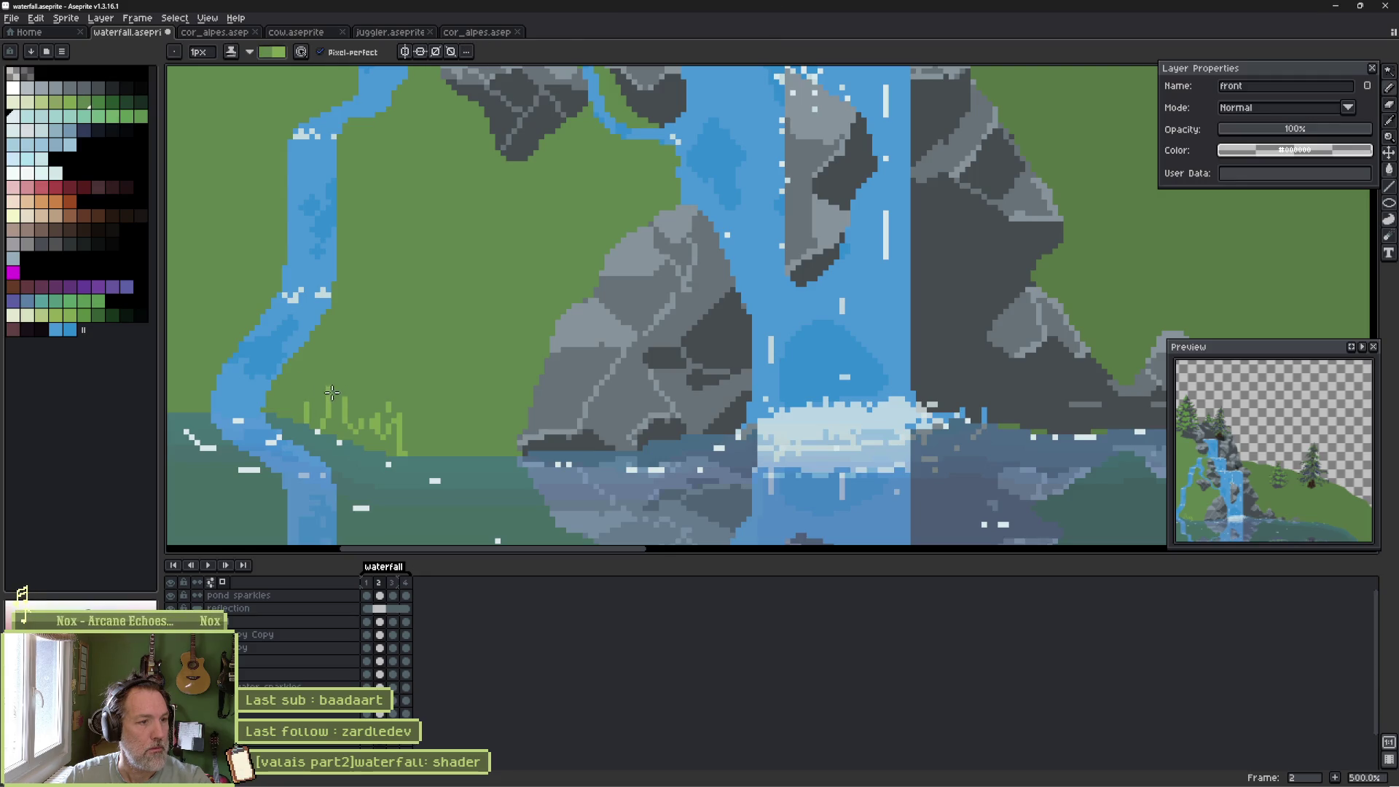
left_click(332, 394, "alt")
mouse_move(332, 394)
left_mouse_down()
mouse_move(351, 442)
mouse_move(490, 455)
left_mouse_up()
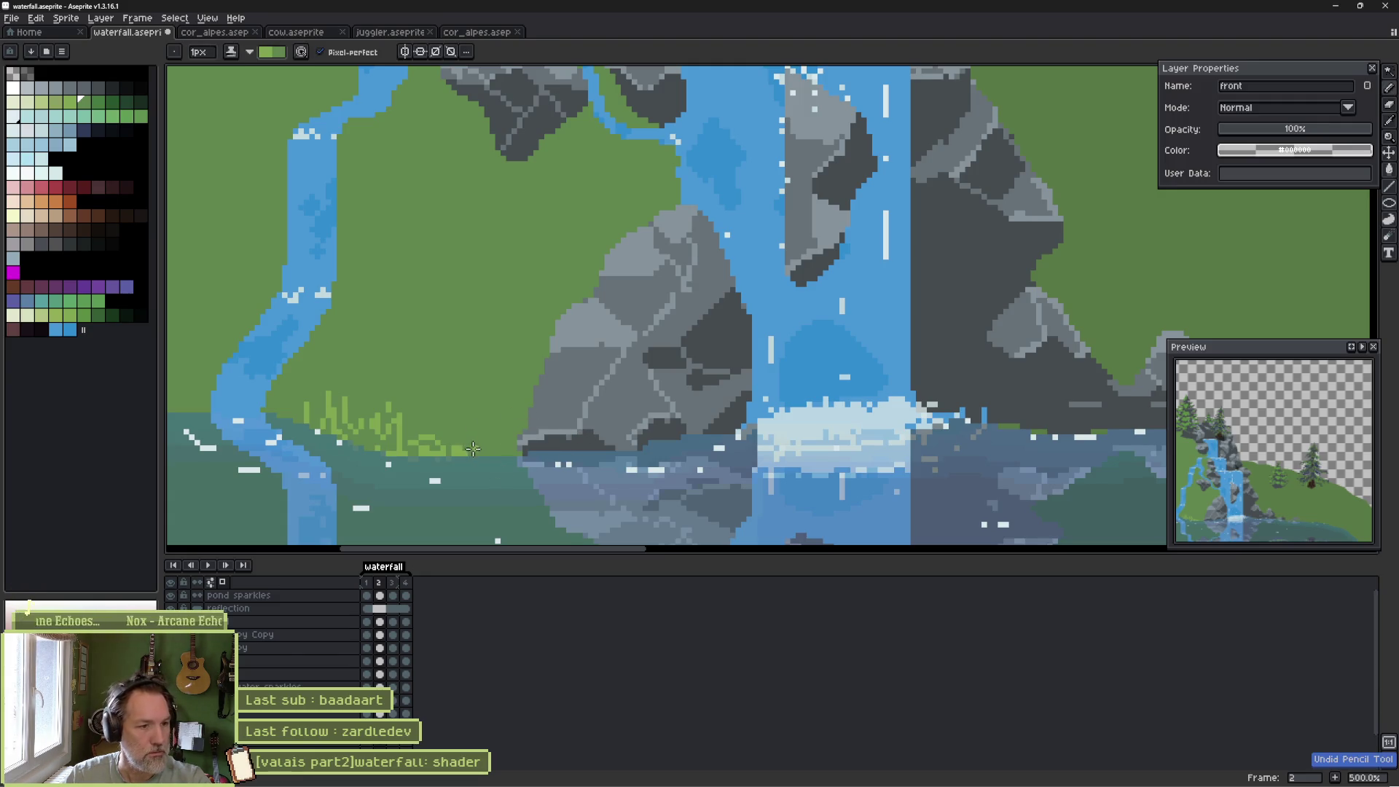
mouse_move(470, 452)
left_mouse_down()
mouse_move(514, 454)
mouse_move(446, 440)
left_mouse_up()
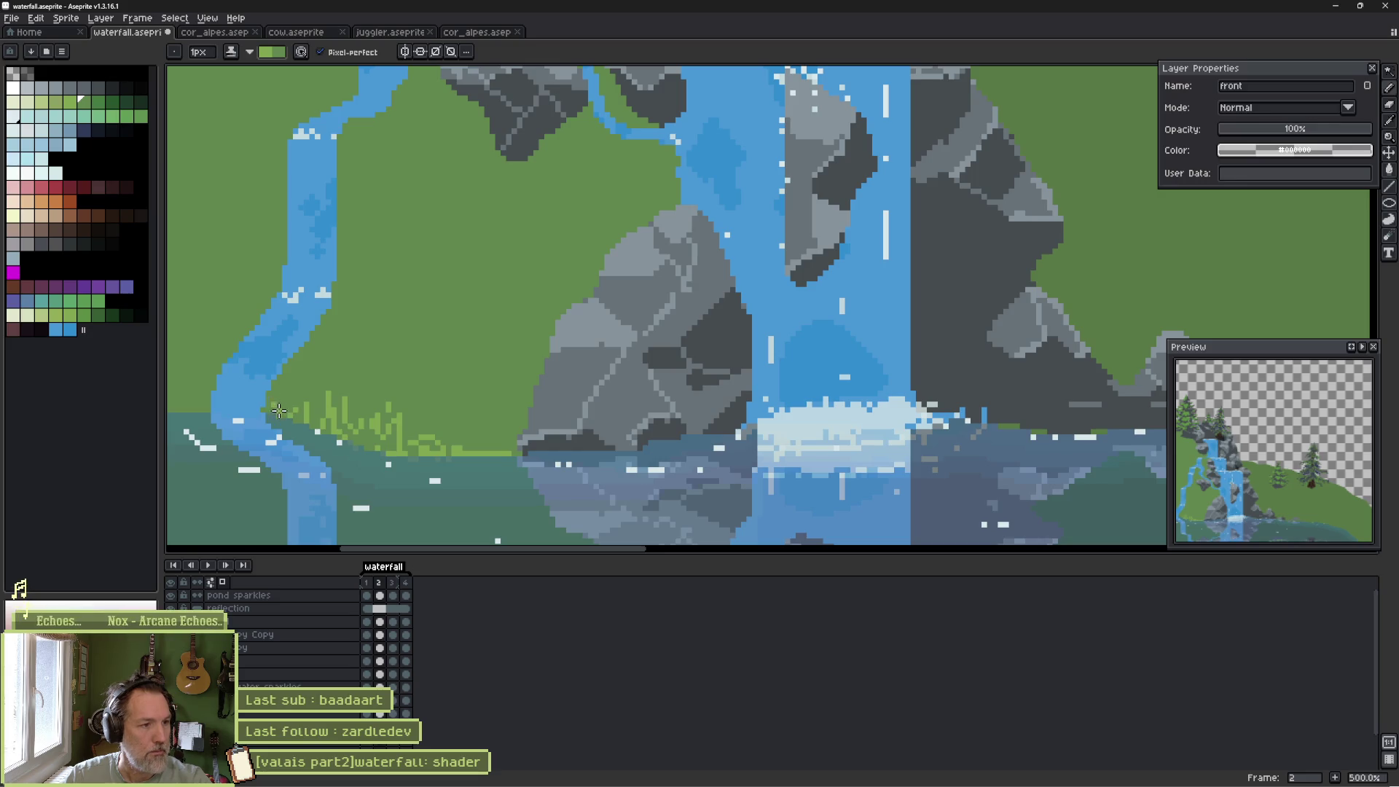
mouse_move(262, 395)
left_mouse_down()
mouse_move(223, 385)
mouse_move(167, 405)
left_mouse_up()
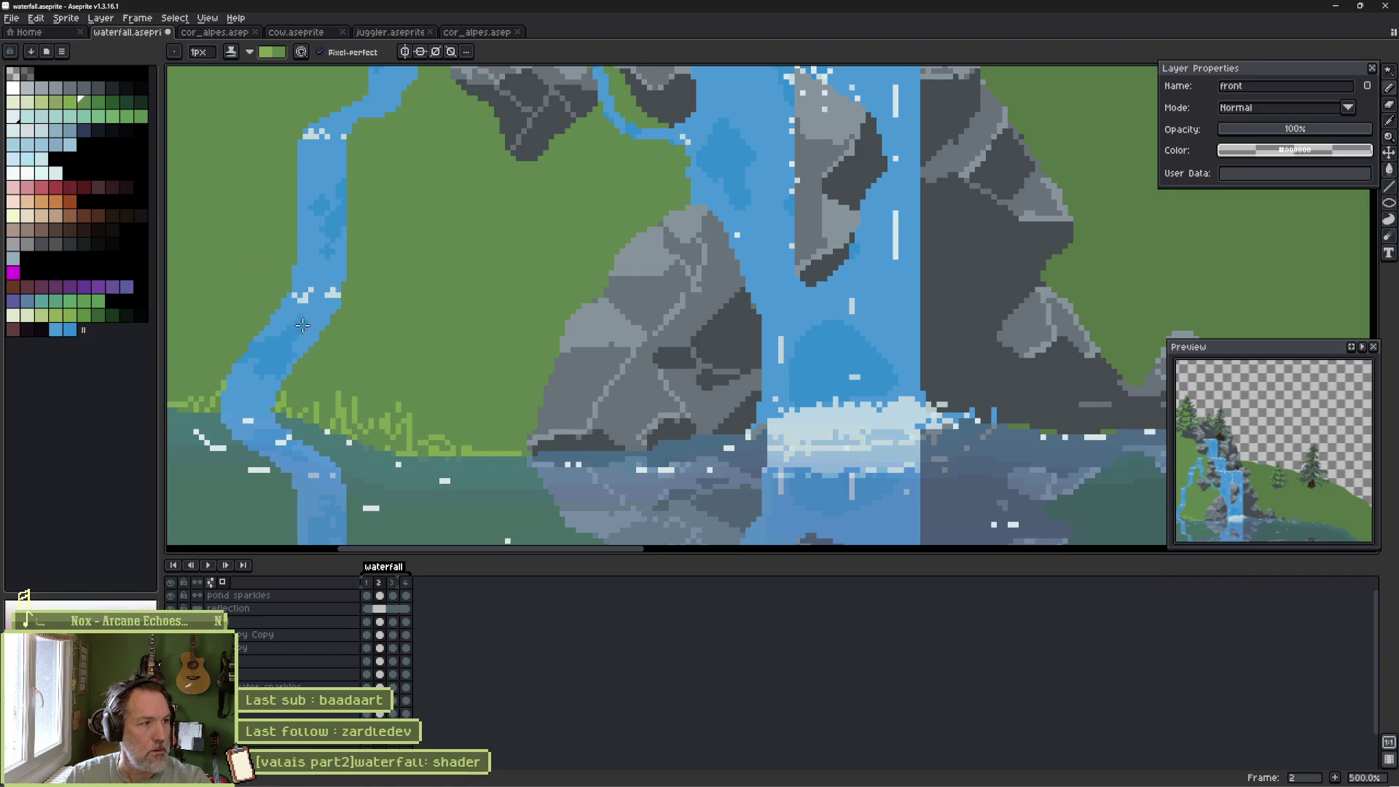
Paint darker green grass strands and small tufts on the left bank.
left_click(72, 104)
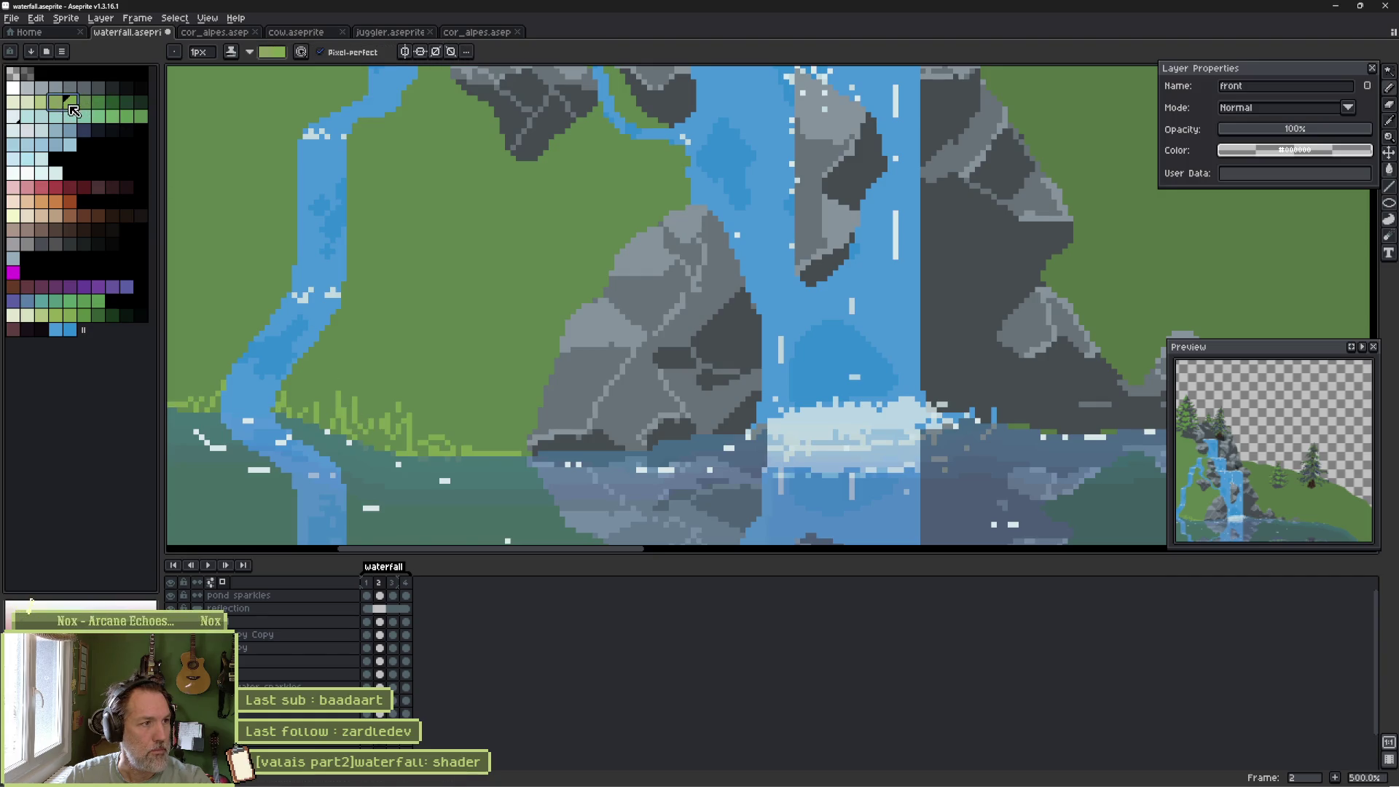
left_click(197, 409)
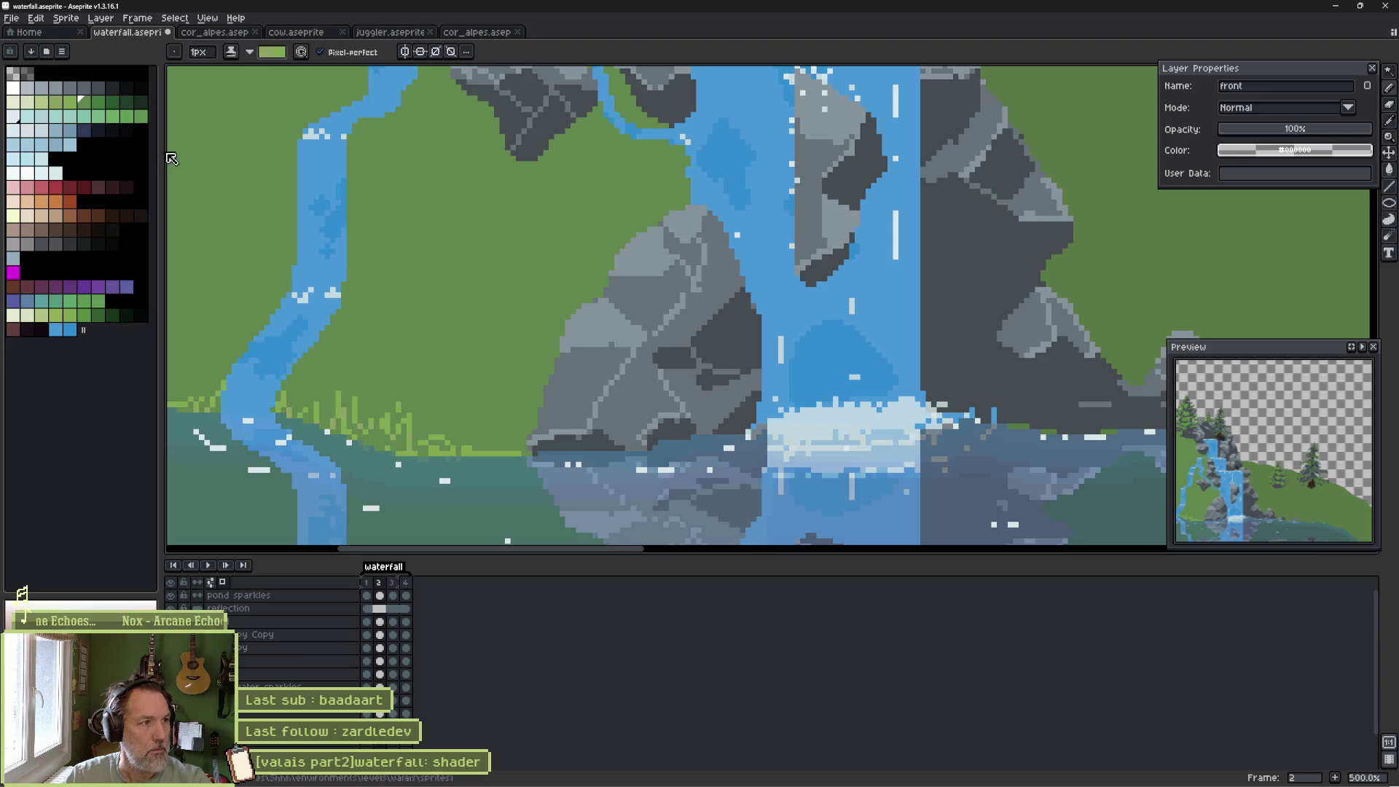
left_click(85, 103)
left_click(99, 103)
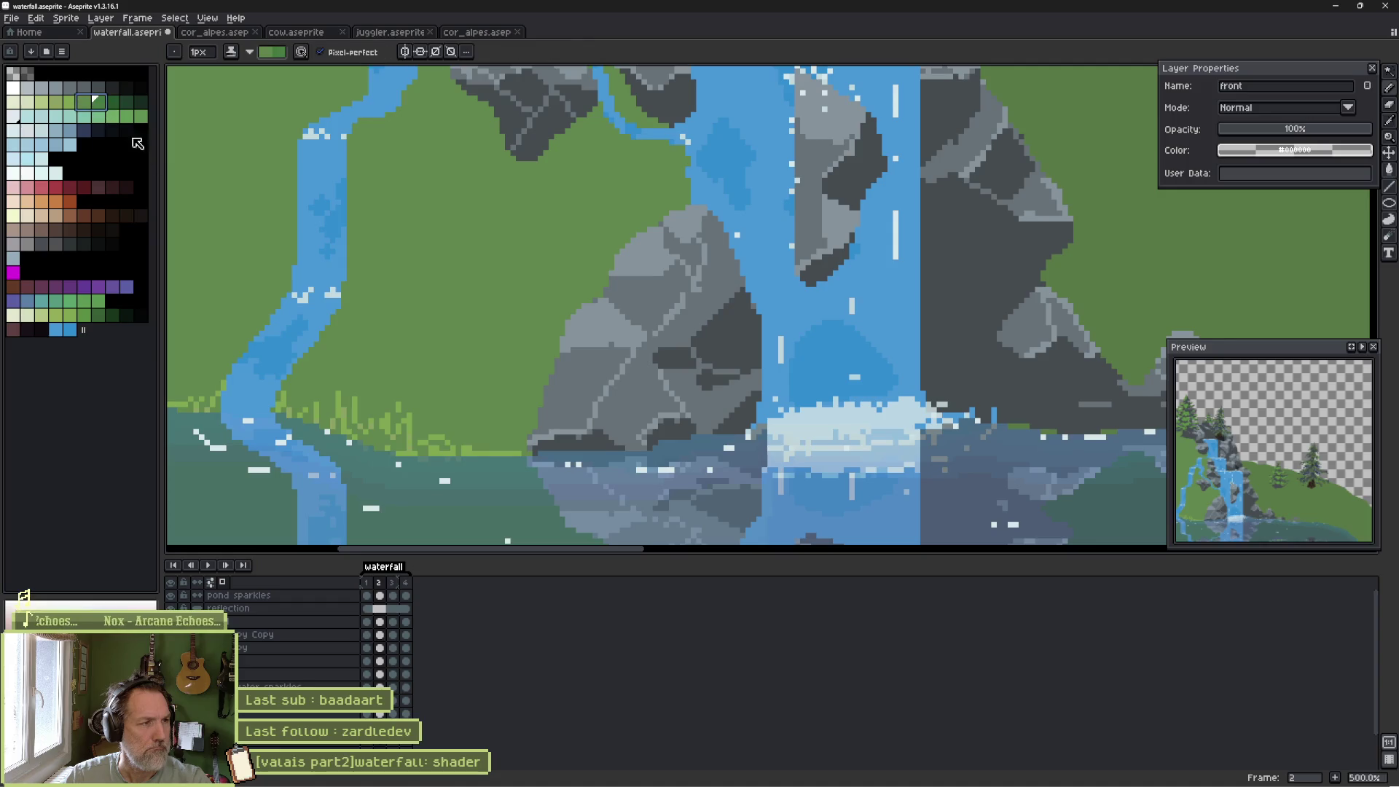
left_click(320, 426, "alt")
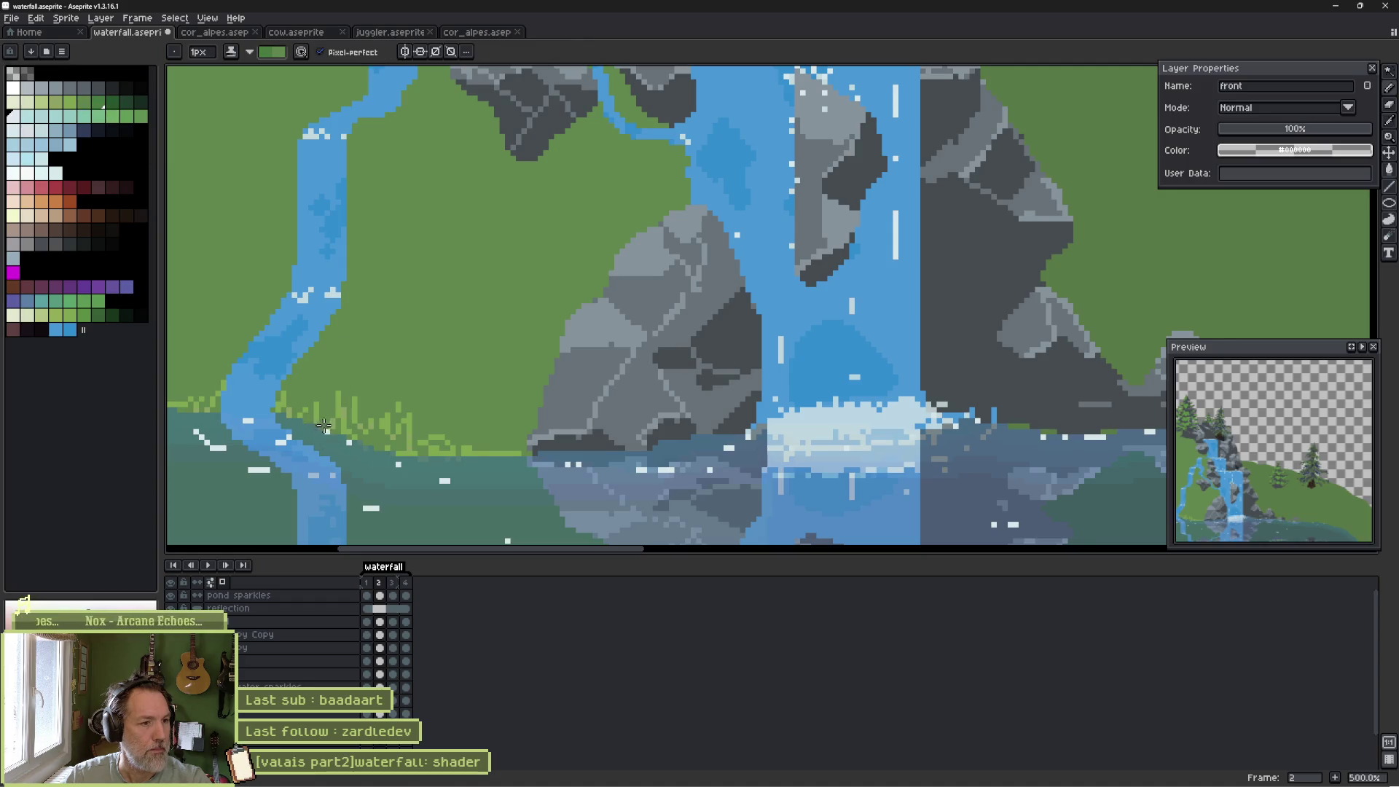
mouse_move(330, 423)
left_mouse_down()
mouse_move(411, 452)
mouse_move(403, 428)
mouse_move(437, 452)
left_mouse_up()
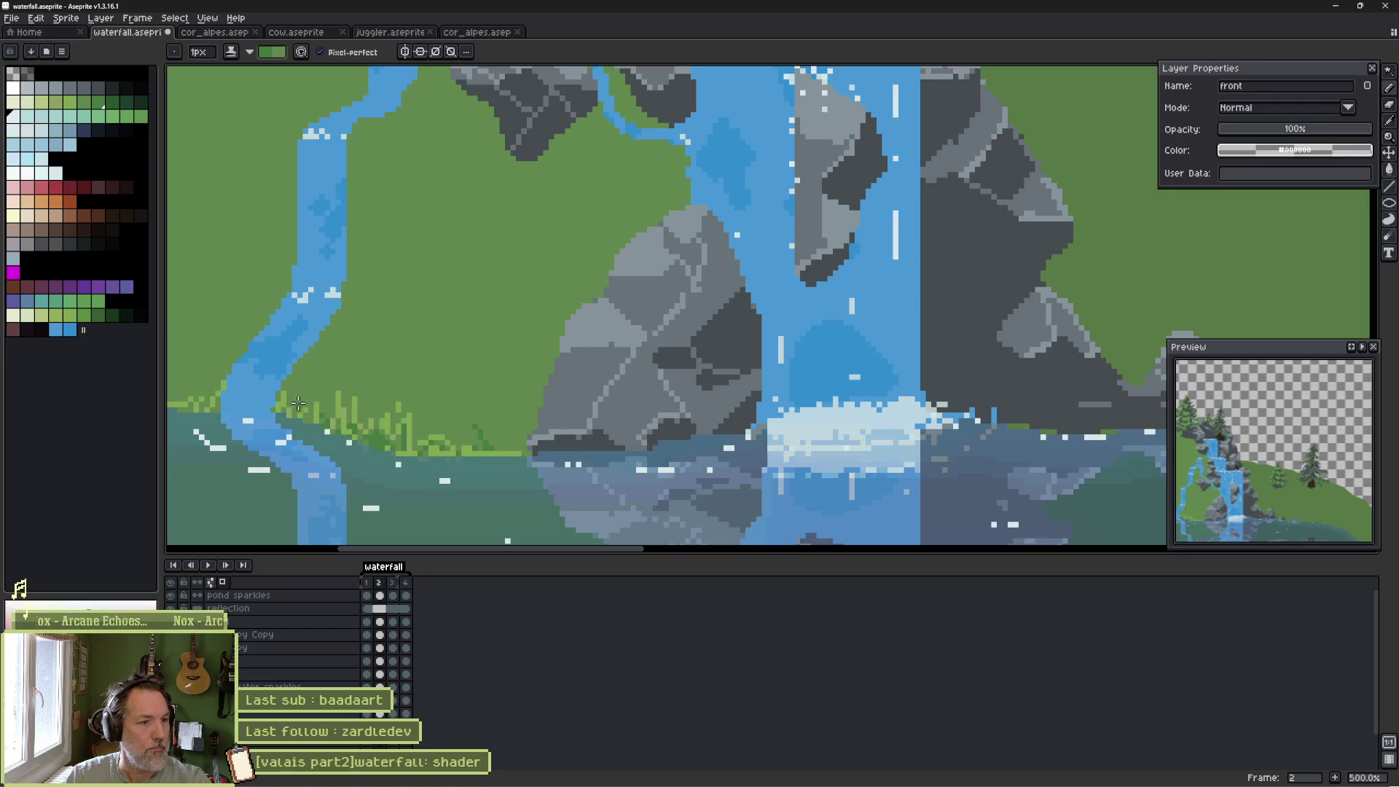
left_click_drag(202, 397, 181, 399)
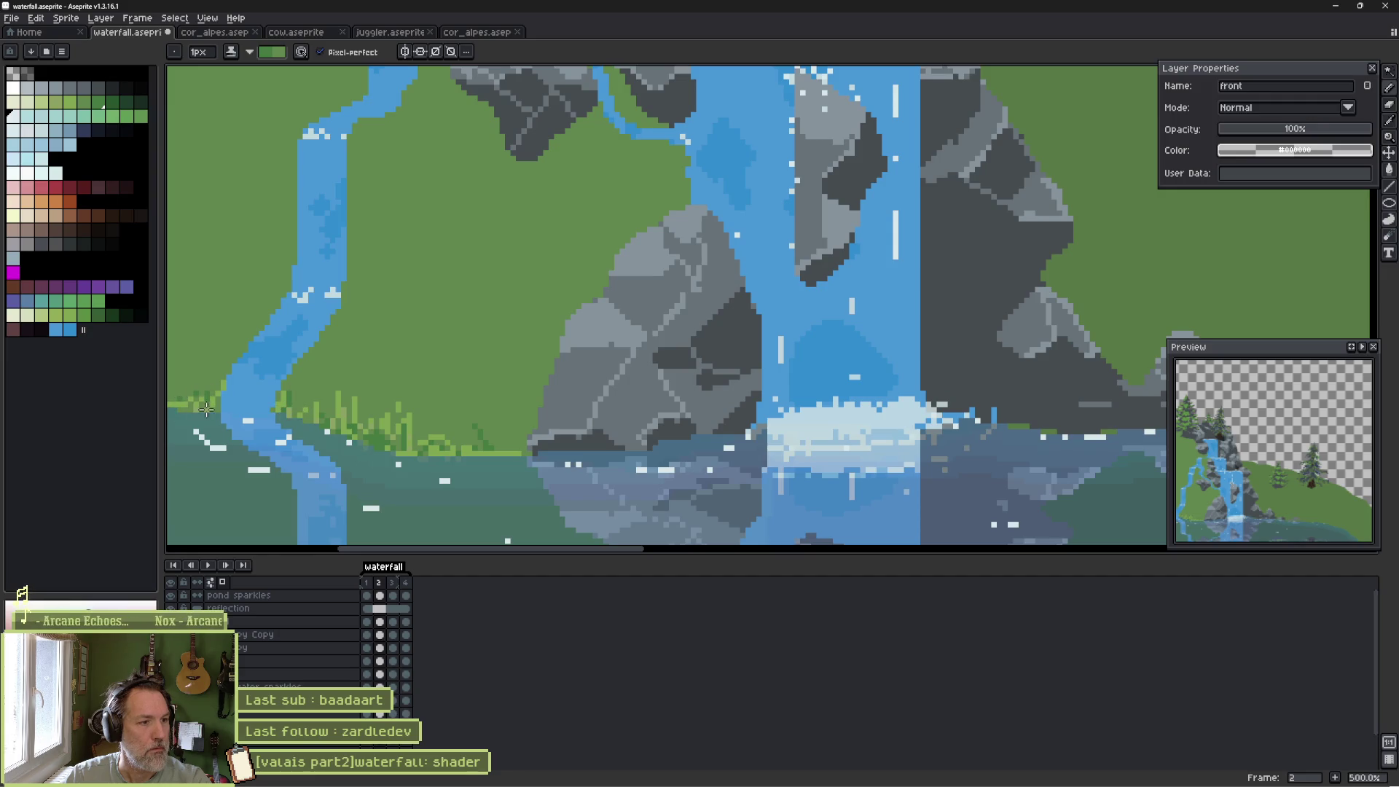
Draw a darker green edge along the grassy shore and stream bank.
left_click(124, 106)
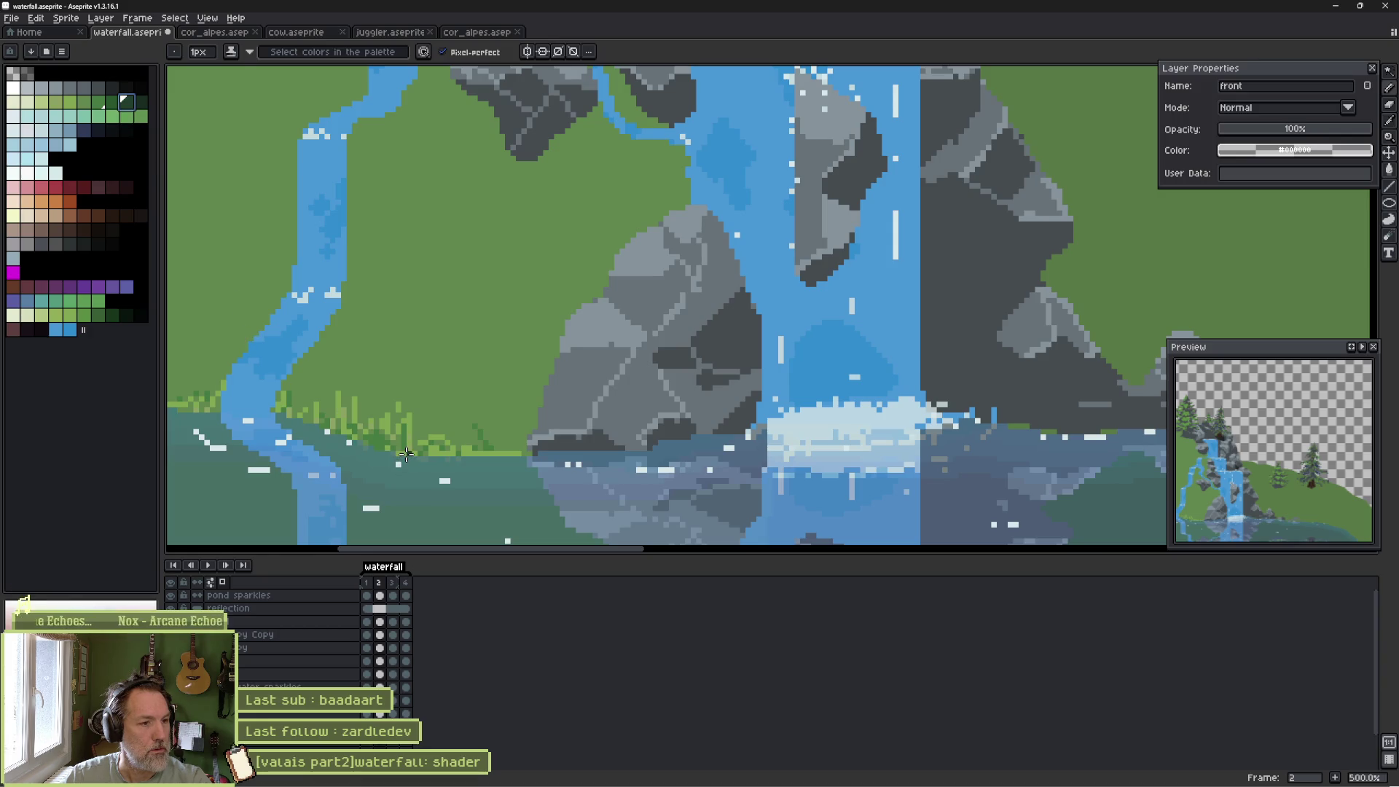
left_click(113, 102)
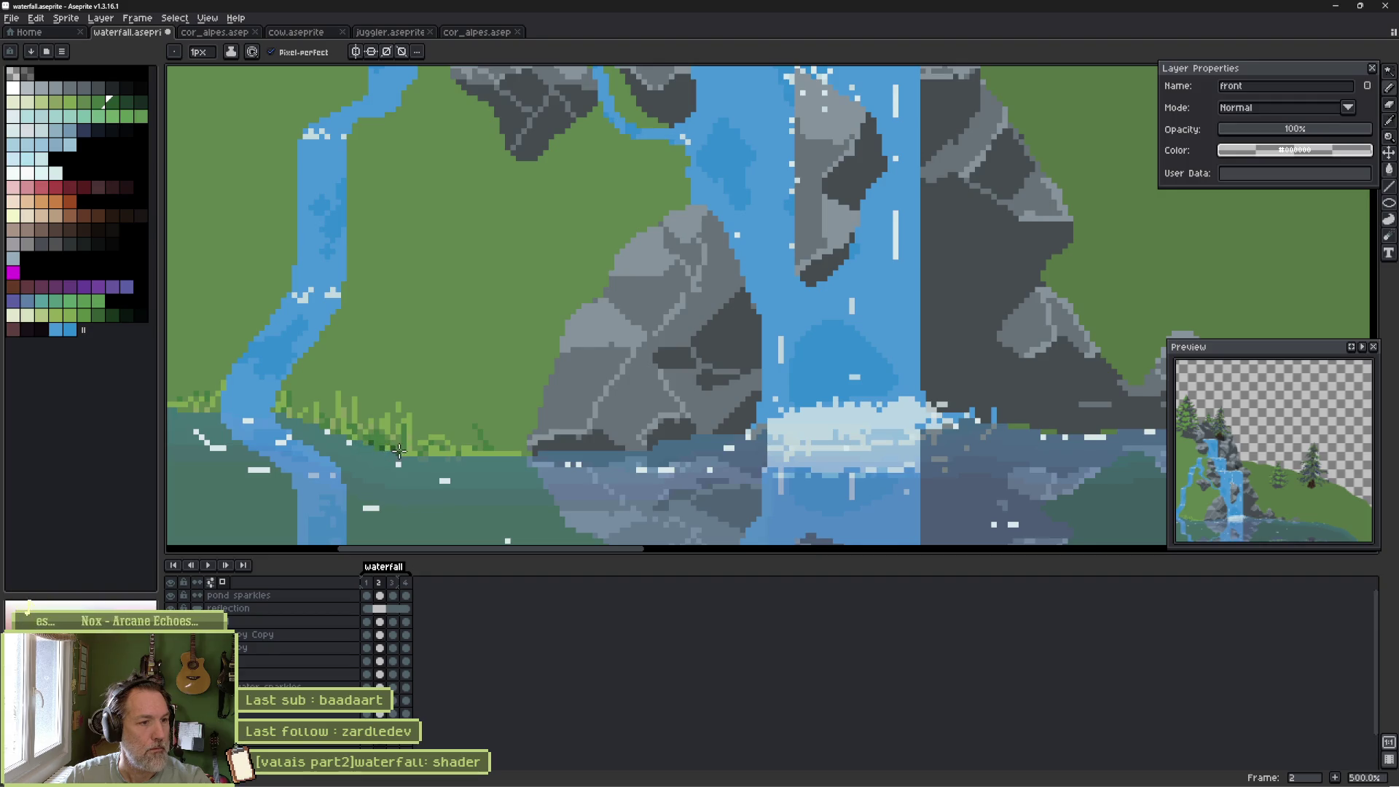
left_click_drag(430, 455, 523, 454)
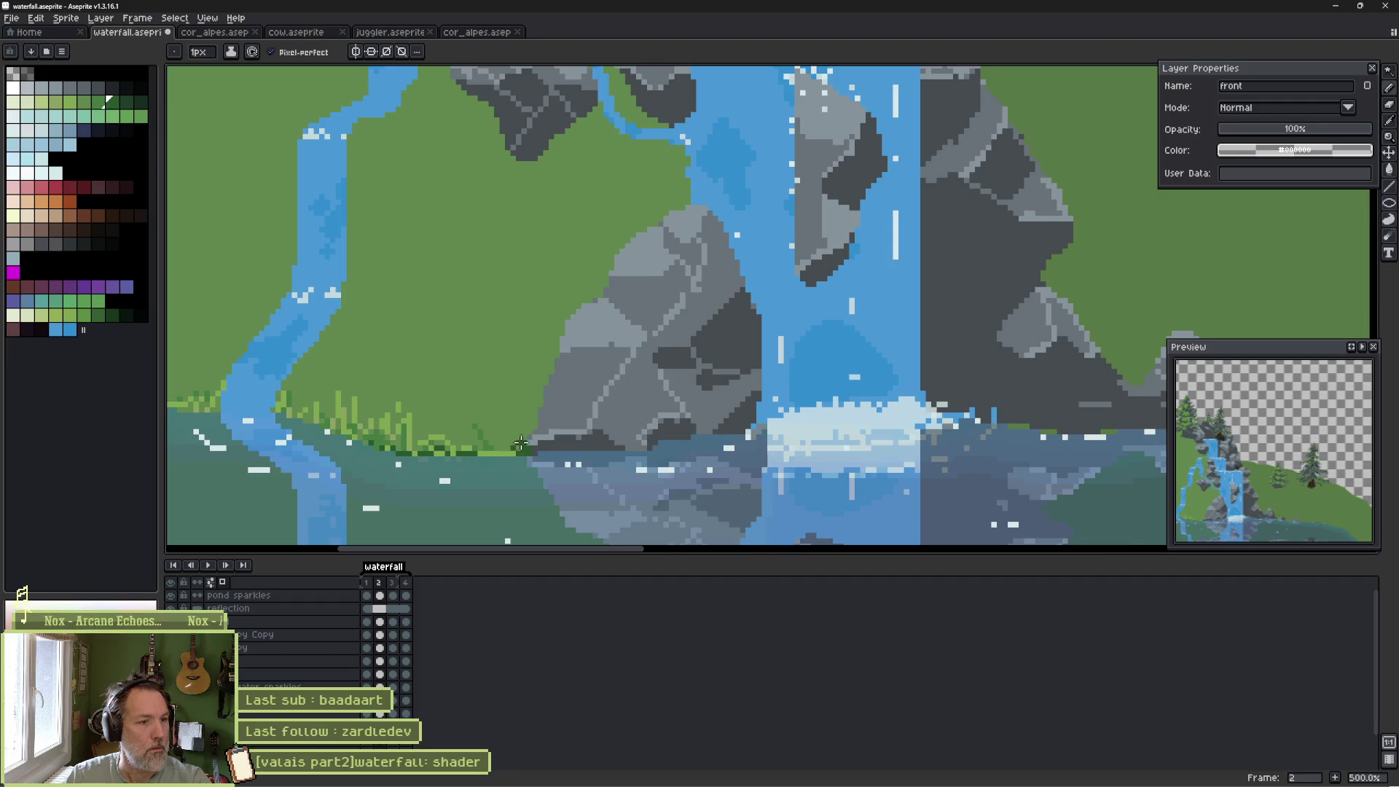
left_click_drag(320, 425, 281, 408)
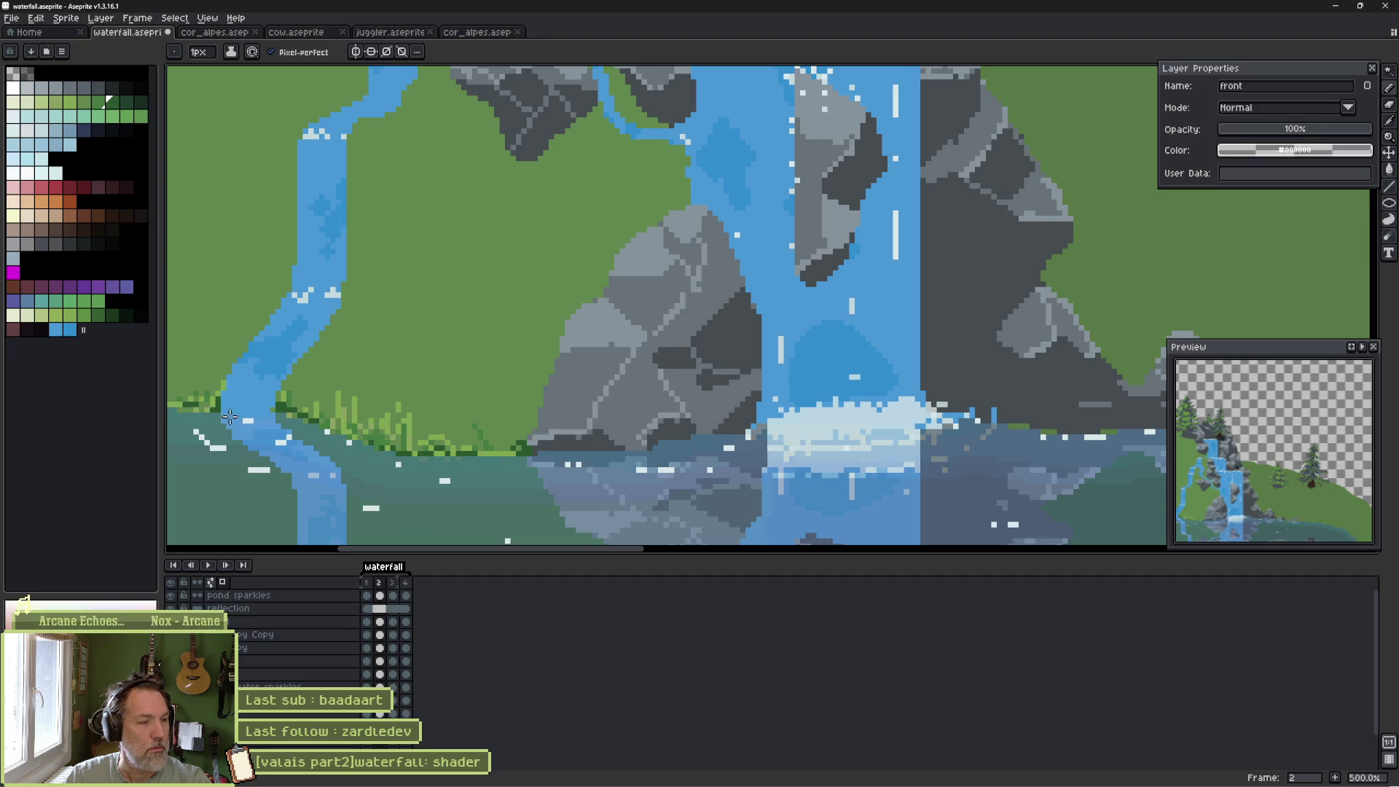
scroll(382, 336, "down", 3)
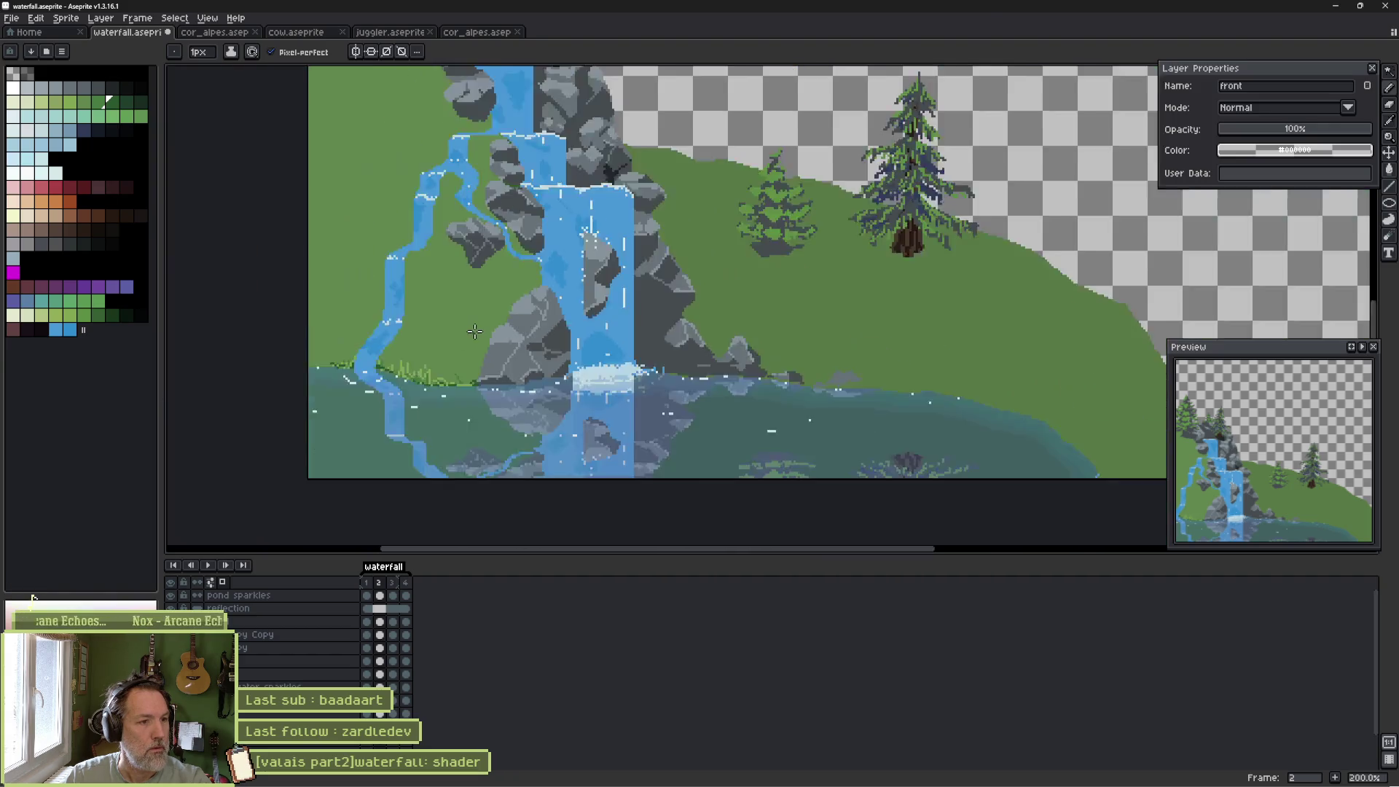
scroll(382, 336, "up", 1)
scroll(391, 396, "up", 1)
mouse_move(391, 396)
left_mouse_down()
mouse_move(334, 438)
mouse_move(341, 425)
mouse_move(283, 412)
mouse_move(312, 410)
left_mouse_up()
key("alt")
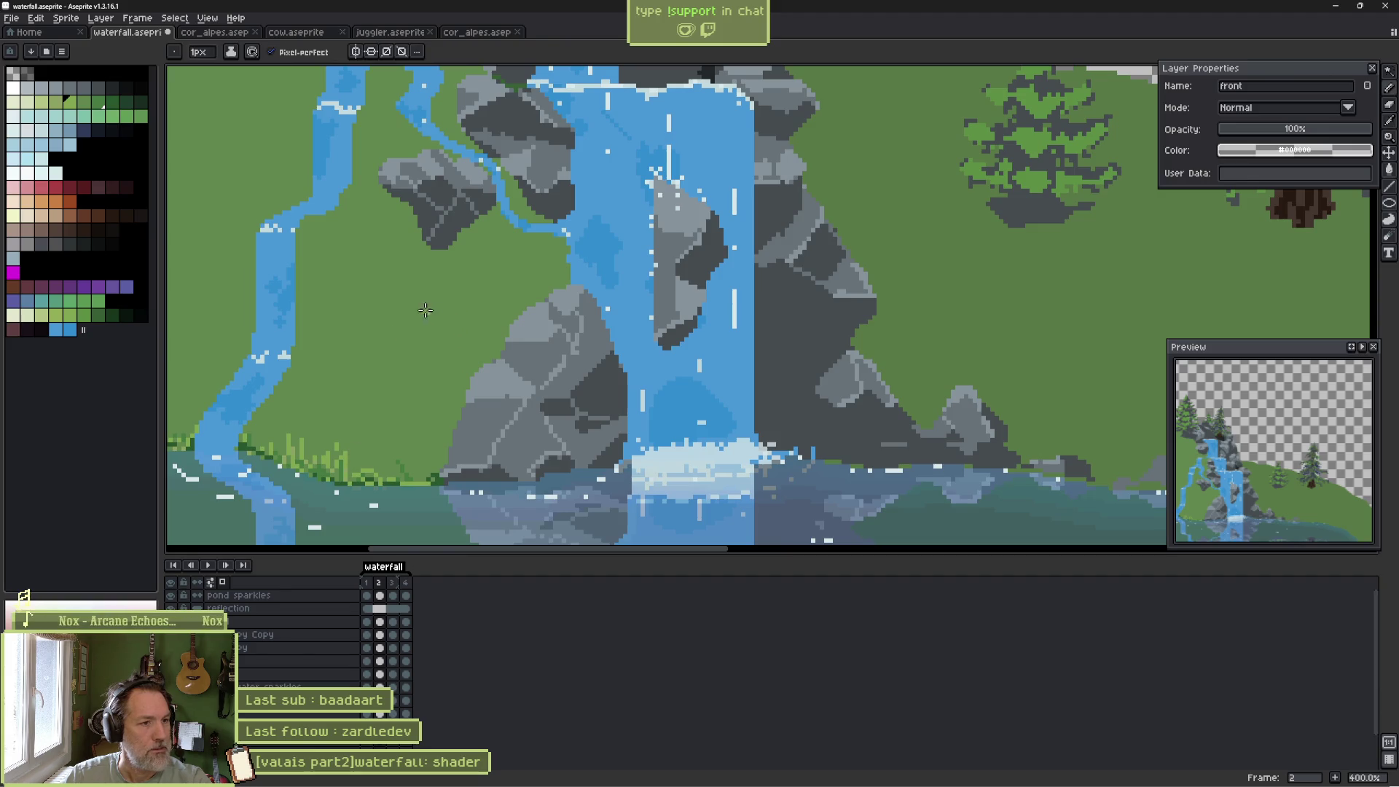
left_click(483, 300, "shift")
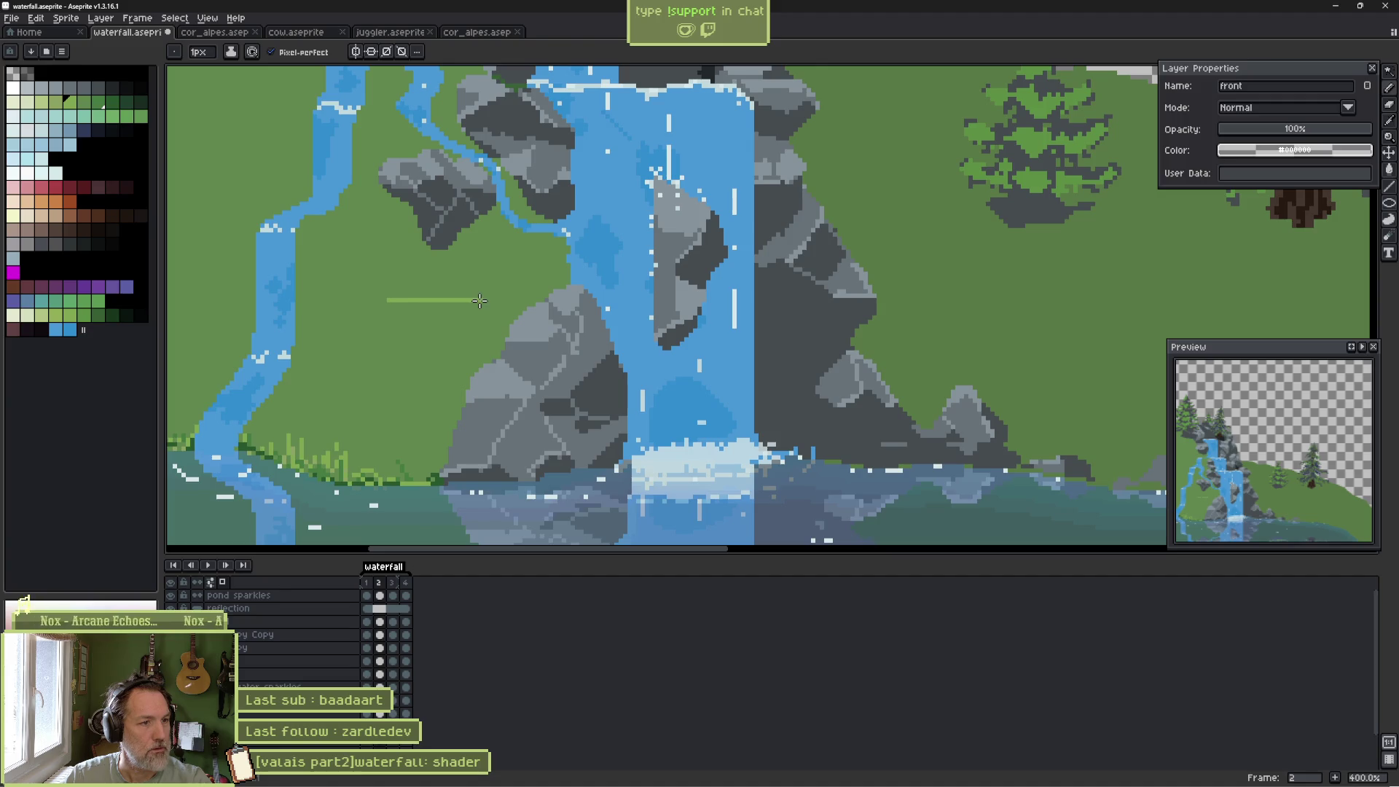
scroll(448, 320, "down", 5)
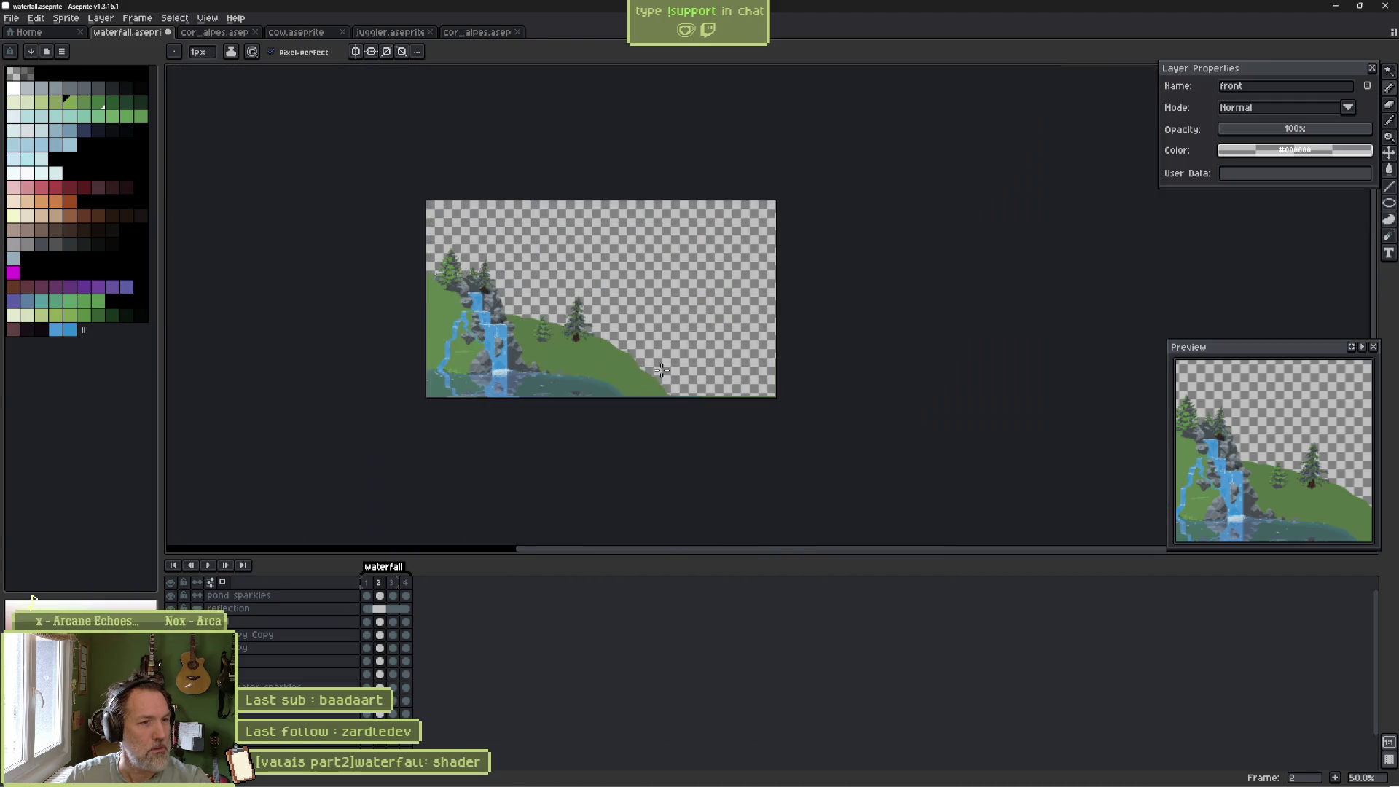
scroll(610, 367, "up", 1)
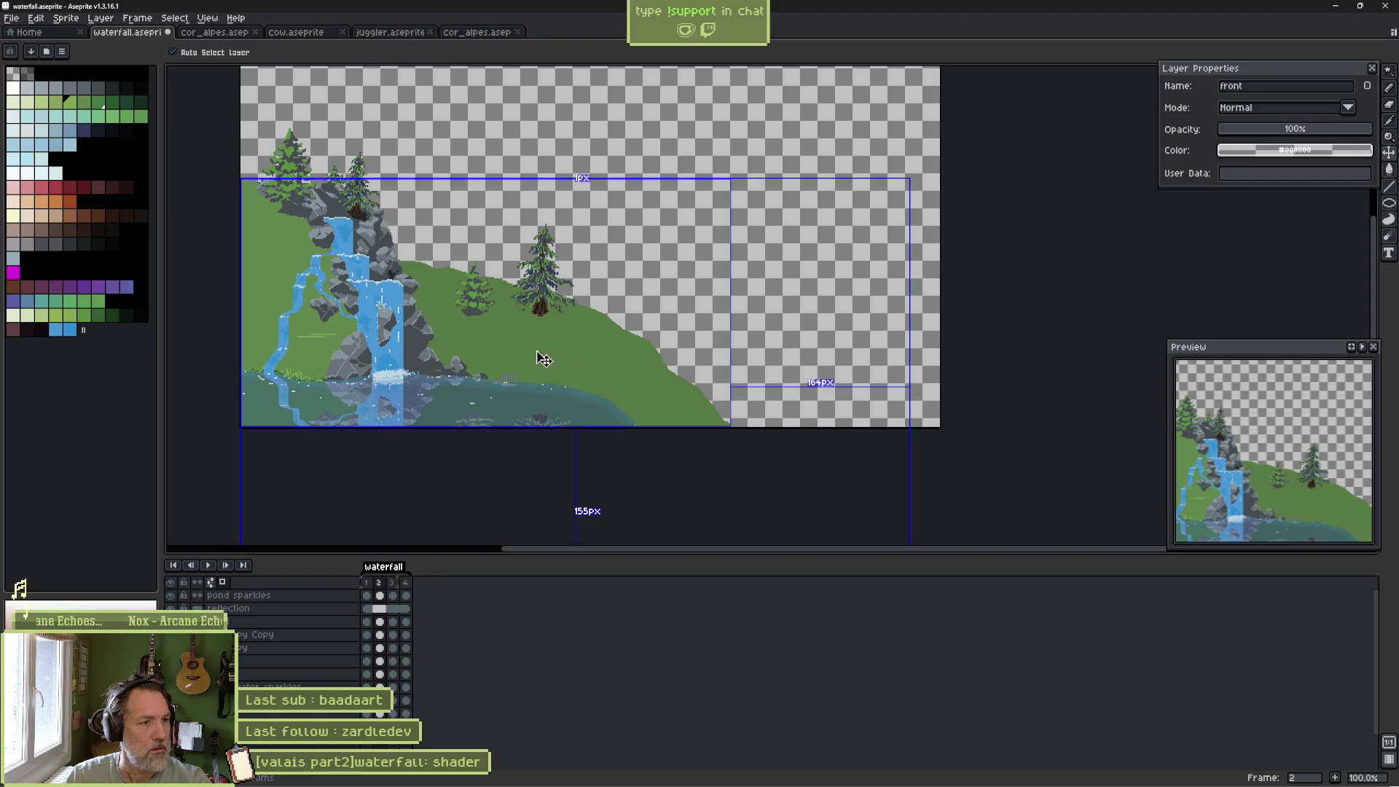
key("ctrl+z")
scroll(344, 363, "up", 2)
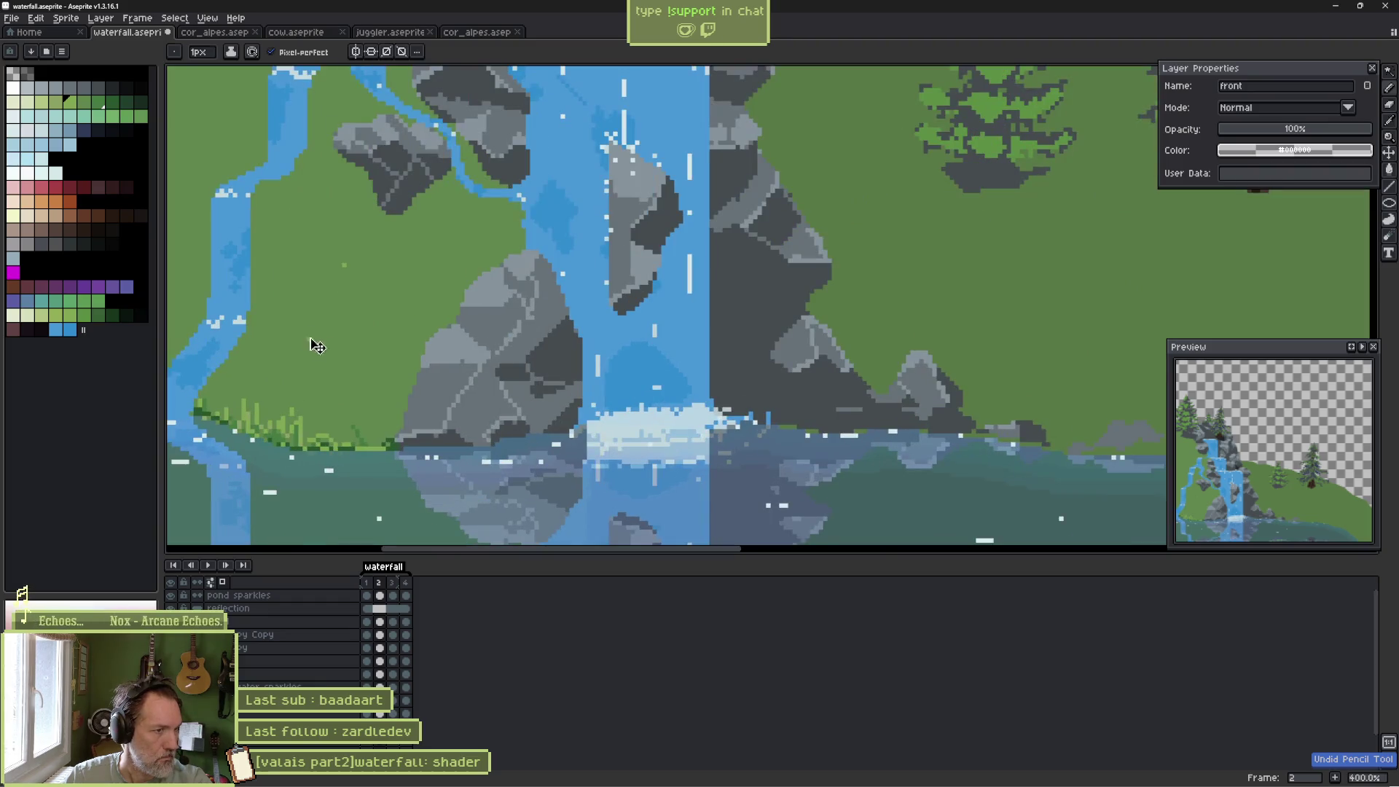
left_click_drag(311, 344, 422, 384)
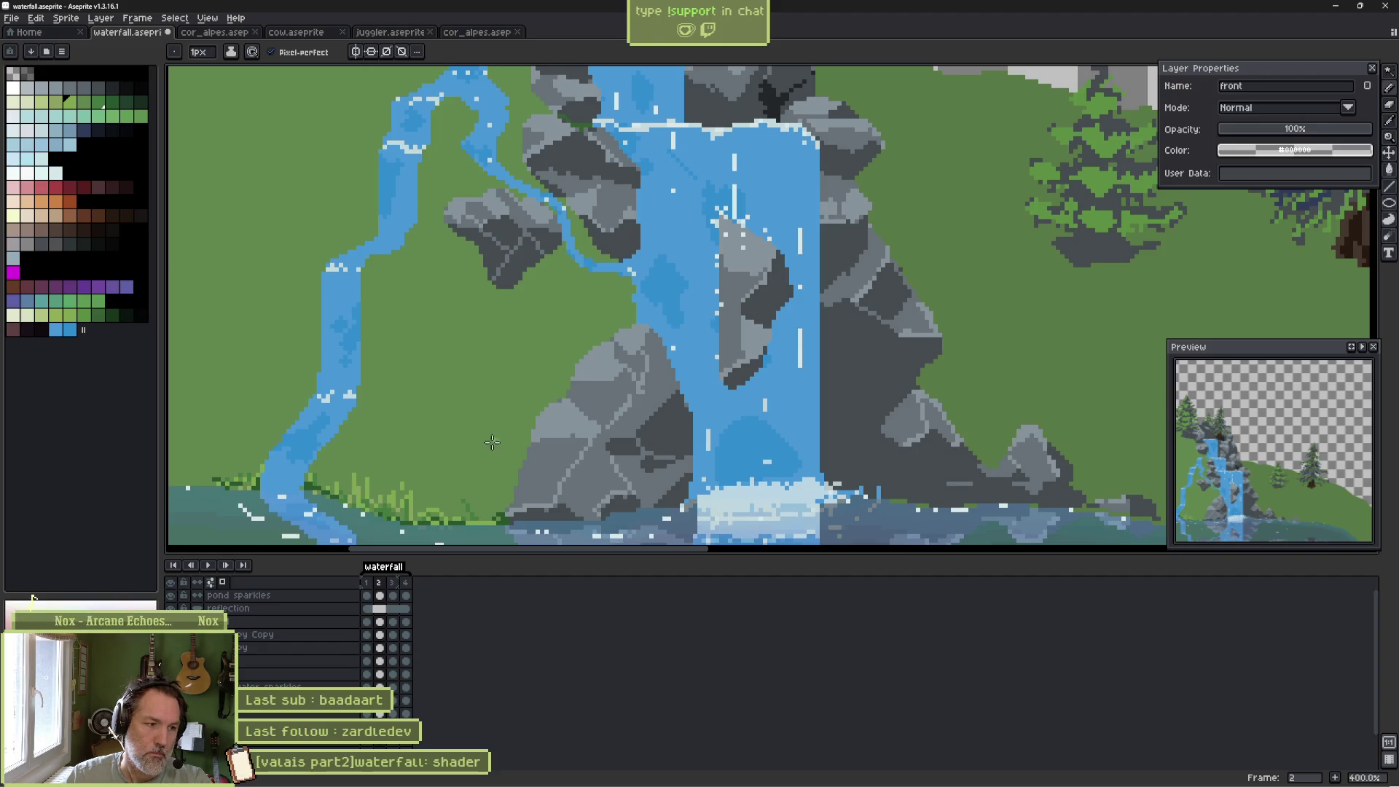
scroll(492, 442, "down", 2)
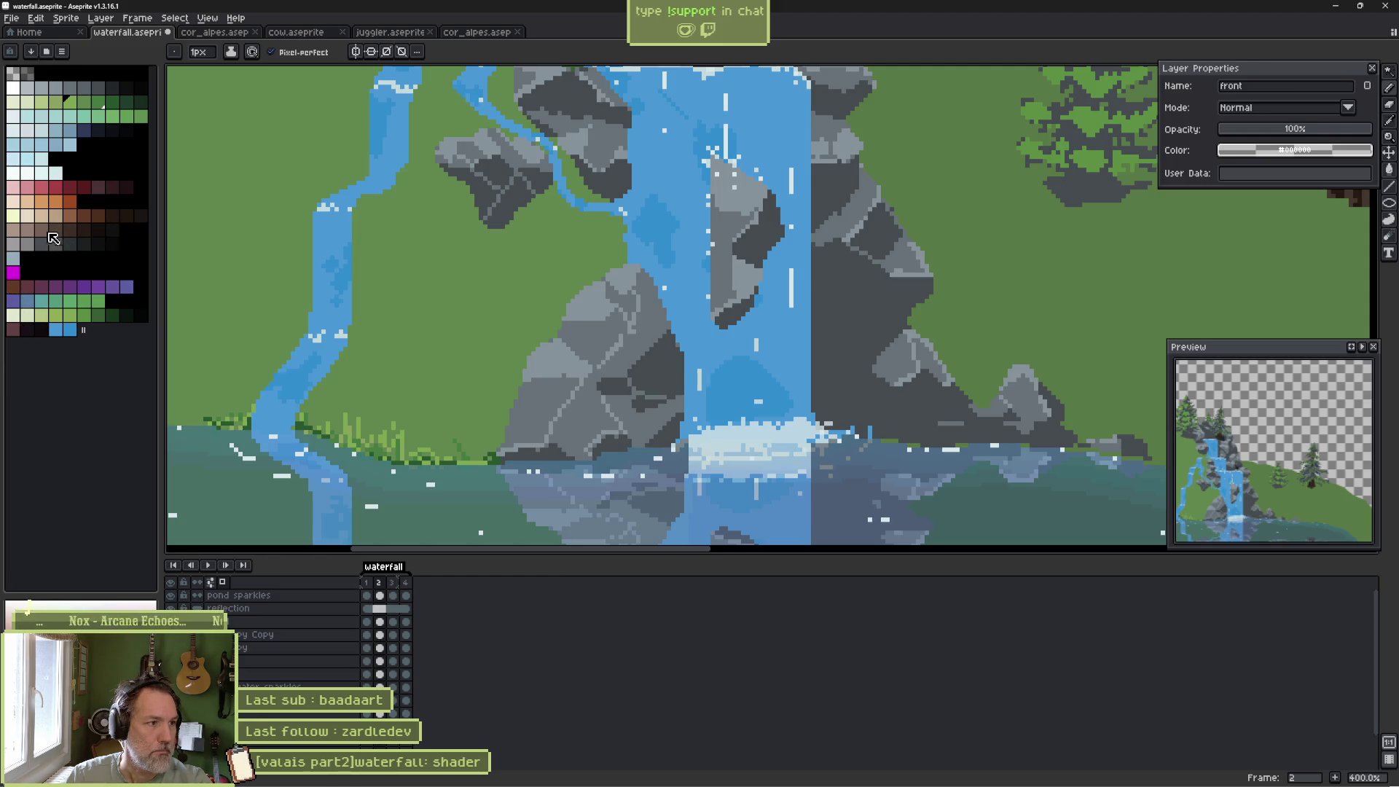
left_click(42, 230)
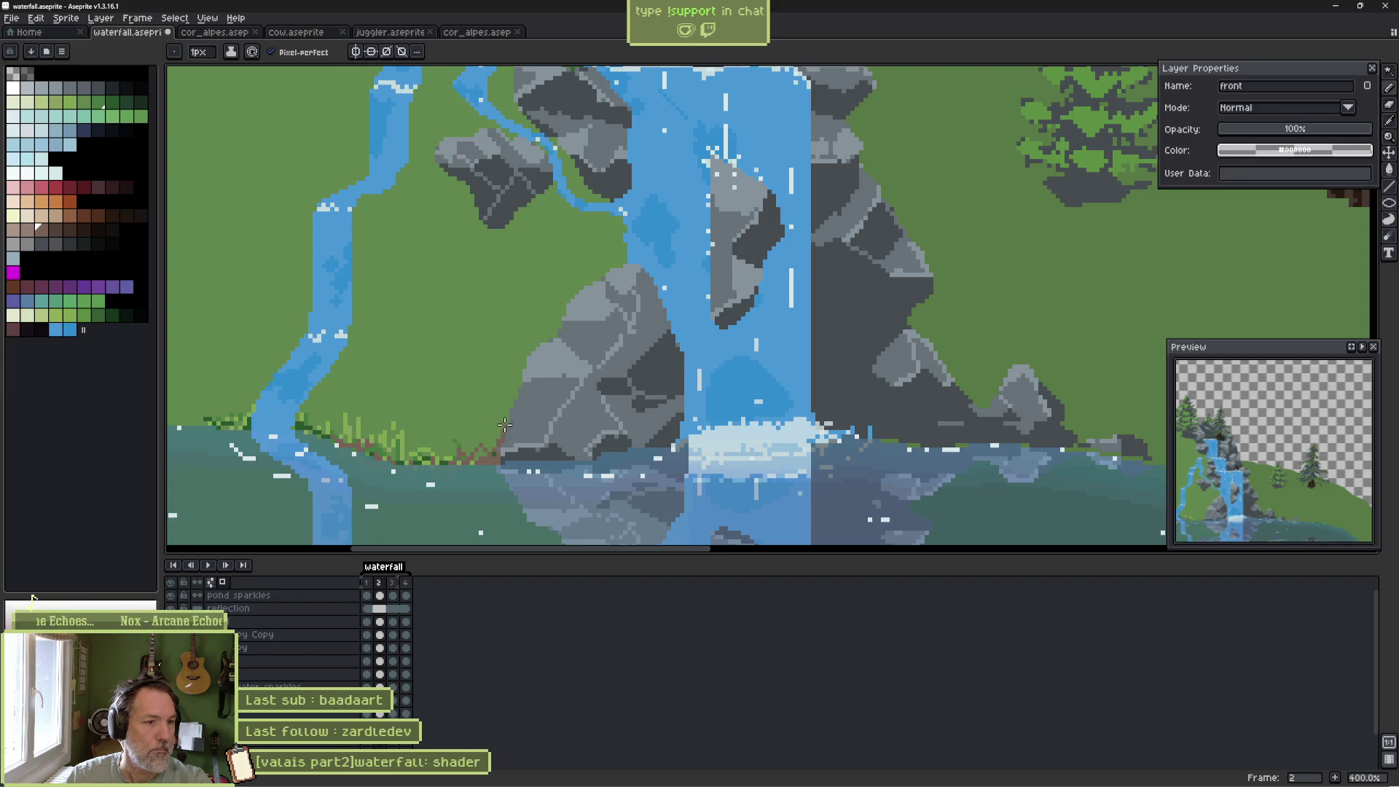
Paint brown earth along the shoreline and stream bank, and add light-green grass strands beside the stream.
left_click_drag(508, 401, 504, 425)
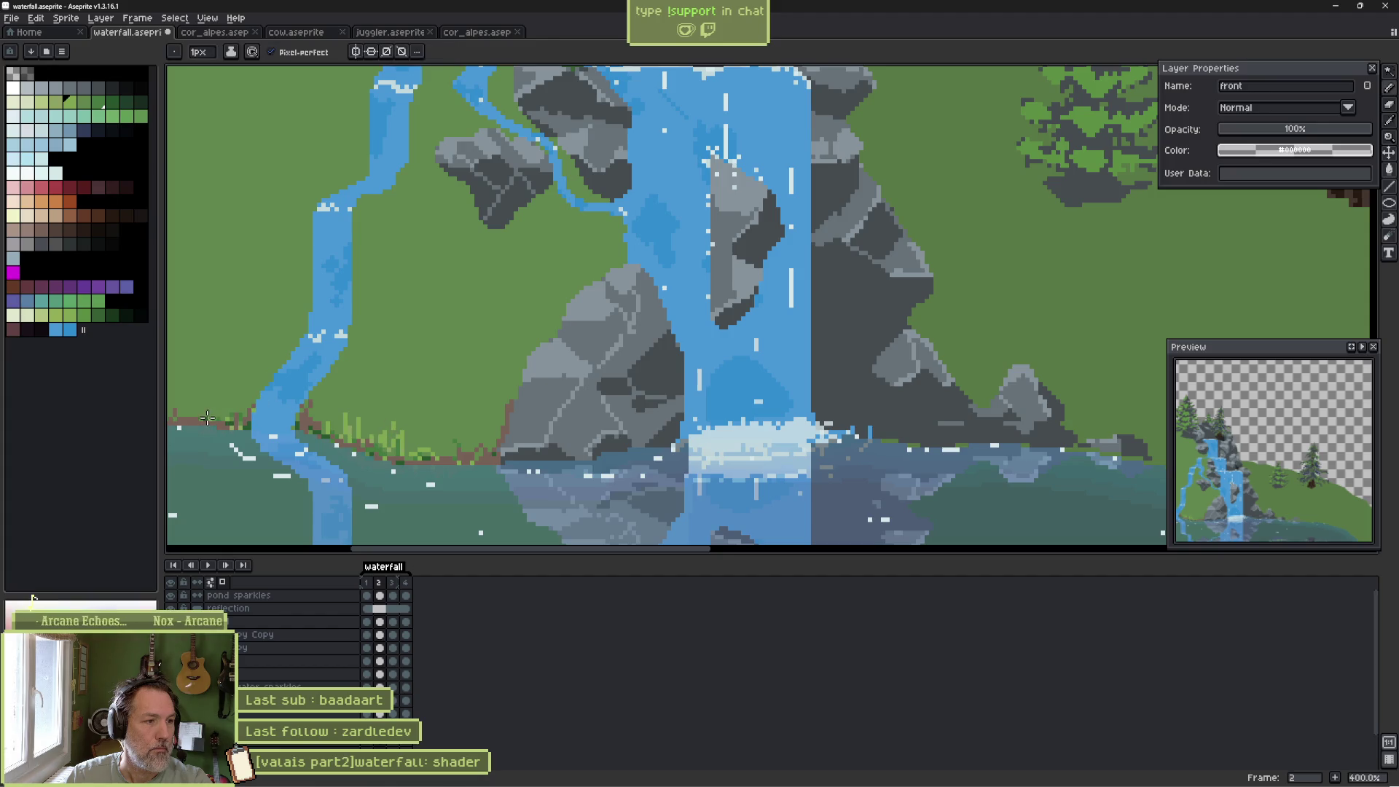
mouse_move(201, 413)
left_mouse_down()
mouse_move(196, 378)
mouse_move(240, 356)
left_mouse_up()
left_click_drag(249, 406, 253, 373)
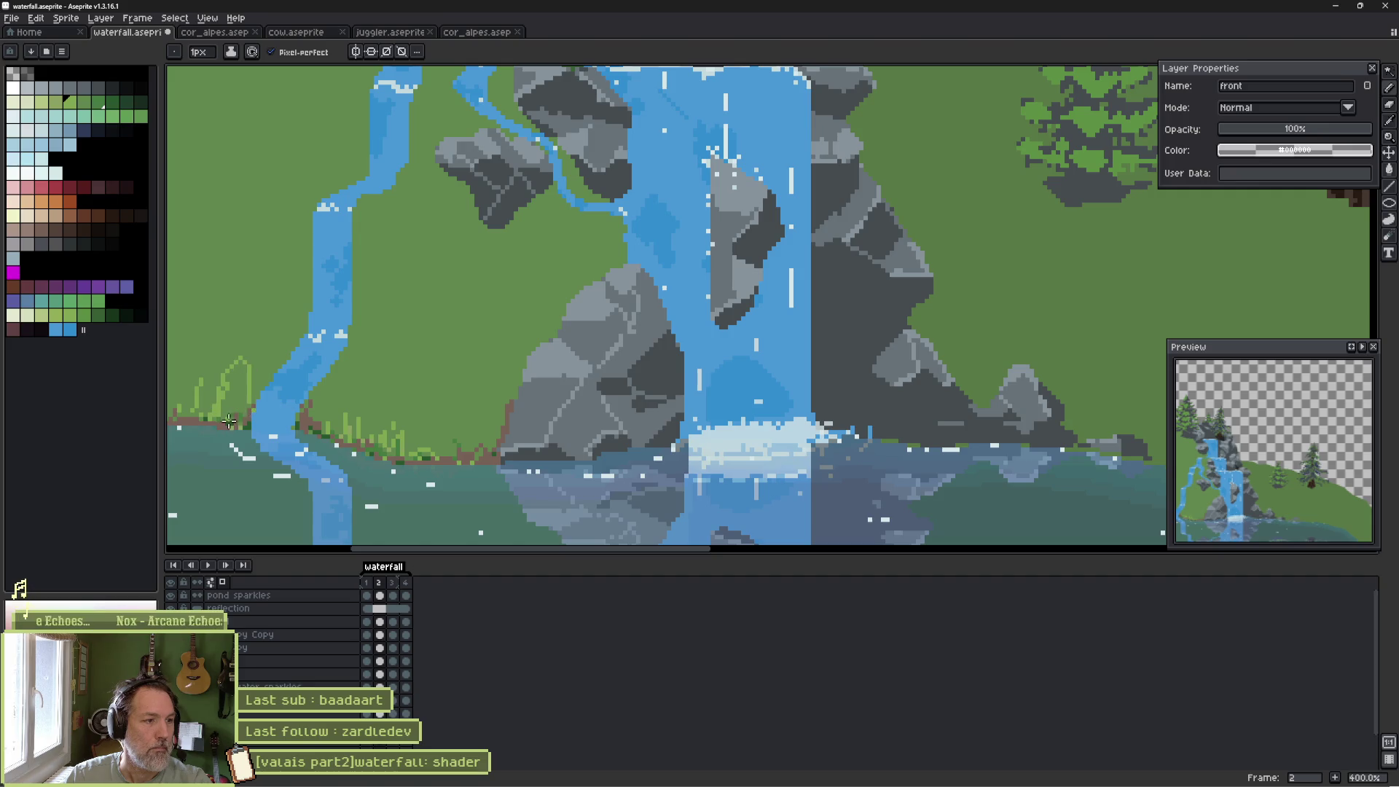
key("ctrl")
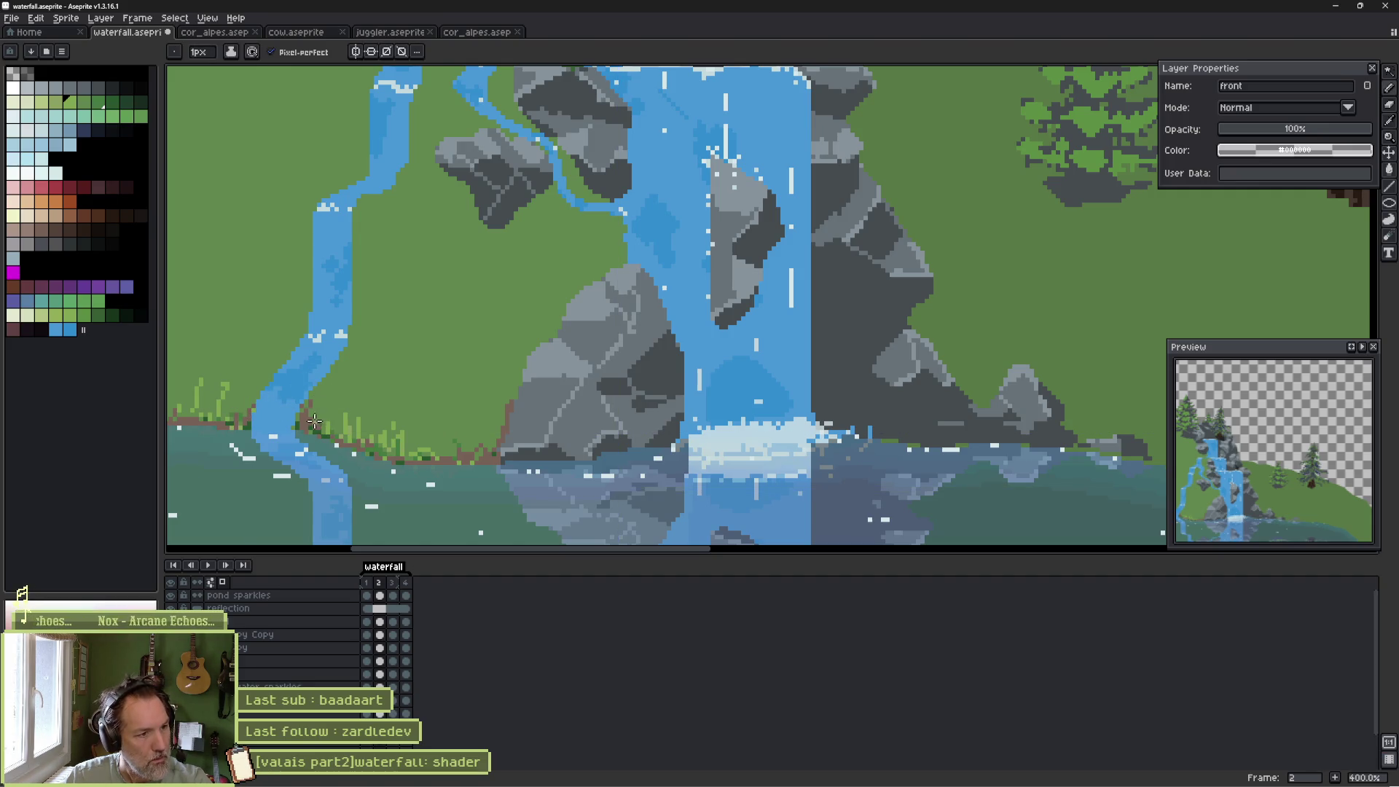
mouse_move(318, 393)
left_mouse_down()
mouse_move(348, 365)
mouse_move(350, 335)
left_mouse_up()
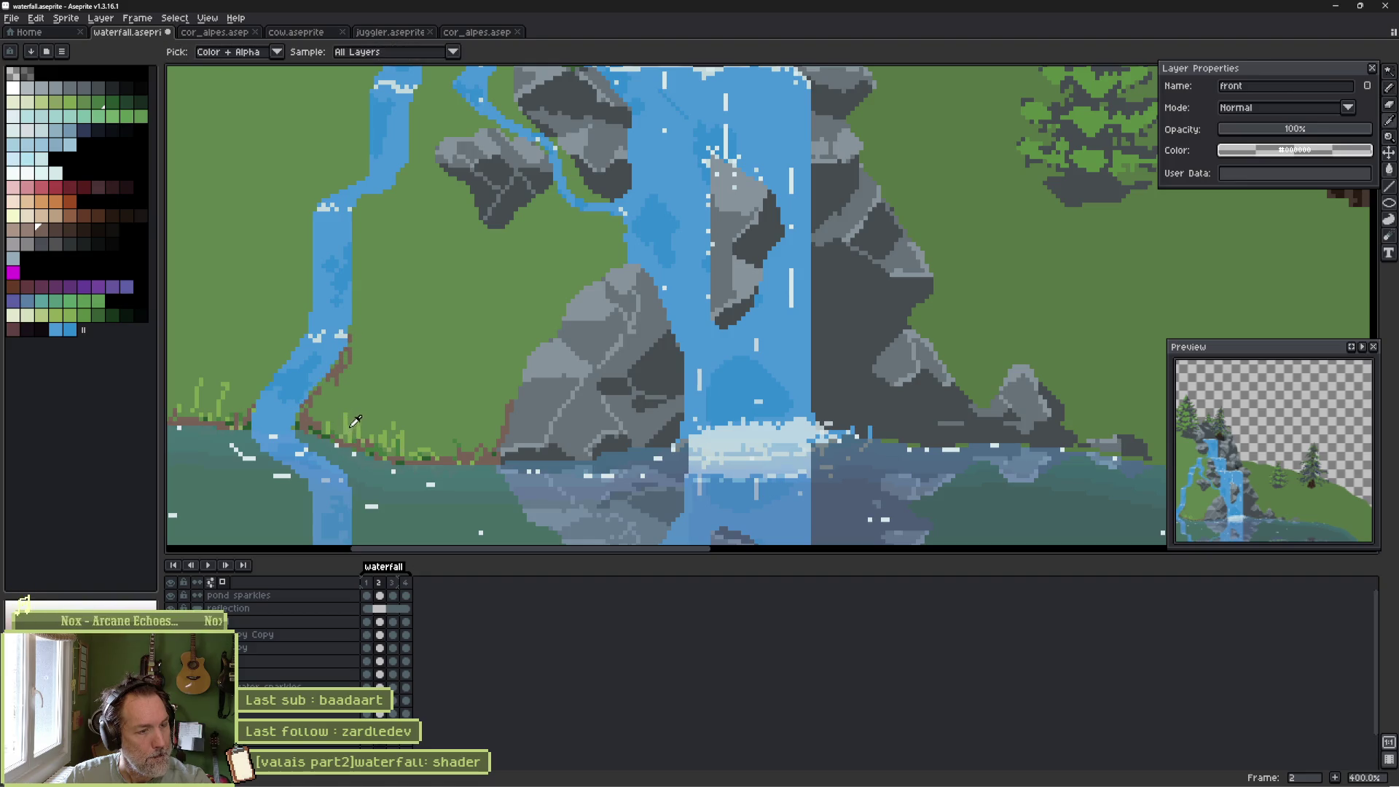
left_click(512, 360, "alt")
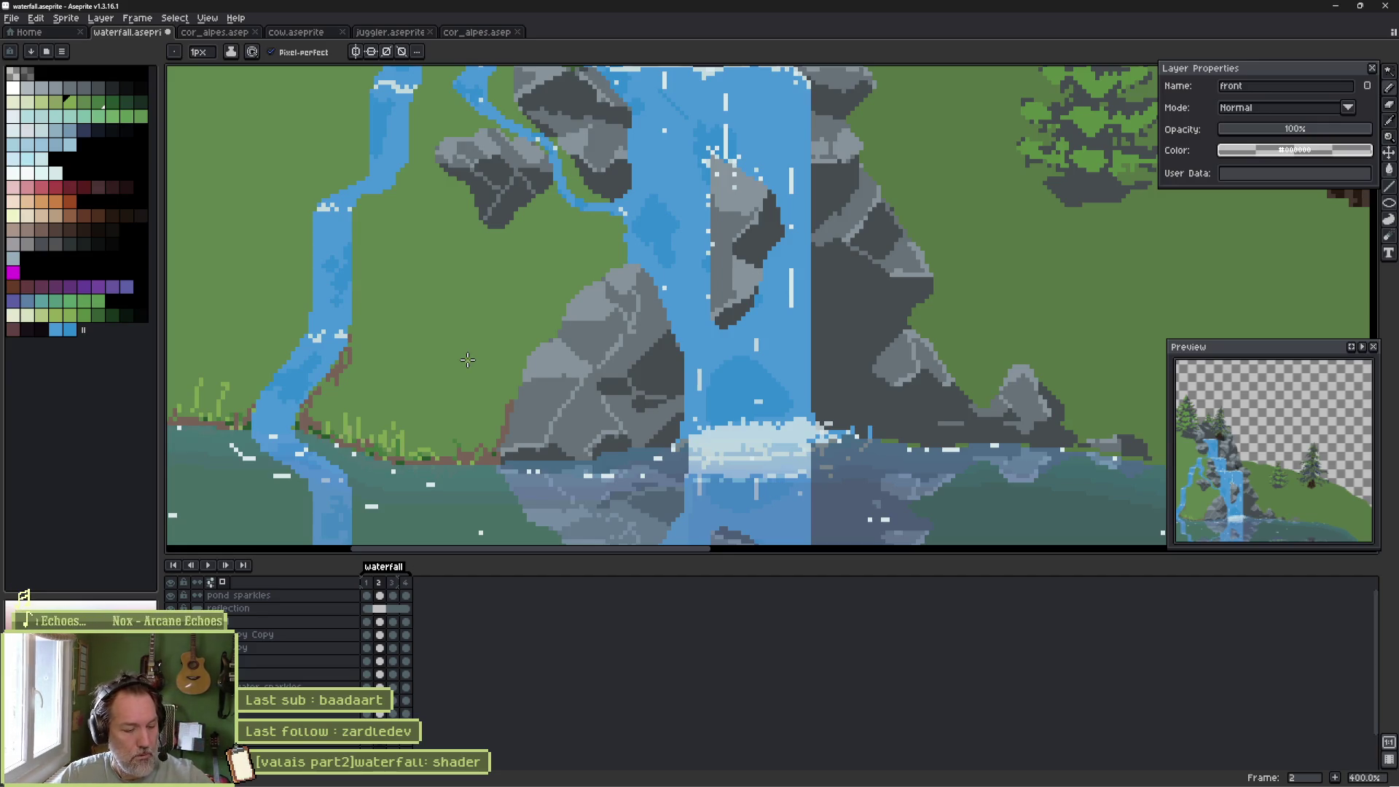
scroll(468, 360, "down", 3)
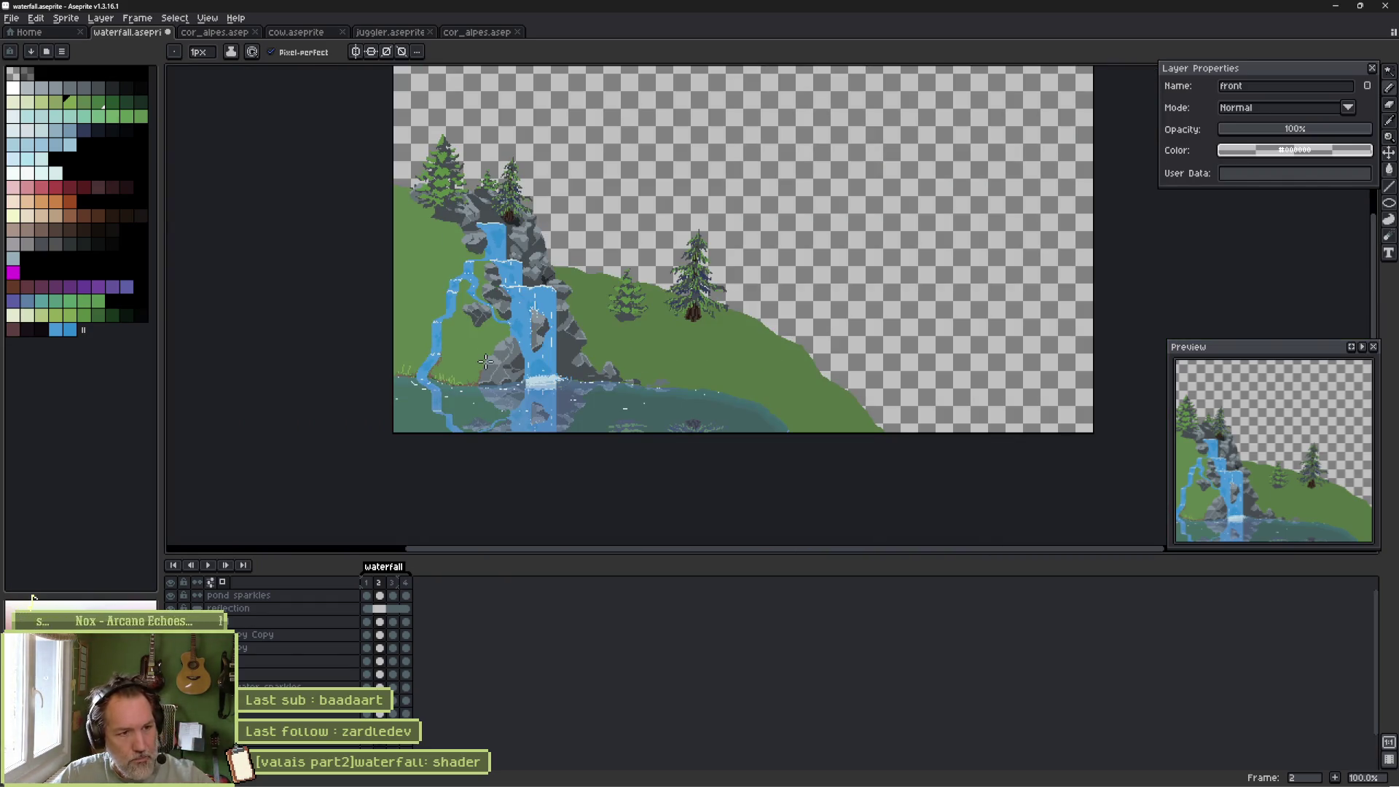
scroll(451, 379, "up", 3)
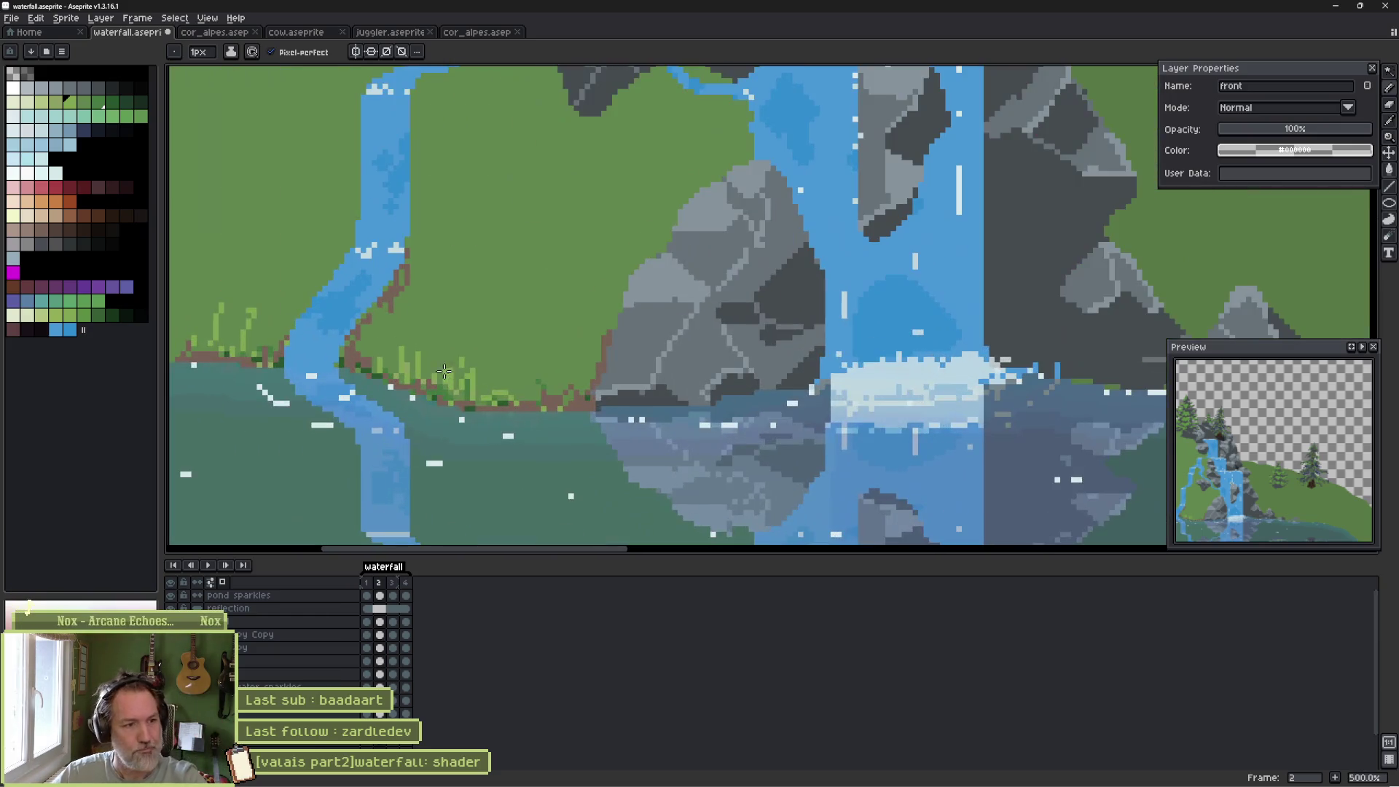
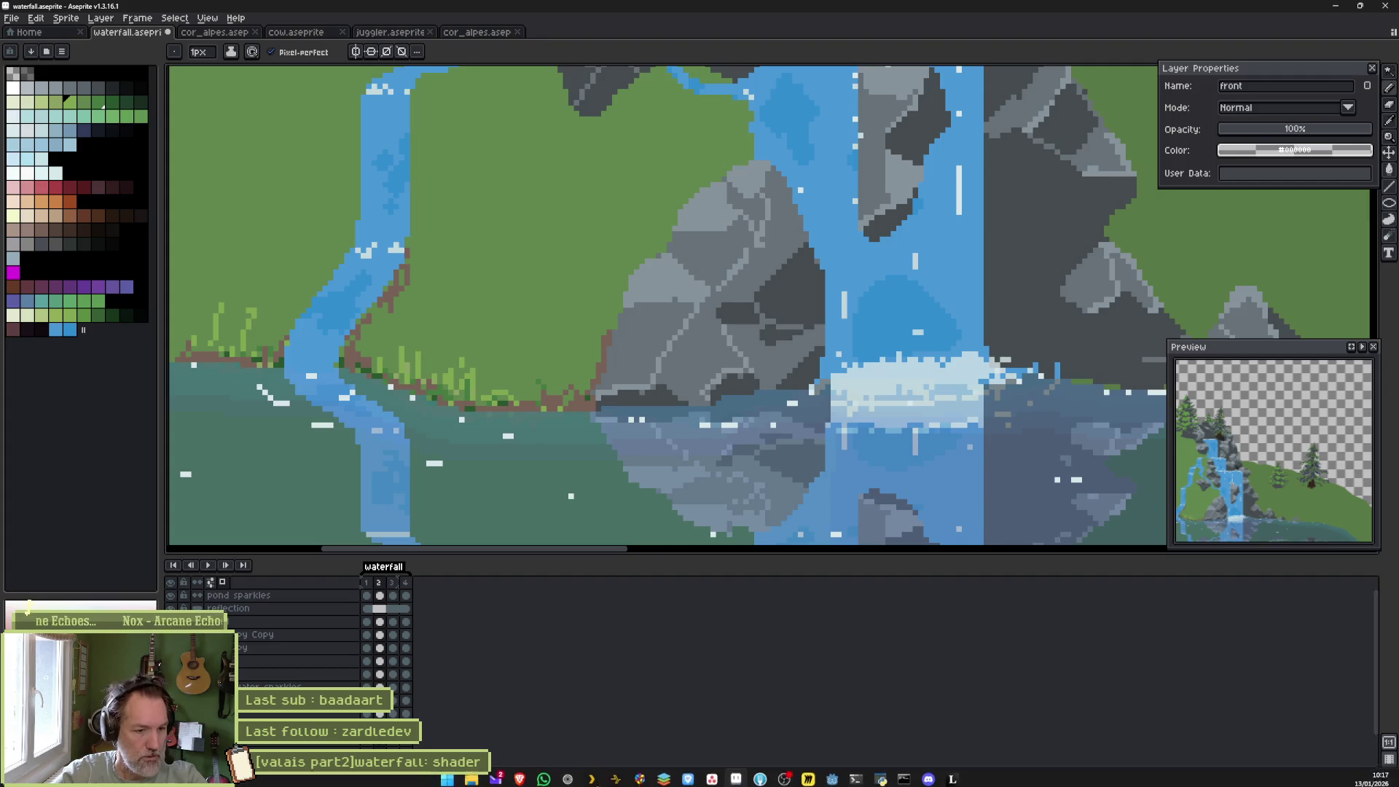
Add the task '[transitions]add: cat in/out scenes' to In progress and open its details.
left_click(711, 774)
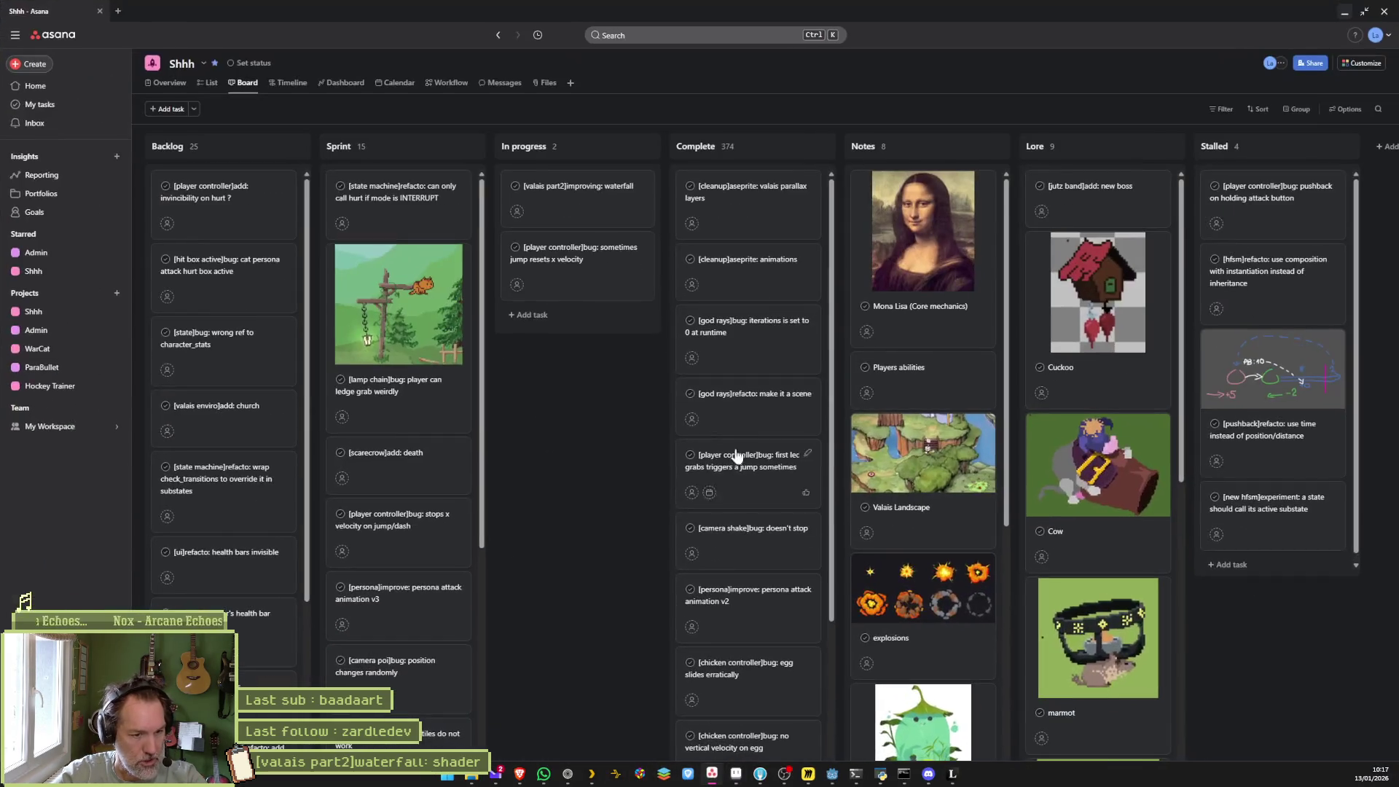
left_click(536, 319)
type("[")
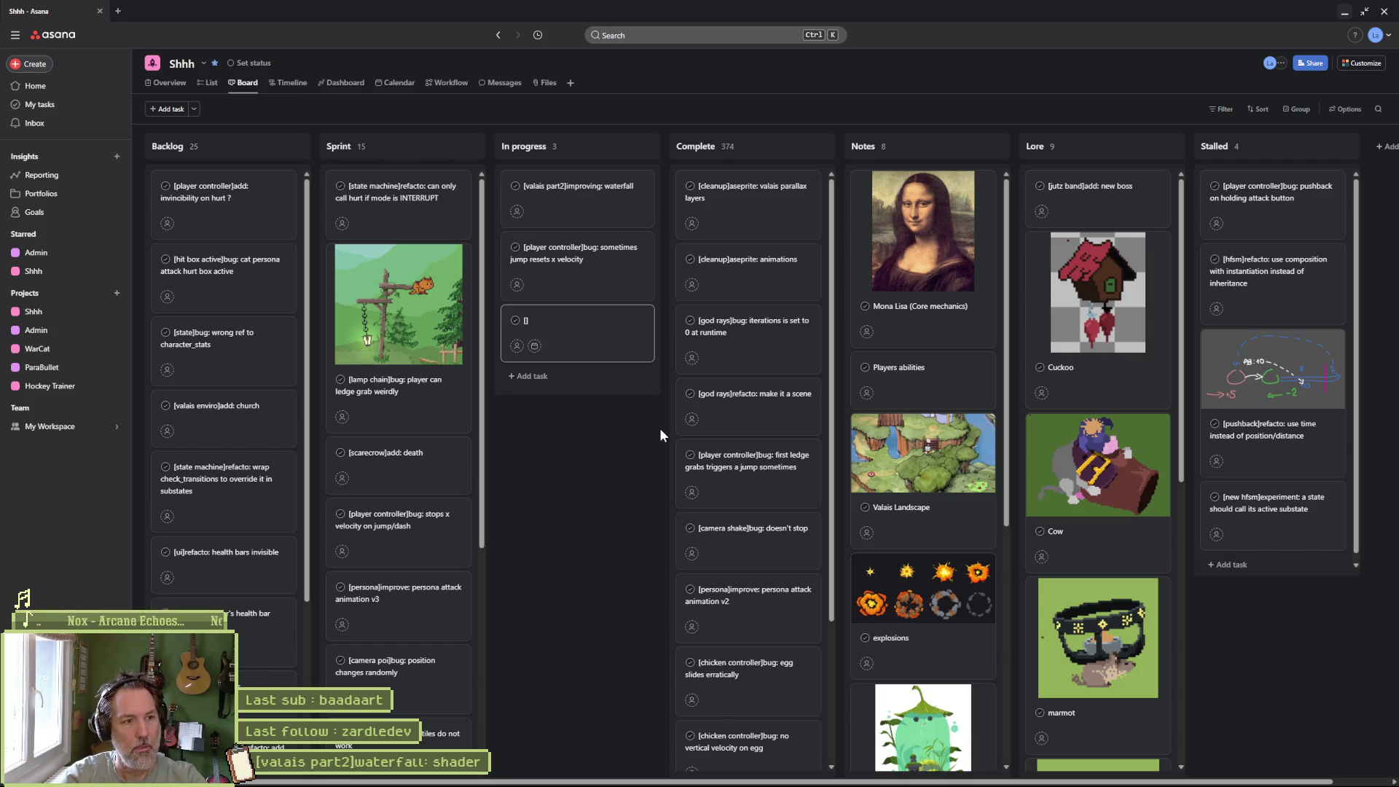
type("transitions]")
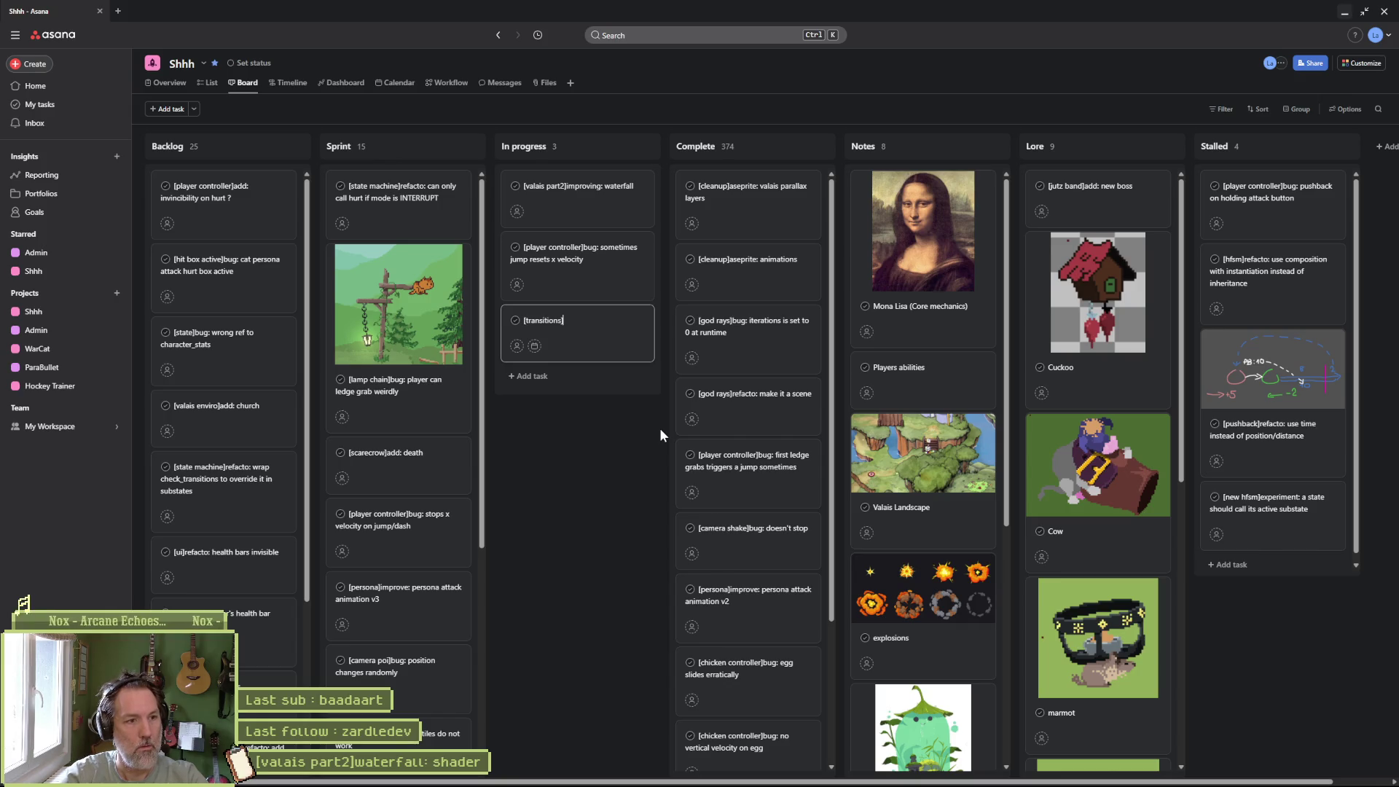
type("add:")
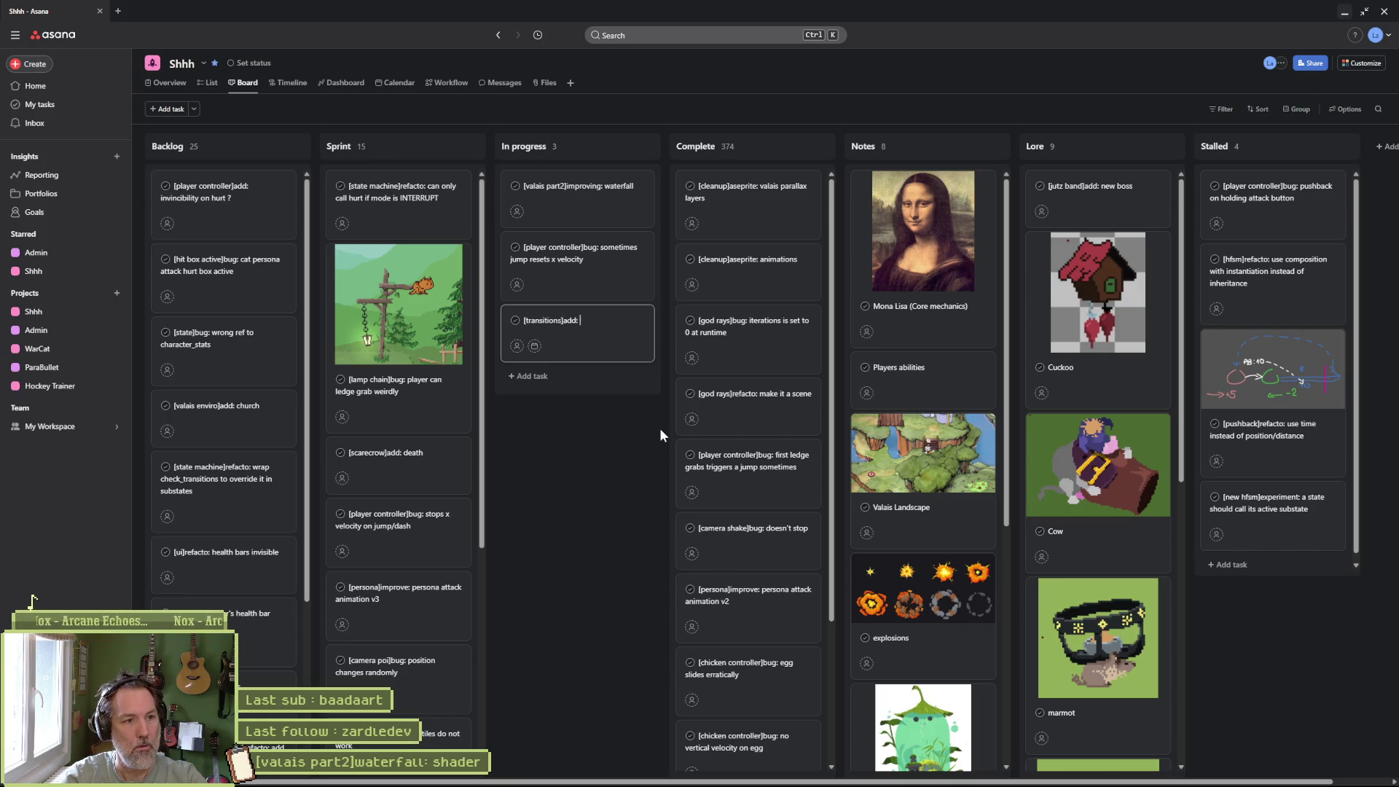
type(" cat")
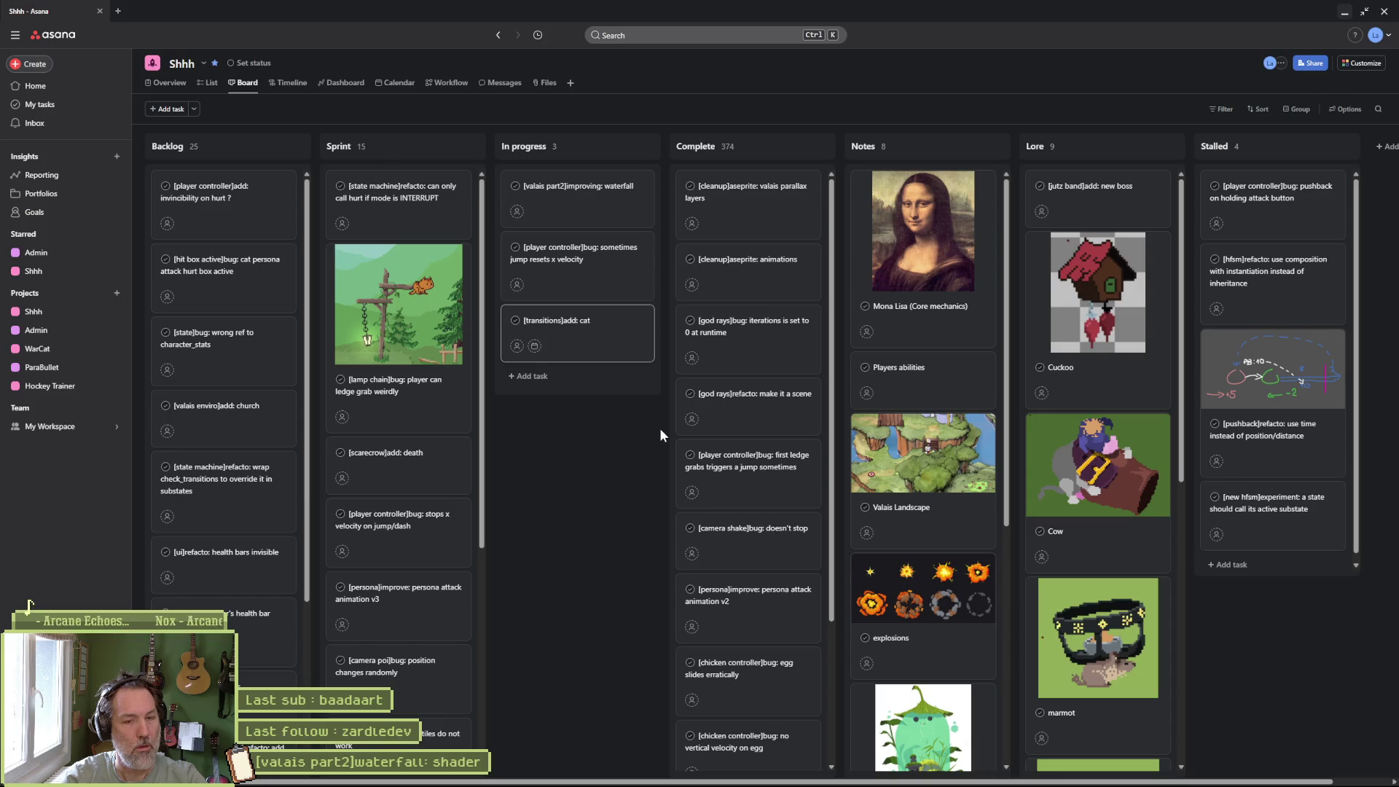
type(" in/out")
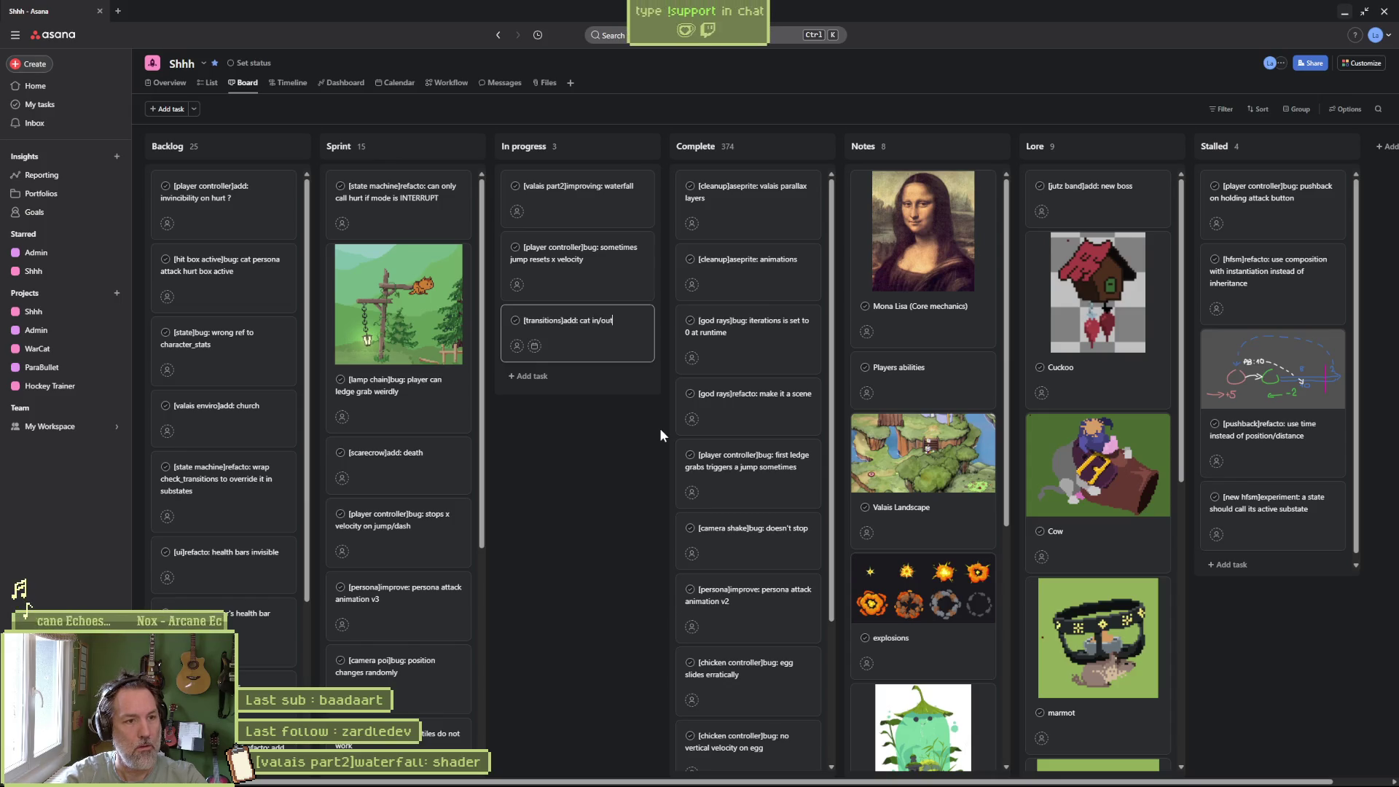
type(" scenes")
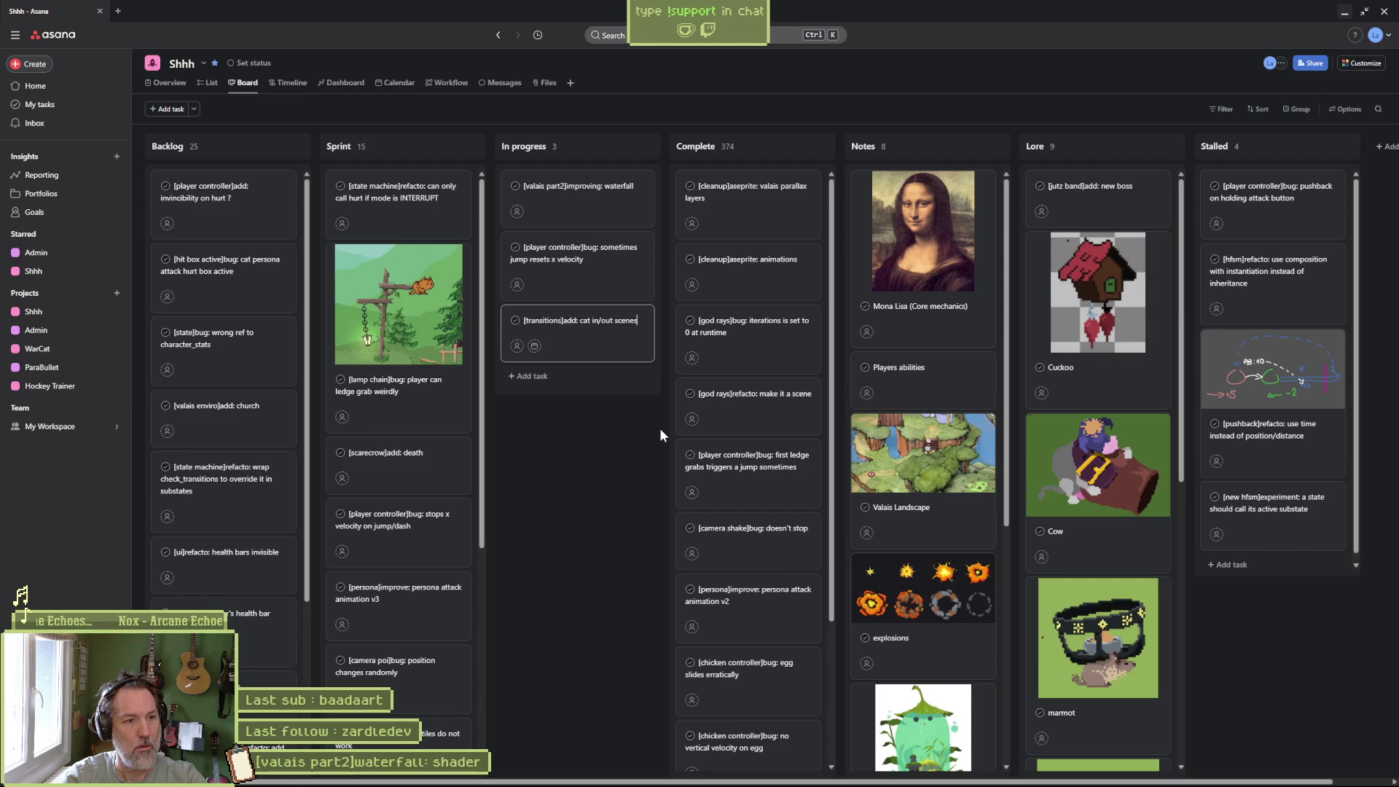
key("Return")
left_click(619, 335)
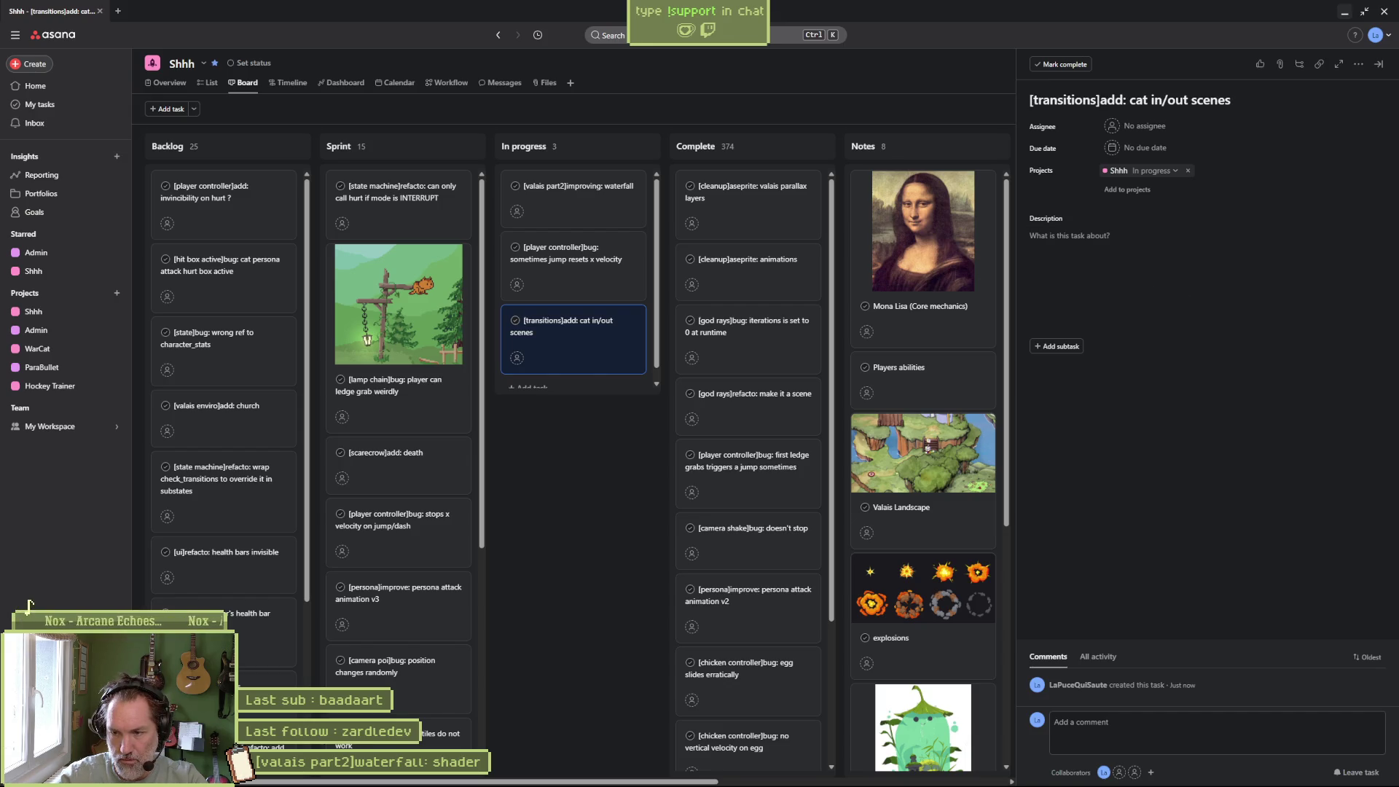
left_click(1146, 249)
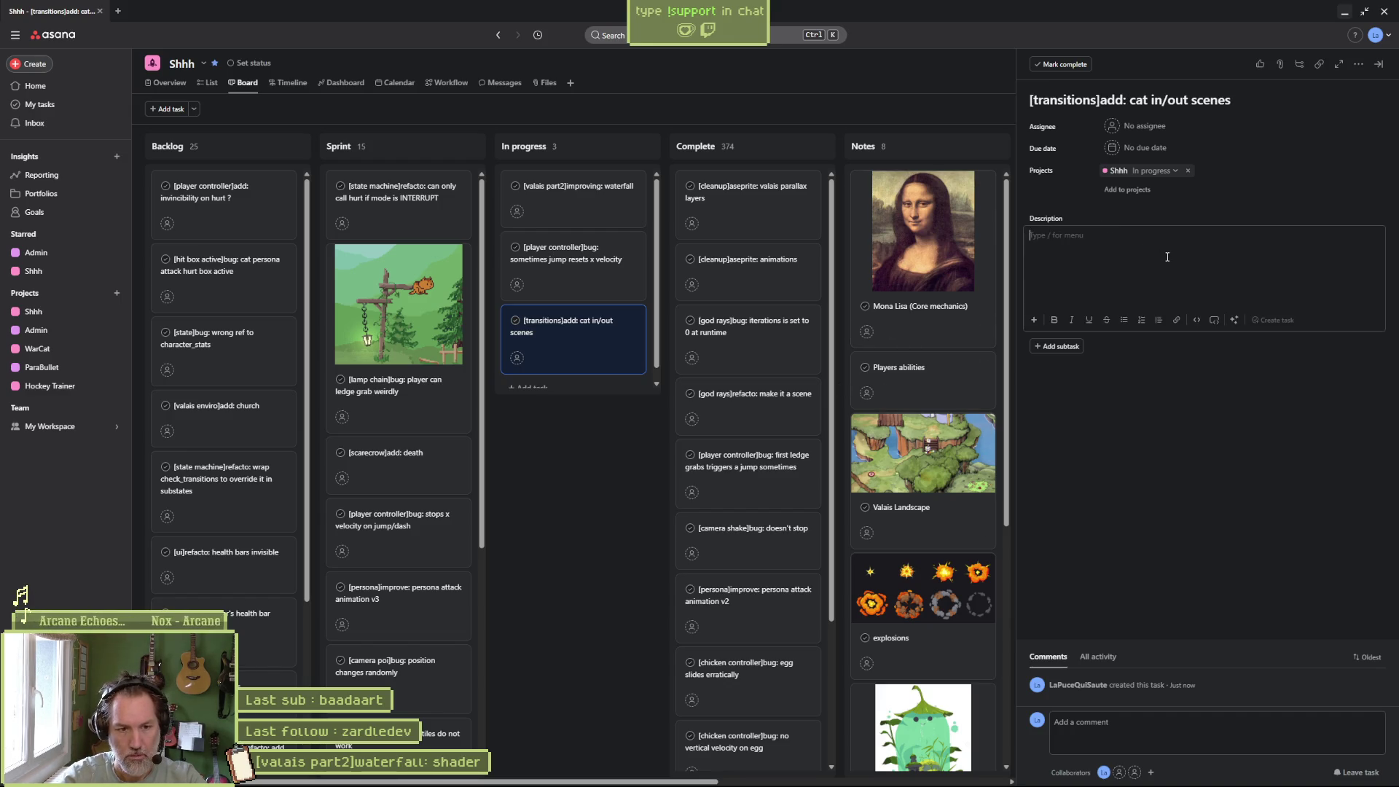
Describe the cat leaving and entering scenes after fades, possibly with an automatic walk.
type("see the cat")
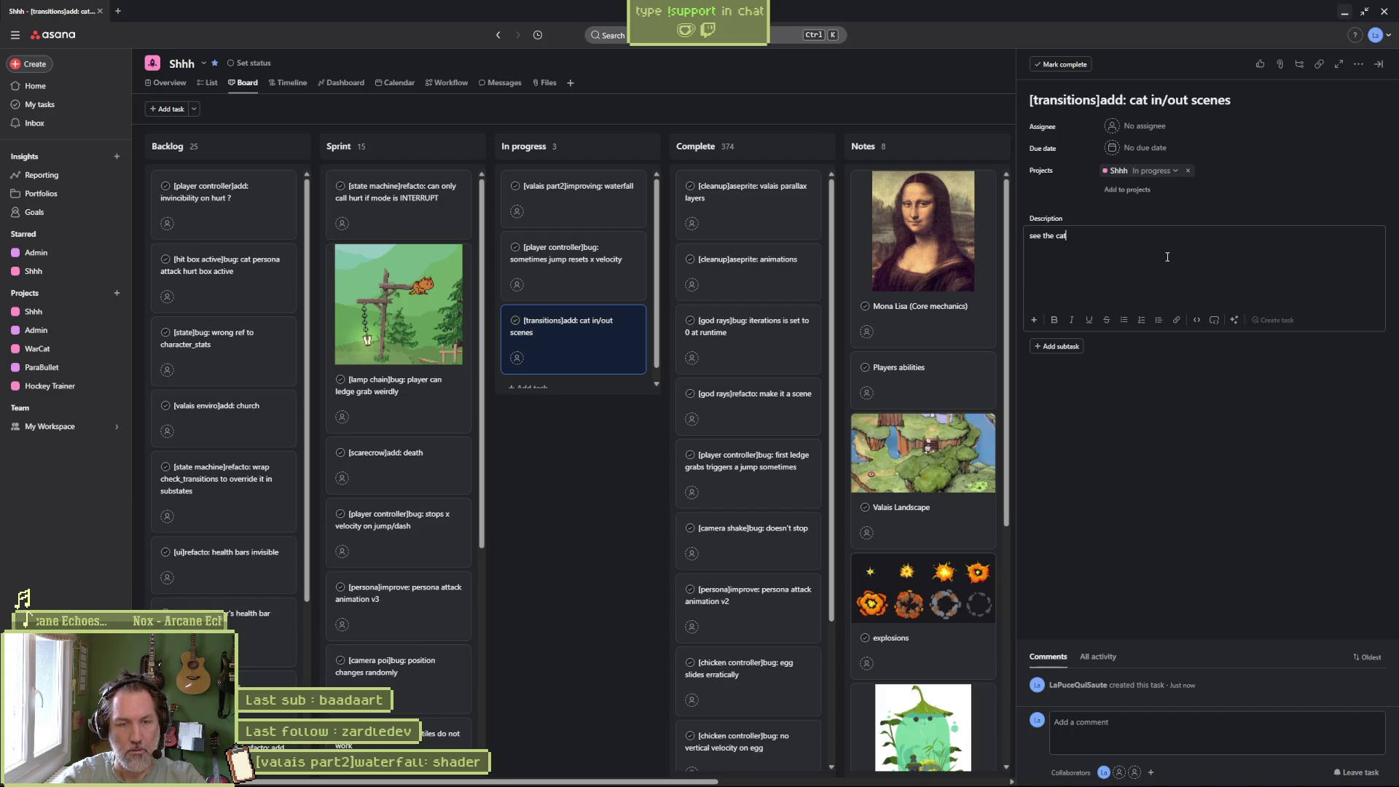
type(" going out the scene and mo")
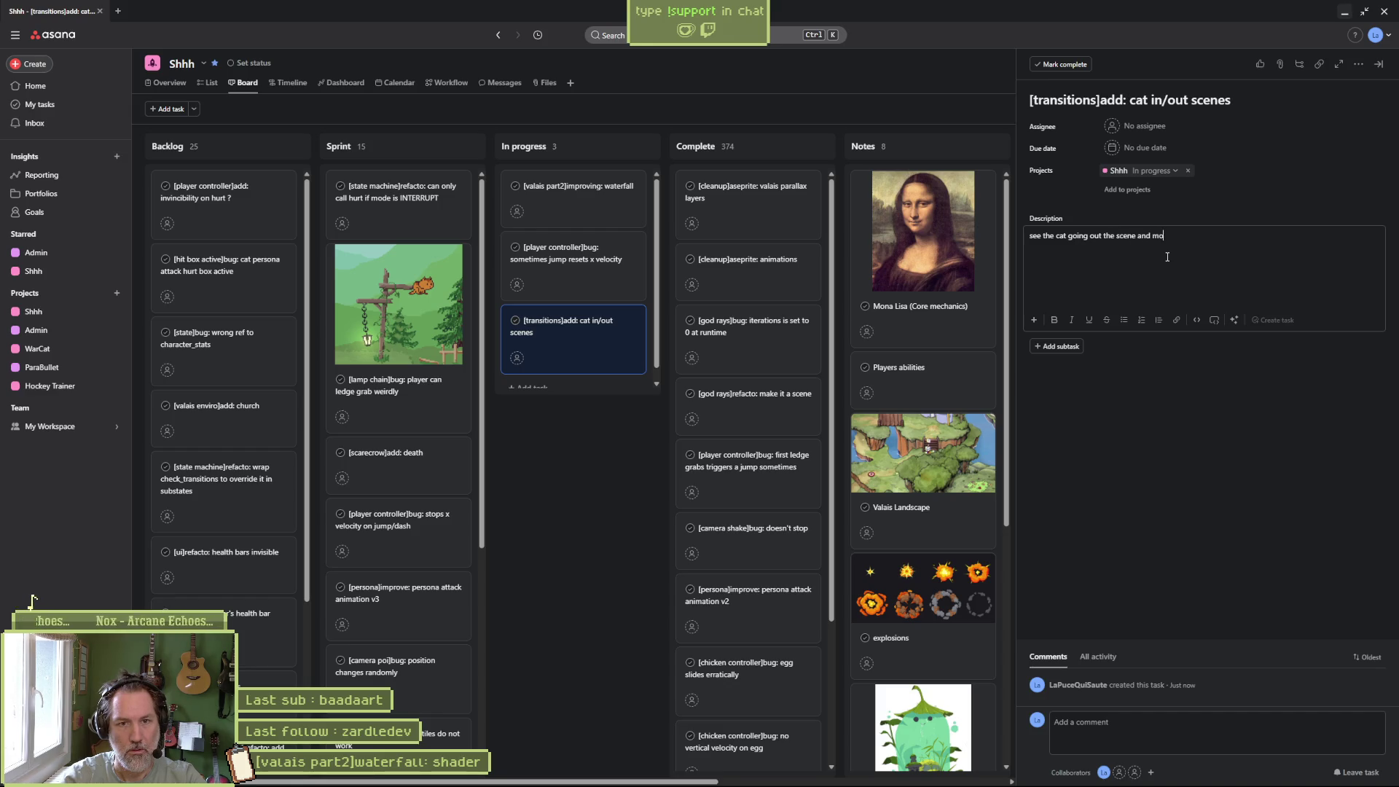
type("ving into the")
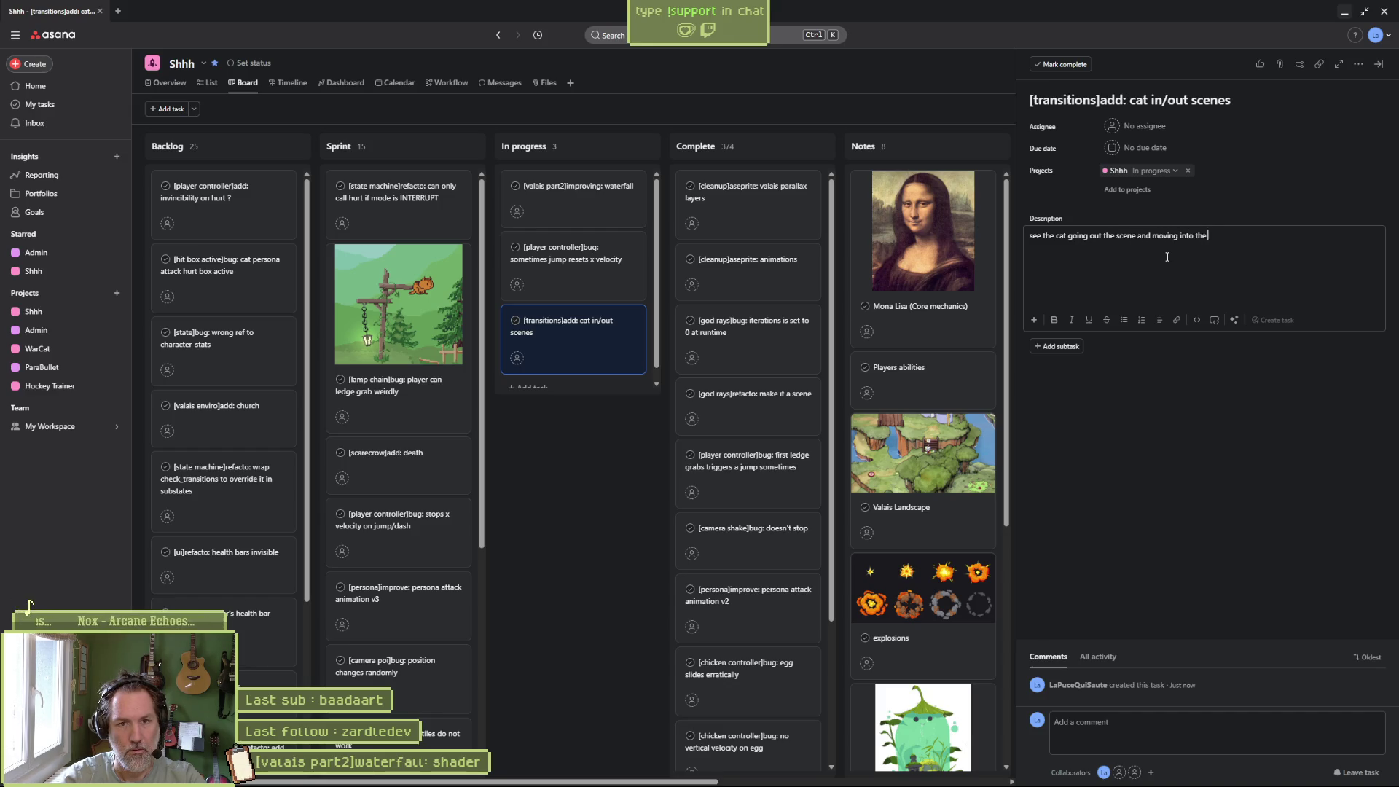
type("ter fac")
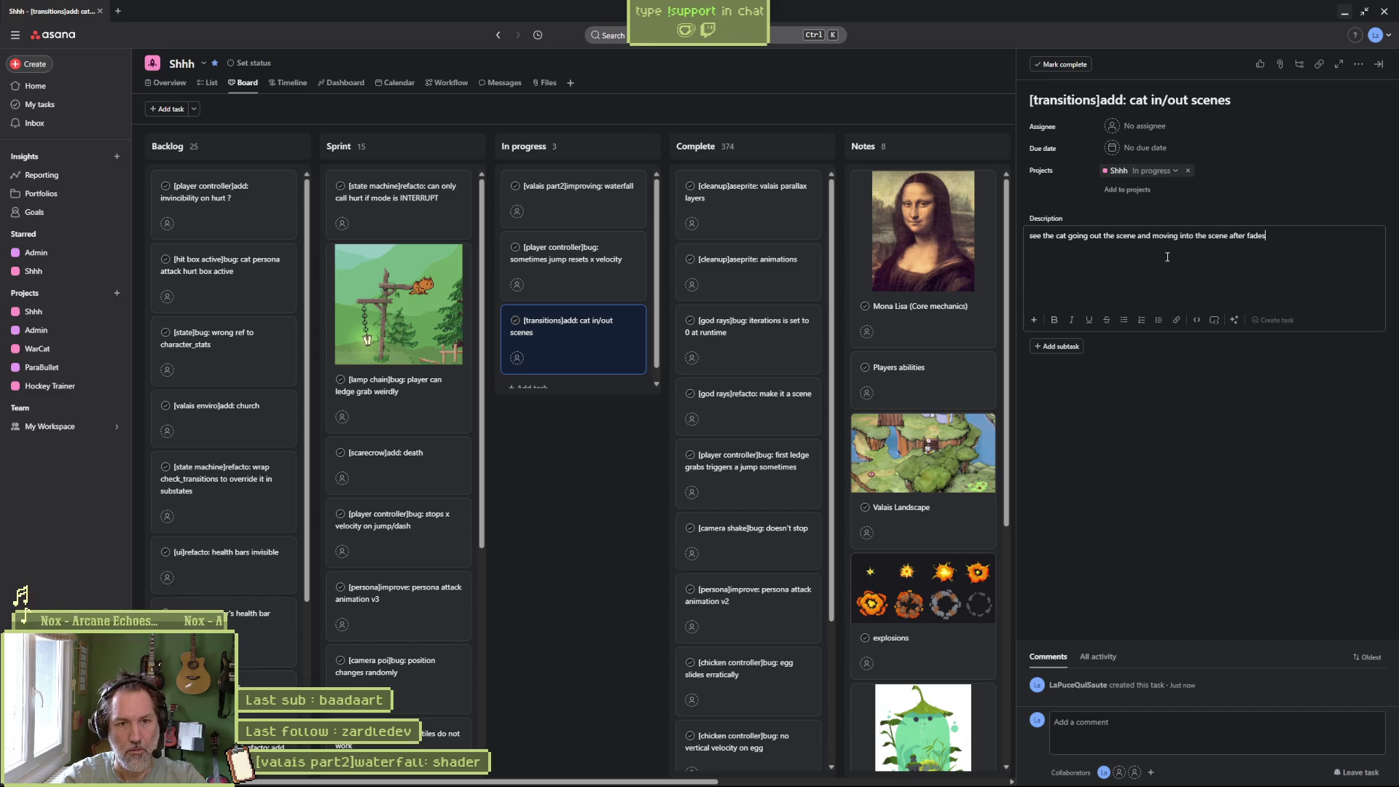
type("walk maybe")
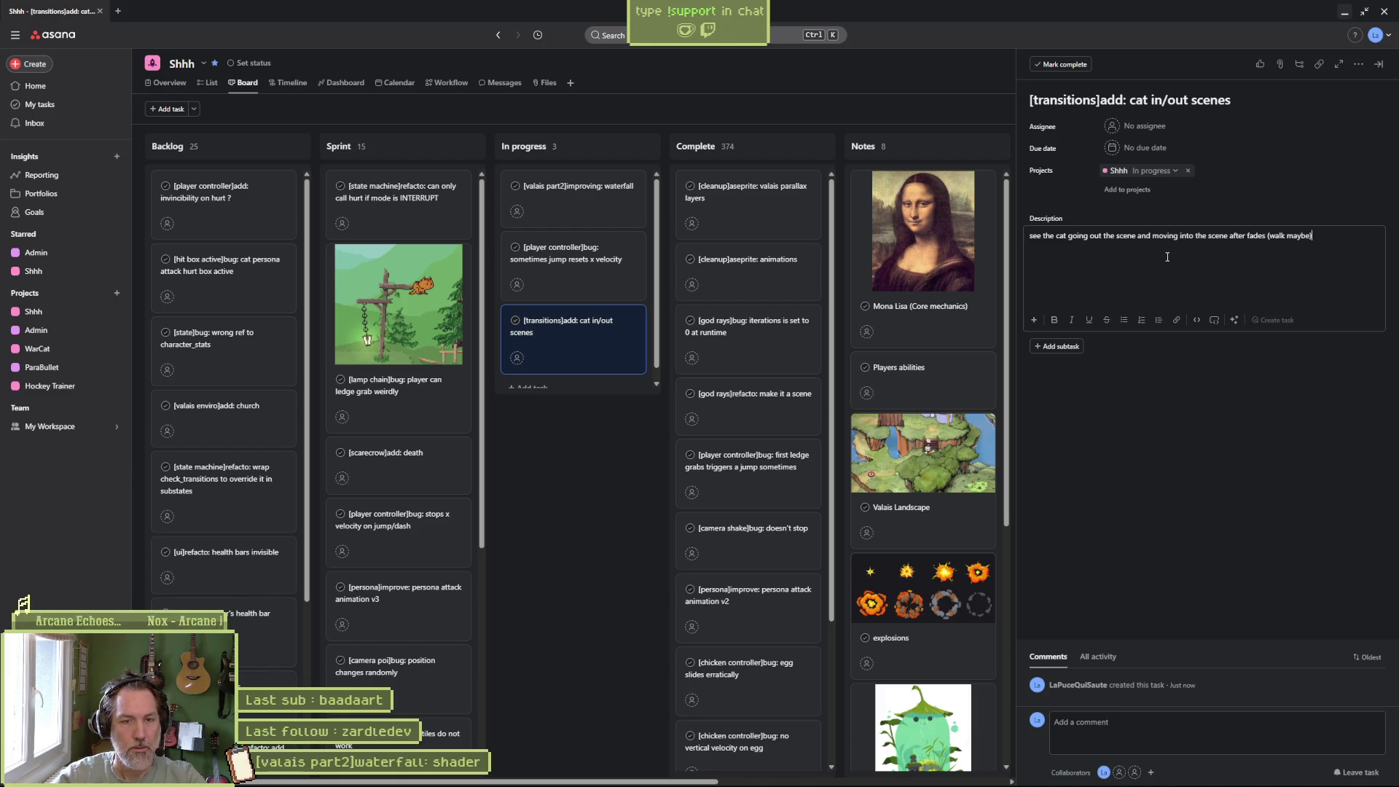
type("automa")
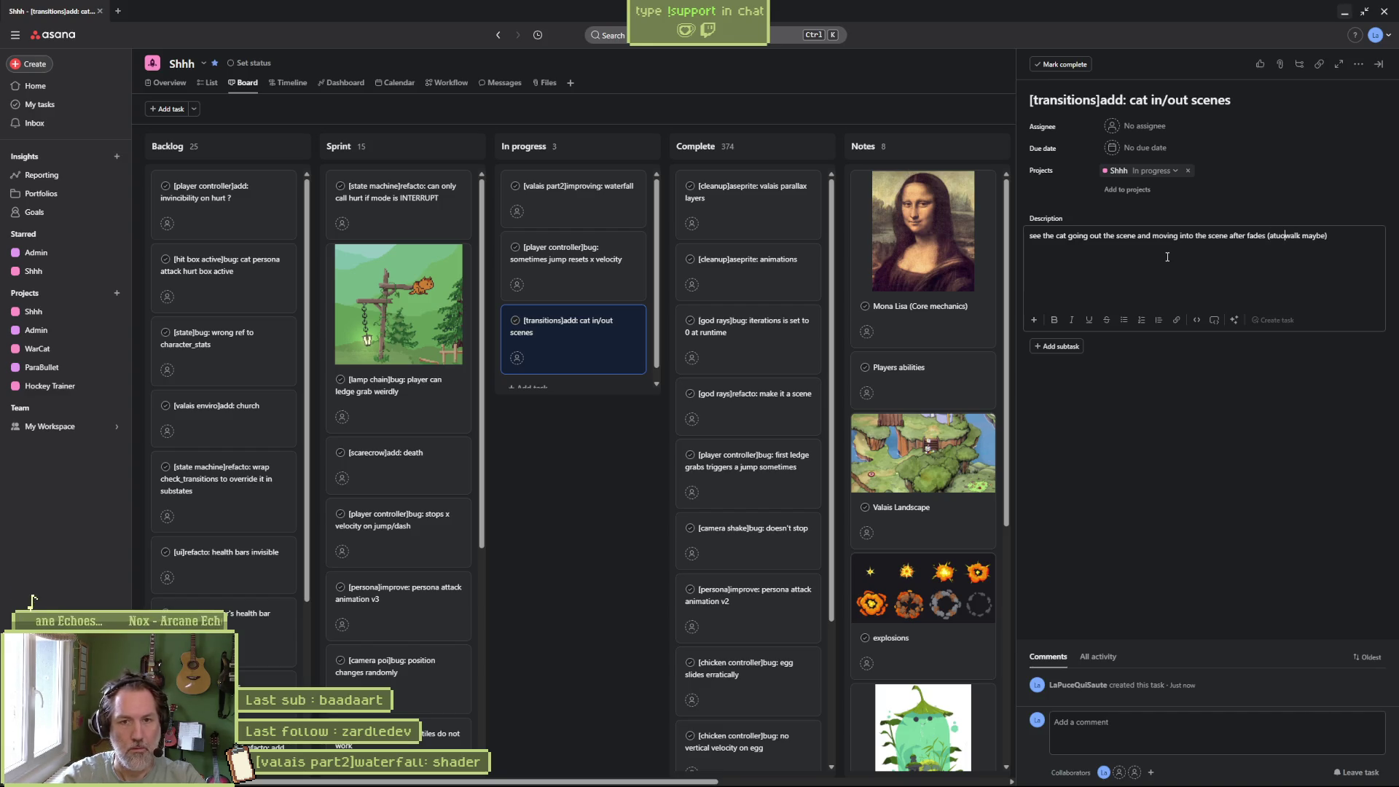
key("BackSpace")
key("BackSpace")
key("BackSpace")
type("automatic")
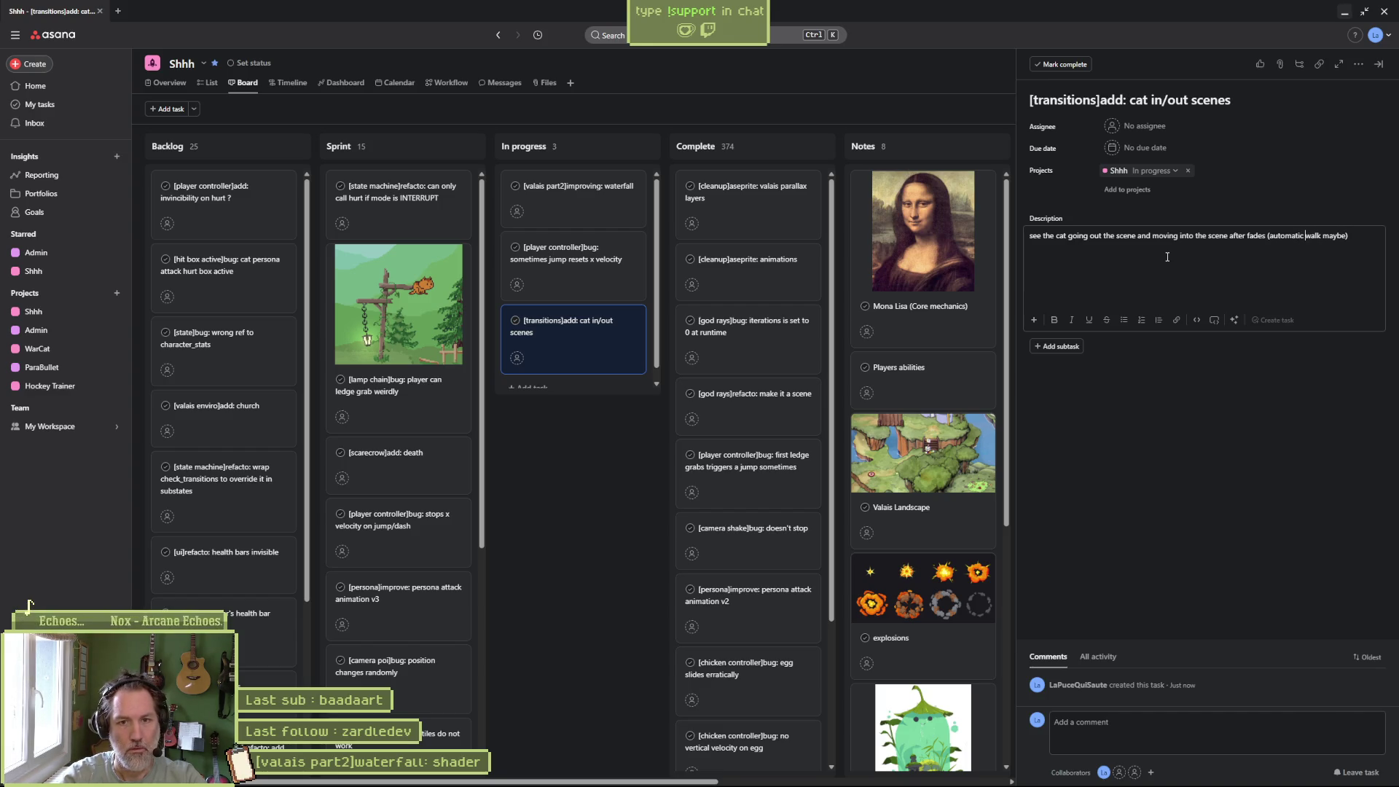
left_click(1170, 412)
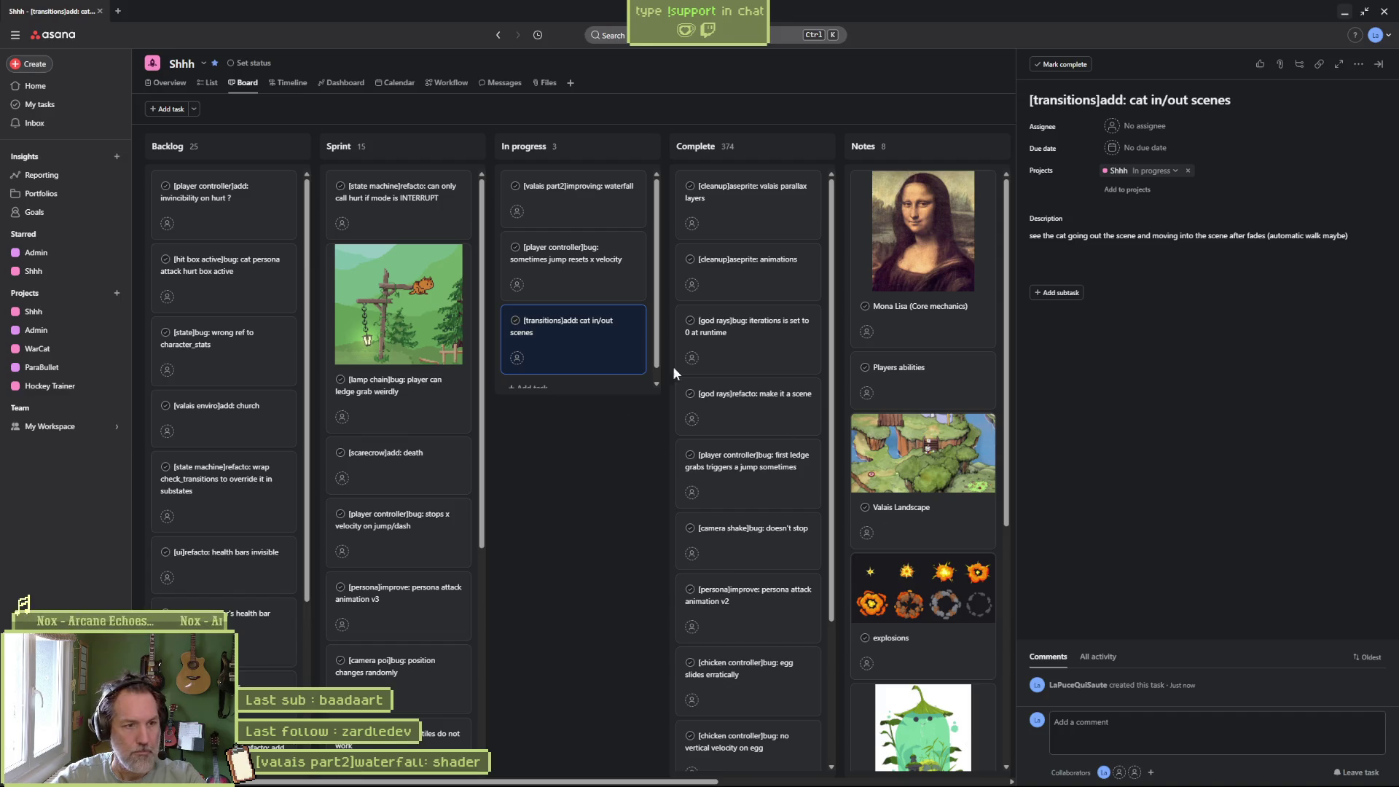
left_click(1345, 12)
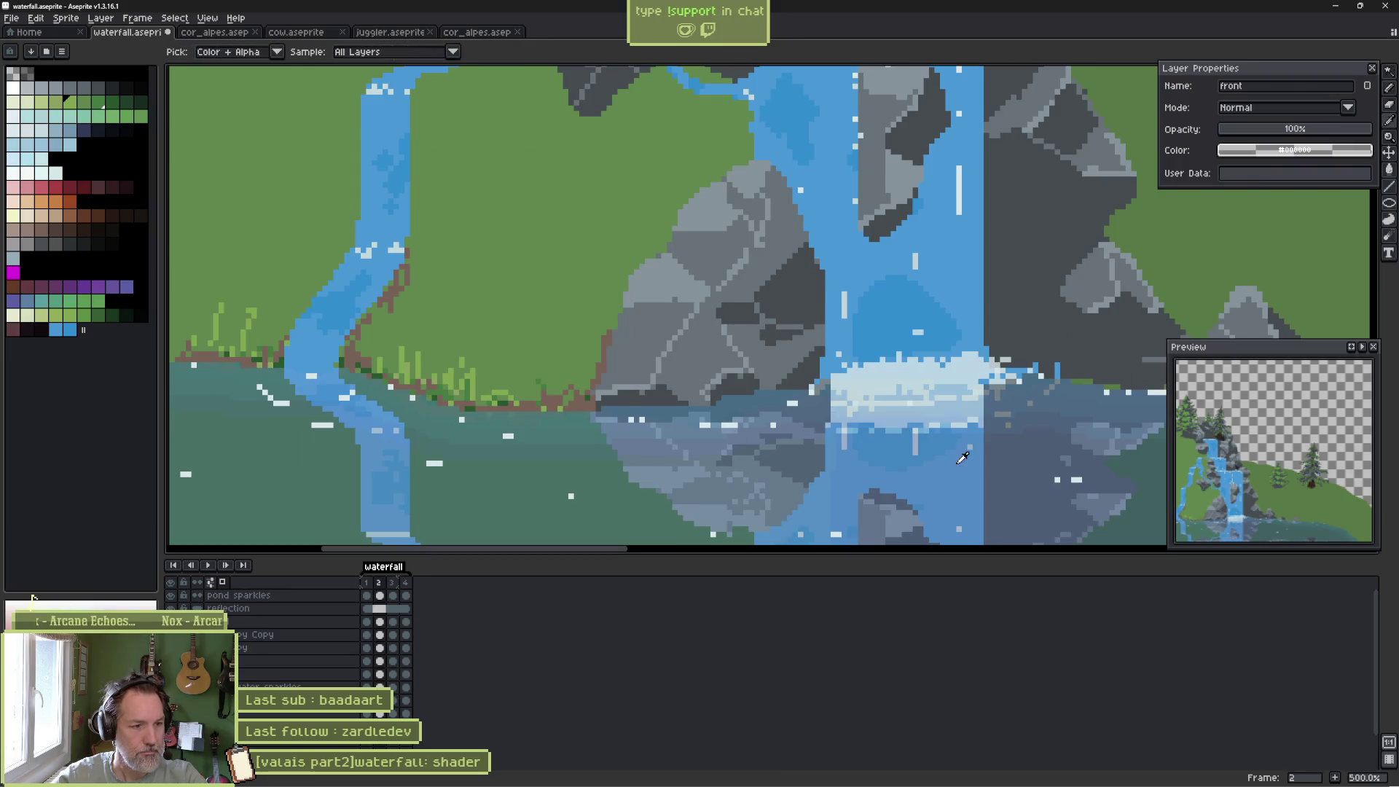
Close the task details and move the waterfall task into Complete.
key("alt+Tab")
left_click(543, 466)
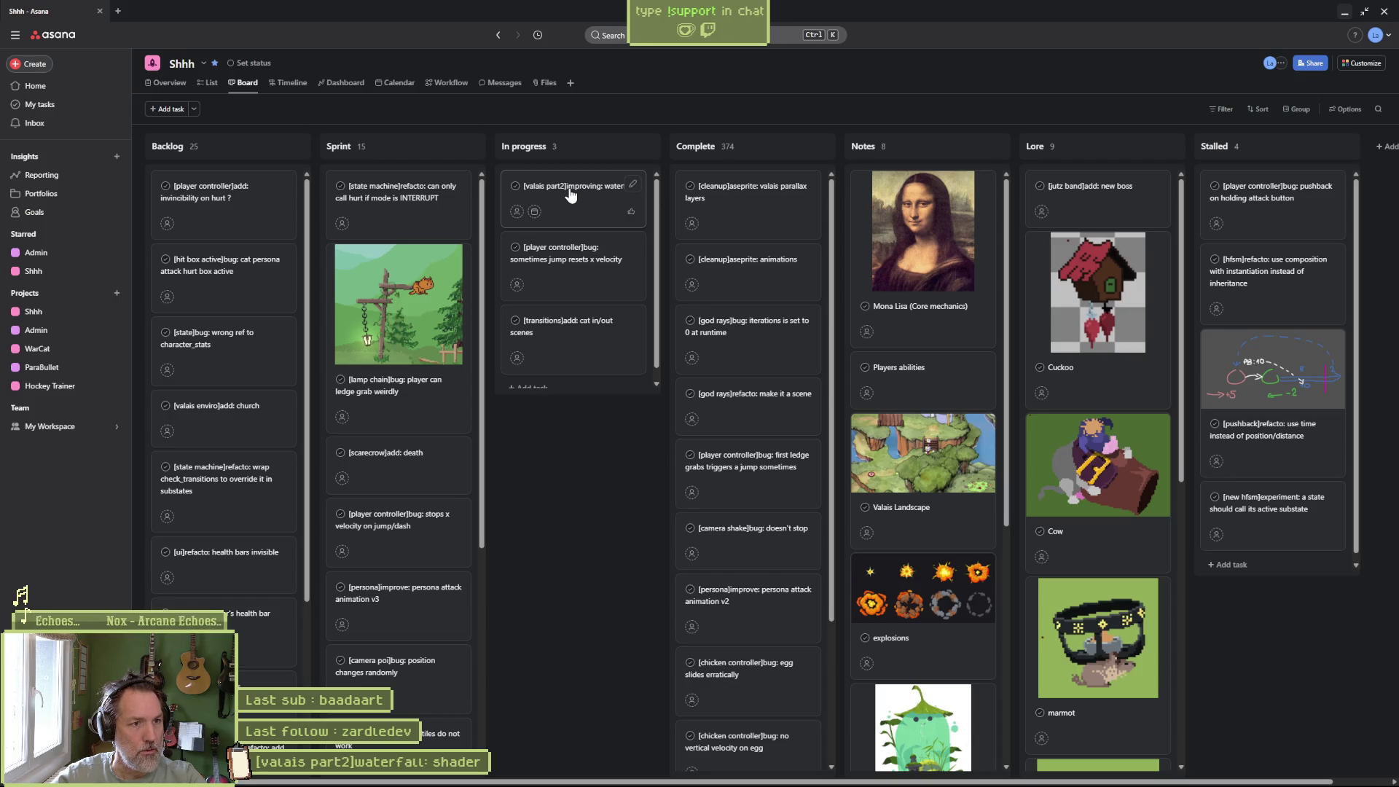
left_click_drag(571, 194, 748, 191)
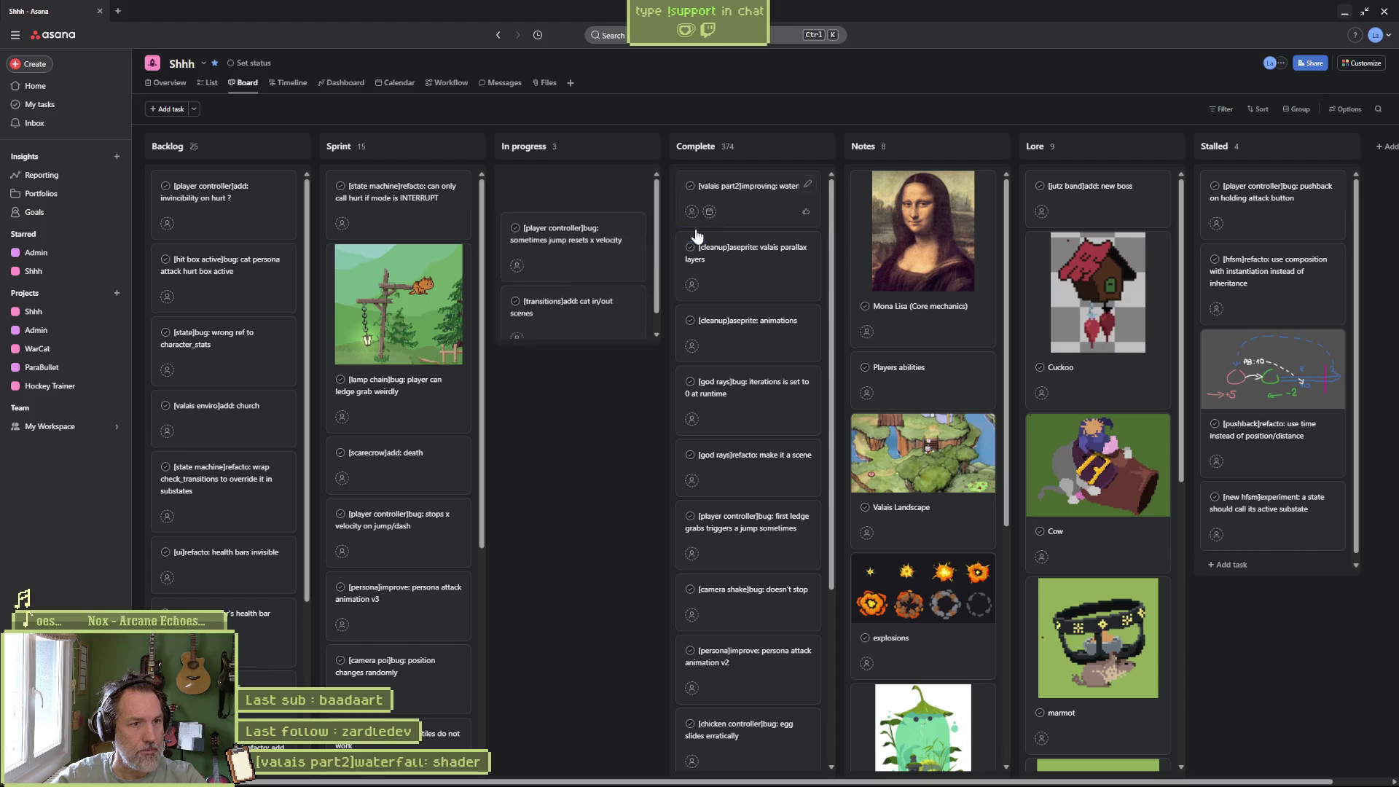
Add a test 'improving' task for the waterfall to In progress.
left_click(537, 315)
type("[")
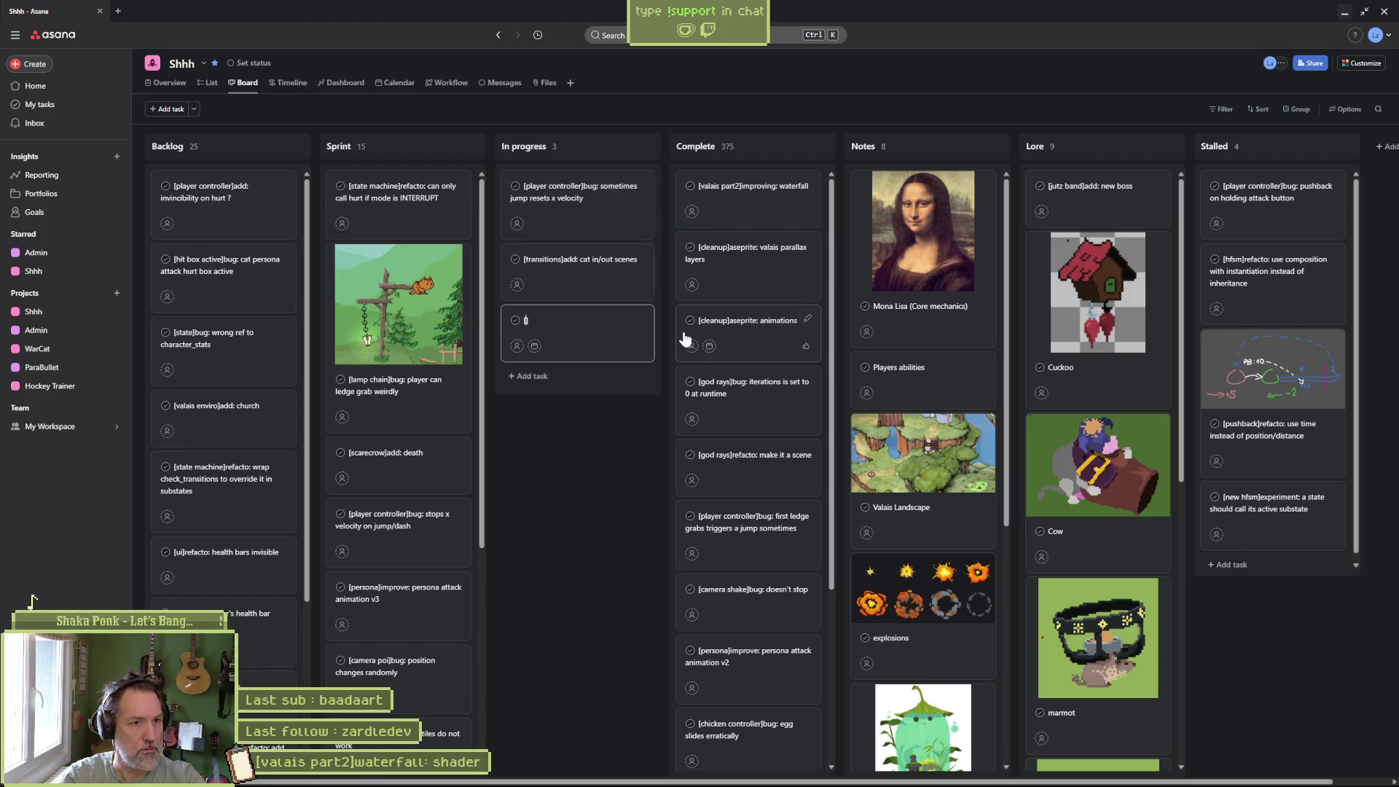
type("watervalais part2")
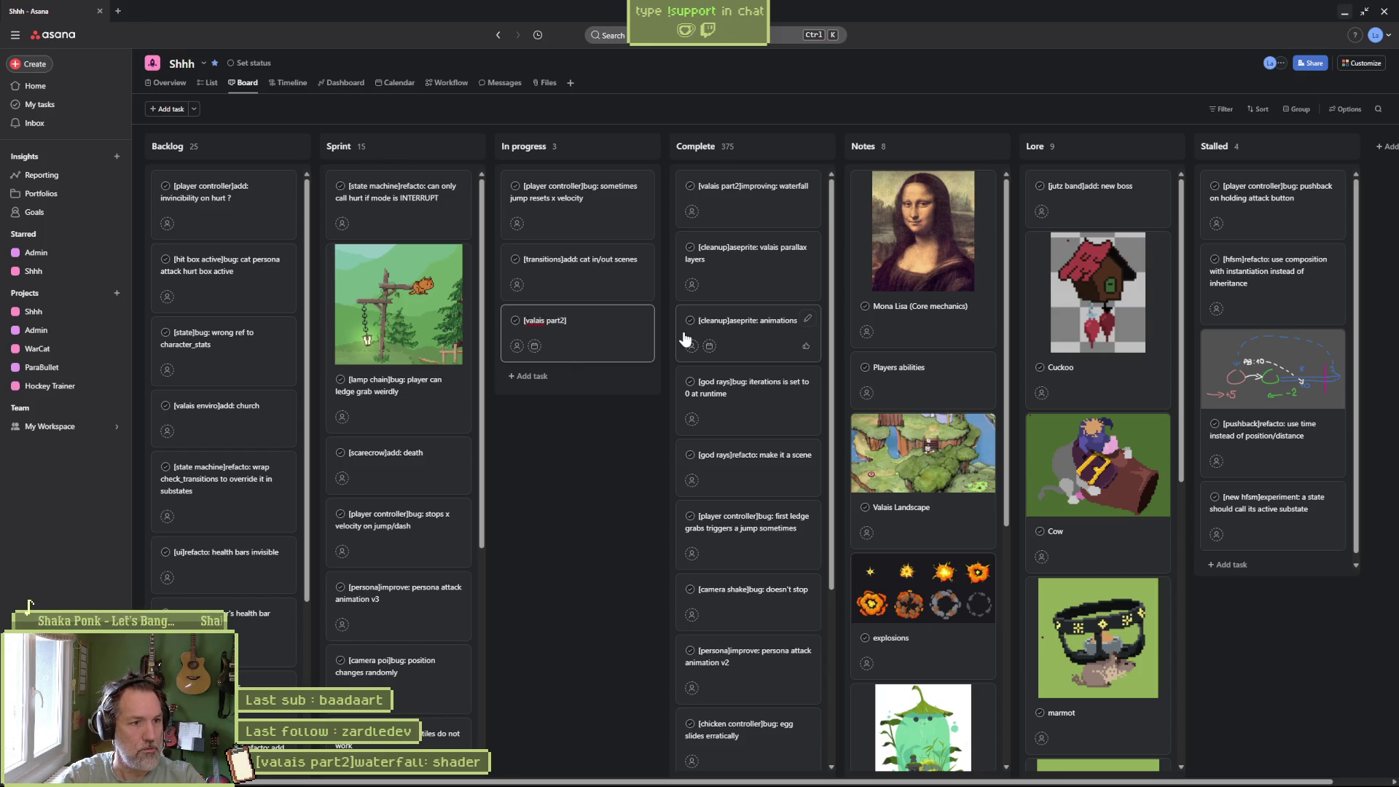
type("w")
key("BackSpace")
key("BackSpace")
key("BackSpace")
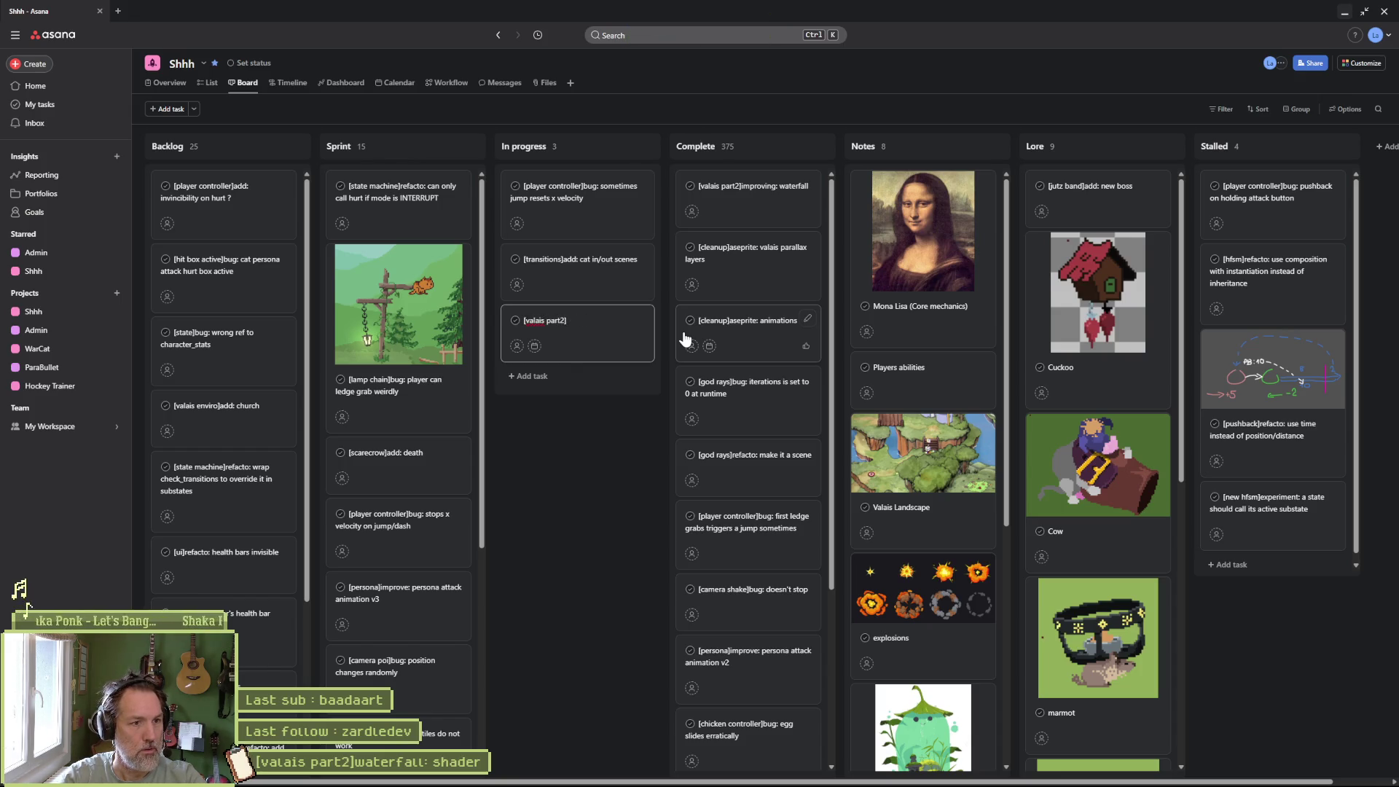
type("improving")
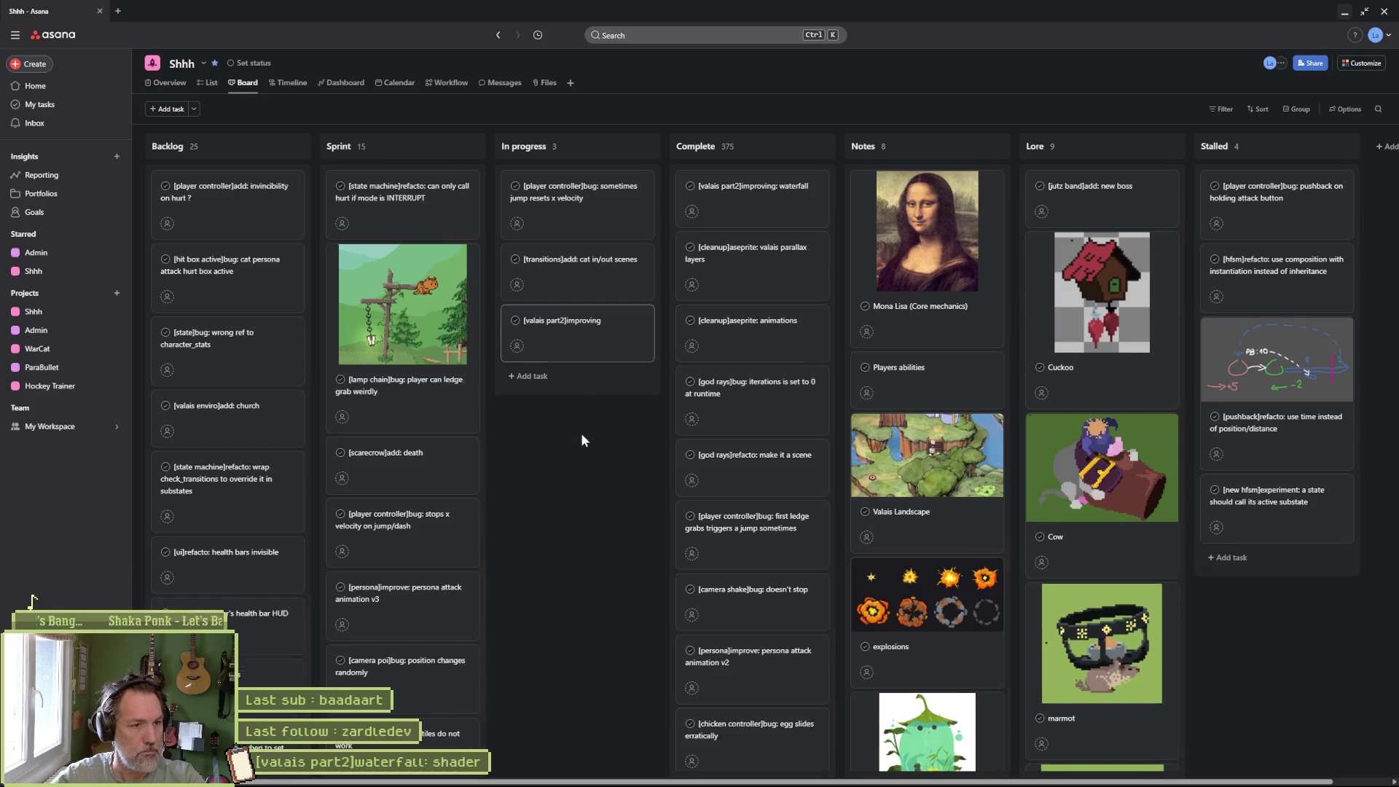
Permanently delete the test task and move the waterfall task back to In progress.
left_click(572, 342)
left_click(1359, 64)
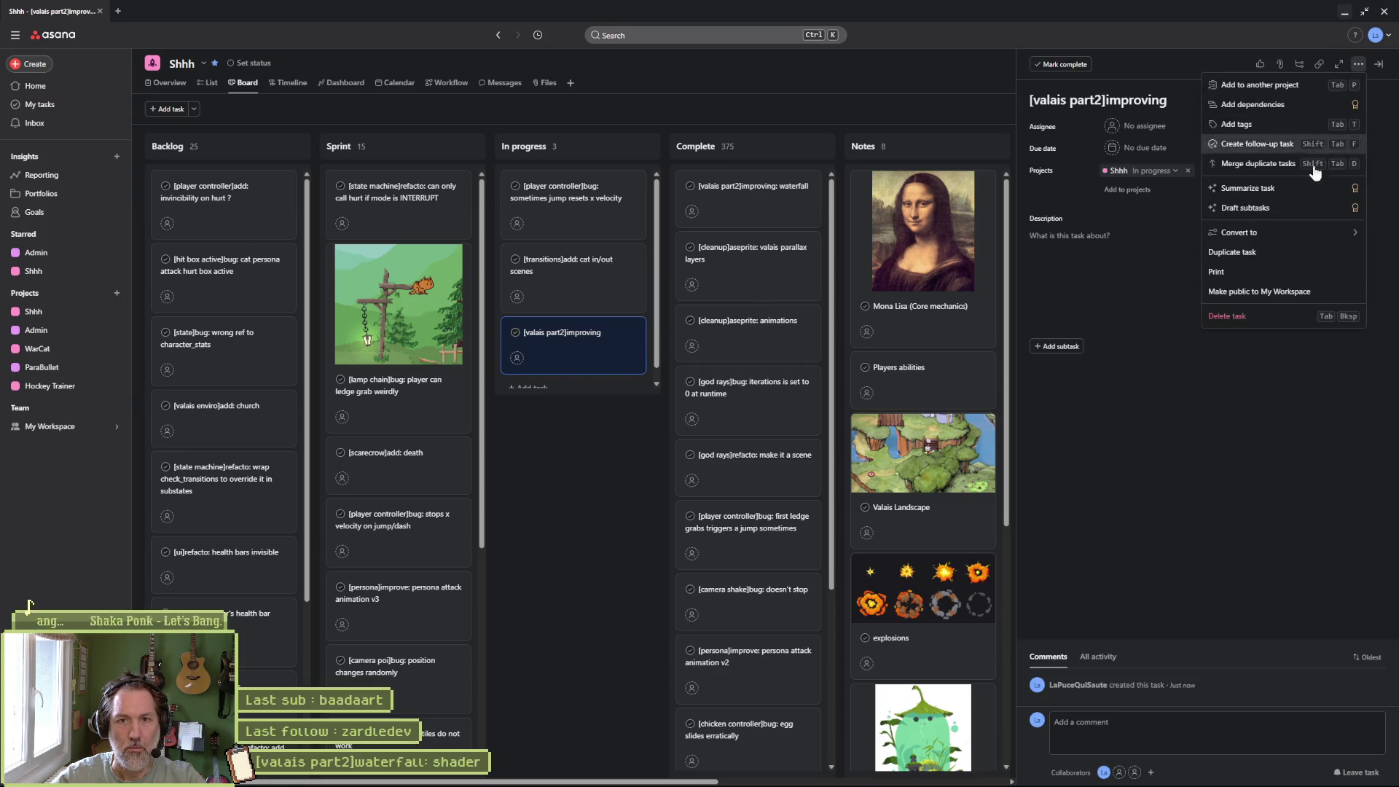
left_click(1213, 319)
left_click(1352, 92)
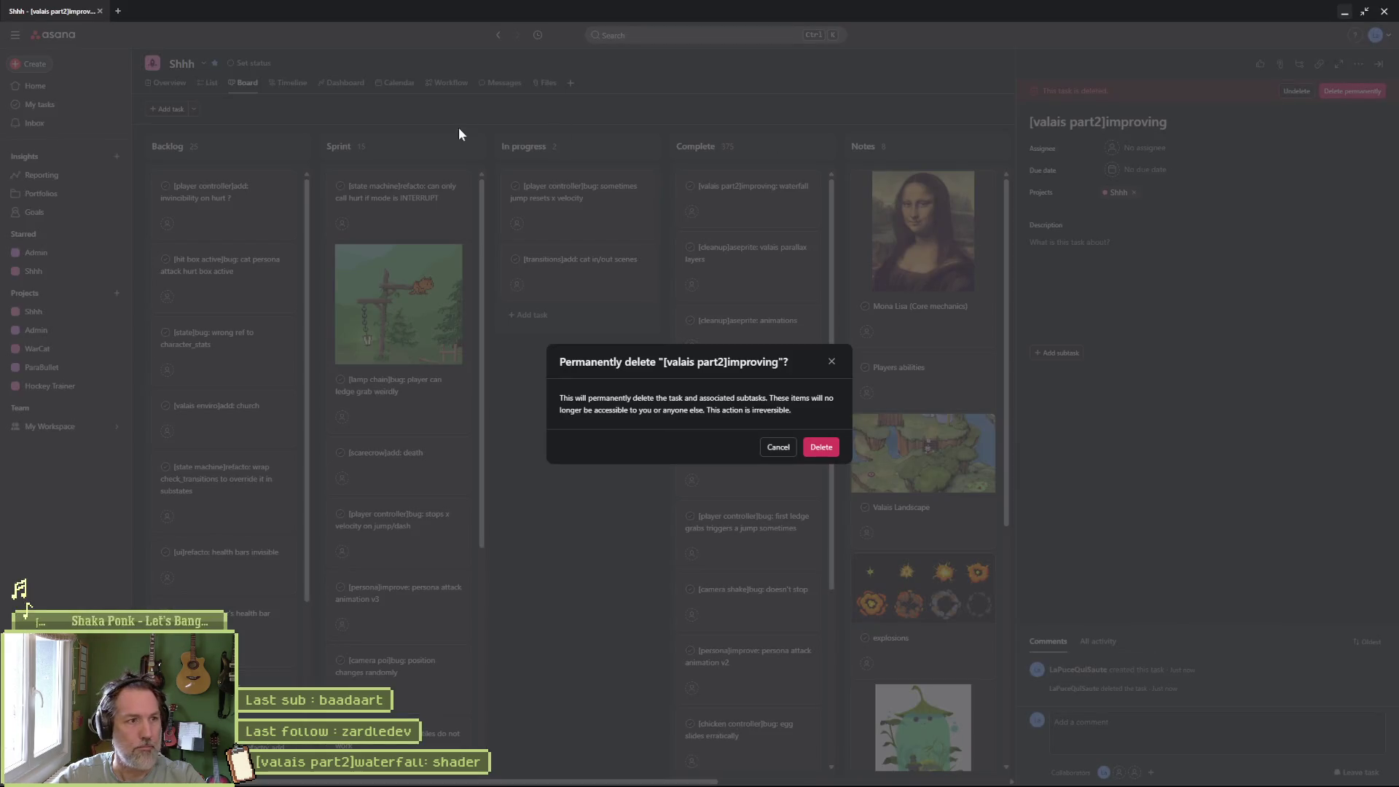
left_click(822, 446)
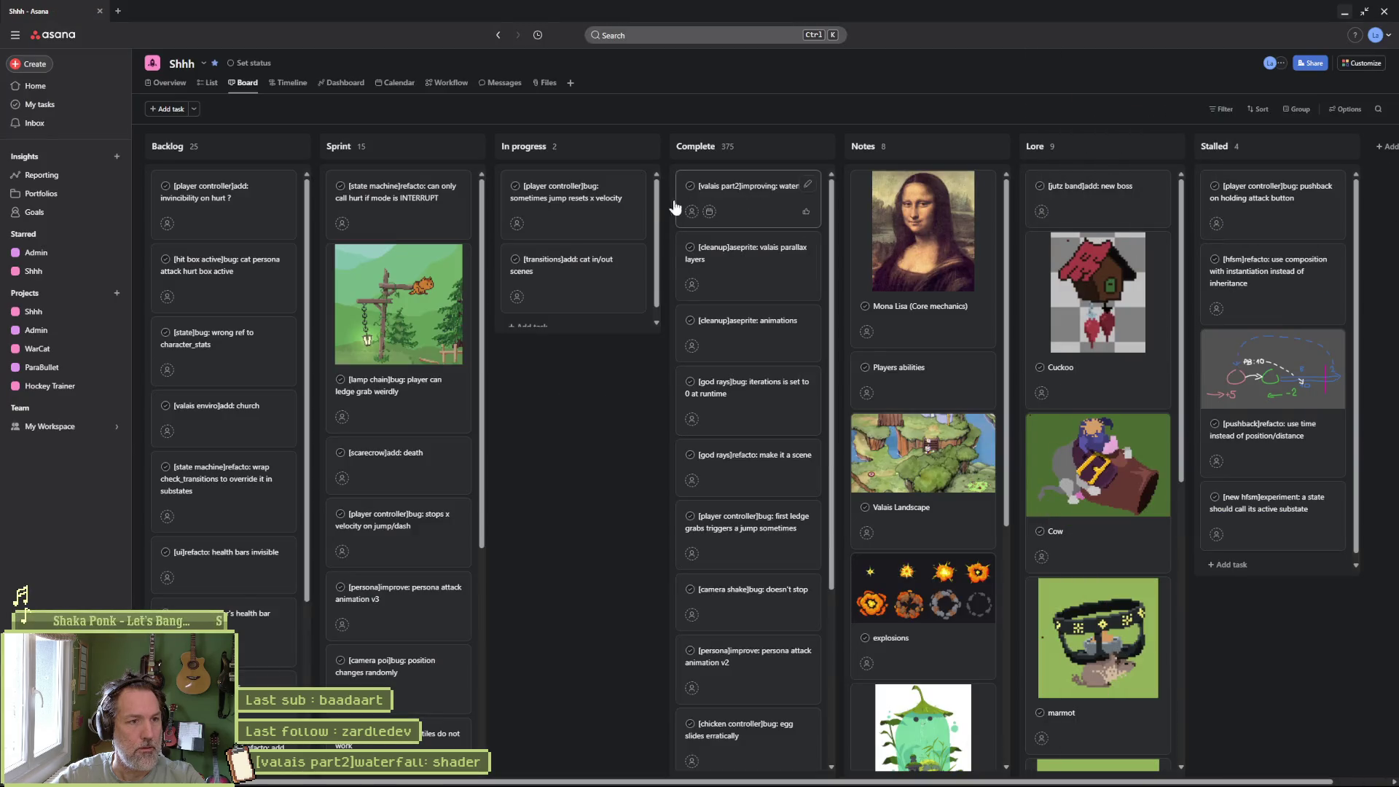
left_click_drag(751, 196, 561, 202)
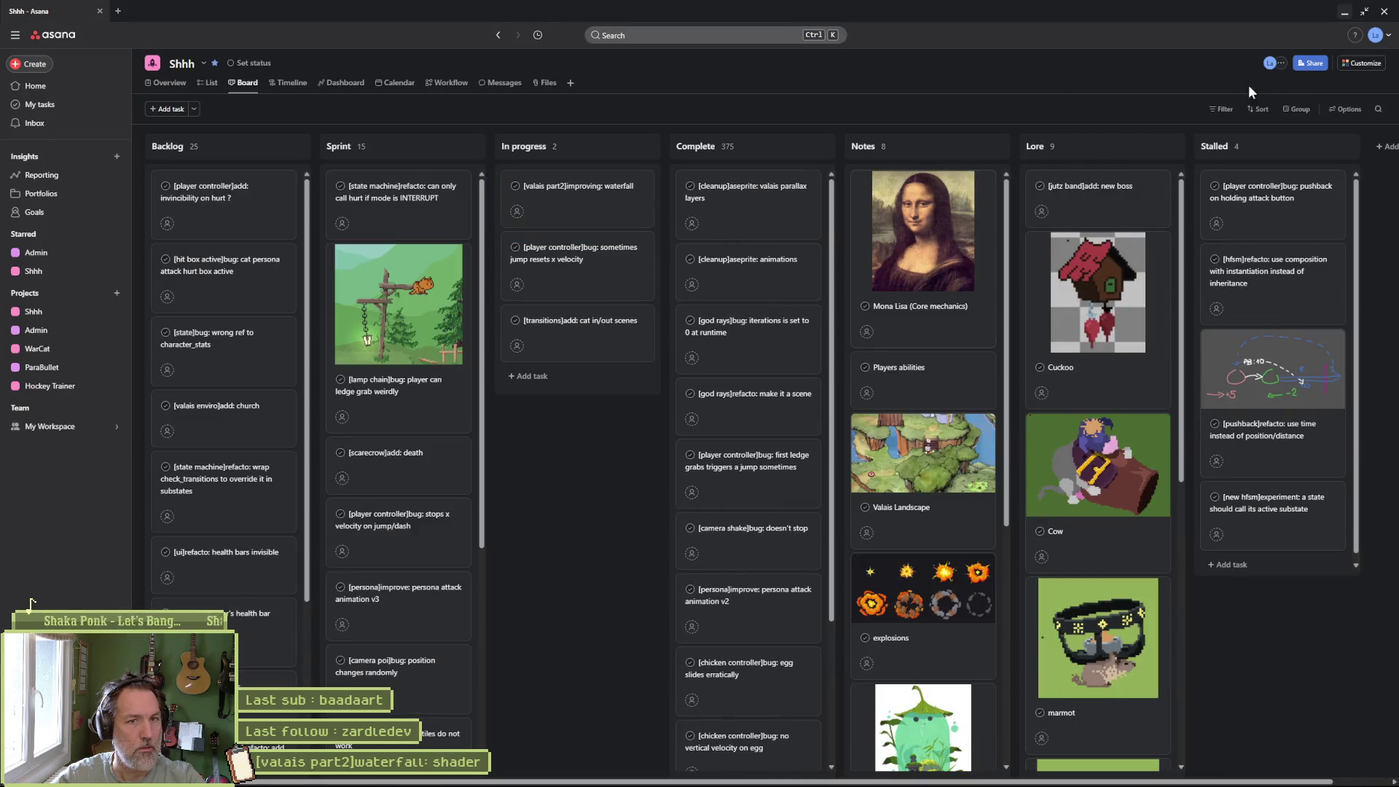
left_click(1347, 16)
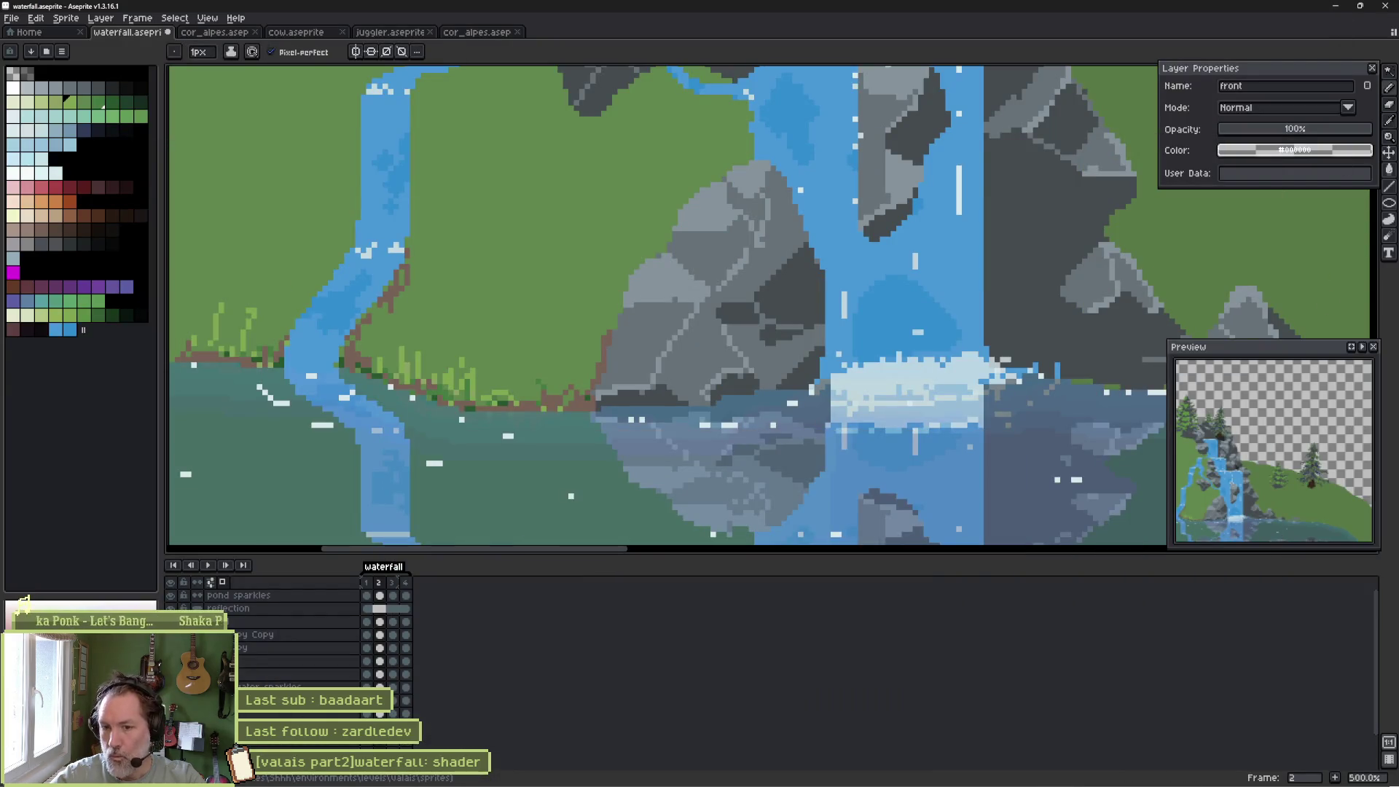
Pick dark brown and outline the river's left bank along the shoreline.
scroll(701, 442, "left", 5)
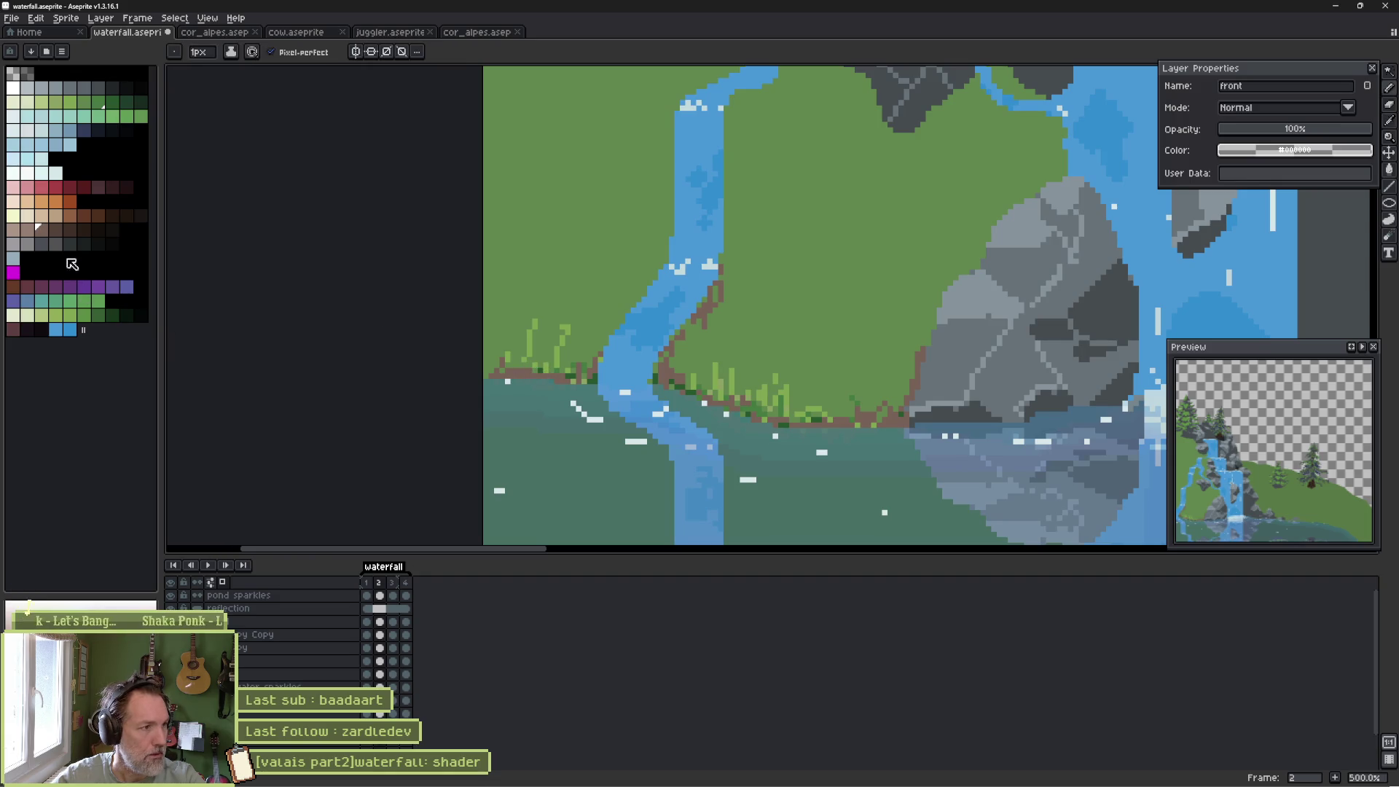
left_click(55, 231)
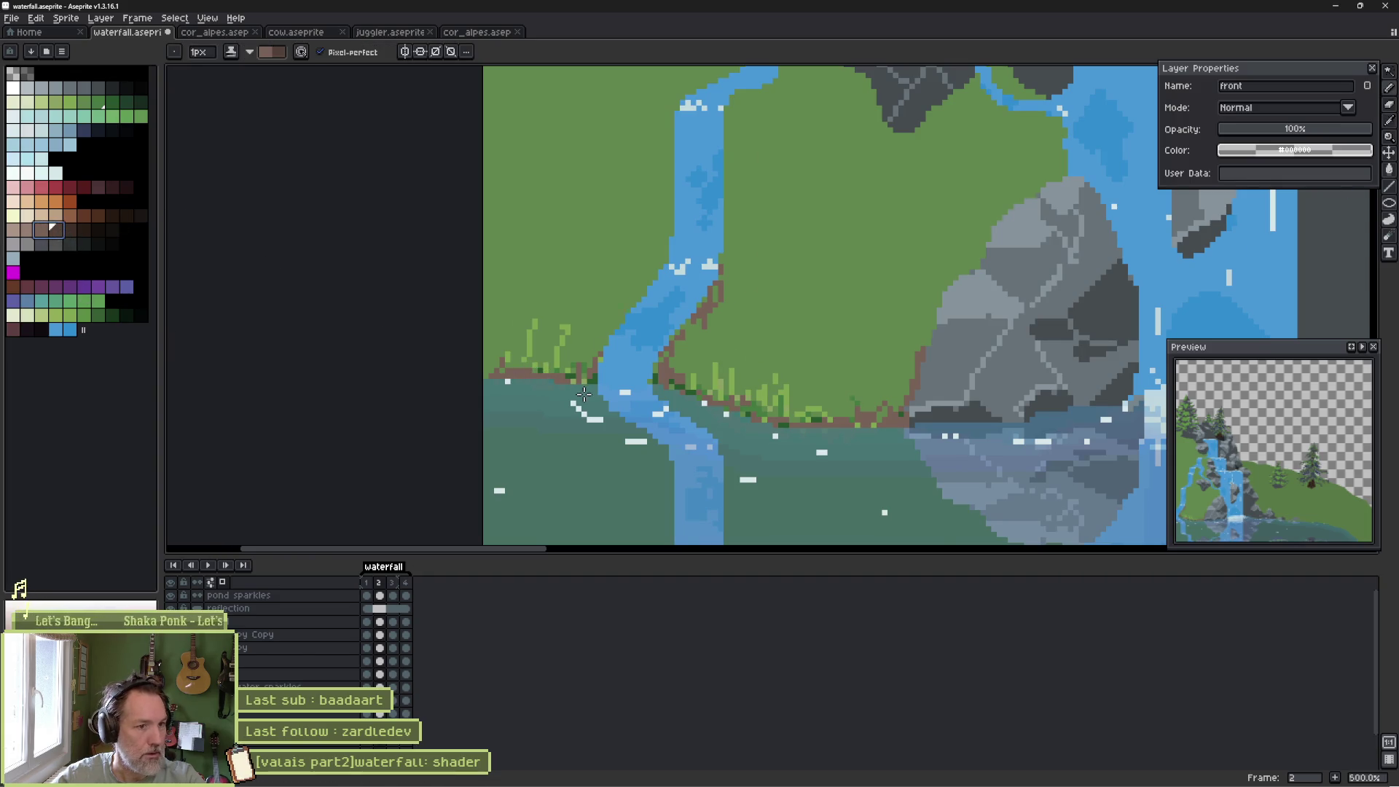
scroll(583, 395, "up", 5)
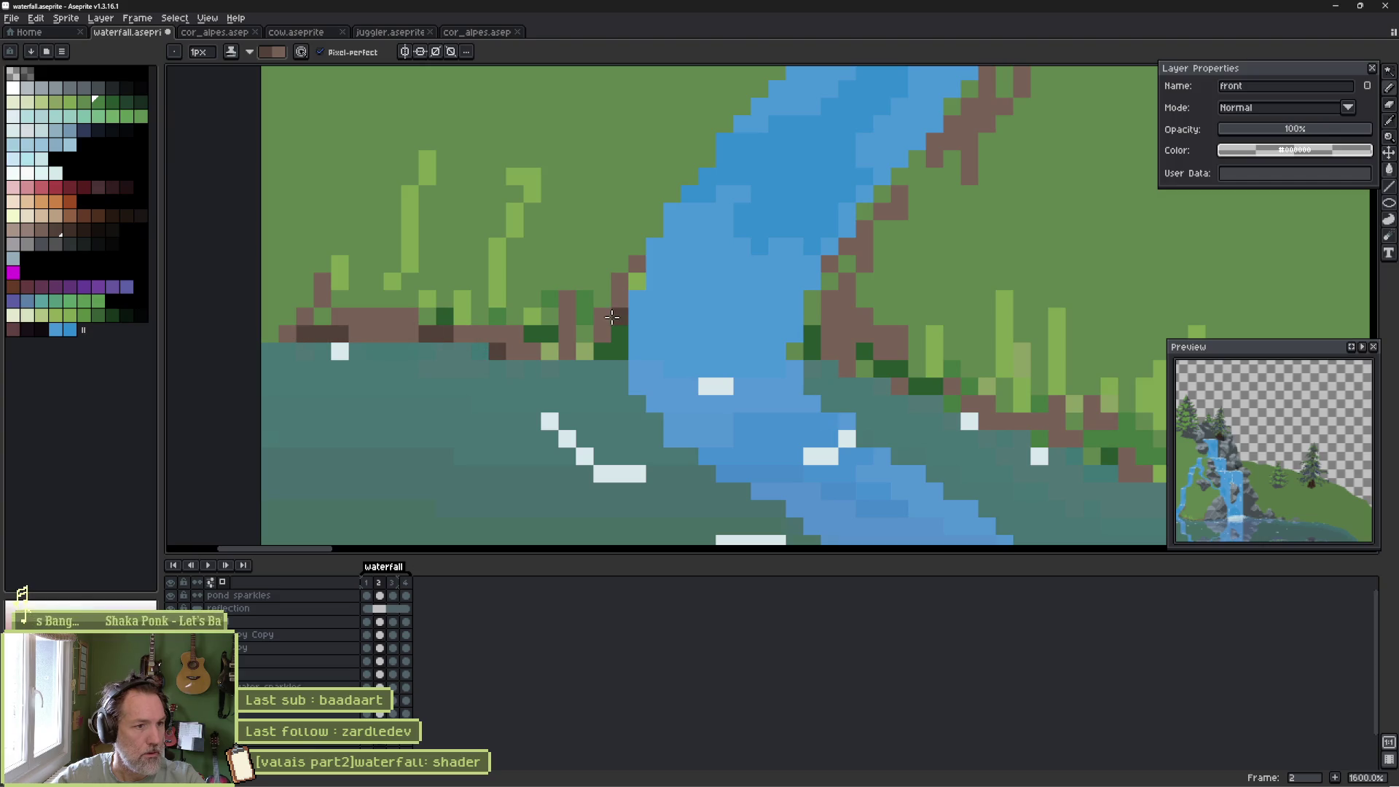
left_click(620, 298)
left_click_drag(838, 317, 736, 343)
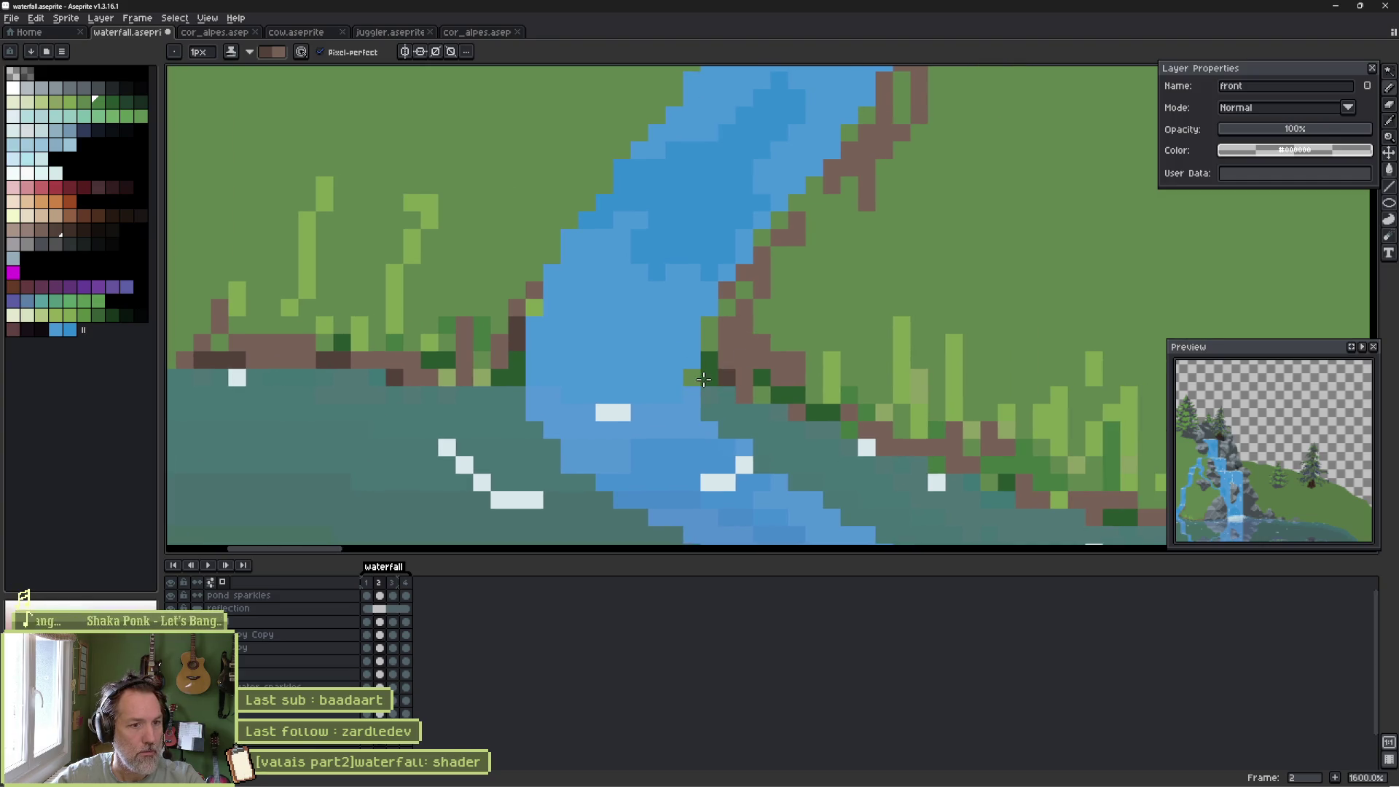
left_click(692, 379, "alt")
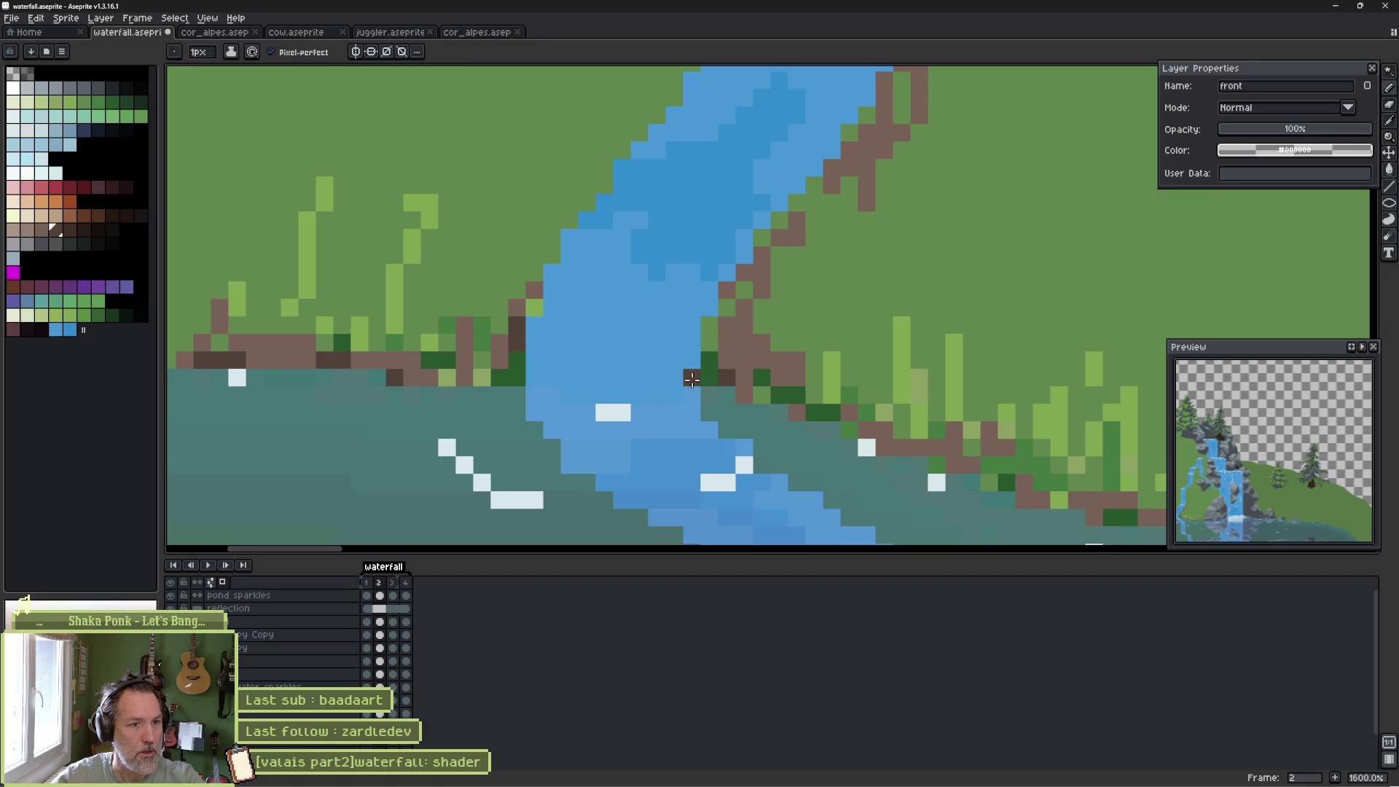
left_click_drag(691, 379, 710, 325)
mouse_move(506, 372)
left_mouse_down()
mouse_move(529, 358)
mouse_move(536, 288)
mouse_move(653, 131)
mouse_move(646, 328)
left_mouse_up()
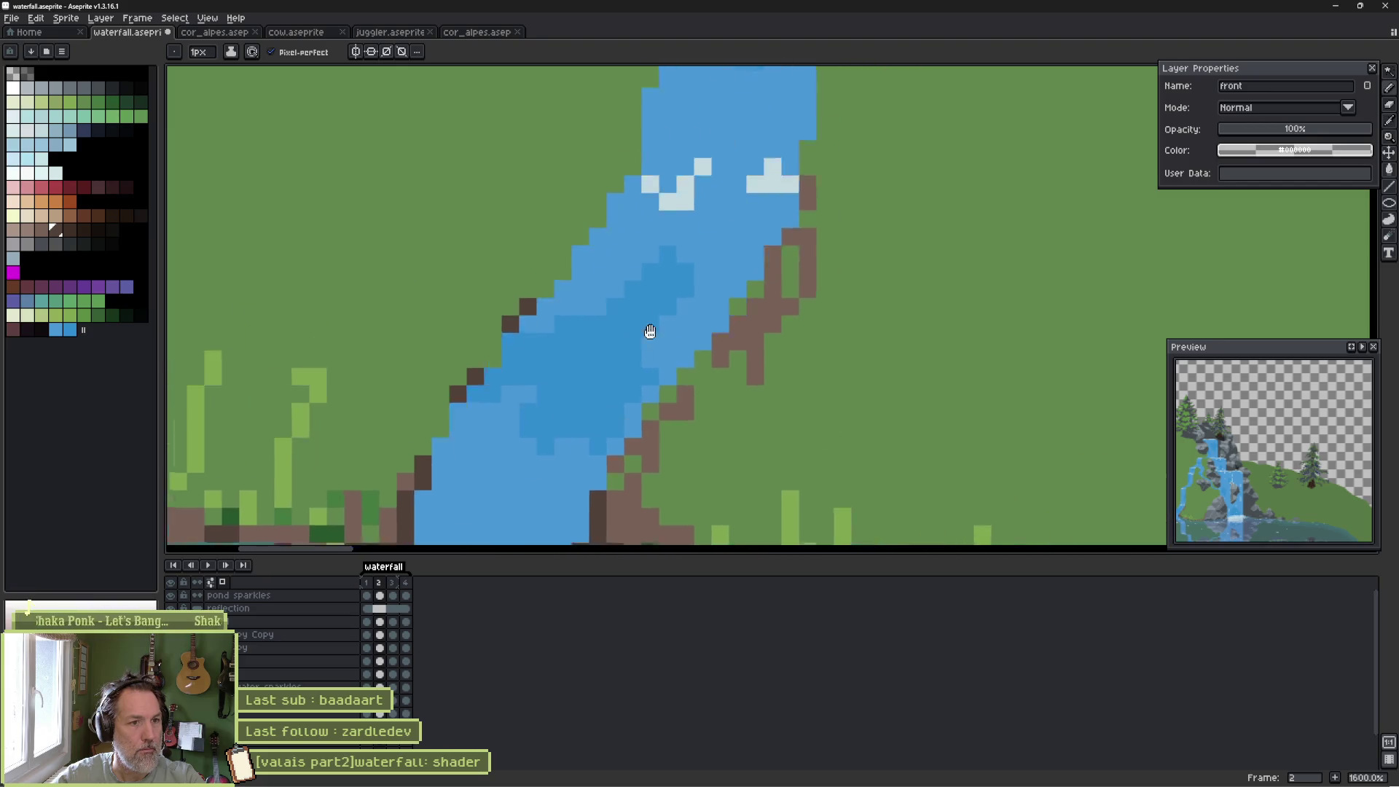
Paint dark-brown pixels along the pond shoreline, touching up a few in lighter brown.
scroll(728, 397, "down", 3)
left_click_drag(728, 396, 665, 250)
scroll(854, 351, "up", 2)
mouse_move(848, 328)
left_mouse_down()
mouse_move(882, 321)
mouse_move(900, 291)
mouse_move(848, 313)
mouse_move(900, 262)
mouse_move(762, 326)
left_mouse_up()
left_click_drag(856, 316, 878, 315)
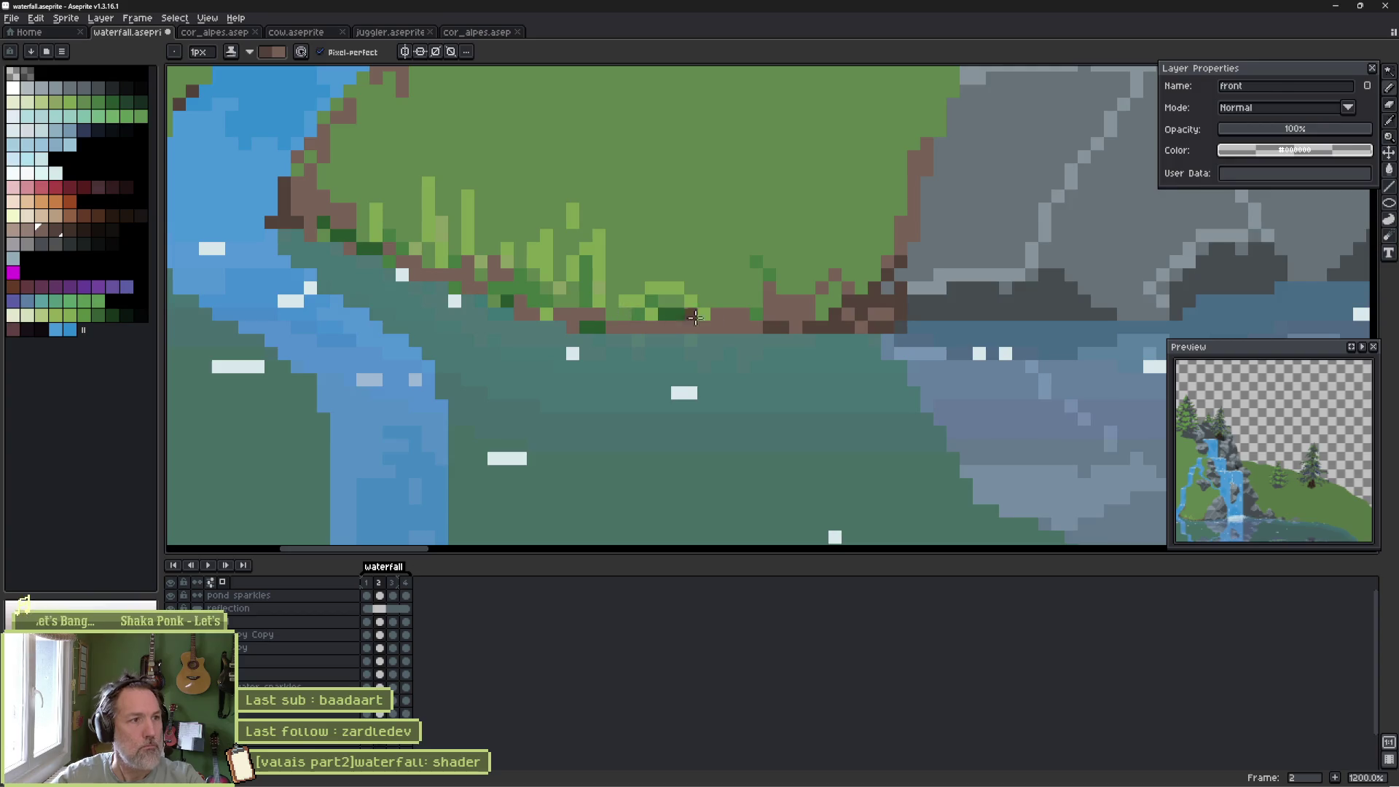
scroll(608, 288, "down", 3)
scroll(625, 212, "down", 4)
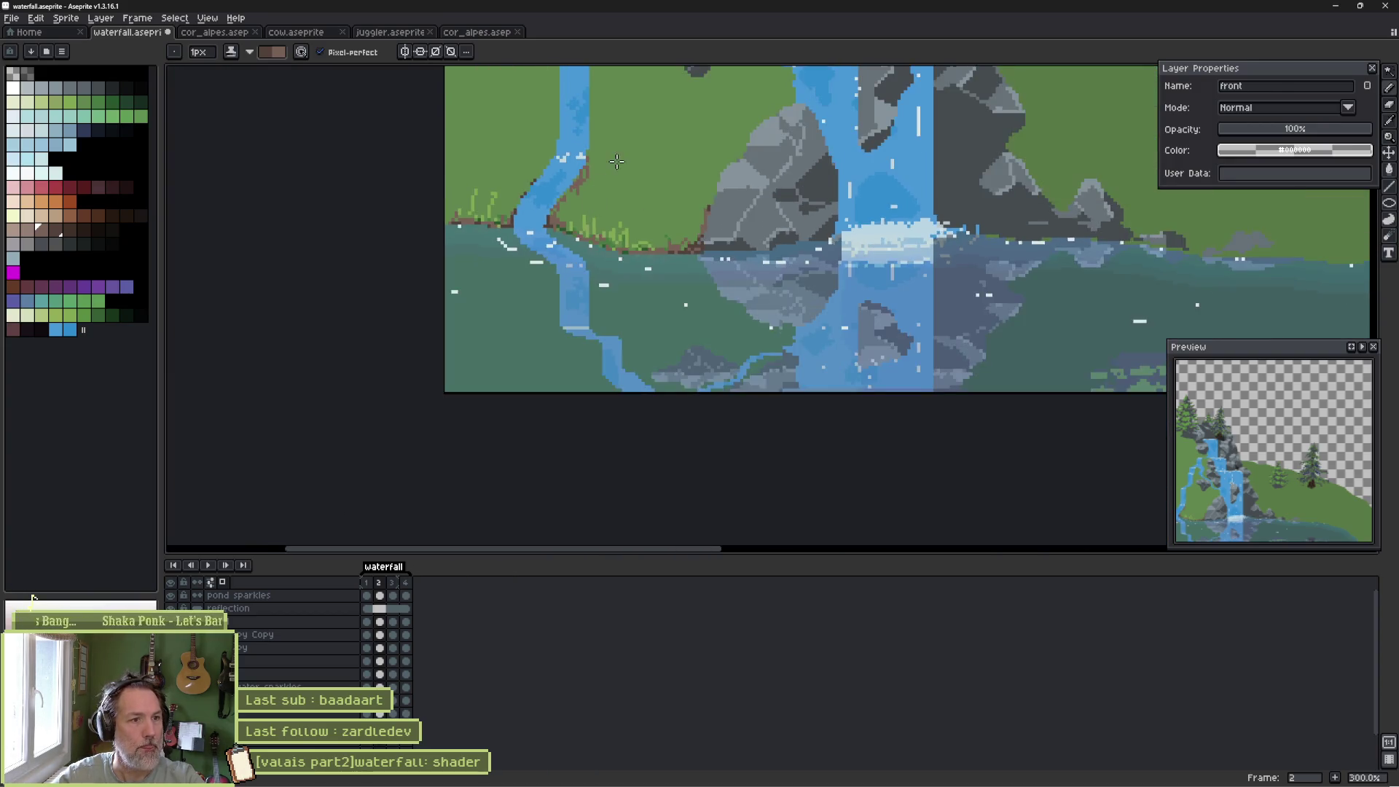
scroll(728, 350, "up", 1)
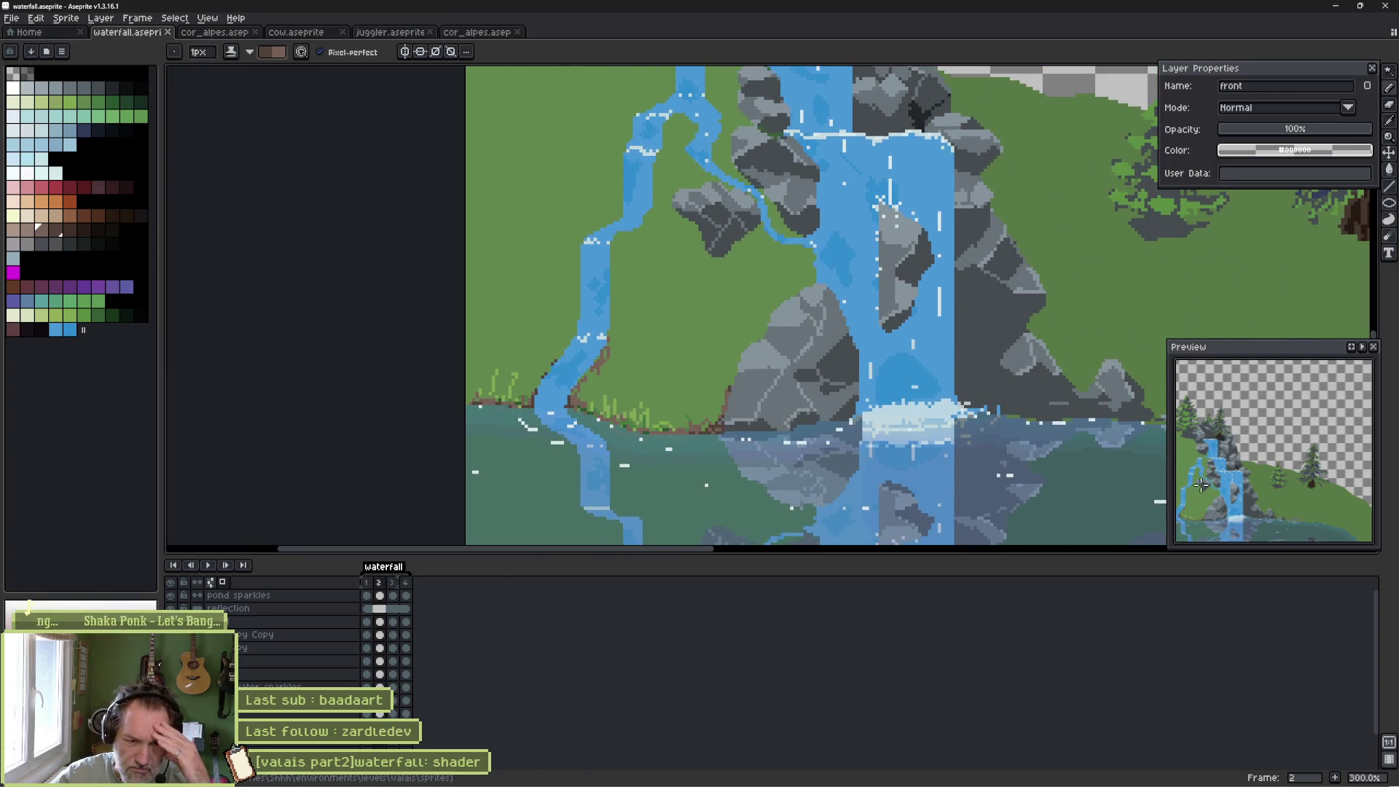
scroll(1217, 509, "up", 3)
With a 3px brush, paint a continuous brown earth strip along the shoreline.
left_click_drag(1236, 496, 1302, 488)
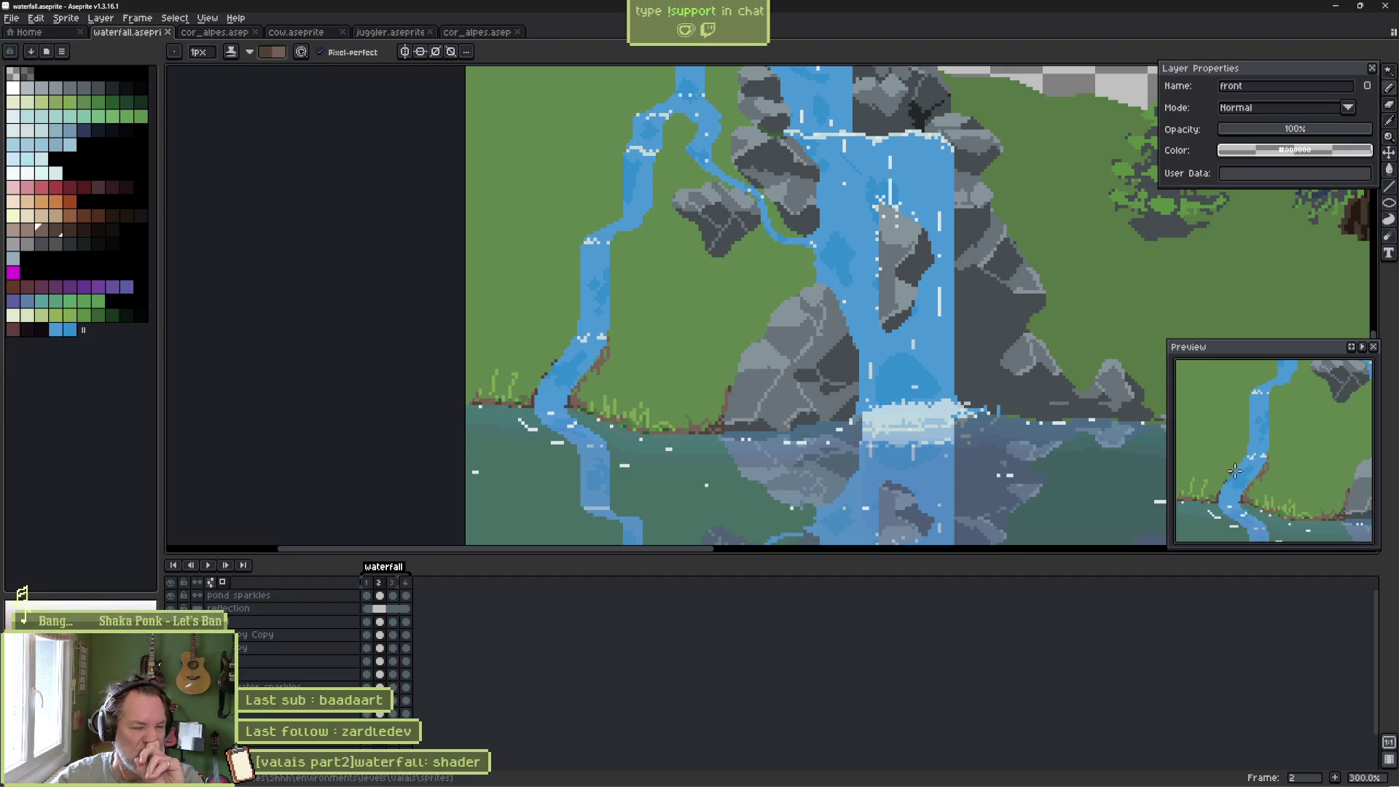
scroll(679, 441, "up", 5)
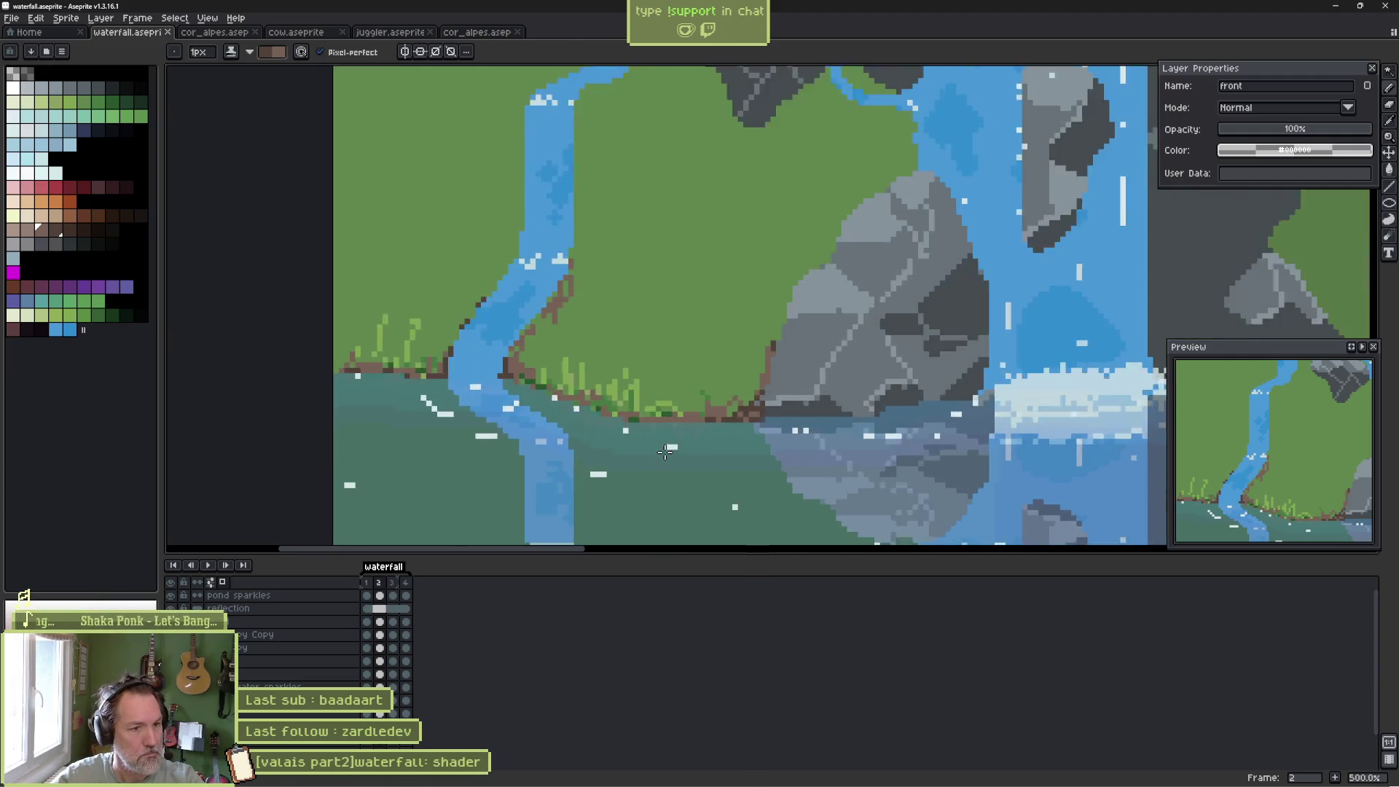
key("e")
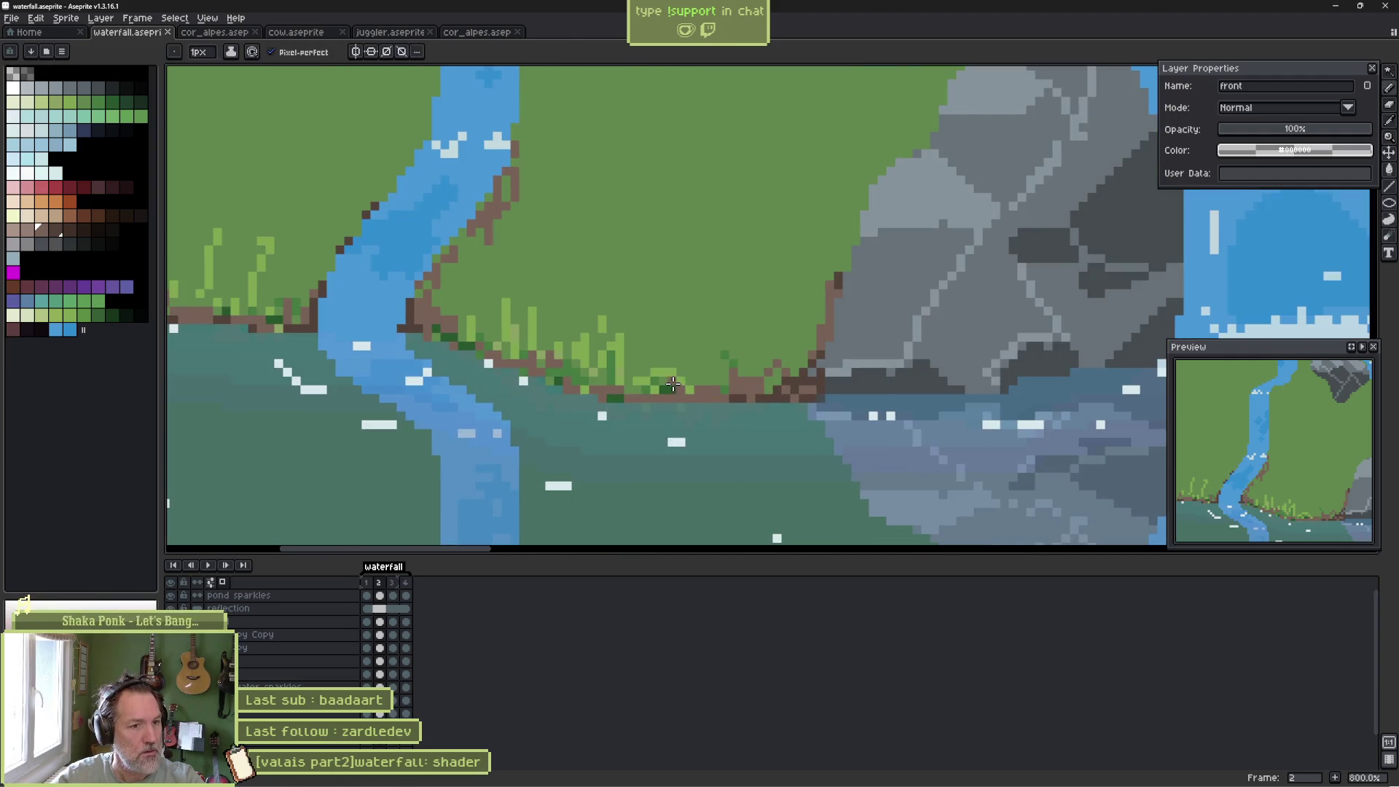
key("plus")
key("plus")
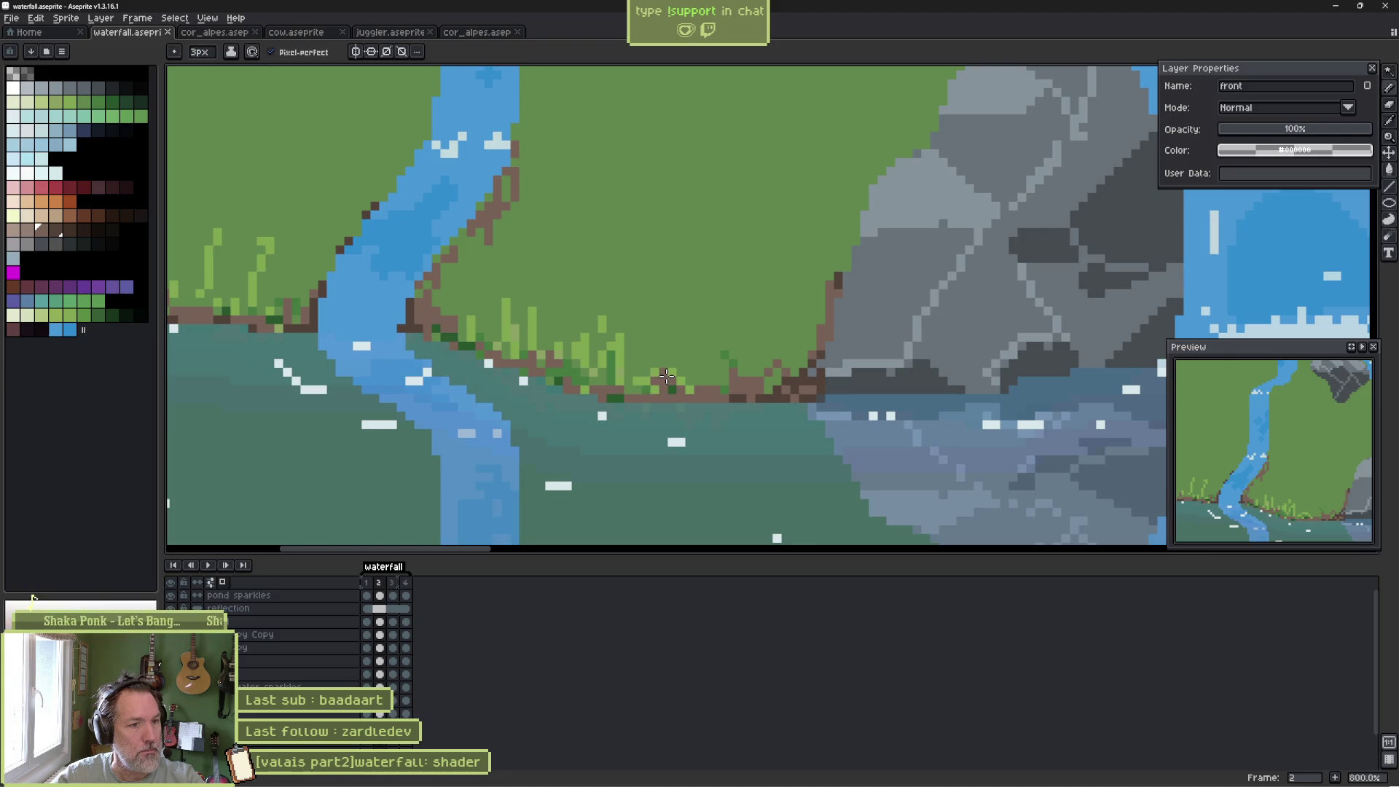
mouse_move(649, 390)
left_mouse_down()
mouse_move(441, 329)
mouse_move(729, 394)
mouse_move(812, 375)
left_mouse_up()
key("space")
left_click_drag(500, 359, 814, 366)
left_click_drag(590, 325, 456, 321)
mouse_move(543, 327)
left_mouse_down()
mouse_move(588, 317)
mouse_move(649, 331)
mouse_move(642, 314)
mouse_move(729, 334)
left_mouse_up()
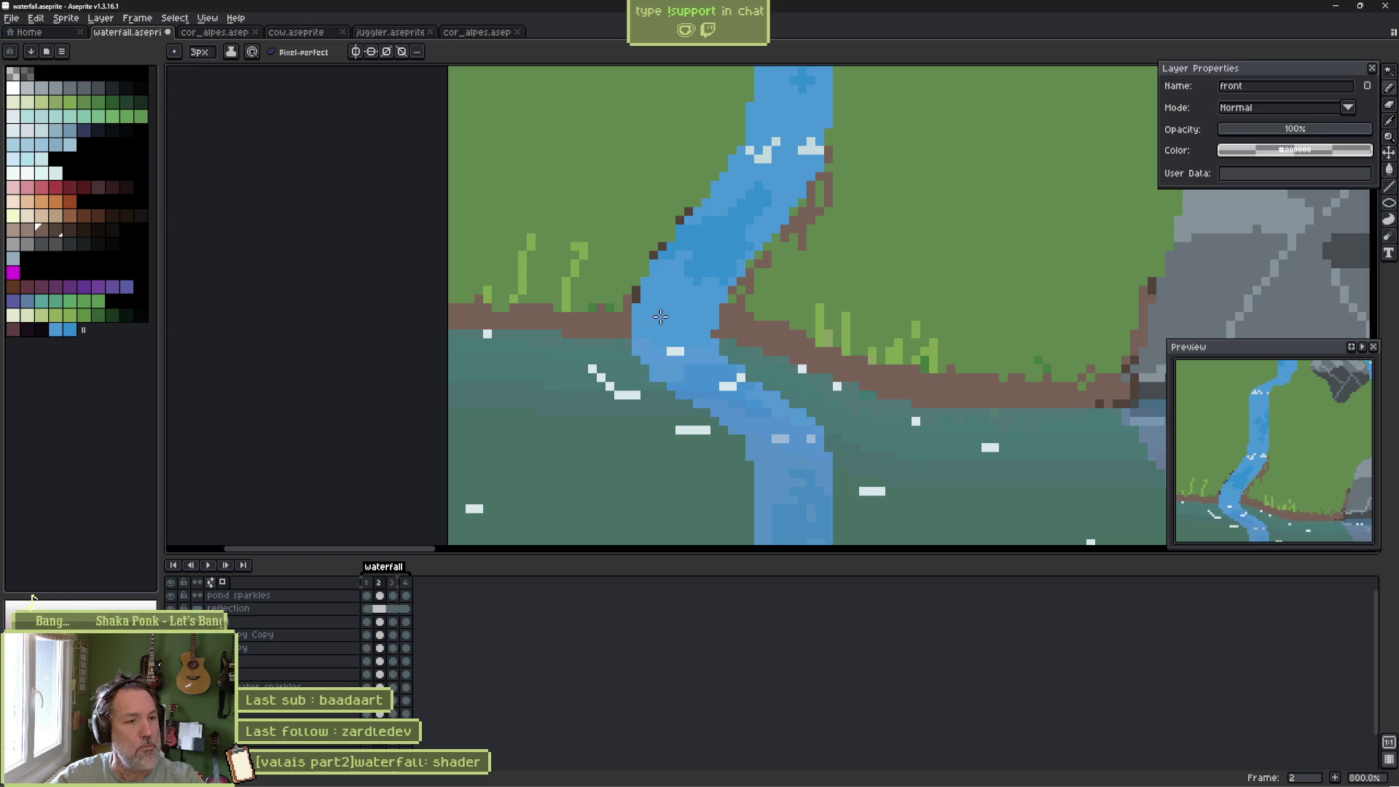
Cover the tall light grass blades with grass green.
left_click(568, 266, "alt")
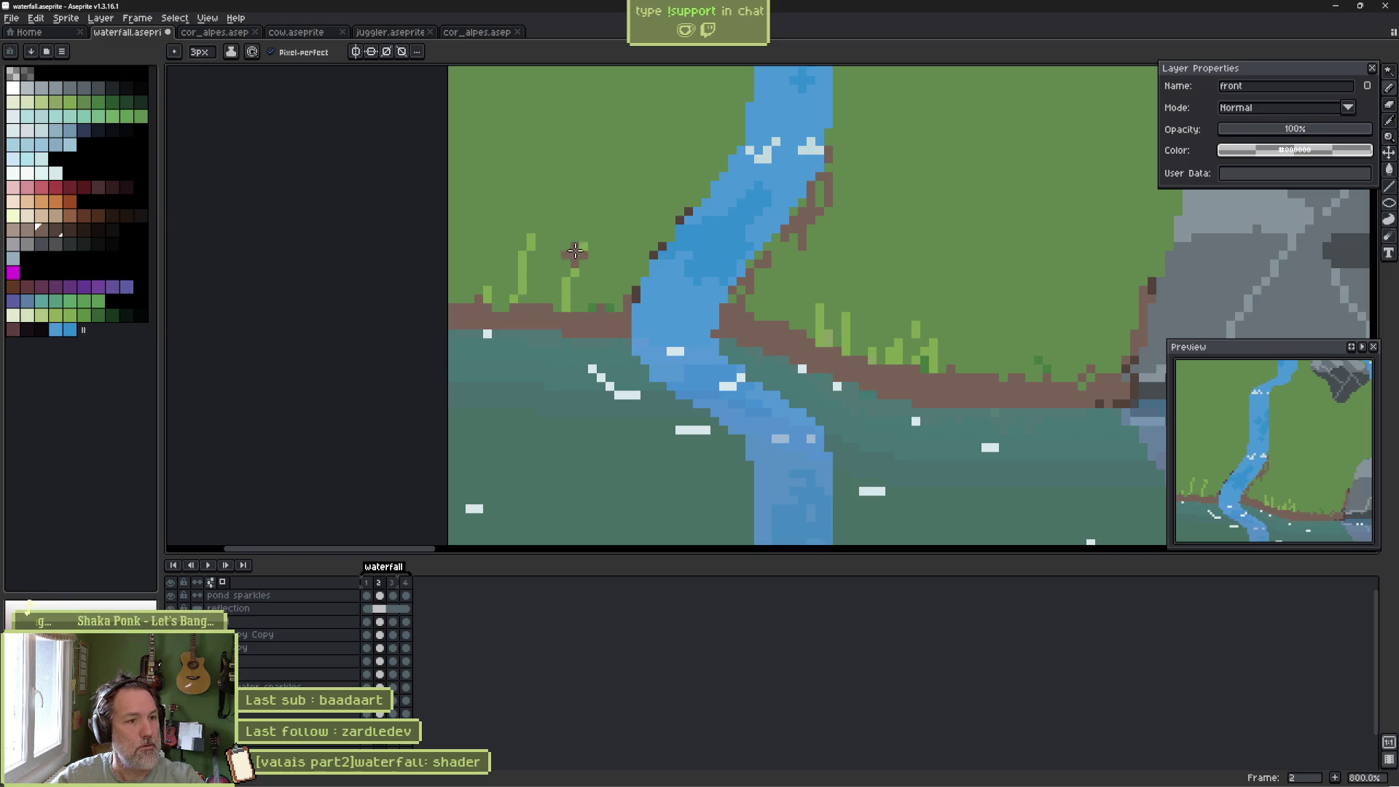
mouse_move(522, 255)
left_mouse_down()
mouse_move(569, 271)
mouse_move(488, 292)
mouse_move(568, 295)
left_mouse_up()
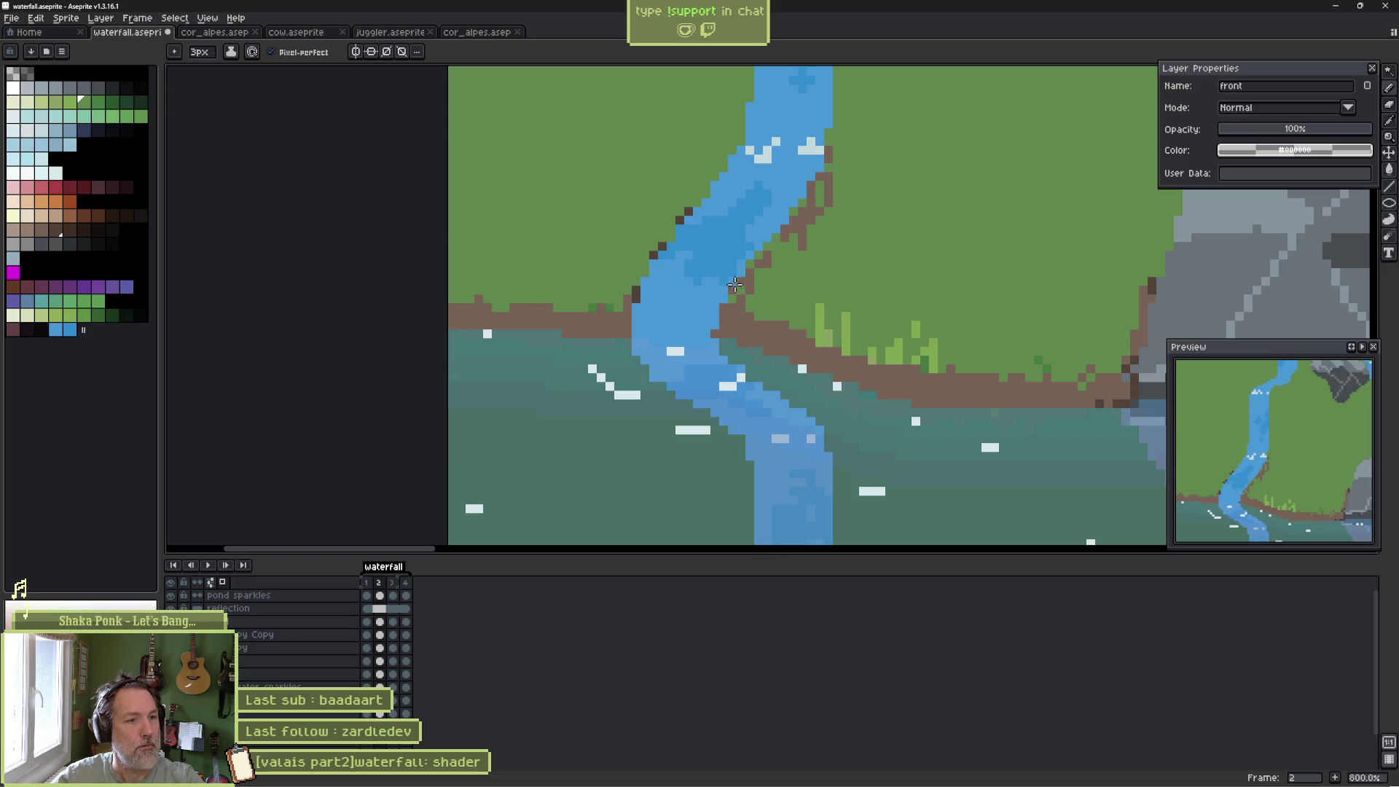
mouse_move(816, 306)
left_mouse_down()
mouse_move(904, 330)
mouse_move(801, 336)
left_mouse_up()
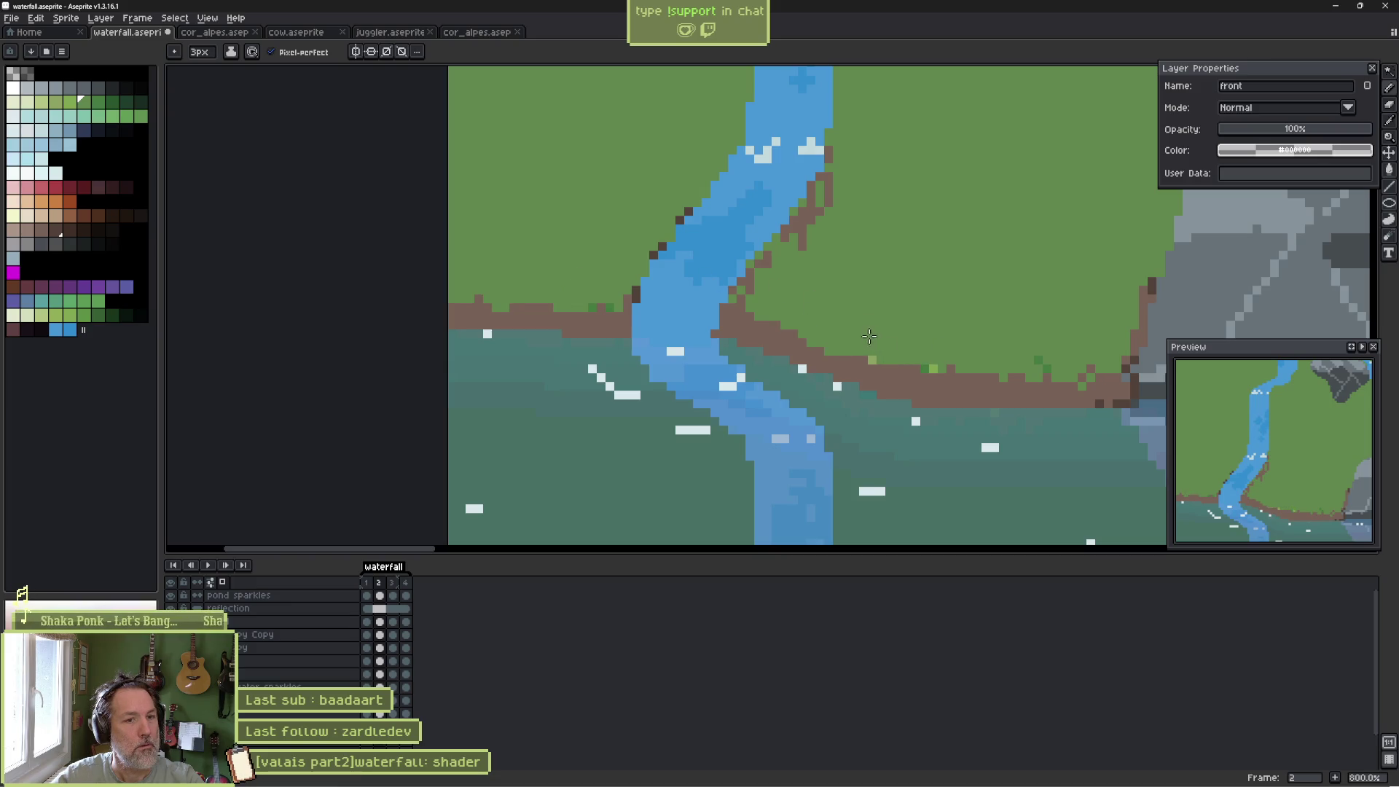
At 1px, draw a light-green grass edge along the right riverbank.
key("minus")
left_click(883, 353, "alt")
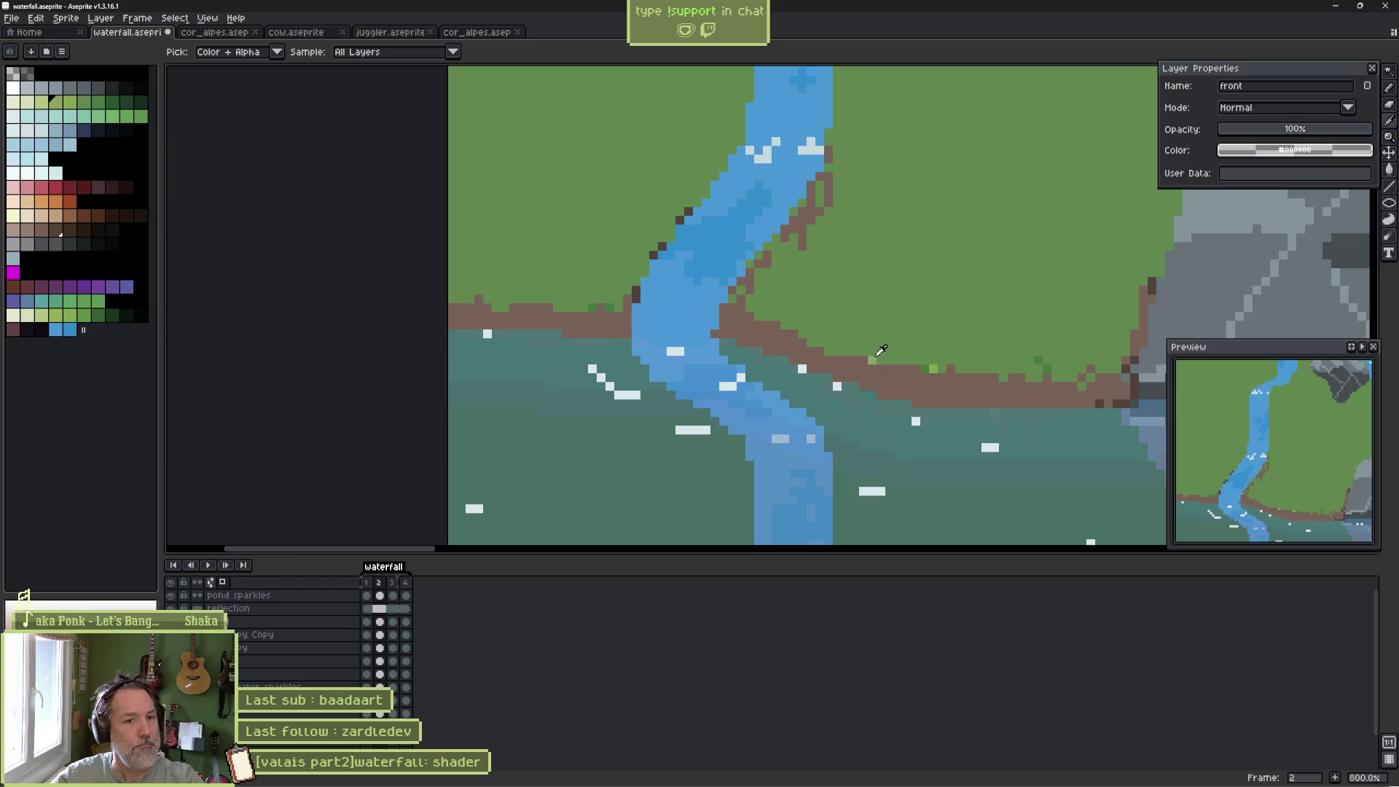
key("minus")
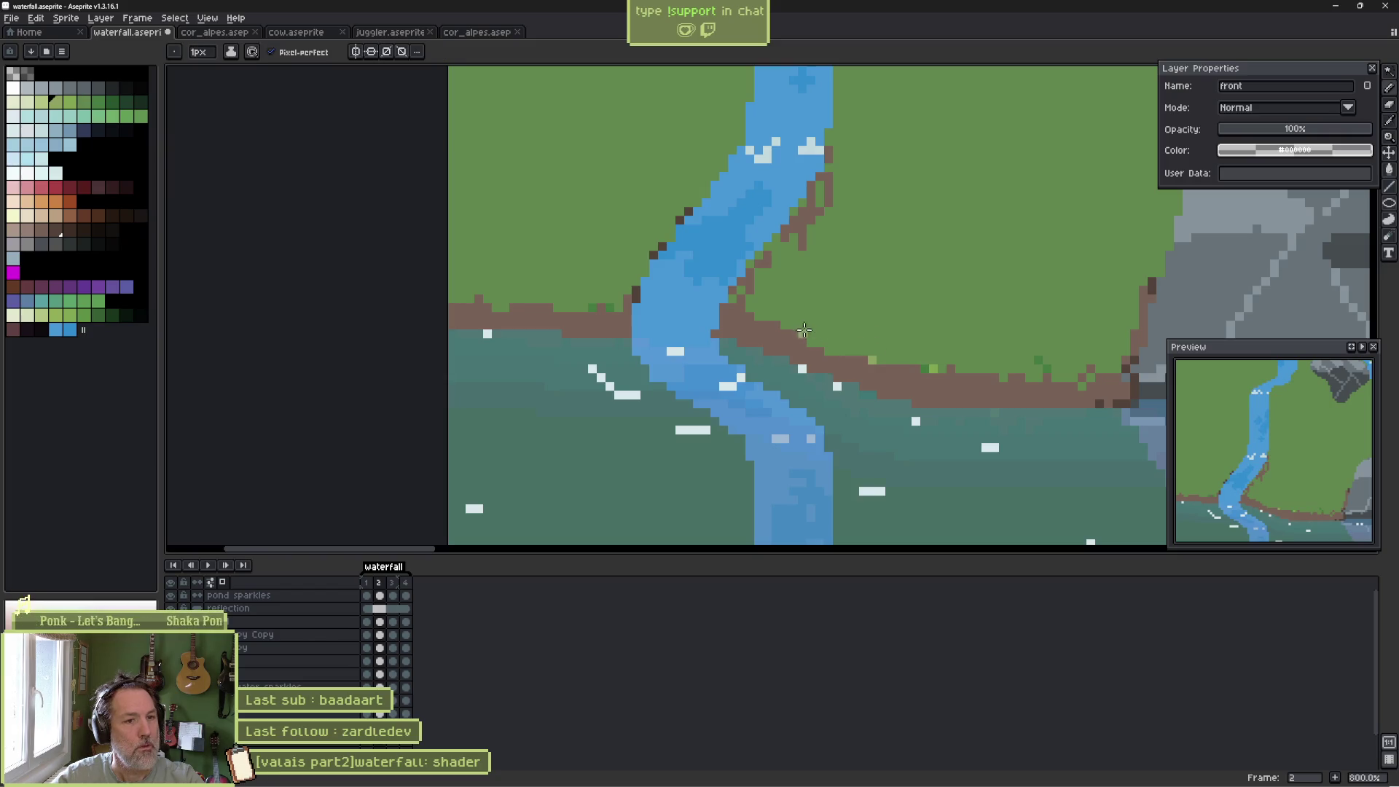
mouse_move(758, 309)
left_mouse_down()
mouse_move(776, 335)
mouse_move(812, 329)
mouse_move(886, 364)
mouse_move(967, 347)
mouse_move(1097, 379)
mouse_move(1126, 344)
mouse_move(1108, 343)
left_mouse_up()
scroll(1096, 334, "right", 4)
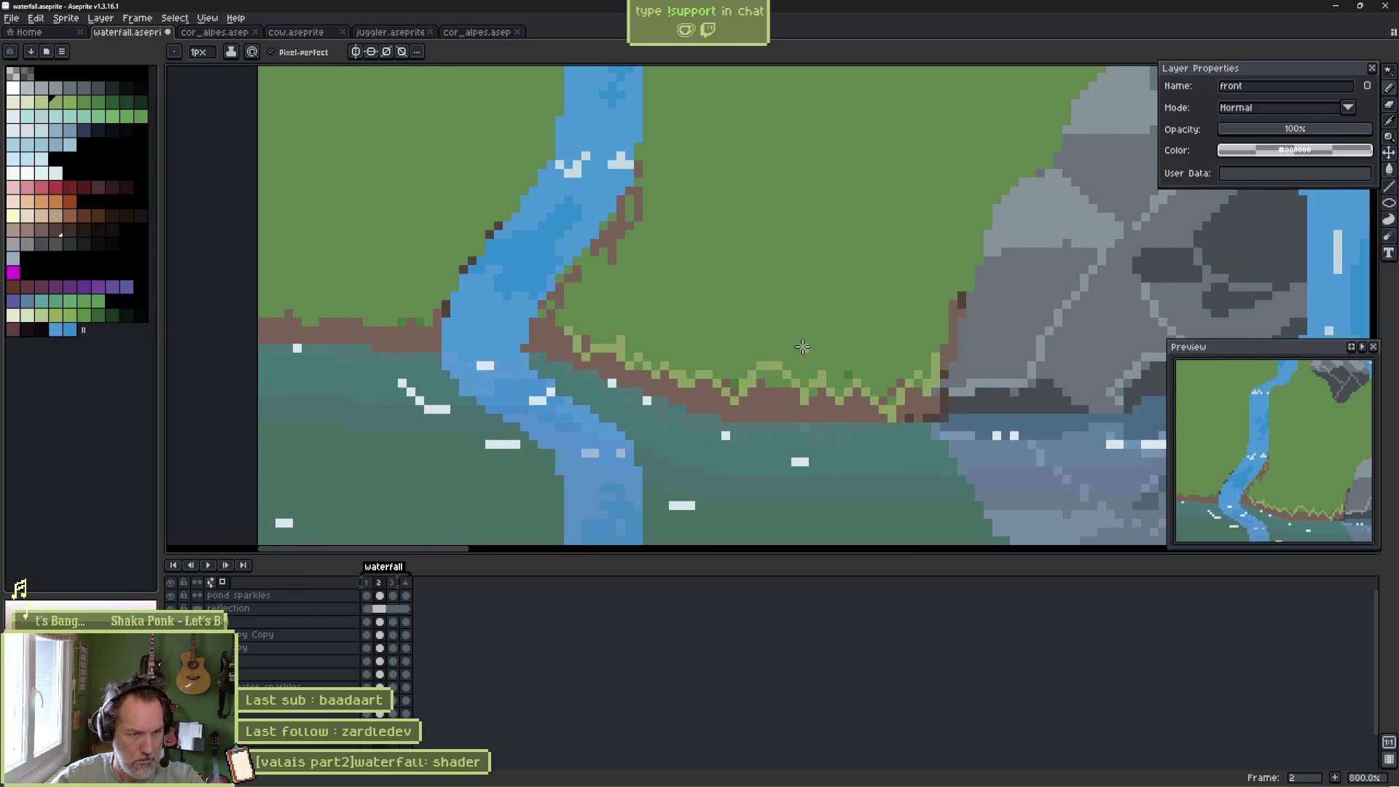
Recolour some light-green tips with bank brown and add light-green pixels up the riverbank.
key("i")
key("b")
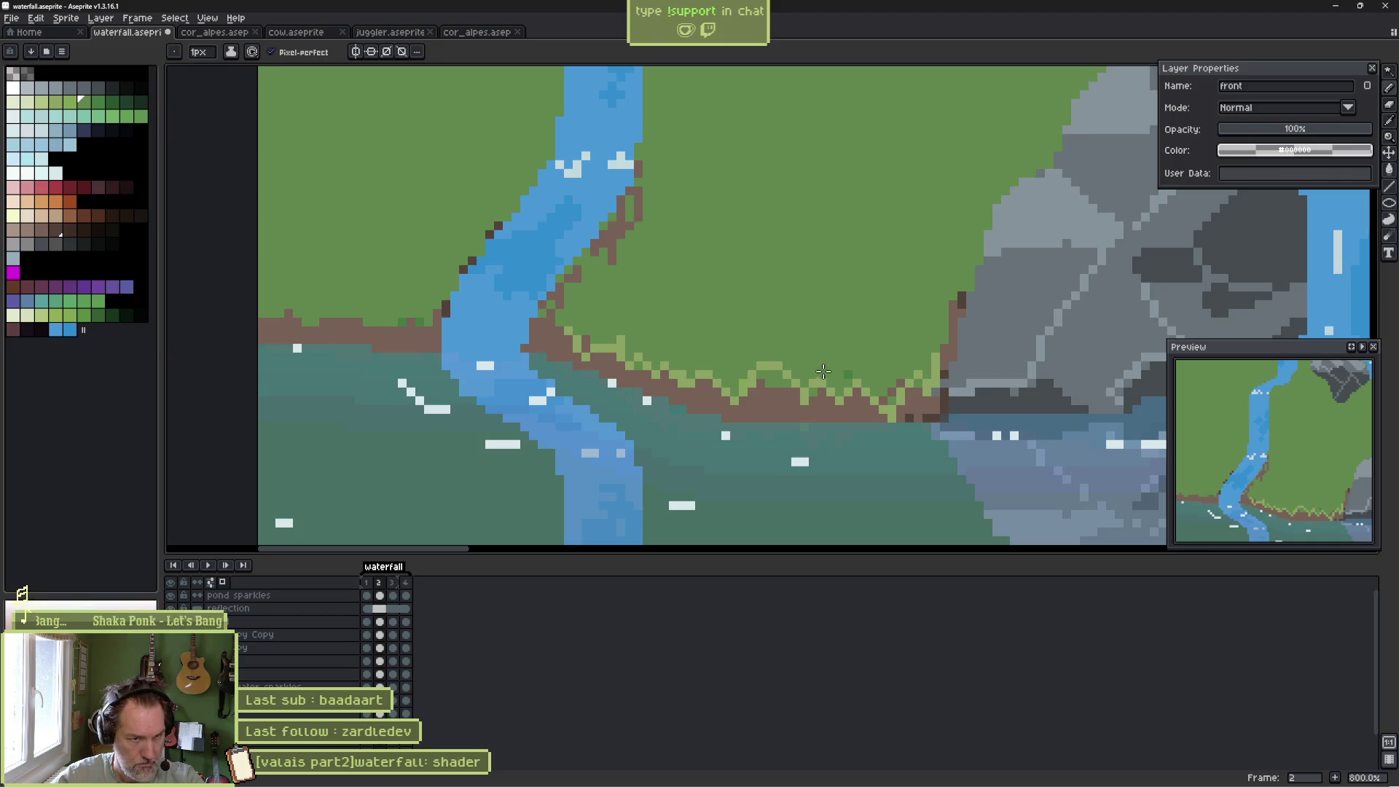
left_click(765, 376, "alt")
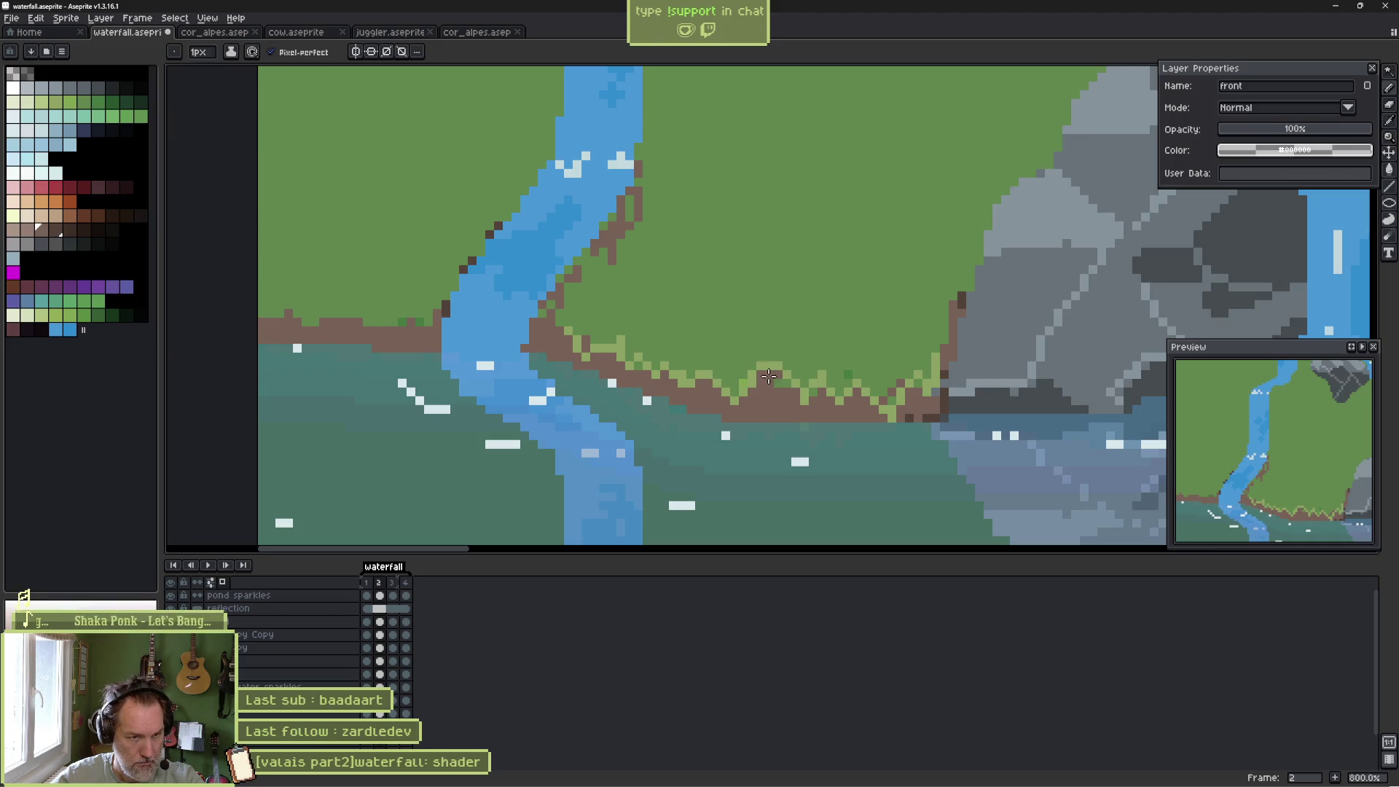
left_click_drag(769, 376, 787, 384)
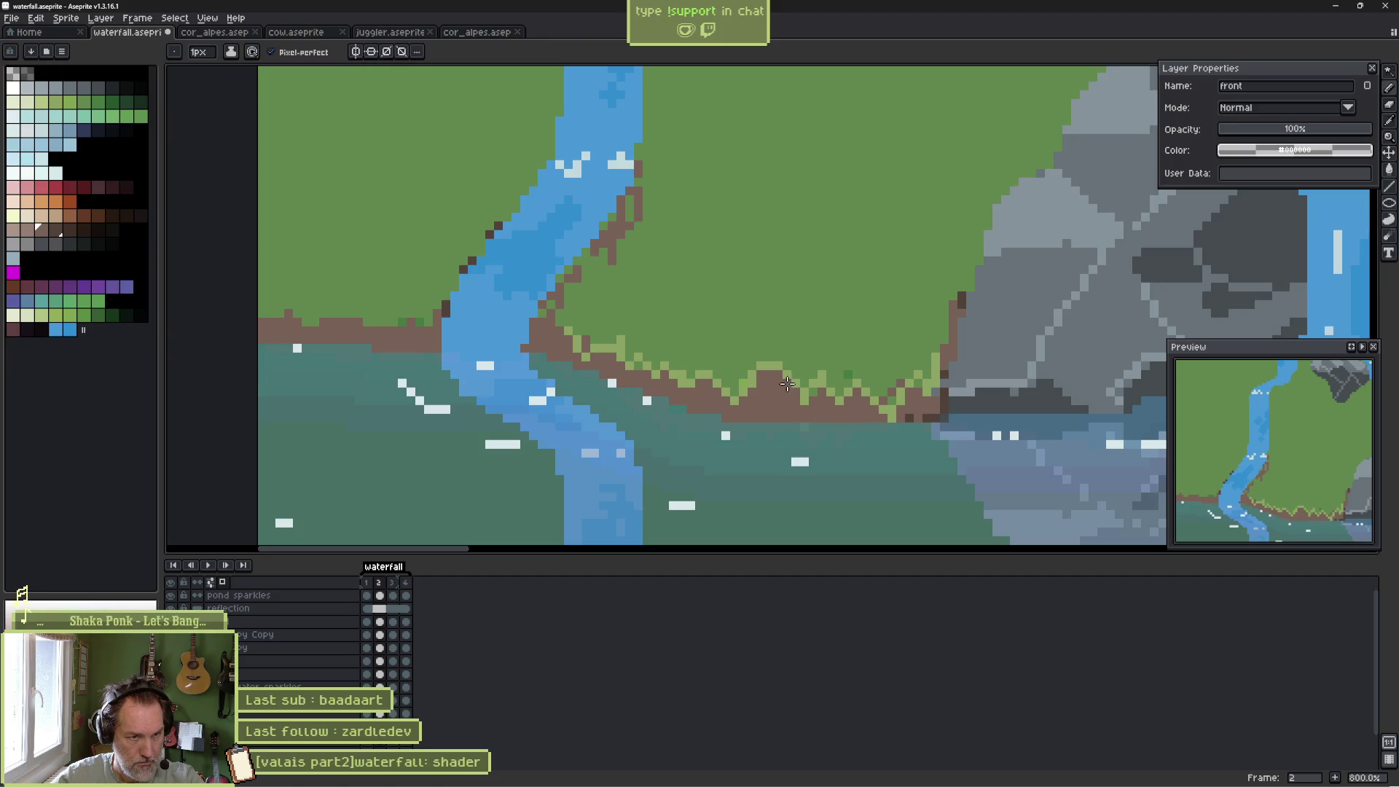
left_click(887, 403, "alt")
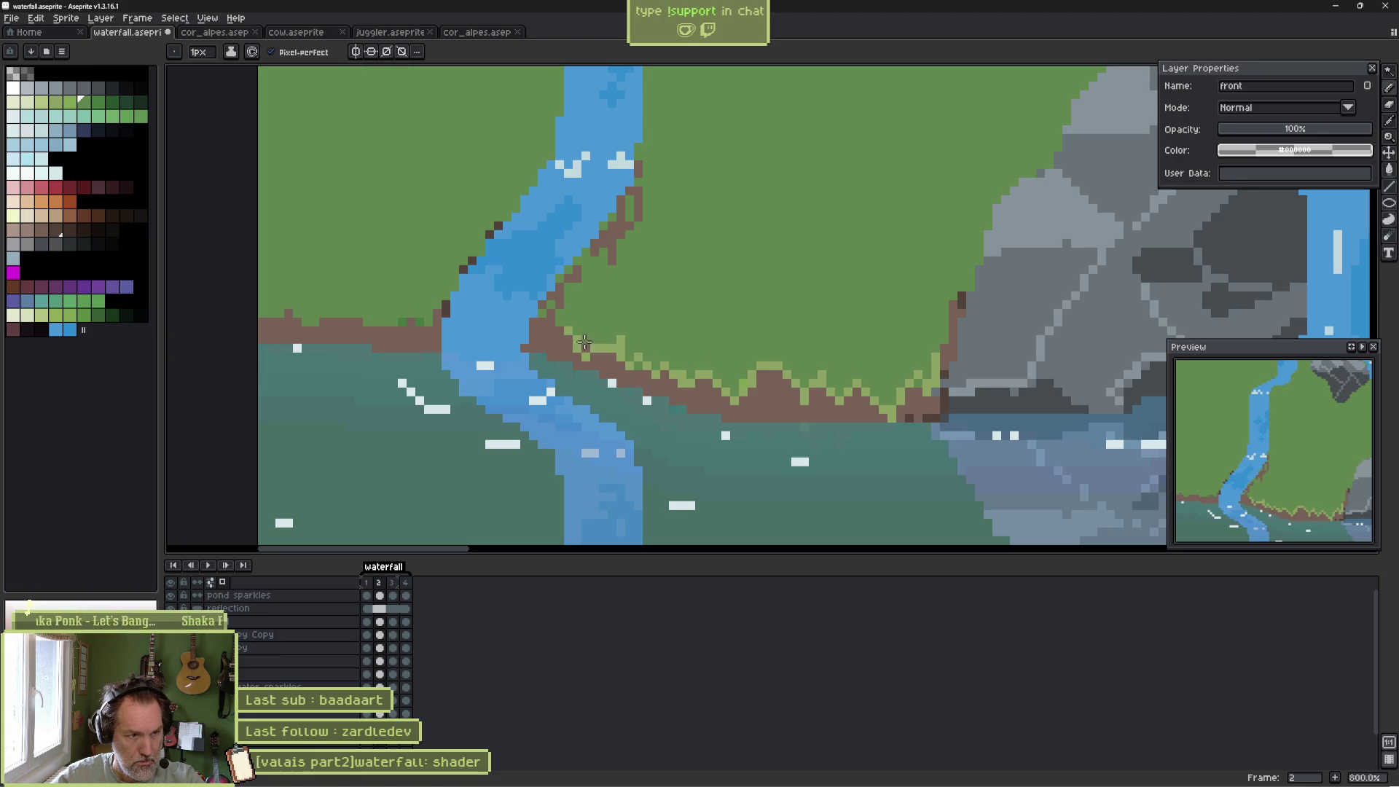
left_click(575, 324, "alt")
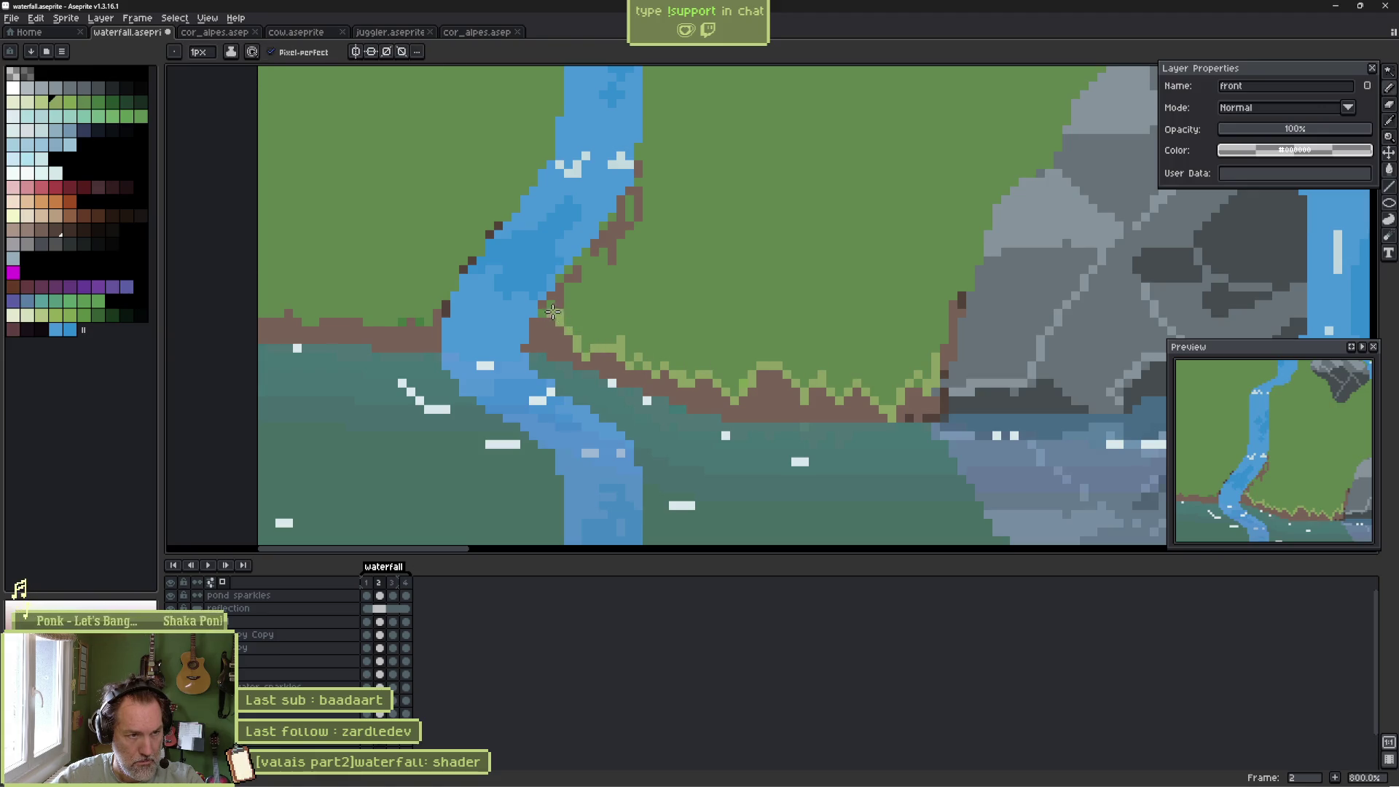
mouse_move(553, 312)
left_mouse_down()
mouse_move(539, 319)
mouse_move(554, 277)
left_mouse_up()
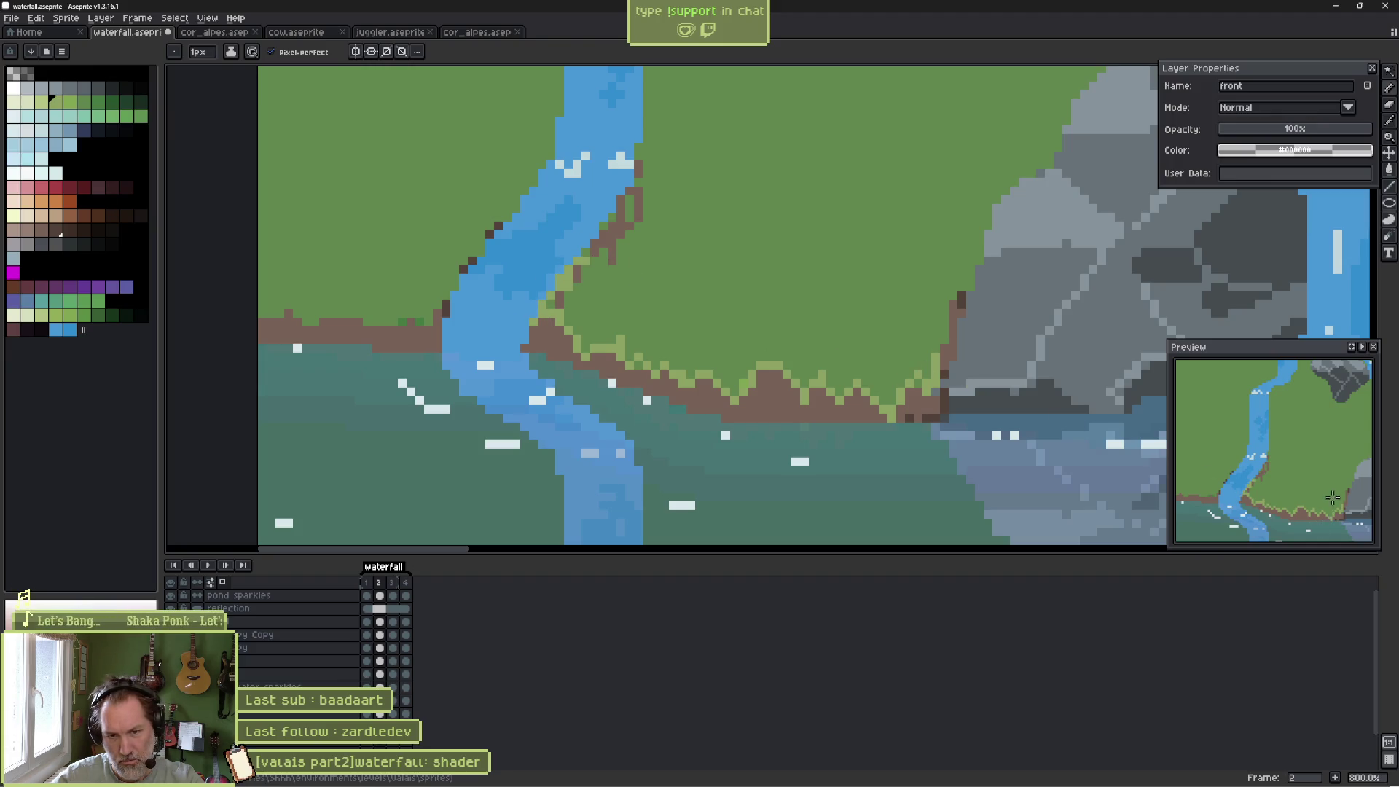
Paint light-green grass tufts along the left bank edge.
scroll(1333, 497, "down", 3)
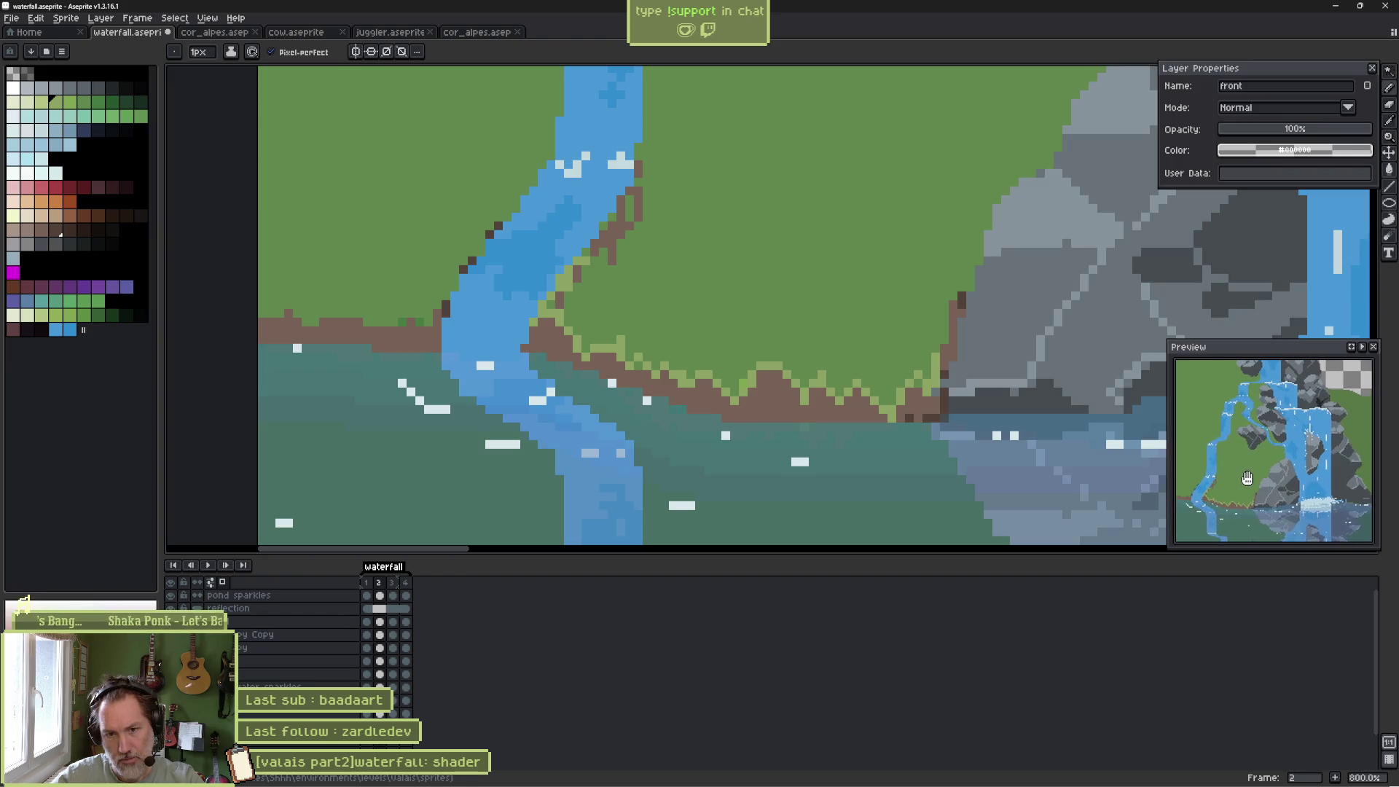
left_click_drag(1248, 478, 1290, 485)
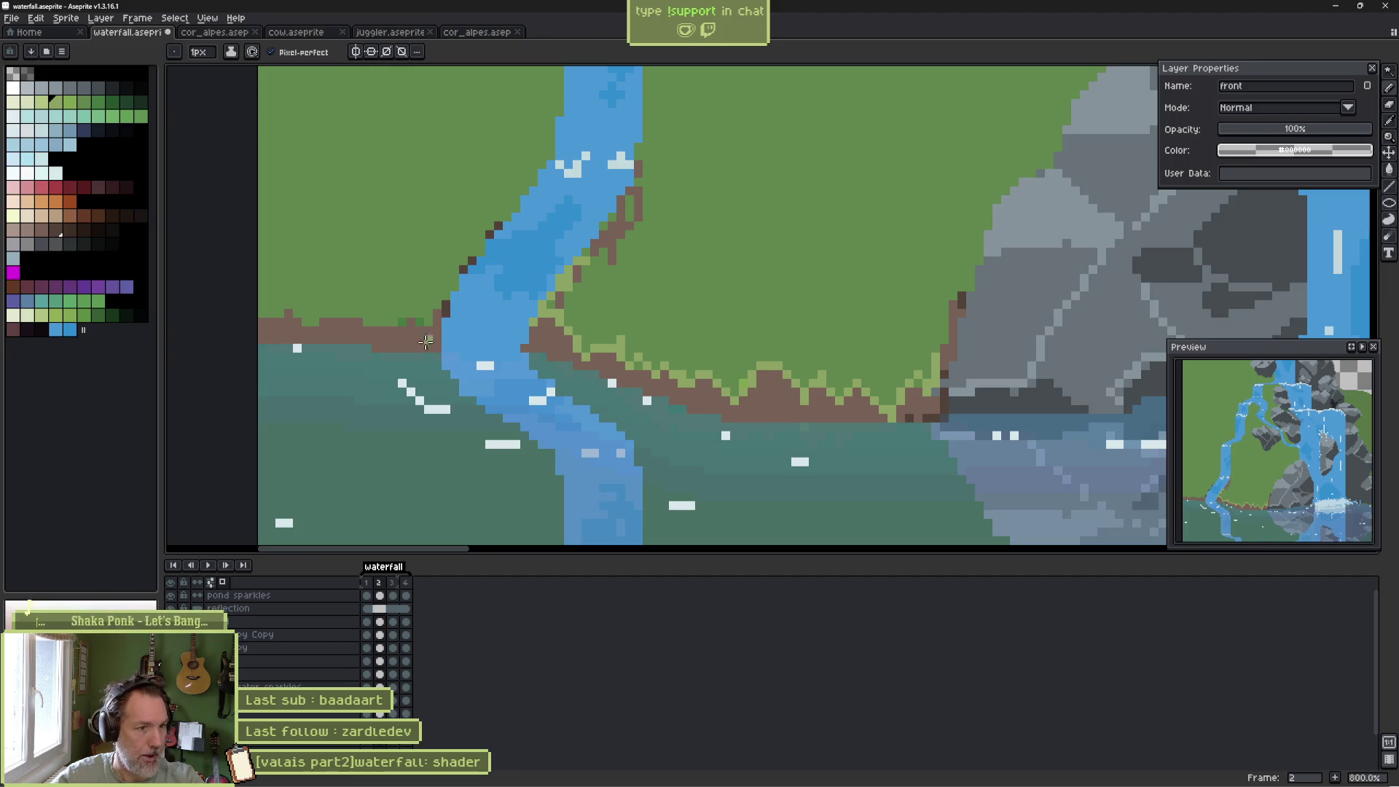
scroll(484, 366, "left", 5)
scroll(483, 367, "up", 2)
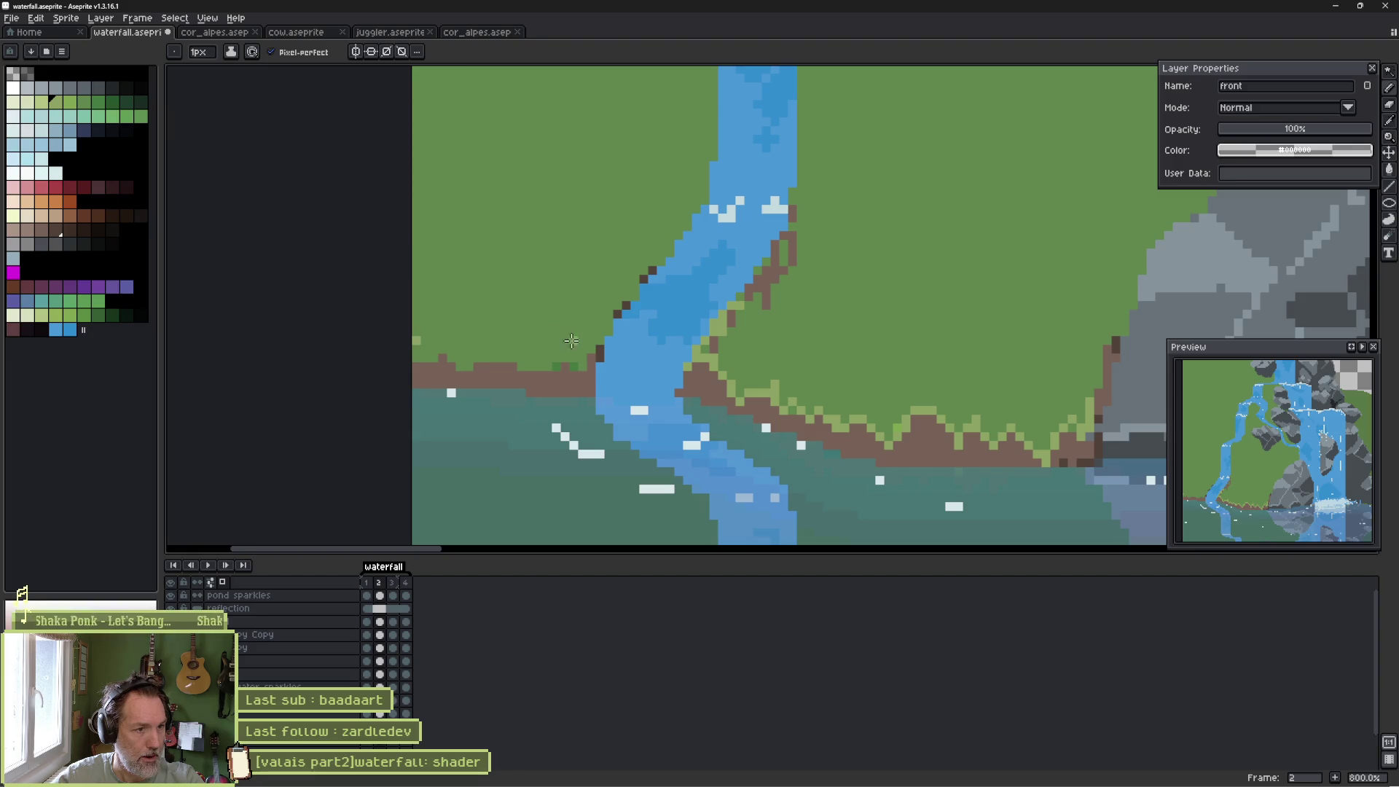
mouse_move(596, 343)
left_mouse_down()
mouse_move(580, 368)
mouse_move(558, 345)
mouse_move(571, 355)
mouse_move(419, 357)
left_mouse_up()
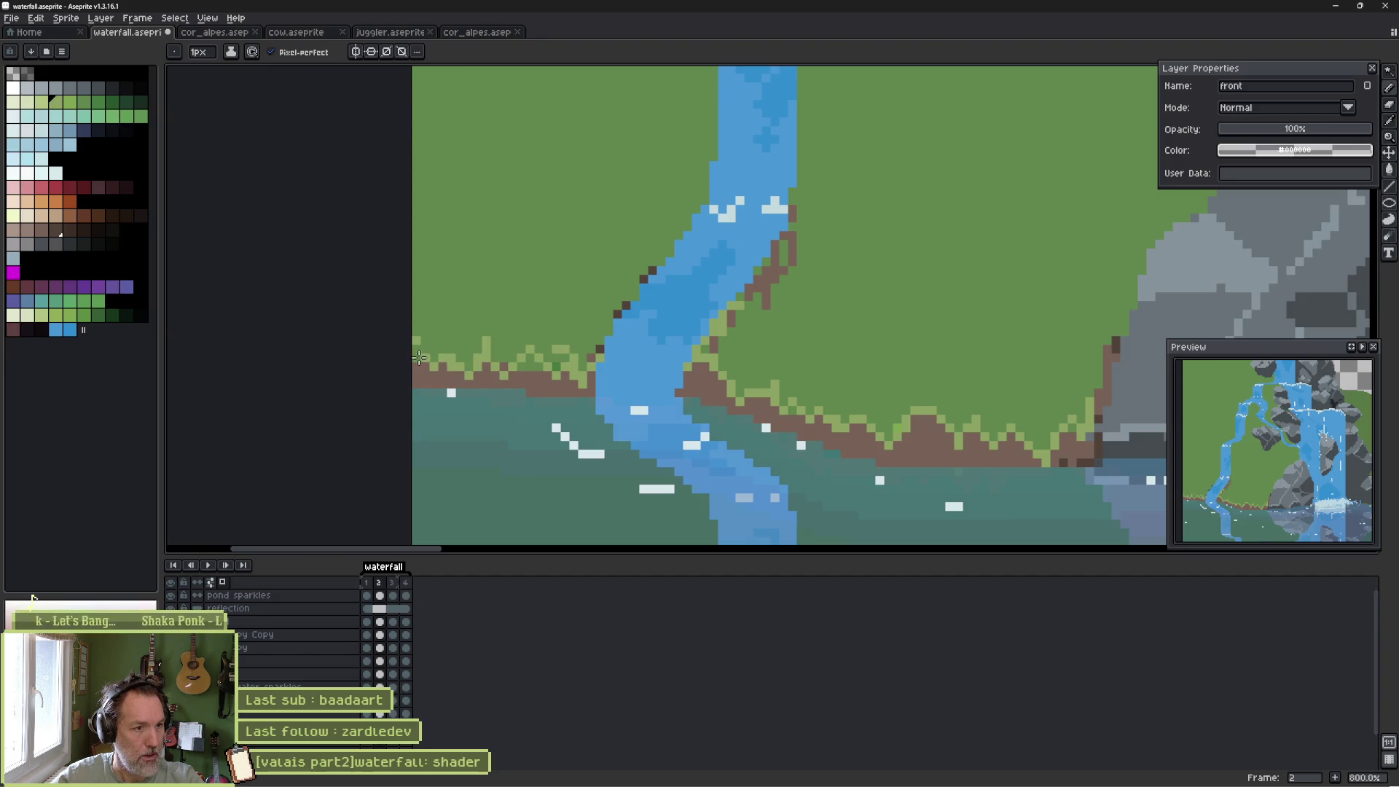
Sample the bank brown and paint it over a few grass pixels on the left bank.
scroll(503, 346, "up", 3)
key("alt")
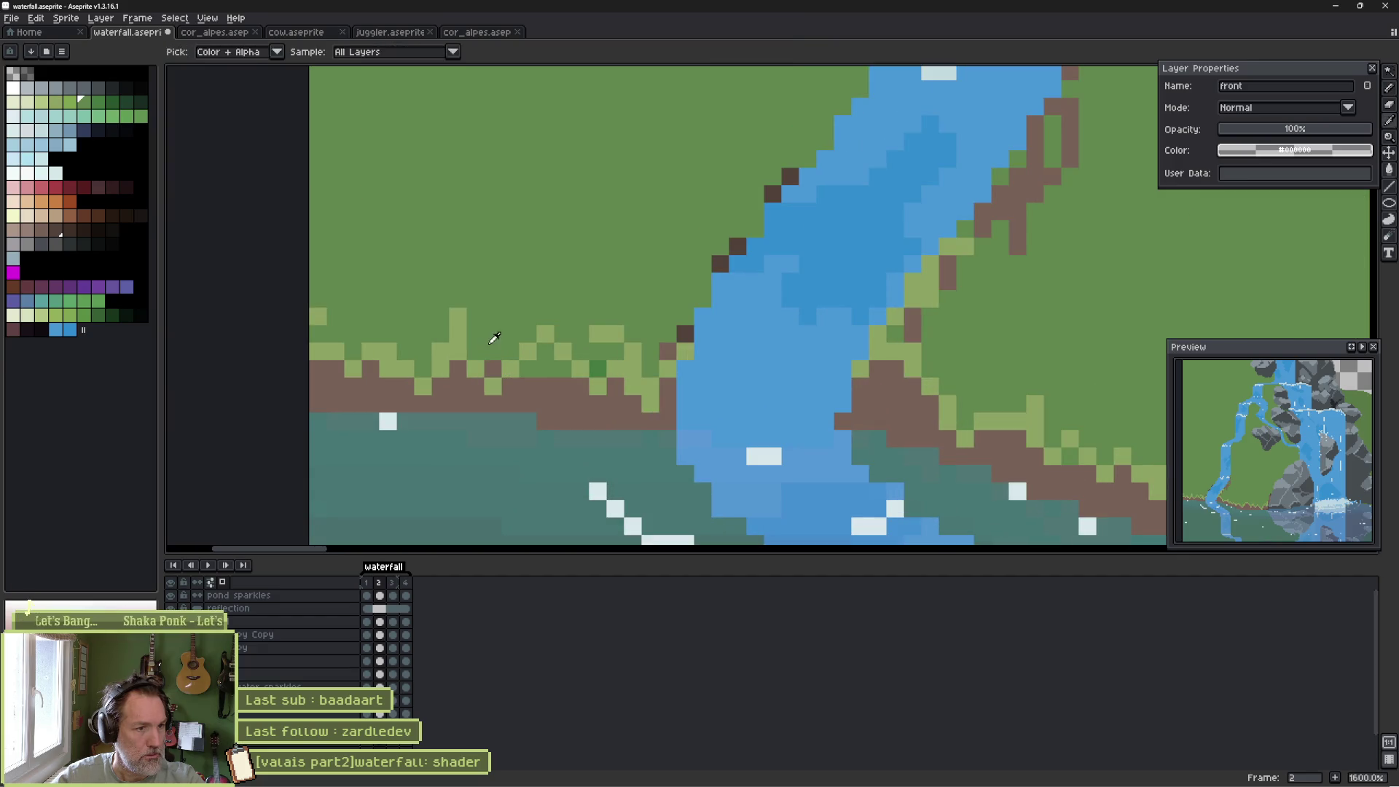
left_click(597, 368)
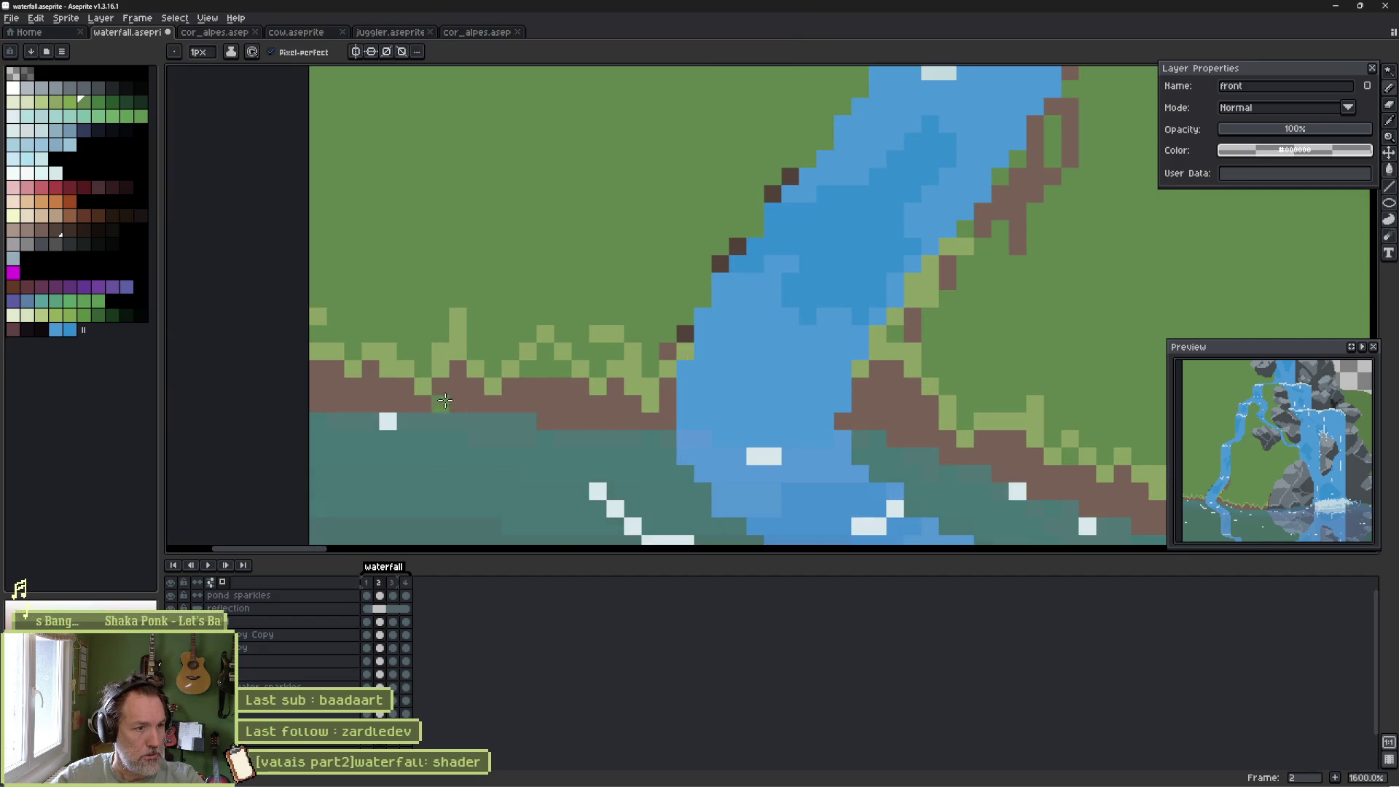
left_click(444, 400, "alt")
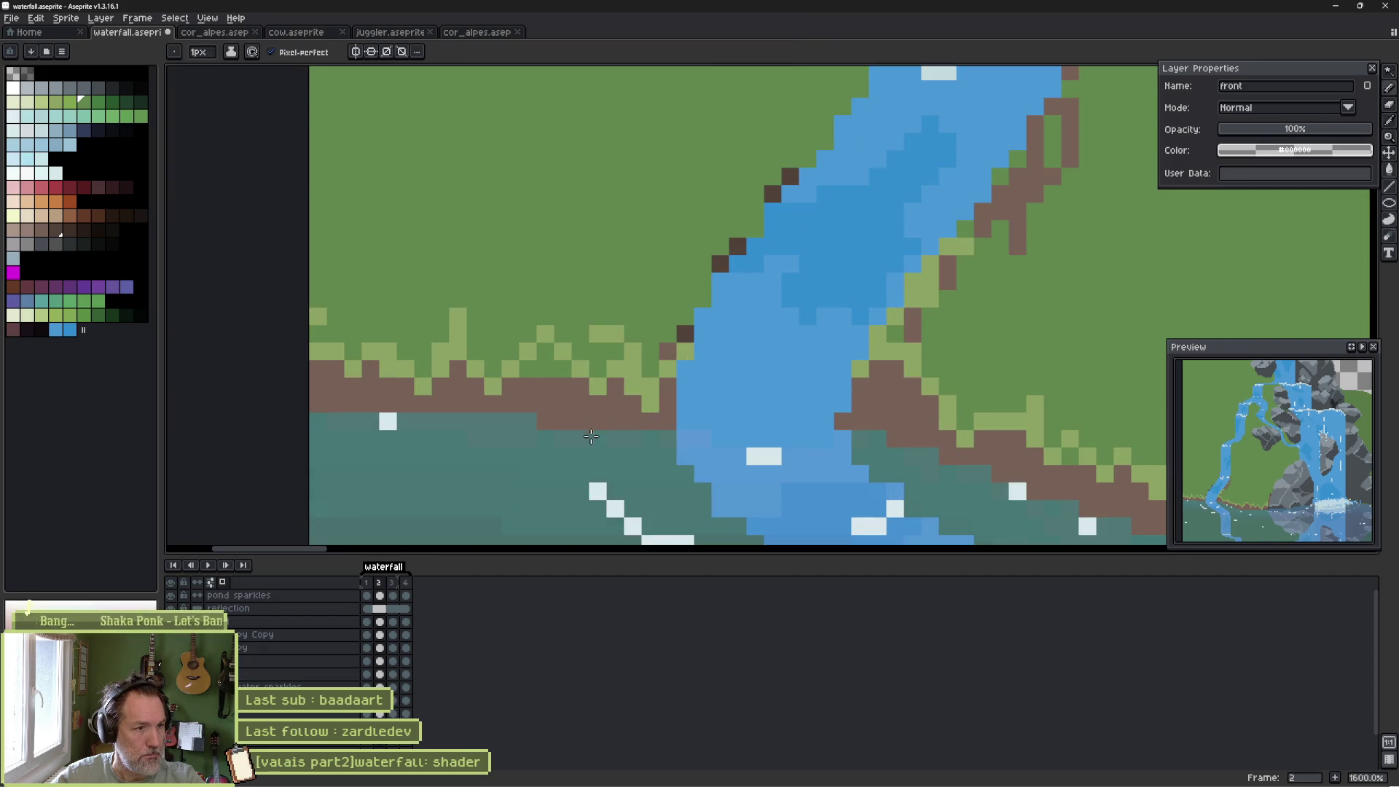
mouse_move(533, 380)
left_mouse_down()
mouse_move(545, 351)
mouse_move(563, 370)
left_mouse_up()
left_click(528, 370)
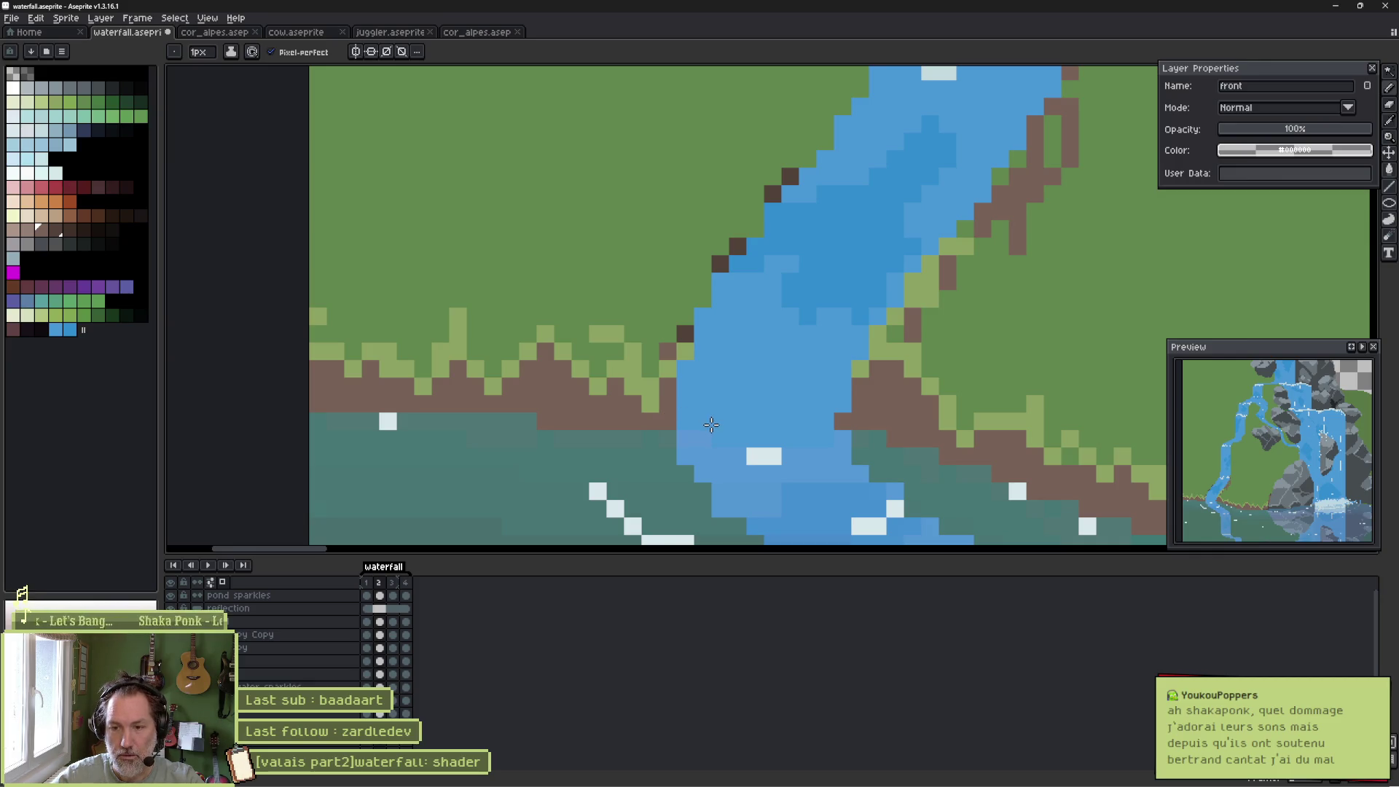
Darken a light-green grass pixel with a sampled grass green.
left_click(602, 291, "alt")
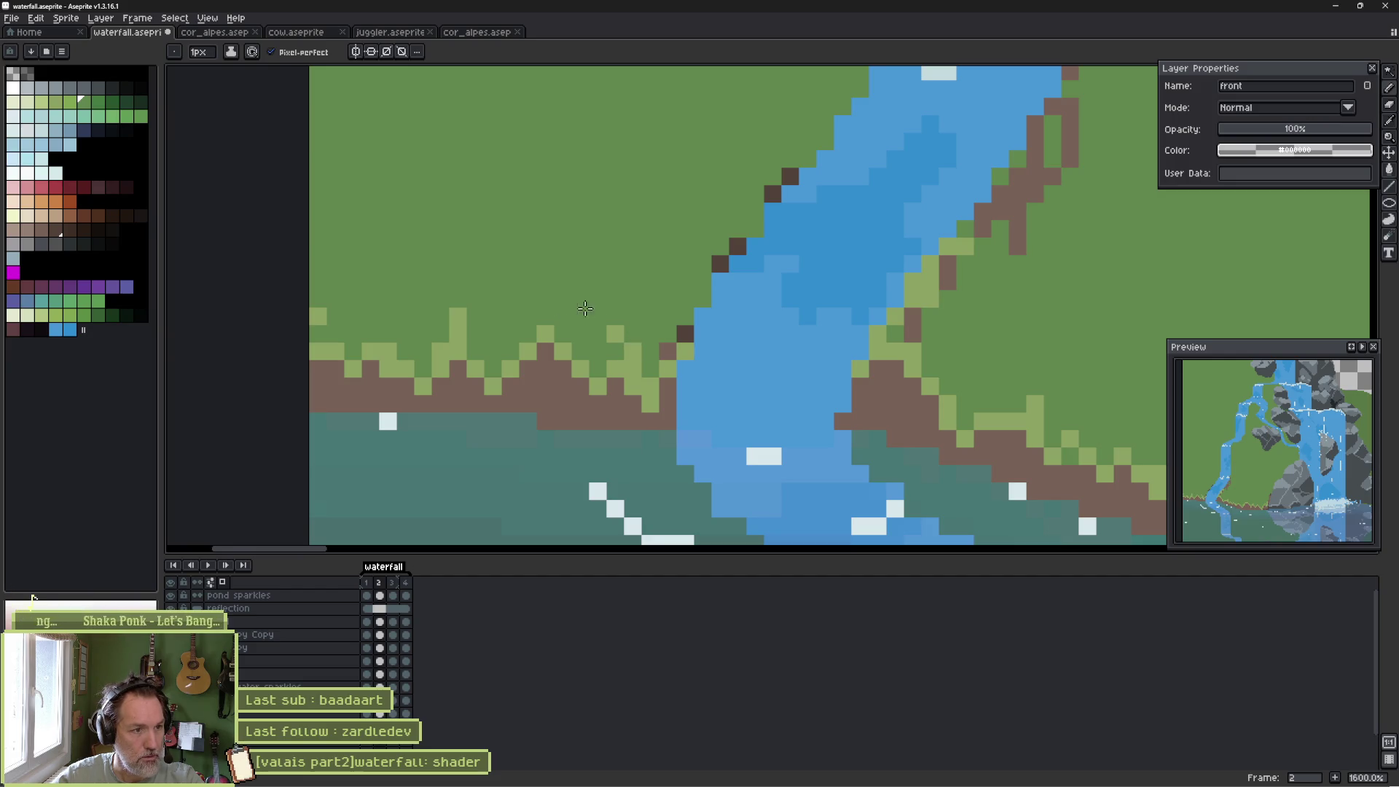
left_click(388, 350)
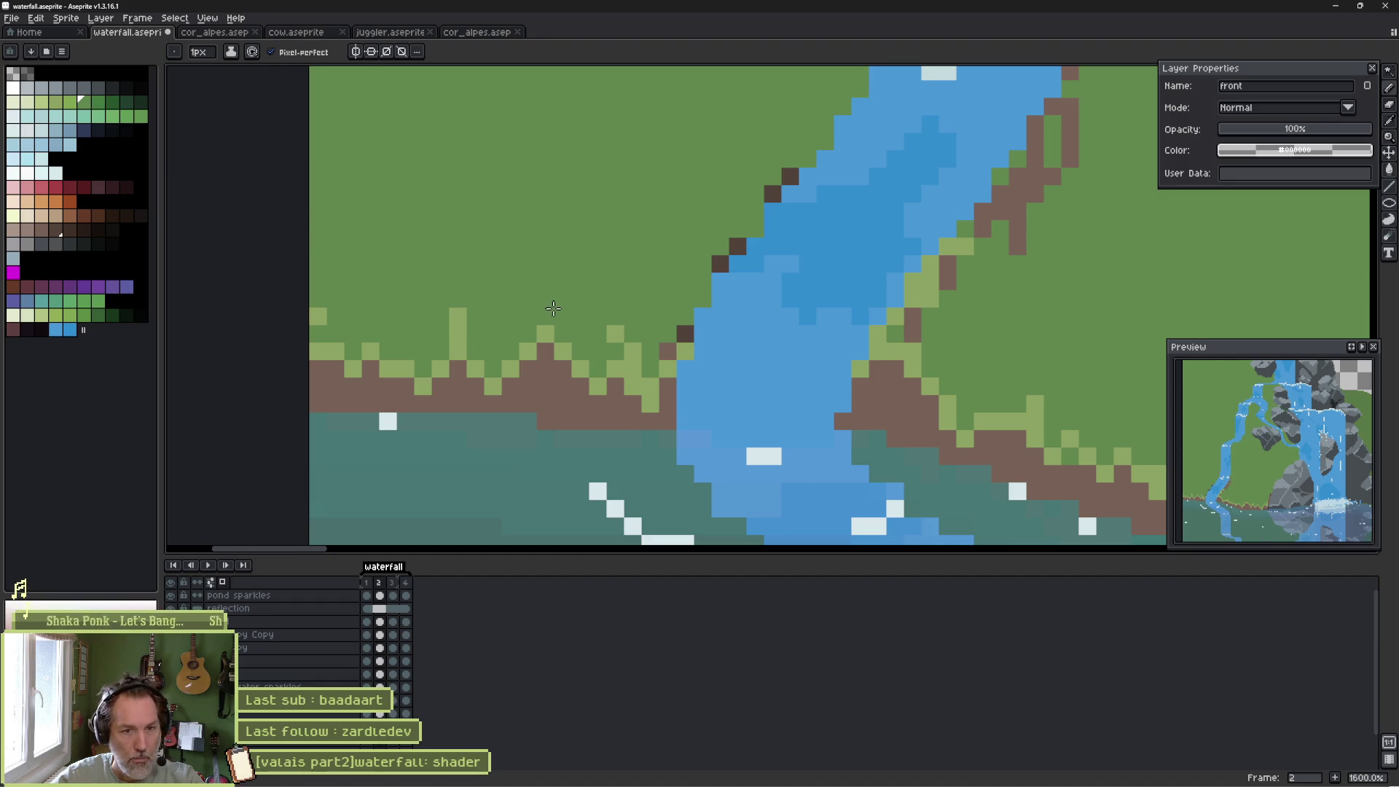
scroll(864, 371, "down", 3)
scroll(1020, 401, "up", 2)
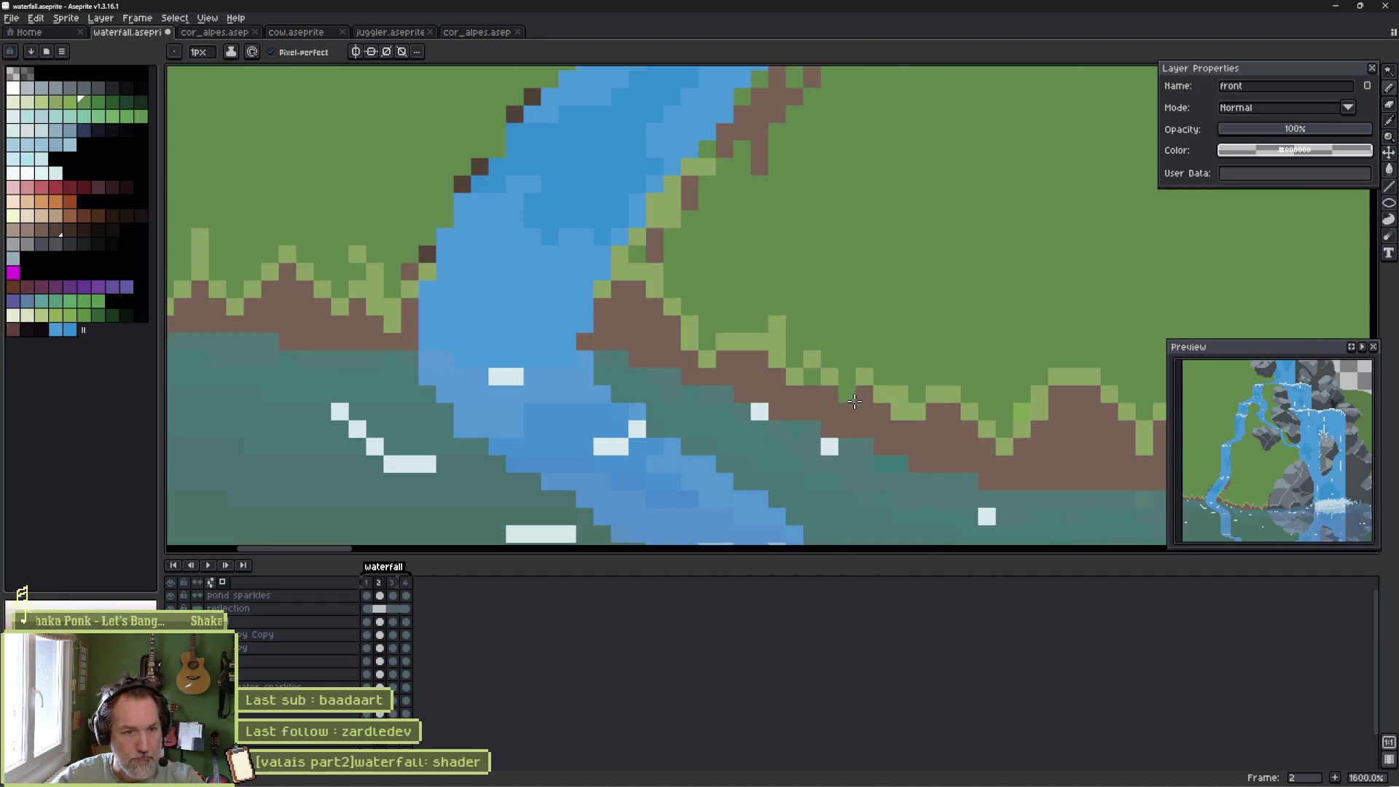
scroll(971, 435, "down", 3)
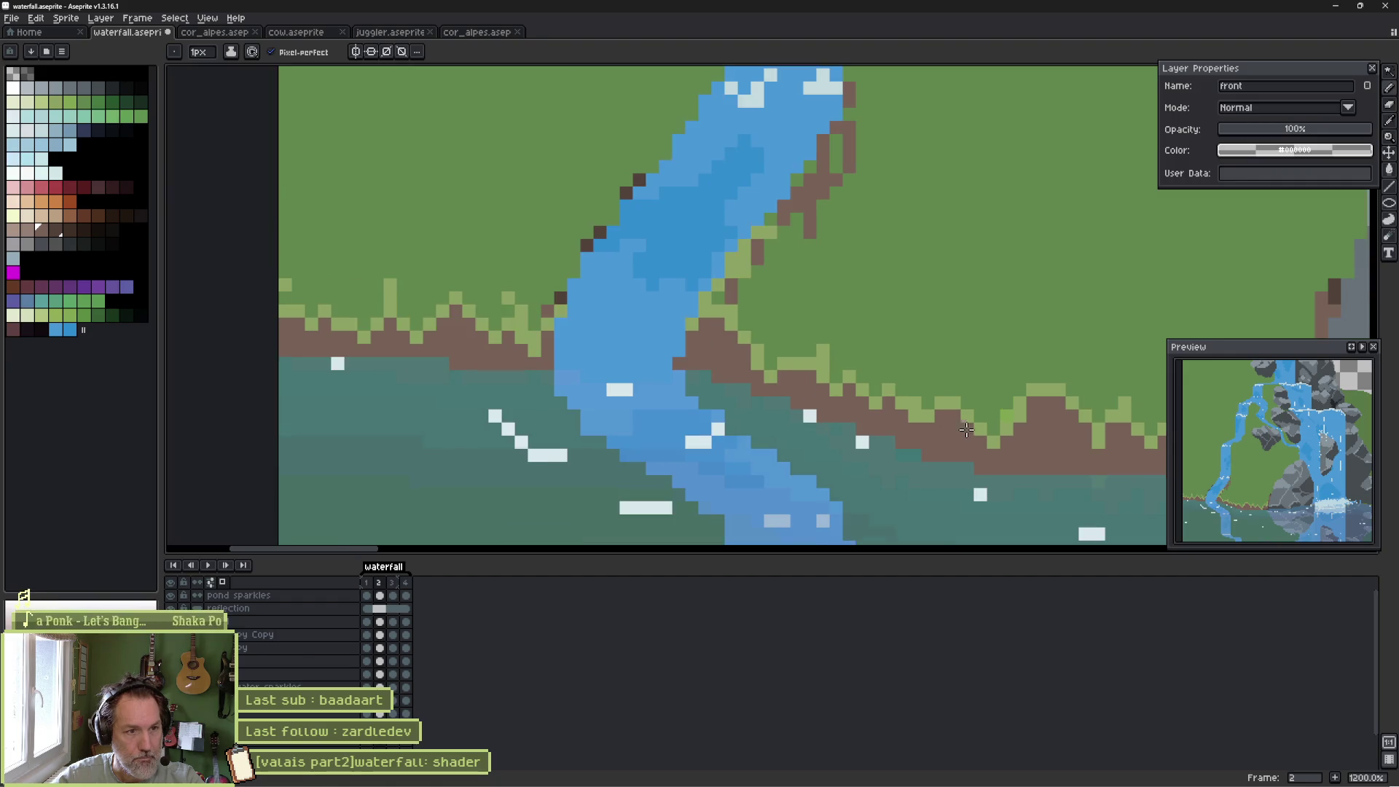
scroll(757, 333, "up", 2)
Sample grass green, then the bank's dark brown, and select dark brown in the palette.
key("alt")
left_click(755, 337, "alt")
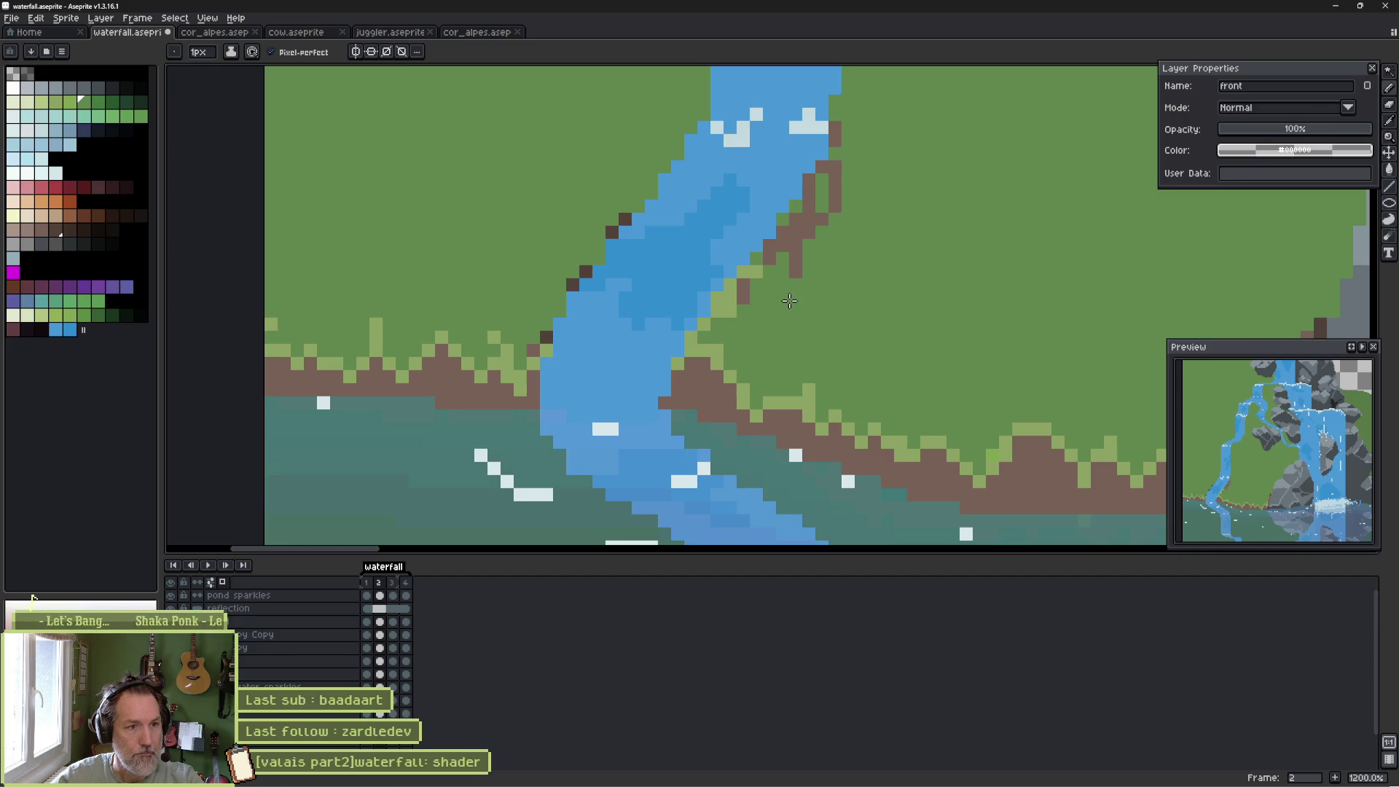
key("alt")
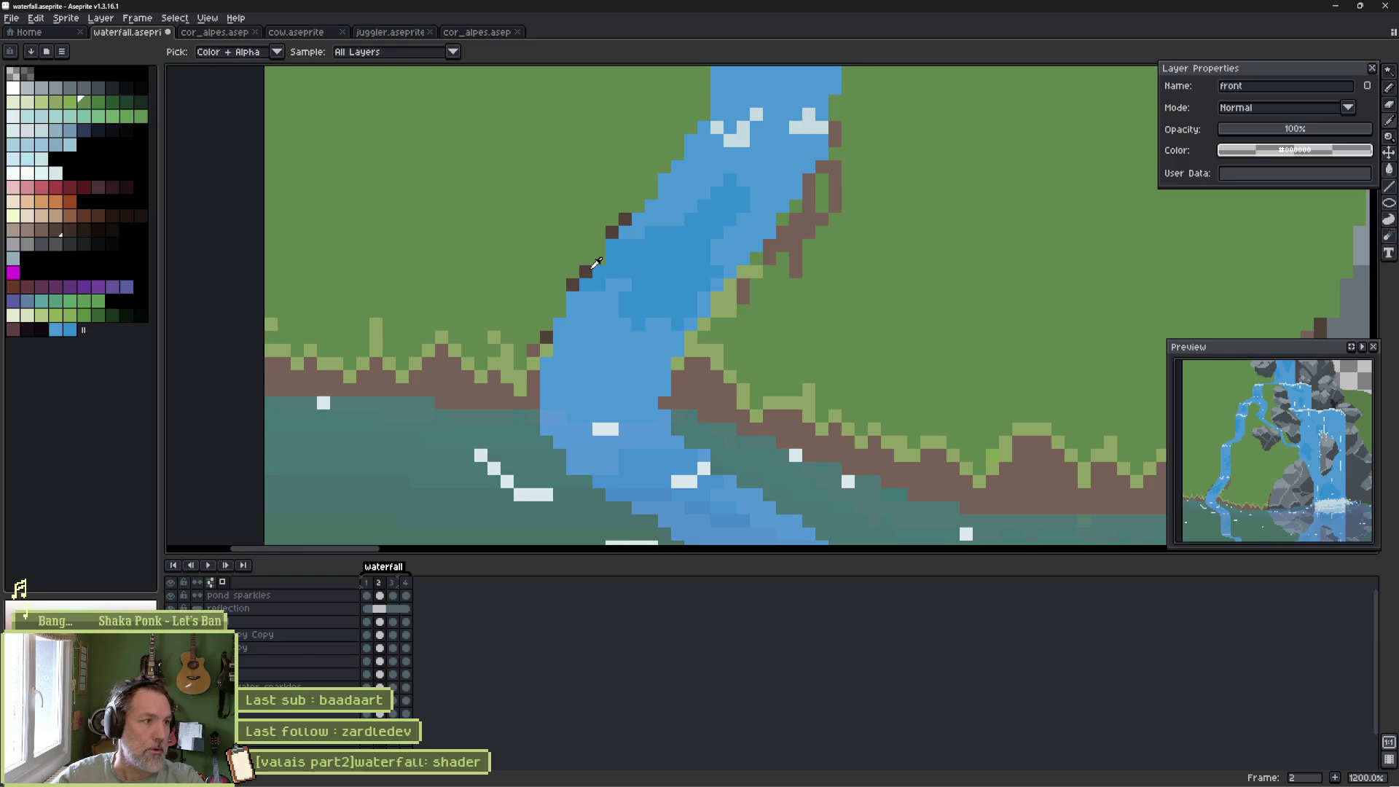
left_click(590, 268, "alt")
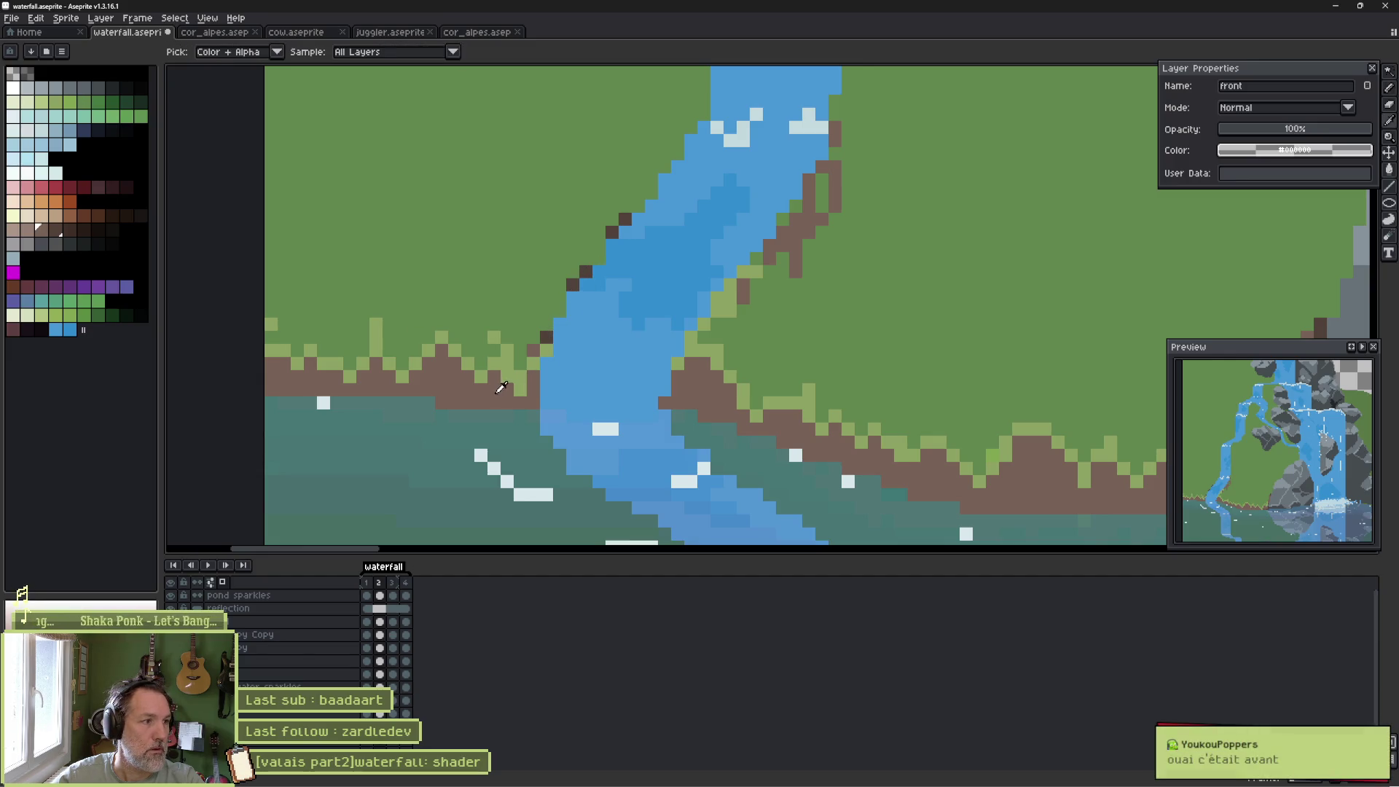
left_click(54, 232)
Dot dark-brown pixels along the grass edge of the left bank and onto the right bank.
left_click(56, 235)
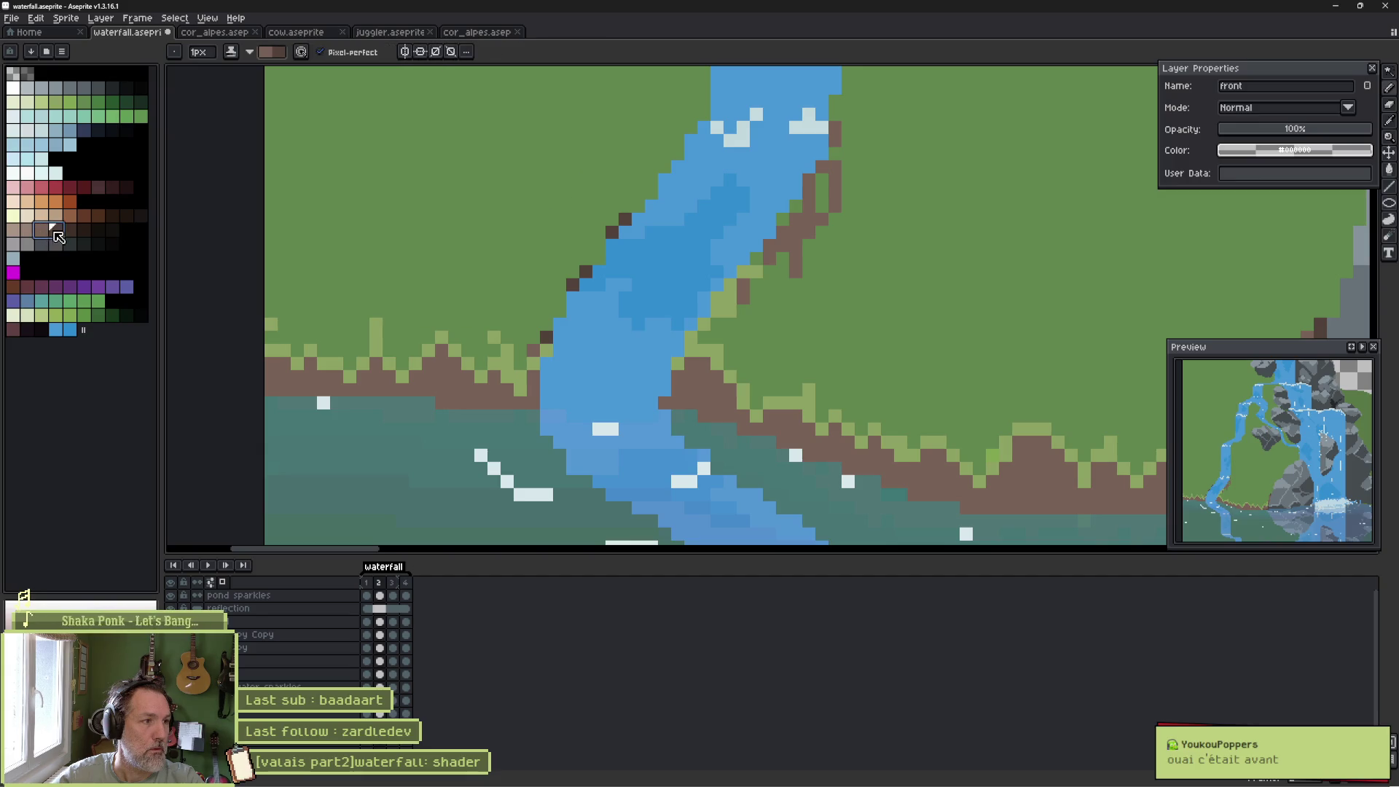
left_click(277, 363)
left_click(311, 363)
left_click(363, 376)
left_click(376, 362)
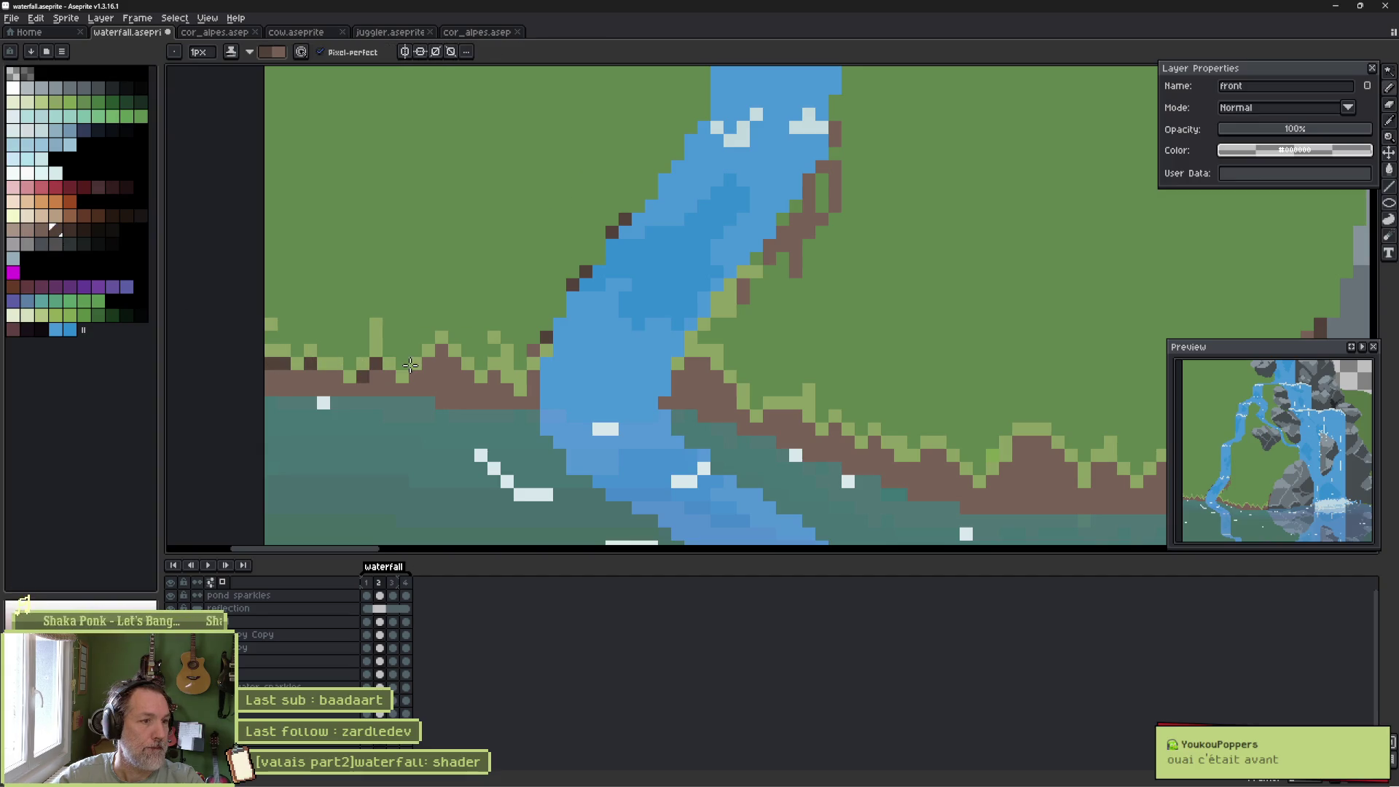
left_click(441, 350)
left_click(454, 363)
left_click(493, 376)
left_click_drag(677, 376, 730, 389)
left_click(784, 415)
Add dark-brown dots along the dirt edge up to the rocks and save the waterfall file.
left_click(808, 429)
left_click(875, 443)
left_click(935, 456)
left_click(1030, 443)
left_click(1035, 456)
left_click(1059, 456)
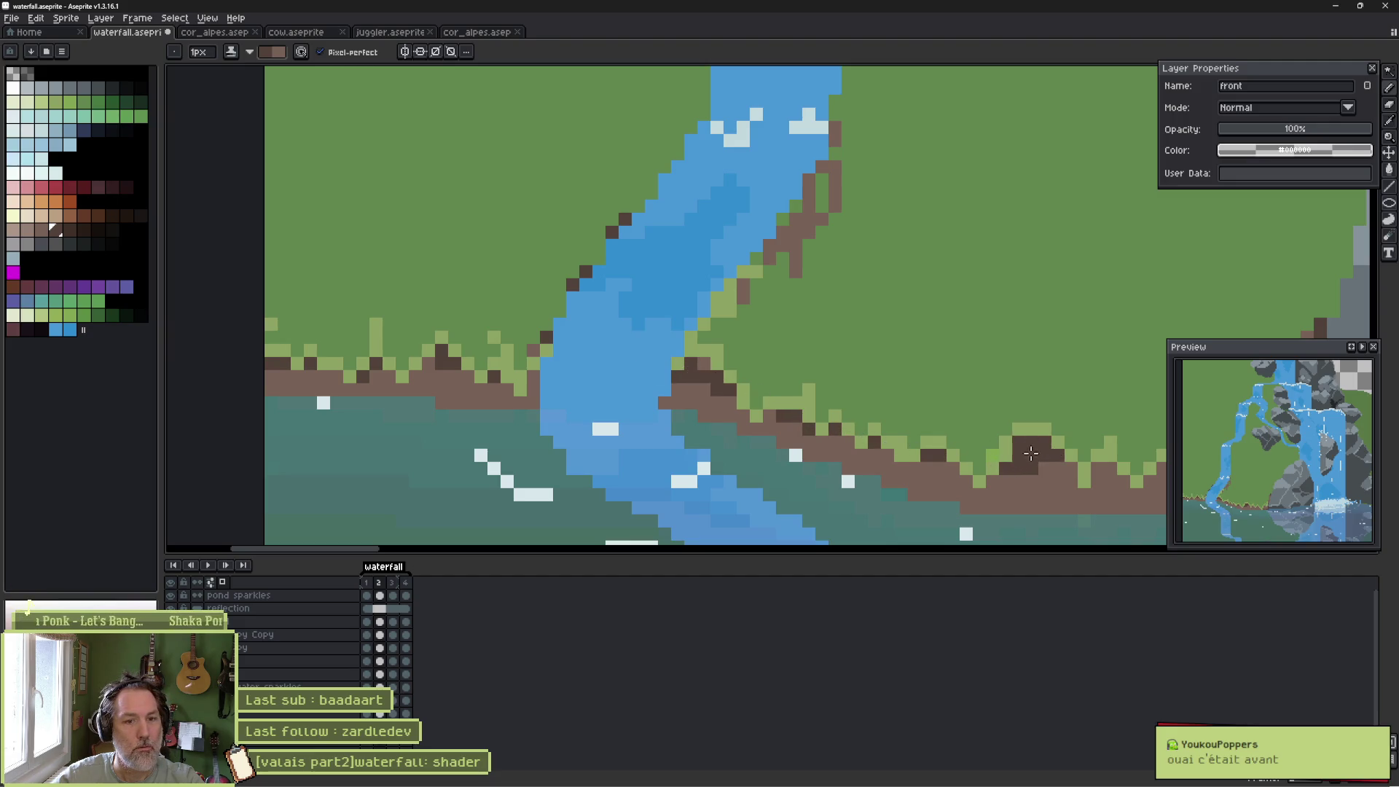
mouse_move(1089, 473)
left_mouse_down()
mouse_move(710, 430)
mouse_move(796, 439)
left_mouse_up()
left_click(724, 427)
left_click(868, 426)
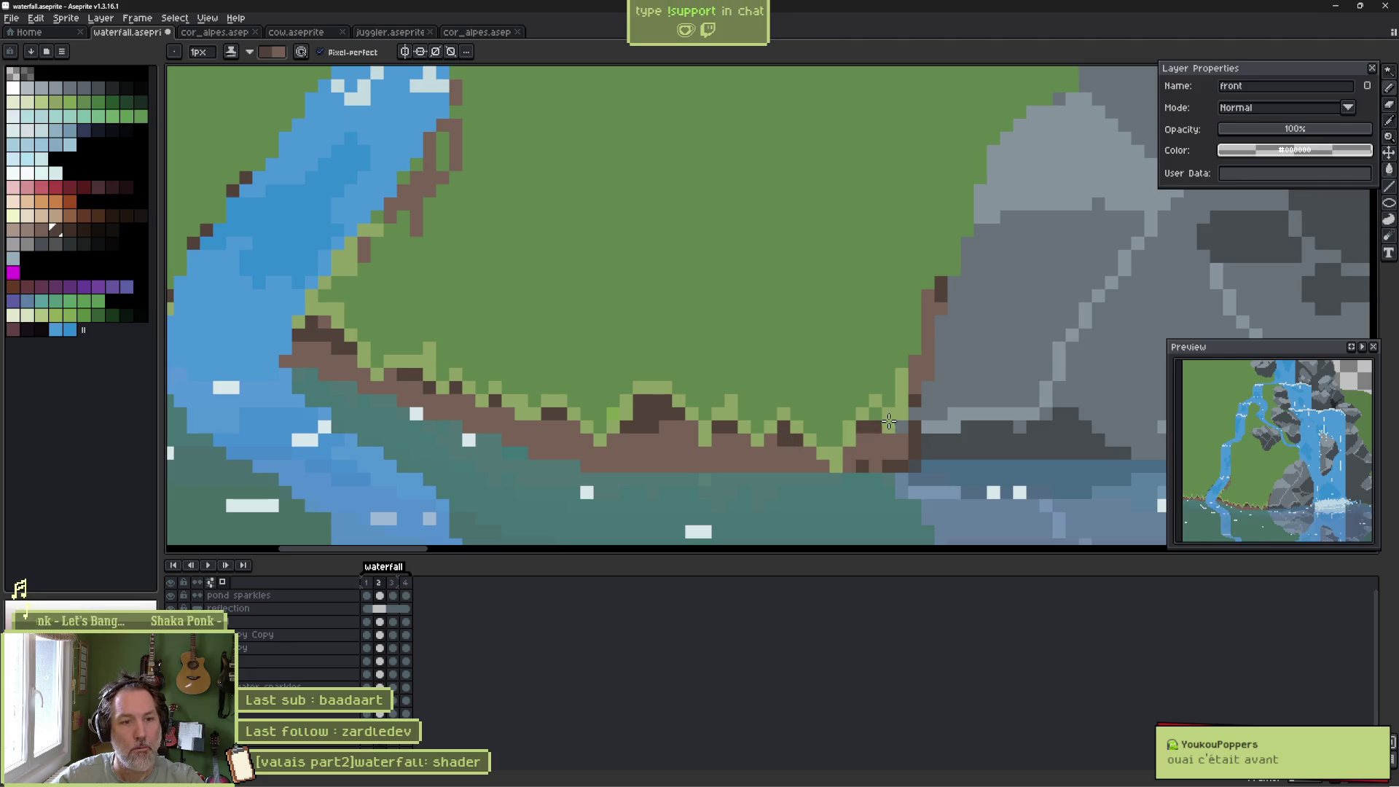
key("ctrl+s")
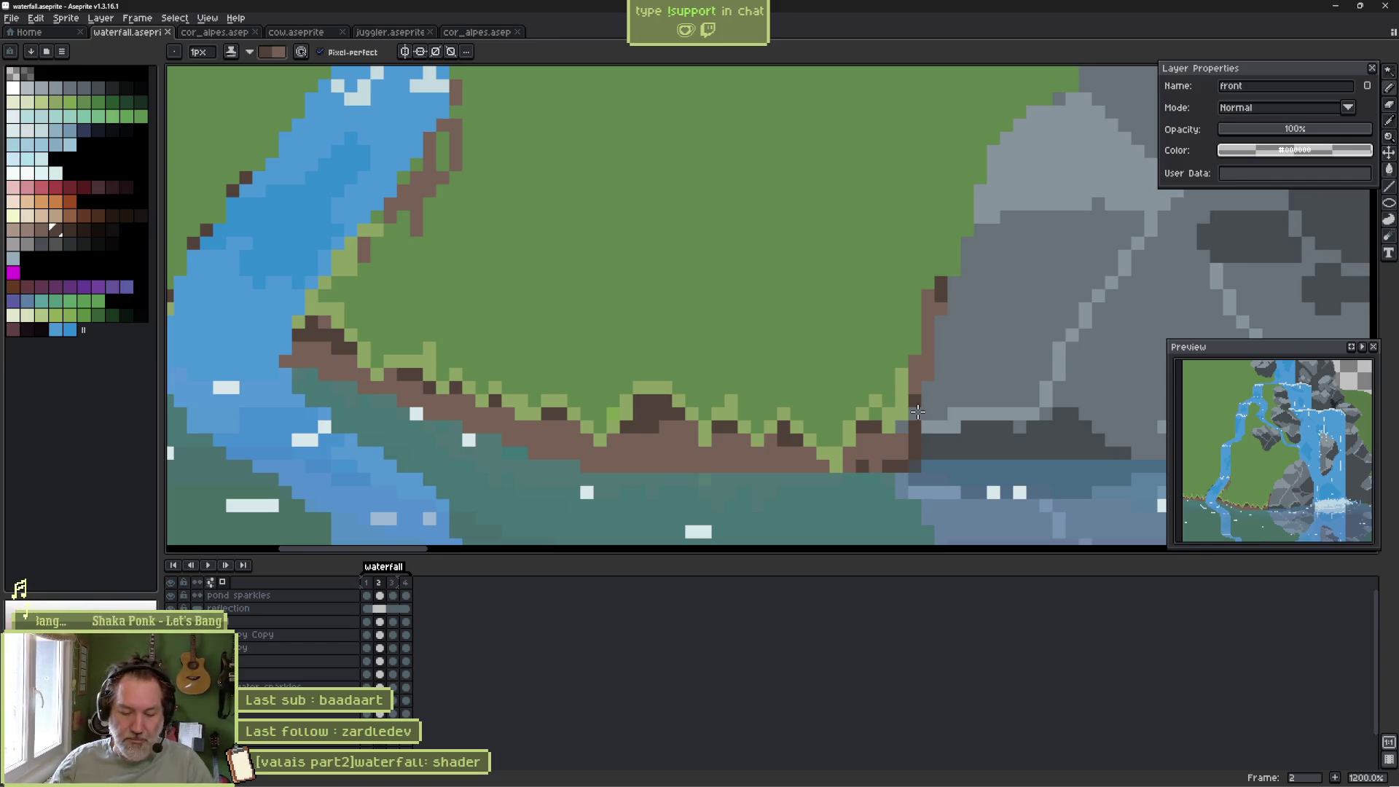
scroll(600, 279, "down", 5)
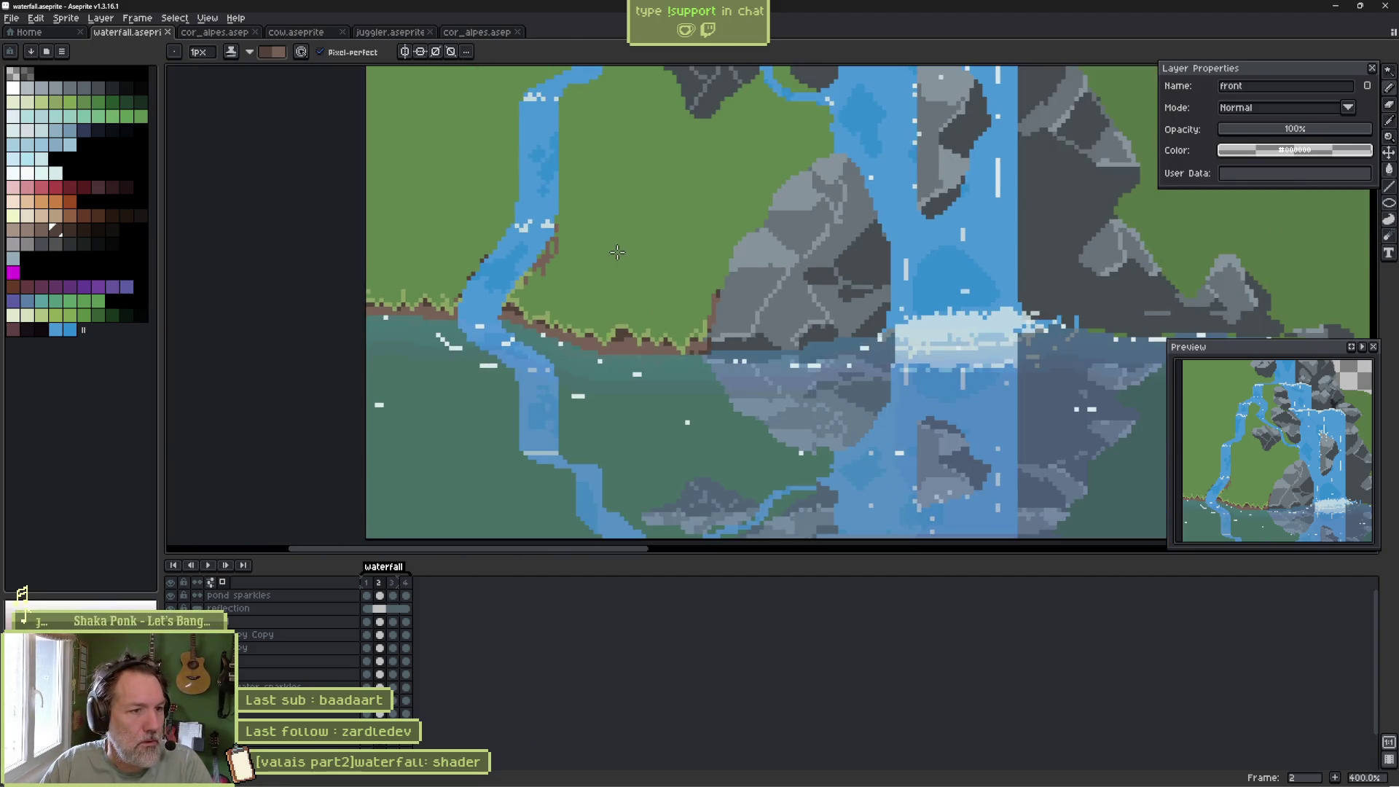
On the water static small layer, reshape the stream's edge and repaint its bank green.
scroll(617, 252, "up", 3)
mouse_move(556, 308)
left_mouse_down()
mouse_move(607, 377)
mouse_move(529, 438)
mouse_move(605, 328)
left_mouse_up()
key("e")
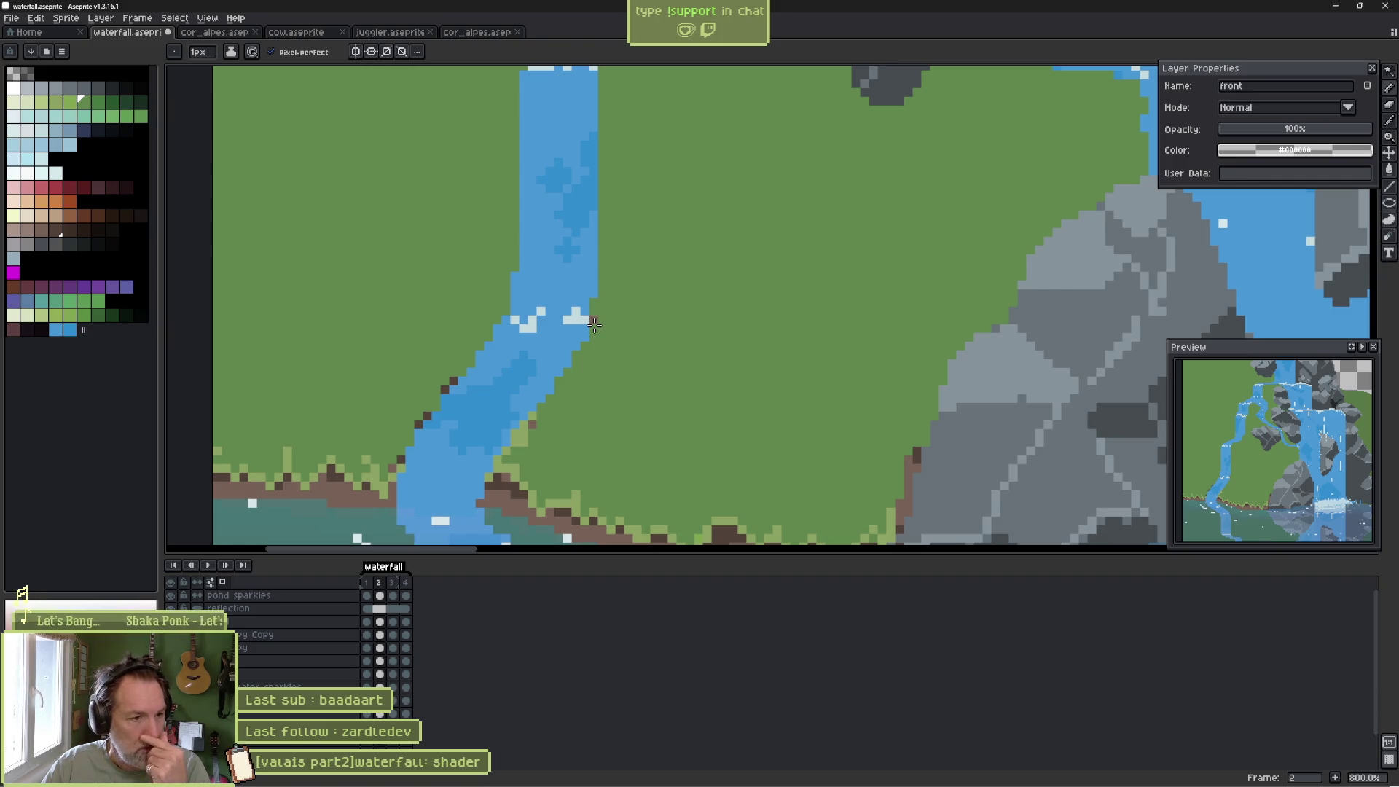
left_click(540, 381, "ctrl")
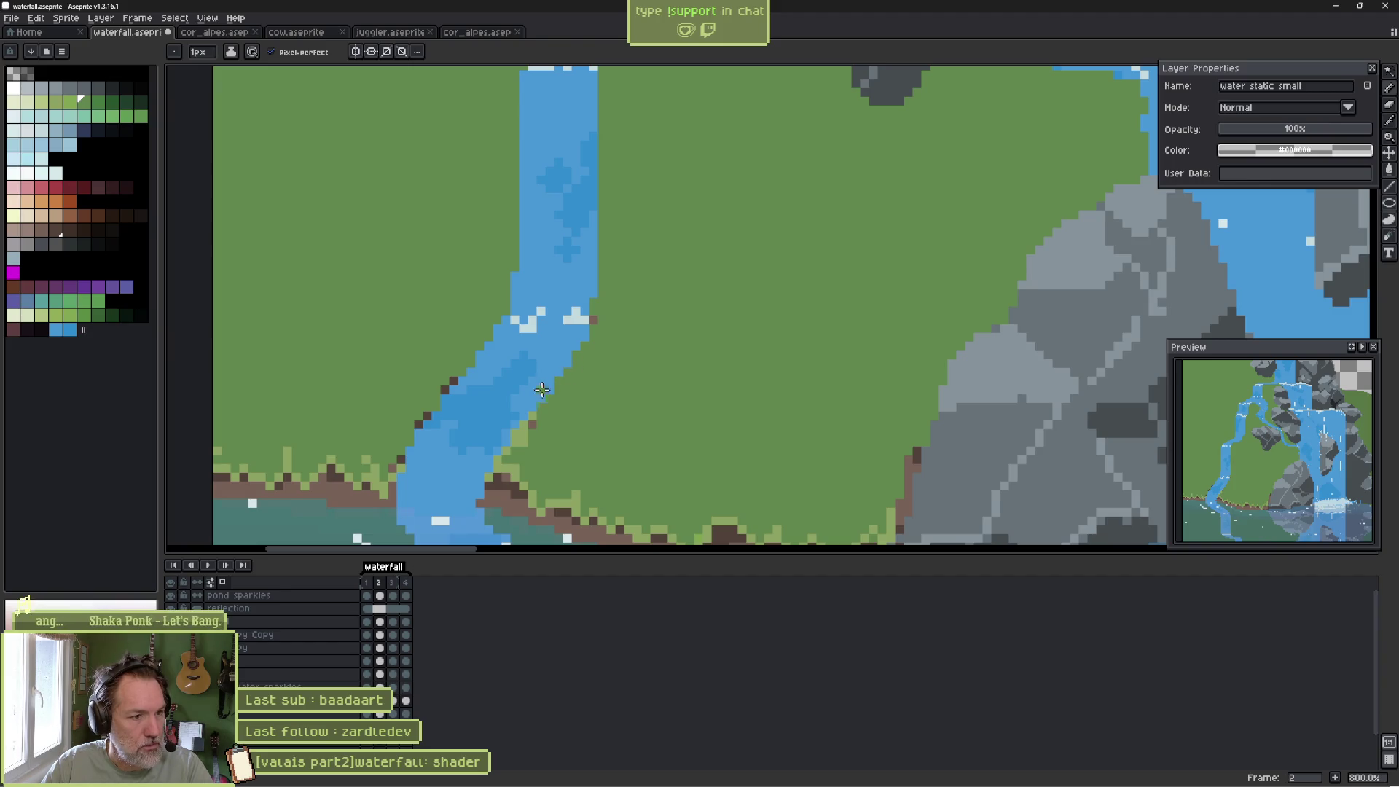
left_click_drag(552, 361, 593, 336)
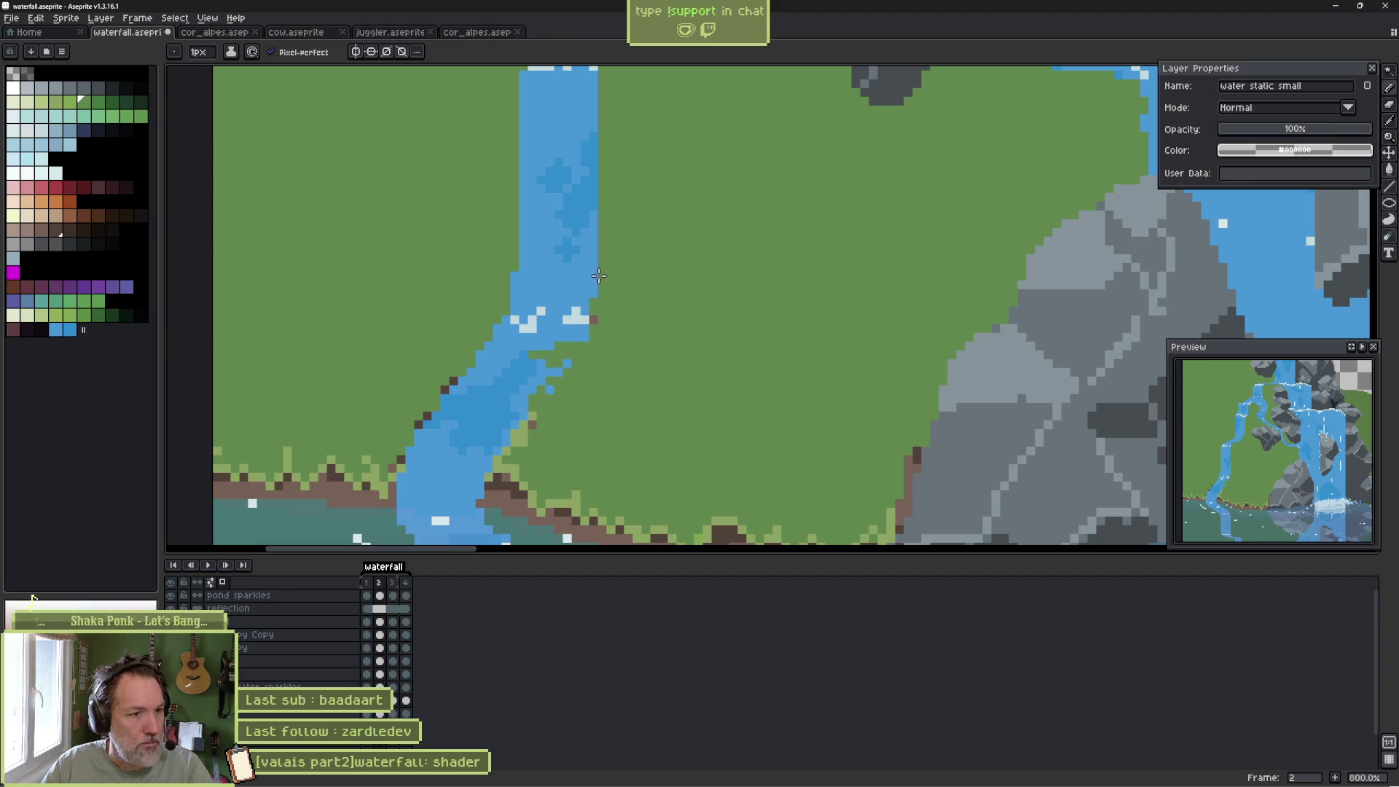
left_click_drag(598, 275, 512, 165)
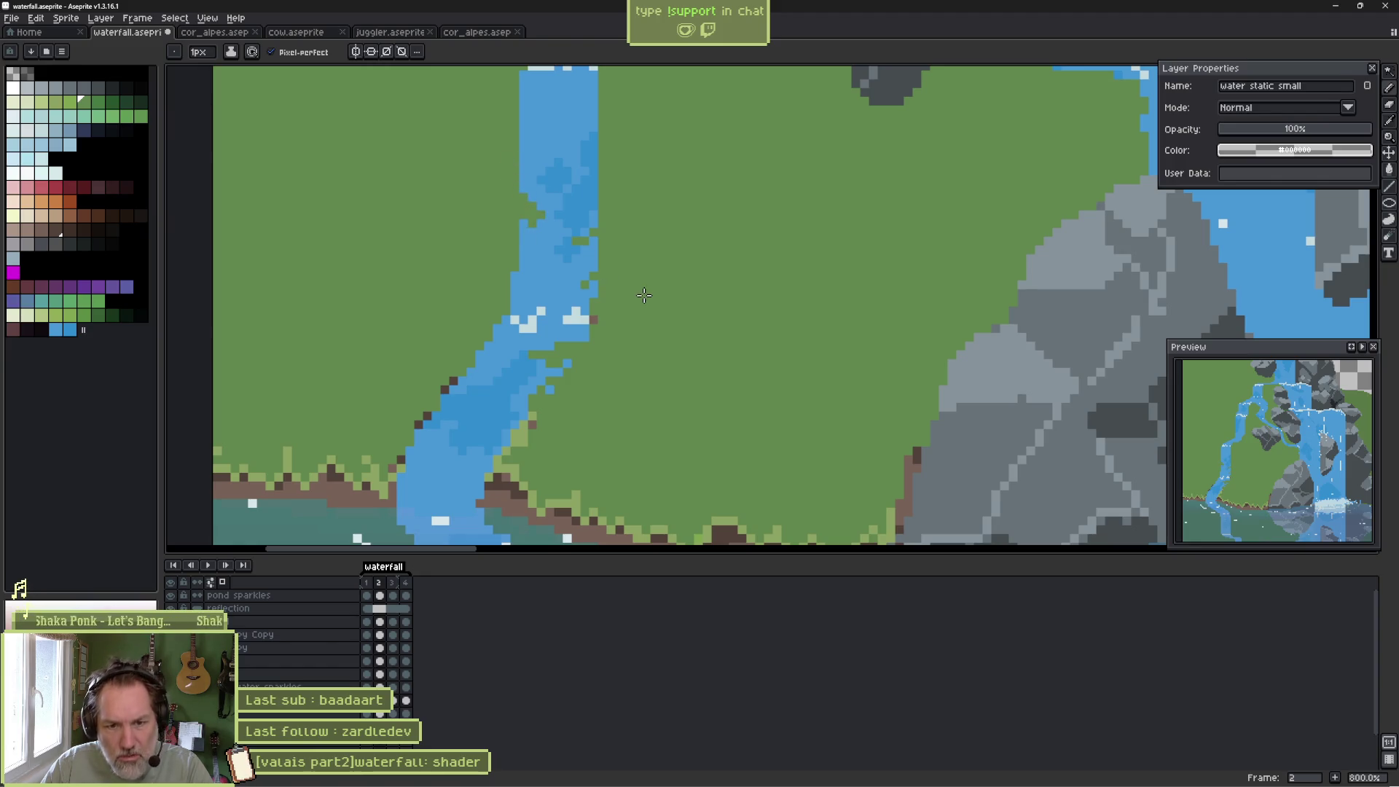
Undo the strokes, then redo the pencil fix on the stream's right bank.
key("ctrl+z")
key("ctrl+z")
key("ctrl+z")
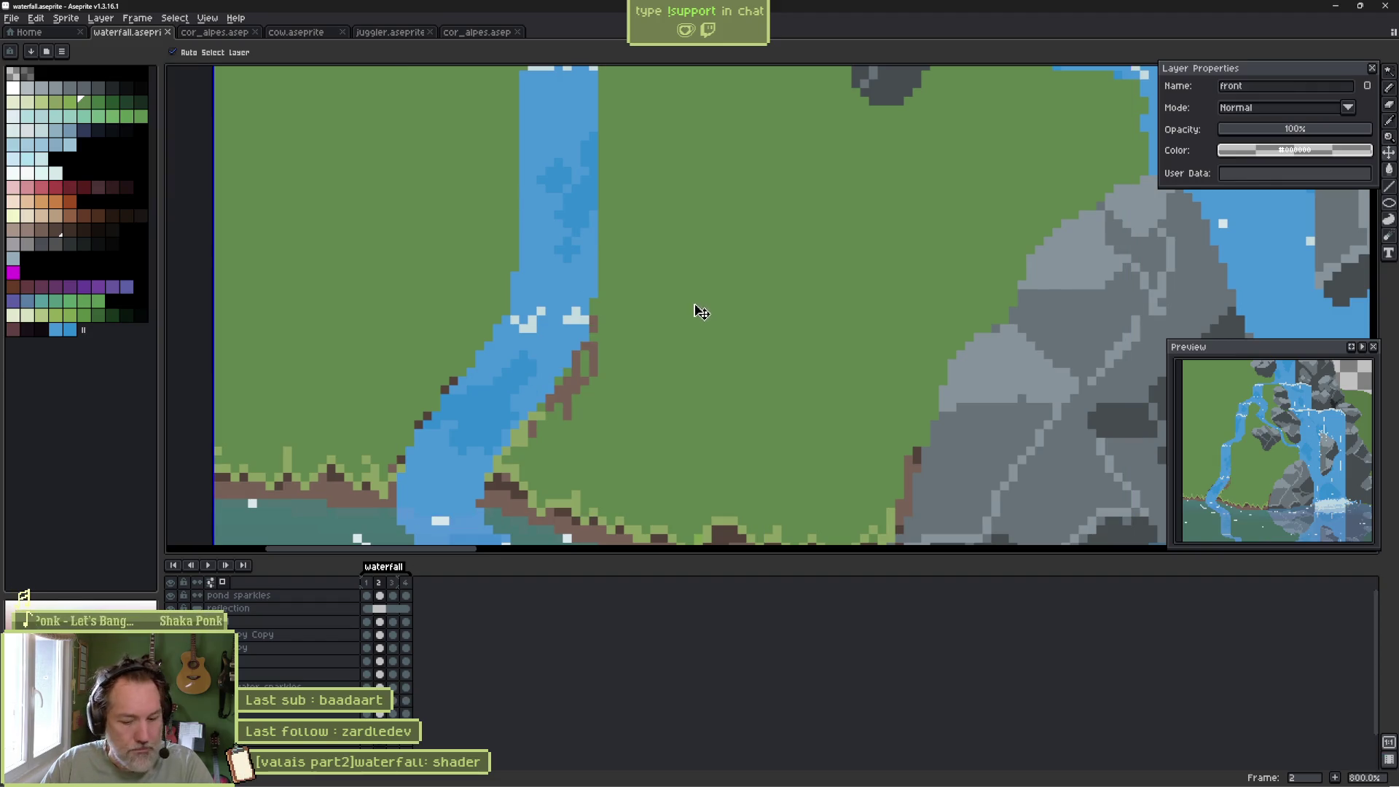
key("b")
key("ctrl+y")
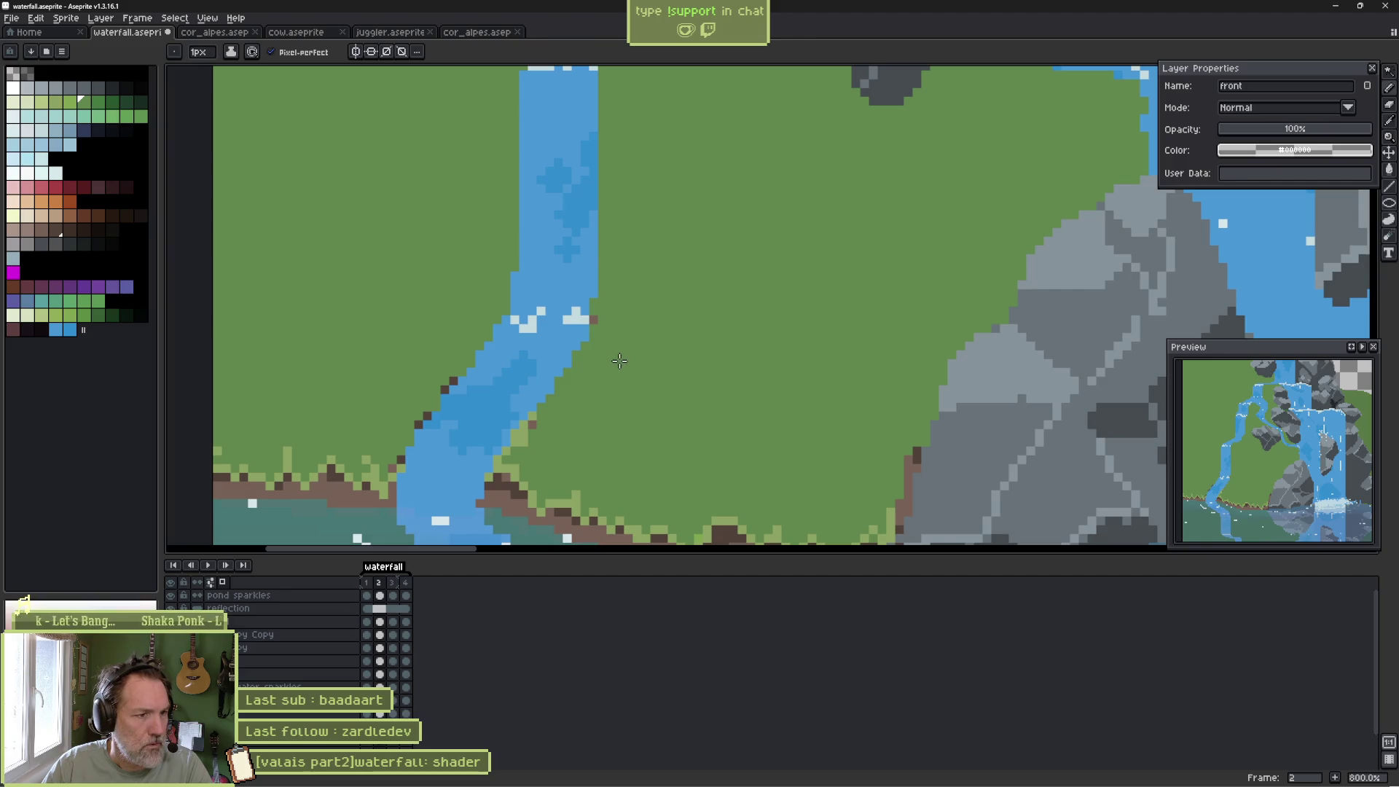
scroll(632, 359, "down", 1)
scroll(632, 359, "down", 1)
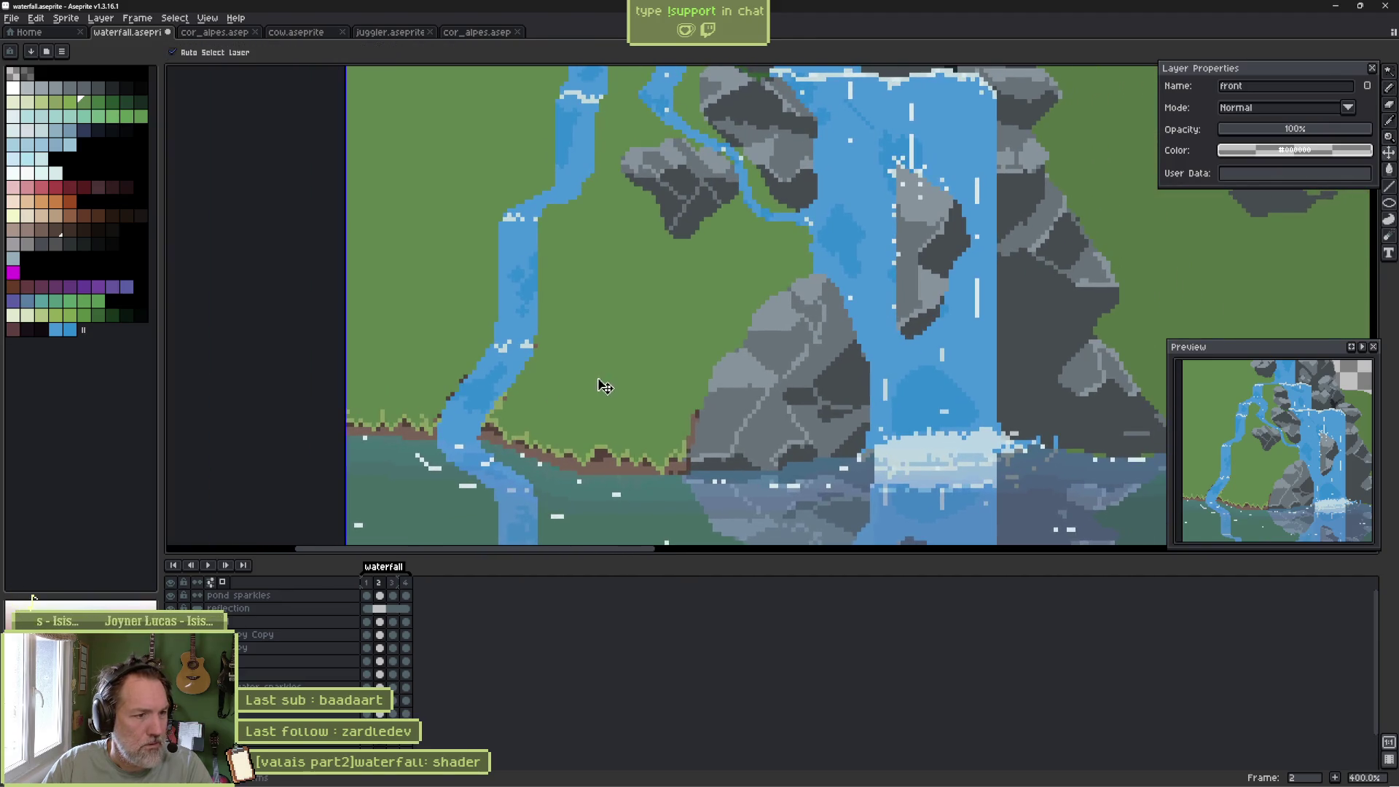
left_click_drag(525, 364, 536, 355)
scroll(343, 315, "up", 5)
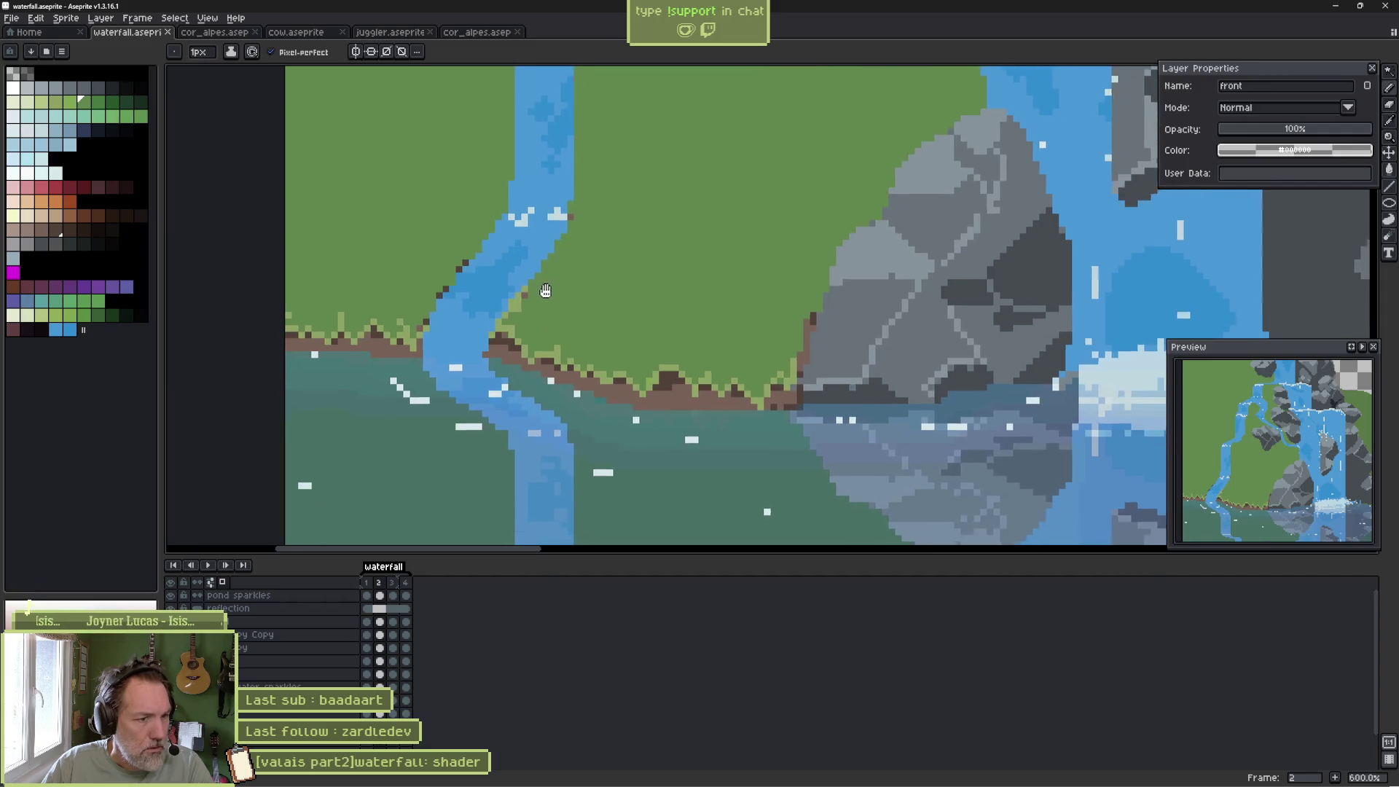
Sample the grass green, step to a darker shade, and draw grass blades on the left bank.
key("i")
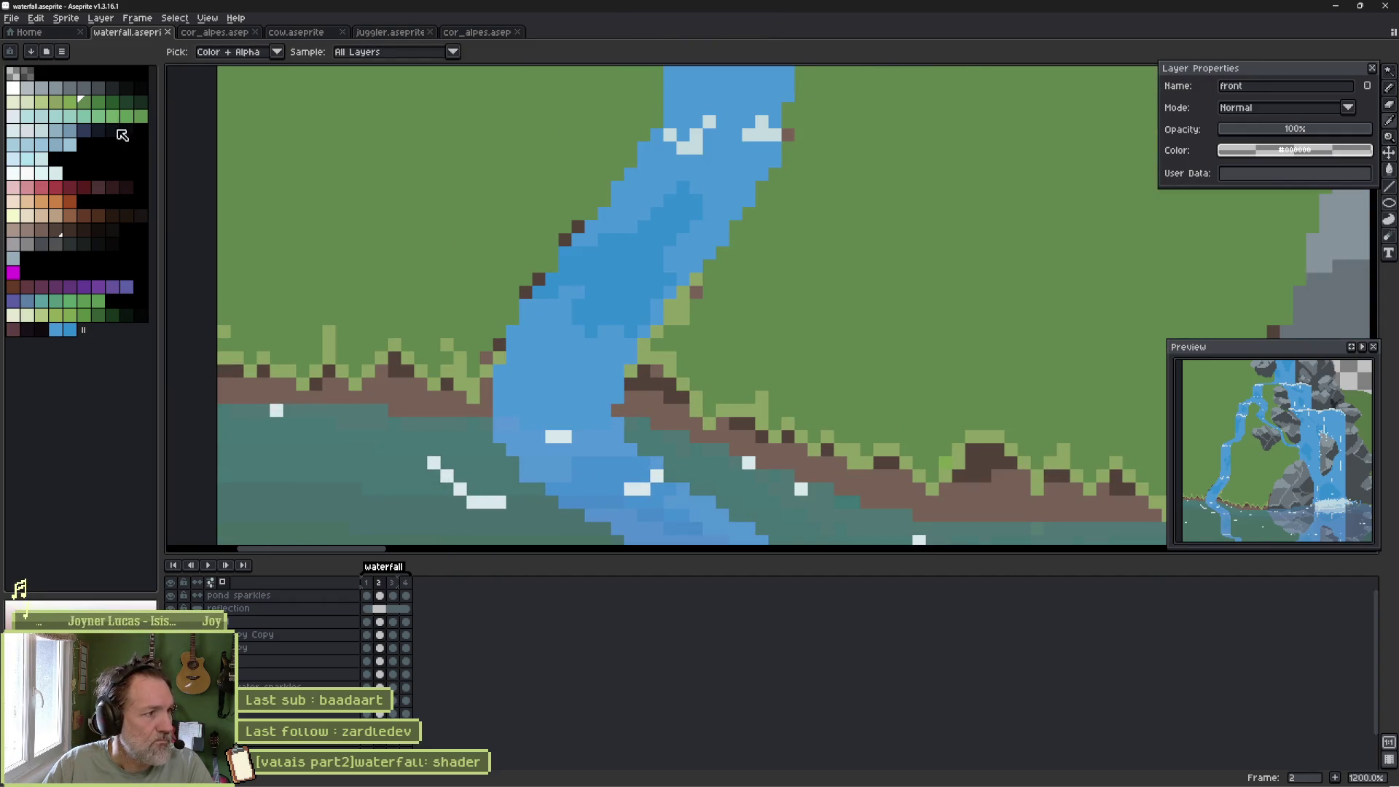
left_click(88, 106)
key("b")
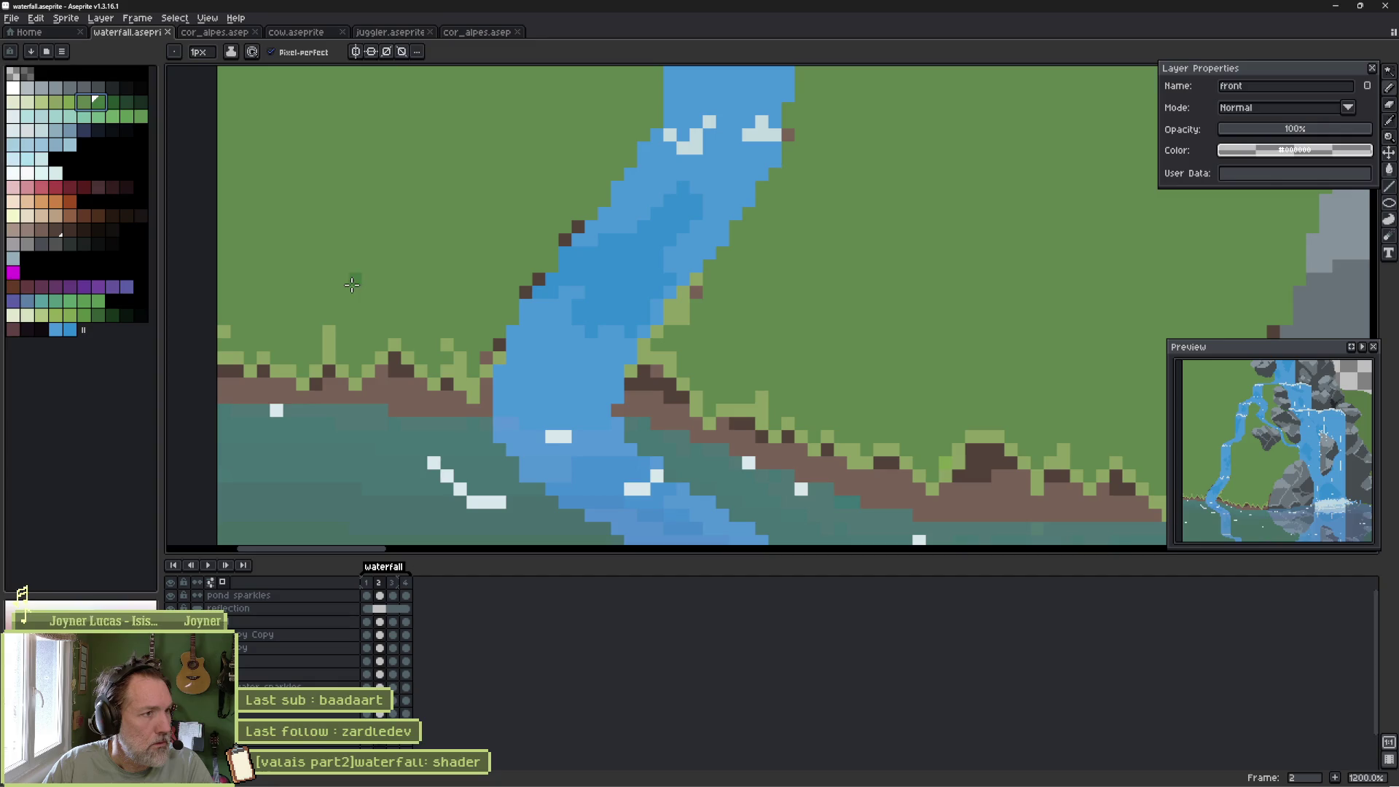
key("]")
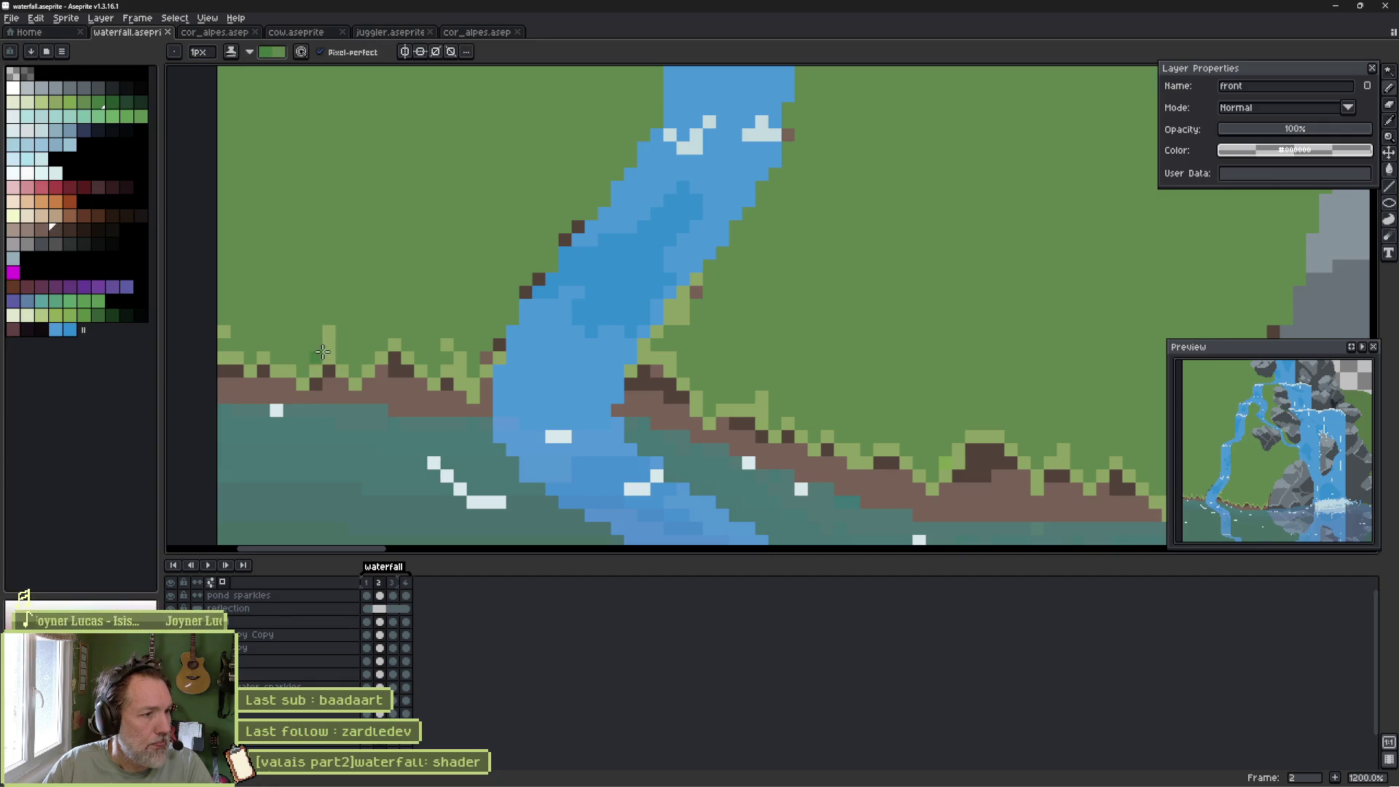
left_click_drag(342, 361, 358, 317)
left_click_drag(290, 358, 316, 304)
left_click(435, 356)
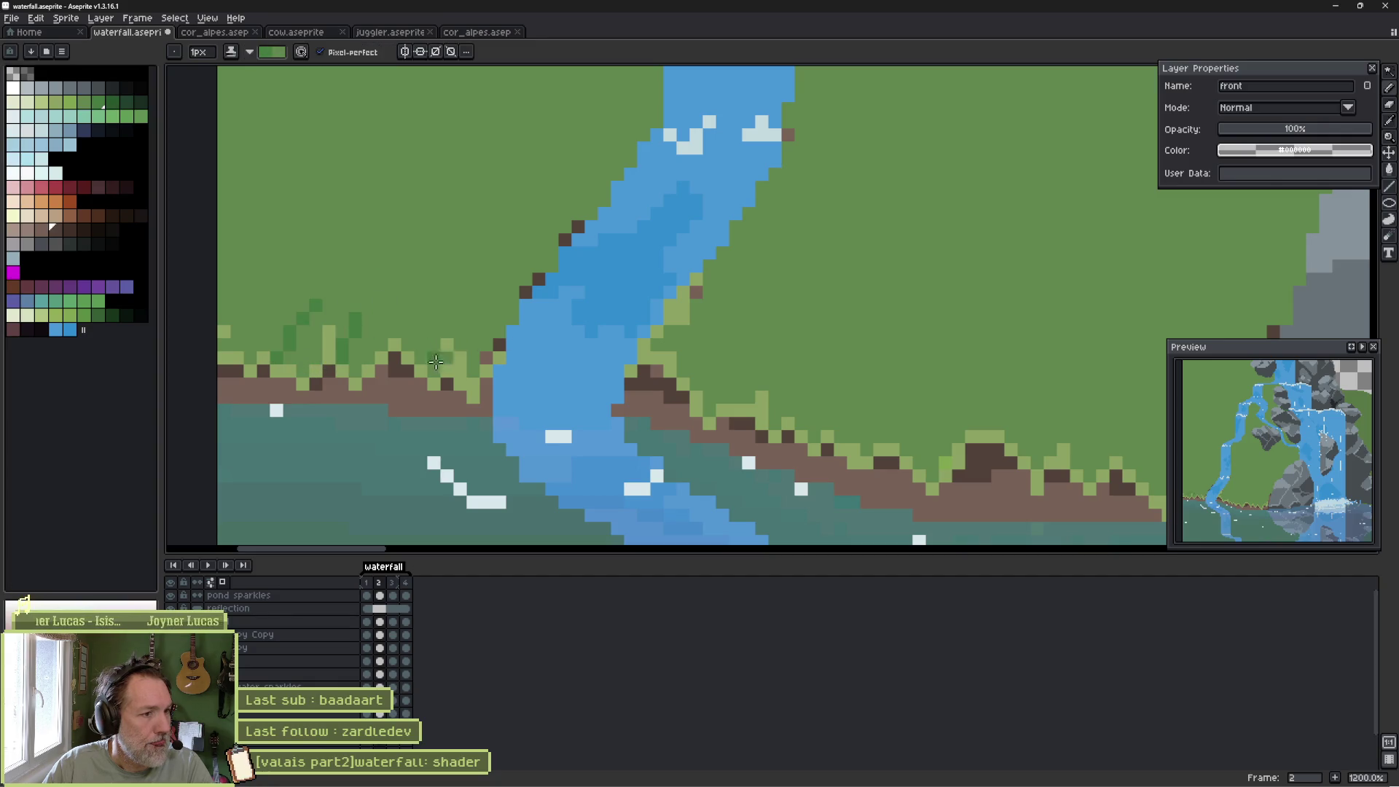
Draw dark-green grass blades along the right bank up beside the rocks.
left_click_drag(695, 384, 722, 358)
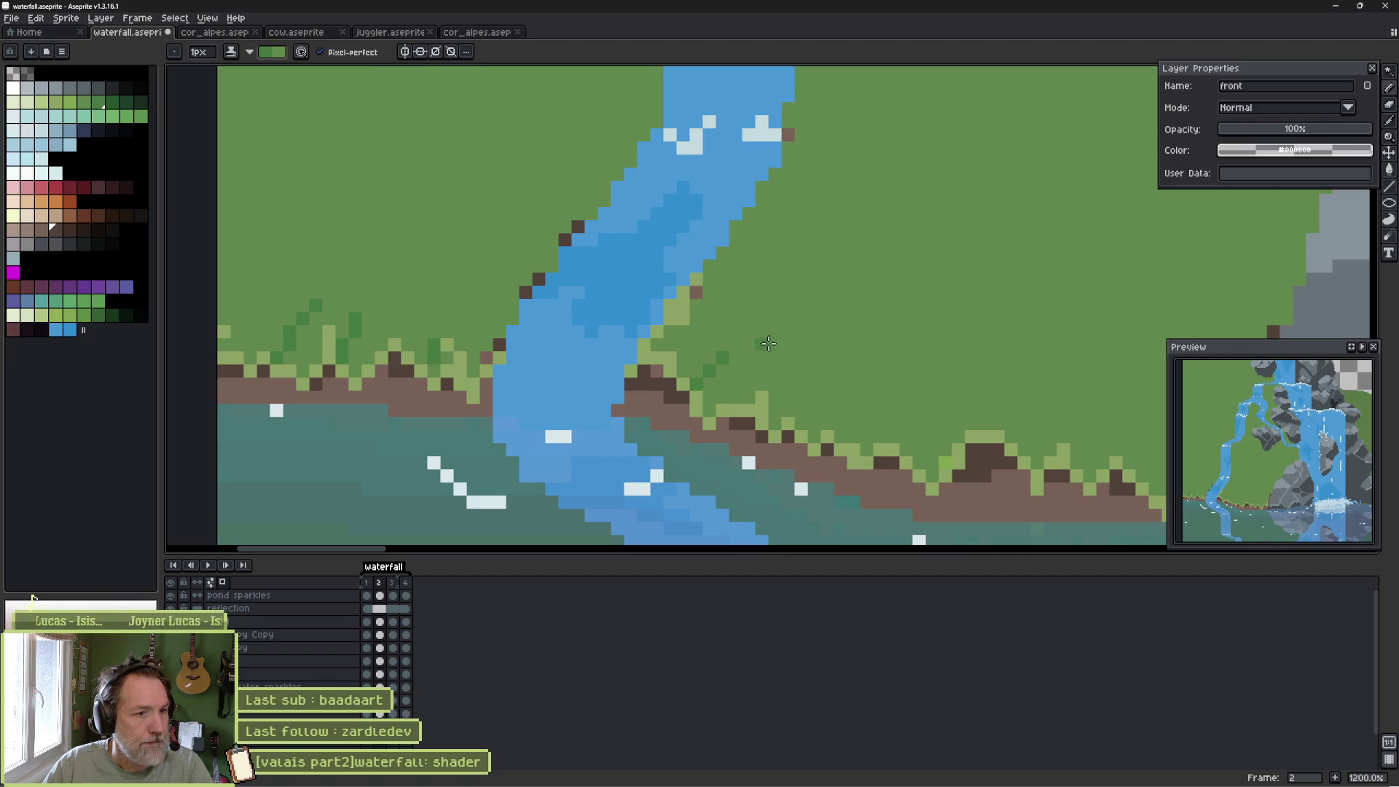
left_click_drag(814, 429, 801, 353)
left_click_drag(890, 441, 892, 406)
left_click_drag(959, 441, 943, 392)
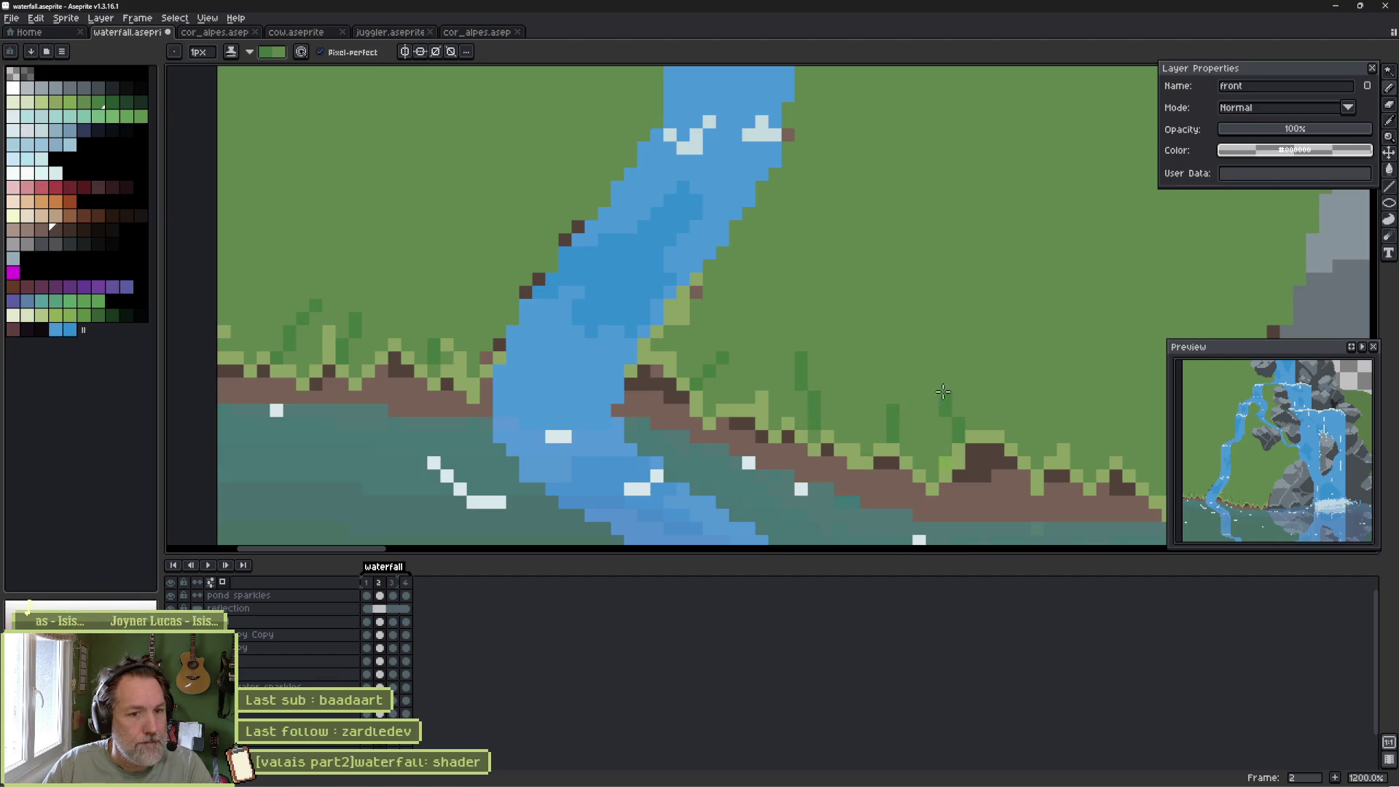
mouse_move(1018, 420)
left_mouse_down()
mouse_move(847, 420)
mouse_move(845, 402)
left_mouse_up()
left_click_drag(942, 399, 953, 334)
left_click_drag(1033, 268, 1021, 221)
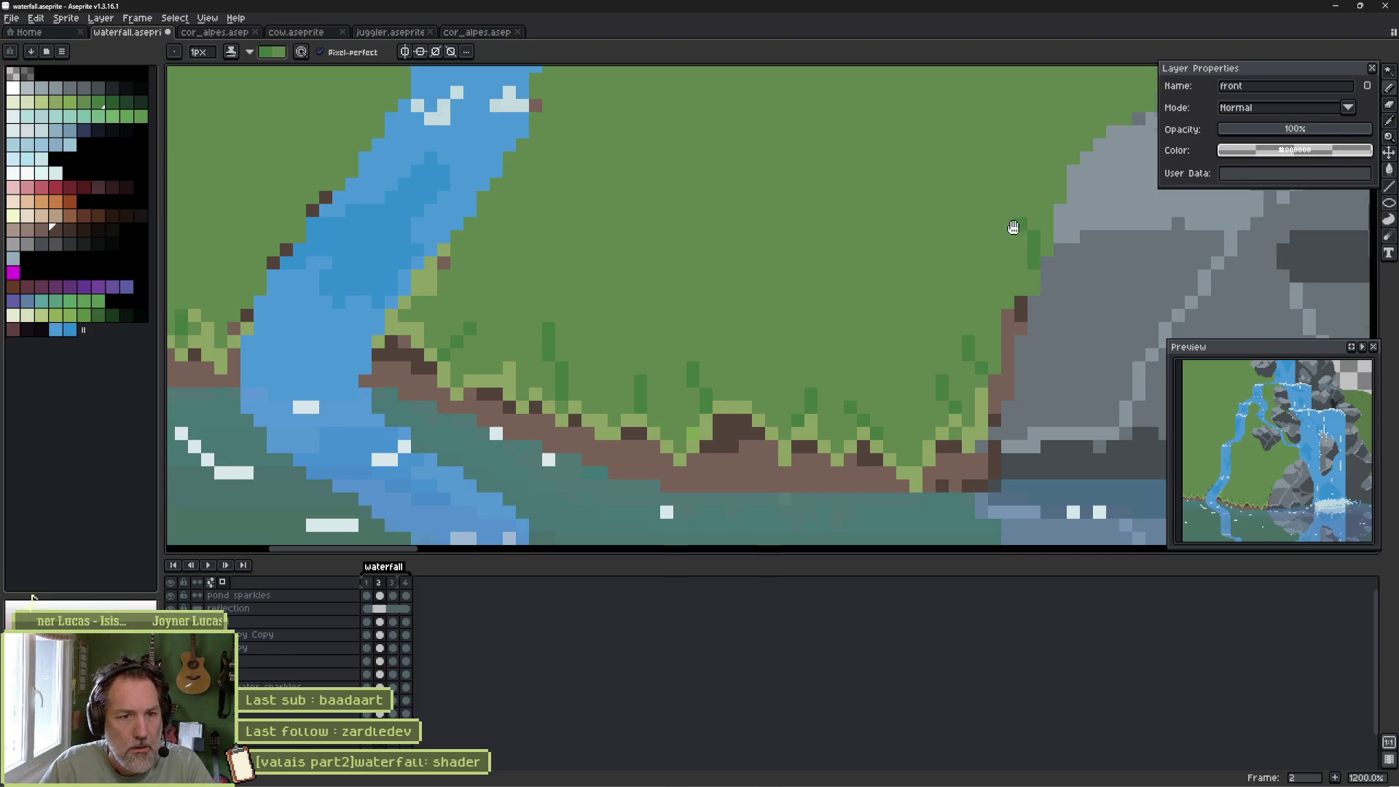
Bring the right-hand rocks into view and choose another green swatch for painting.
left_click_drag(1011, 225, 801, 273)
left_click(836, 253, "alt")
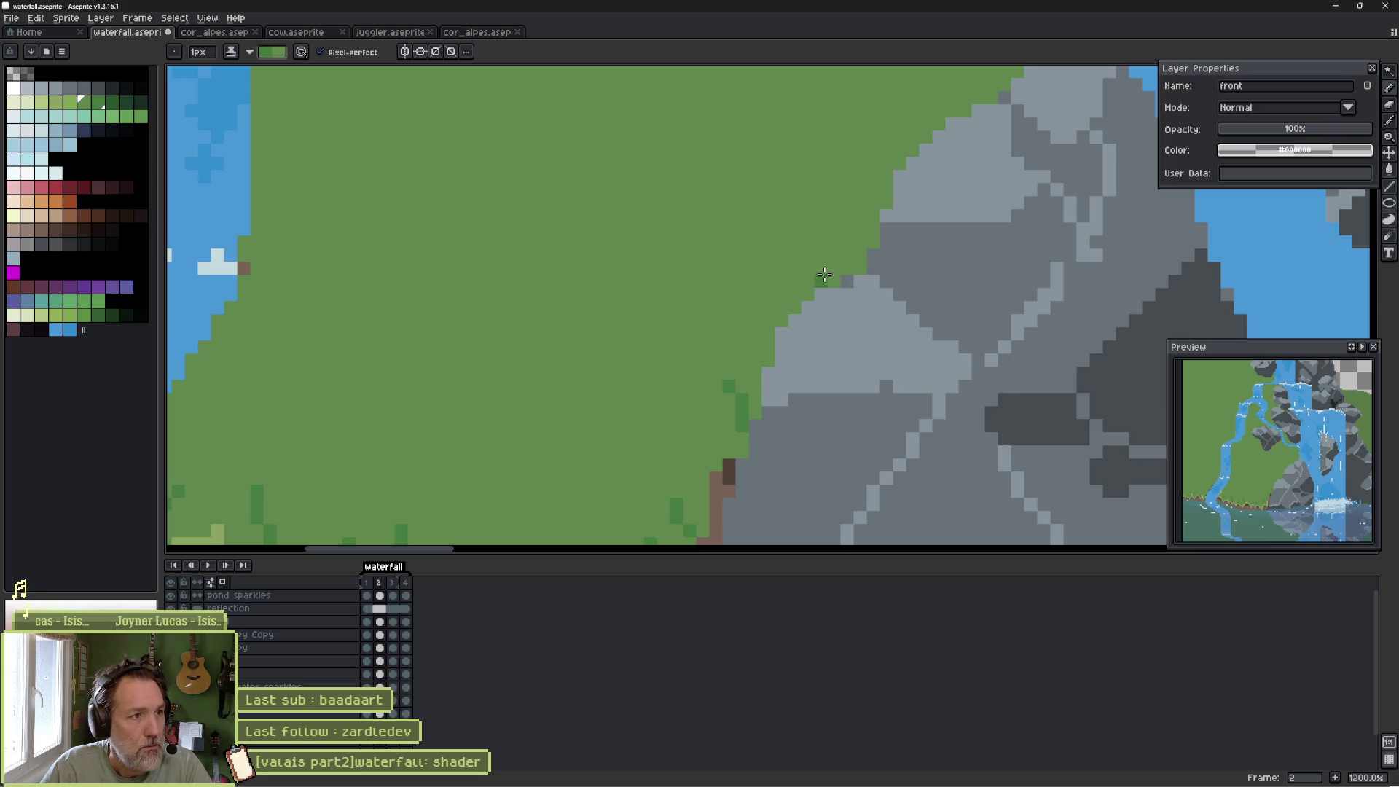
left_click(837, 260, "alt")
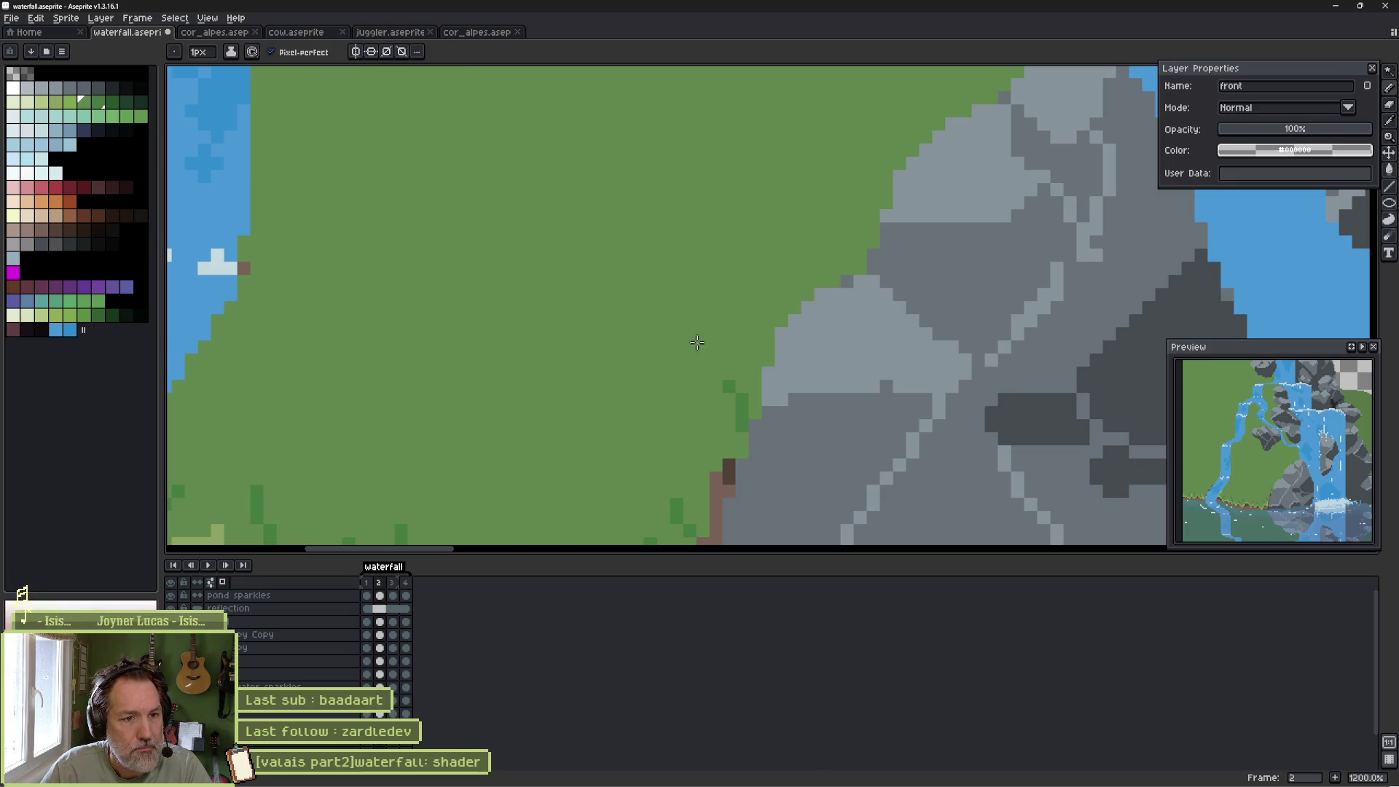
scroll(697, 342, "down", 2)
left_click(678, 403, "alt")
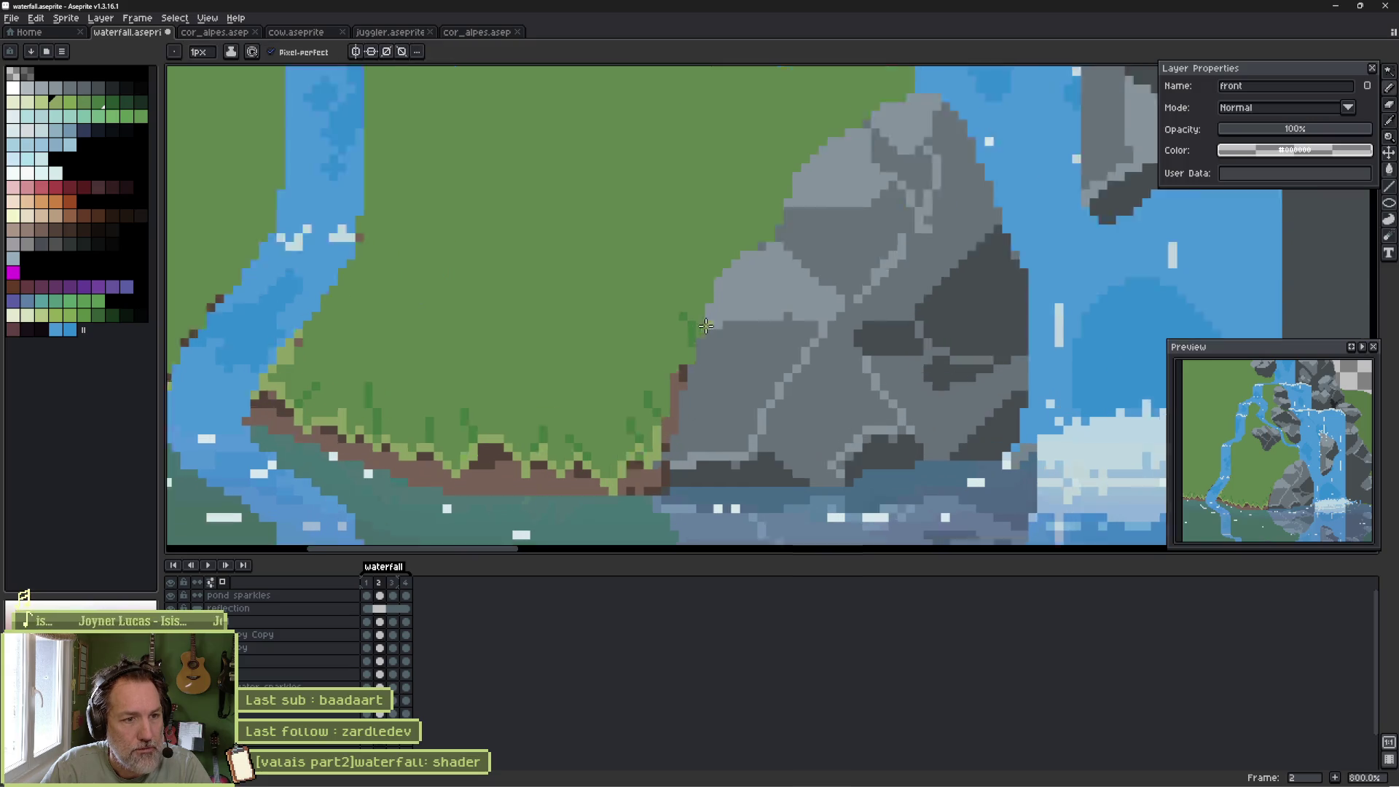
Paint light-green moss strokes over the rock top and down its crack.
scroll(706, 326, "up", 3)
mouse_move(733, 190)
left_mouse_down()
mouse_move(829, 208)
mouse_move(845, 244)
left_mouse_up()
left_click_drag(845, 153, 889, 271)
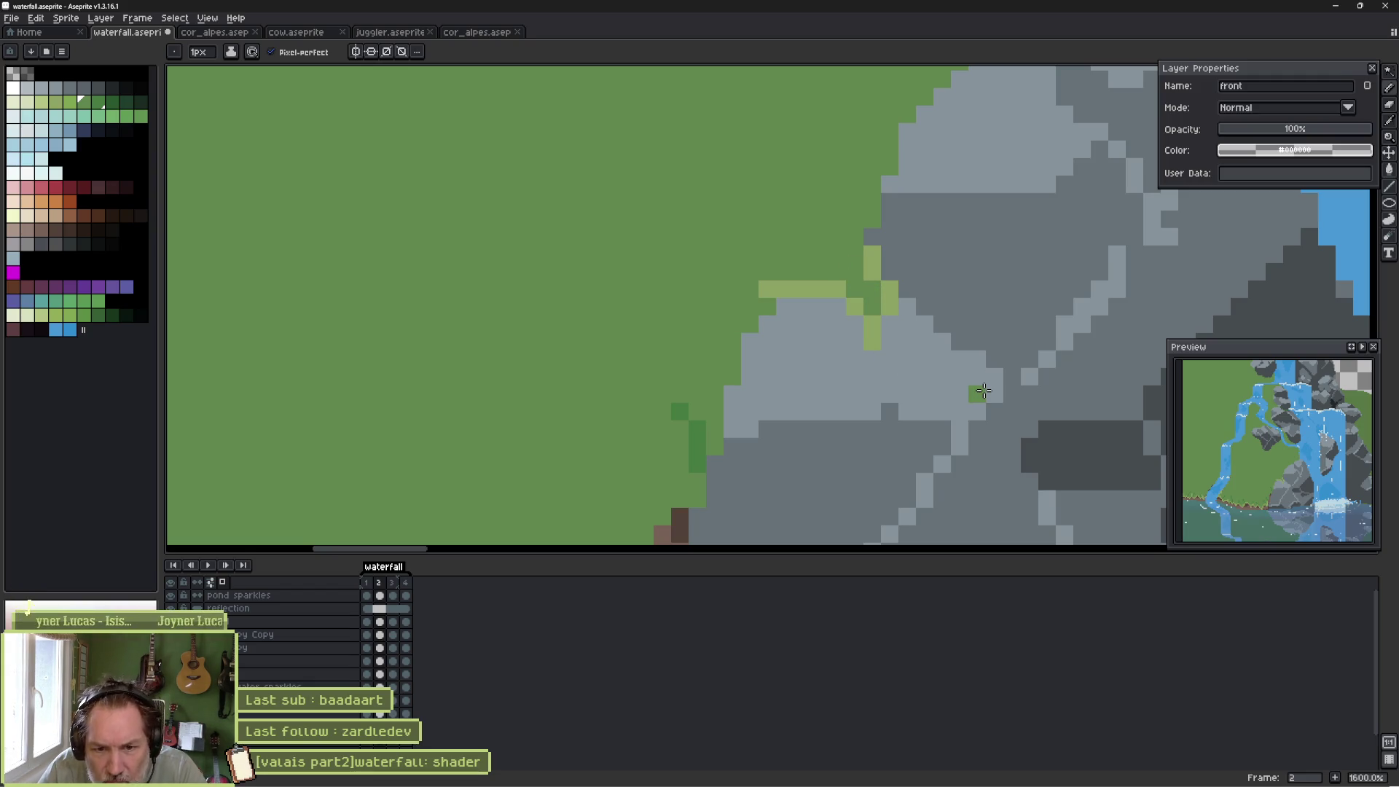
left_click_drag(975, 315, 788, 281)
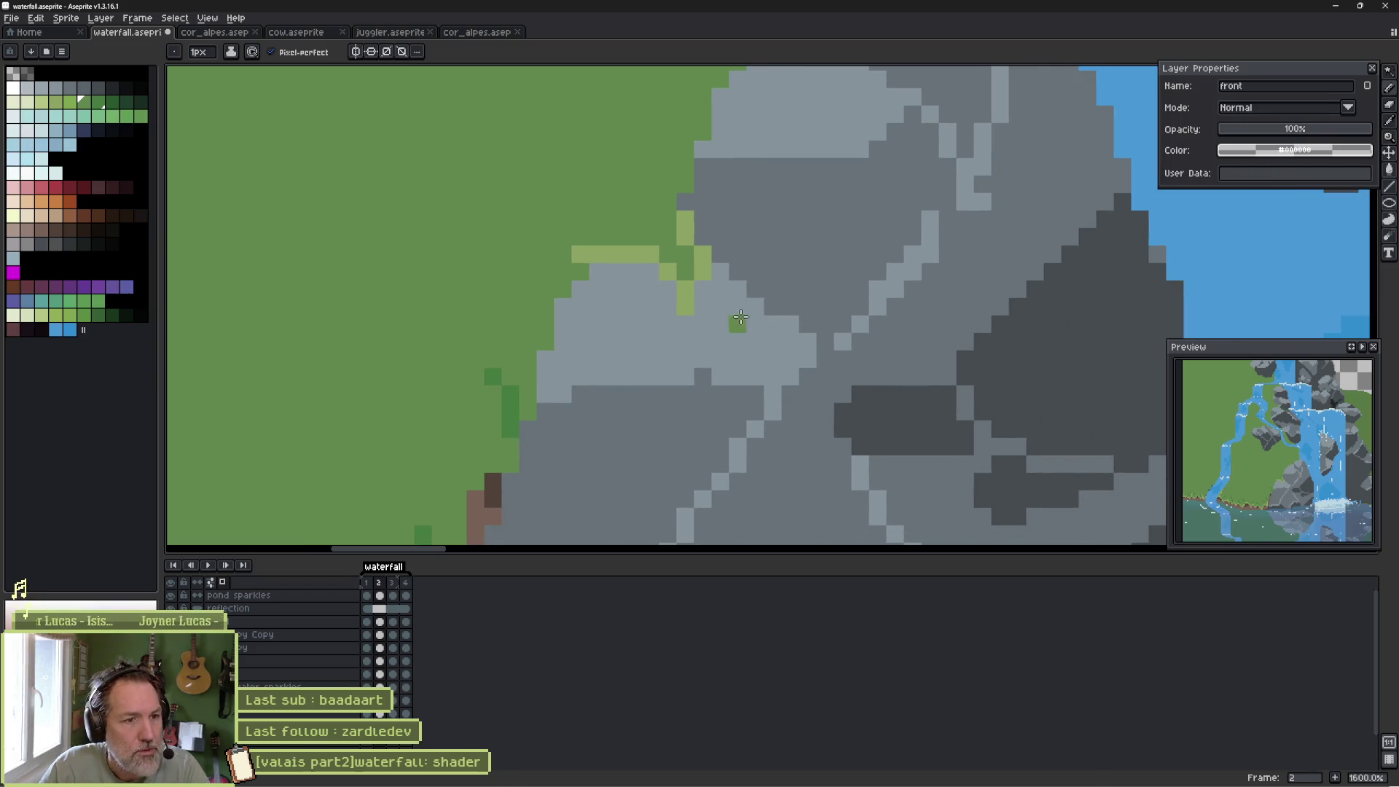
left_click(790, 324)
left_click_drag(809, 341, 826, 376)
left_click_drag(843, 324, 843, 341)
left_click(791, 376)
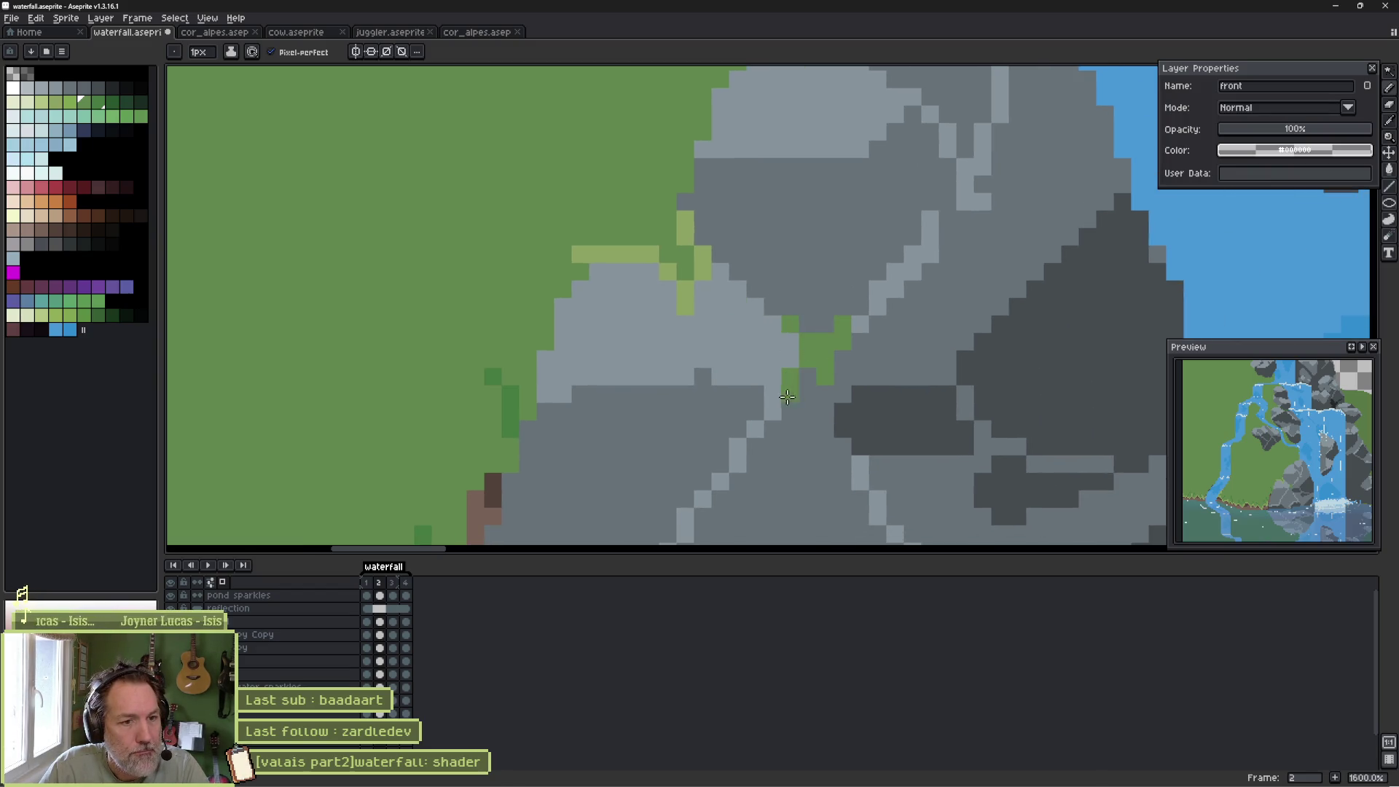
left_click_drag(788, 396, 791, 430)
left_click(843, 393)
left_click_drag(874, 359, 896, 359)
Sample a lighter green and repaint pixels along the rock edge with it.
key("alt")
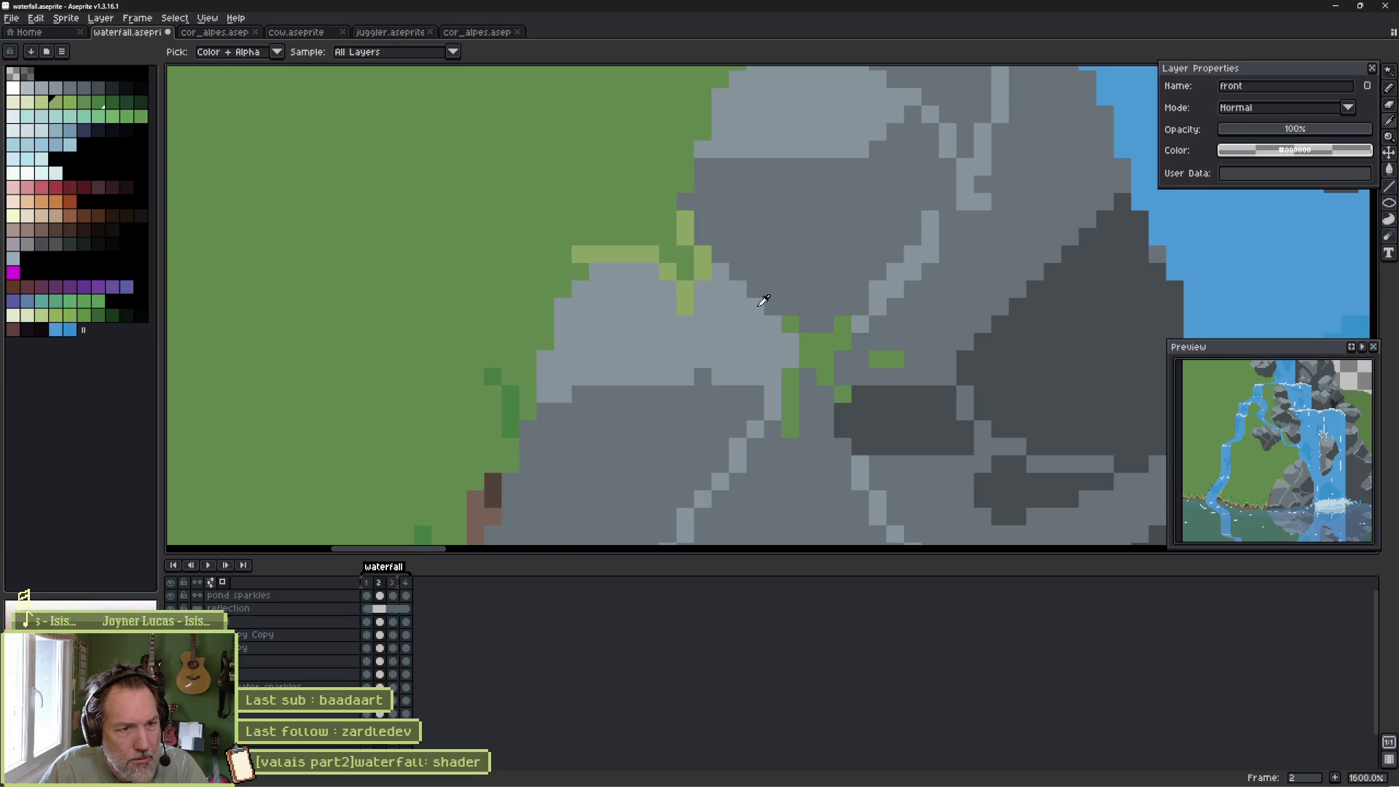
left_click_drag(812, 341, 843, 341)
left_click(843, 324)
left_click(805, 394)
left_click_drag(796, 401, 791, 419)
Sample the dark moss green, dot it on the rock, and erase a stray pixel.
scroll(707, 411, "down", 1)
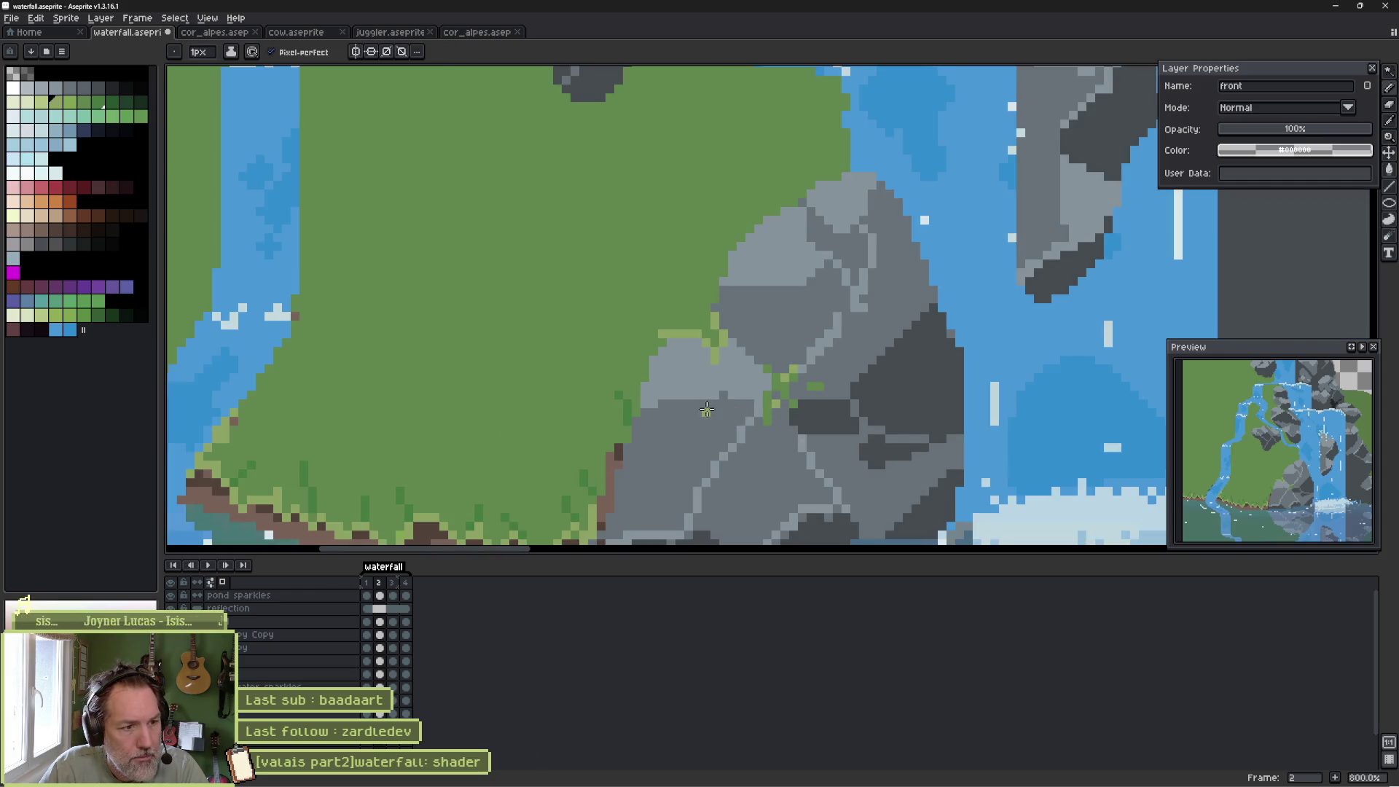
key("alt")
left_click(631, 410, "alt")
scroll(772, 393, "up", 4)
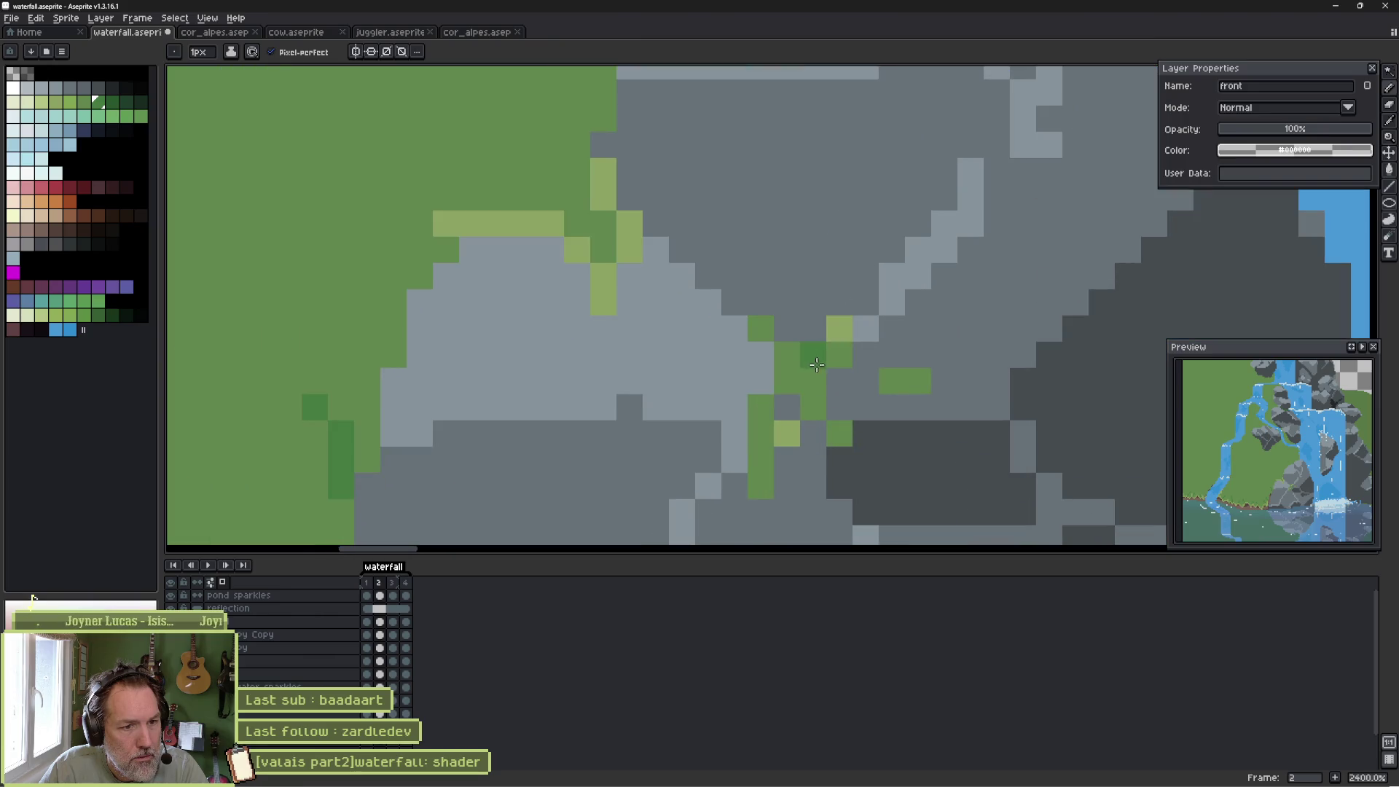
left_click(813, 380)
right_click(833, 416)
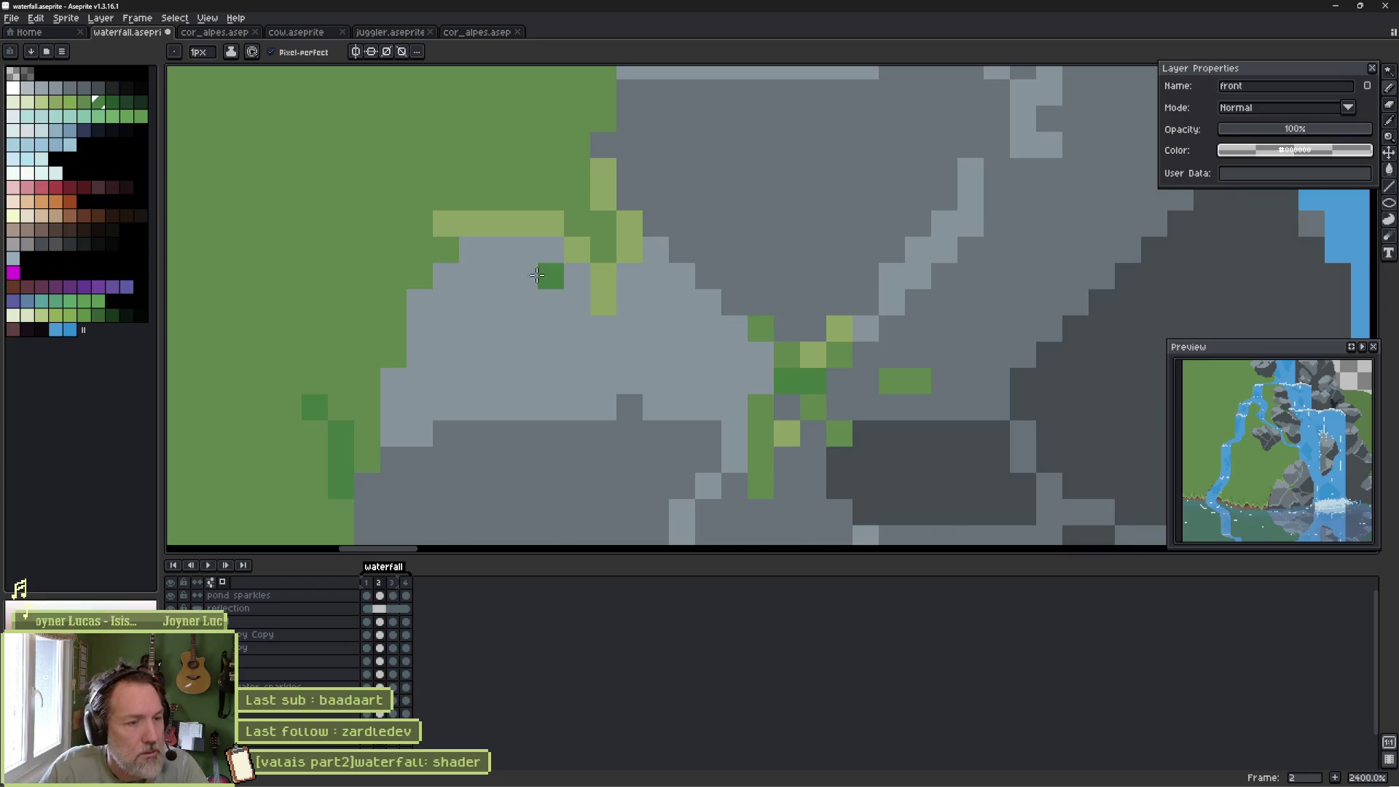
scroll(555, 314, "down", 2)
mouse_move(555, 315)
left_mouse_down()
mouse_move(583, 328)
mouse_move(572, 315)
left_mouse_up()
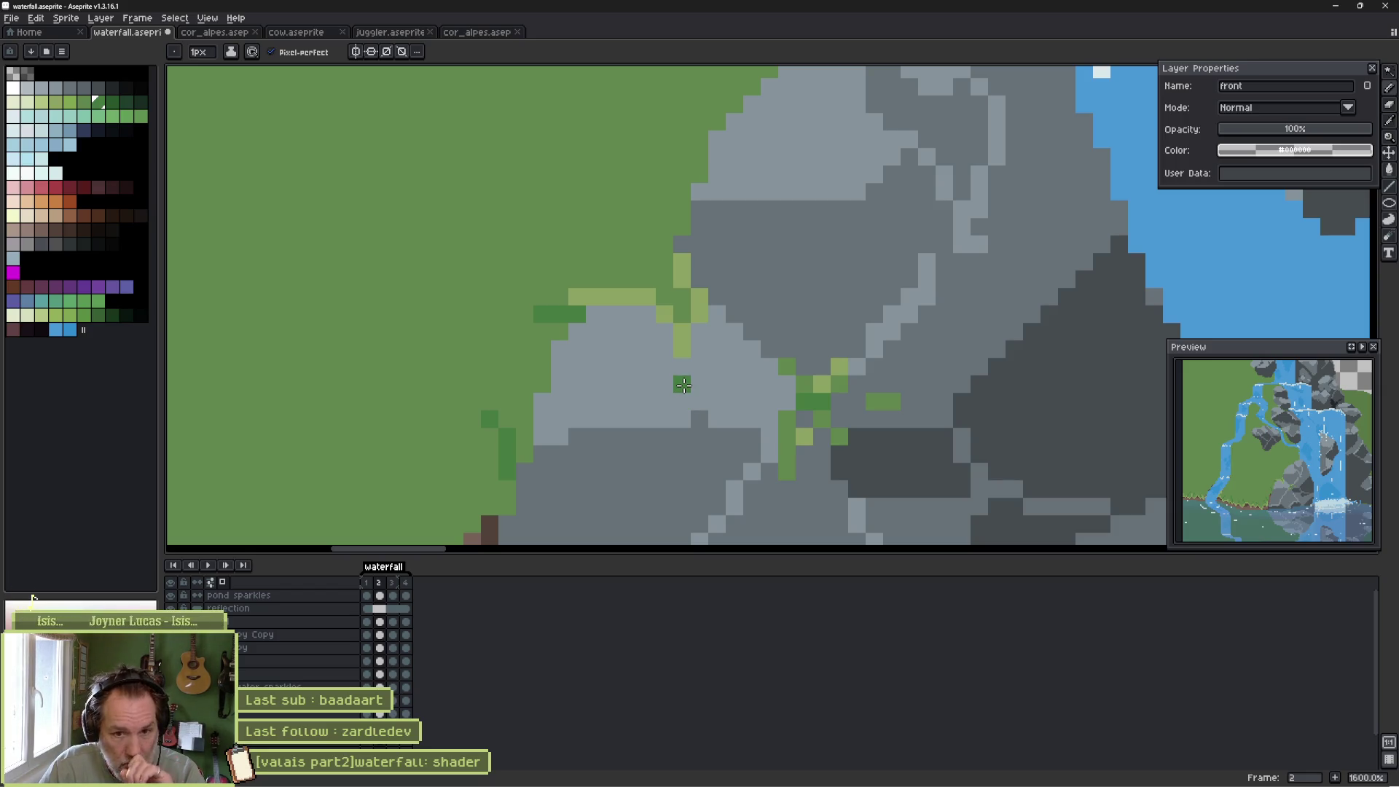
Save the waterfall file and select the 'water static small' layer.
key("ctrl+s")
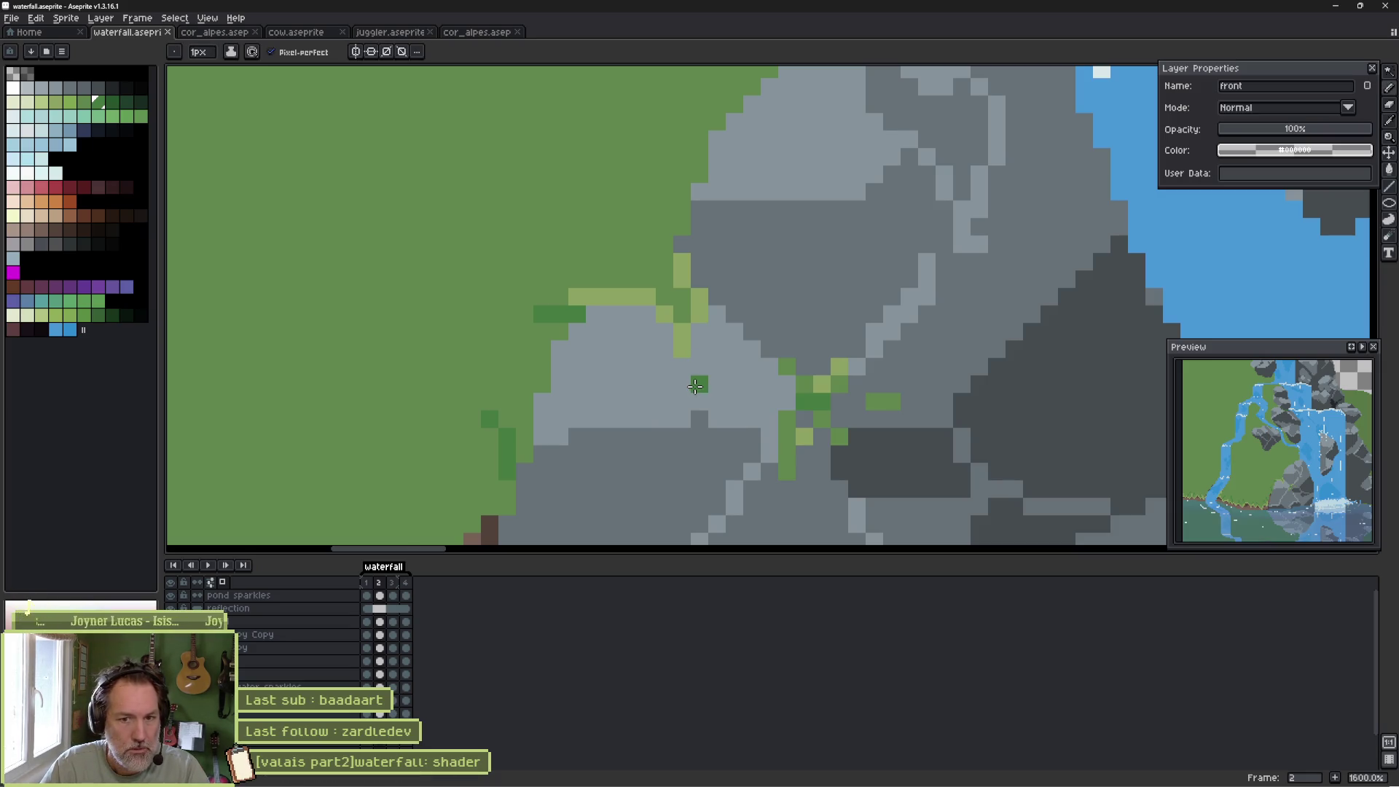
scroll(473, 302, "down", 1)
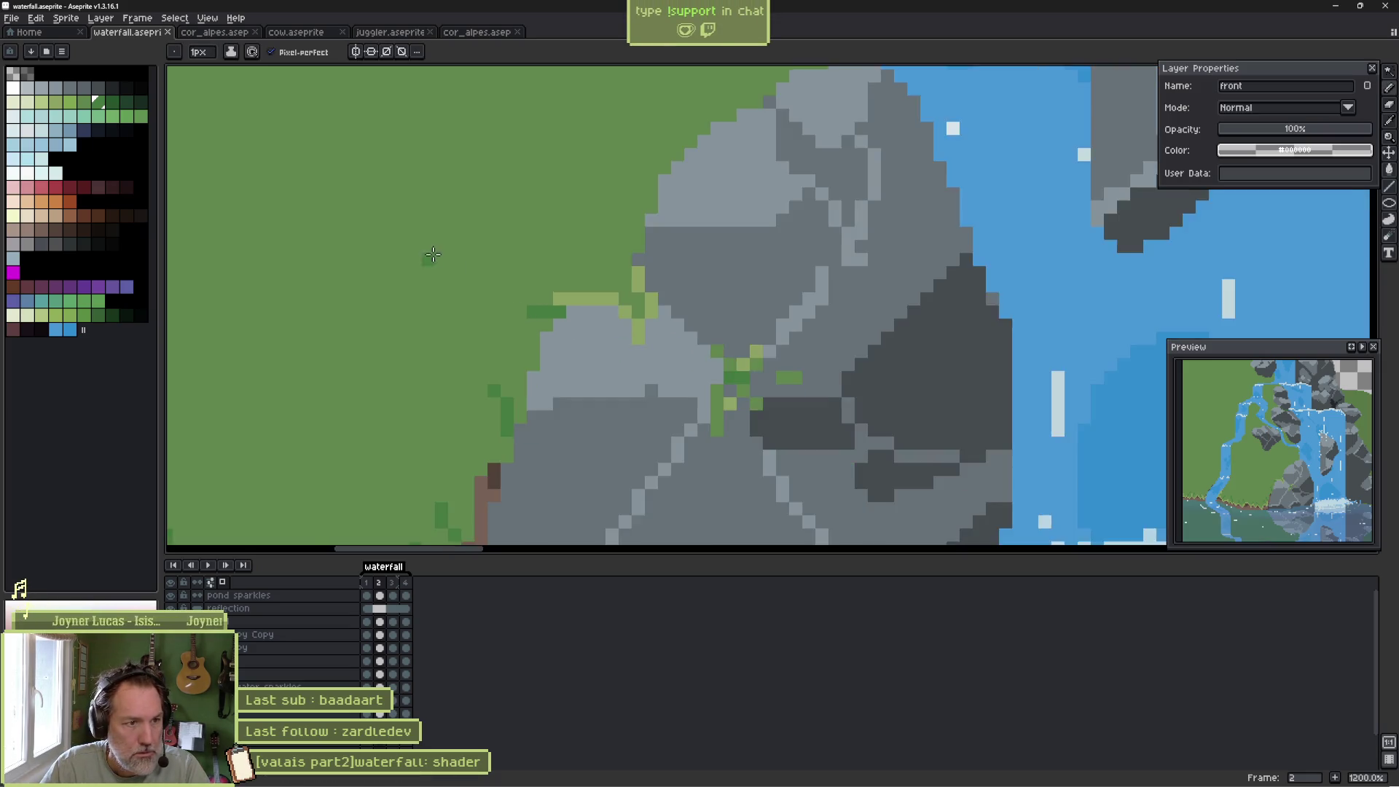
mouse_move(433, 254)
left_mouse_down()
mouse_move(493, 255)
mouse_move(700, 409)
mouse_move(699, 387)
left_mouse_up()
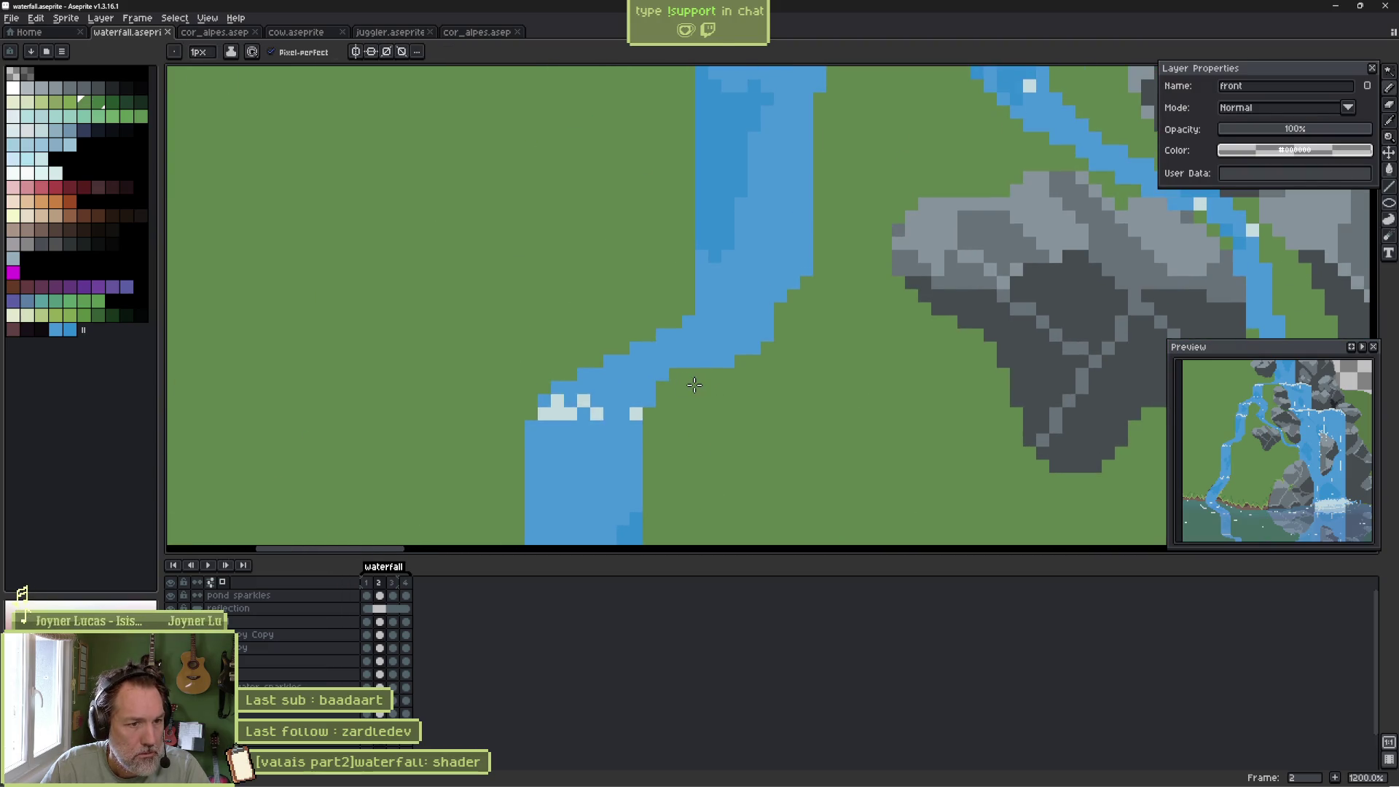
left_click(684, 357, "ctrl")
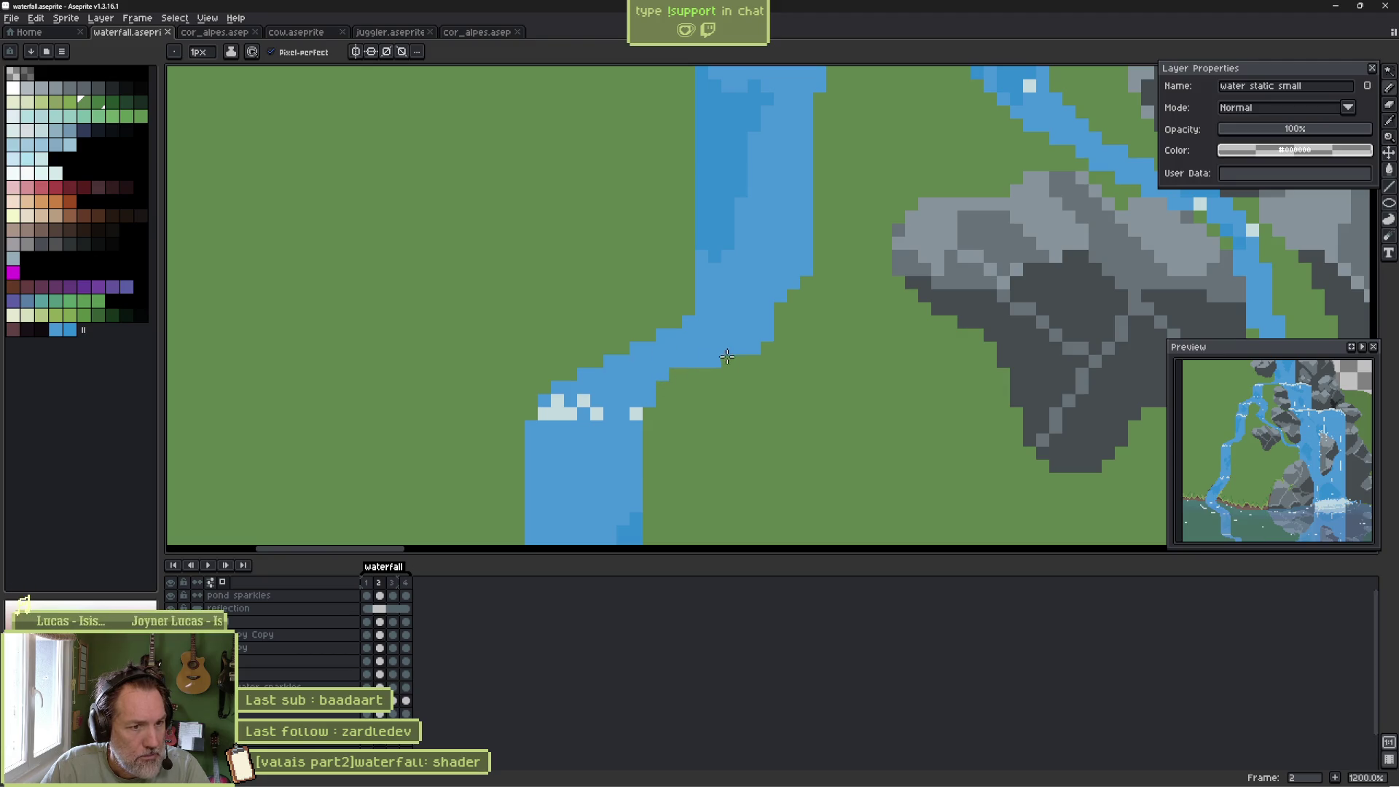
Turn four water pixels on the river's edge into grass green.
left_click(754, 350)
left_click(728, 334)
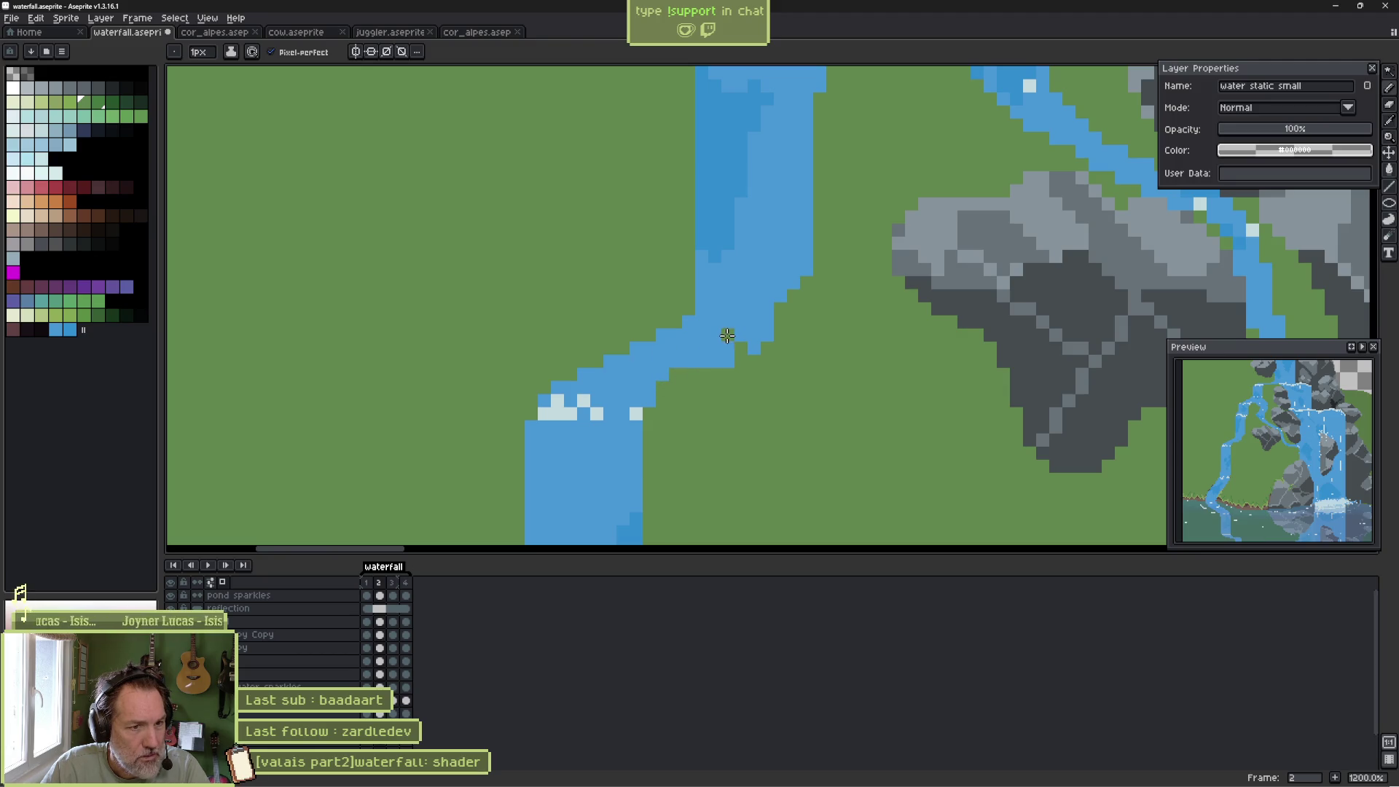
left_click(768, 295)
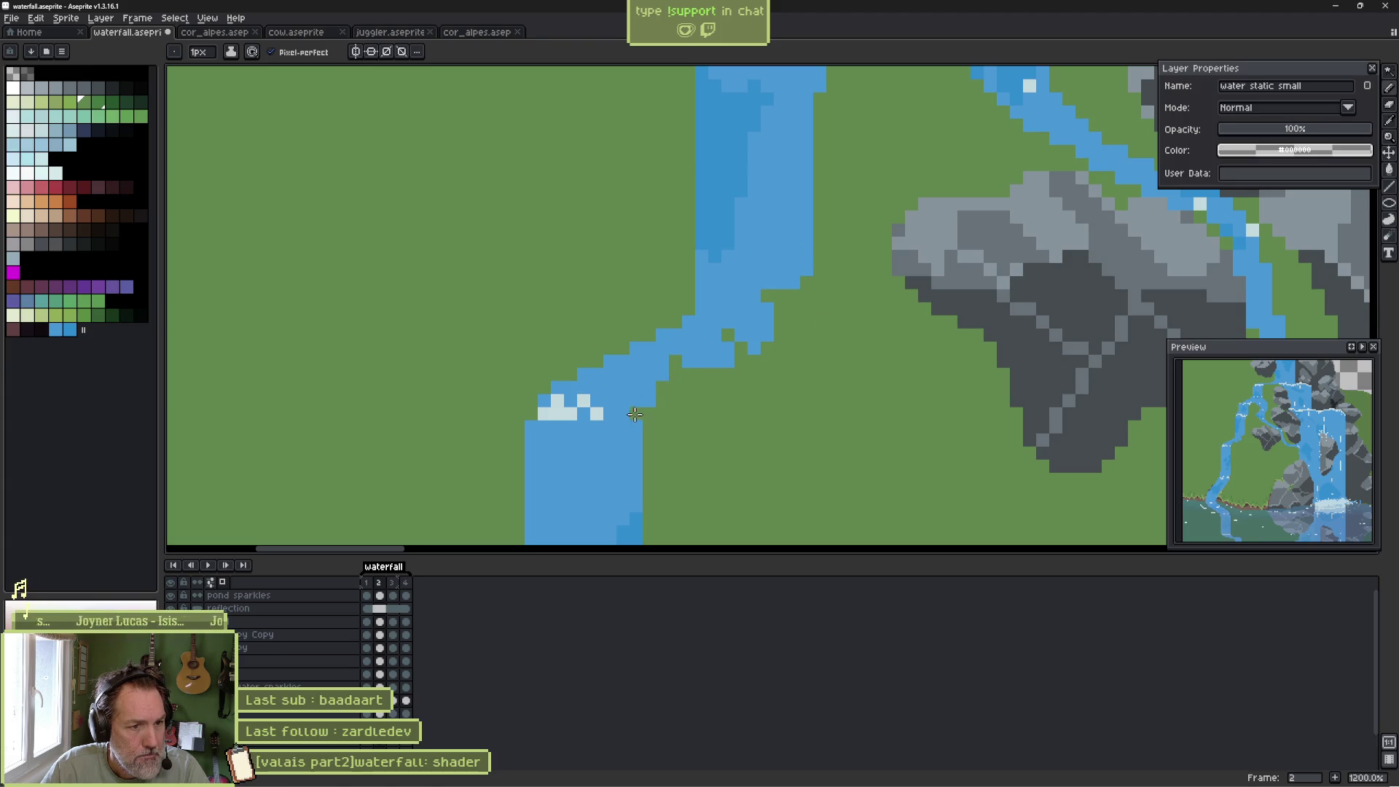
left_click(636, 387)
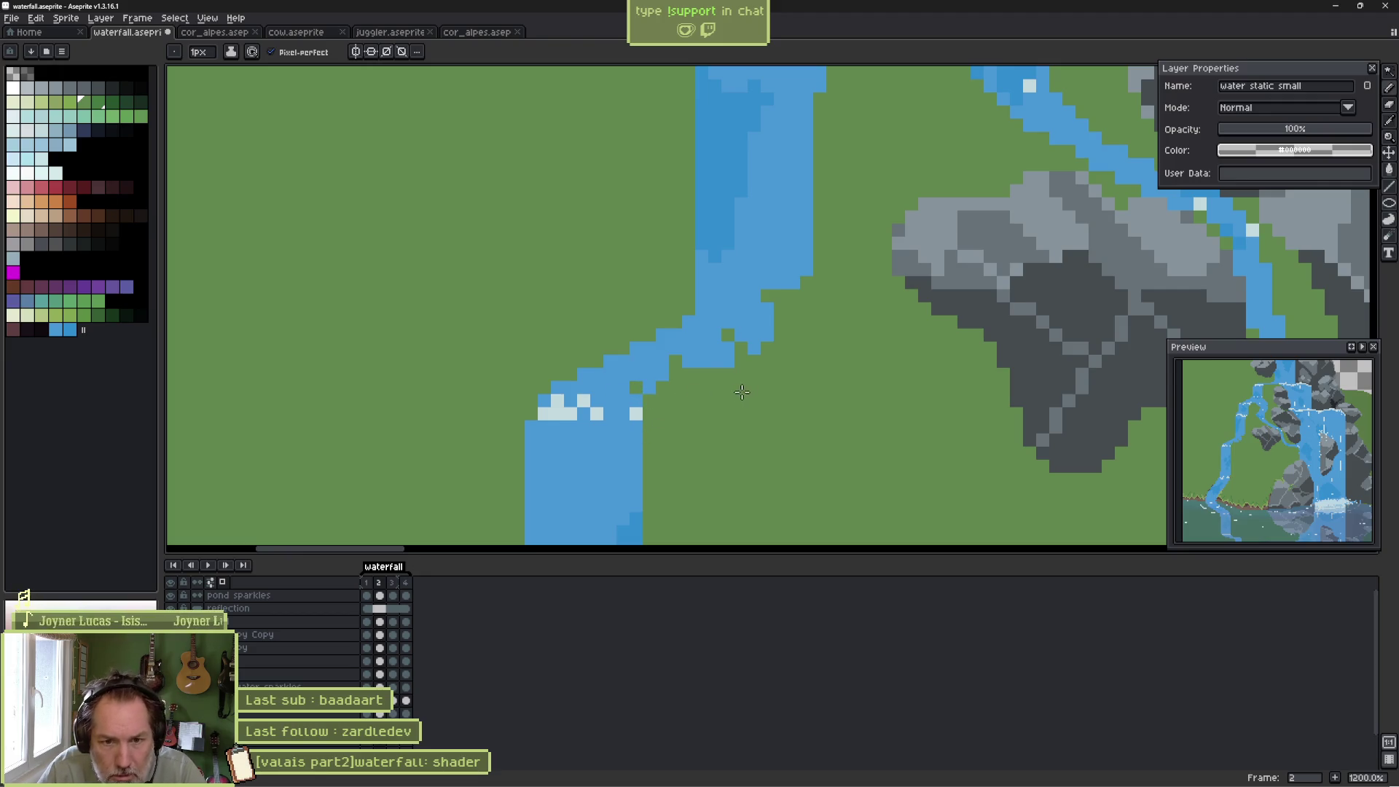
Dot darker green grass pixels along the riverbank and a short strip below it.
left_click(97, 106)
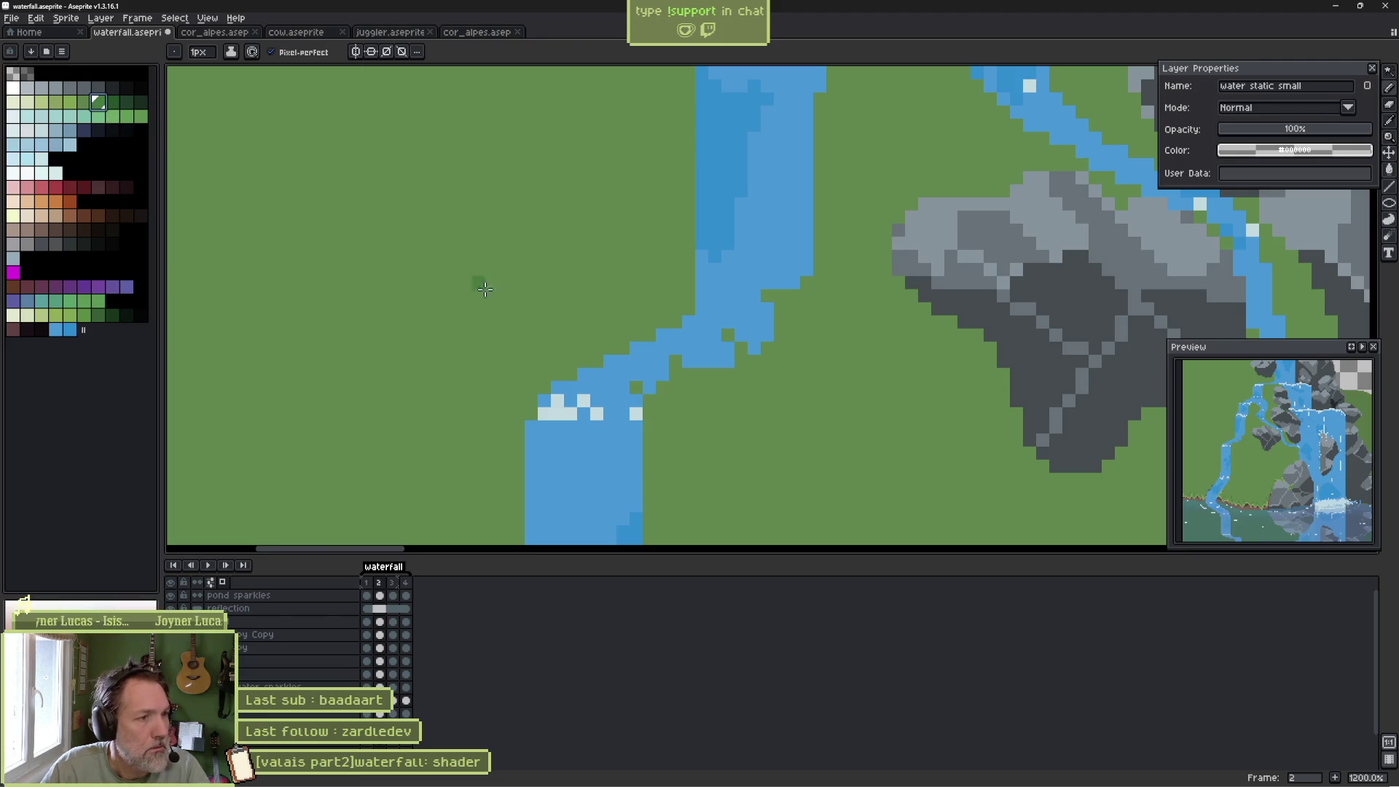
left_click(728, 351)
left_click(780, 308)
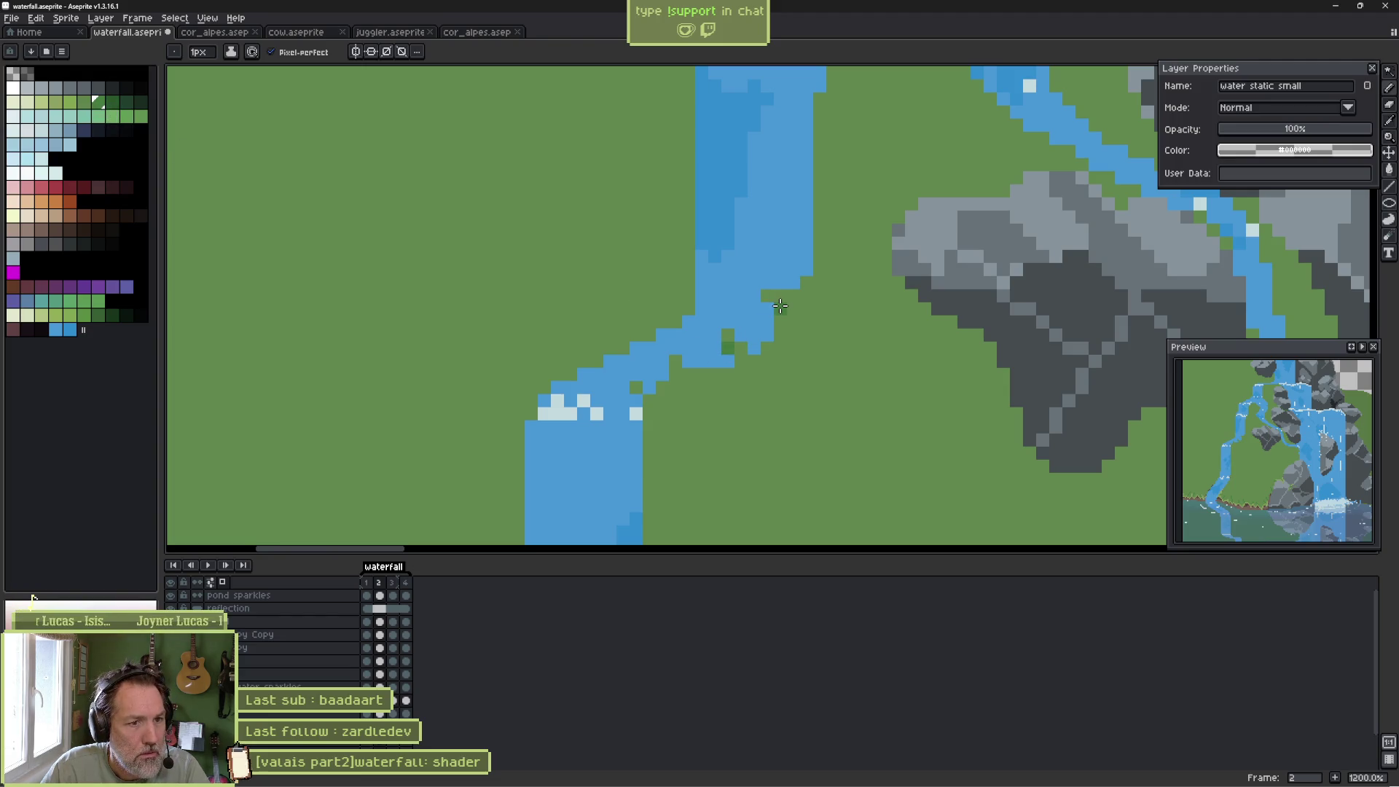
left_click(709, 370)
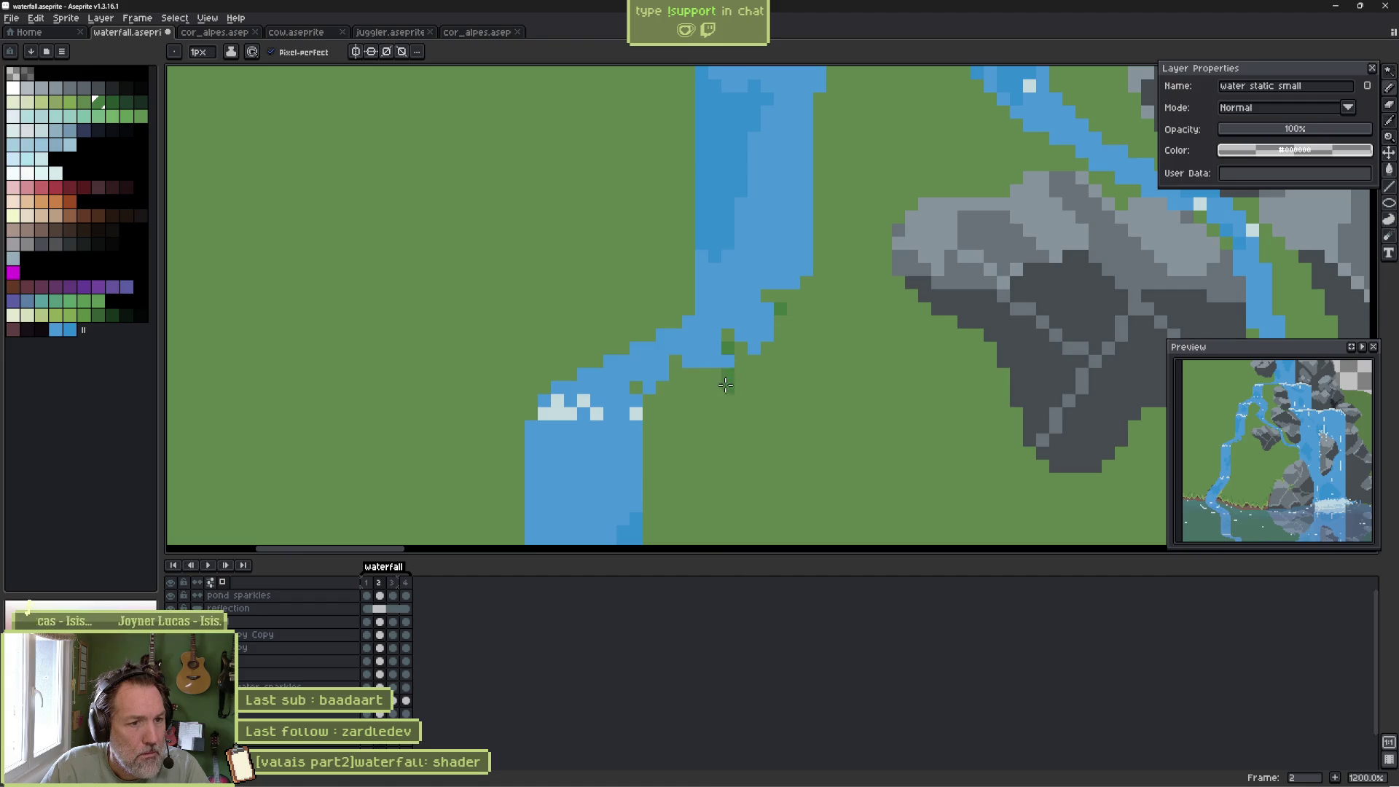
left_click(649, 413)
left_click_drag(662, 426, 675, 426)
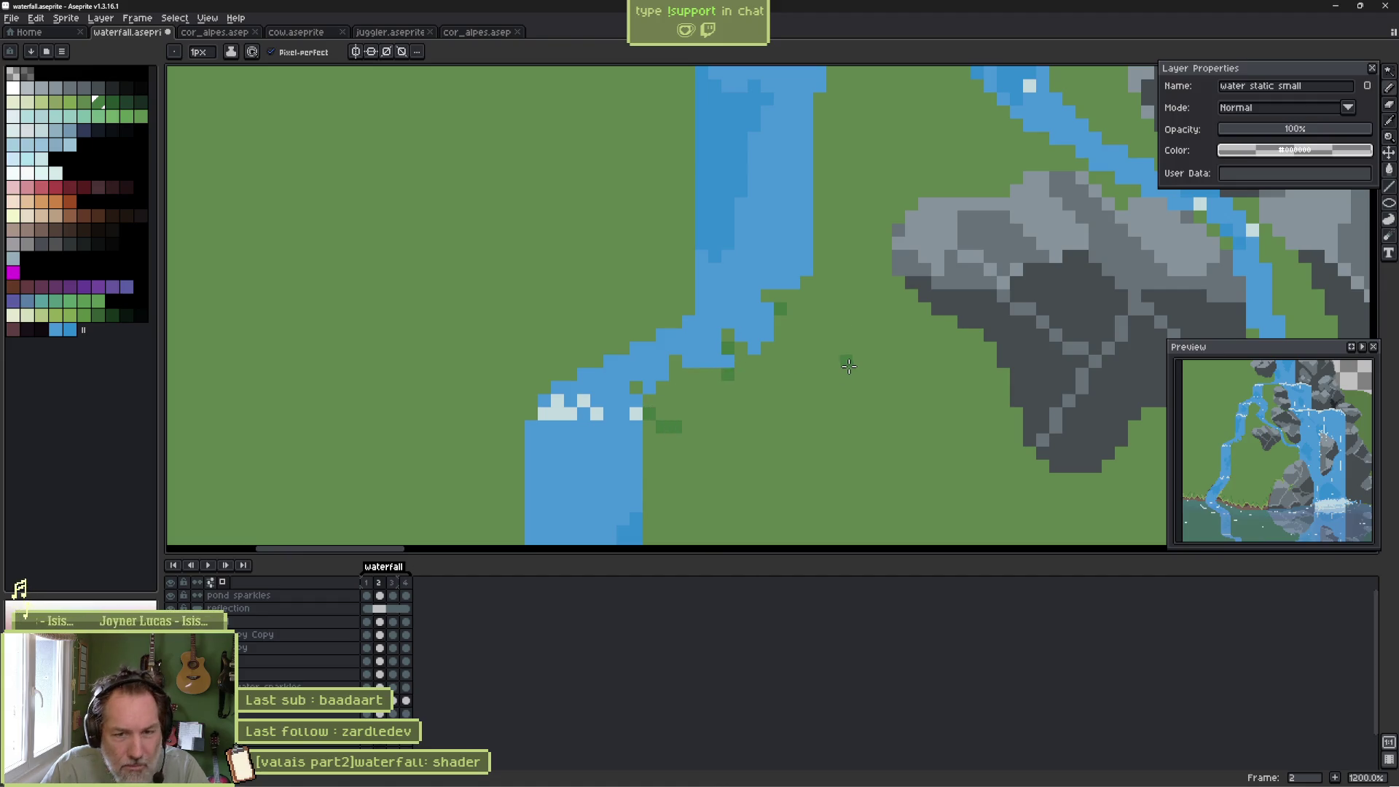
Add light yellow-green highlight pixels at the water's edge.
left_click(69, 102)
left_click(636, 387)
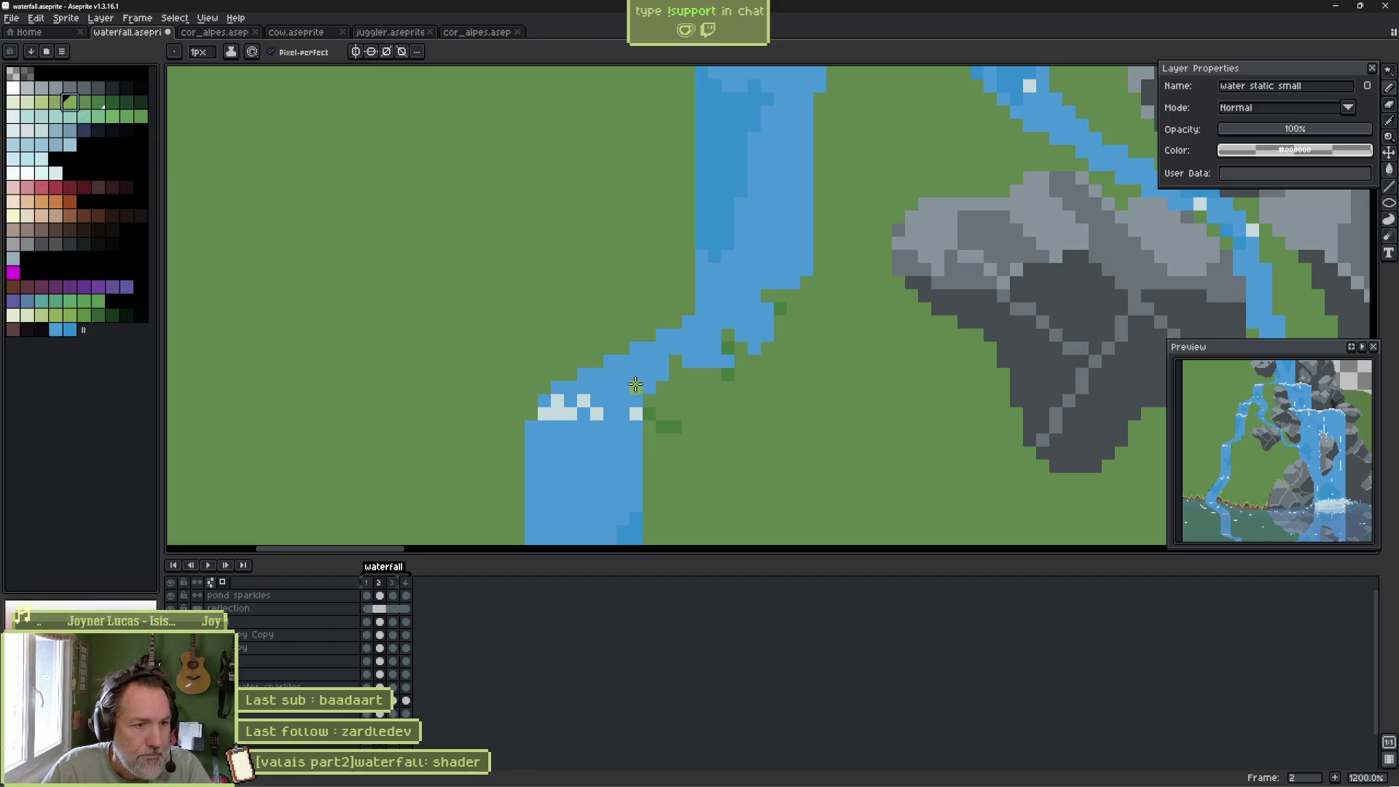
left_click(715, 335)
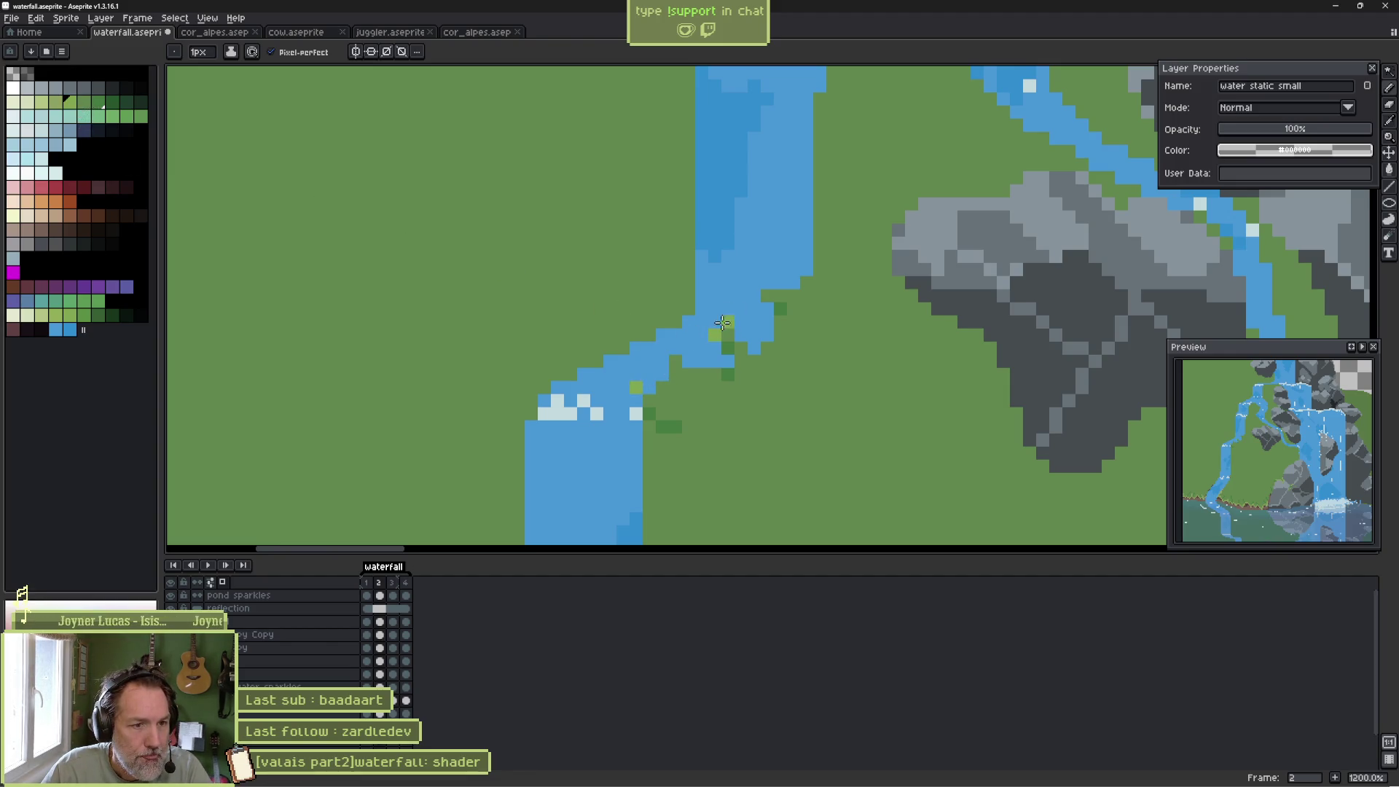
left_click(688, 375)
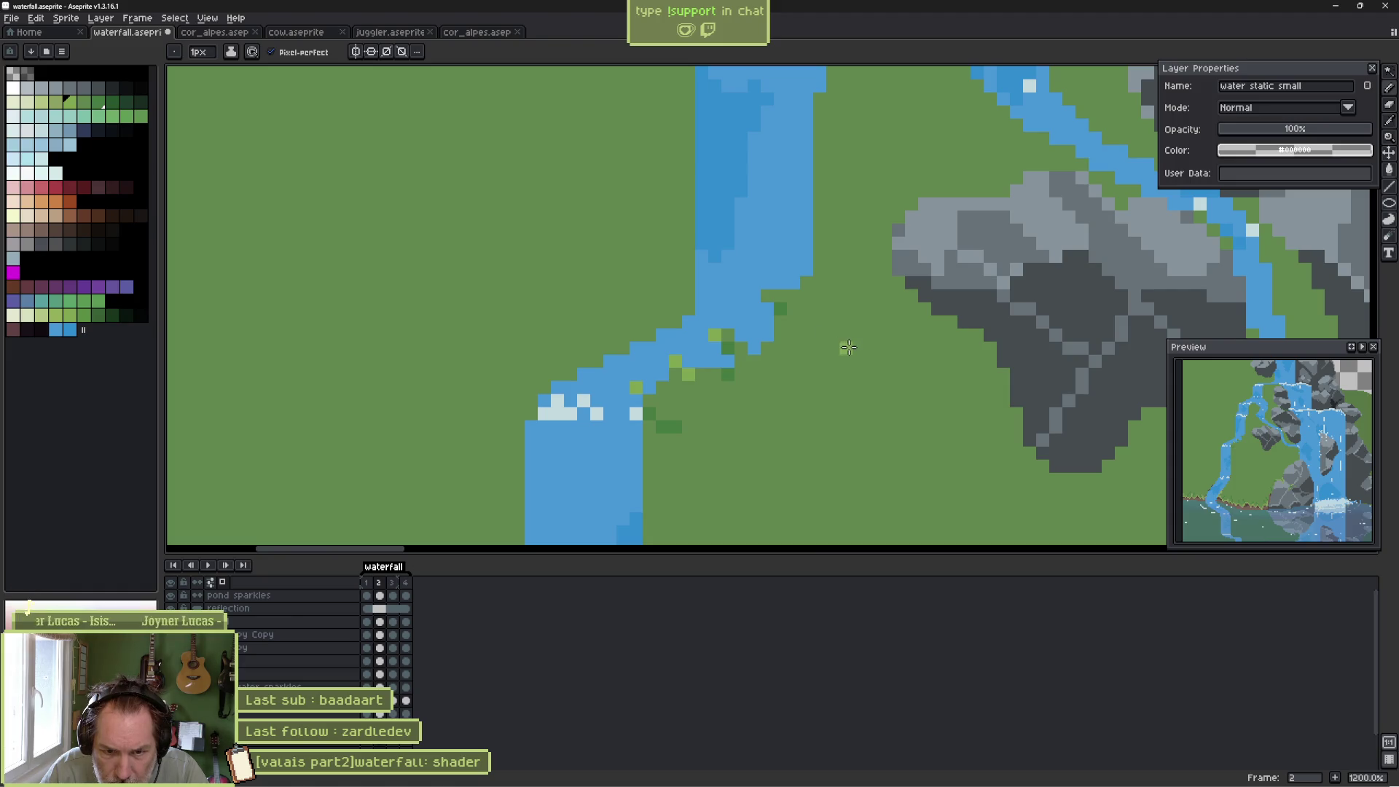
Paint brown dirt pixels and a small cluster along the river edge.
scroll(766, 349, "down", 2)
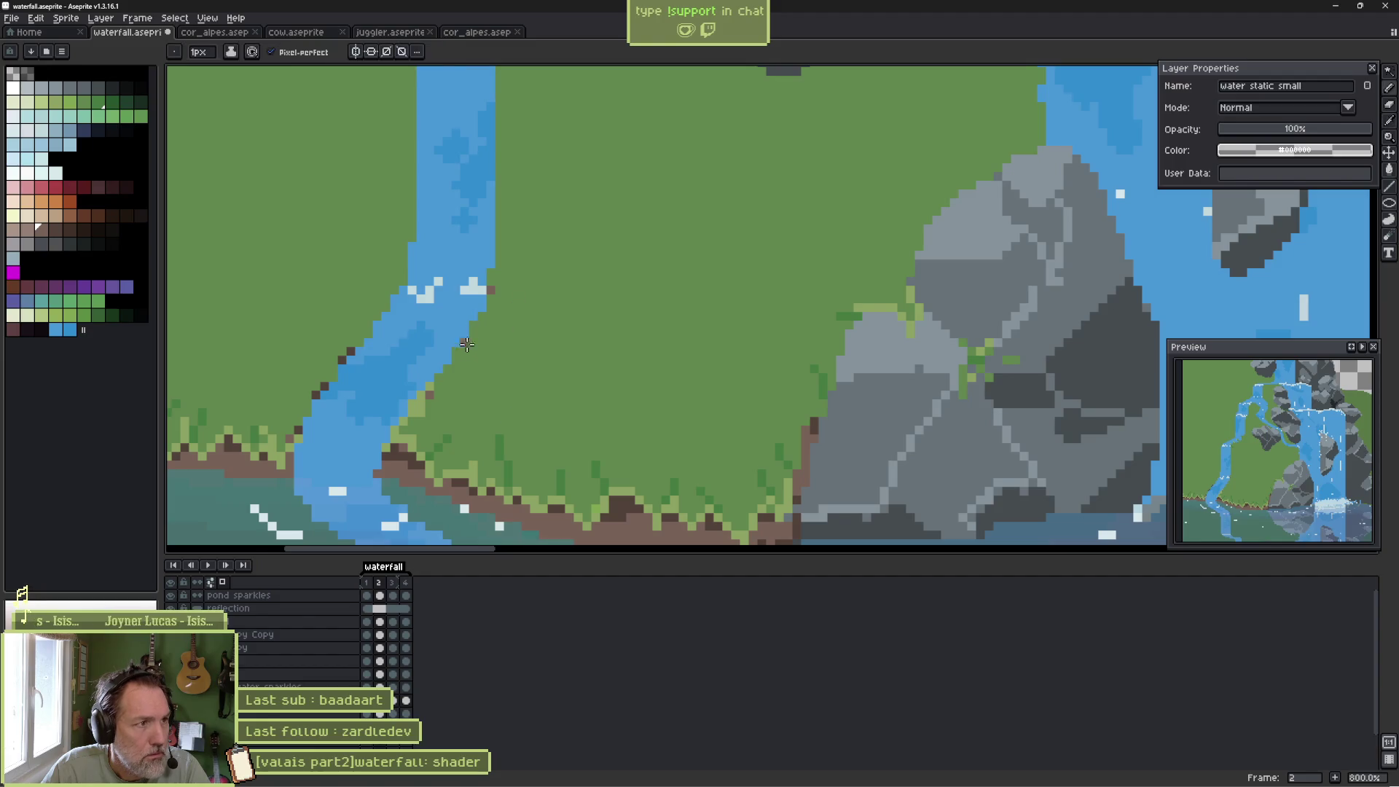
left_click(457, 493, "alt")
scroll(503, 277, "up", 5)
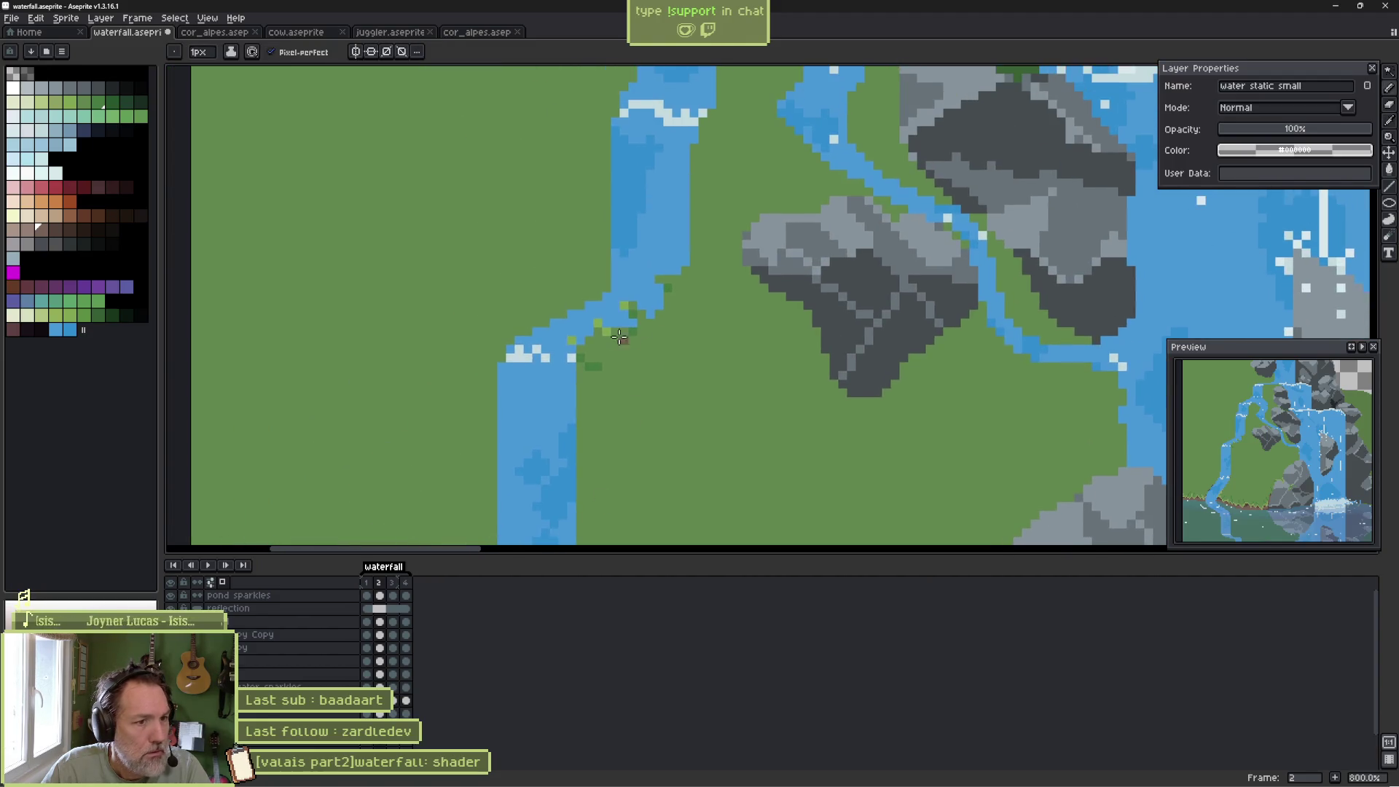
mouse_move(550, 321)
left_mouse_down()
mouse_move(535, 337)
mouse_move(583, 360)
left_mouse_up()
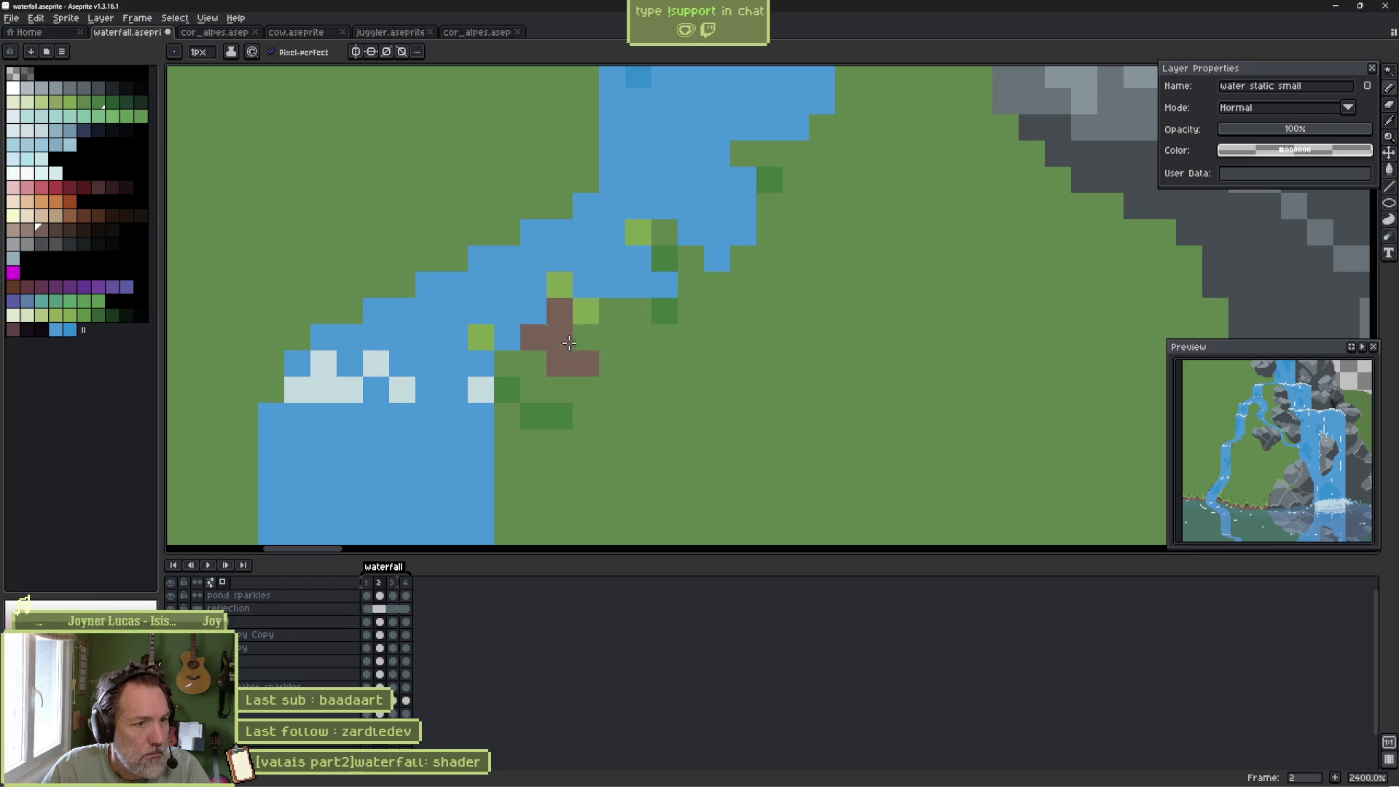
left_click(612, 312)
left_click(690, 261)
left_click(770, 205)
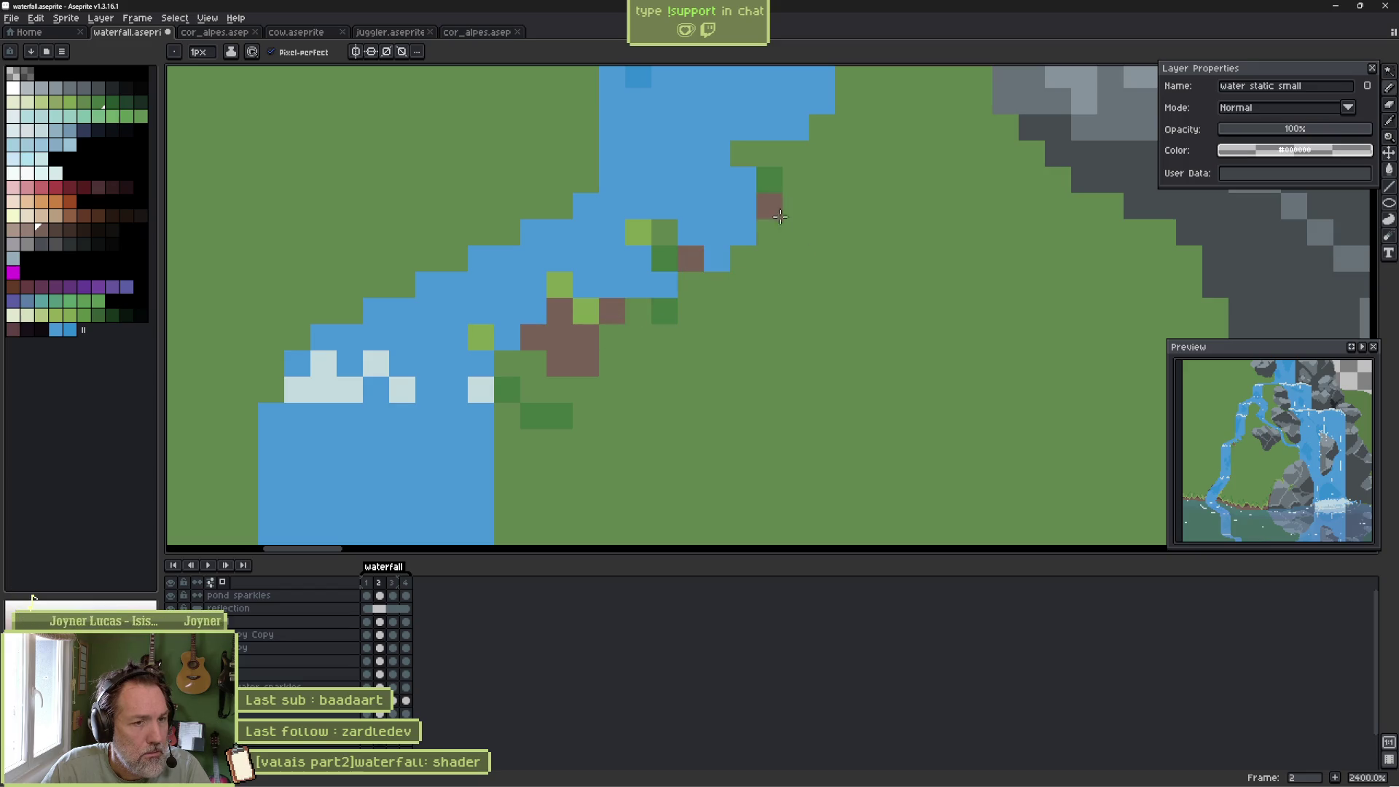
left_click_drag(743, 258, 769, 259)
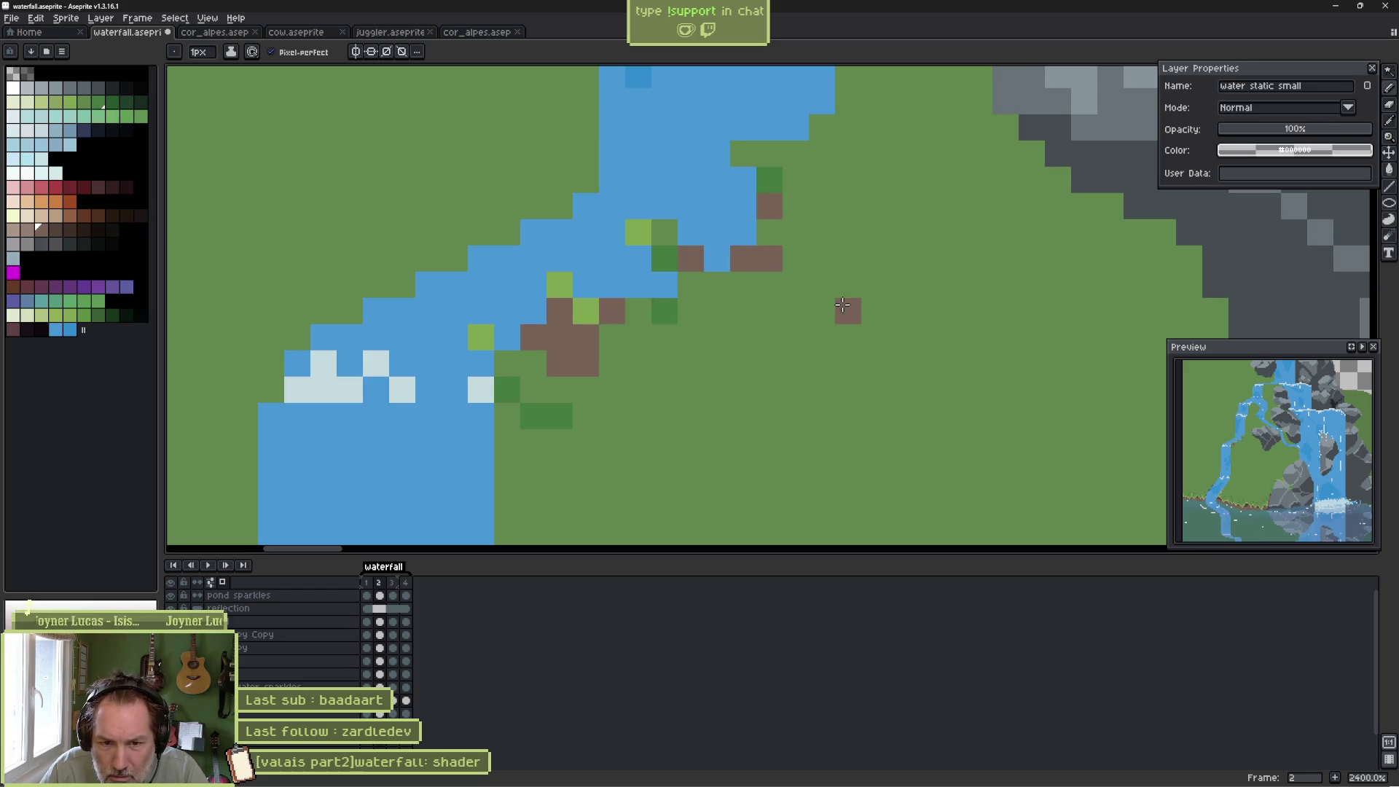
Undo the three brown dirt strokes and save the file.
key("ctrl+z")
key("ctrl+z")
key("ctrl+z")
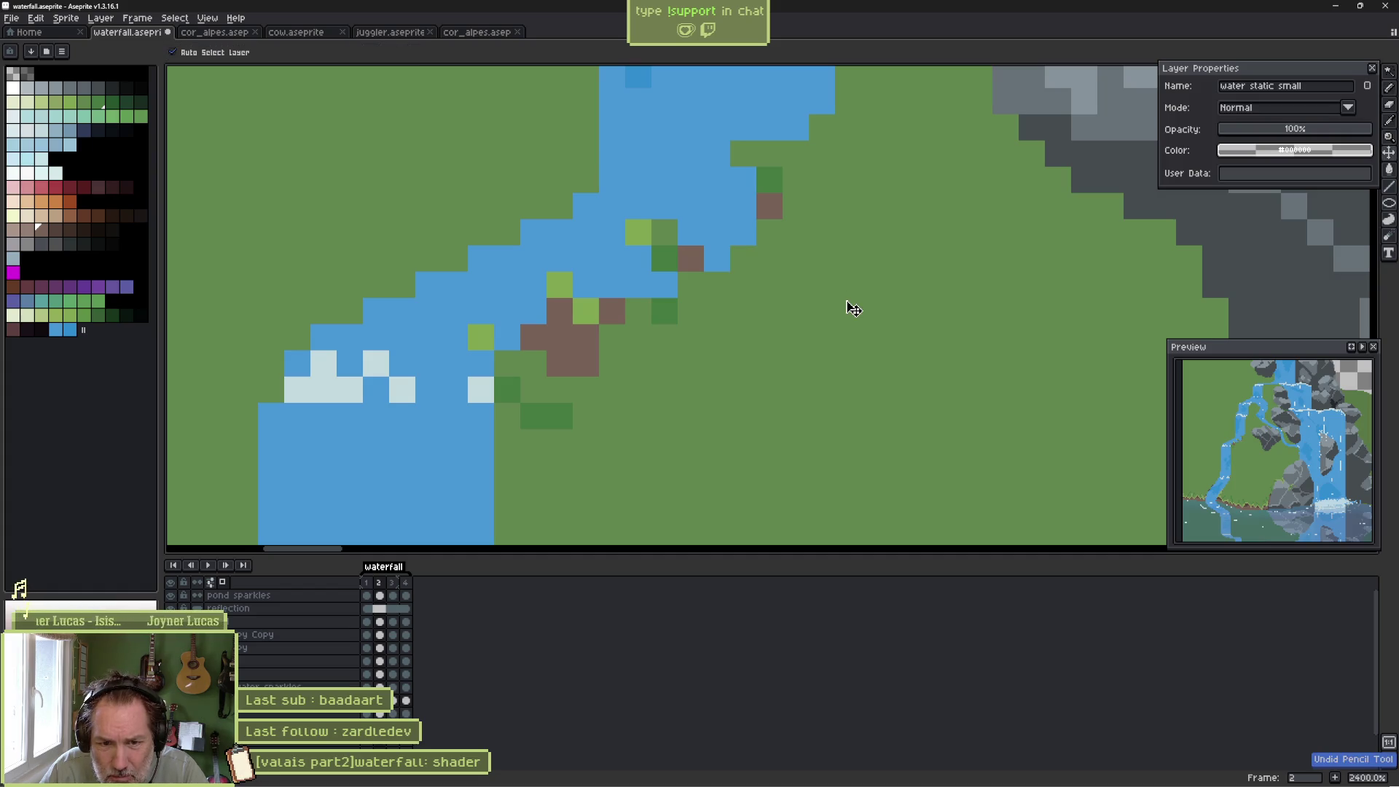
key("ctrl+z")
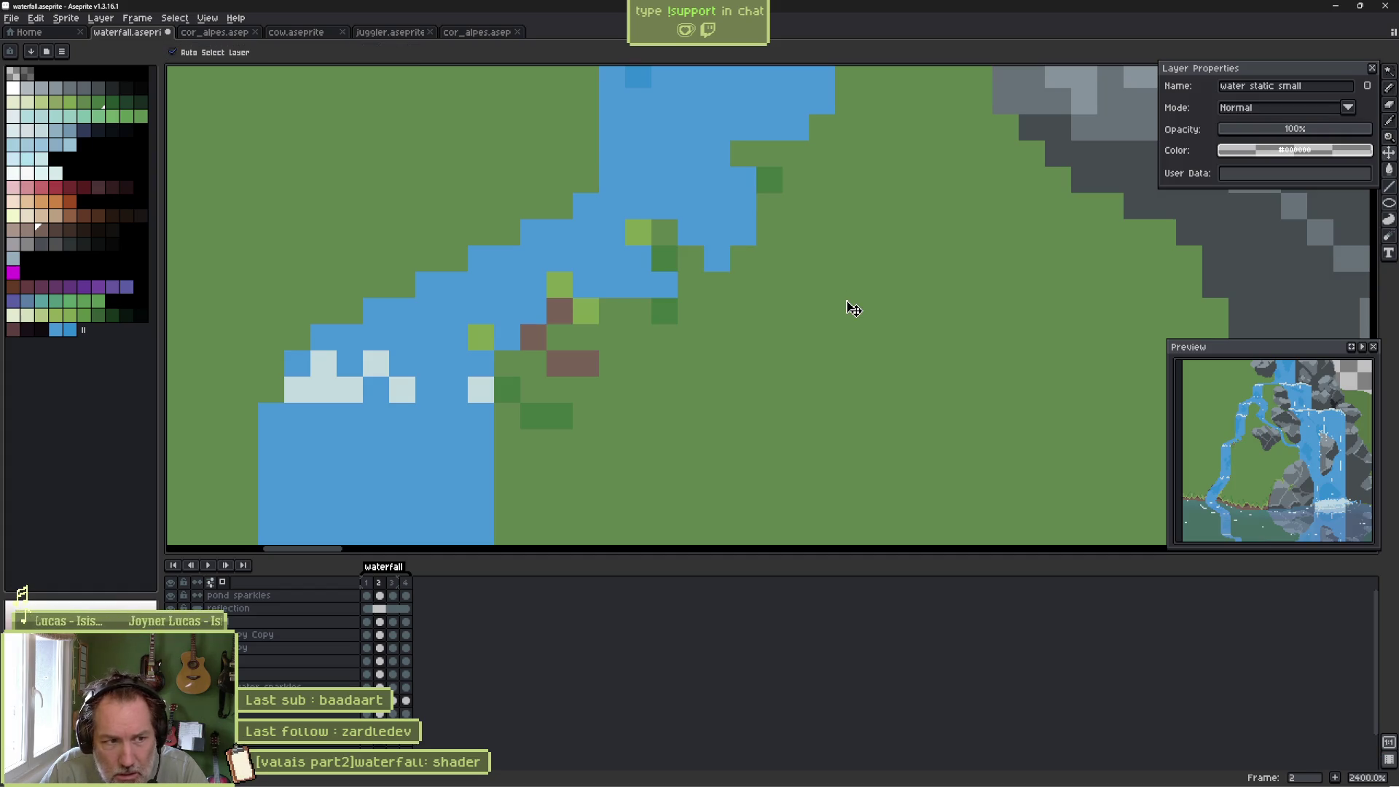
key("ctrl+z")
key("ctrl+z")
key("ctrl+z")
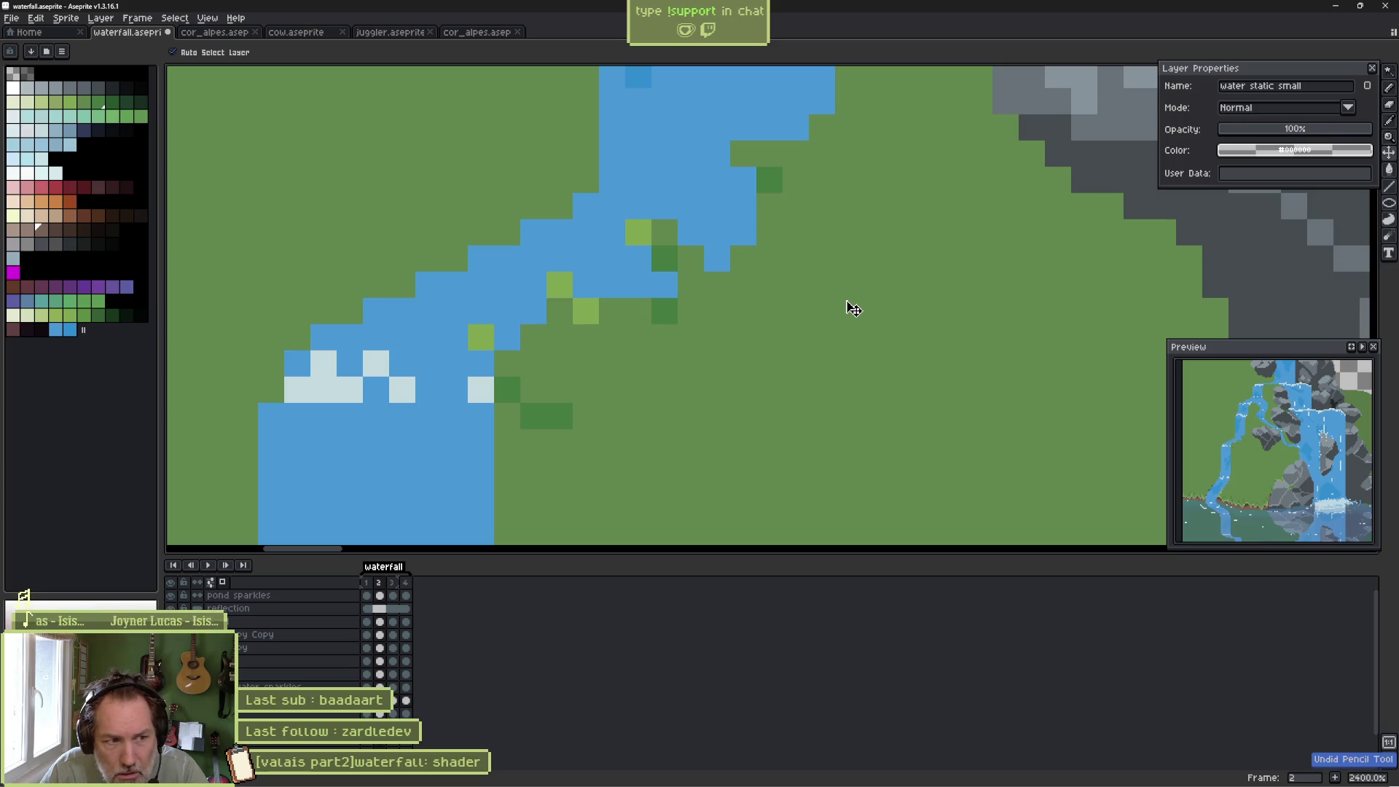
key("ctrl+s")
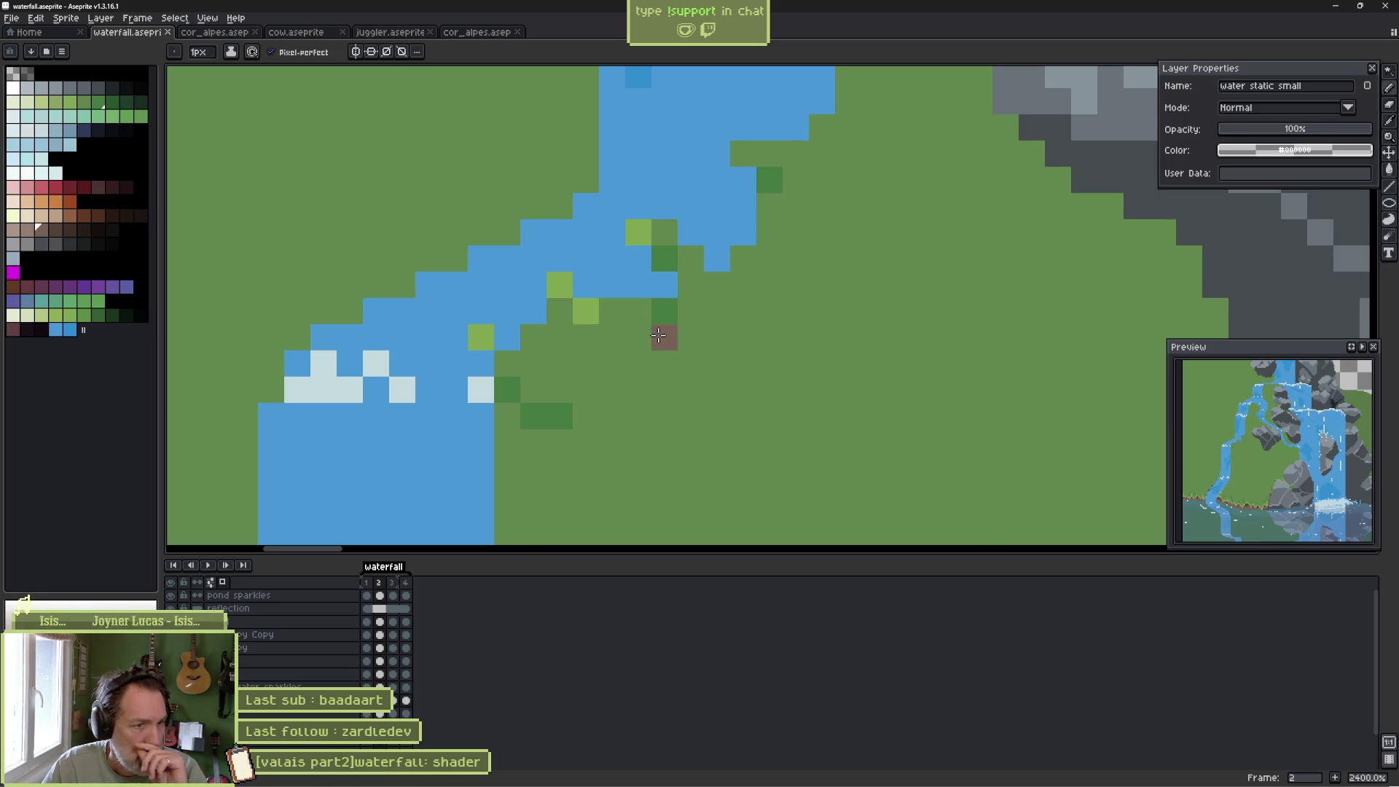
scroll(644, 374, "down", 6)
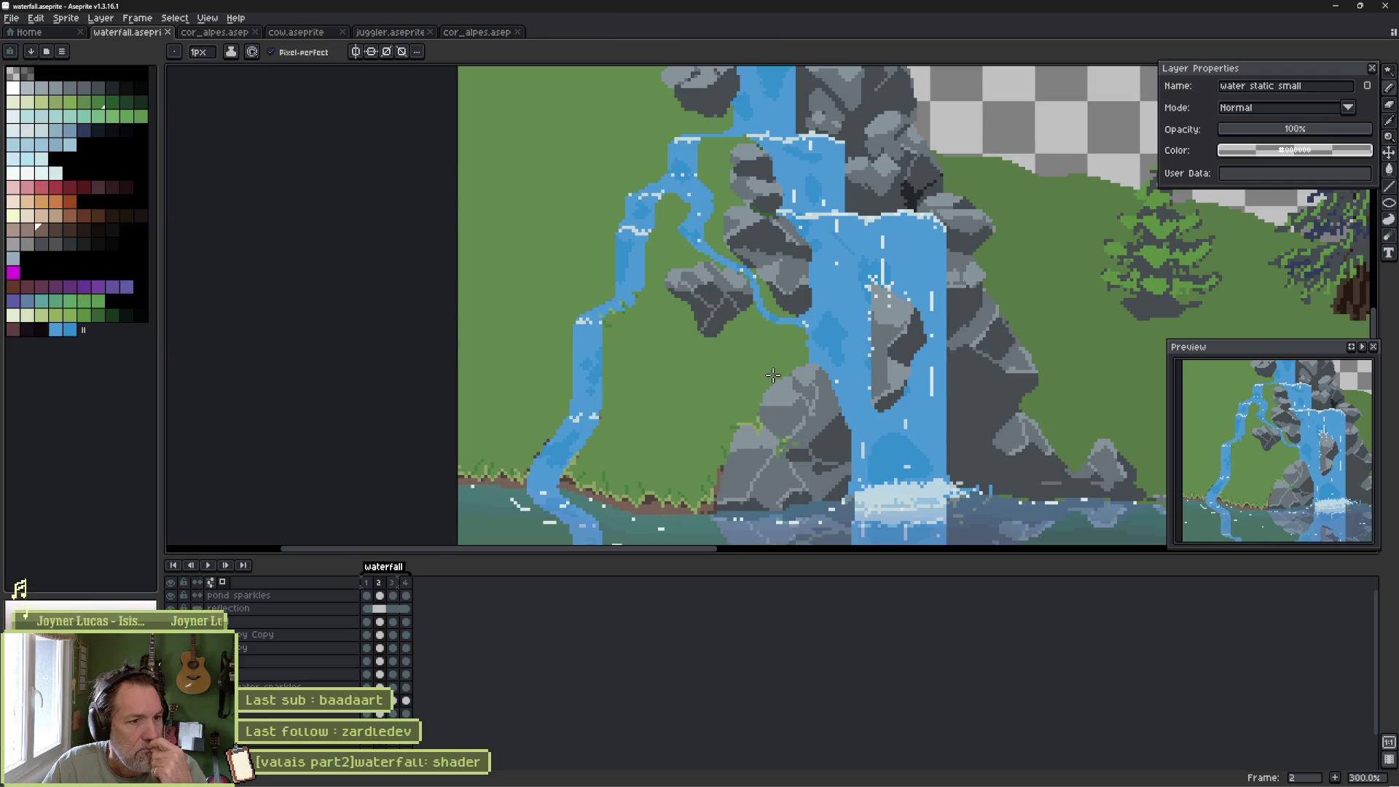
Bring the grassy left bank into view, select the front layer and zoom to 800%.
left_click_drag(695, 379, 606, 370)
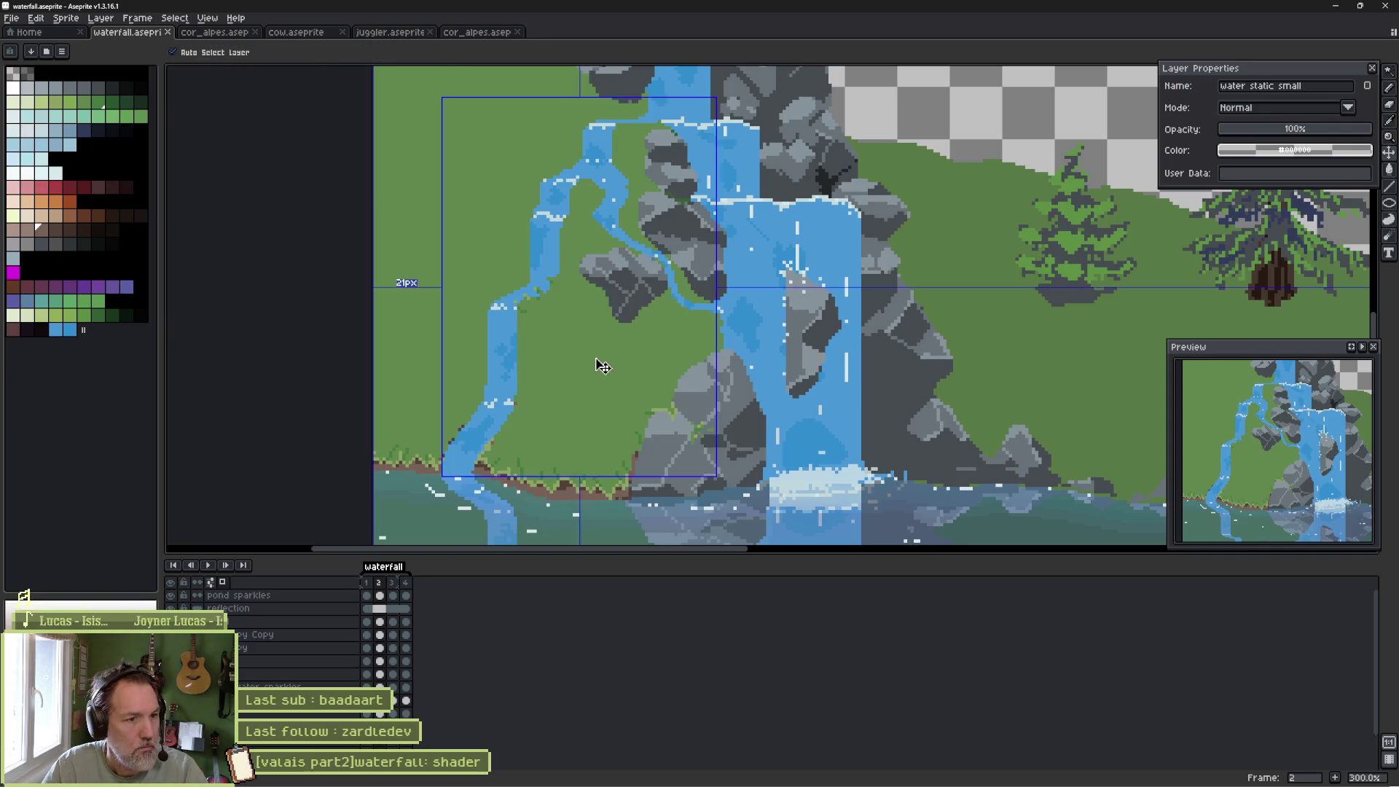
left_click(596, 359, "ctrl")
scroll(610, 364, "up", 4)
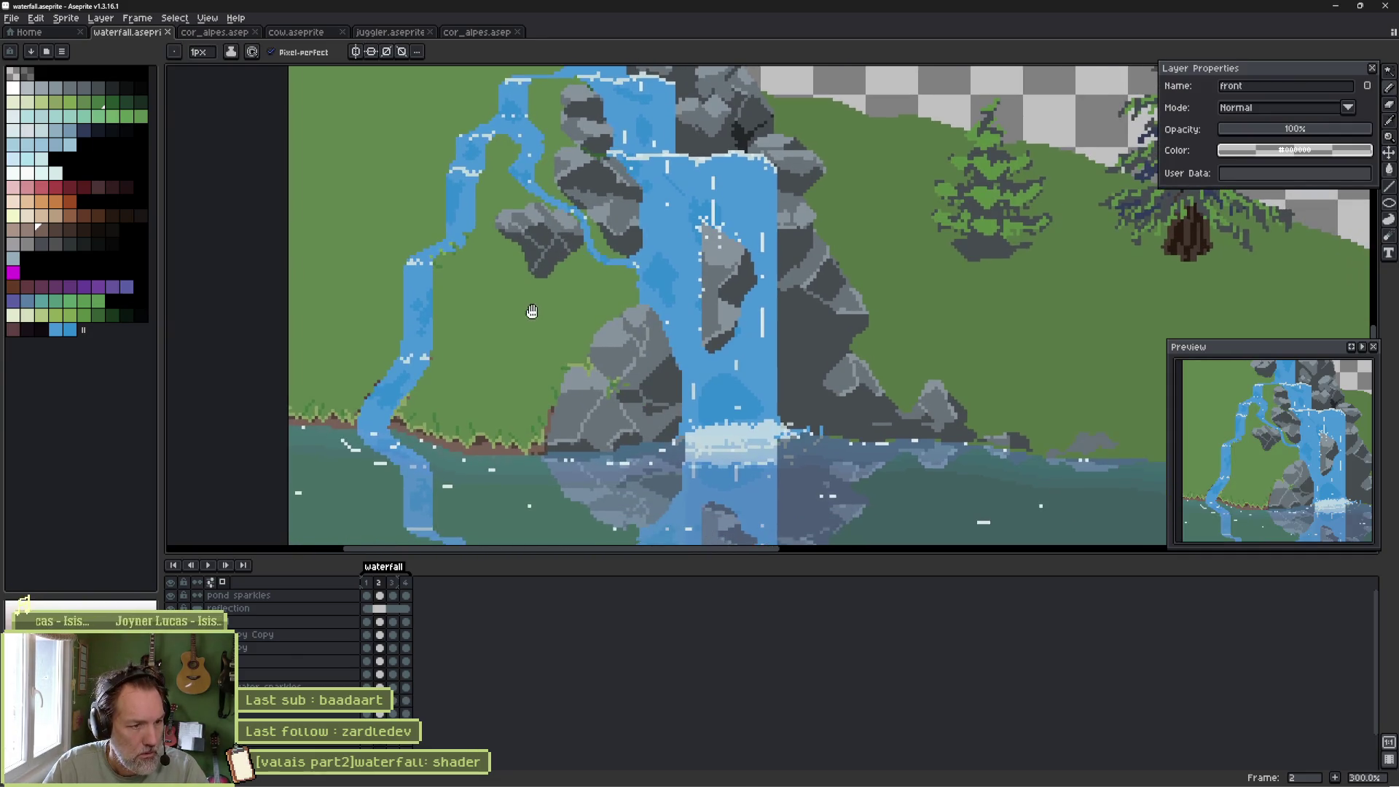
key("i")
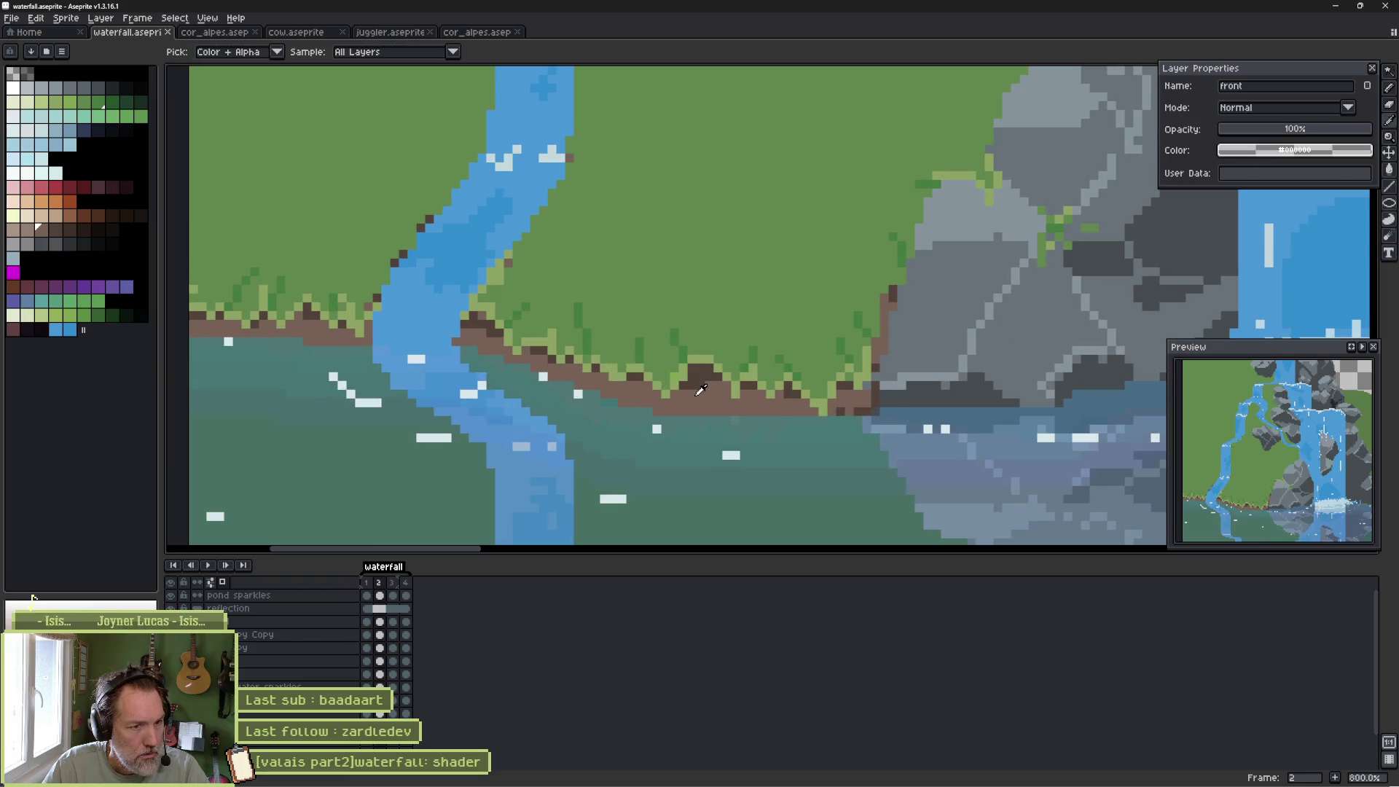
key("b")
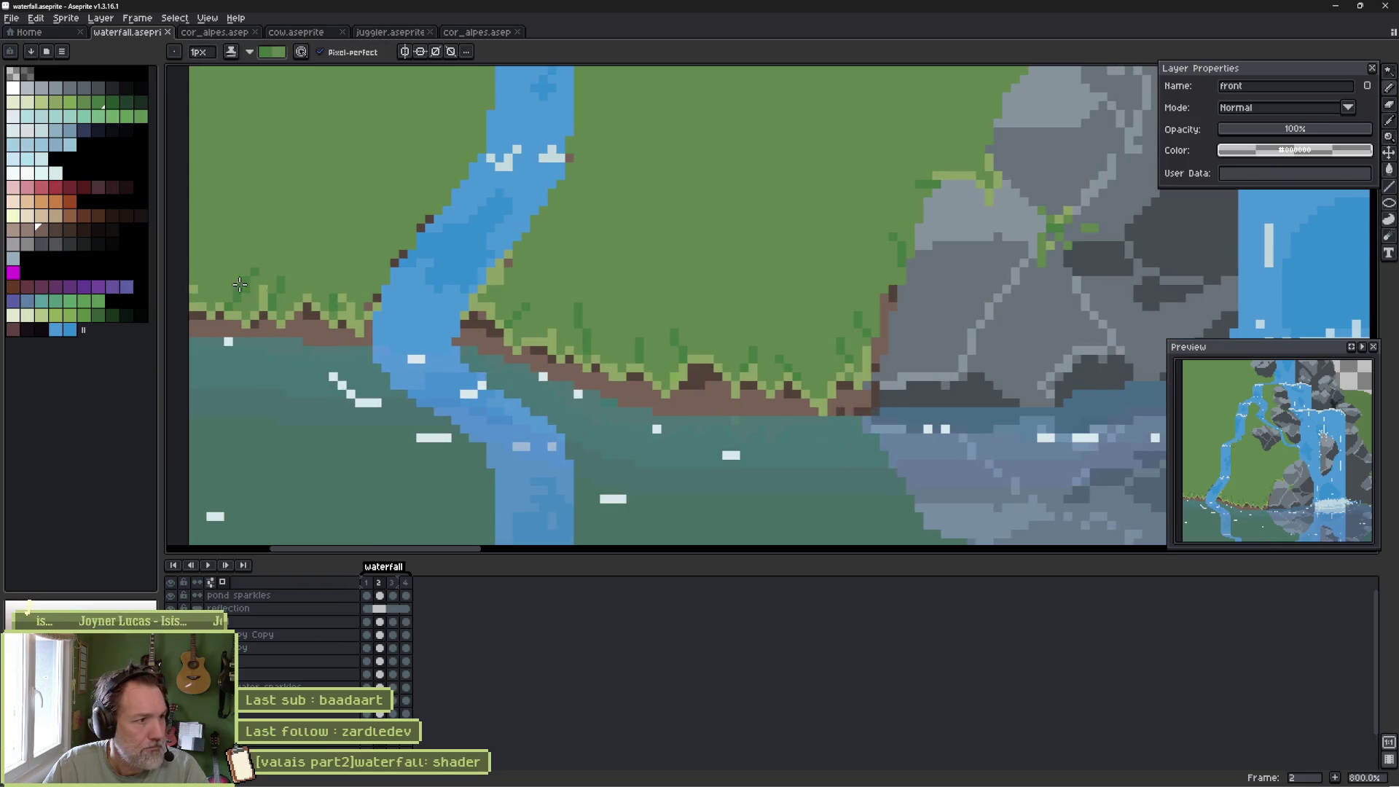
Dot lighter brownish-pink highlight pixels along the brown pond shore.
left_click(33, 232)
left_click(219, 327)
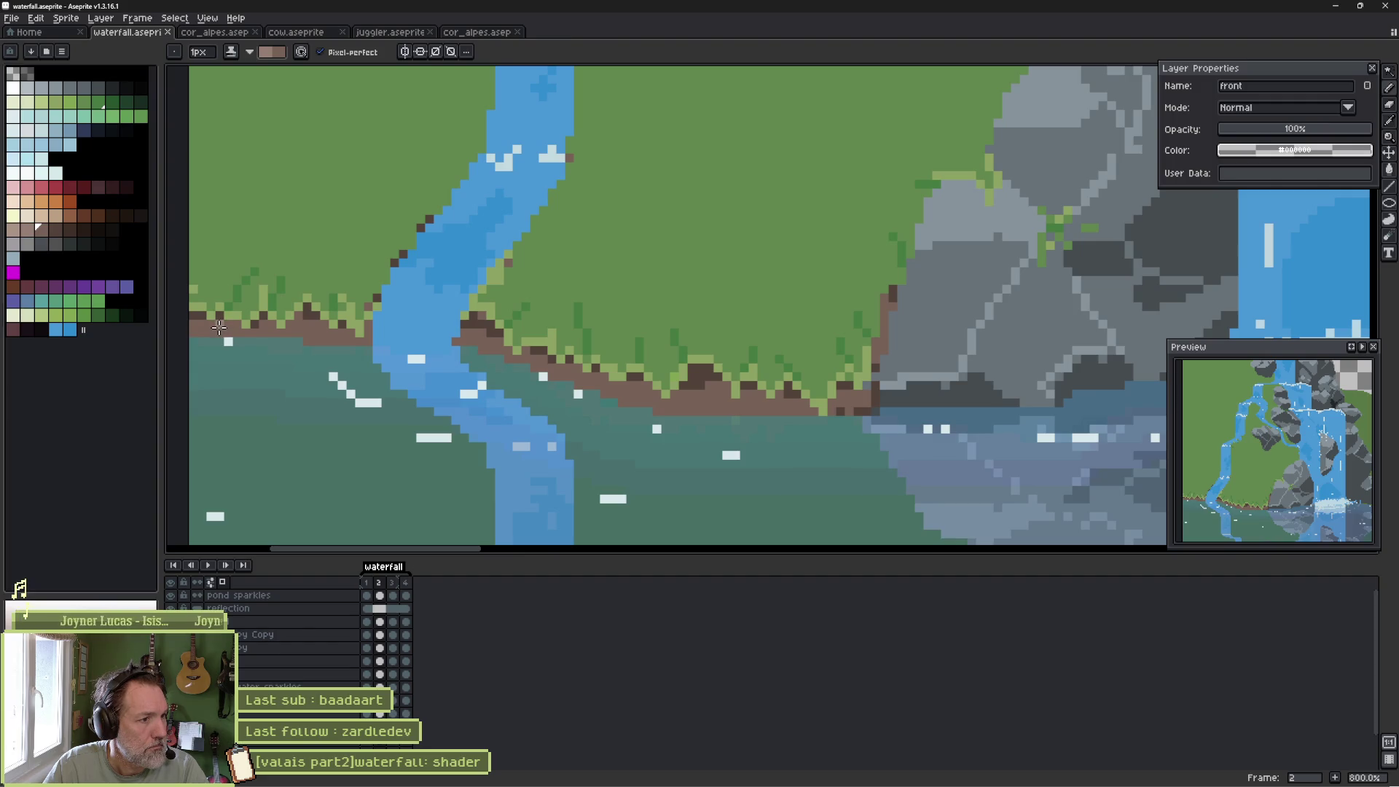
left_click(313, 343)
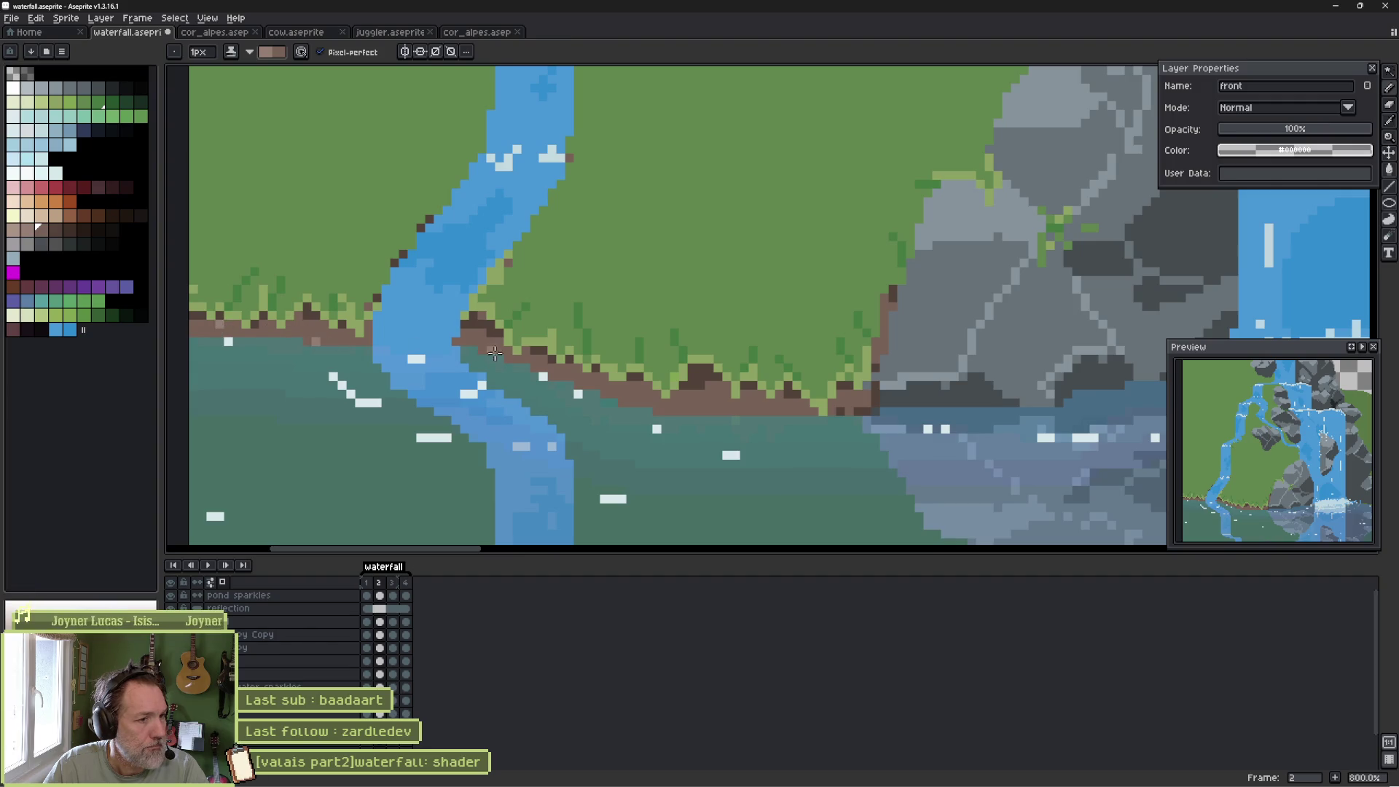
left_click(700, 411)
left_click(743, 411)
left_click(787, 403)
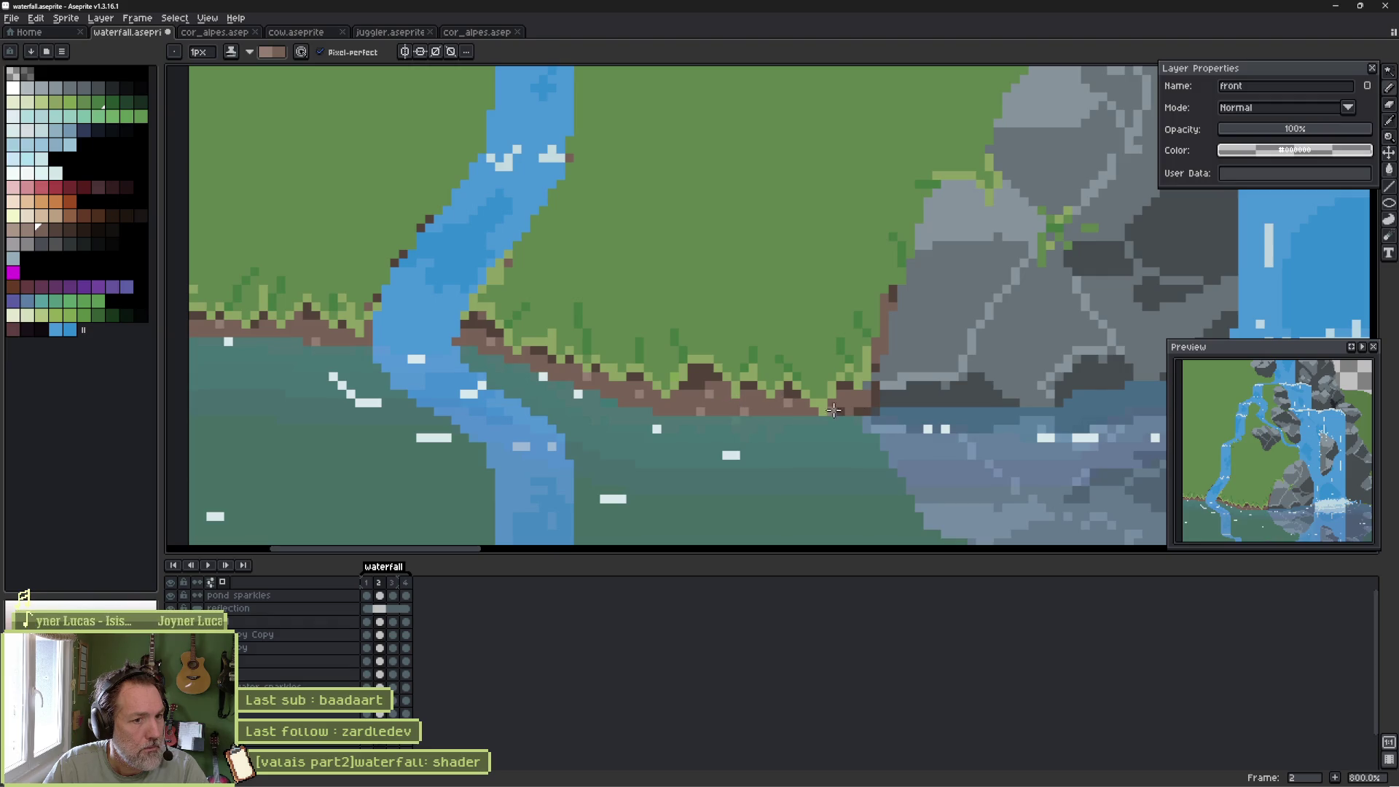
scroll(887, 324, "down", 3)
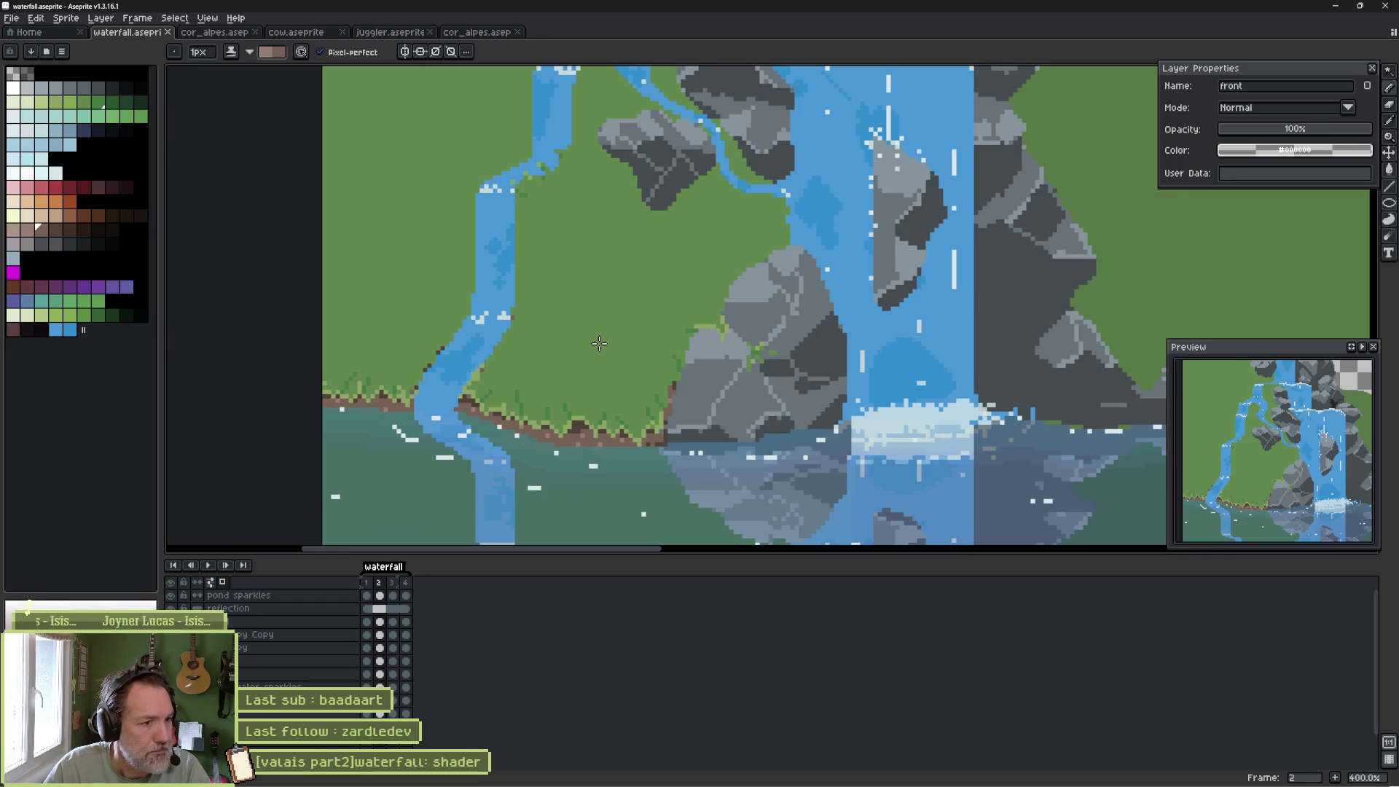
mouse_move(571, 442)
left_mouse_down()
mouse_move(490, 326)
mouse_move(462, 341)
left_mouse_up()
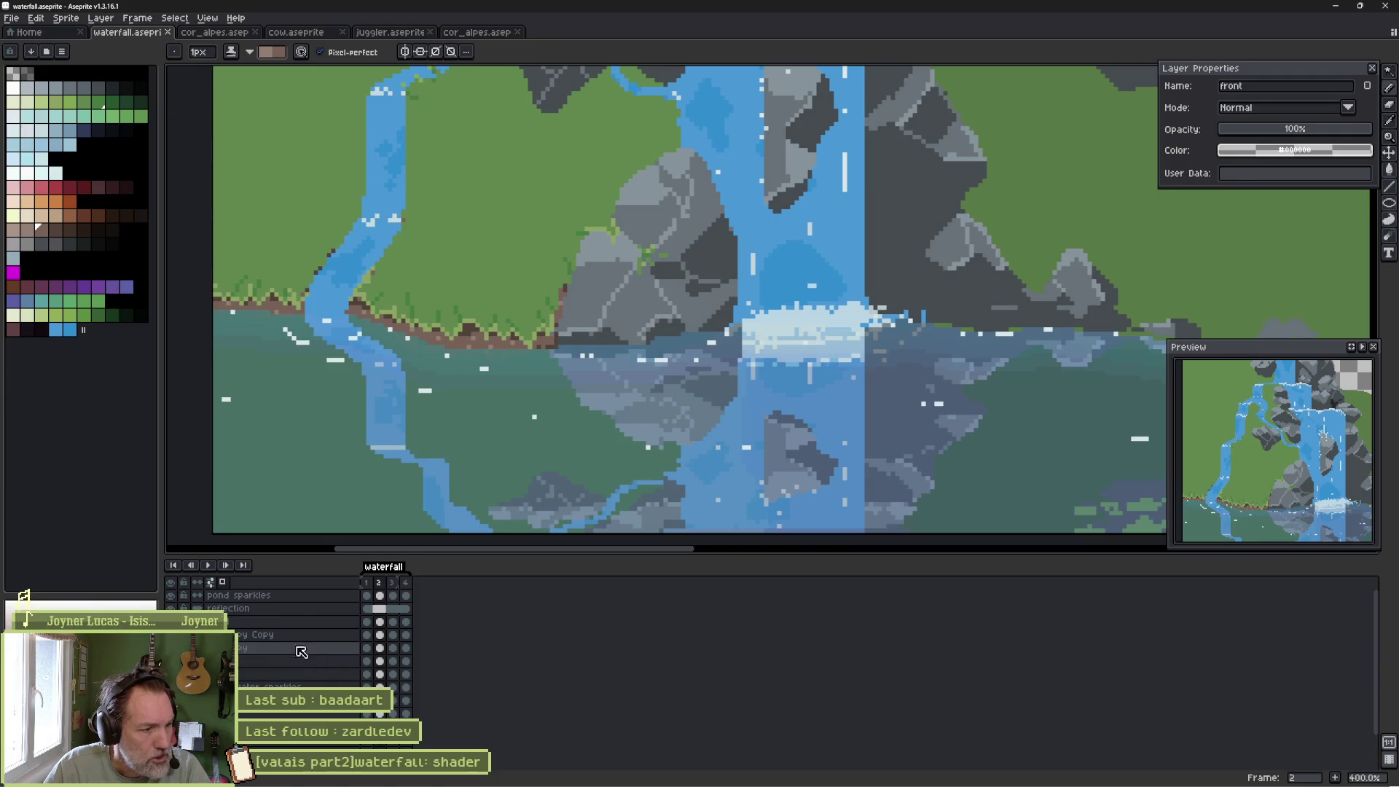
Set the reflection layer to Multiply blending at about 29% opacity.
left_click(170, 609)
left_click(170, 609)
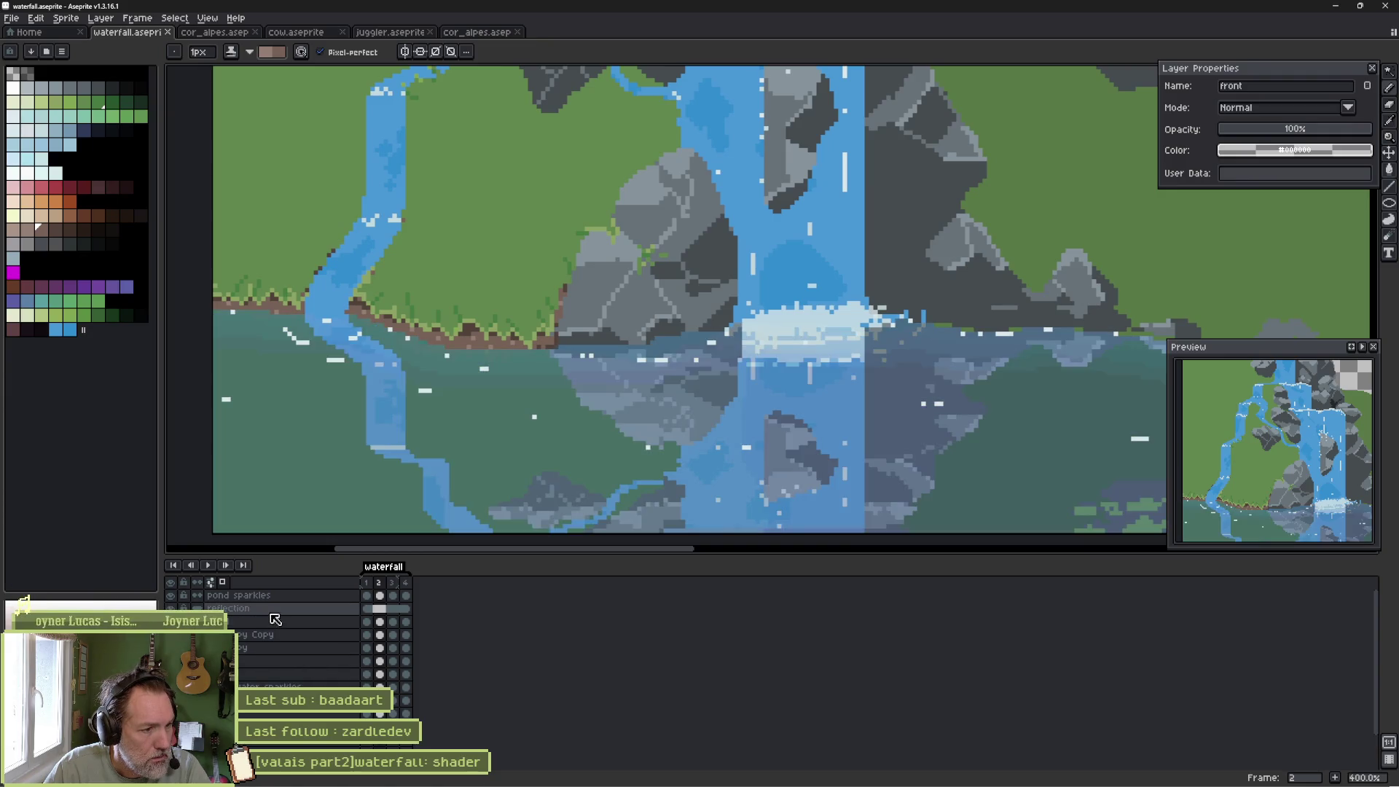
left_click(280, 616)
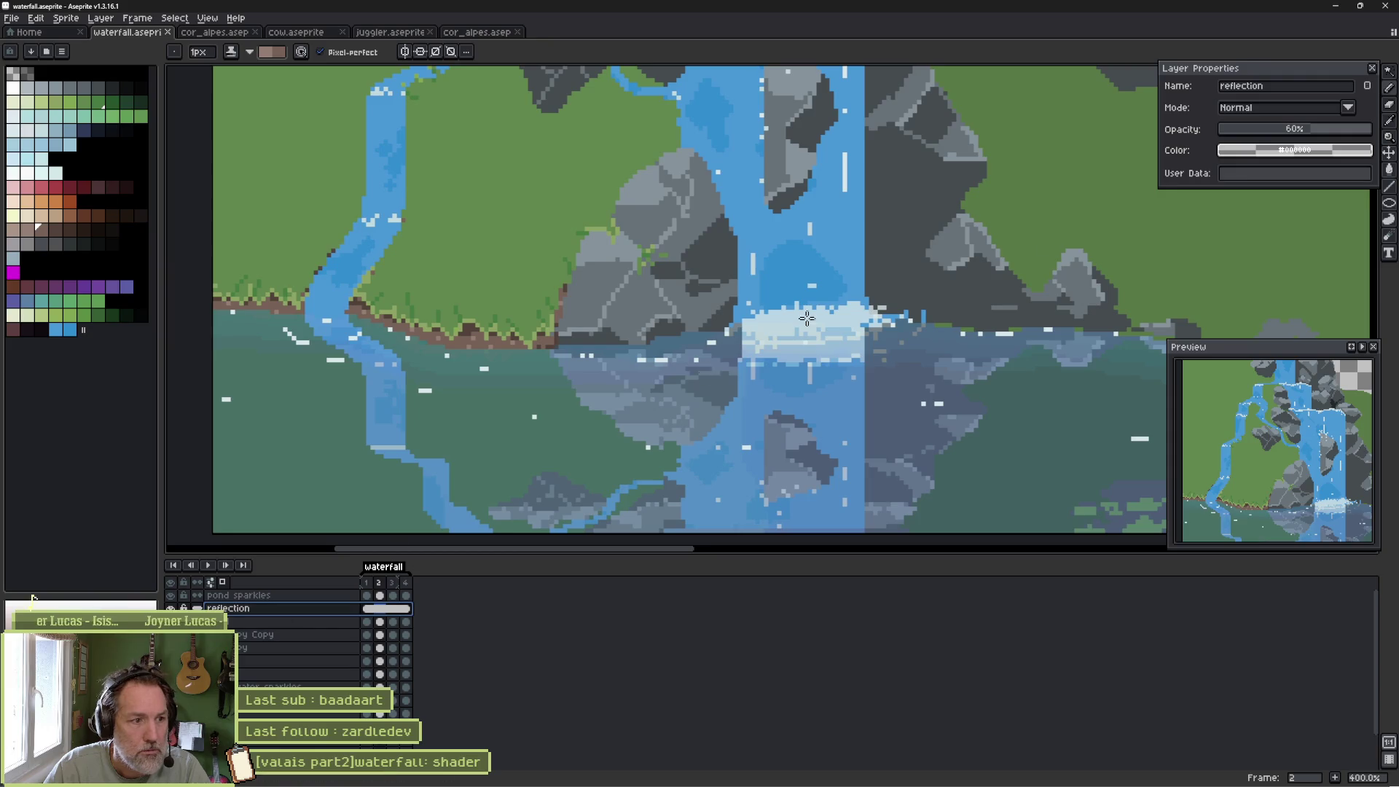
left_click_drag(1308, 131, 1283, 131)
key("Down")
key("Down")
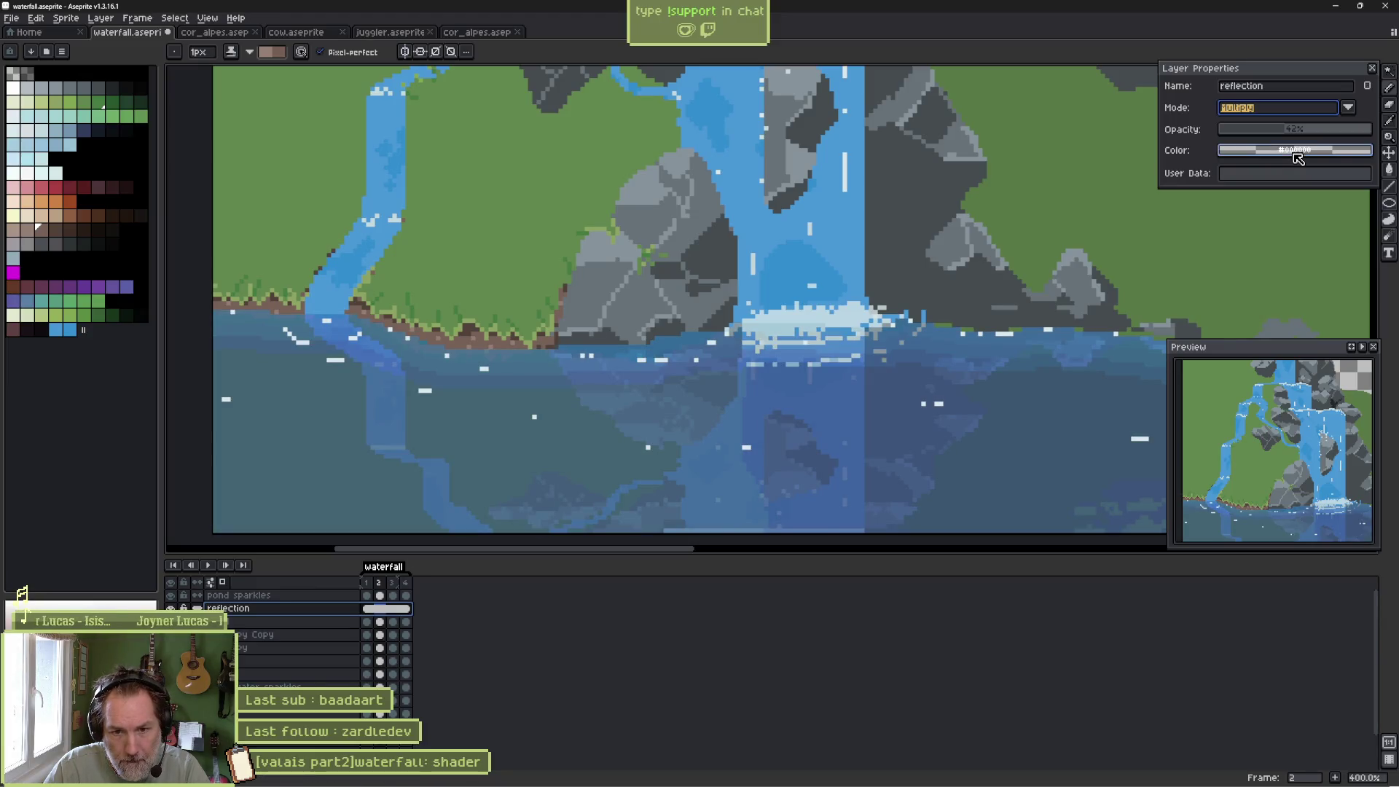
left_click(1327, 131)
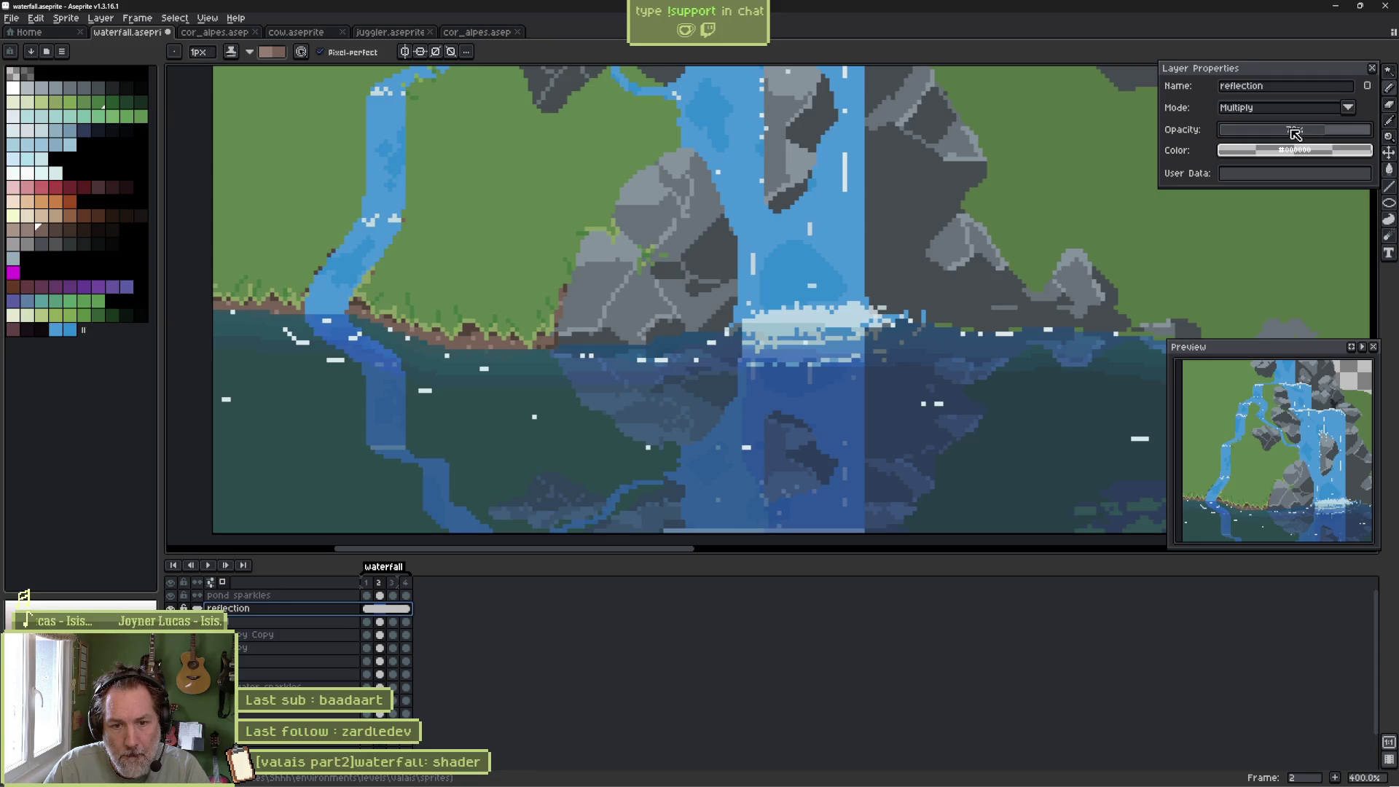
left_click_drag(1295, 133, 1276, 134)
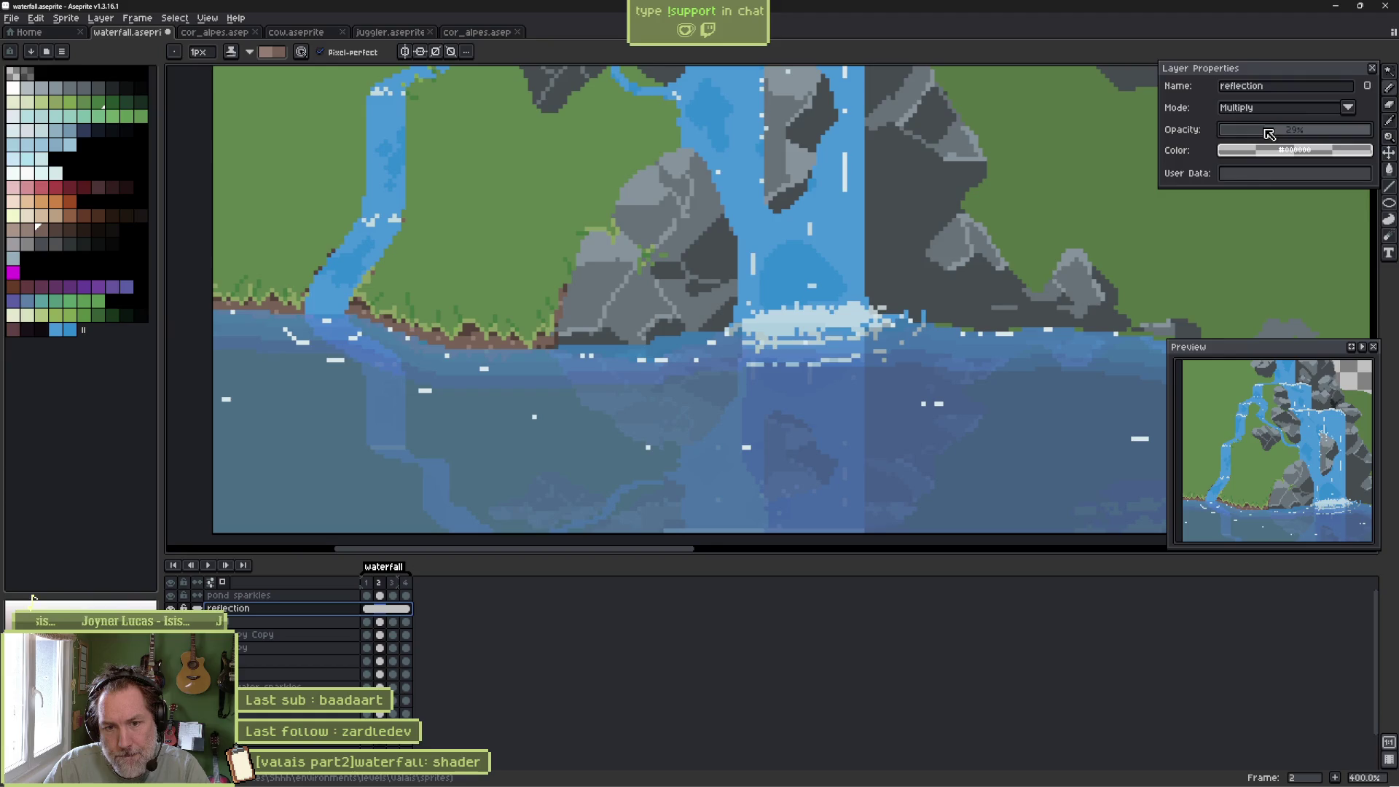
key("alt+Tab")
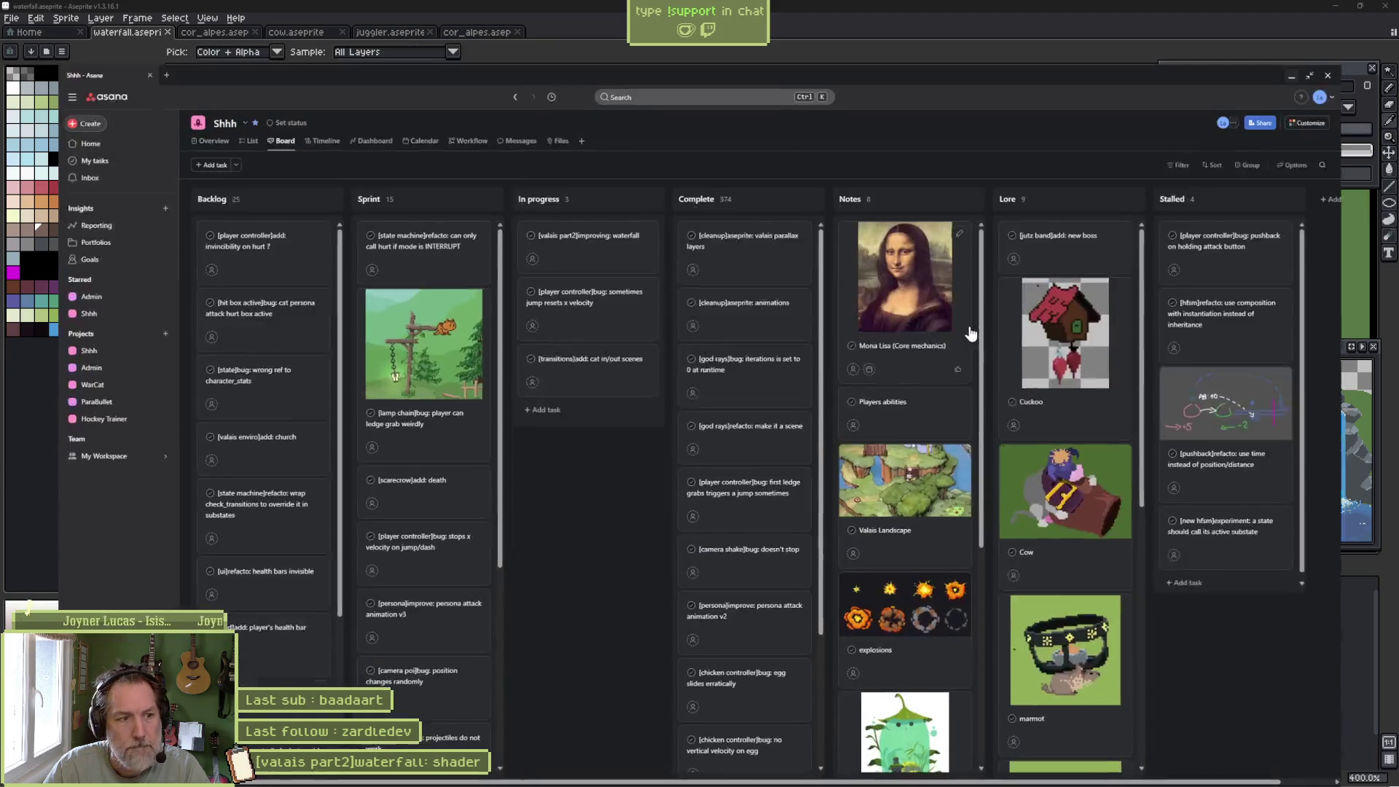
In Godot, reimport the waterfall file, test-run and stop the game, then return to Aseprite.
left_click(1344, 12)
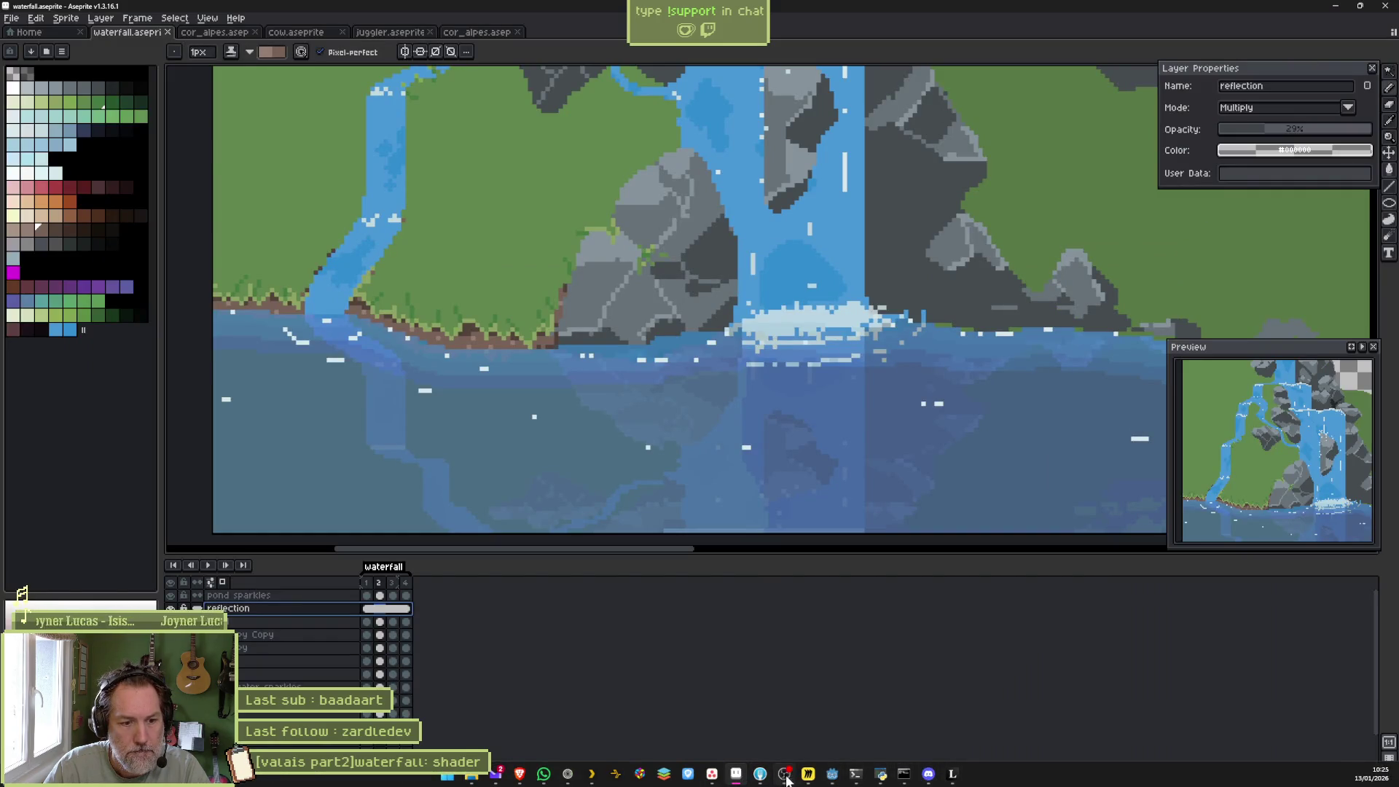
left_click(832, 774)
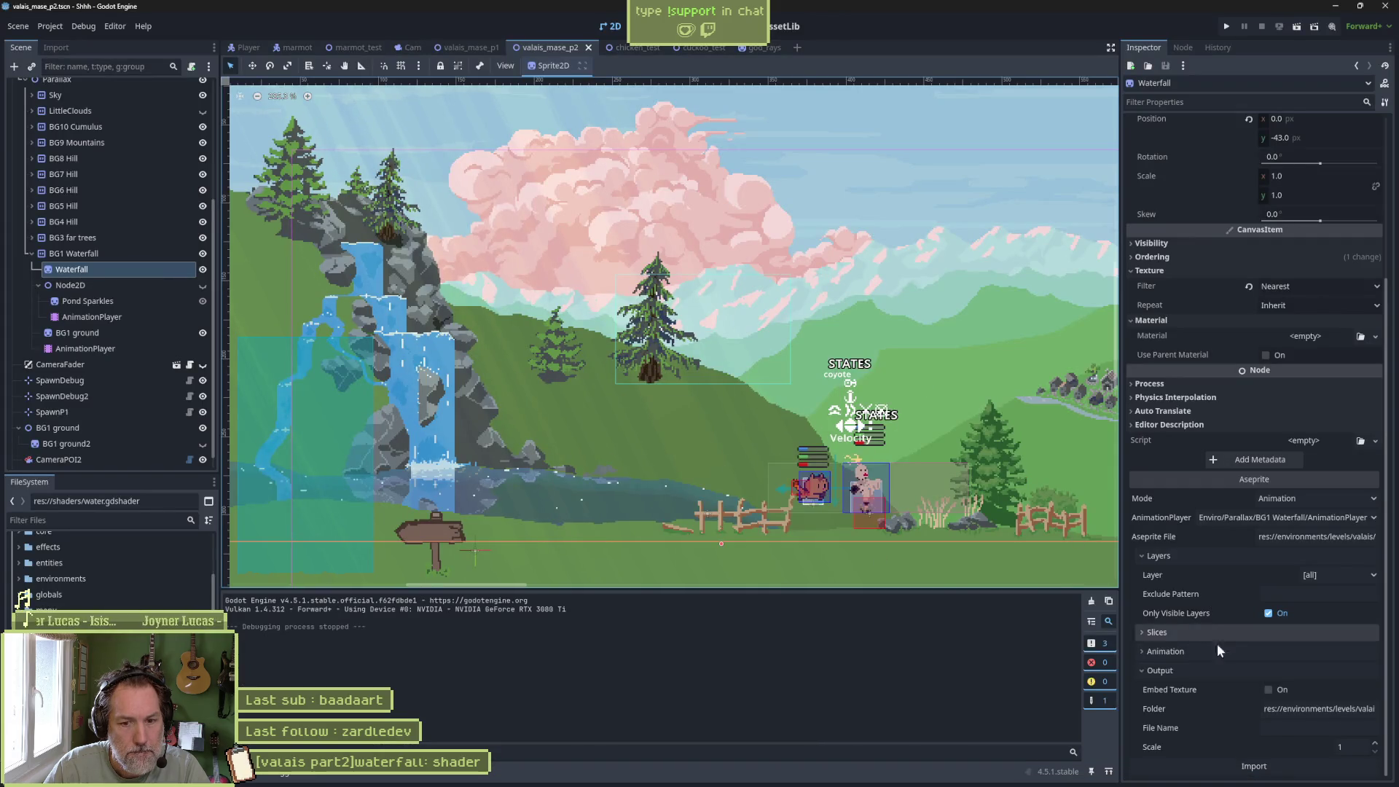
scroll(596, 438, "up", 2)
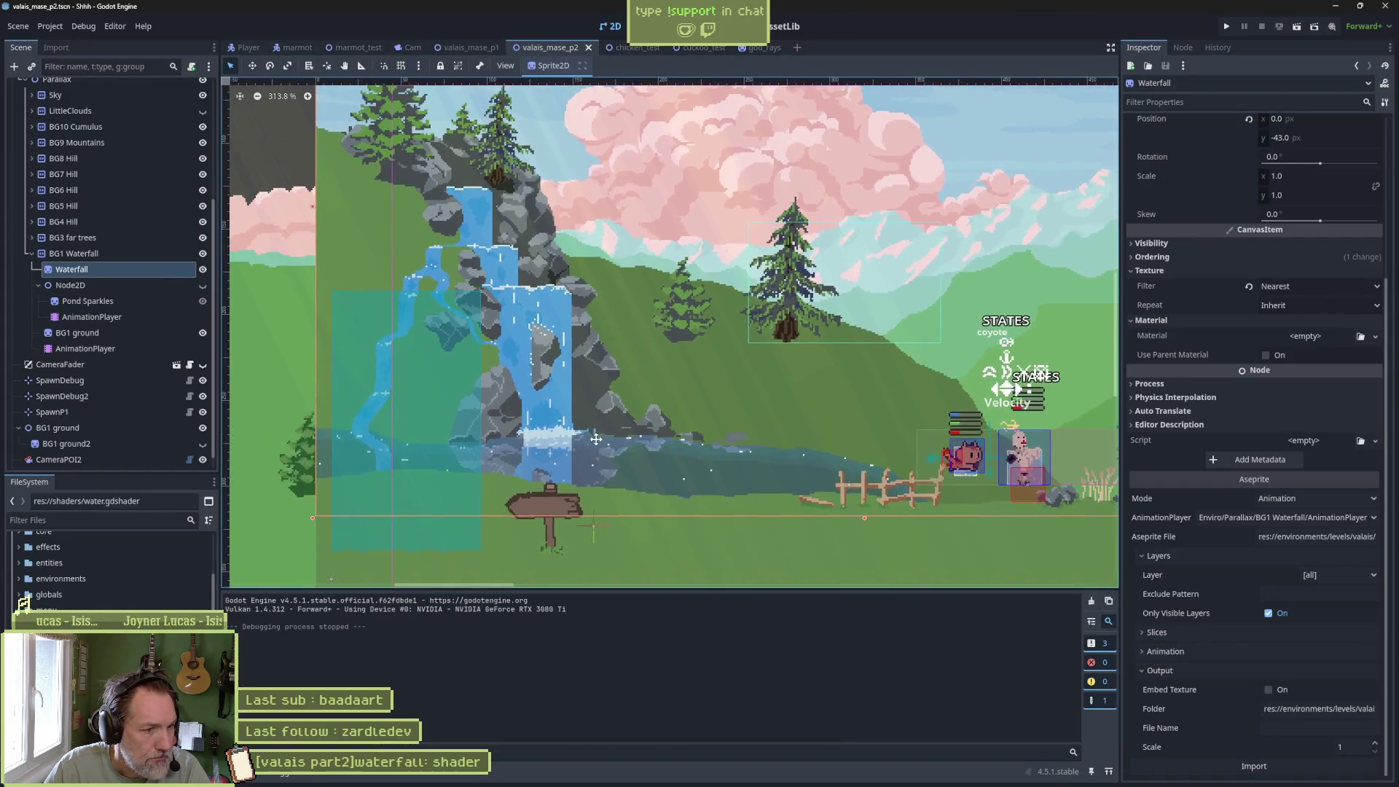
scroll(782, 443, "up", 1)
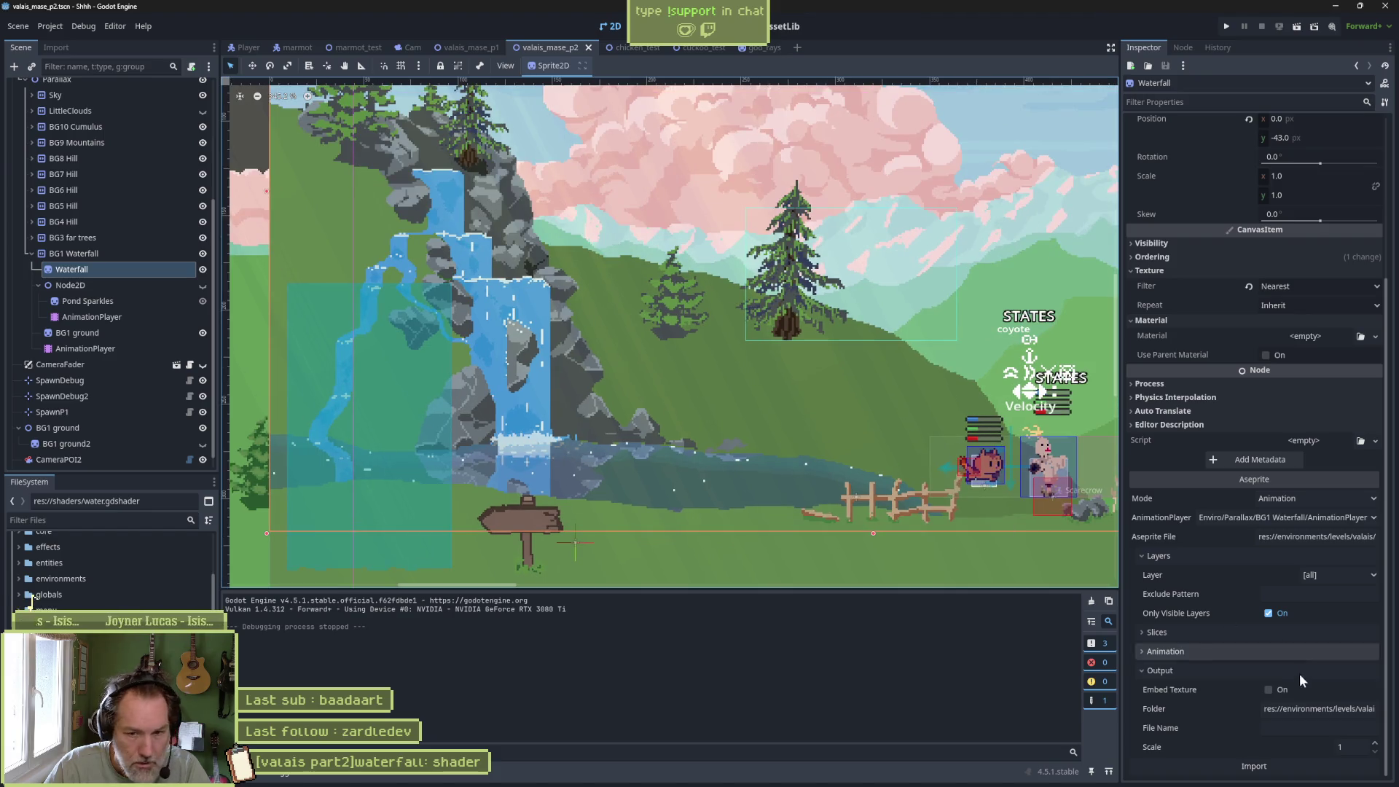
left_click(1239, 767)
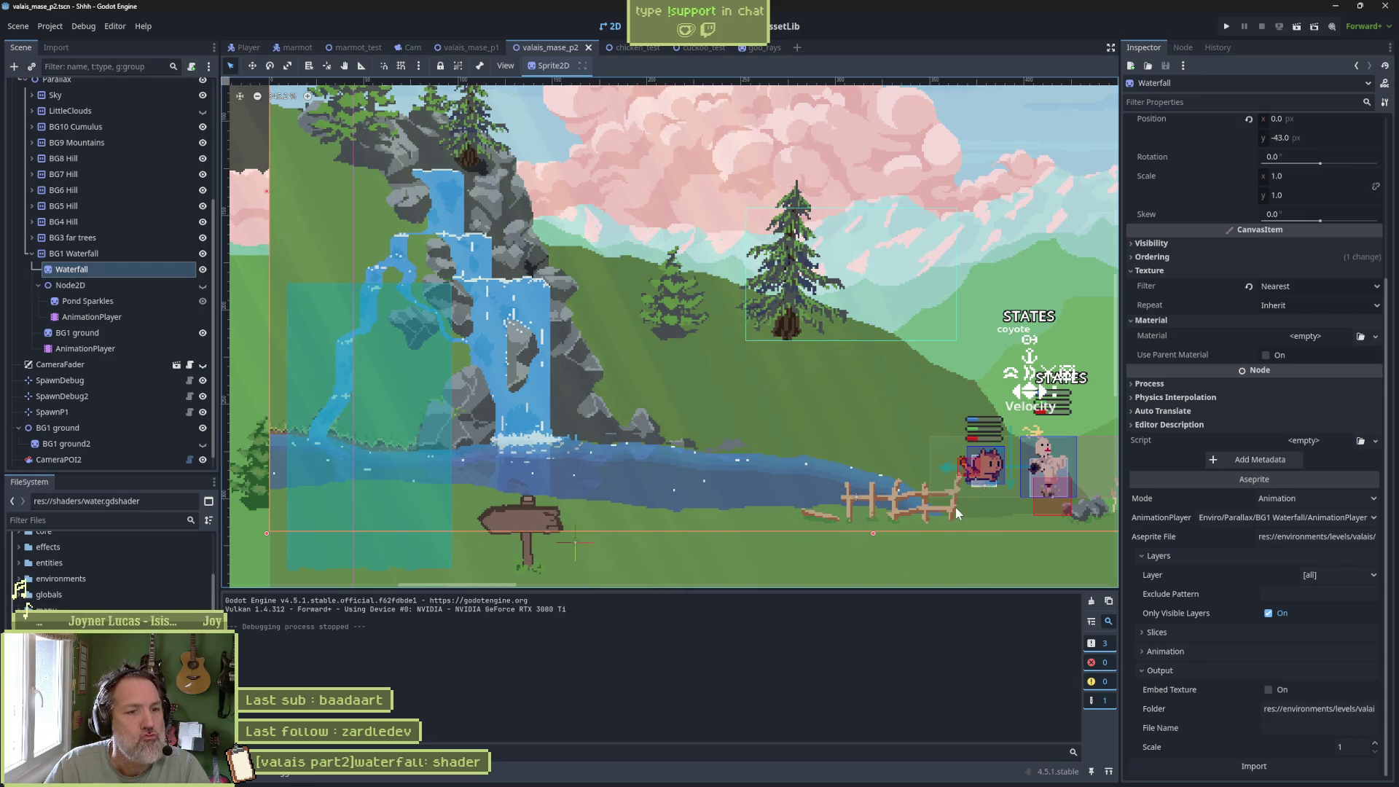
key("F6")
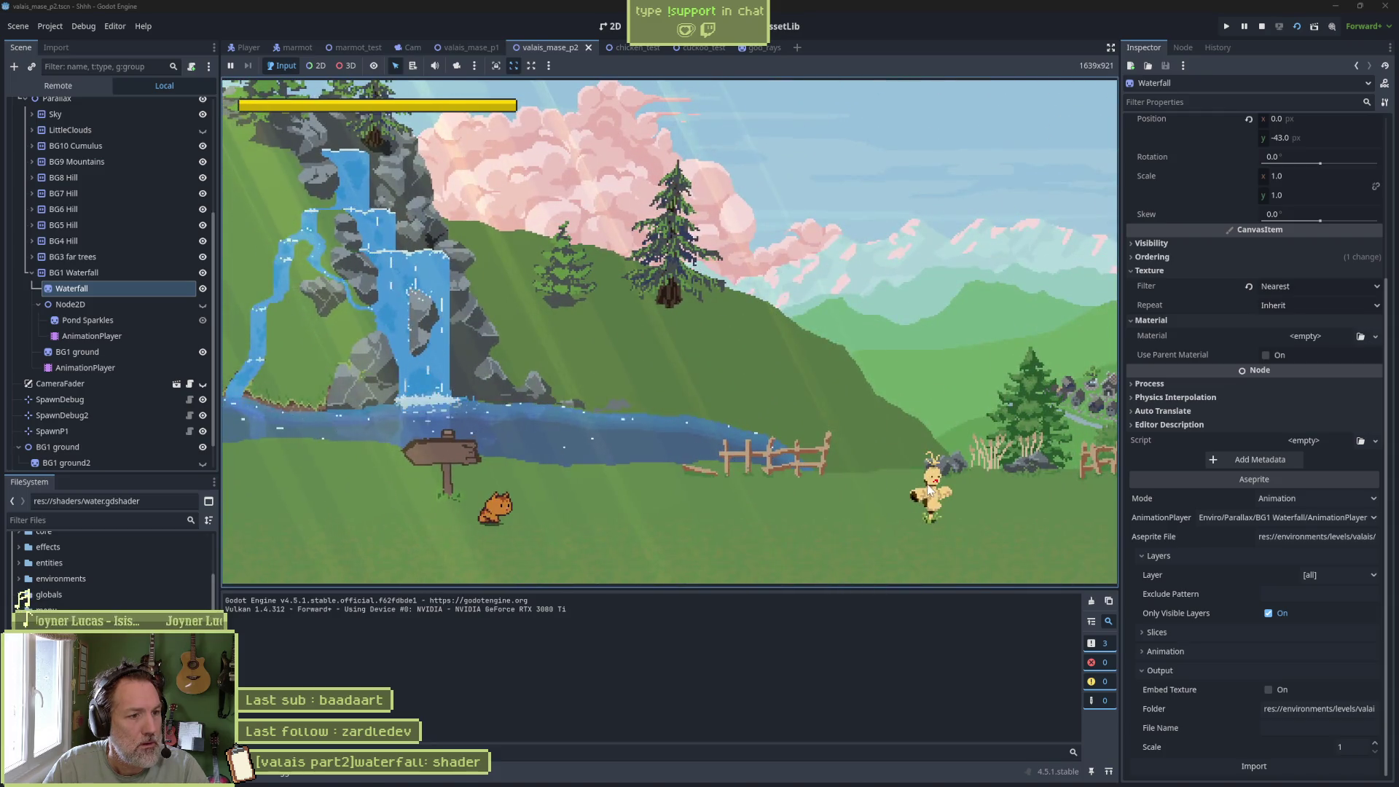
key("F8")
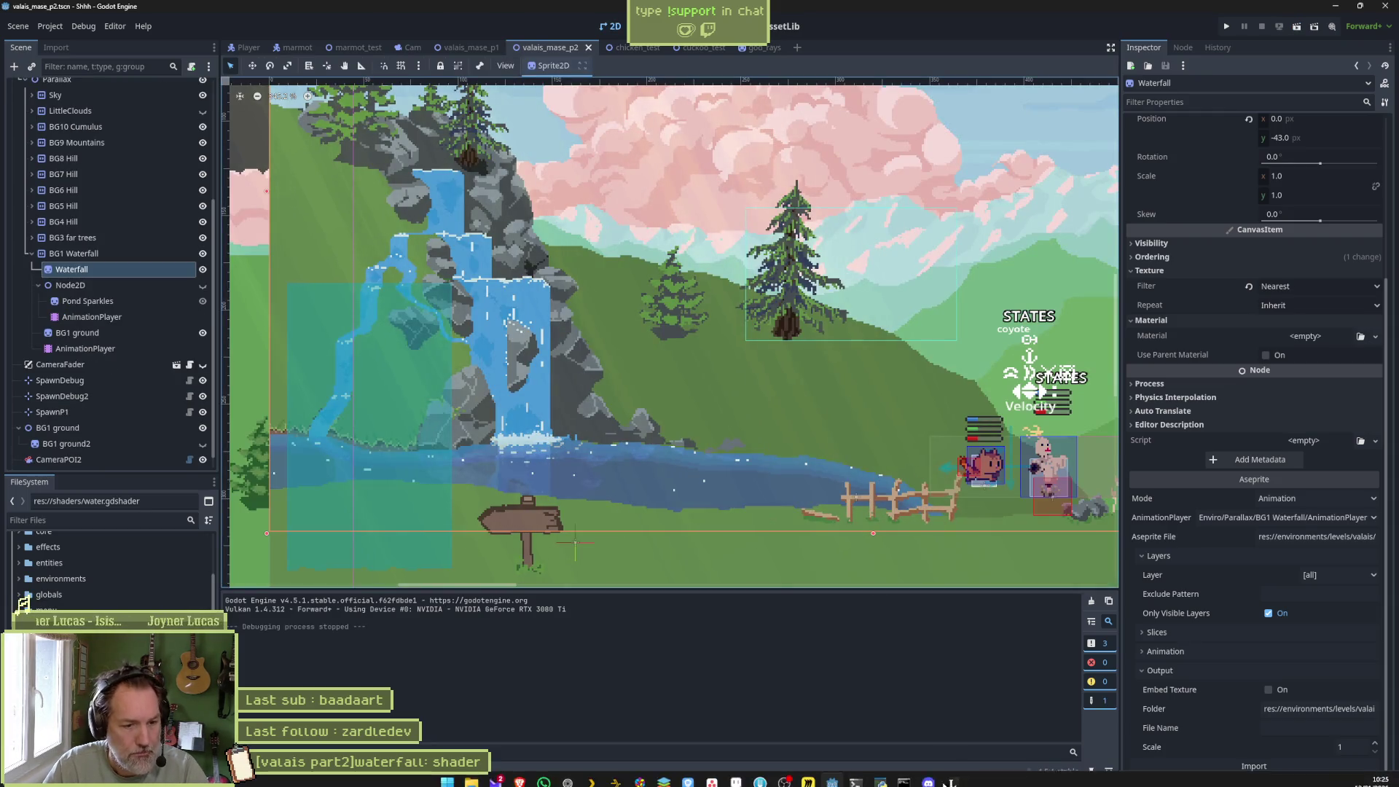
left_click(737, 773)
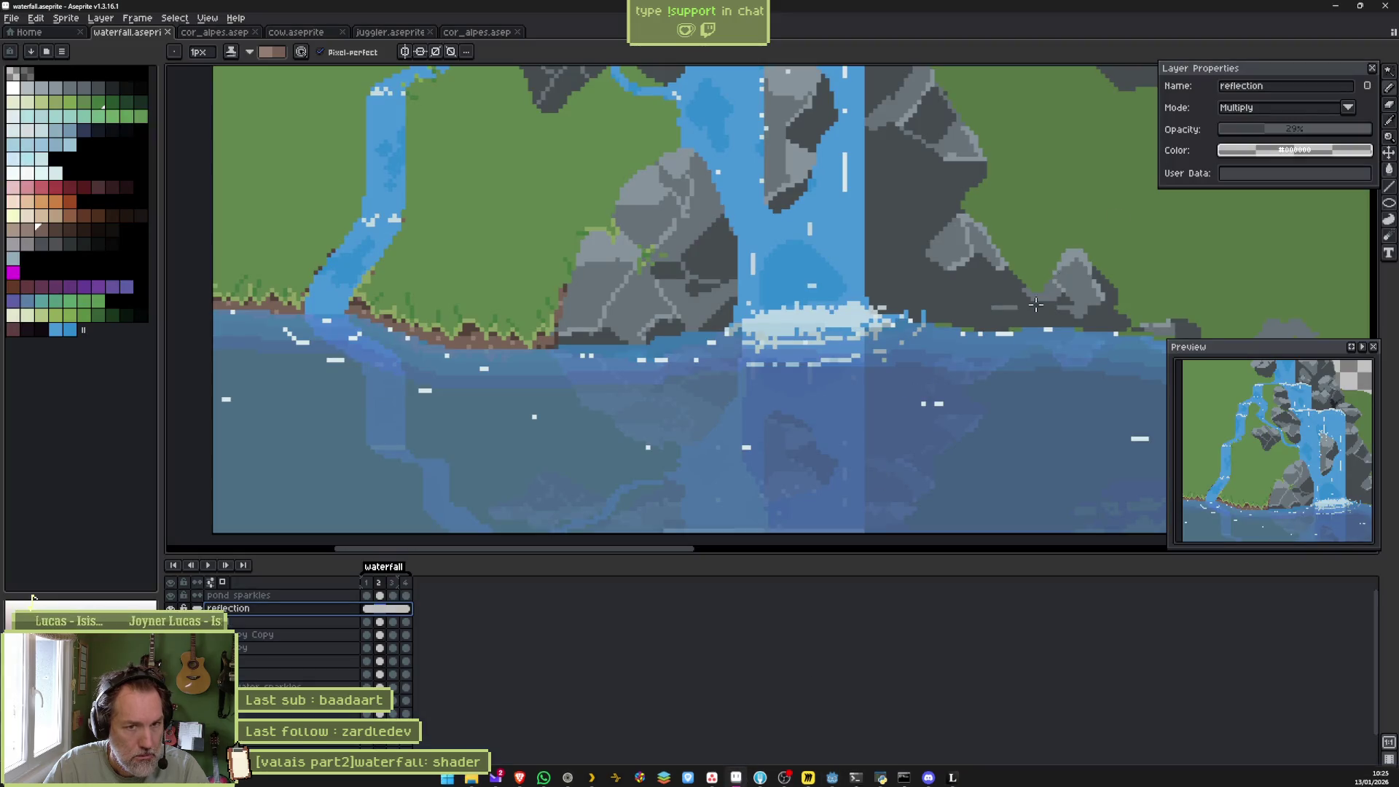
Raise the reflection layer's opacity slightly and save the waterfall file.
left_click(1275, 133)
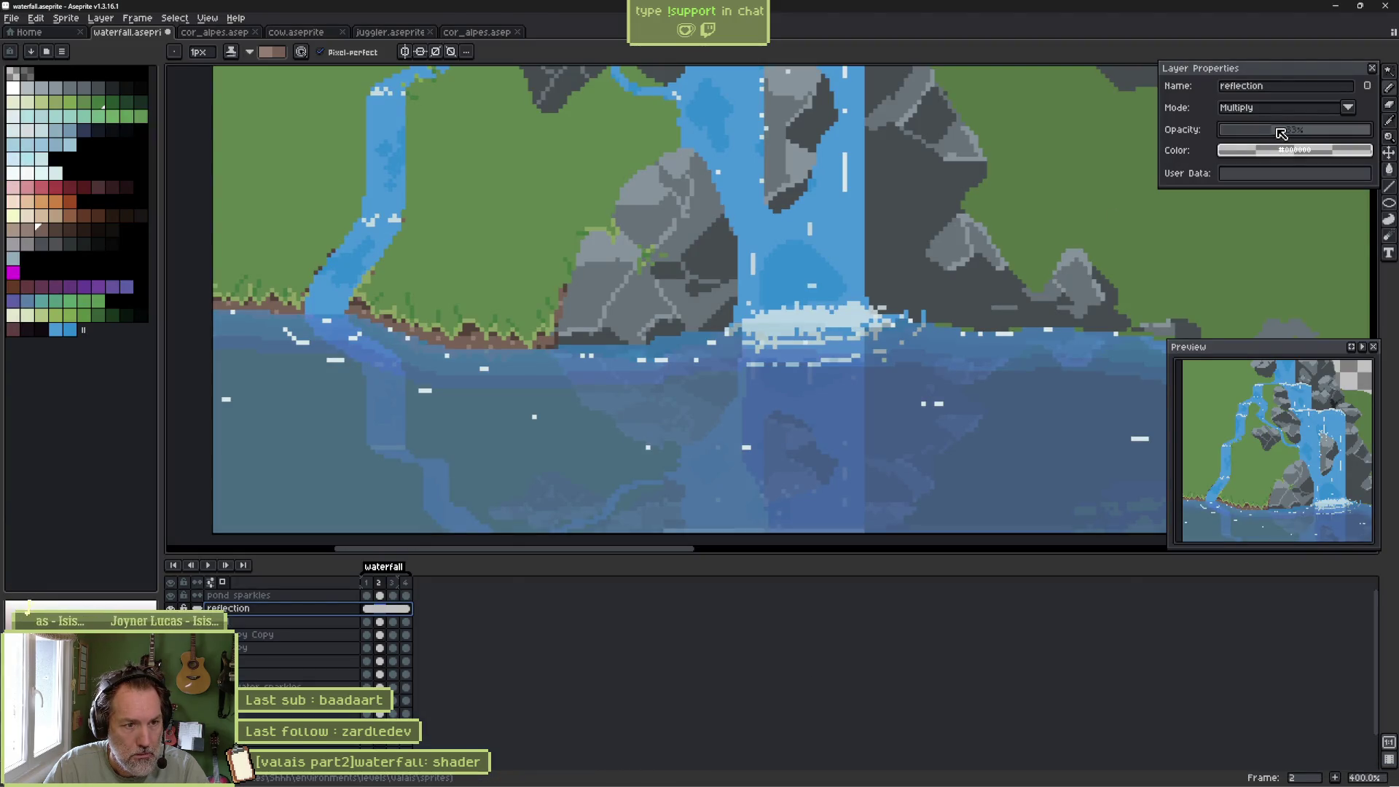
left_click_drag(1287, 134, 1285, 132)
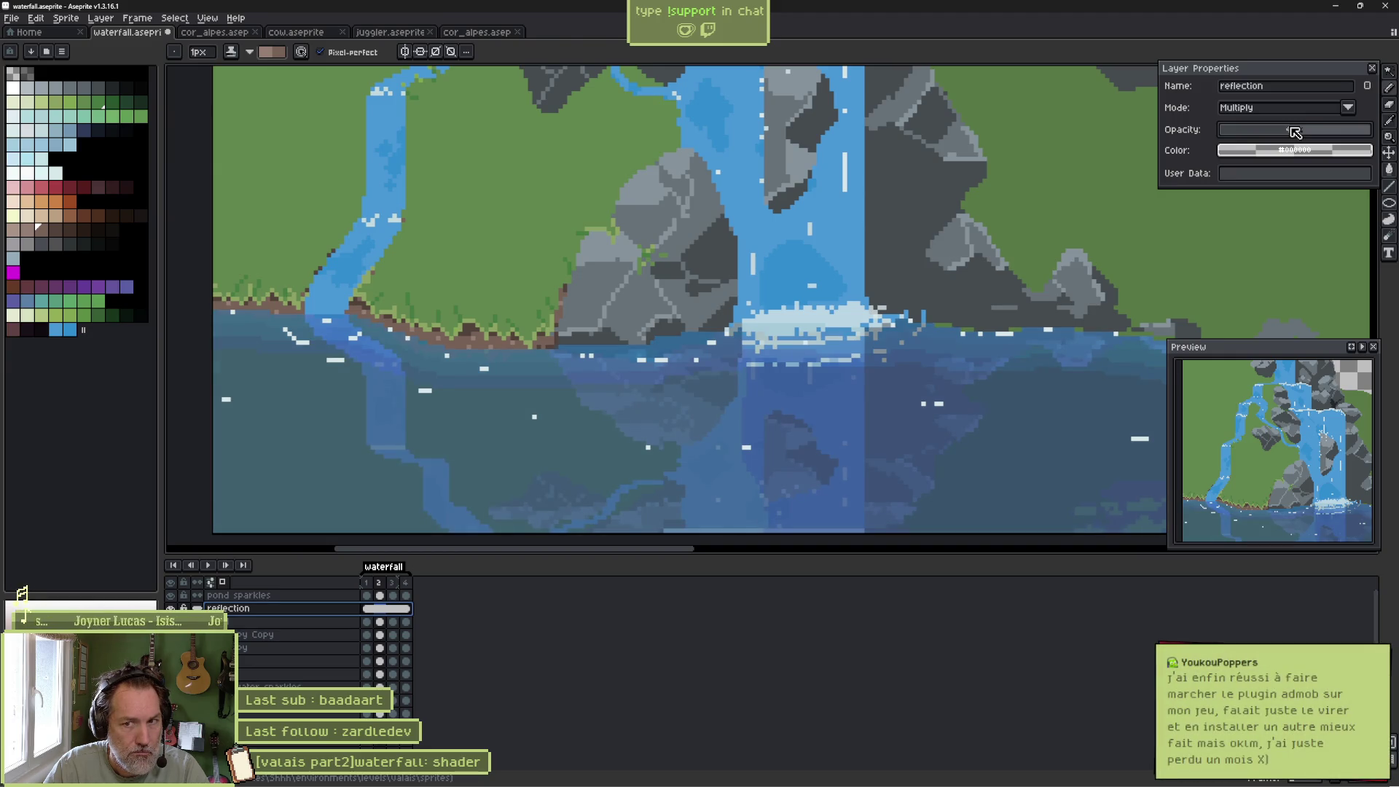
key("ctrl+s")
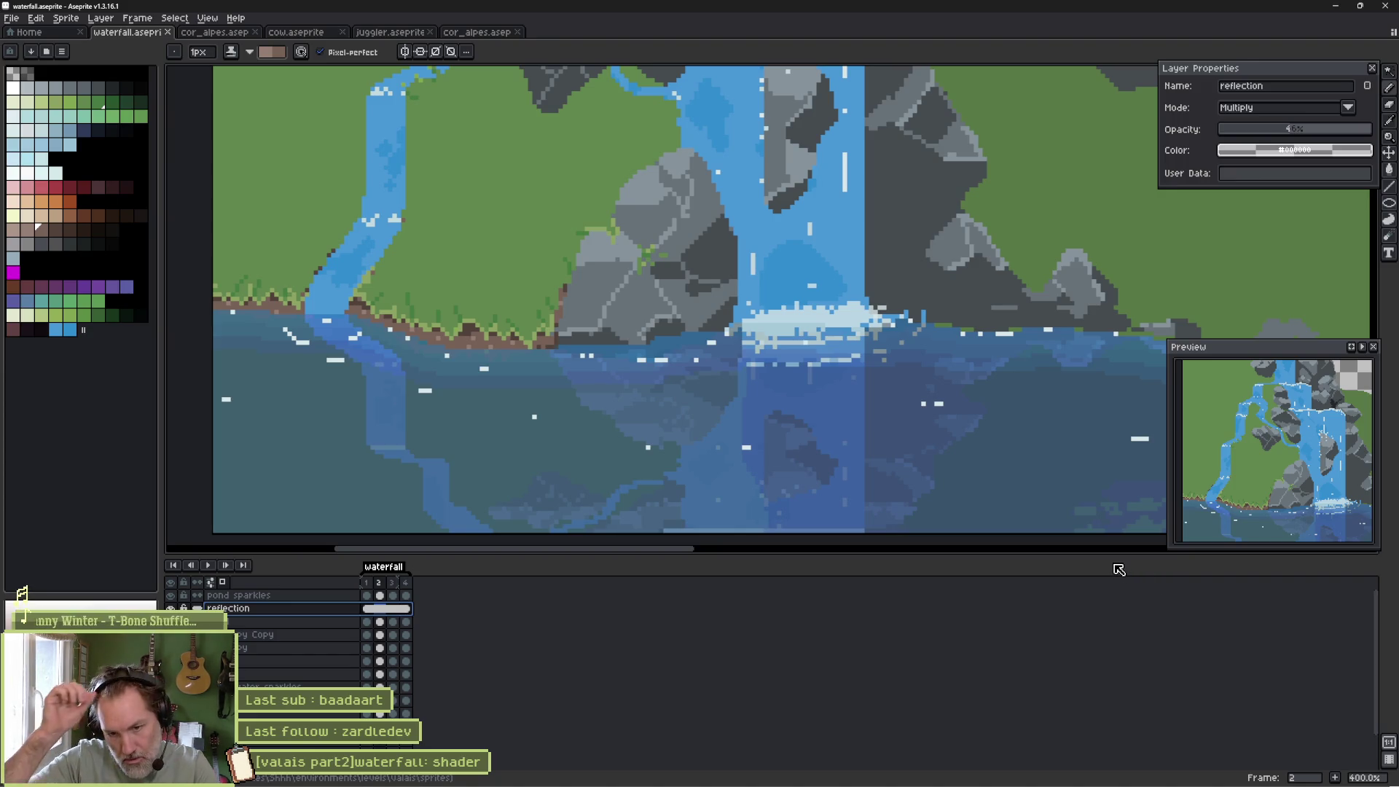
Try Normal and Soft Light, then set the reflection to Overlay at about 40% opacity.
left_click(1342, 112)
left_click(1305, 127)
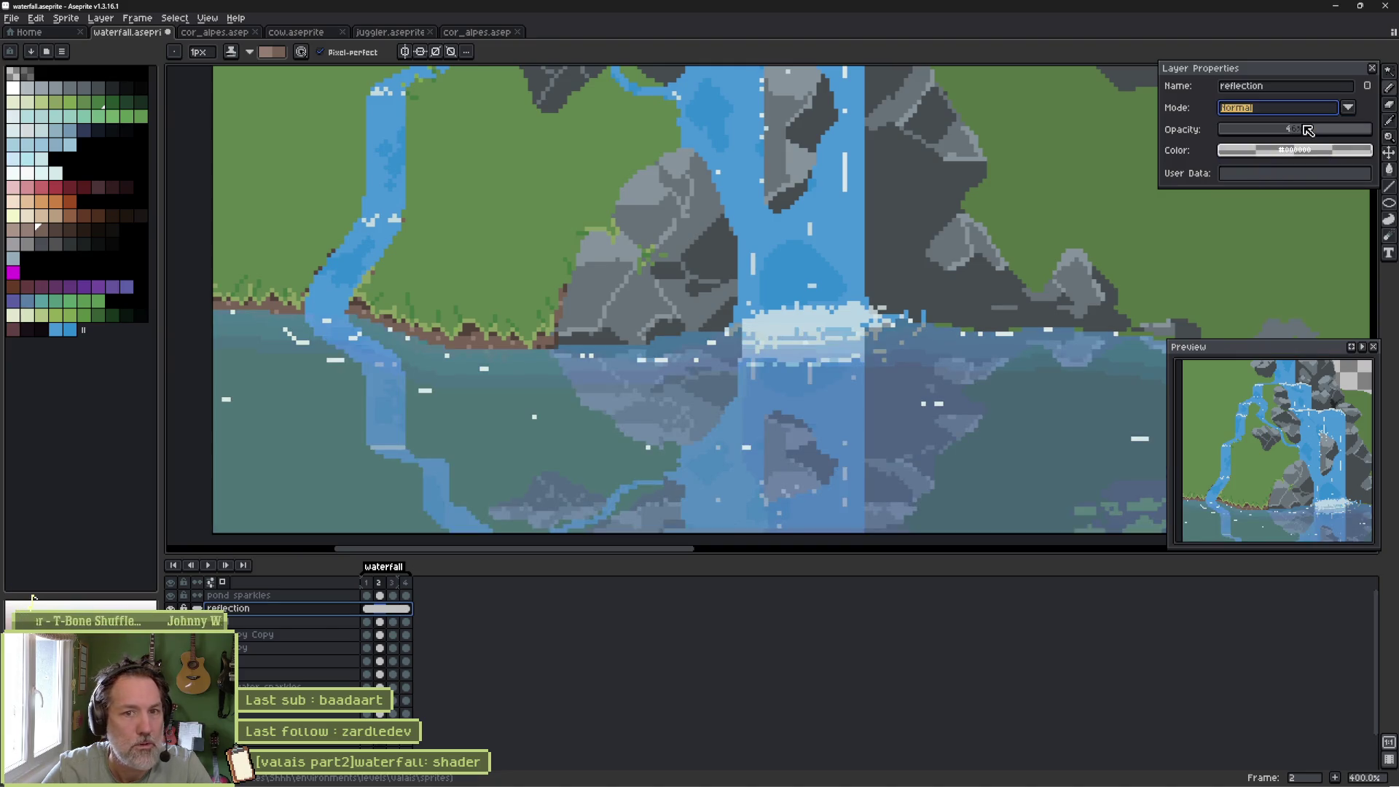
left_click(1349, 108)
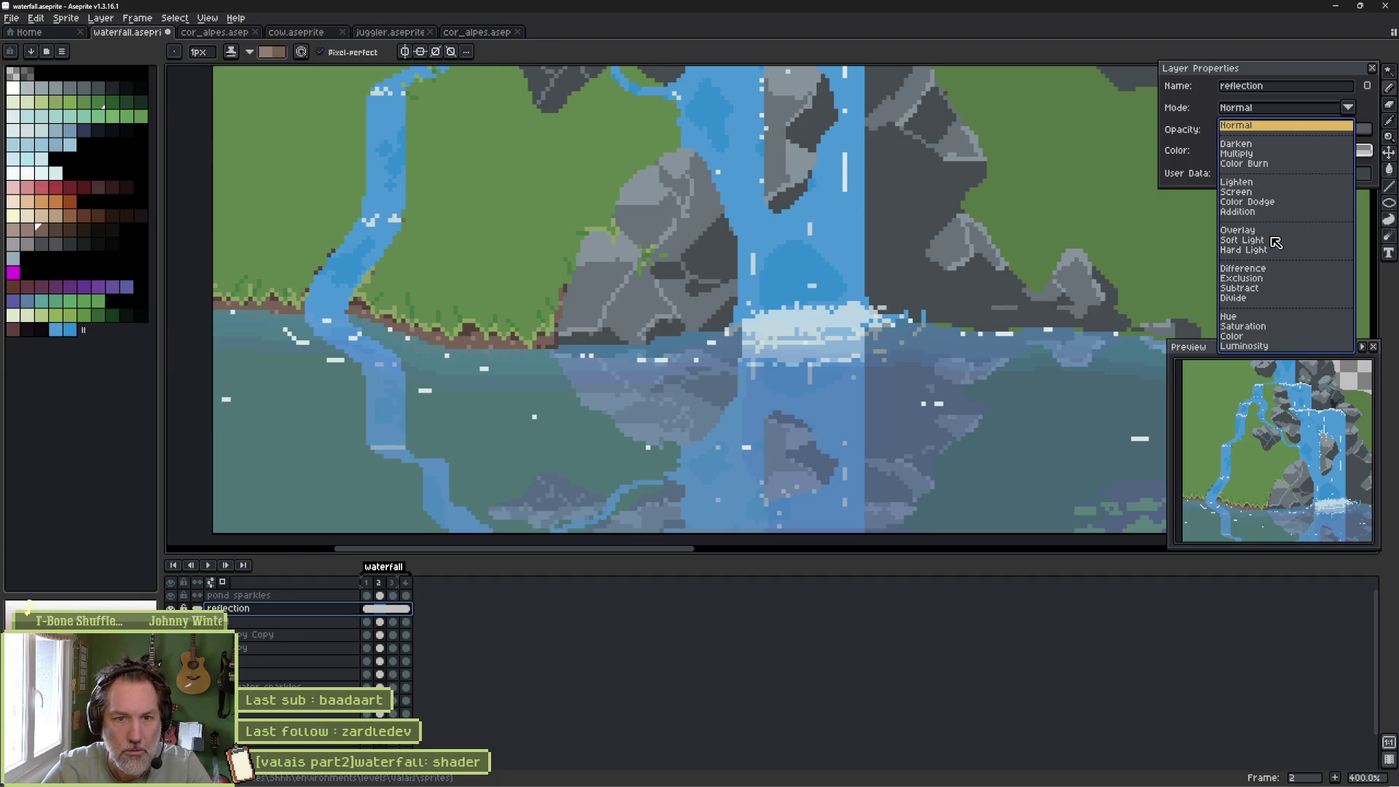
left_click(1243, 241)
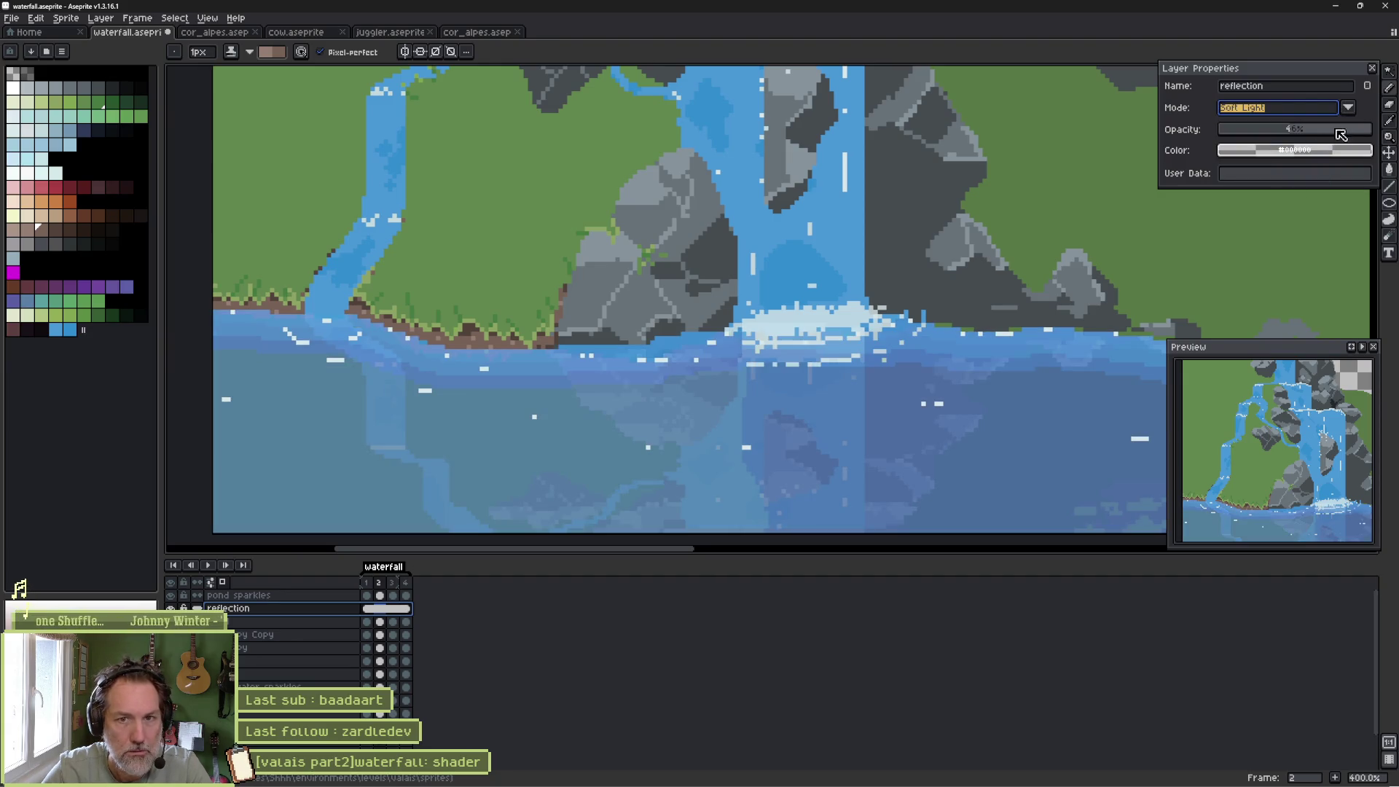
left_click(1356, 131)
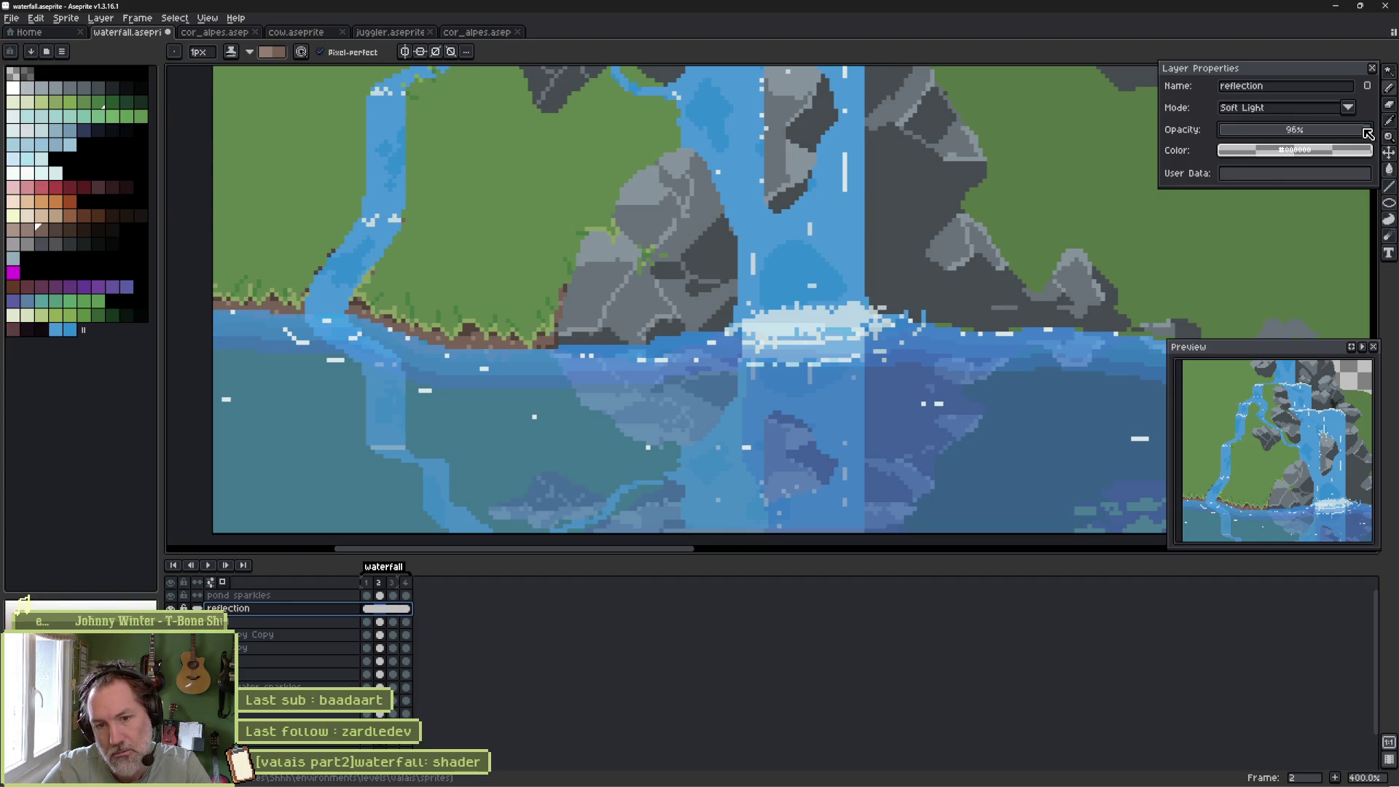
left_click(1348, 107)
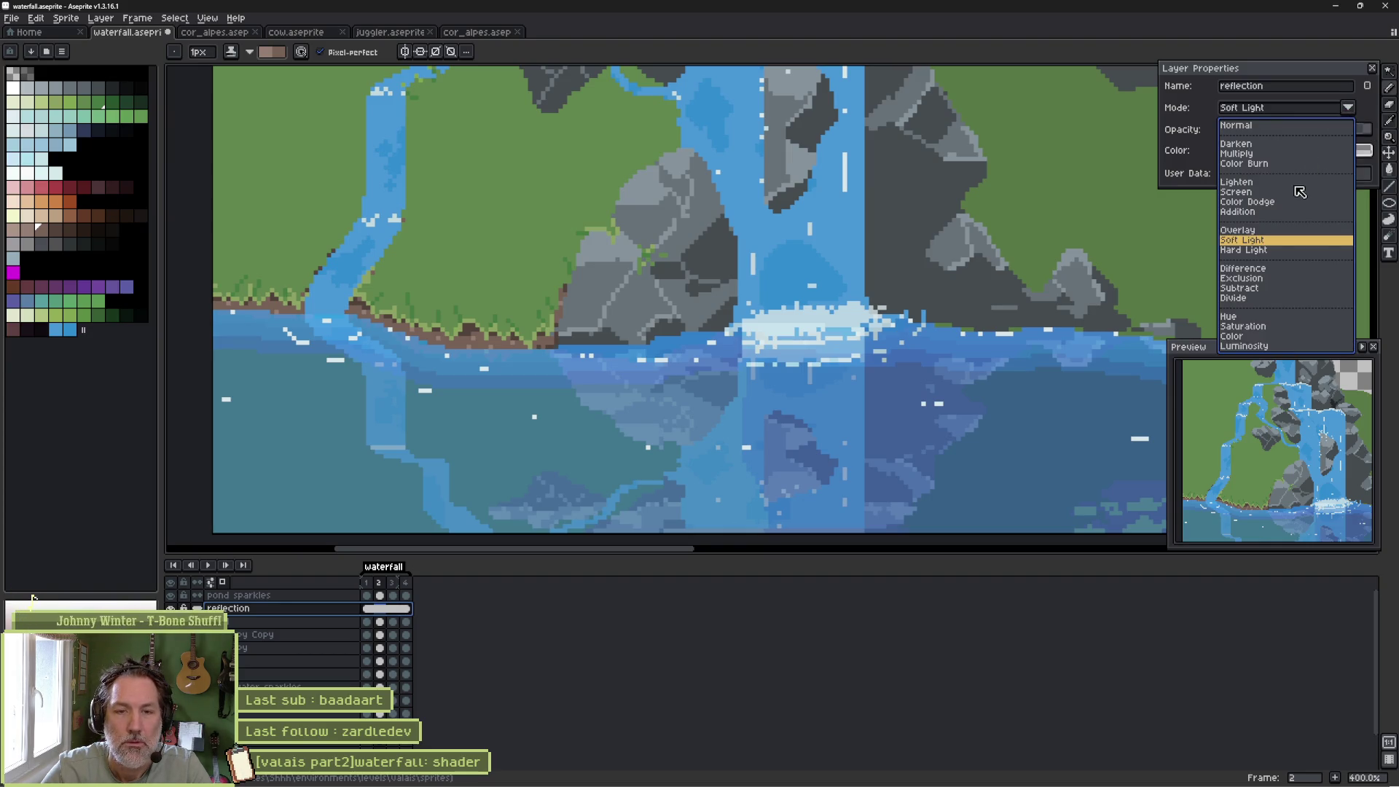
left_click(1269, 231)
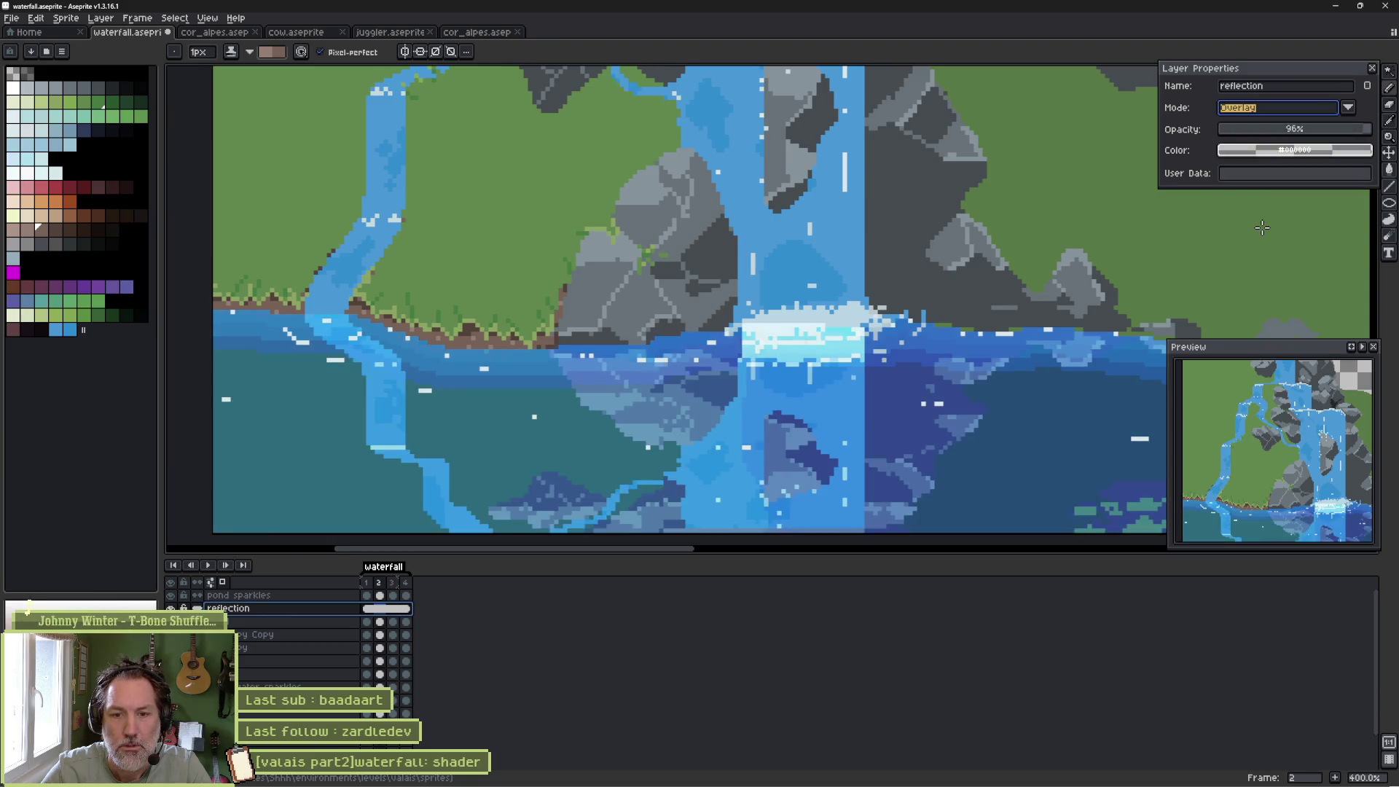
left_click_drag(1339, 140, 1313, 135)
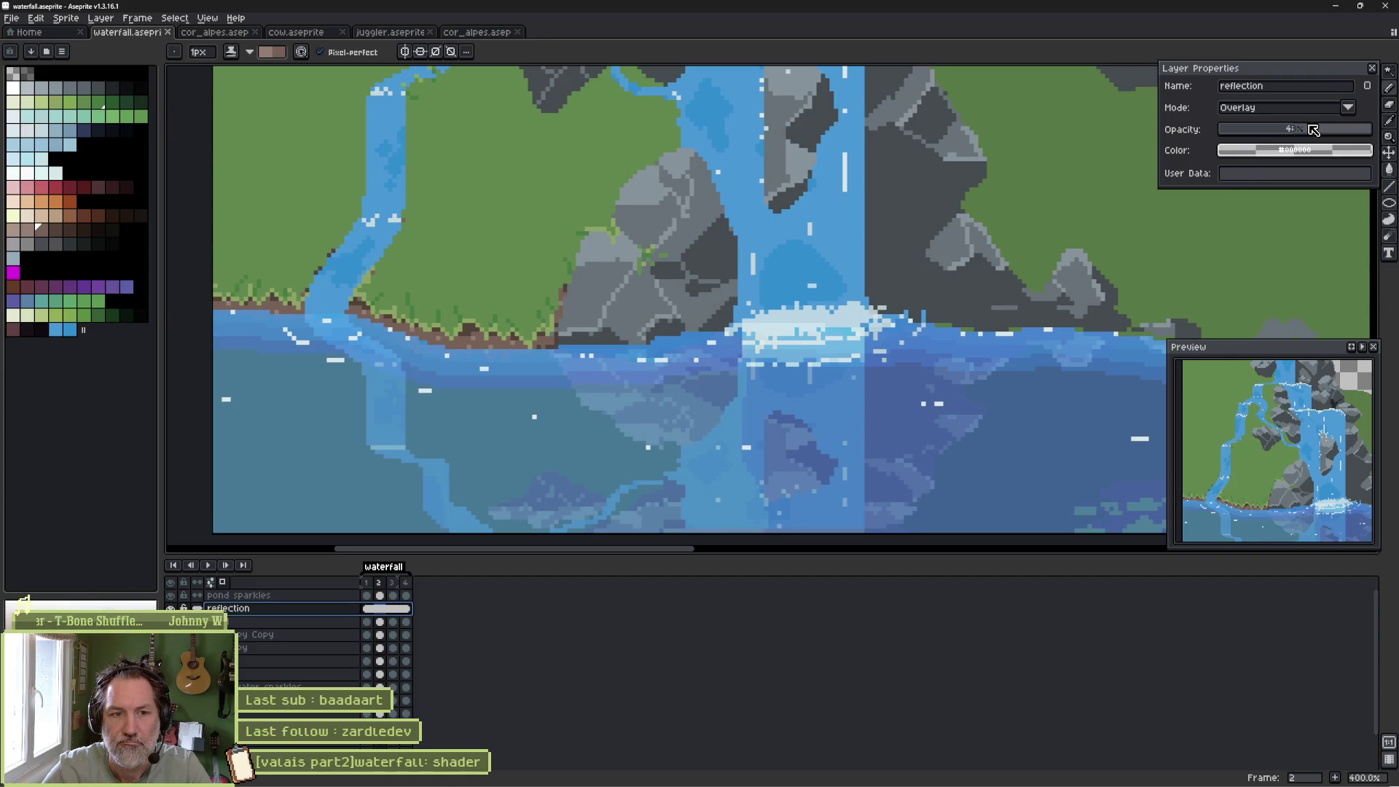
key("alt+Tab")
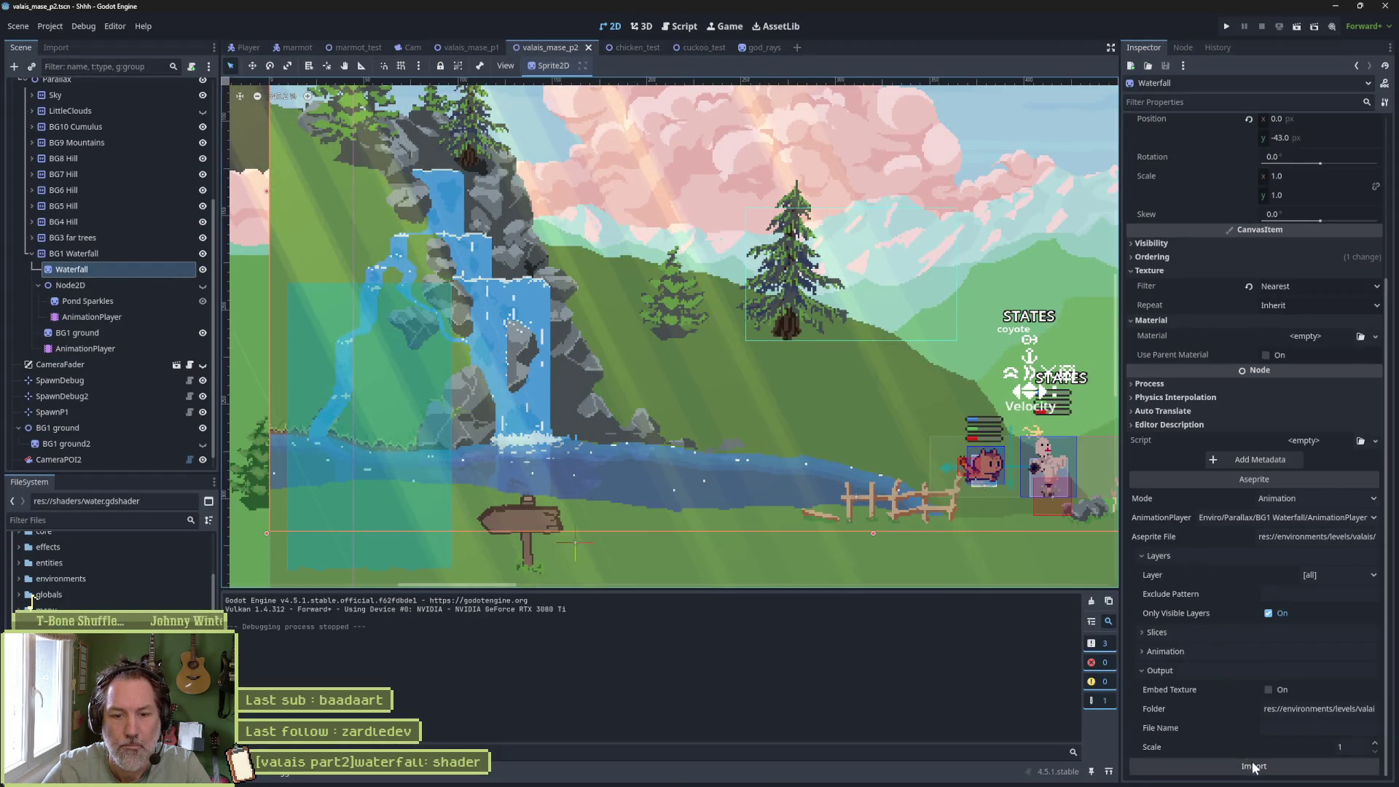
Reimport and test-run the waterfall in Godot, then set the Aseprite reflection opacity to 67%.
left_click(1252, 765)
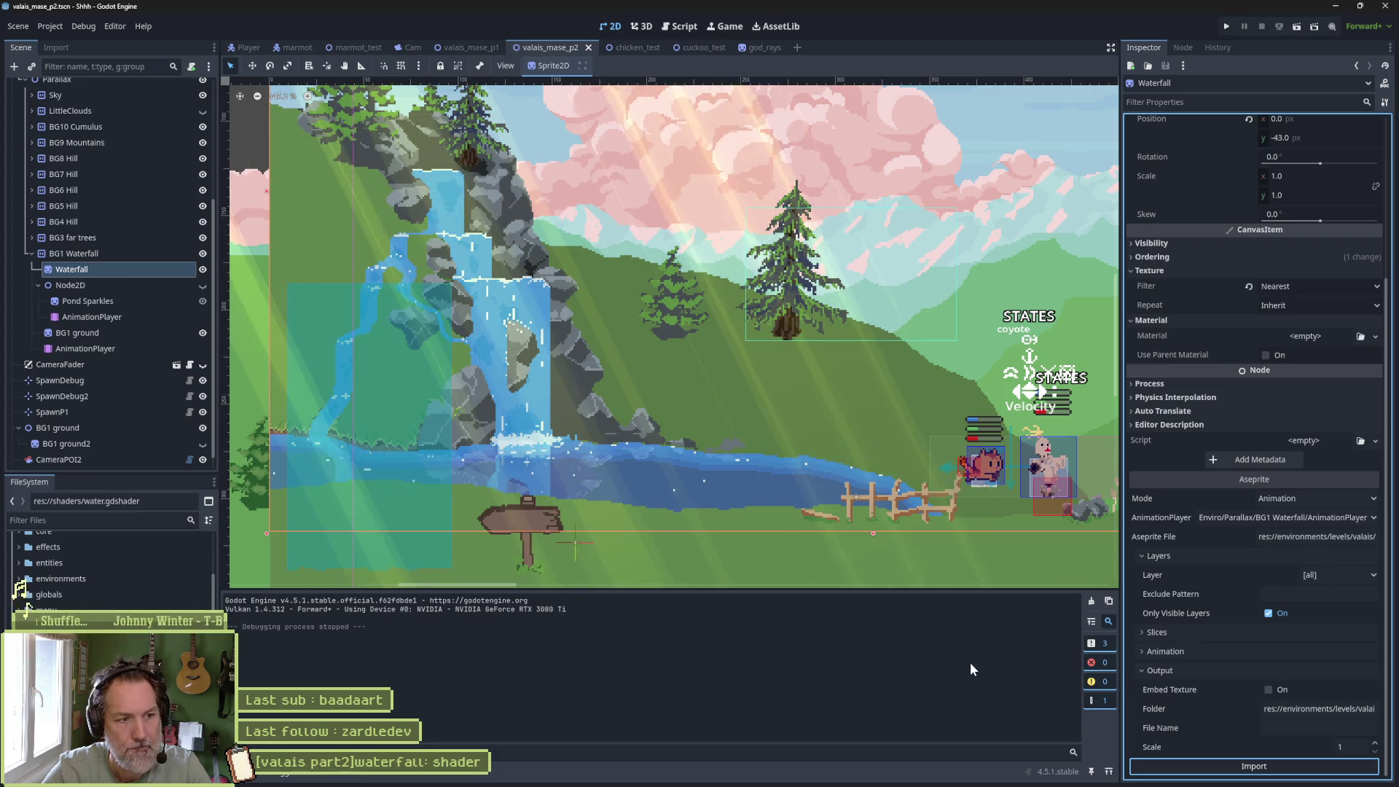
key("F6")
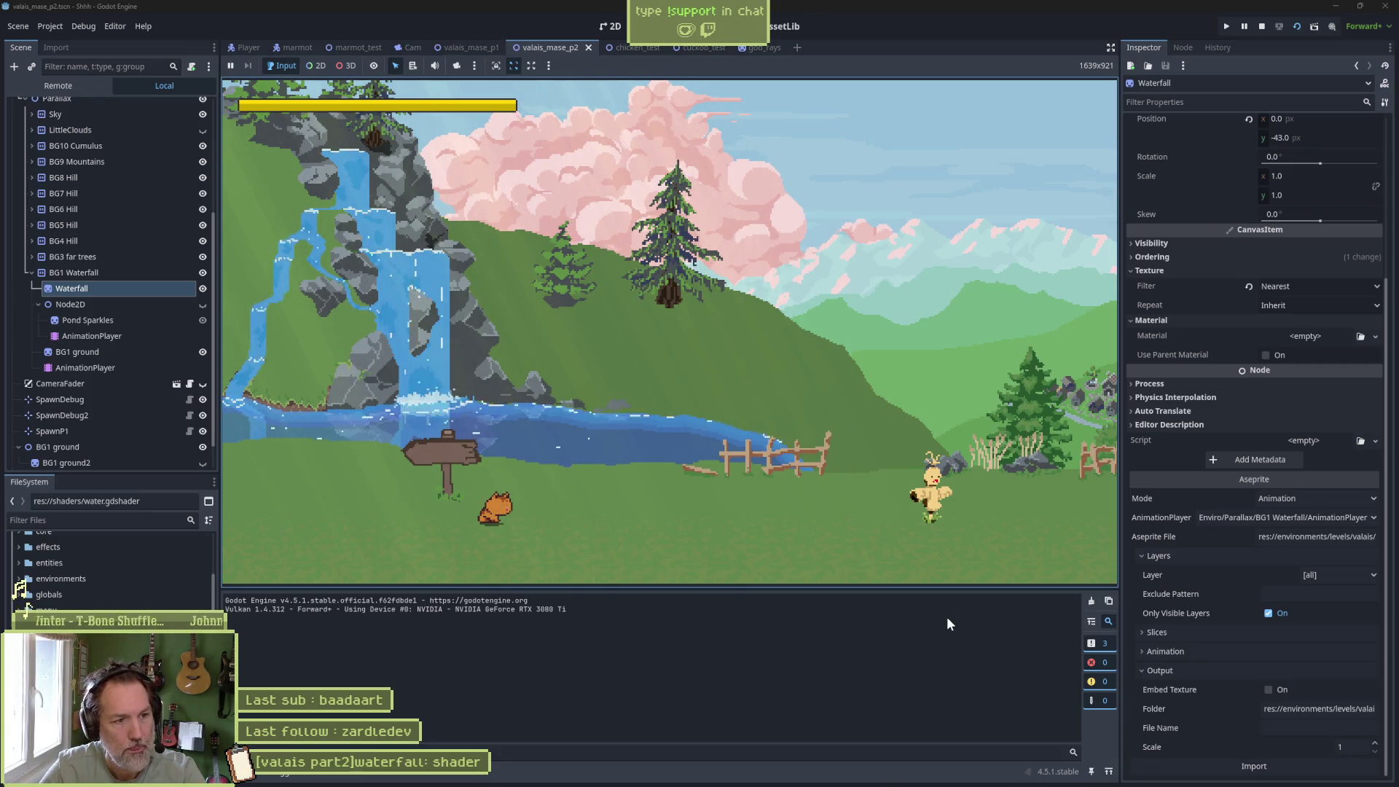
key("F8")
mouse_move(944, 785)
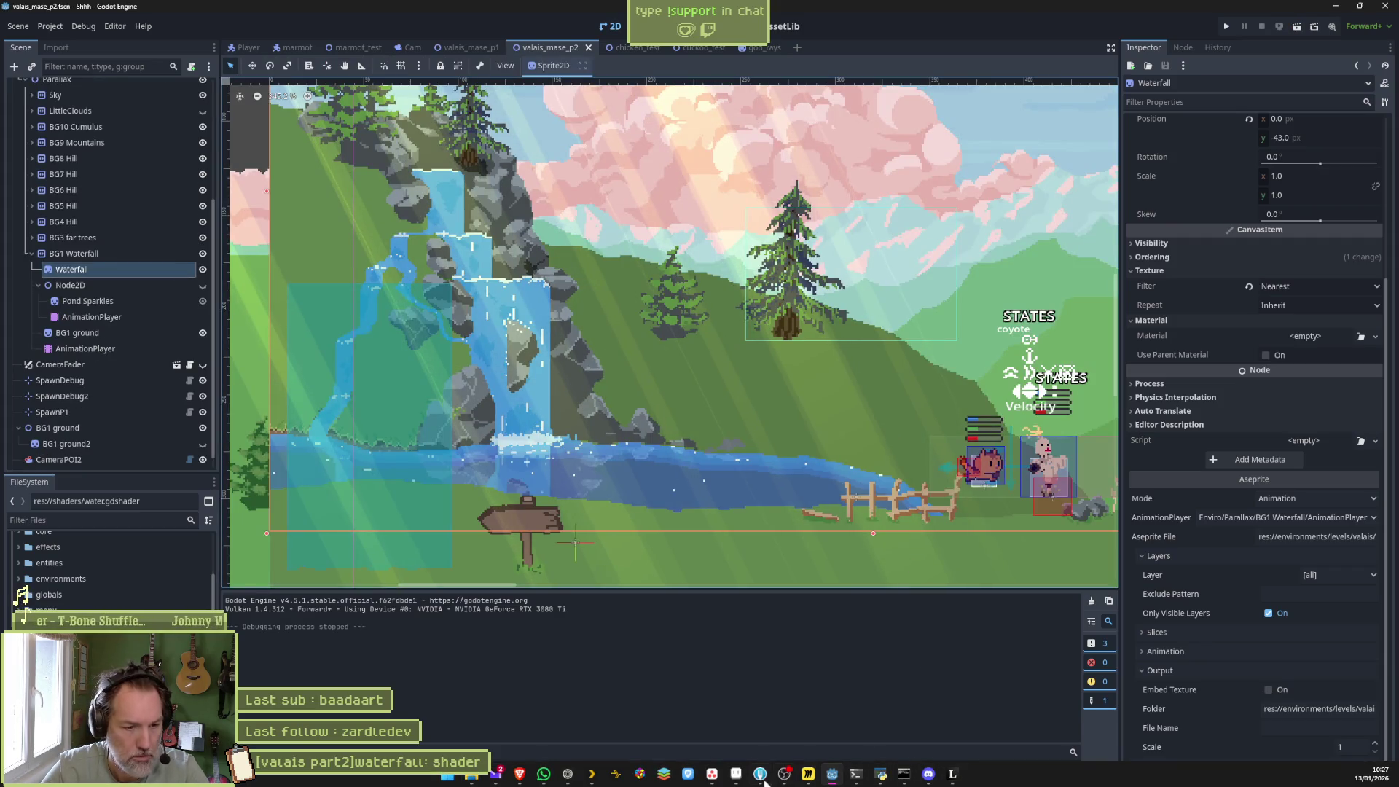
left_click(736, 774)
left_click_drag(1313, 129, 1324, 130)
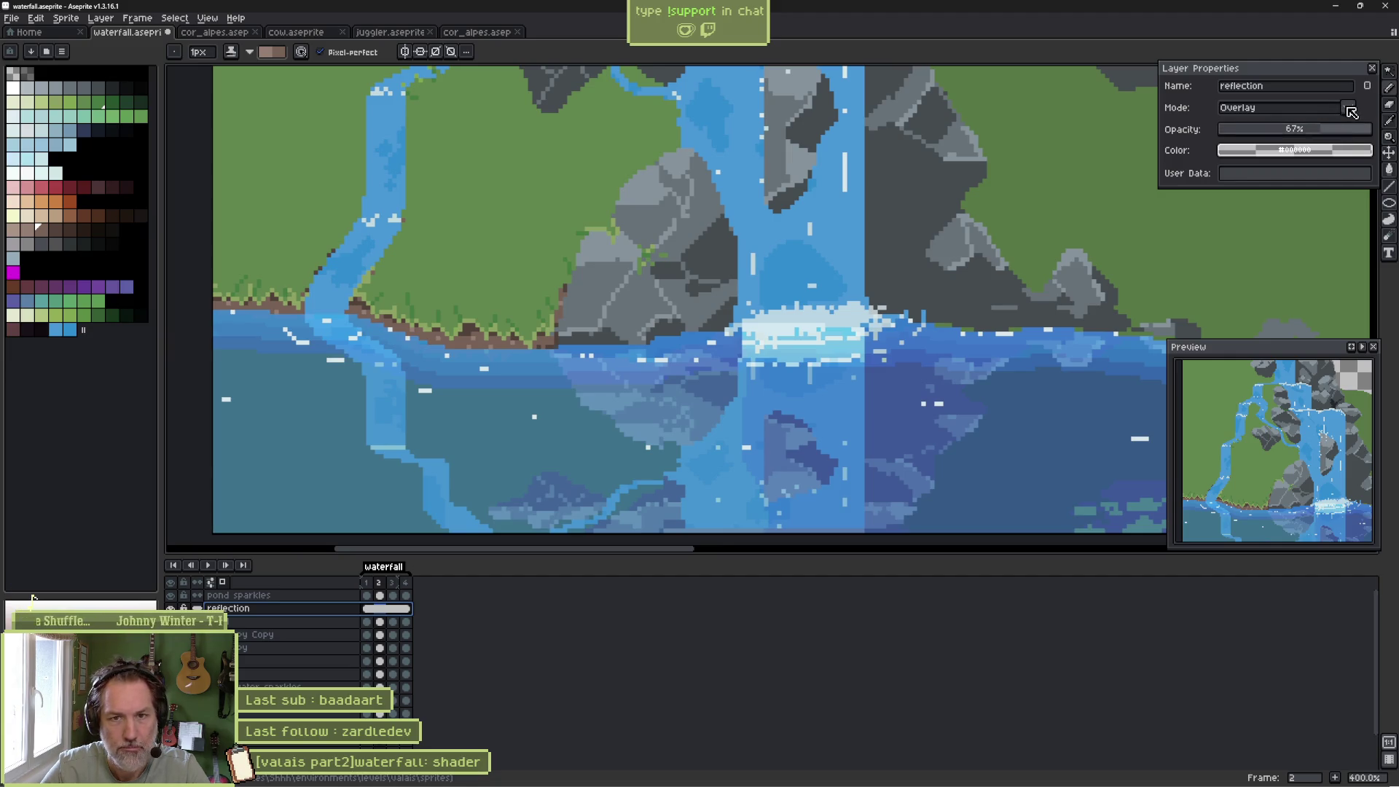
Set the reflection layer to Soft Light at 100% opacity and save.
left_click(1348, 108)
left_click(1279, 240)
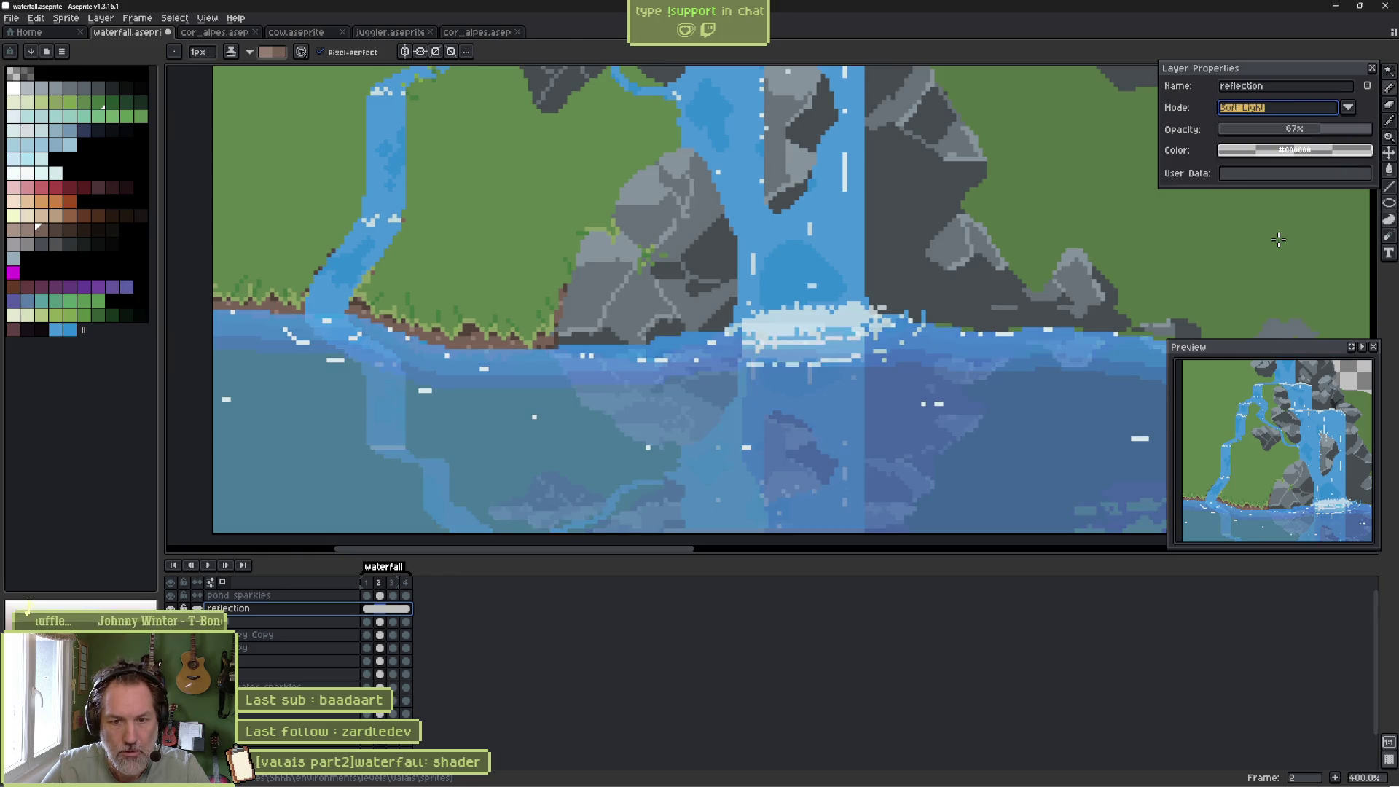
left_click(1359, 131)
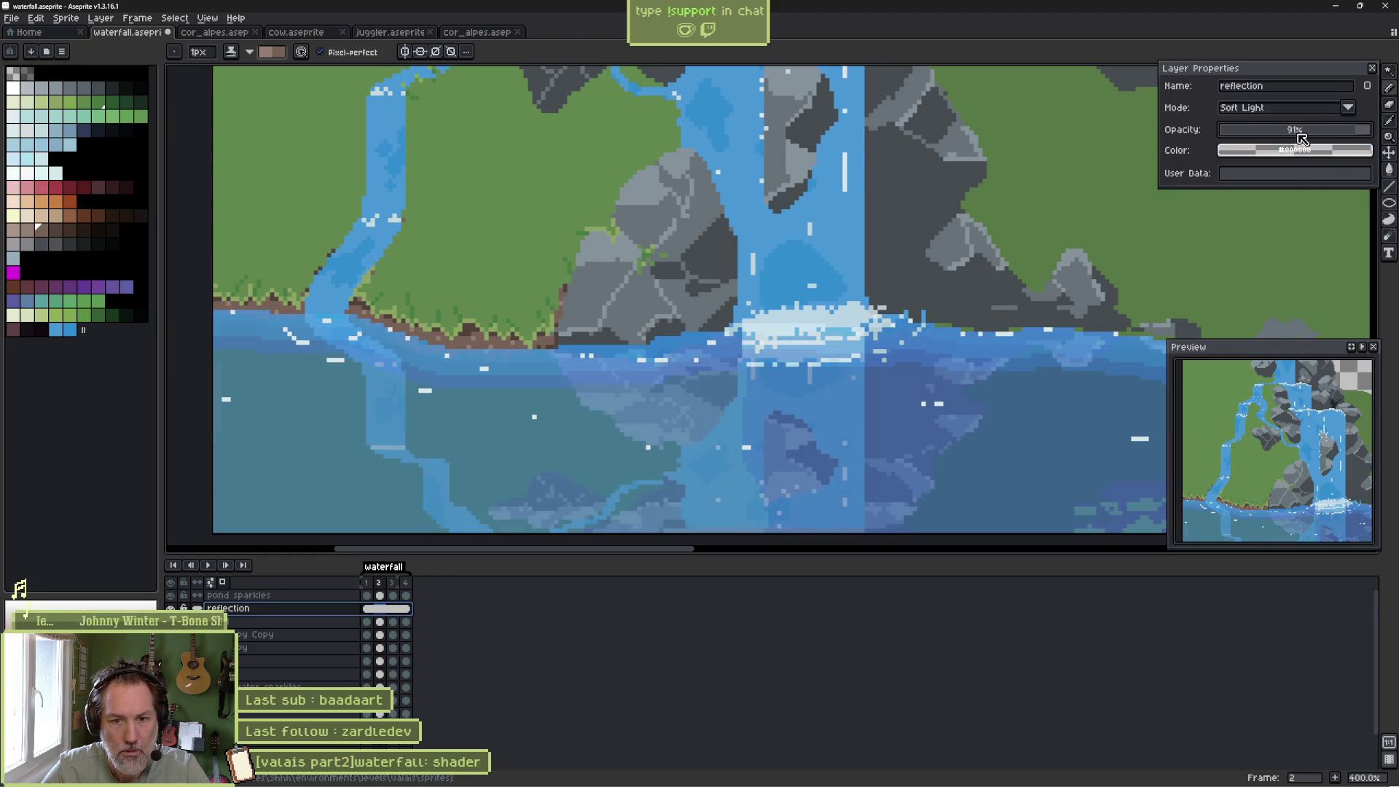
left_click_drag(1321, 137, 1379, 135)
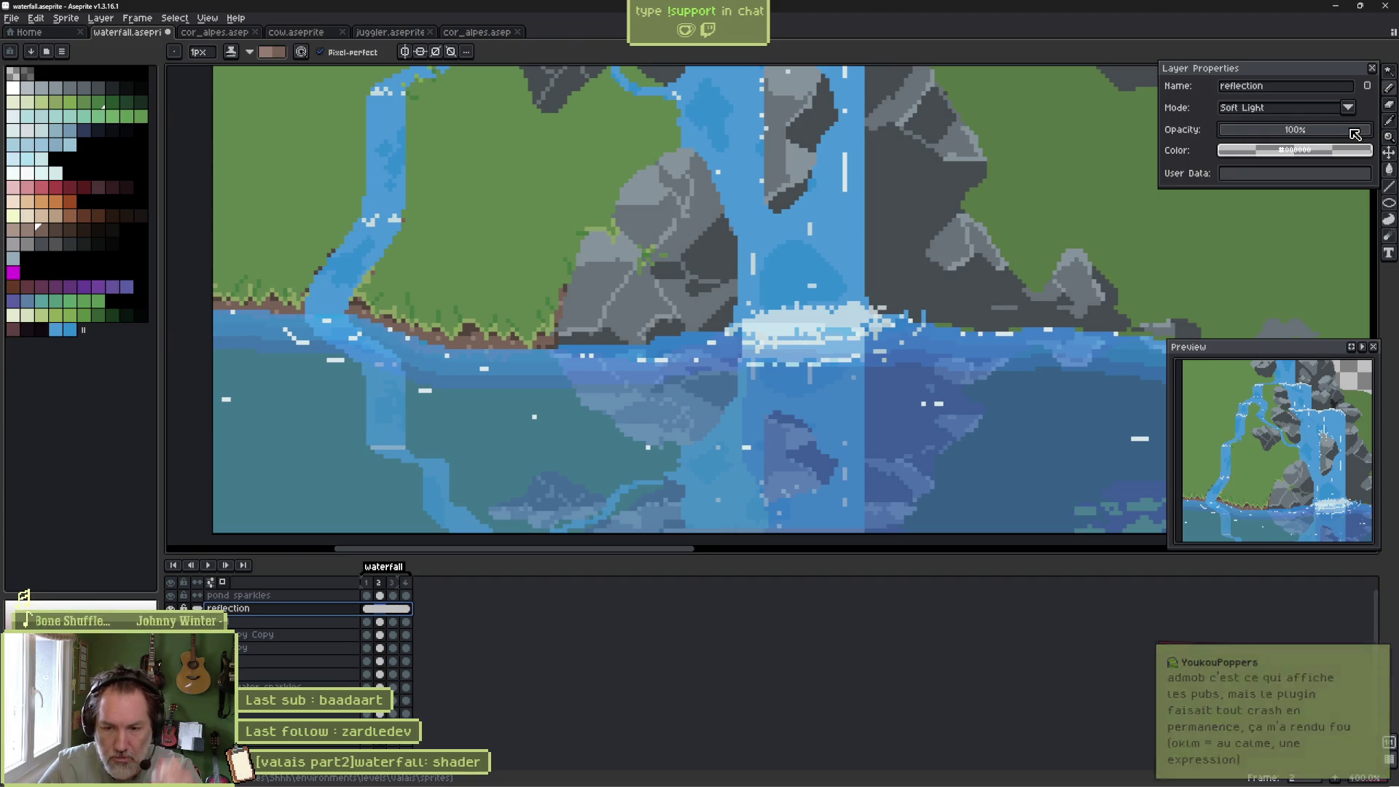
key("ctrl+s")
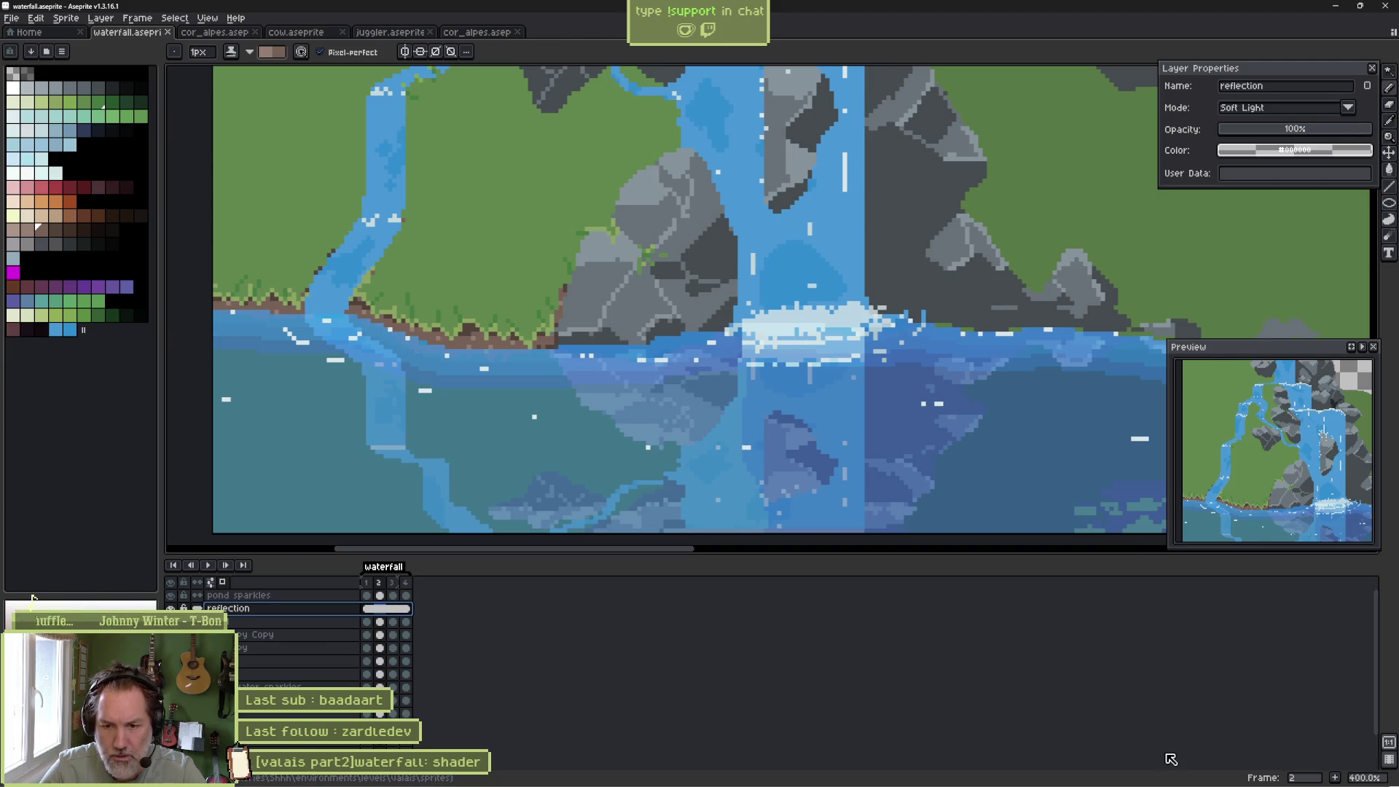
Switch the reflection to Normal blending at 60% opacity and save the waterfall file.
mouse_move(1020, 784)
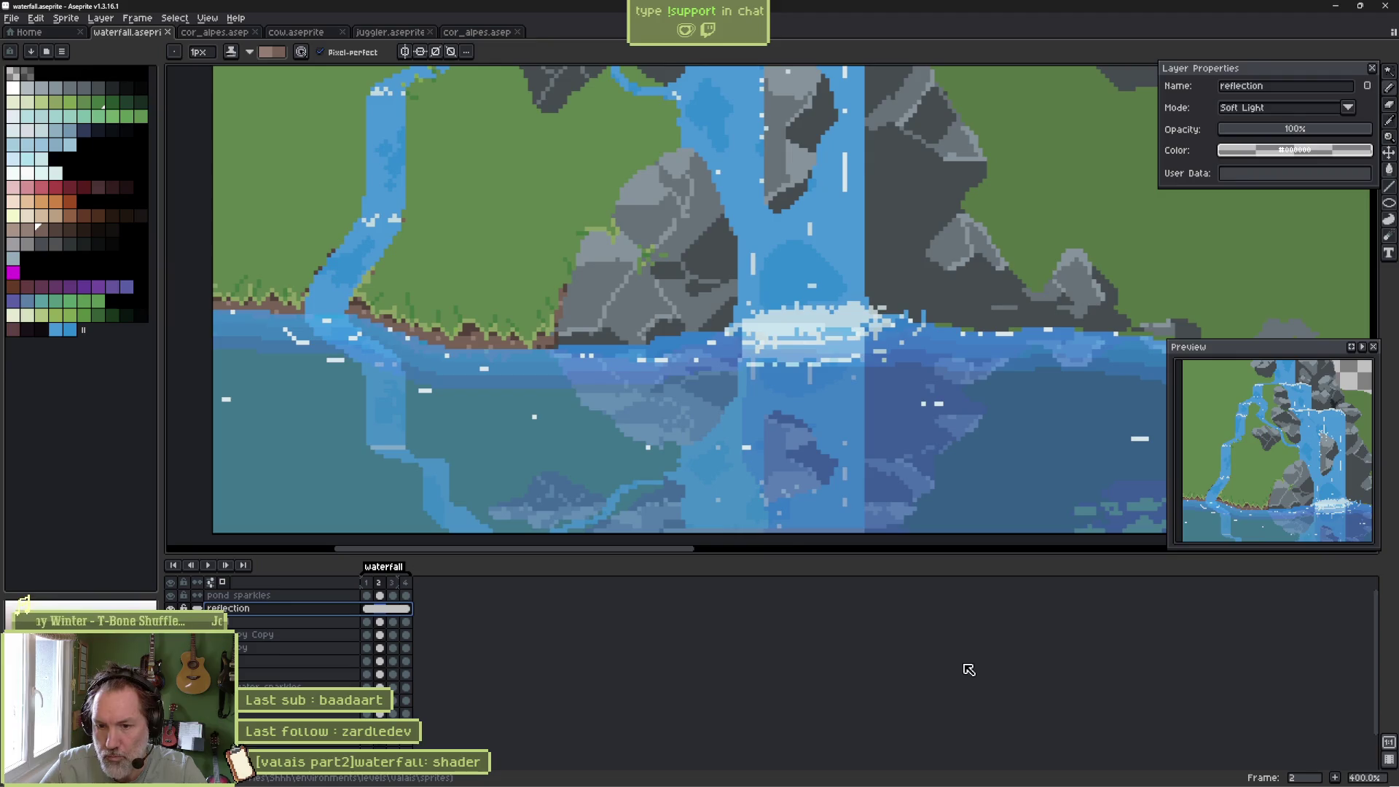
scroll(742, 424, "down", 1)
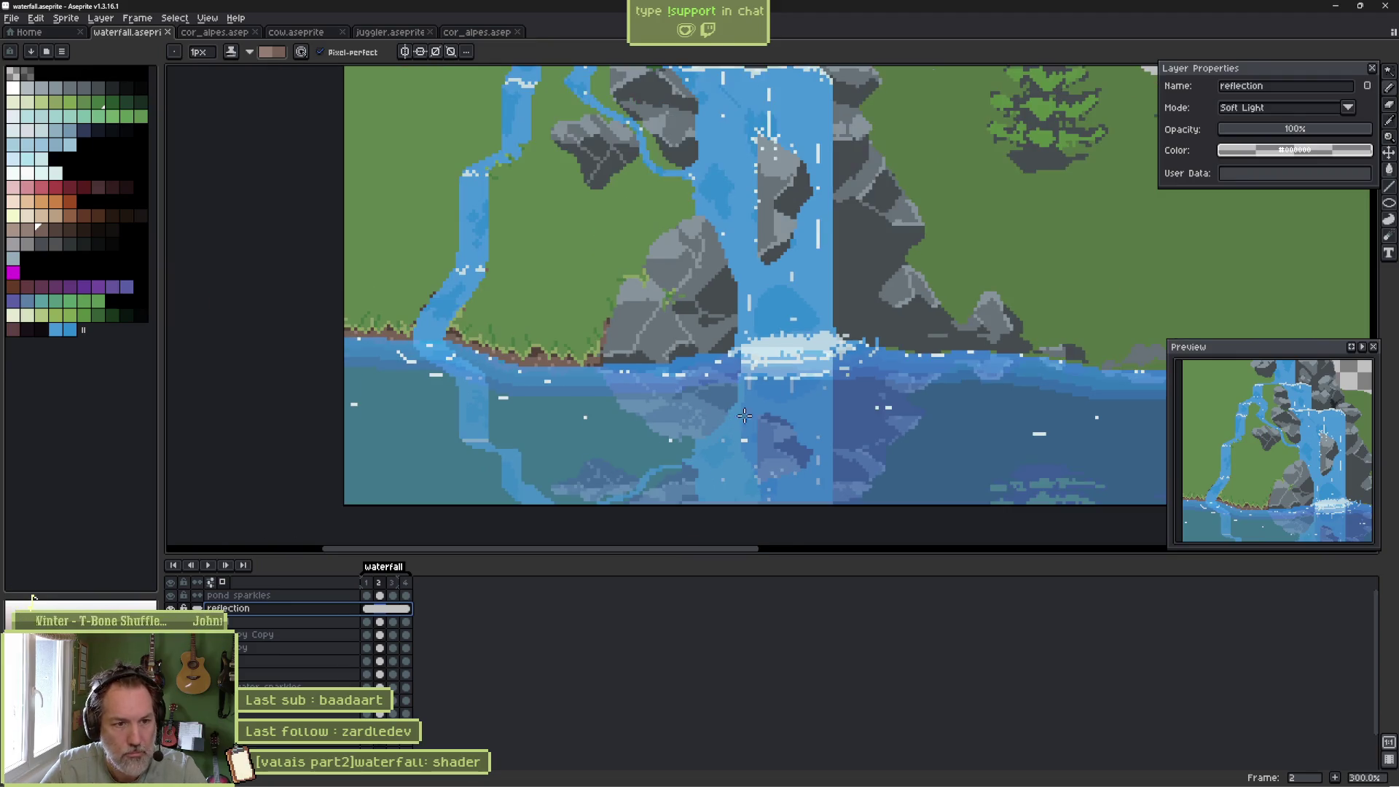
mouse_move(799, 409)
left_mouse_down()
mouse_move(738, 425)
mouse_move(719, 450)
left_mouse_up()
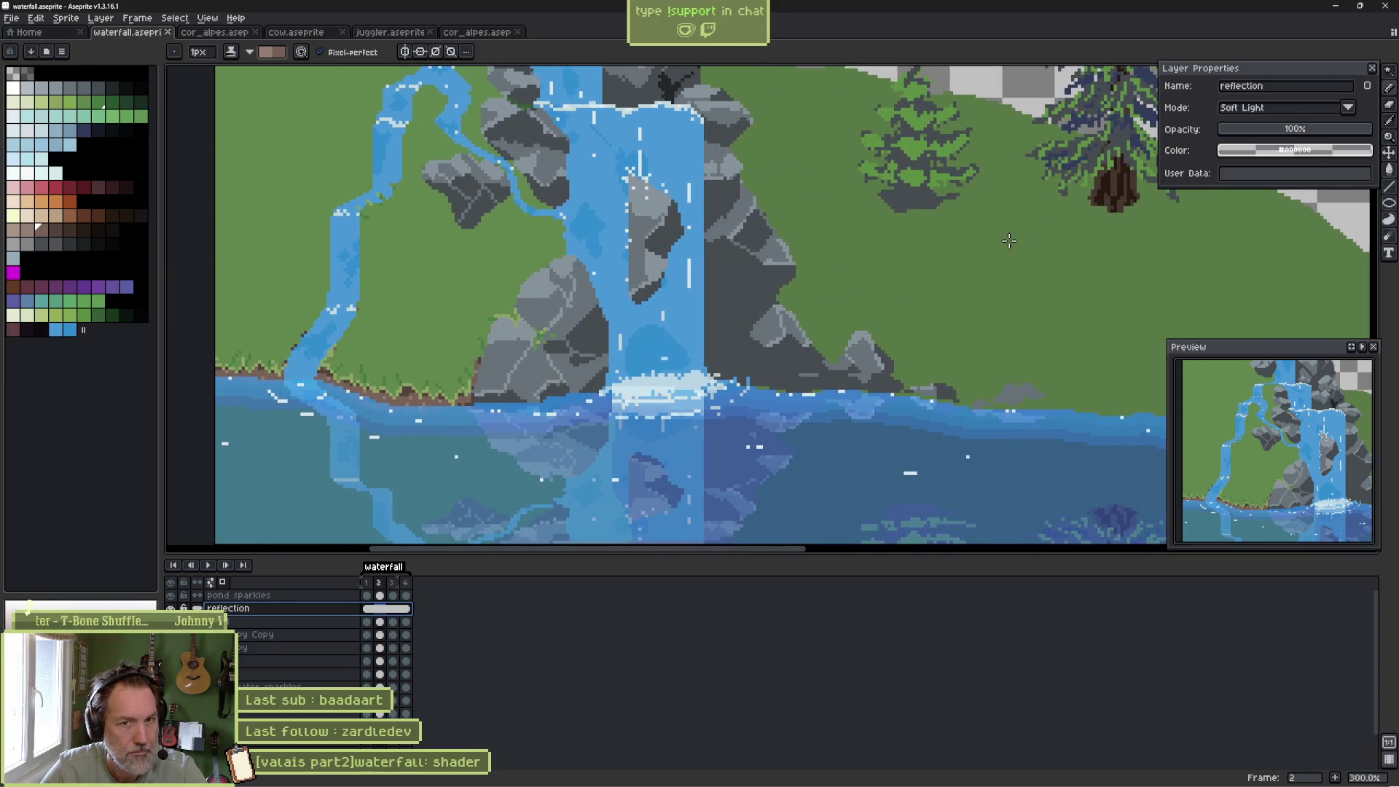
left_click(1348, 107)
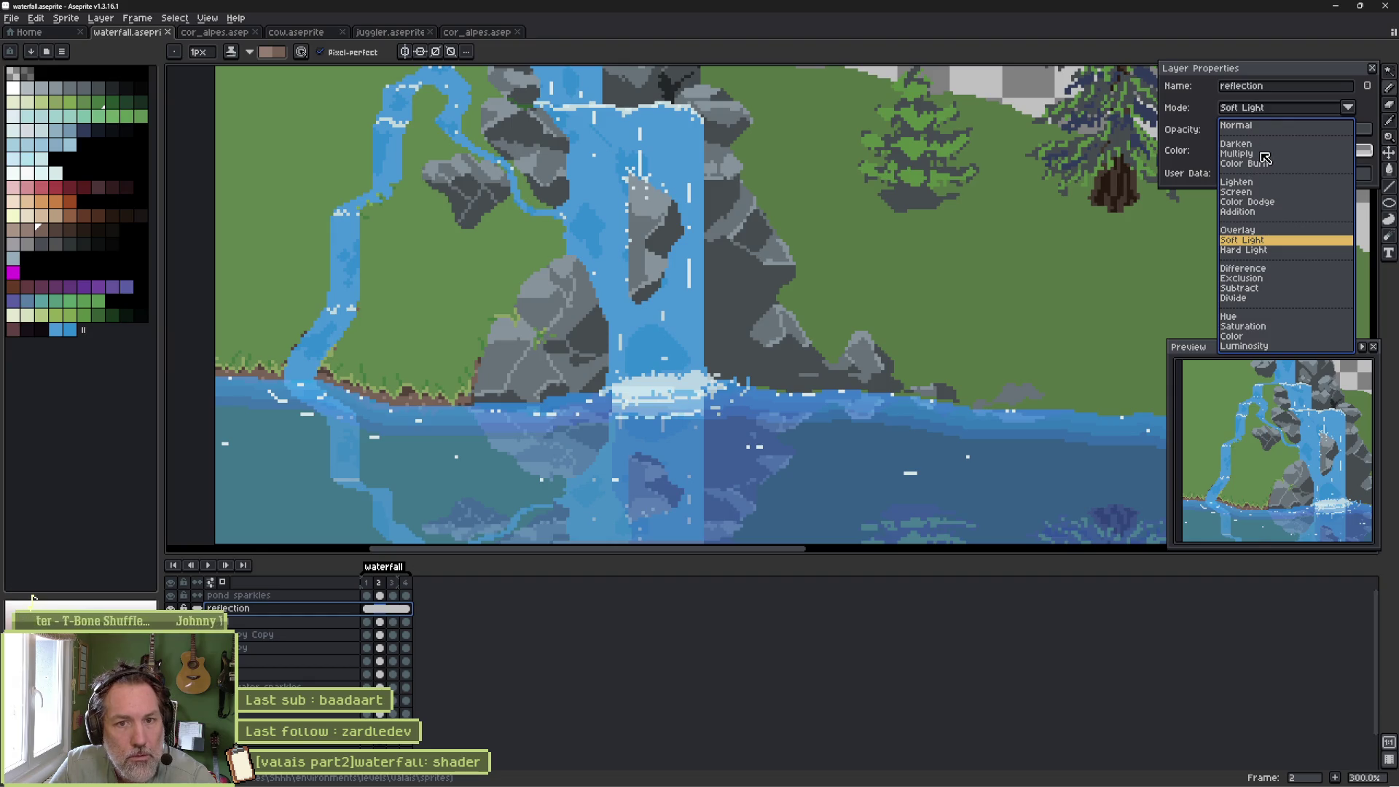
left_click(1272, 127)
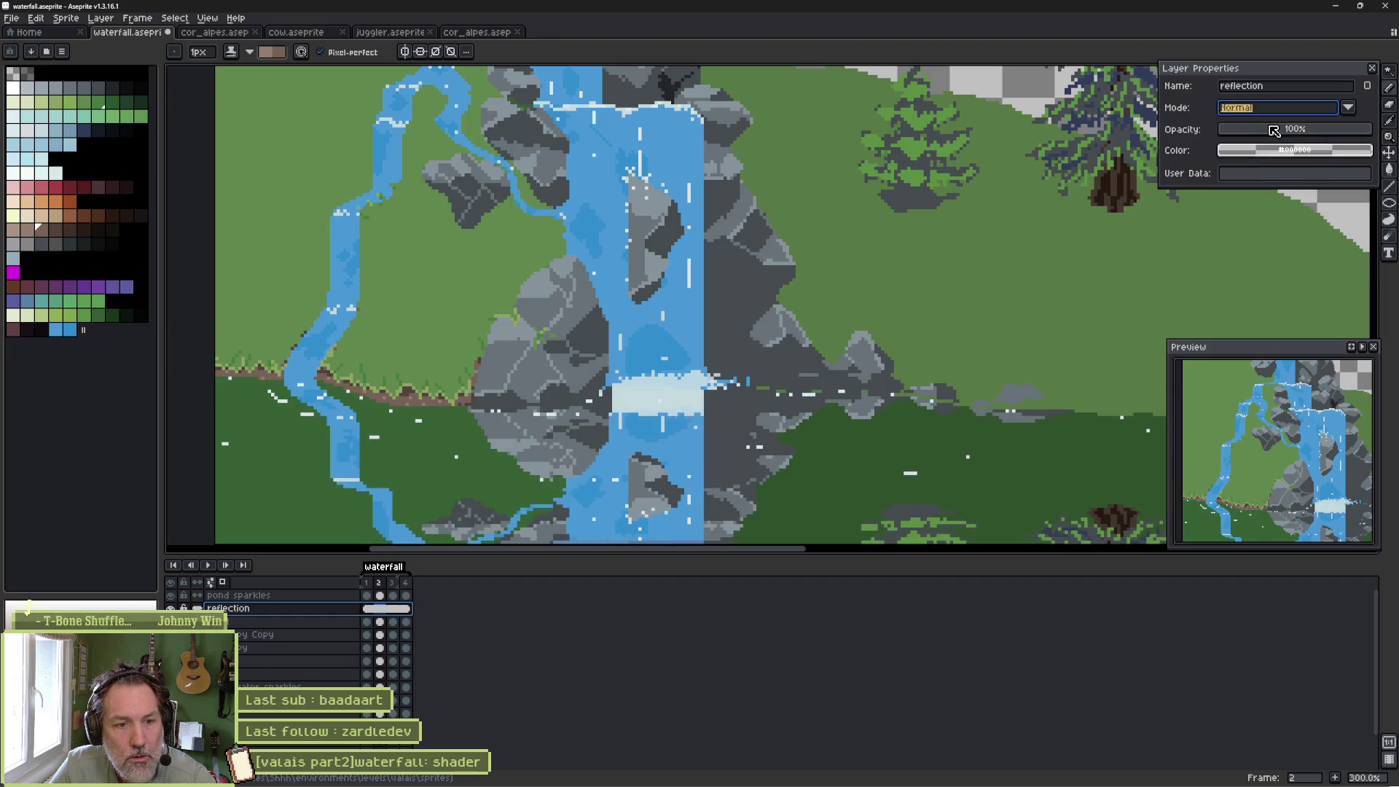
left_click(1324, 133)
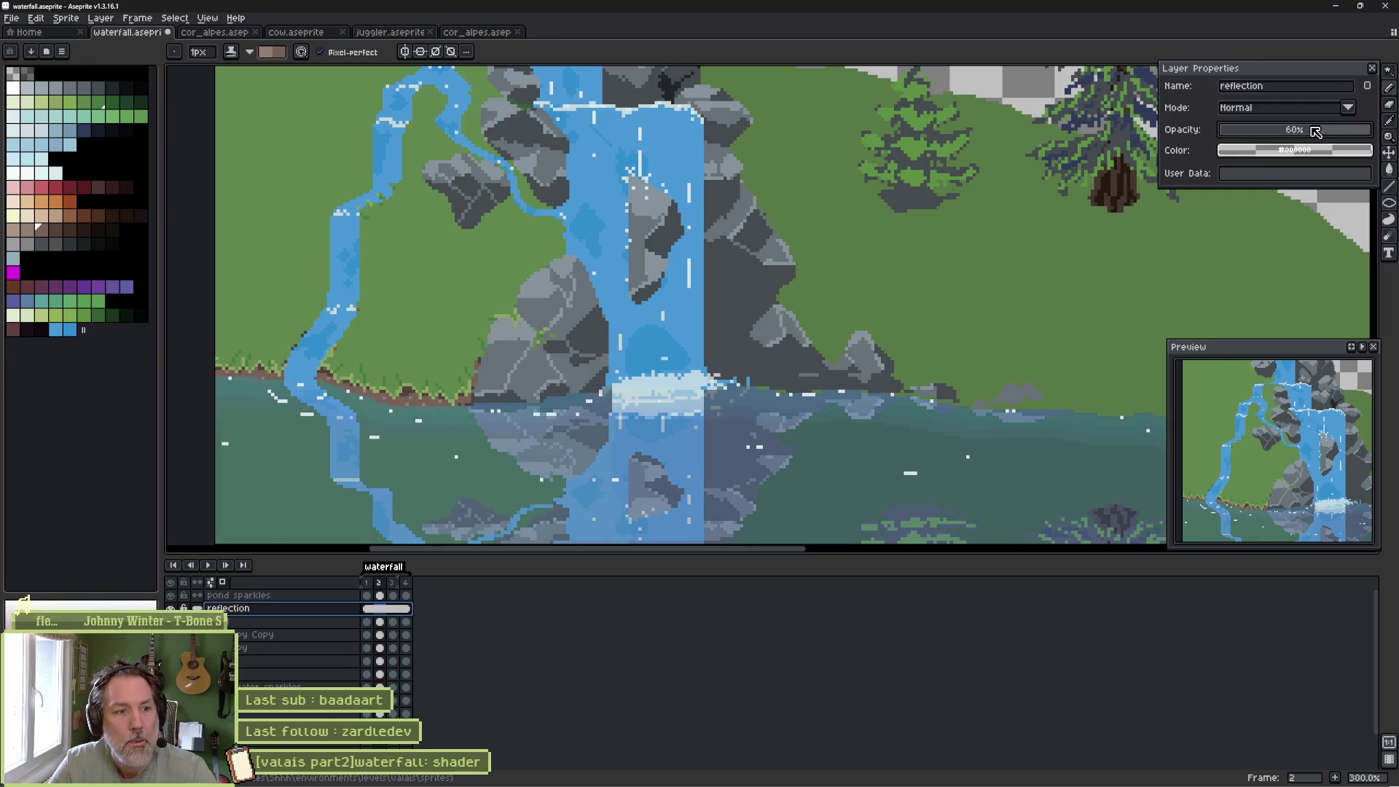
scroll(1245, 190, "down", 3)
scroll(862, 330, "up", 2)
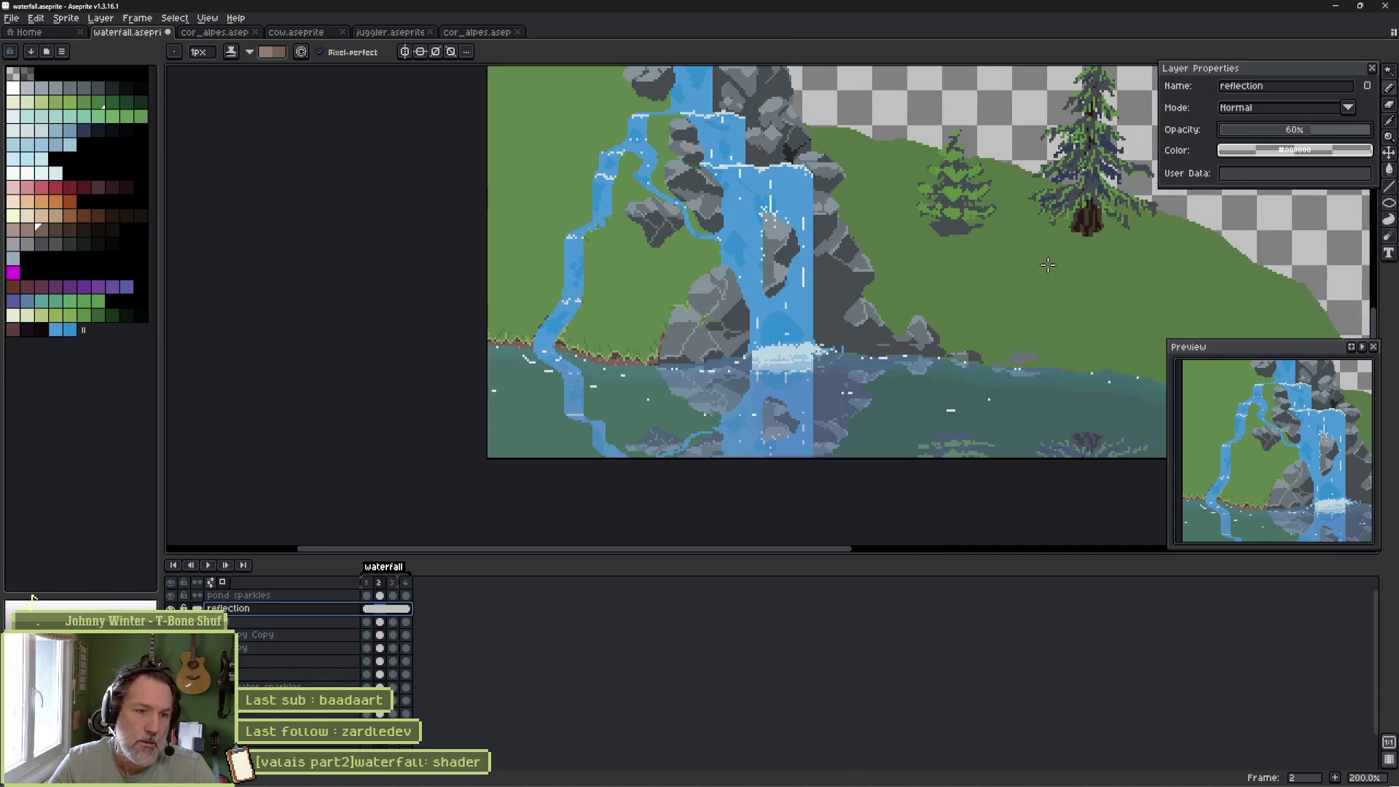
key("ctrl+s")
key("alt+Tab")
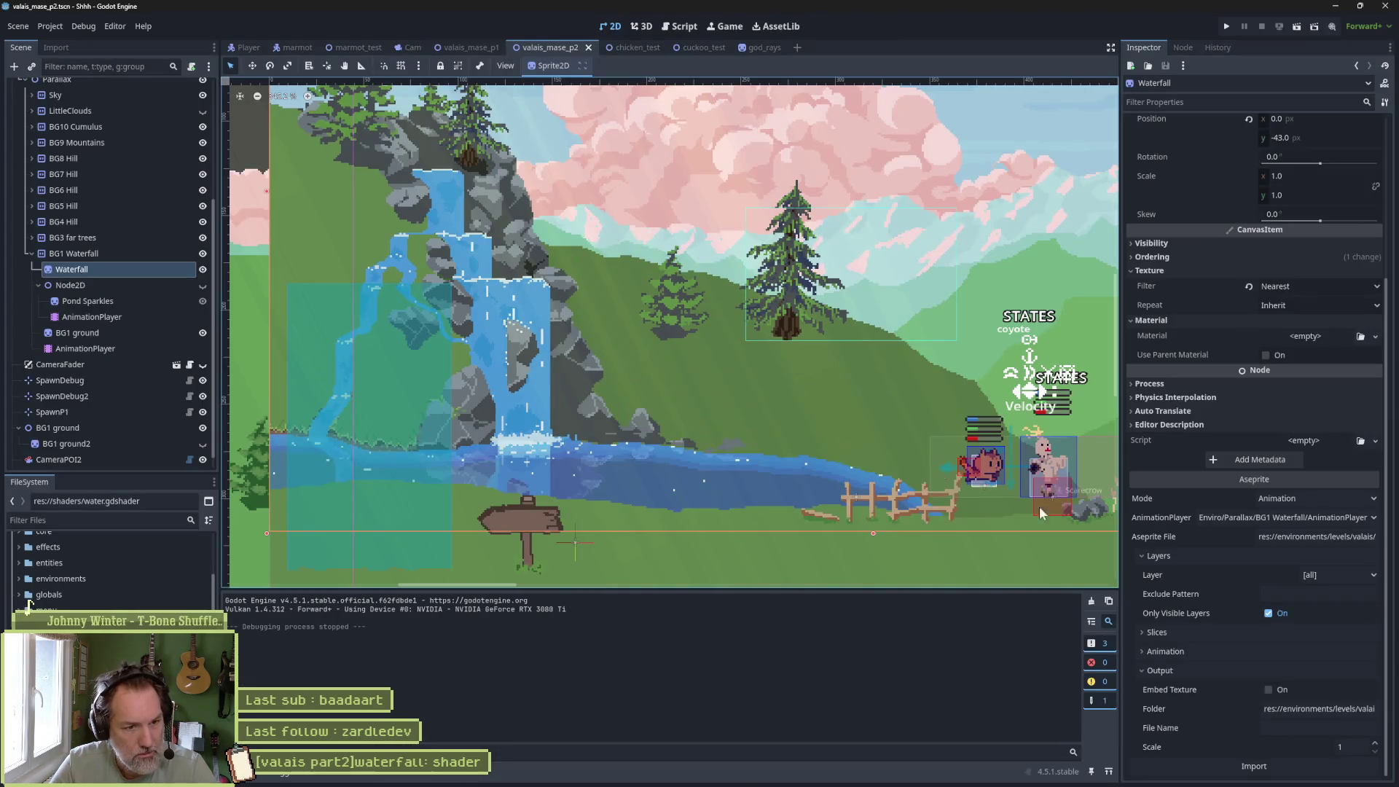
Reimport the waterfall sprite in Godot with the 60% Normal reflection and return to Aseprite.
left_click(1295, 765)
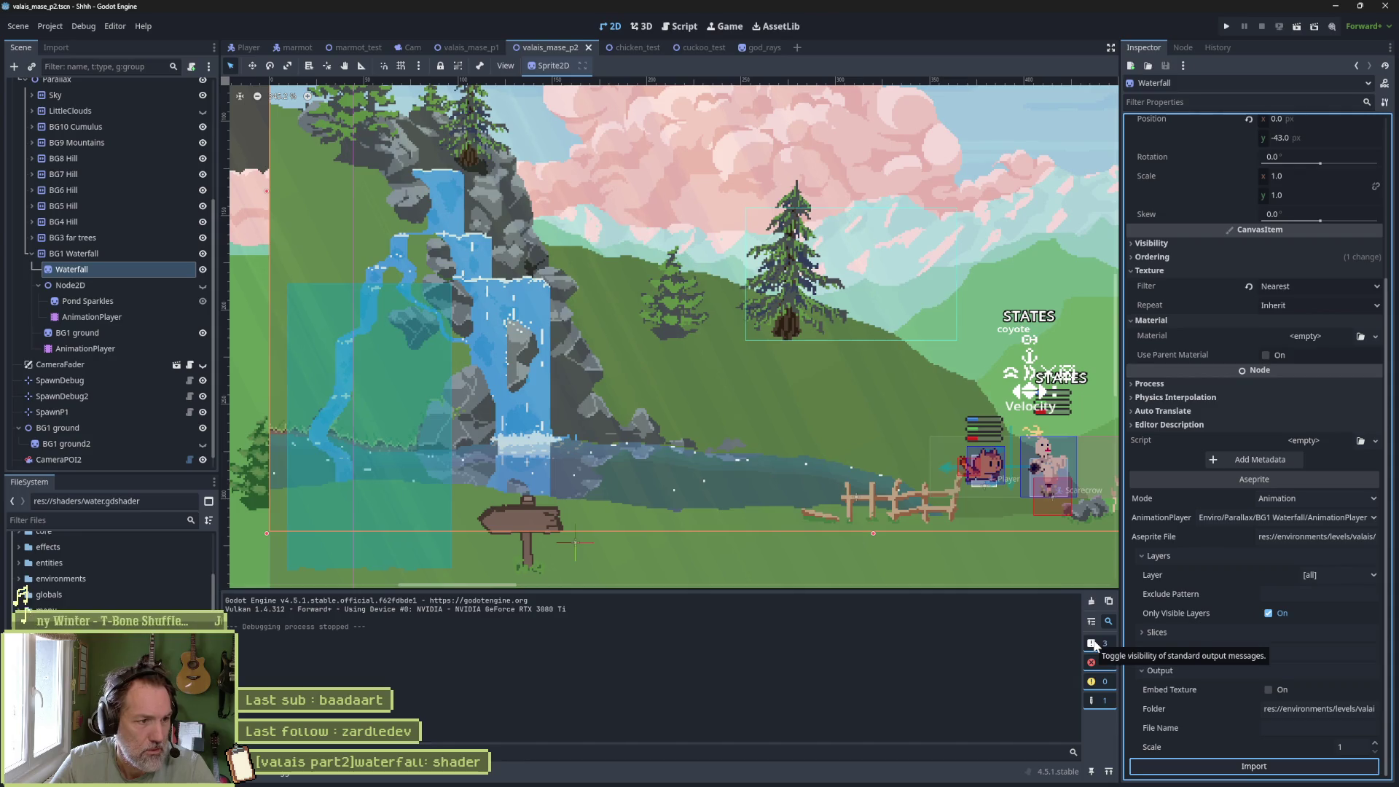
key("alt+Tab")
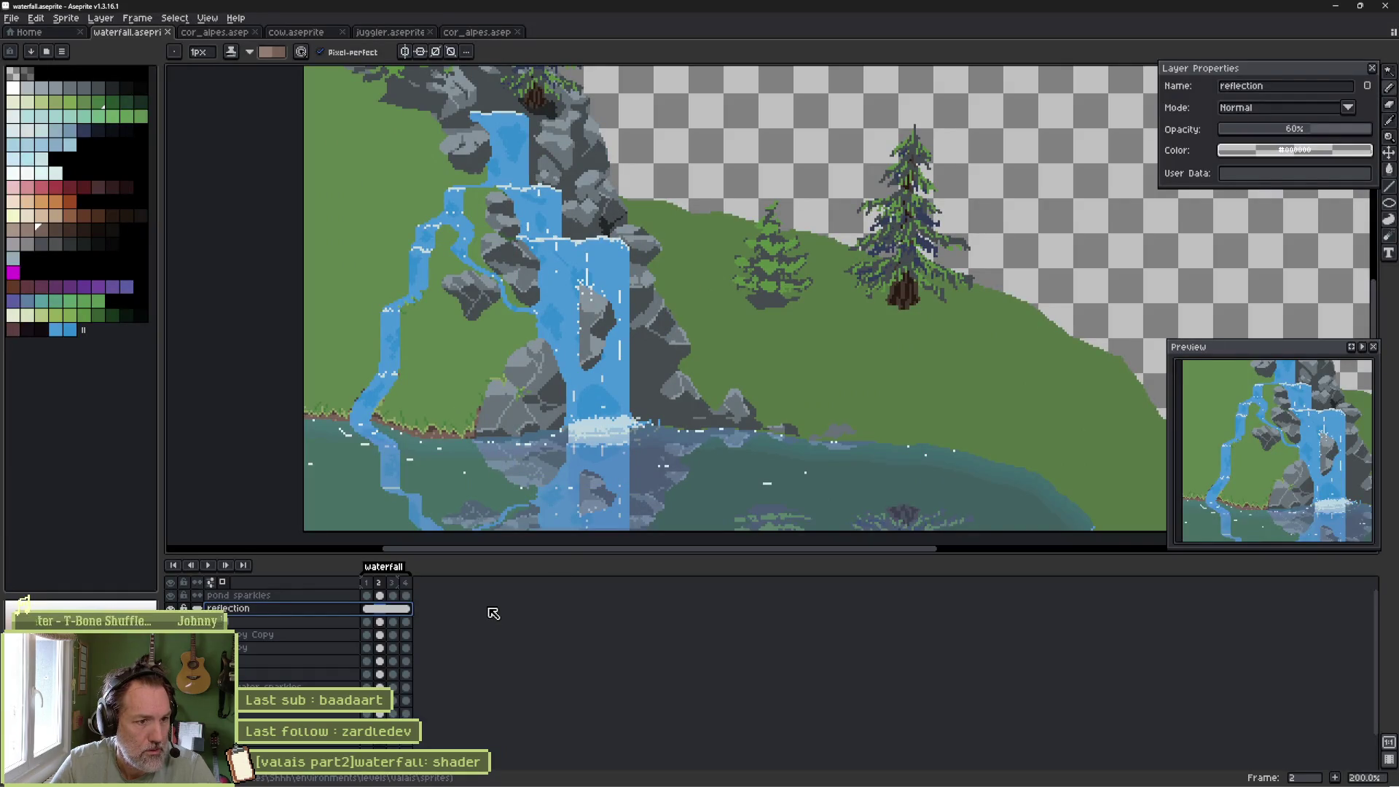
Duplicate the reflection layer, hide the copy, and select the original reflection layer.
right_click(340, 609)
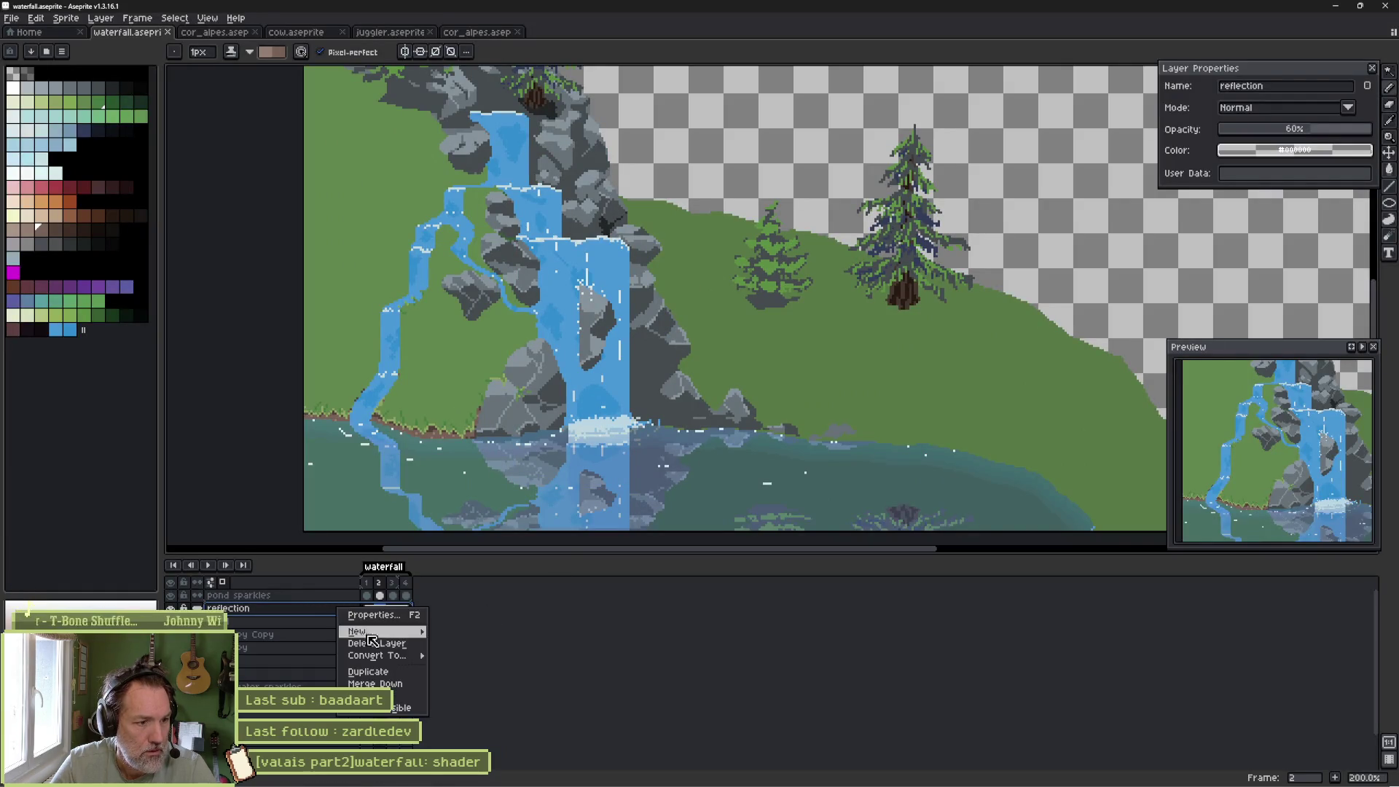
left_click(378, 674)
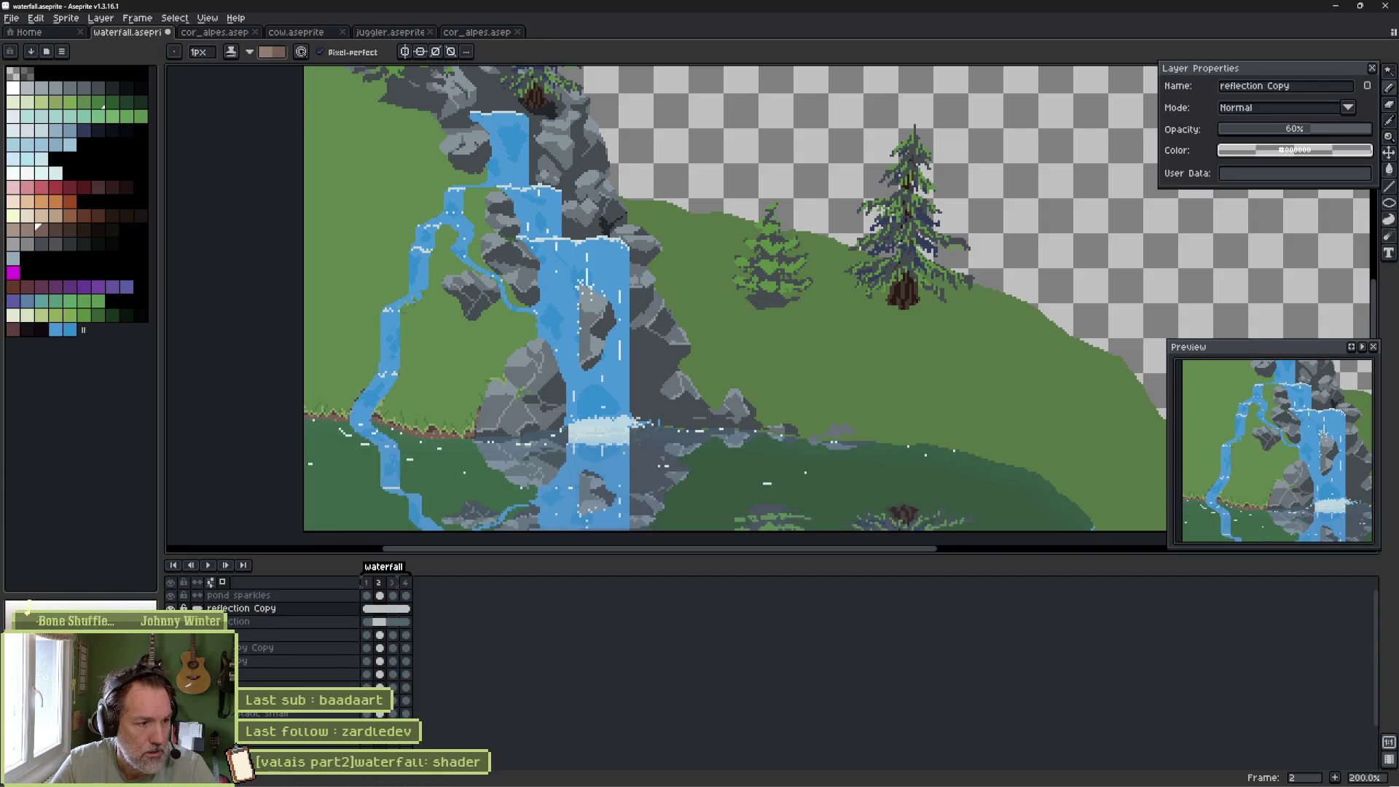
left_click(170, 607)
left_click(292, 621)
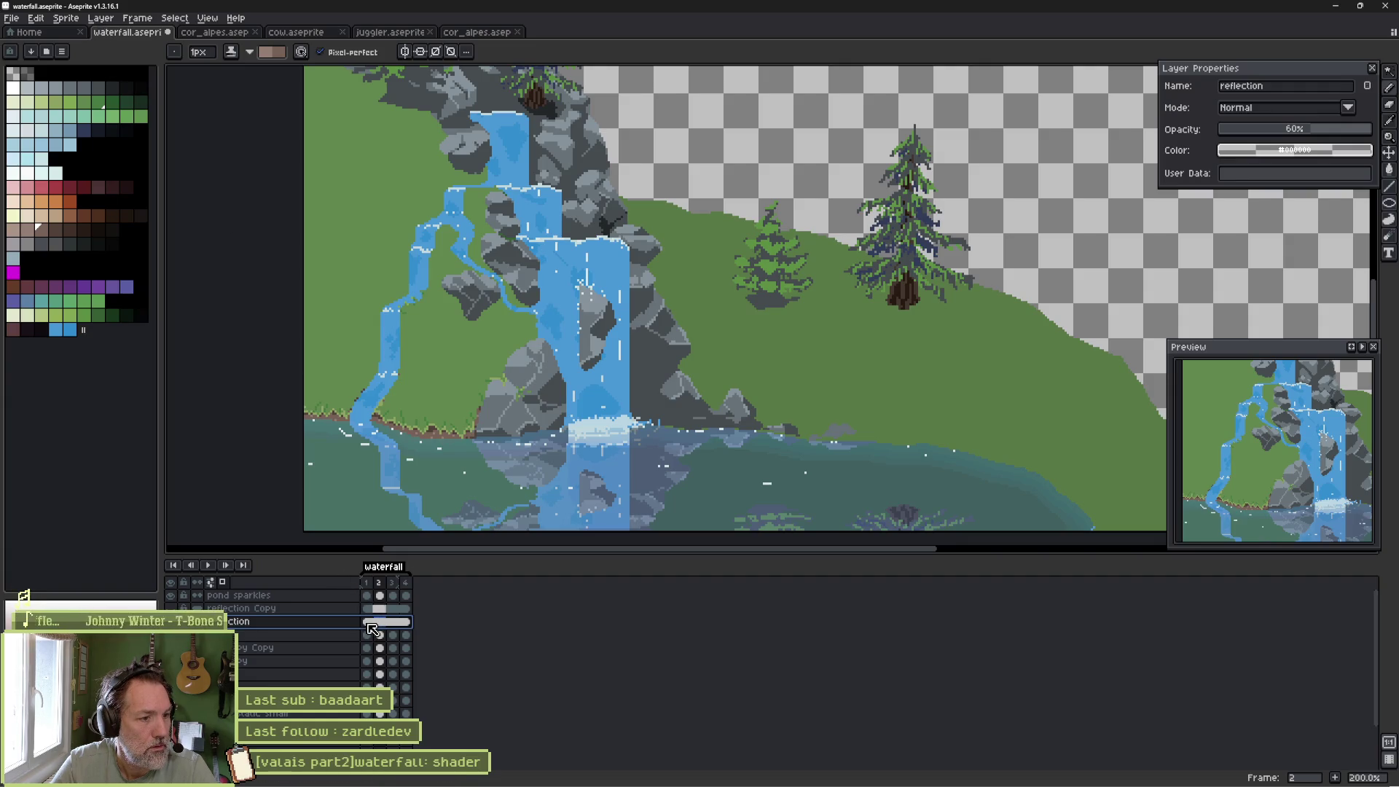
Apply Hue/Saturation to the reflection with S about -18 and L 14, then save.
left_click(73, 20)
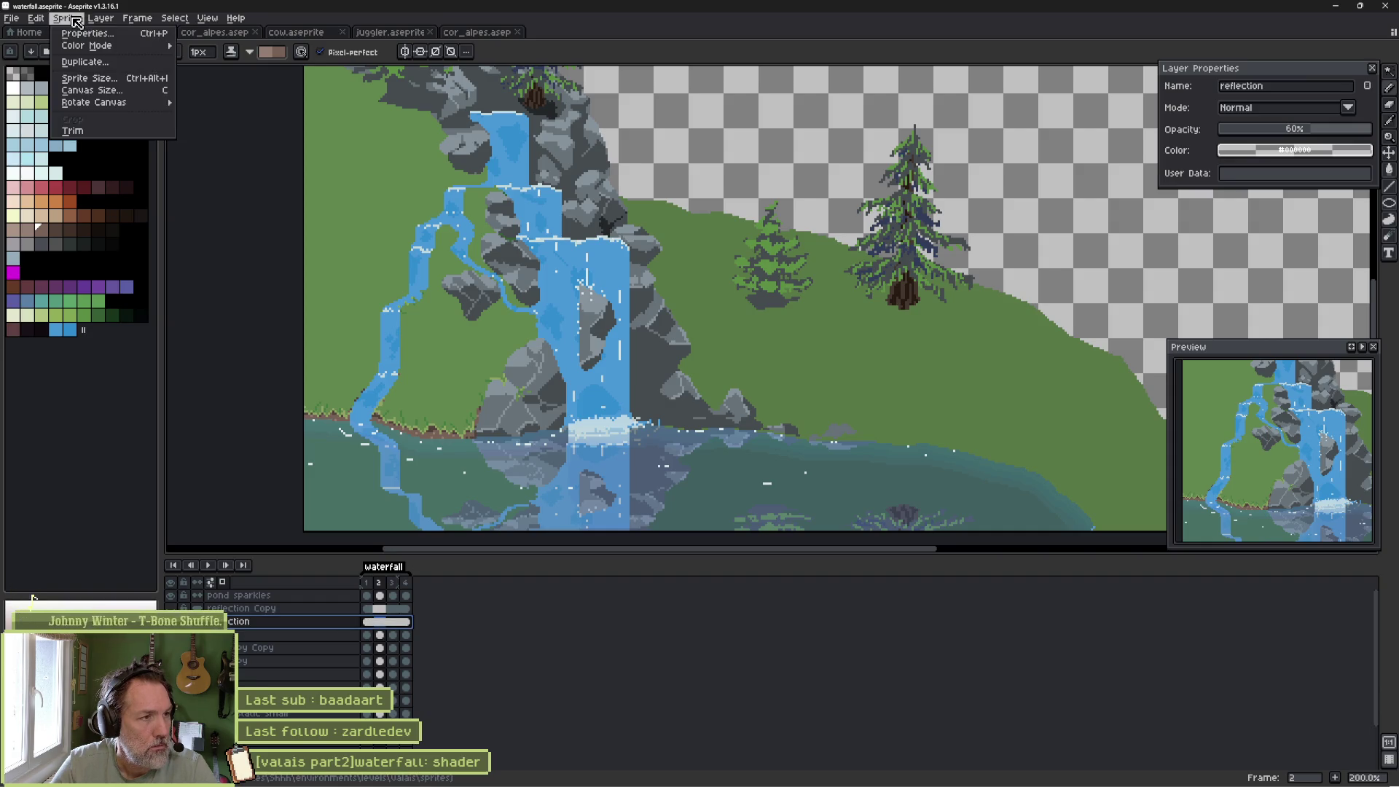
left_click(107, 19)
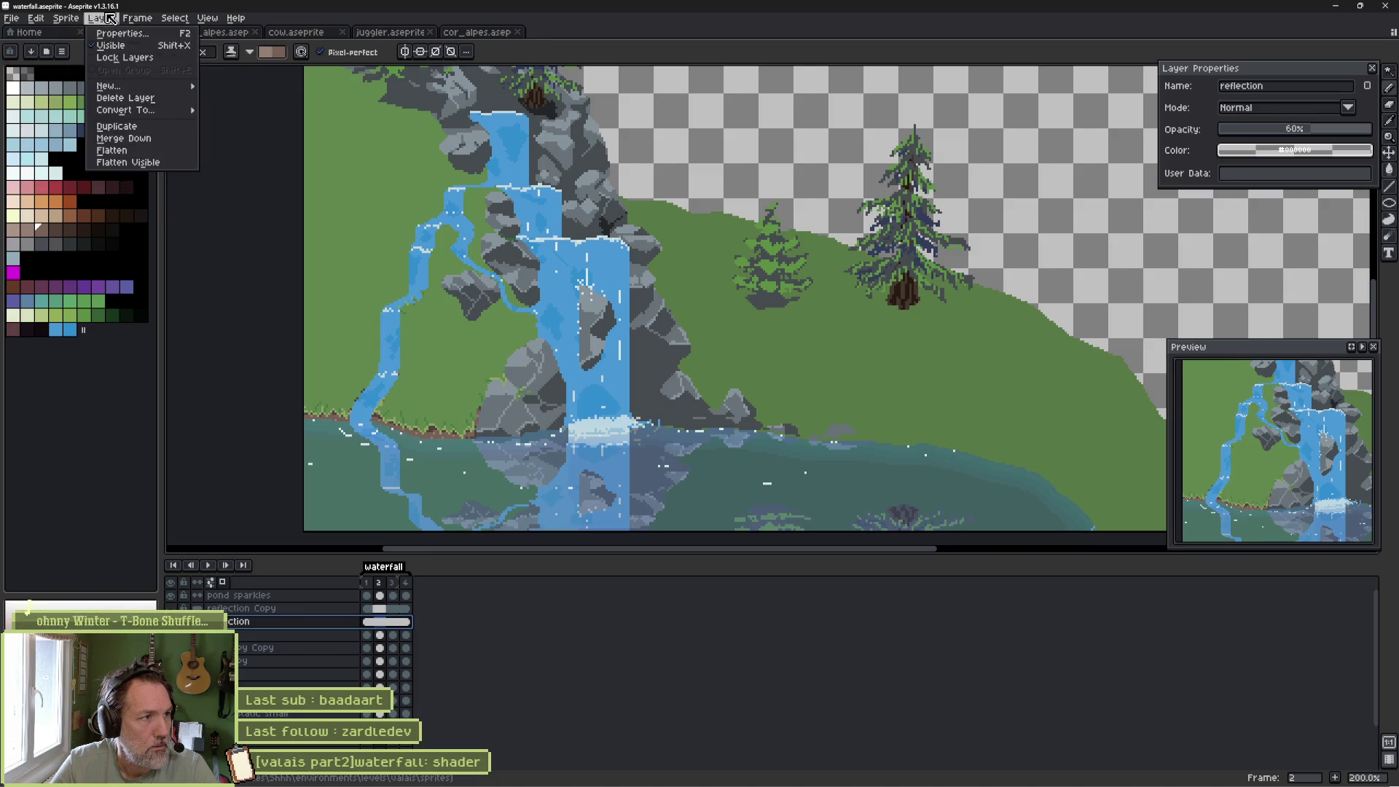
mouse_move(39, 21)
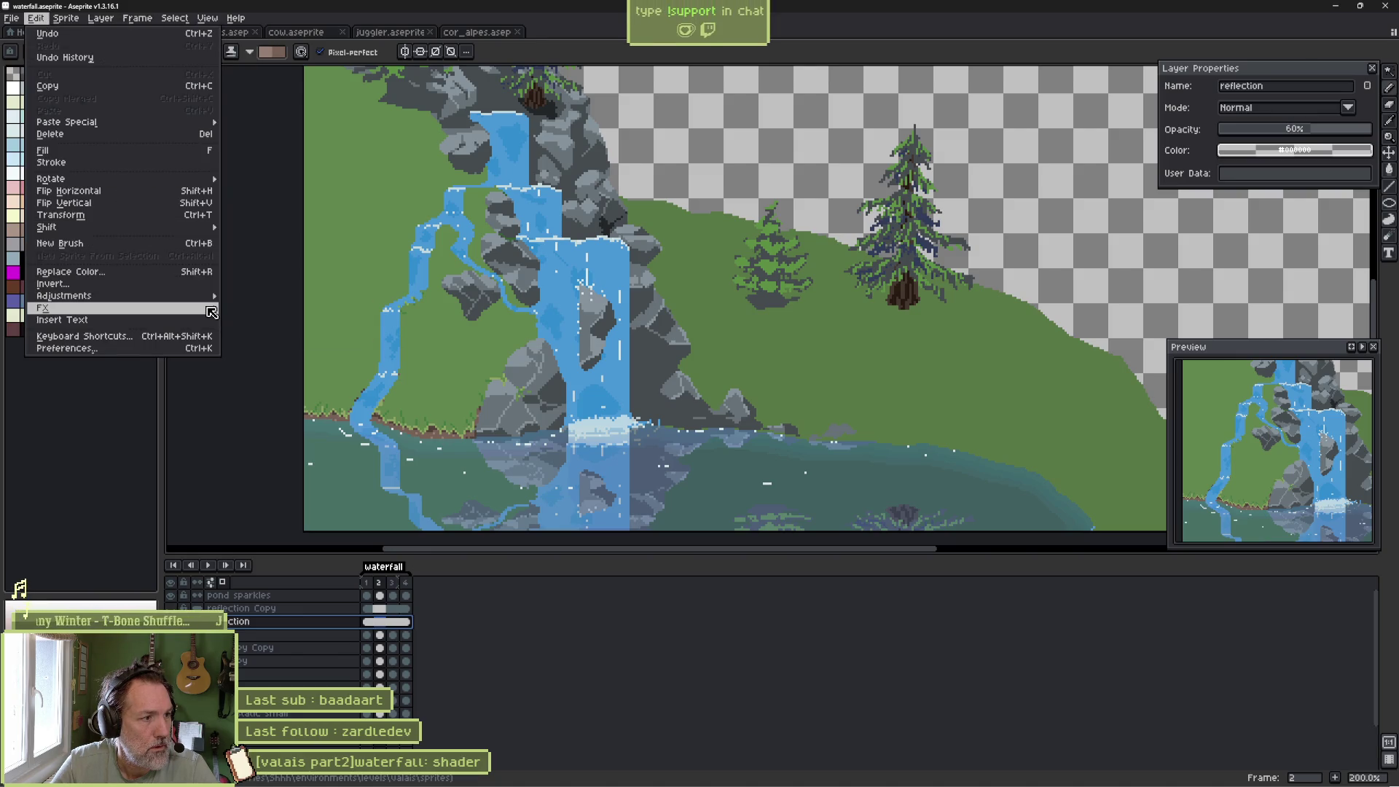
mouse_move(207, 309)
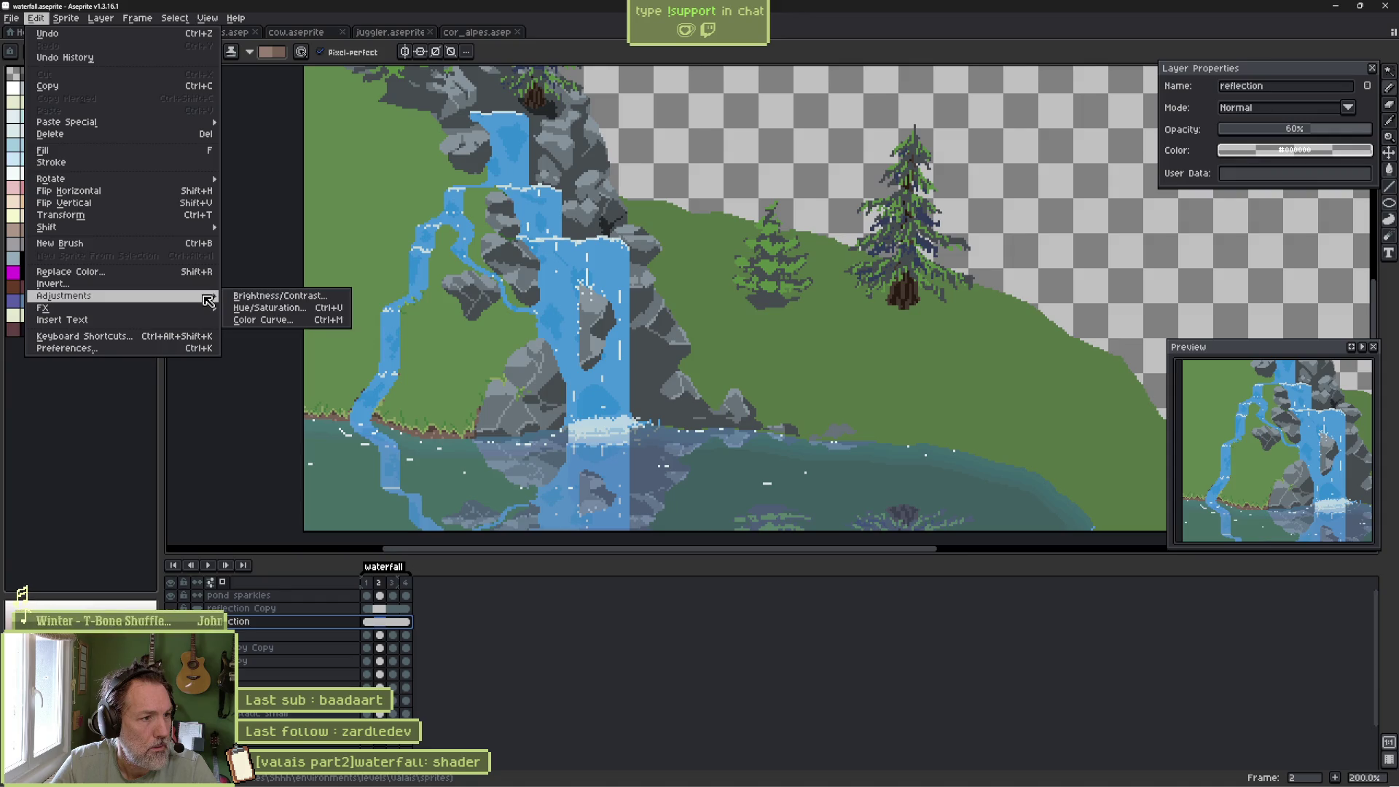
left_click(269, 308)
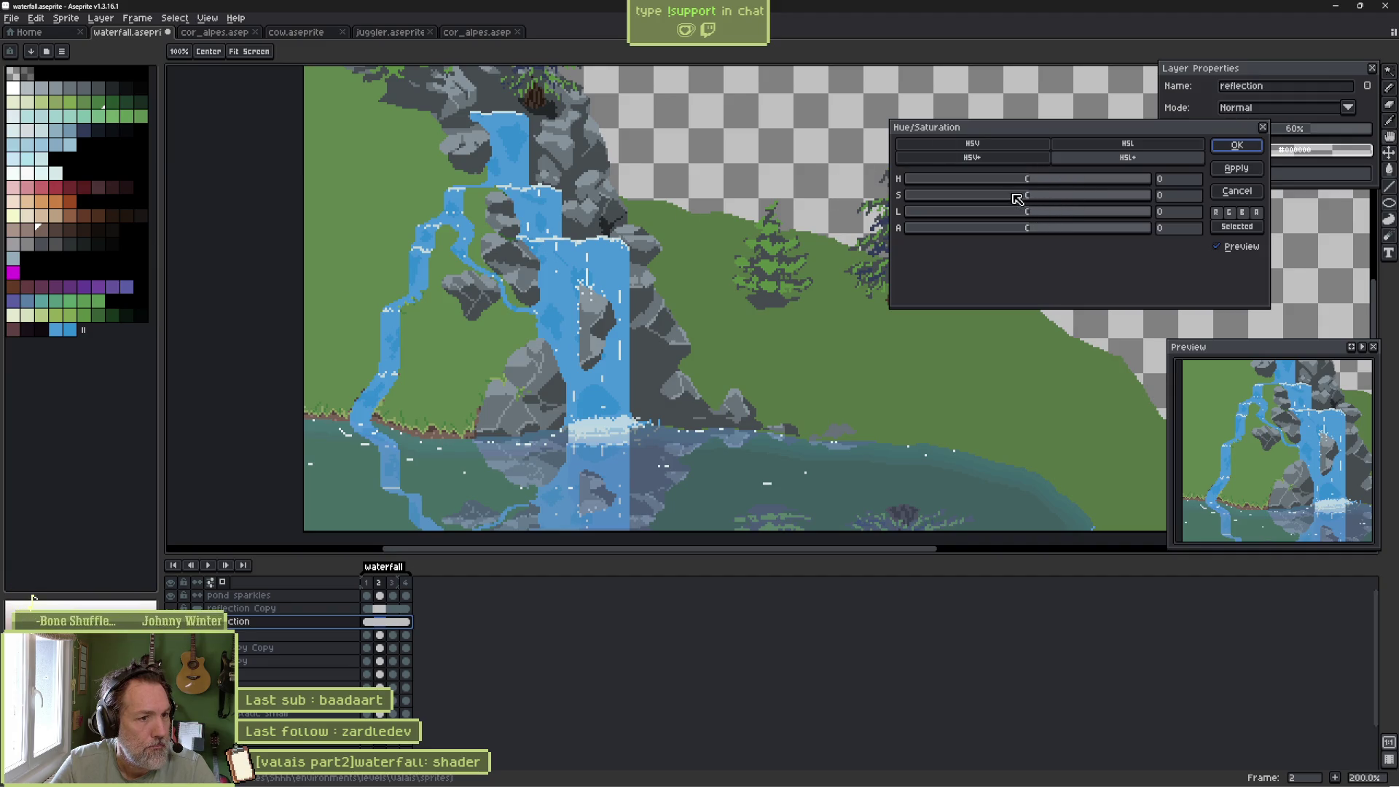
left_click_drag(1018, 199, 1007, 200)
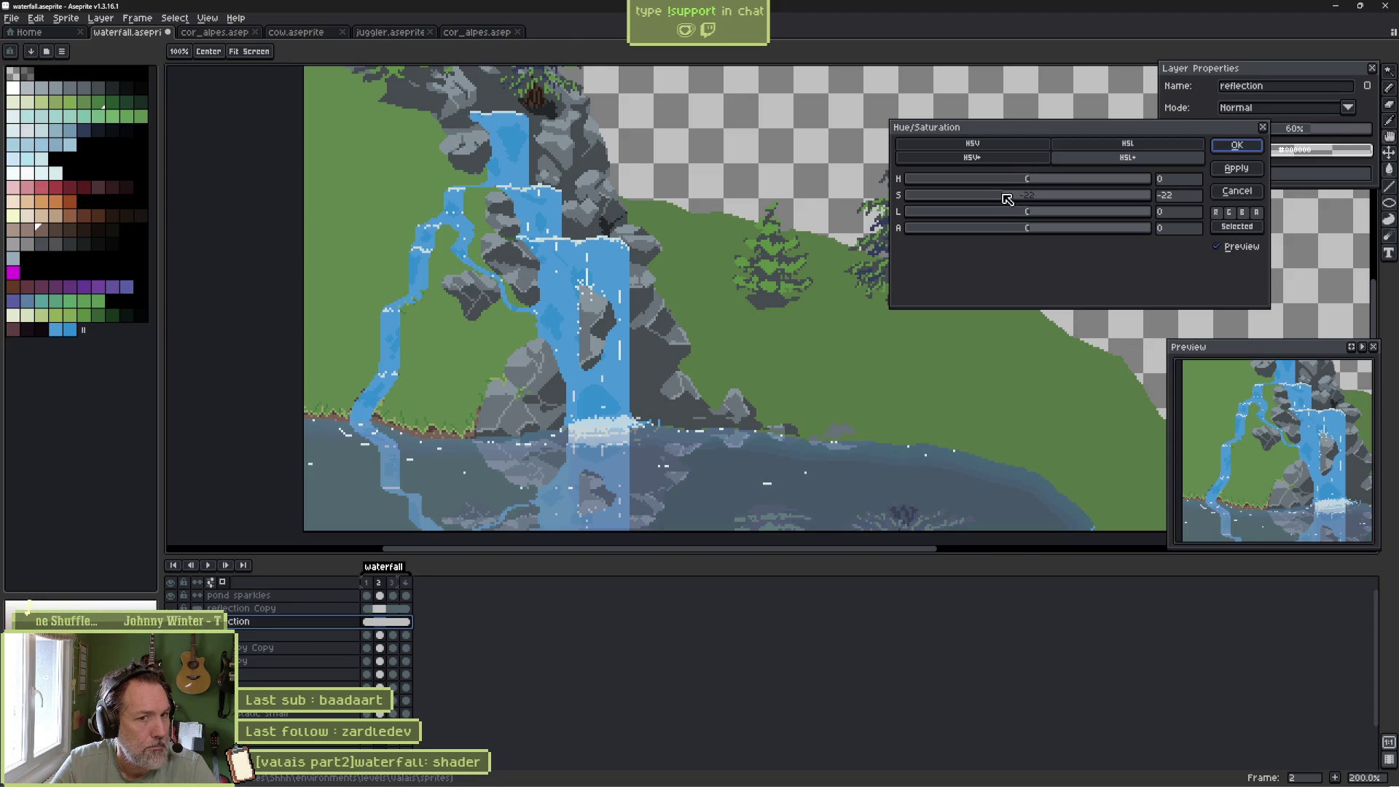
left_click_drag(1012, 199, 1052, 218)
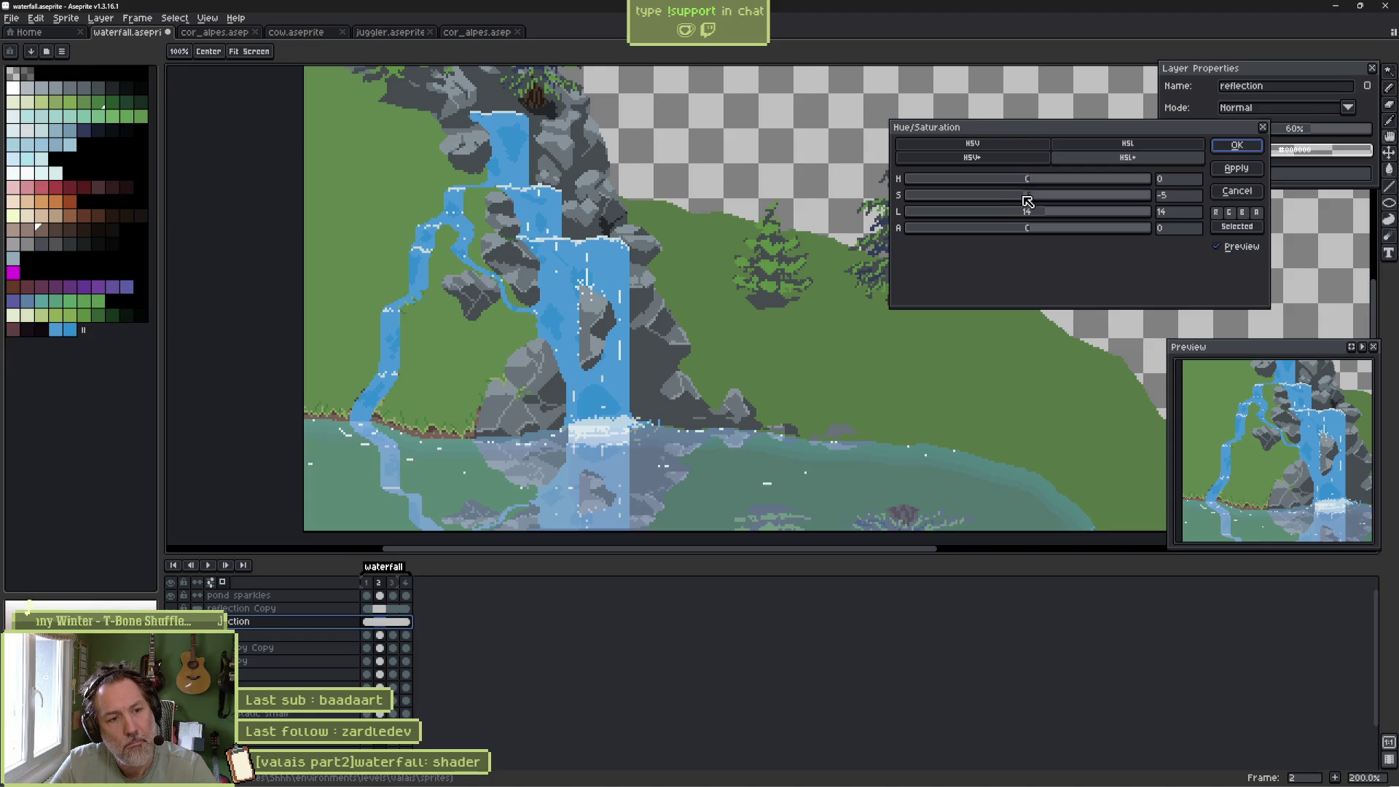
left_click_drag(1024, 202, 1011, 202)
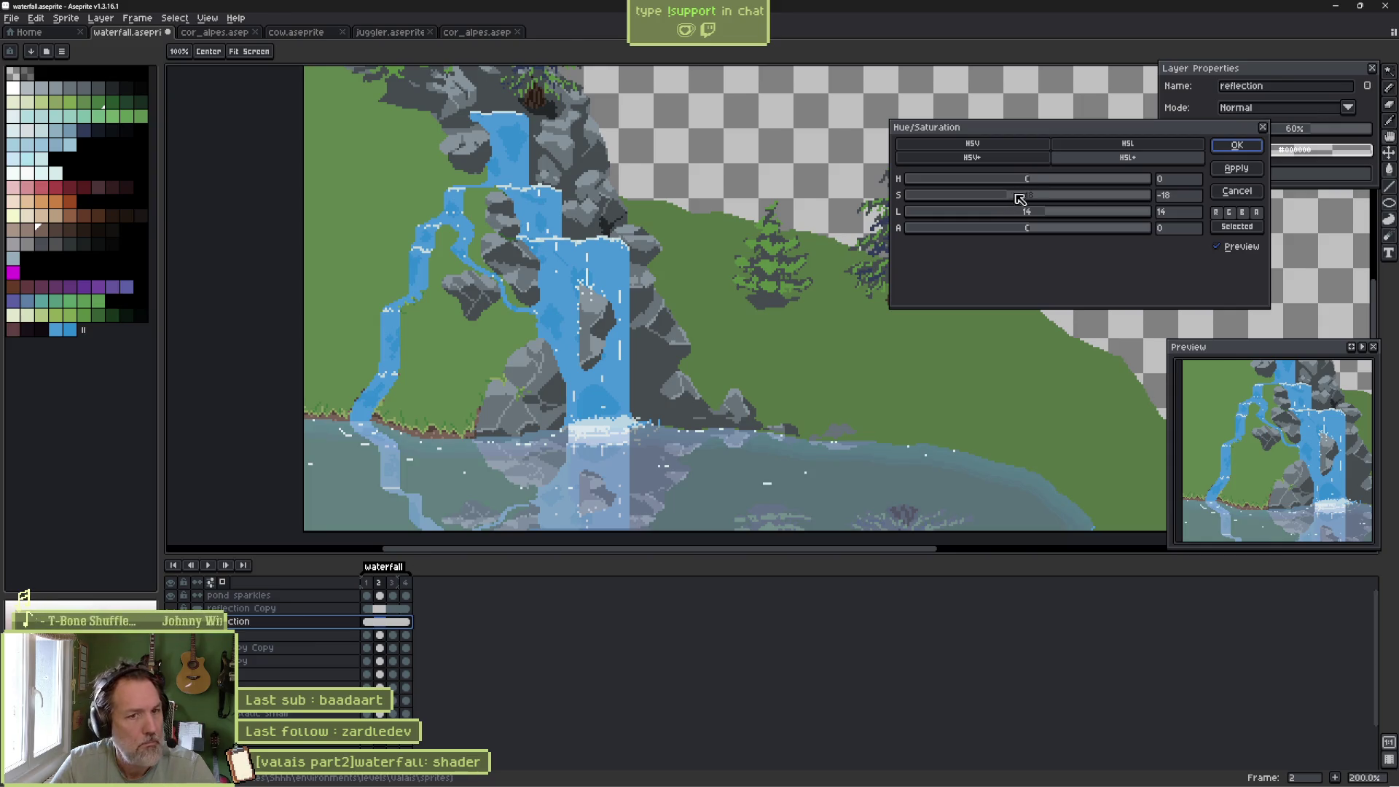
left_click(1237, 145)
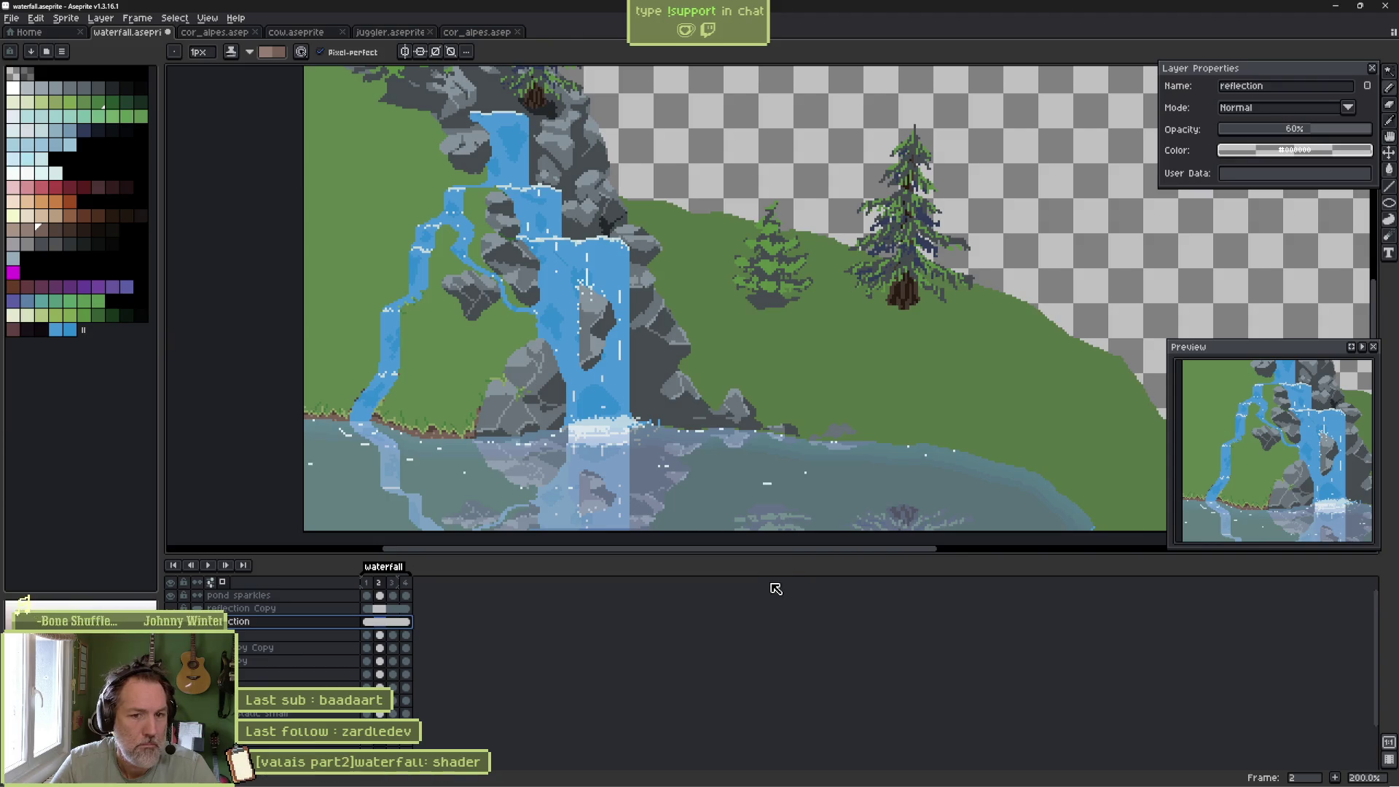
key("ctrl+s")
key("alt+Tab")
Reimport the waterfall art in Godot and test-run the game to check the paler reflection.
left_click(1254, 765)
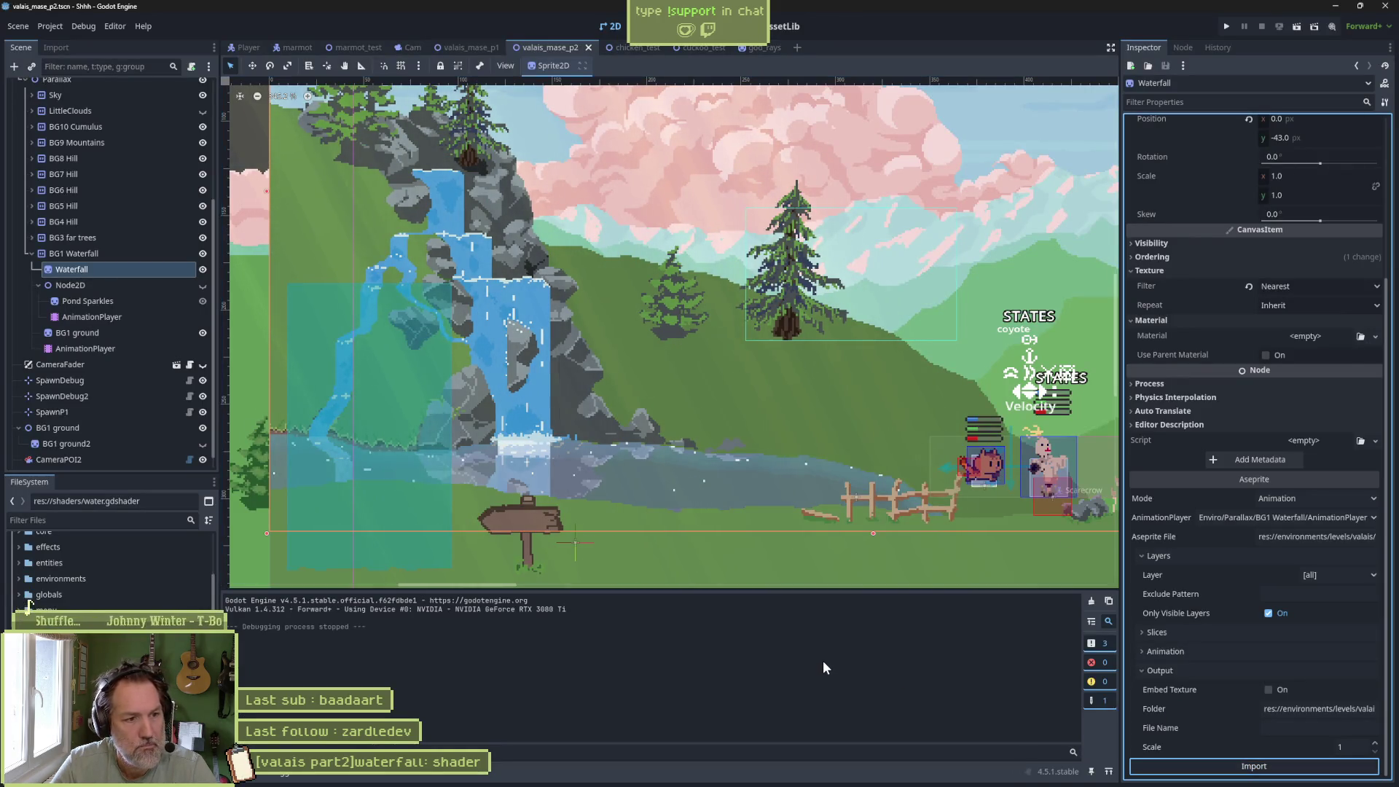
key("F5")
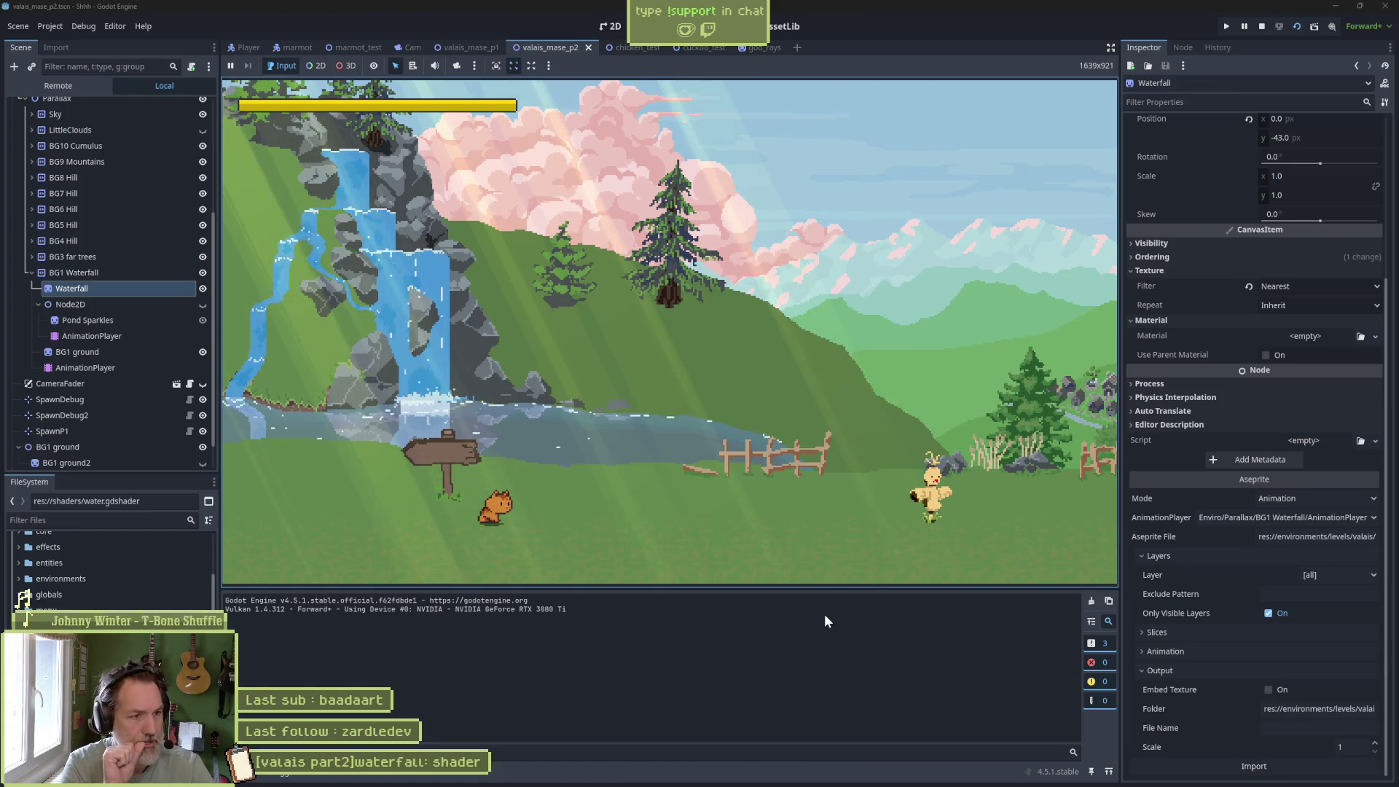
key("F8")
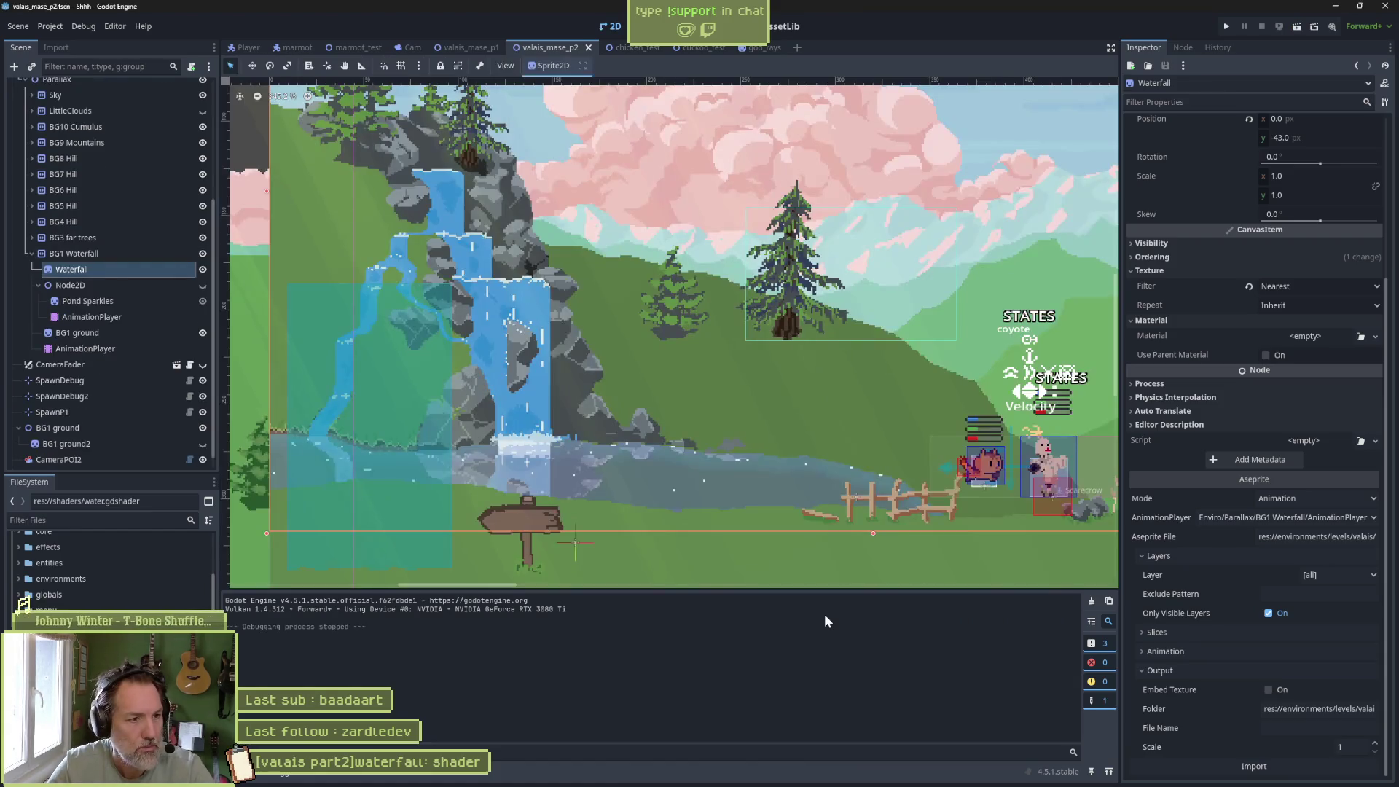
key("alt+Tab")
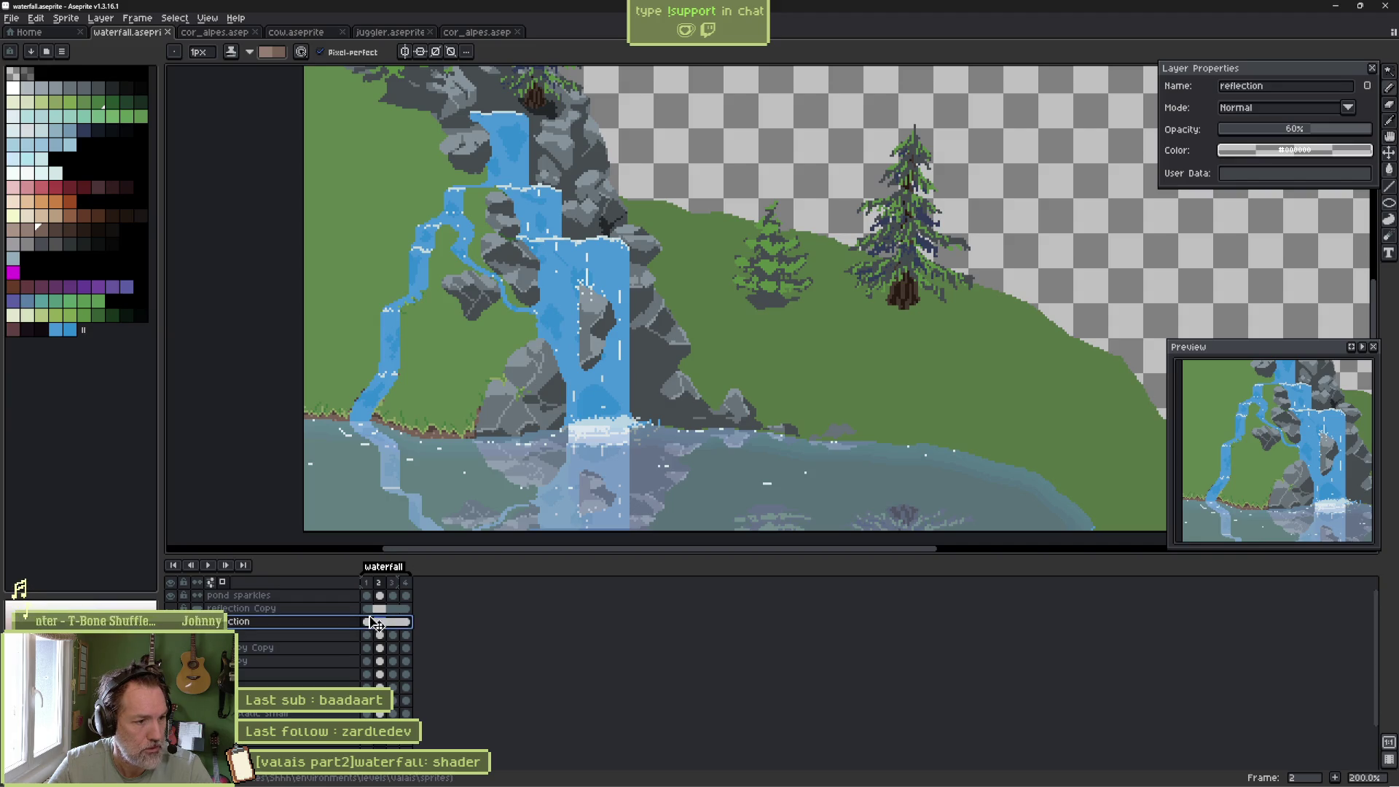
Make the reflection cels darker and more opaque, then try Hue/Saturation with S -10 and L 5.
left_click_drag(377, 614, 386, 631)
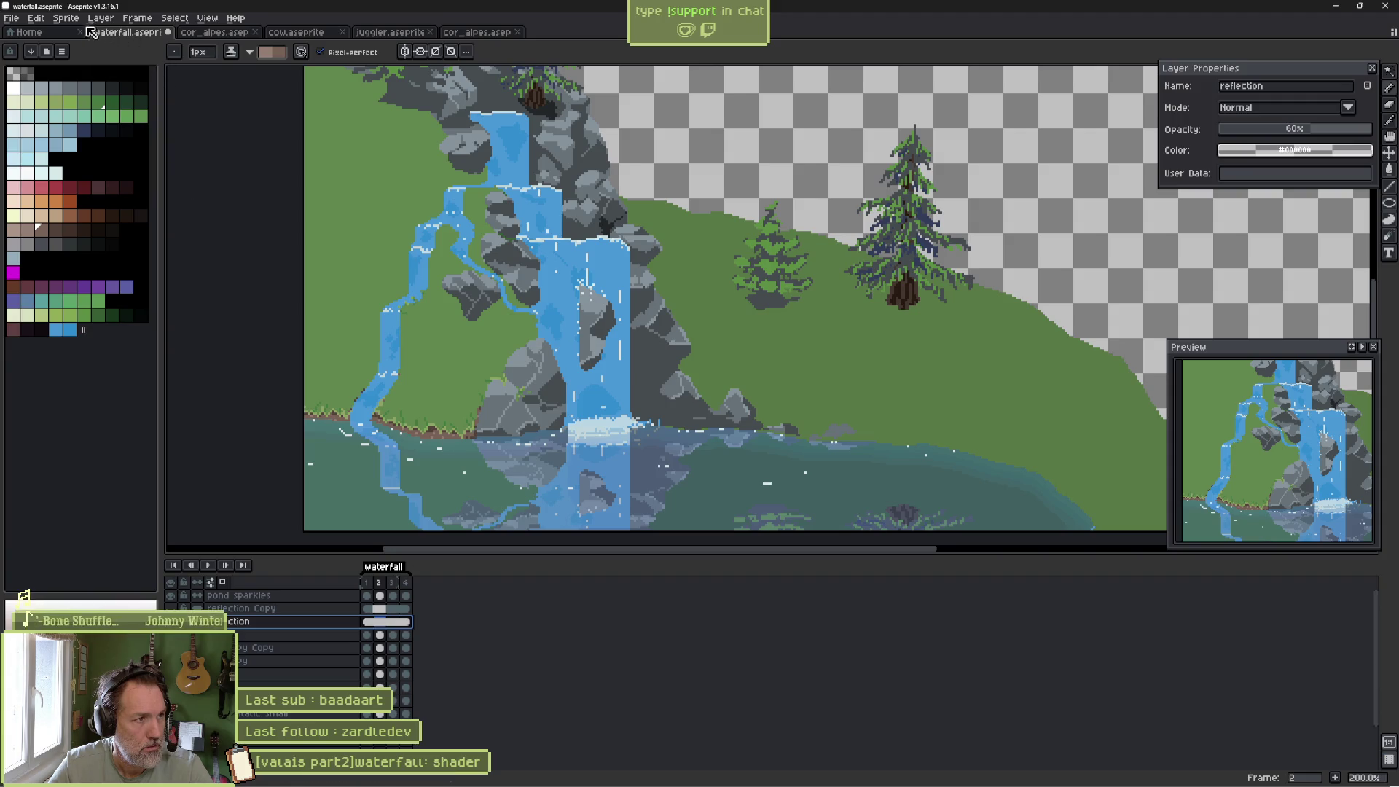
left_click(38, 18)
mouse_move(154, 296)
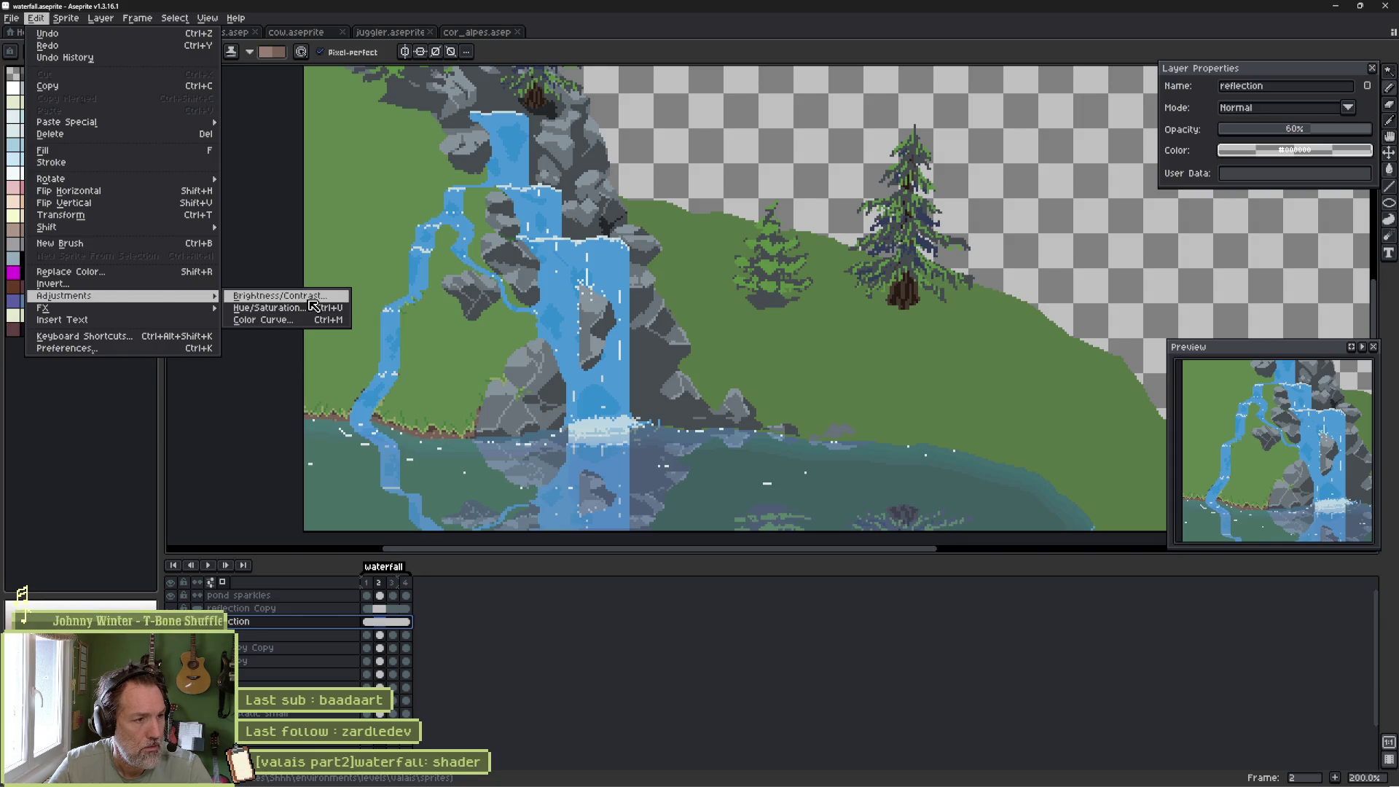
left_click(314, 307)
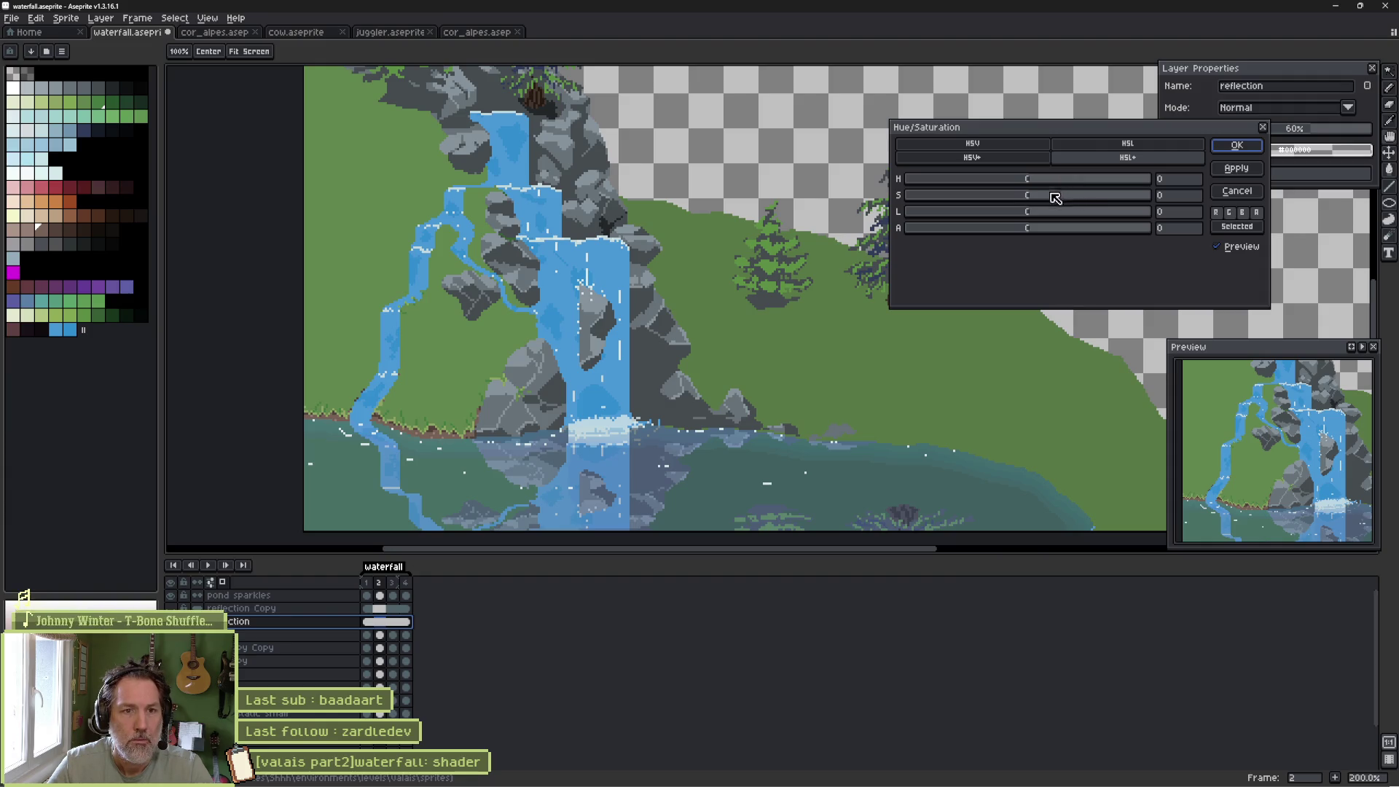
left_click_drag(1028, 194, 1025, 198)
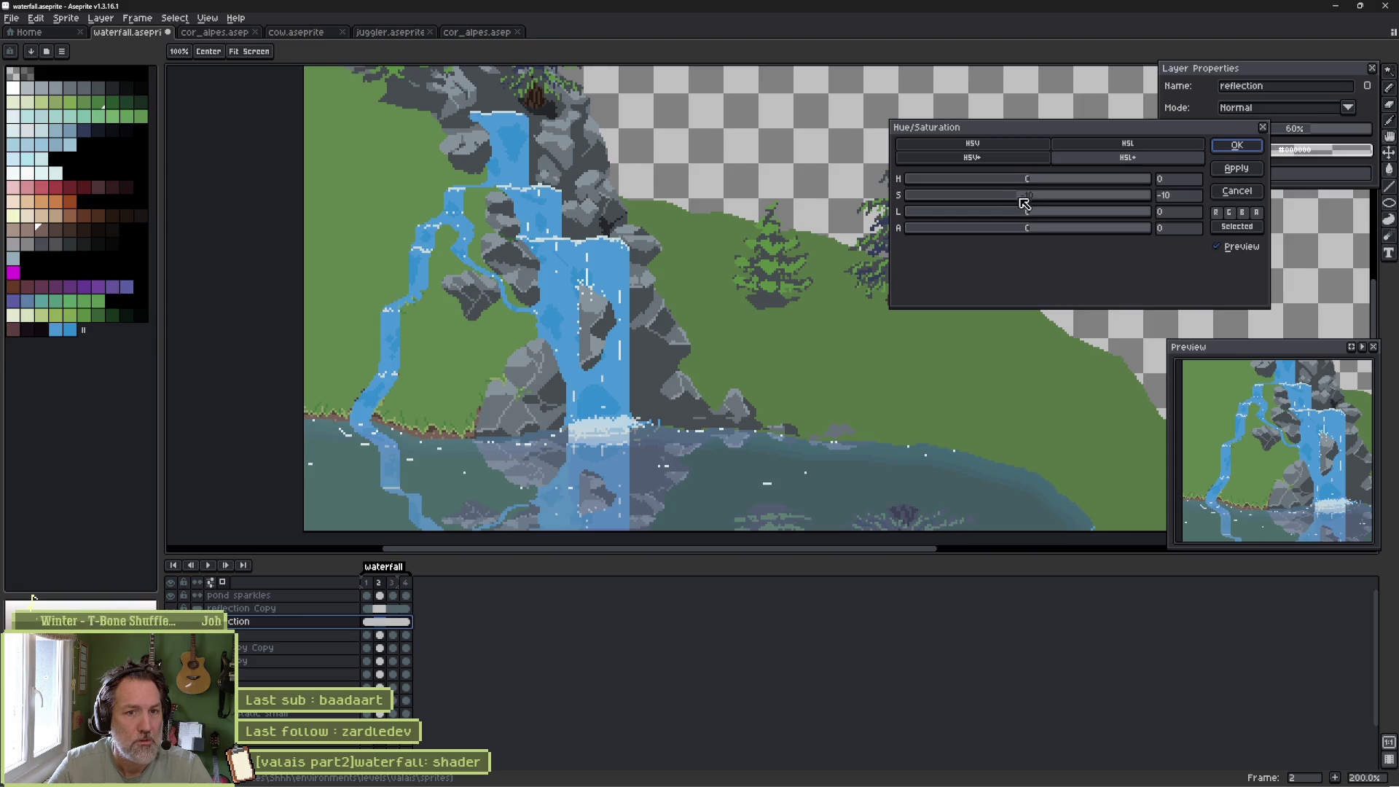
left_click_drag(1033, 216, 1038, 216)
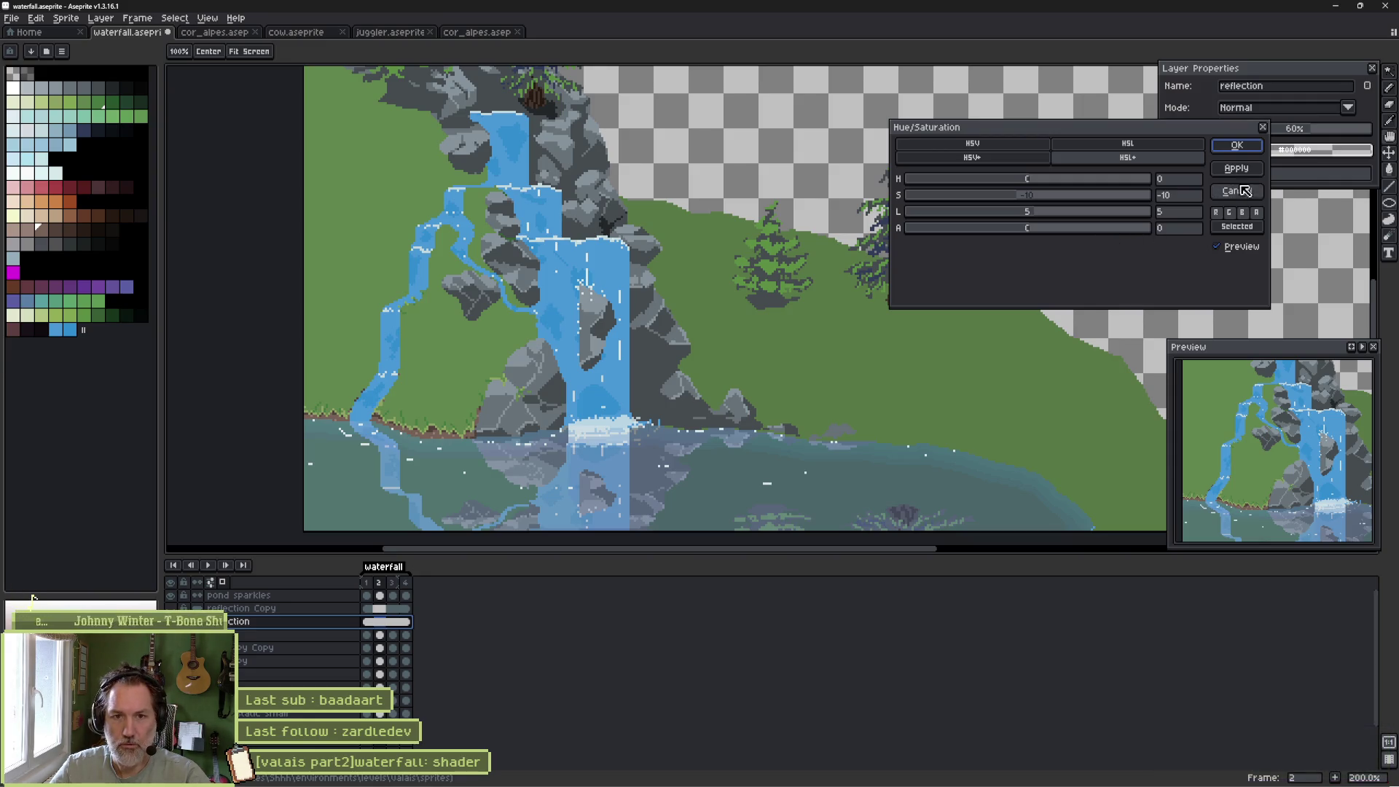
left_click(1238, 145)
Reimport the waterfall texture in Godot and test-run the game to review the reflection.
key("alt+Tab")
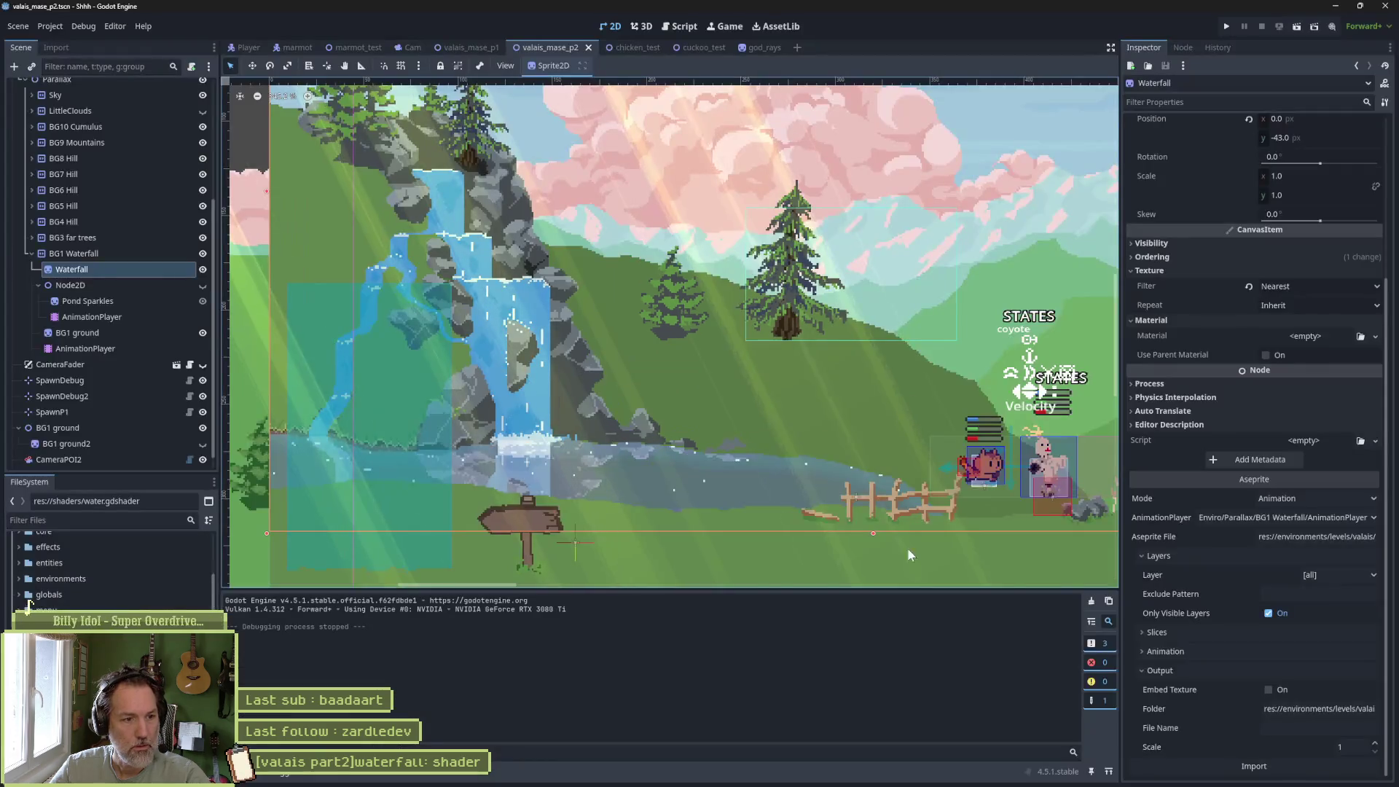
left_click(1254, 767)
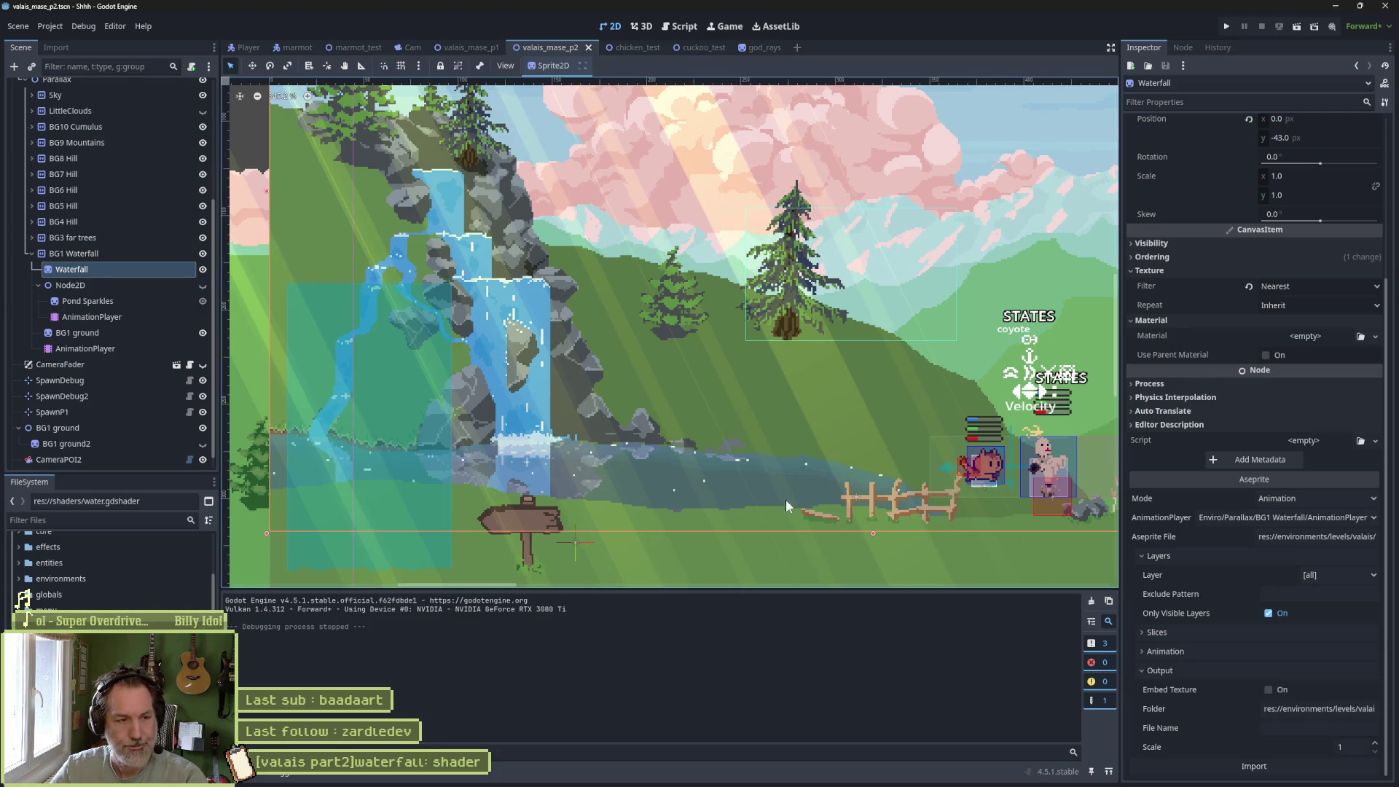
key("F5")
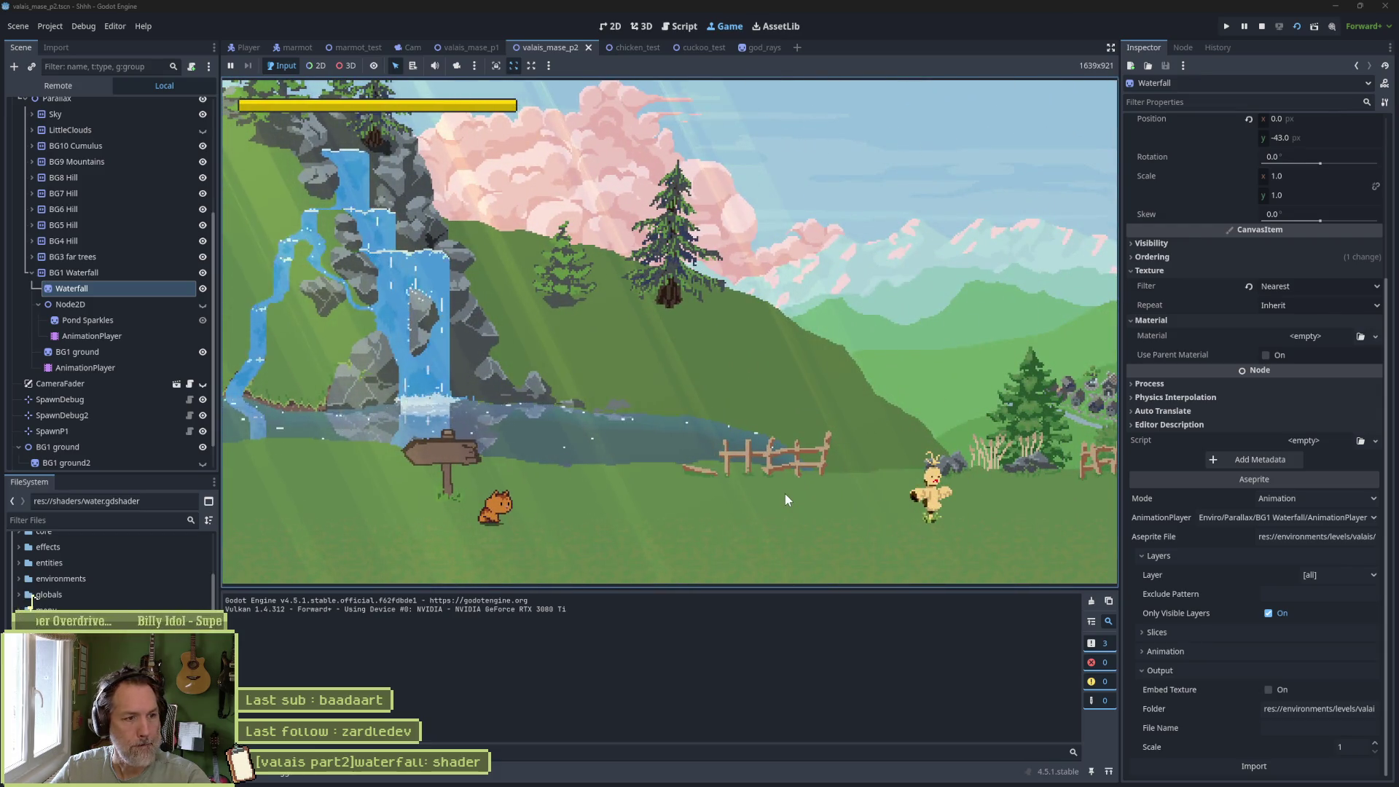
key("F8")
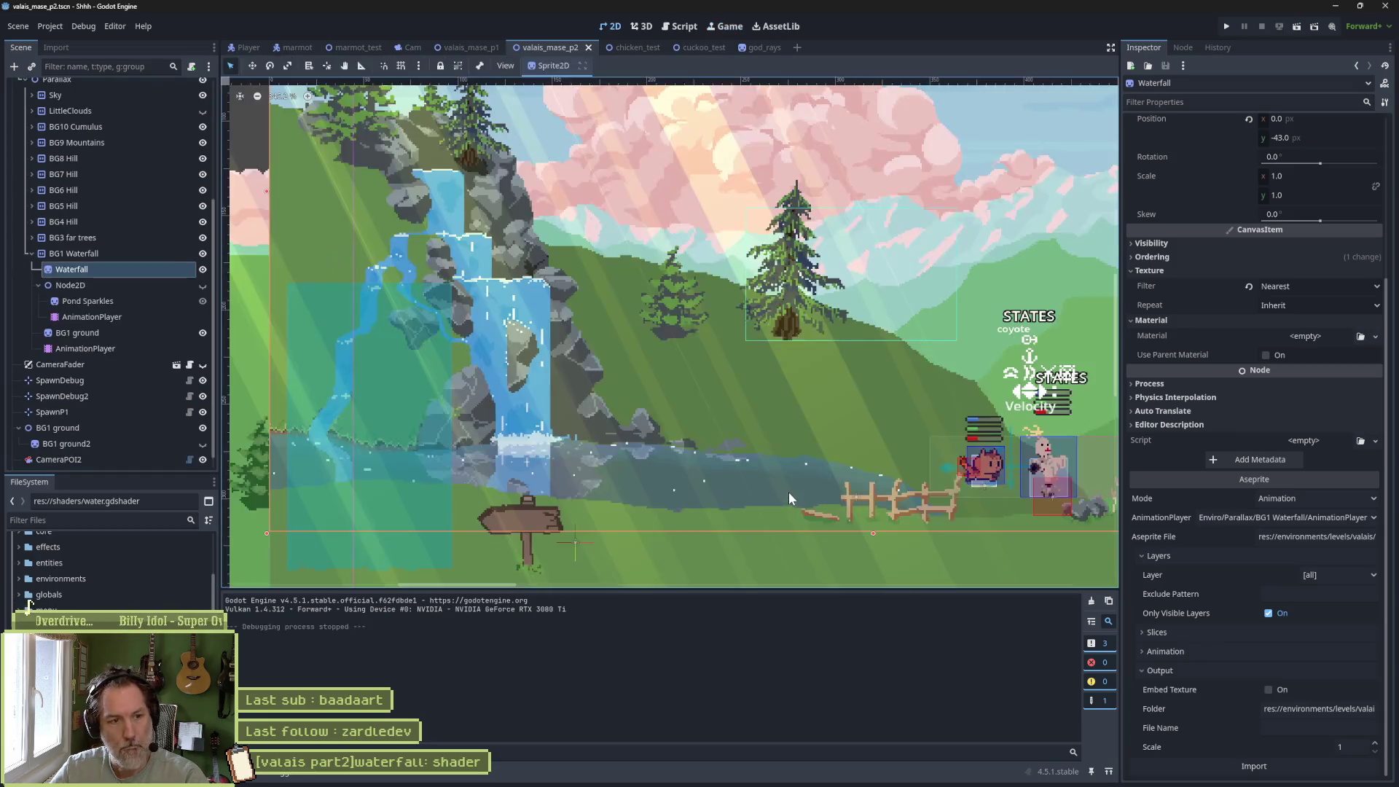
key("alt+Tab")
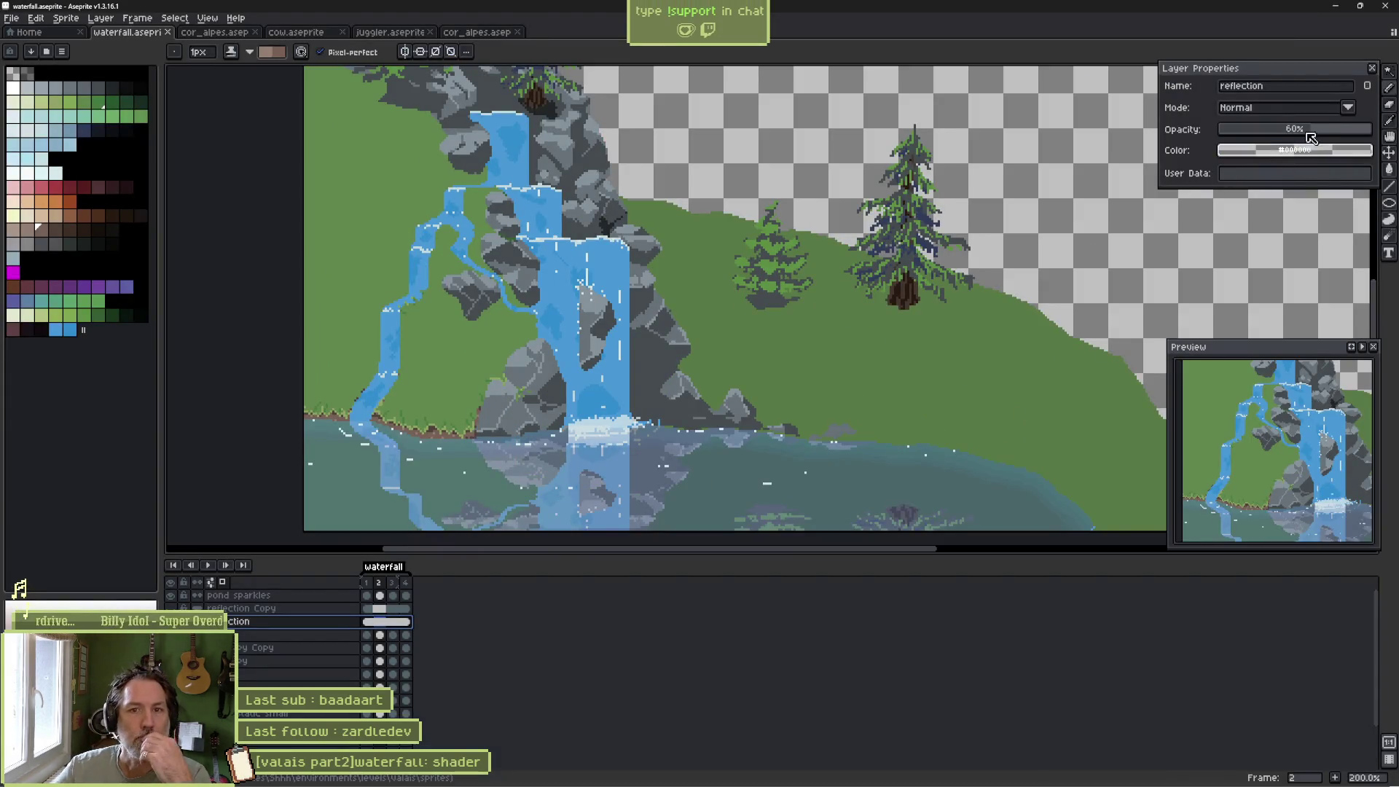
Raise the reflection layer's opacity to 71% and reimport the waterfall in Godot.
mouse_move(1315, 133)
left_mouse_down()
mouse_move(1337, 128)
mouse_move(1292, 137)
left_mouse_up()
key("alt+Tab")
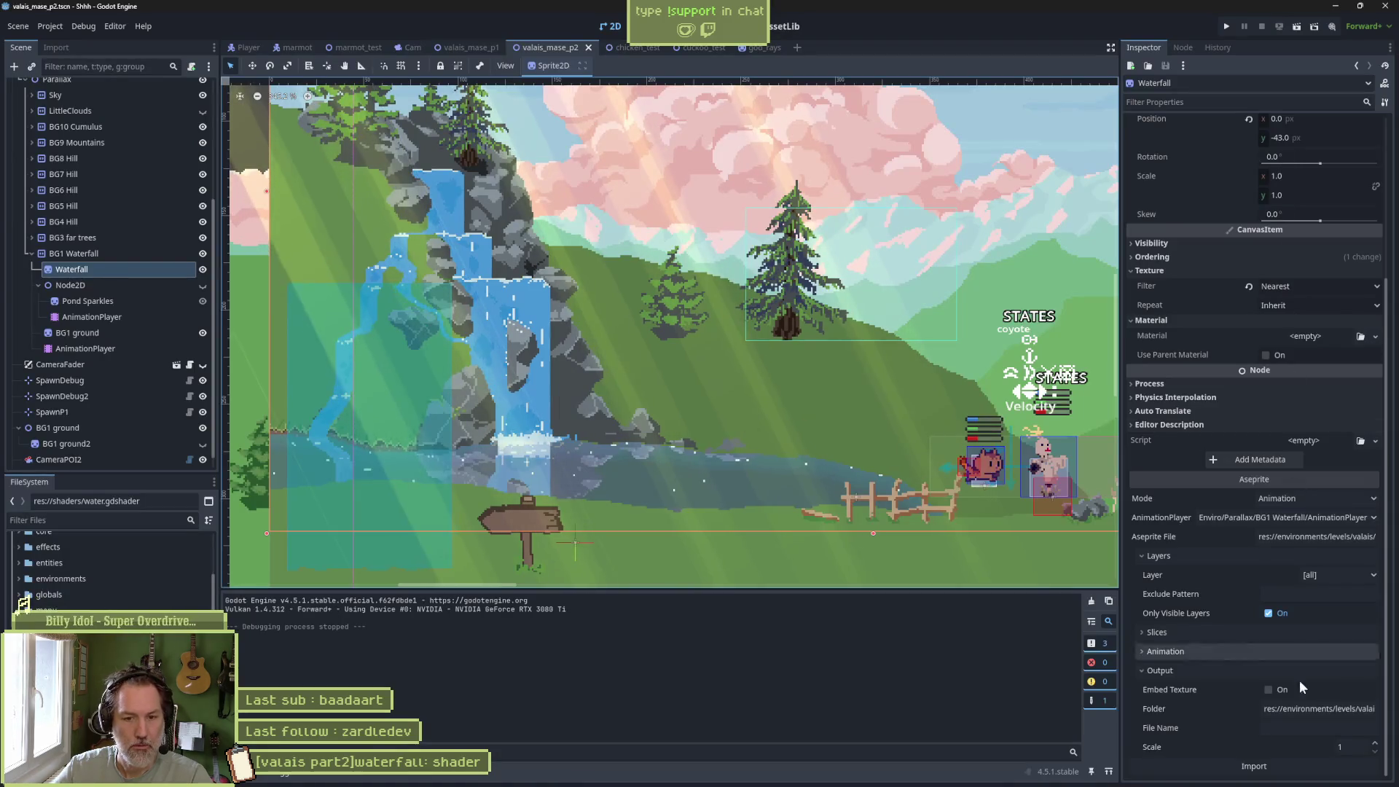
left_click(1300, 762)
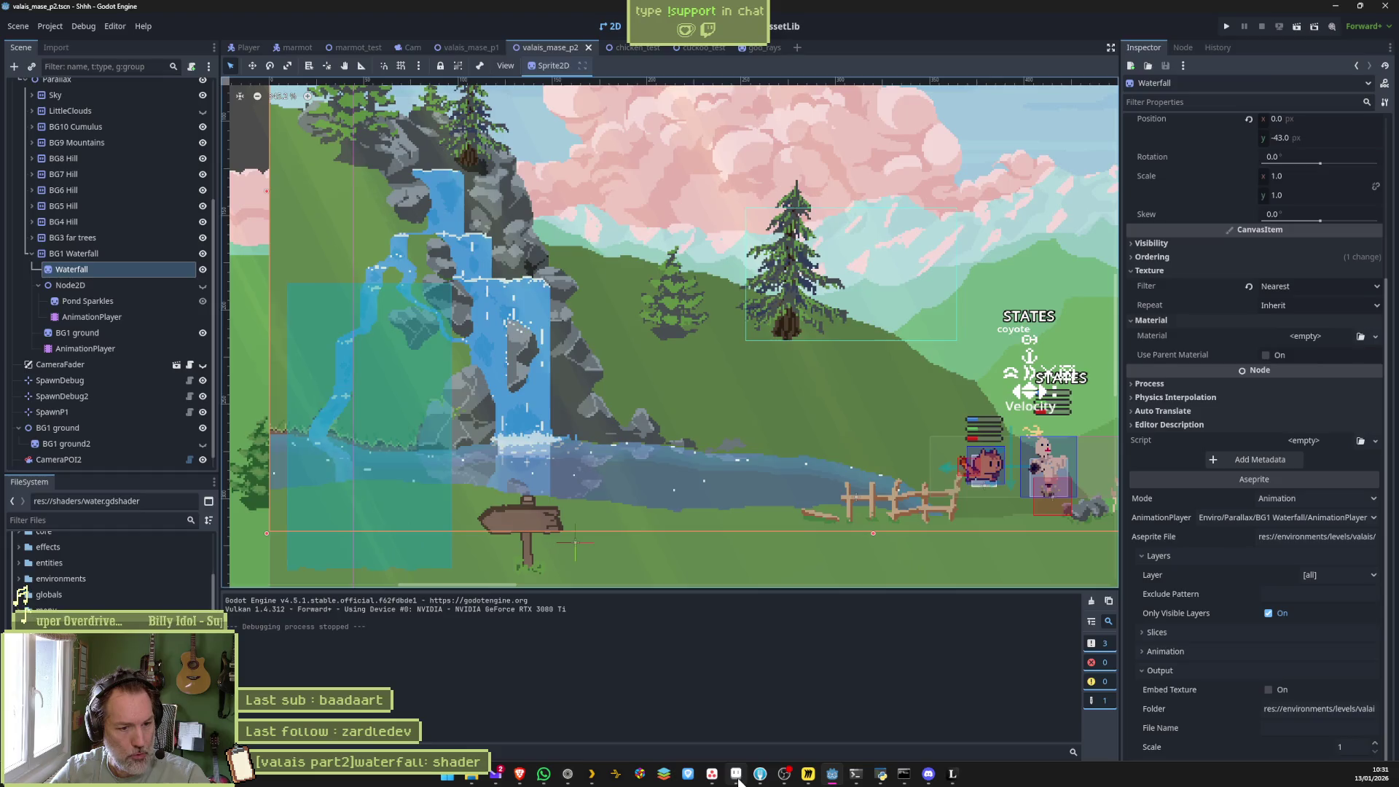
left_click(736, 774)
Select the back layer, zoom toward the pond edge, and pick a green palette colour.
key("v")
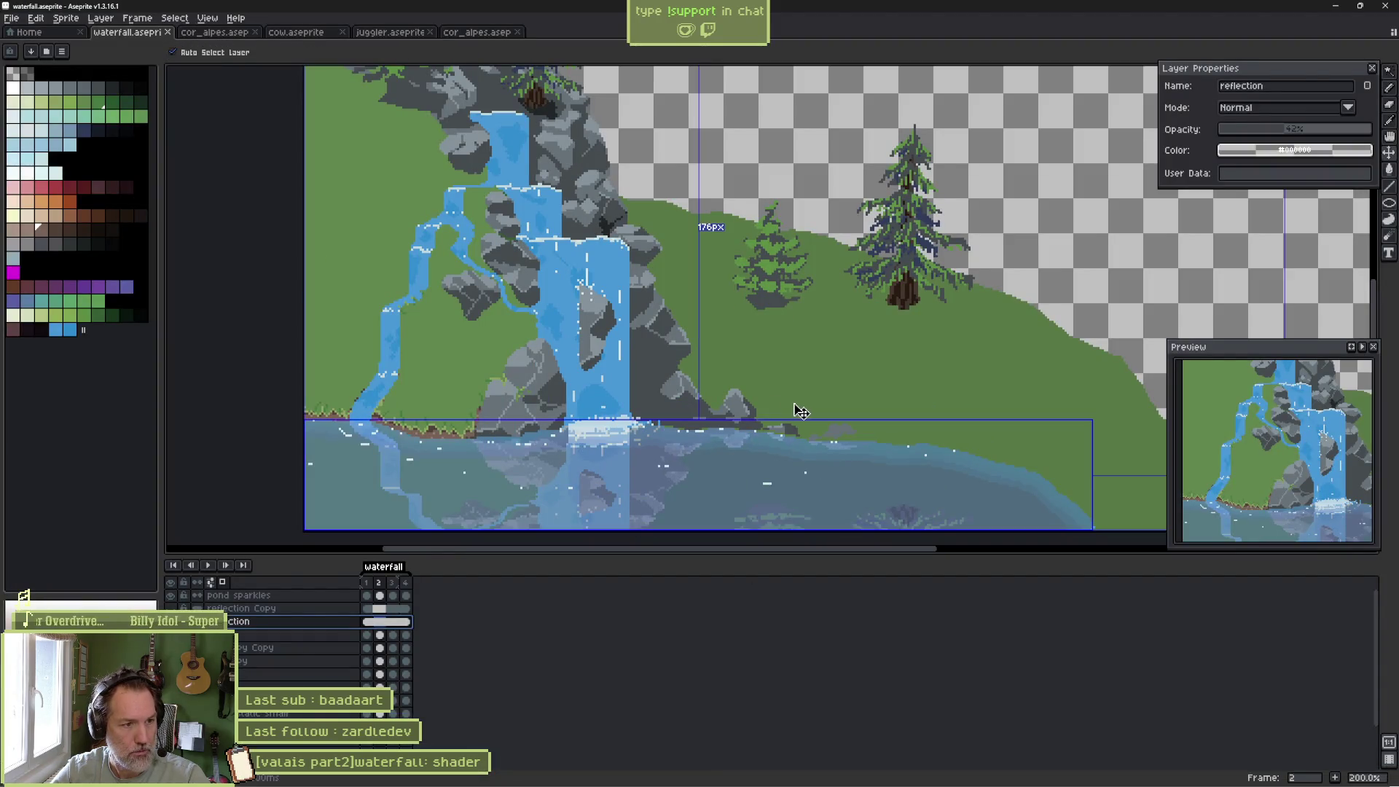
left_click(801, 412)
key("b")
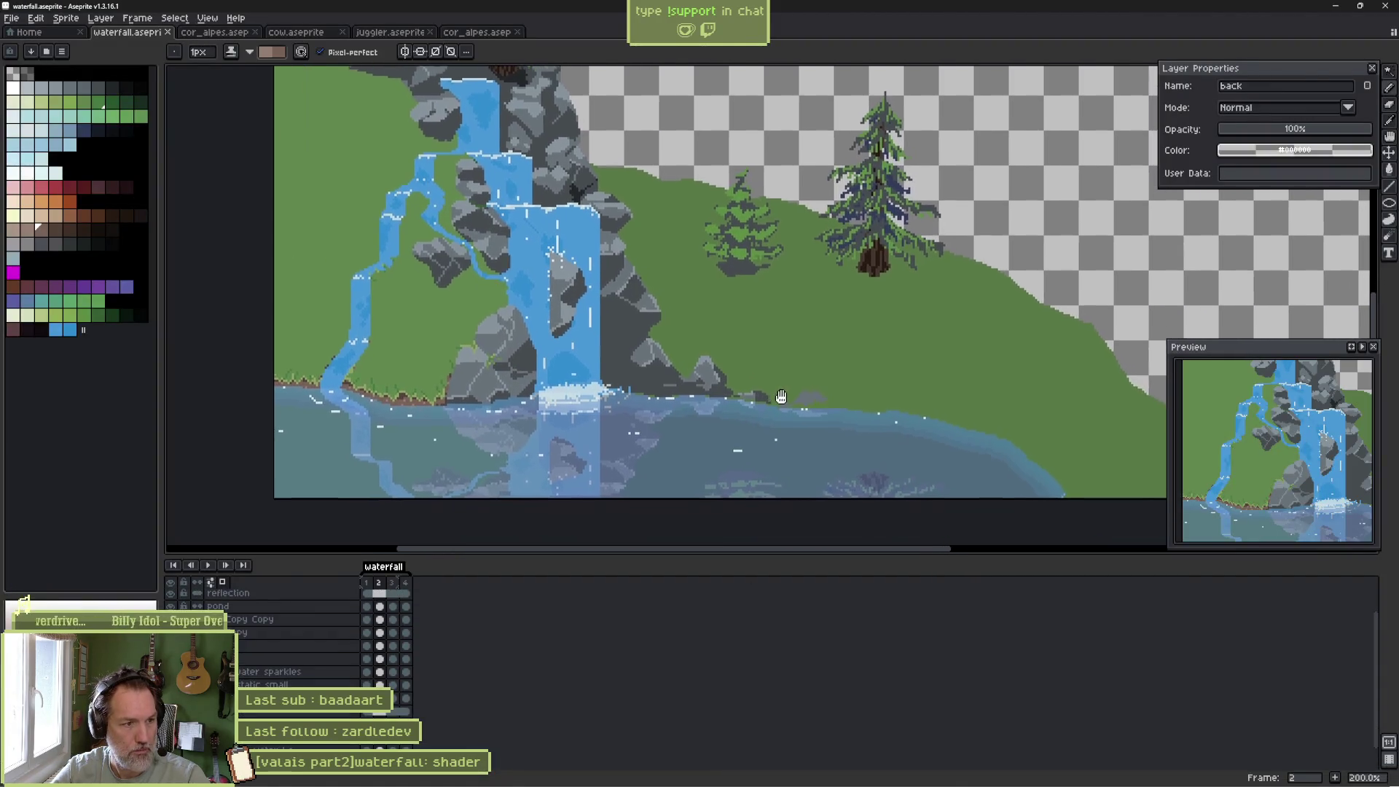
left_click_drag(811, 427, 781, 396)
scroll(780, 396, "up", 2)
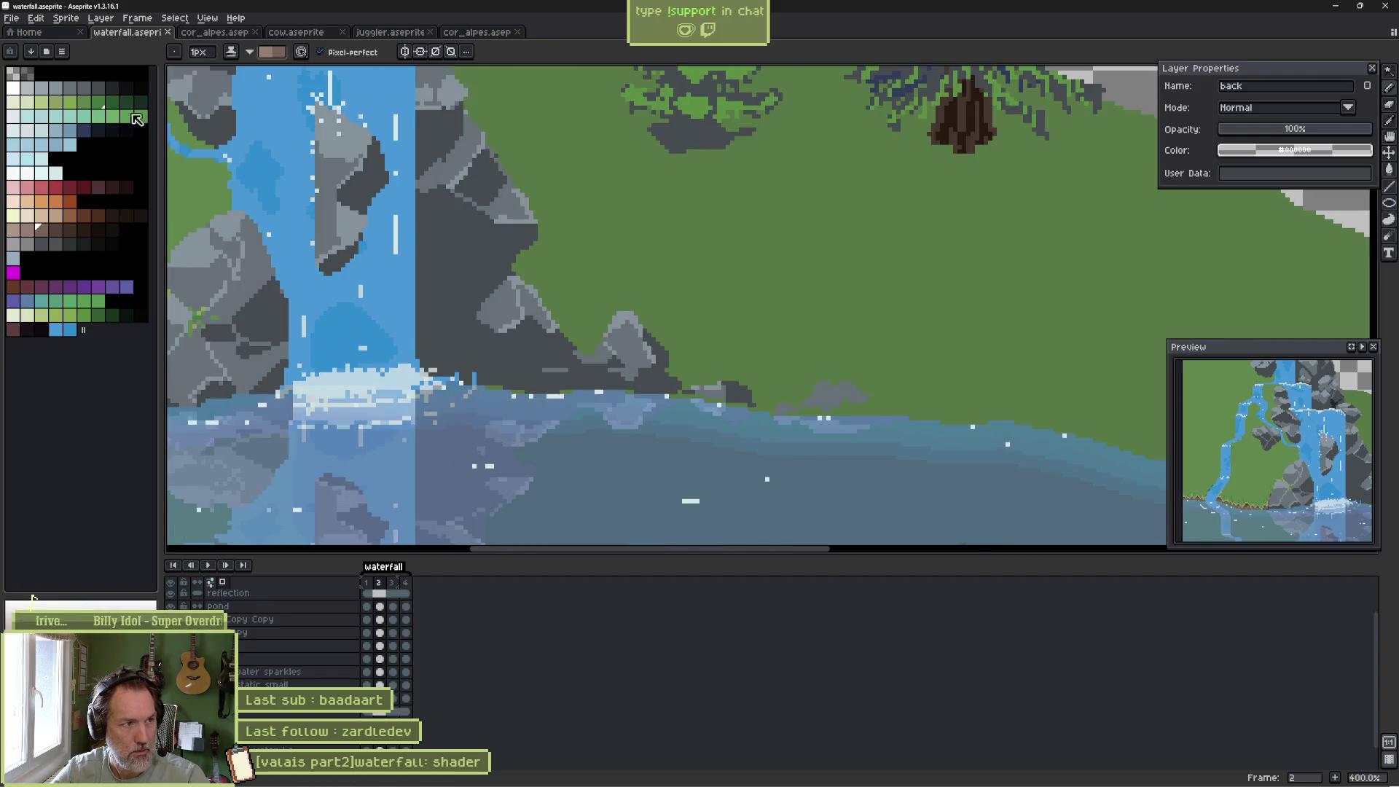
left_click(89, 105)
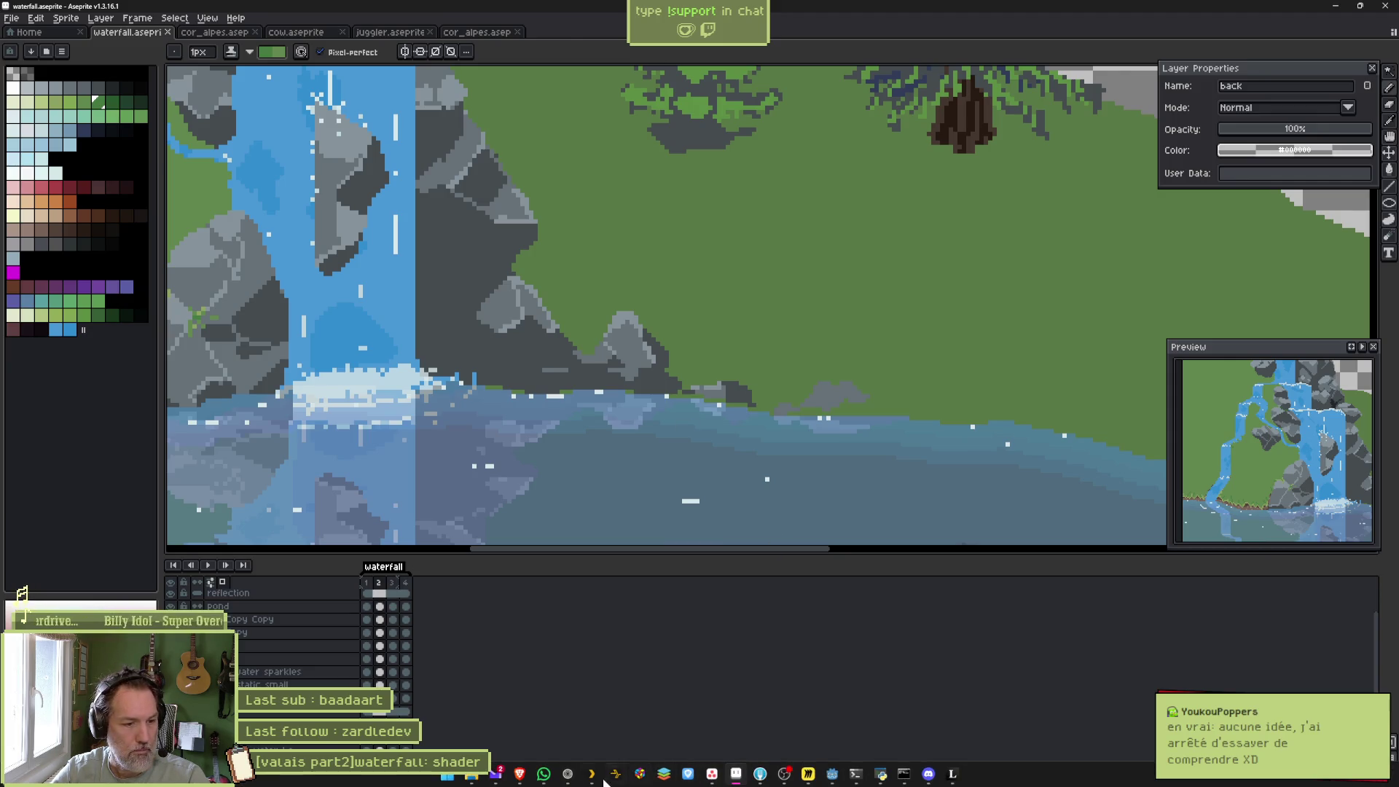
left_click(567, 774)
key("alt+space")
Reach the Google AdMob website through a DuckDuckGo search and try its sign-up link.
type("du")
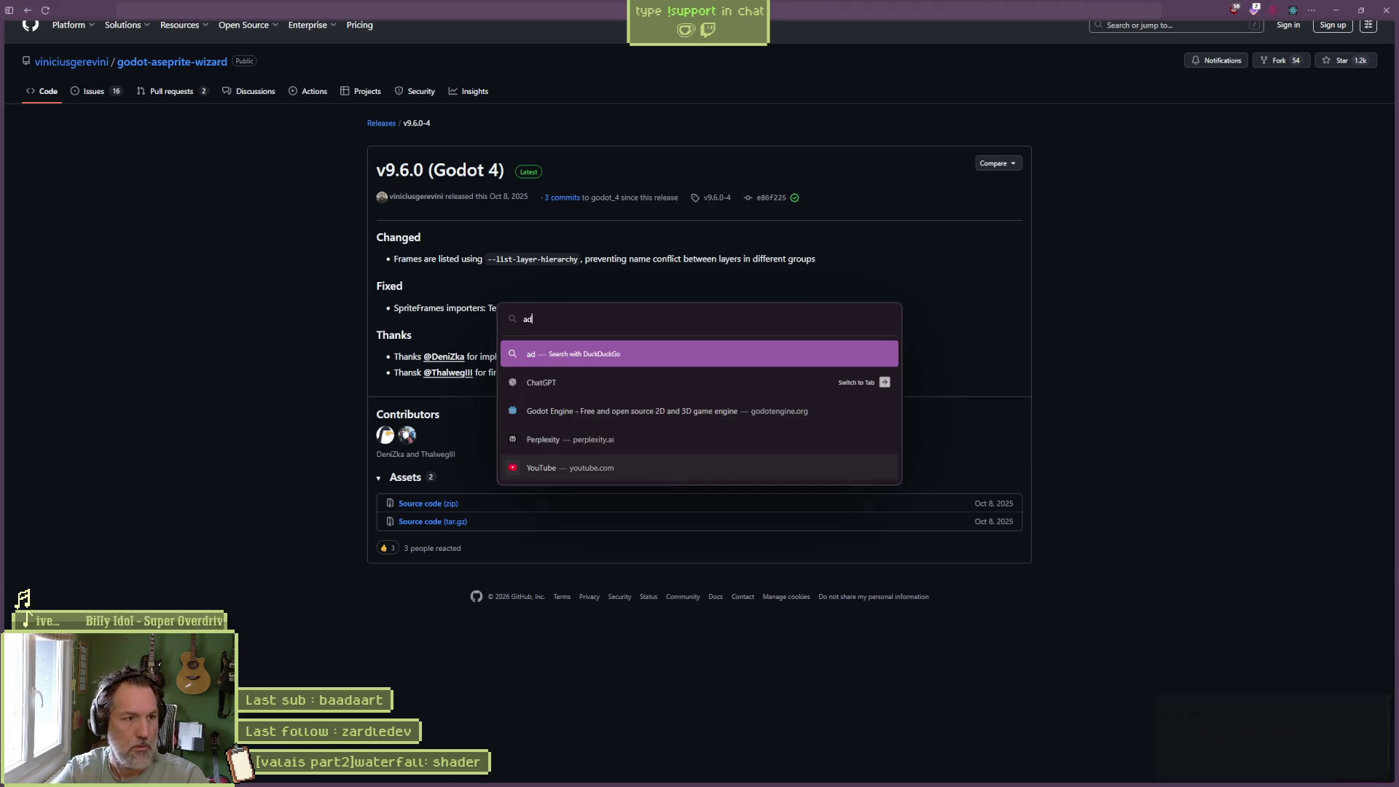
key("Return")
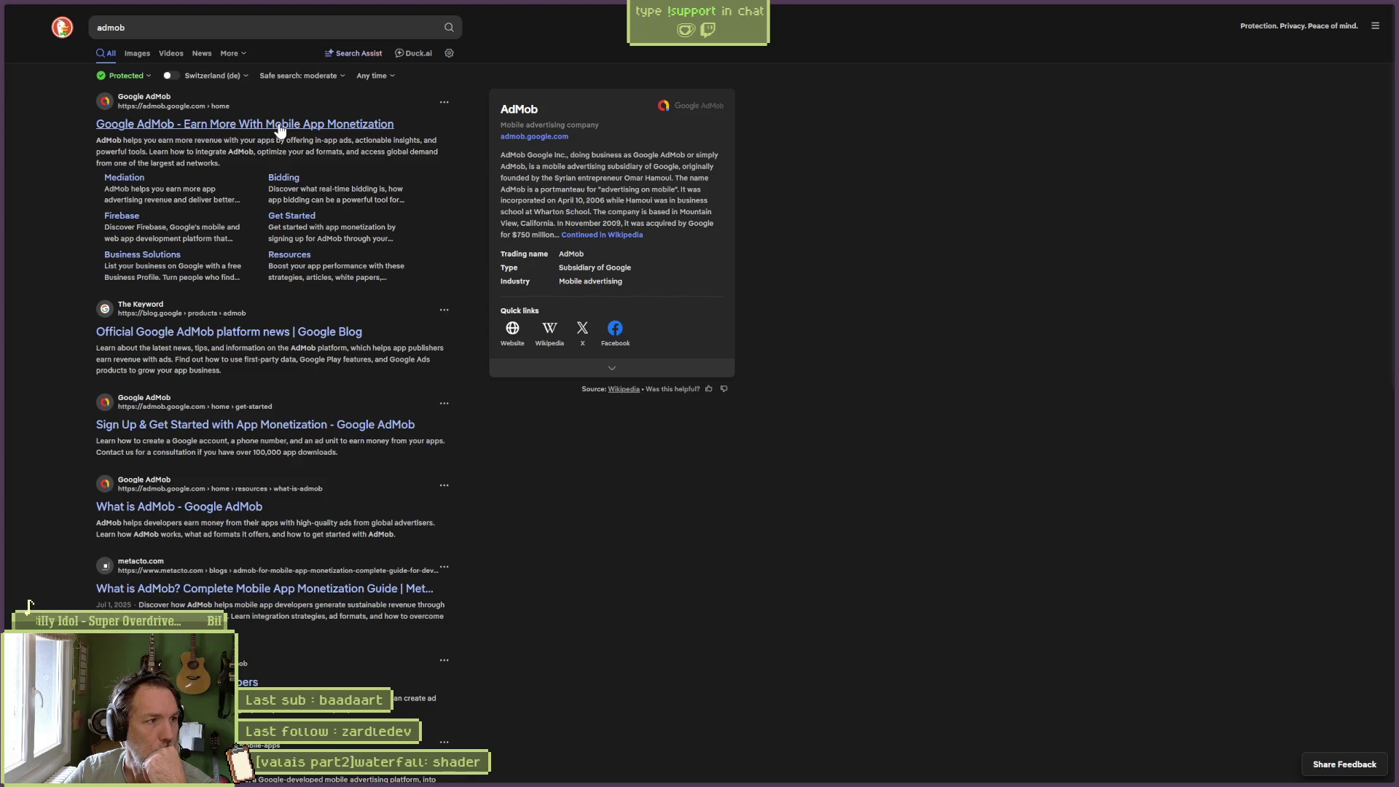
left_click(280, 125)
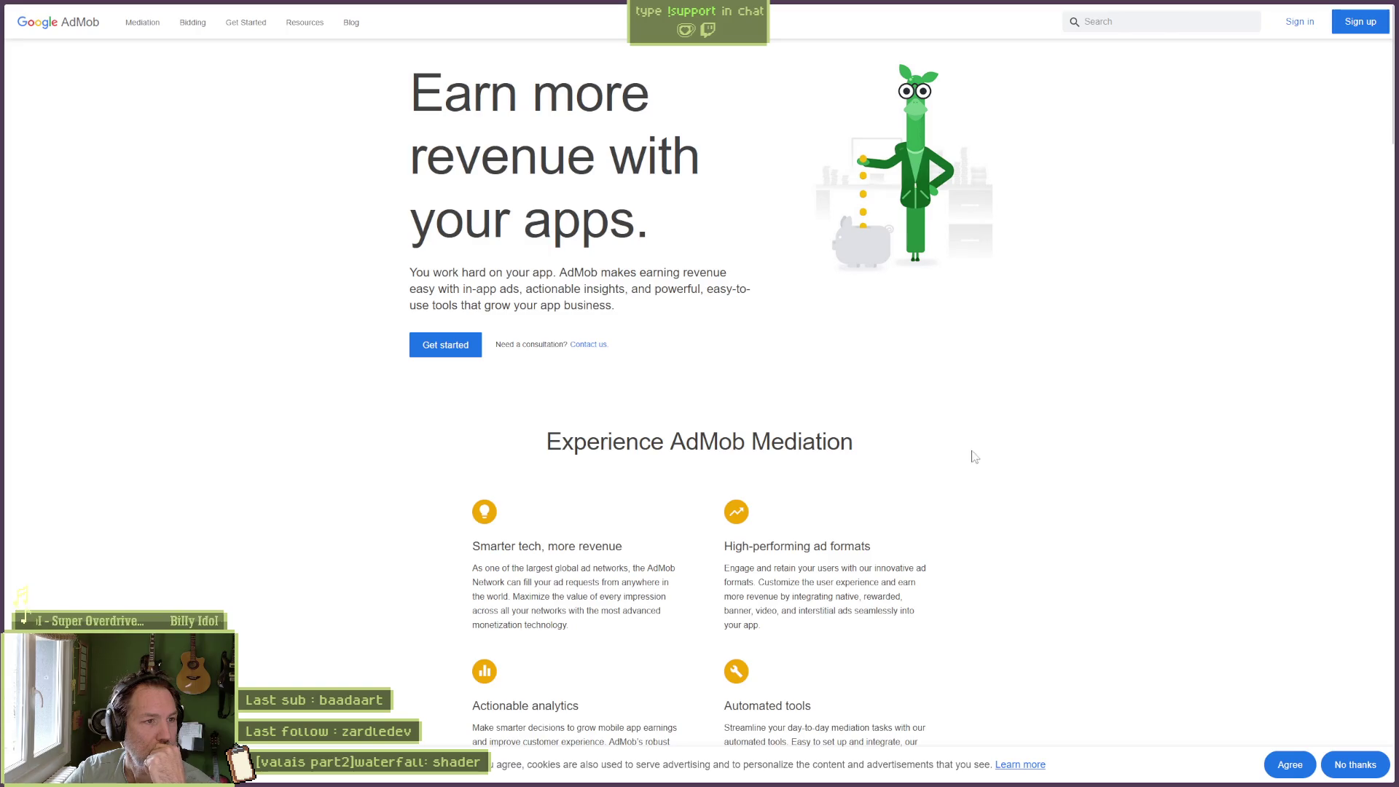
scroll(948, 506, "down", 2)
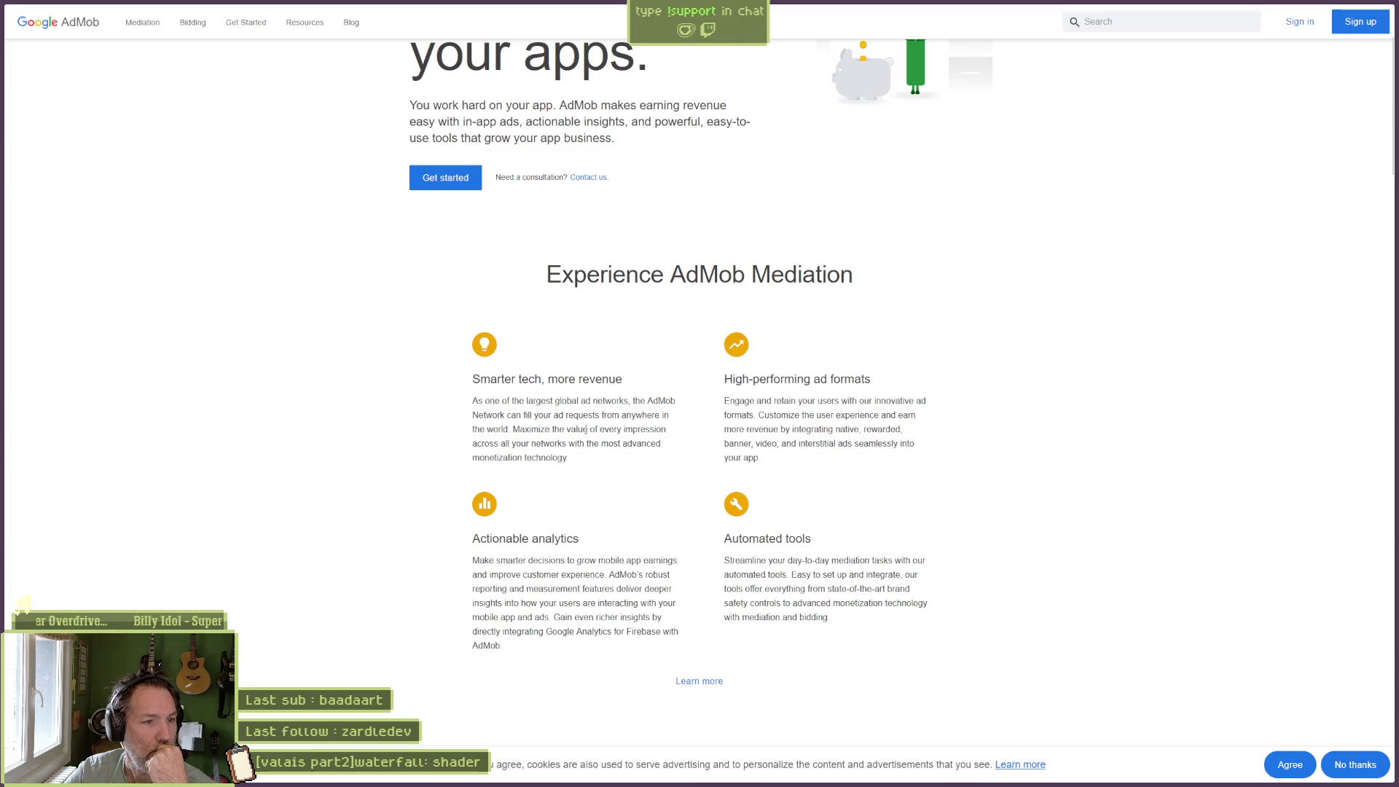
left_click(443, 182)
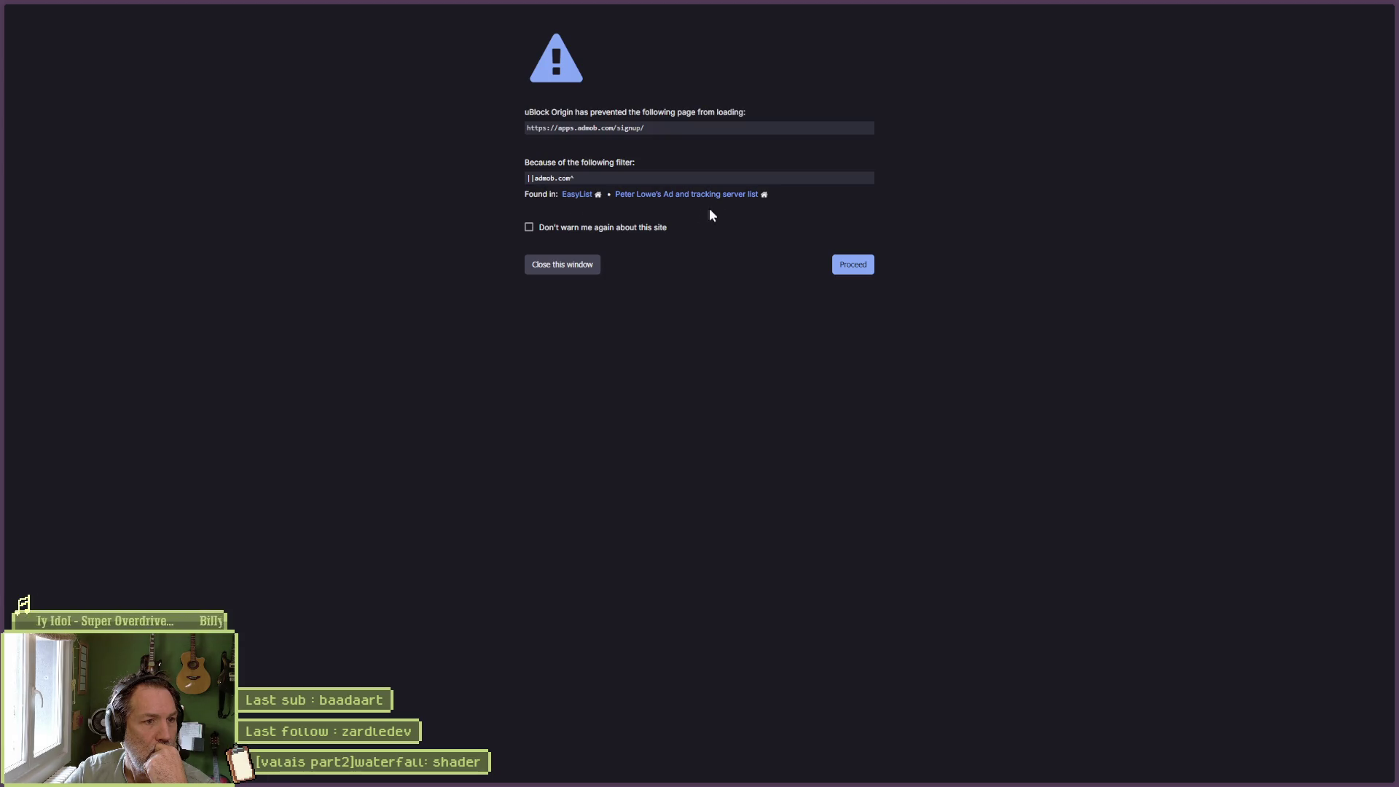
left_click(558, 264)
Scroll the AdMob home page, open AdMob for Games, and read down that page.
scroll(466, 361, "down", 6)
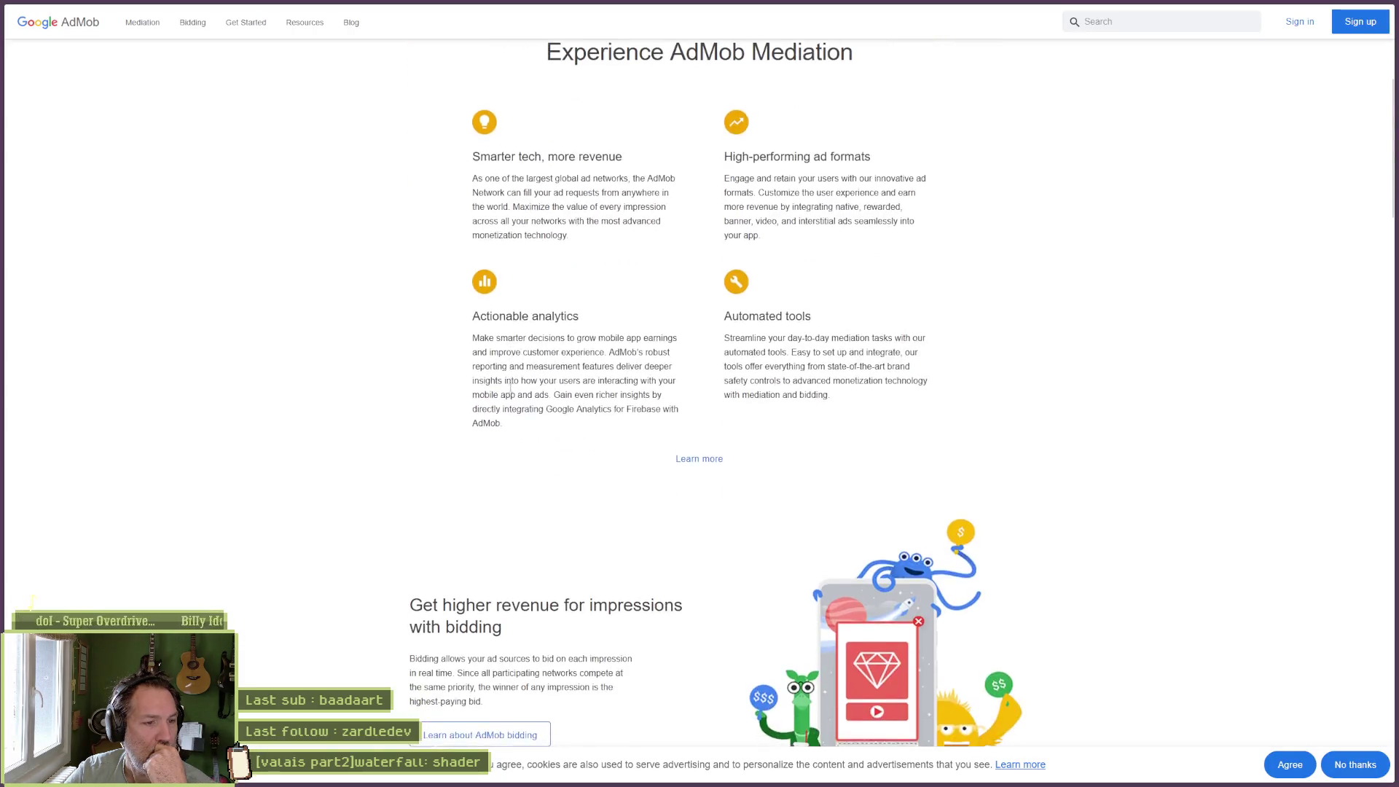
scroll(387, 400, "down", 4)
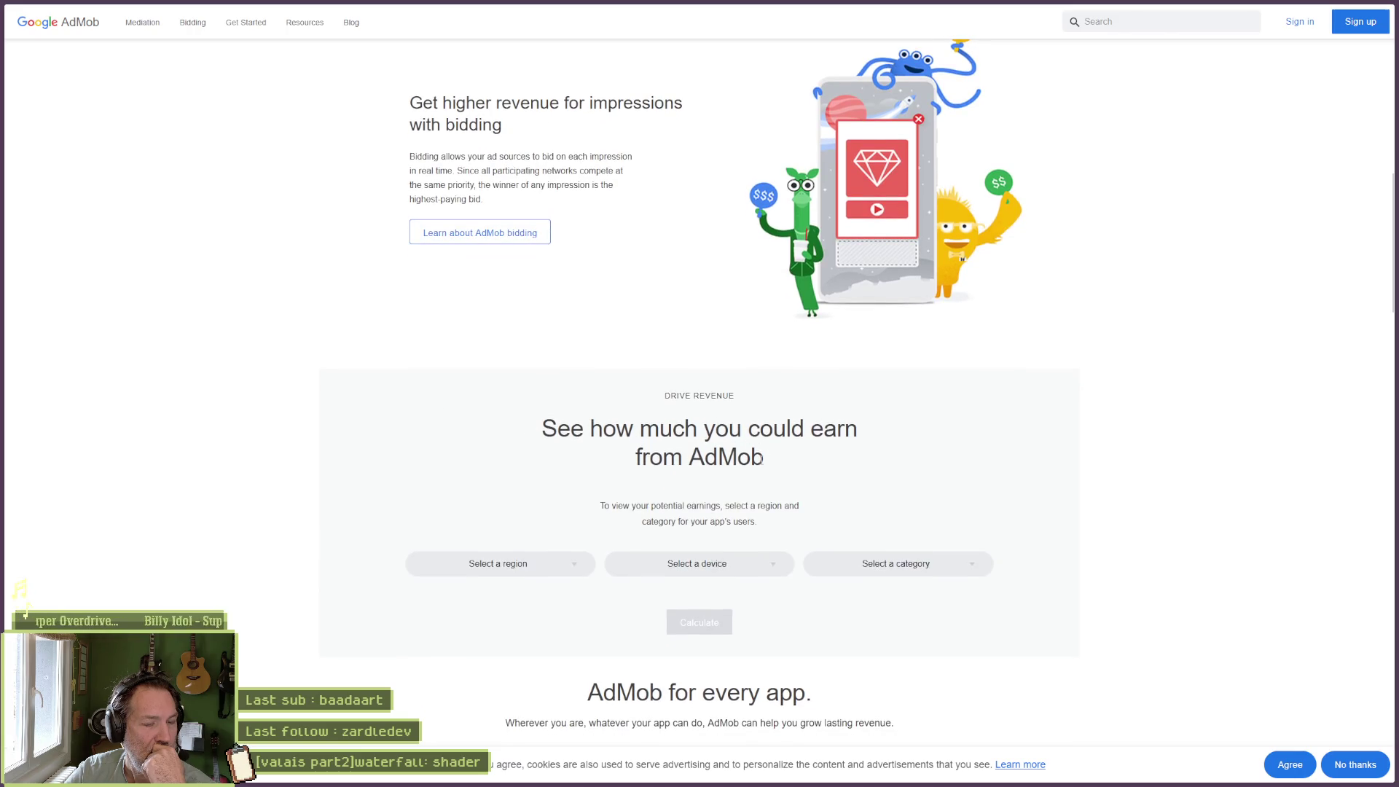
scroll(634, 462, "down", 3)
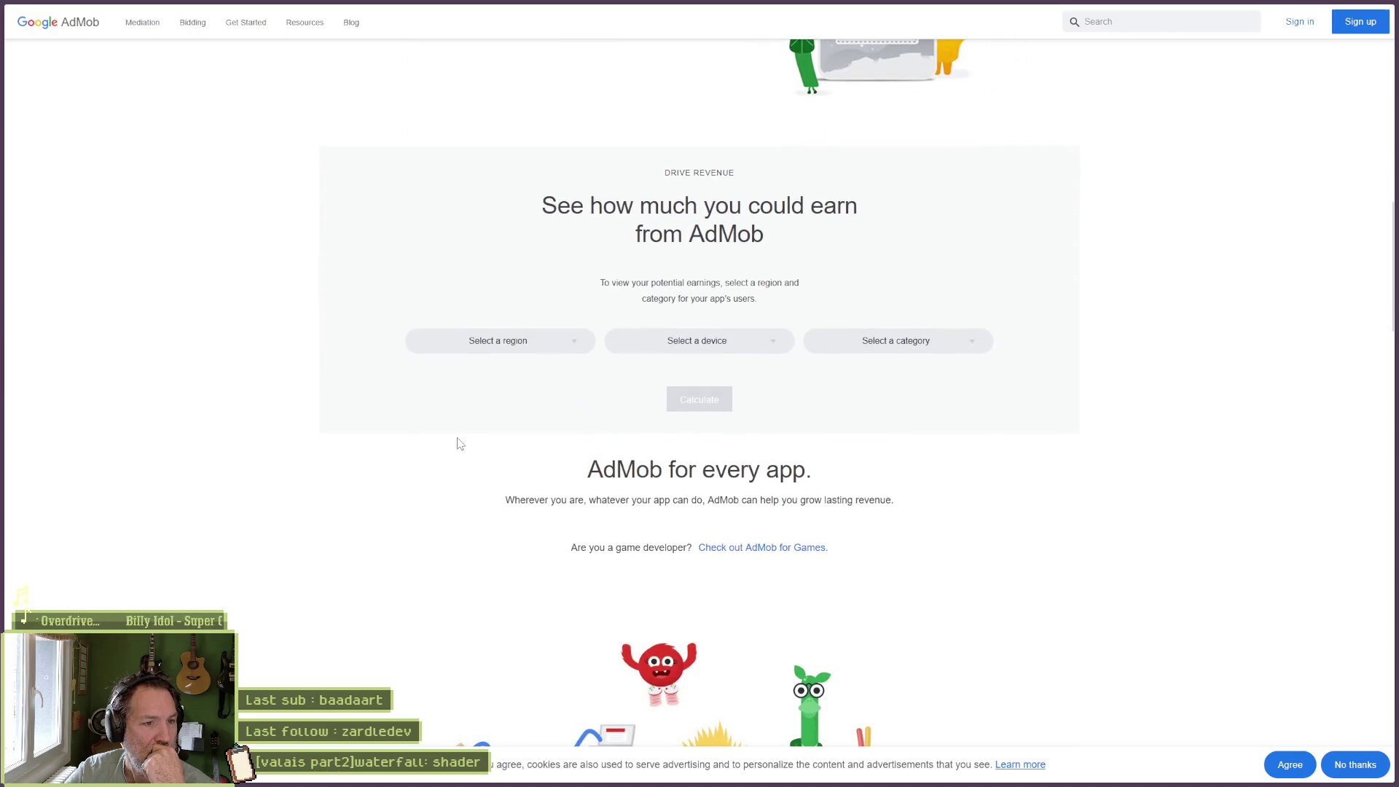
scroll(460, 444, "down", 2)
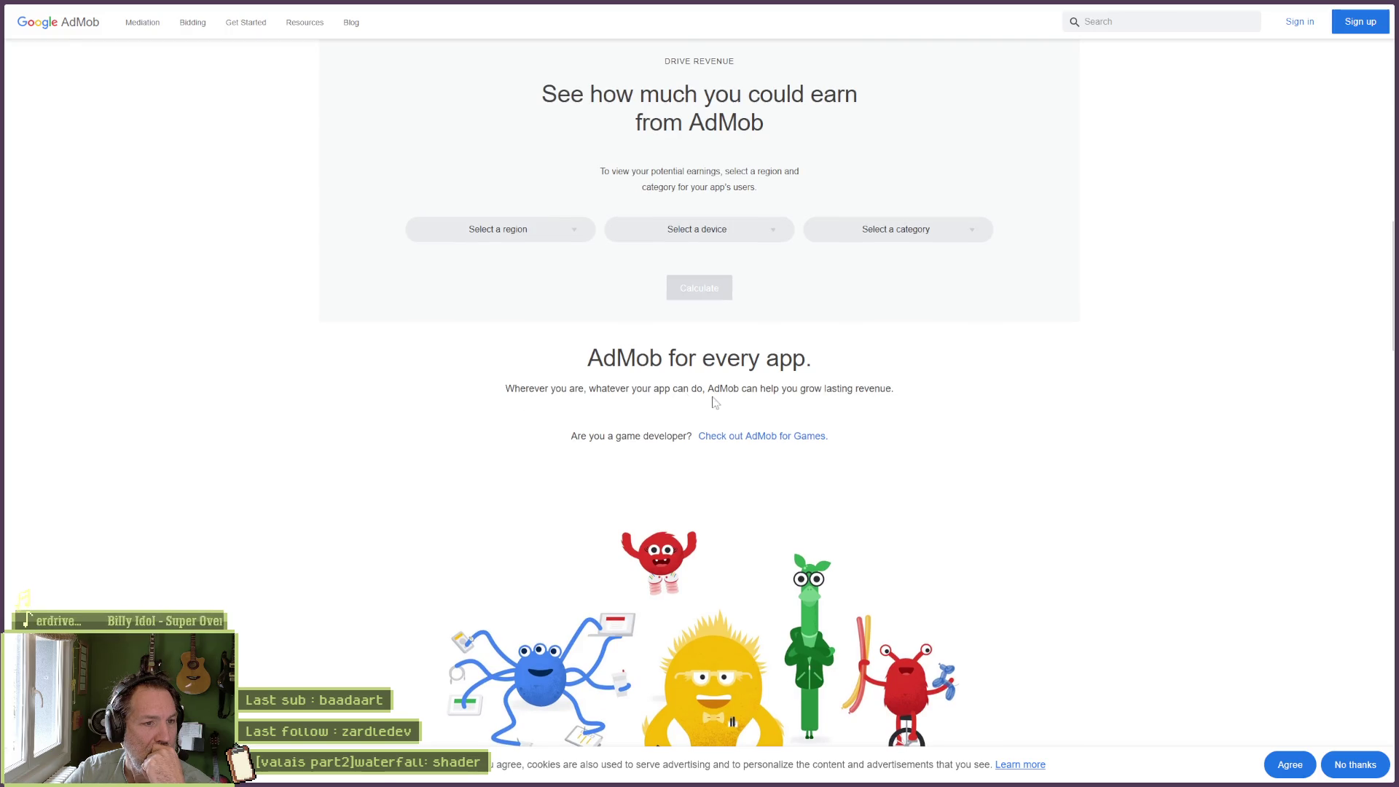
left_click(753, 440)
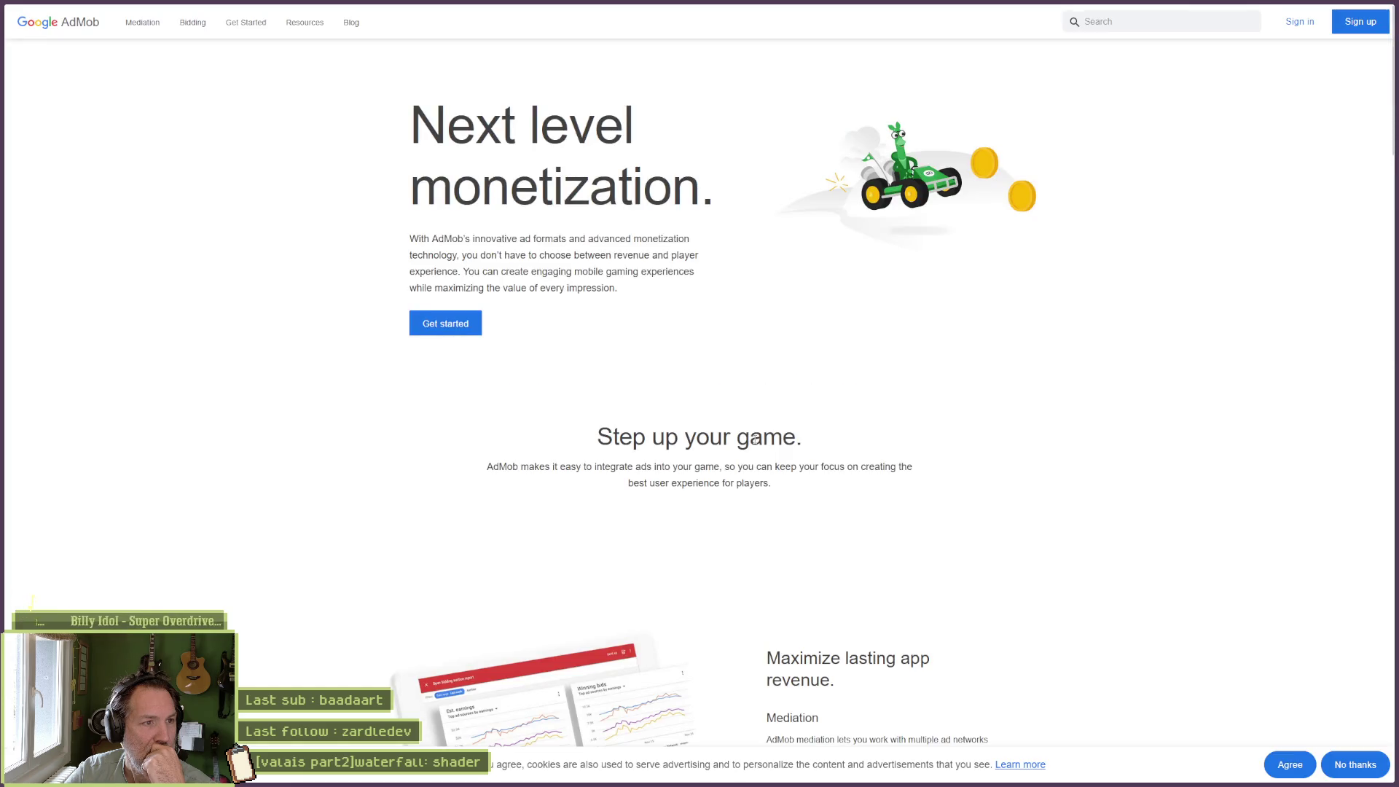
scroll(1139, 488, "down", 3)
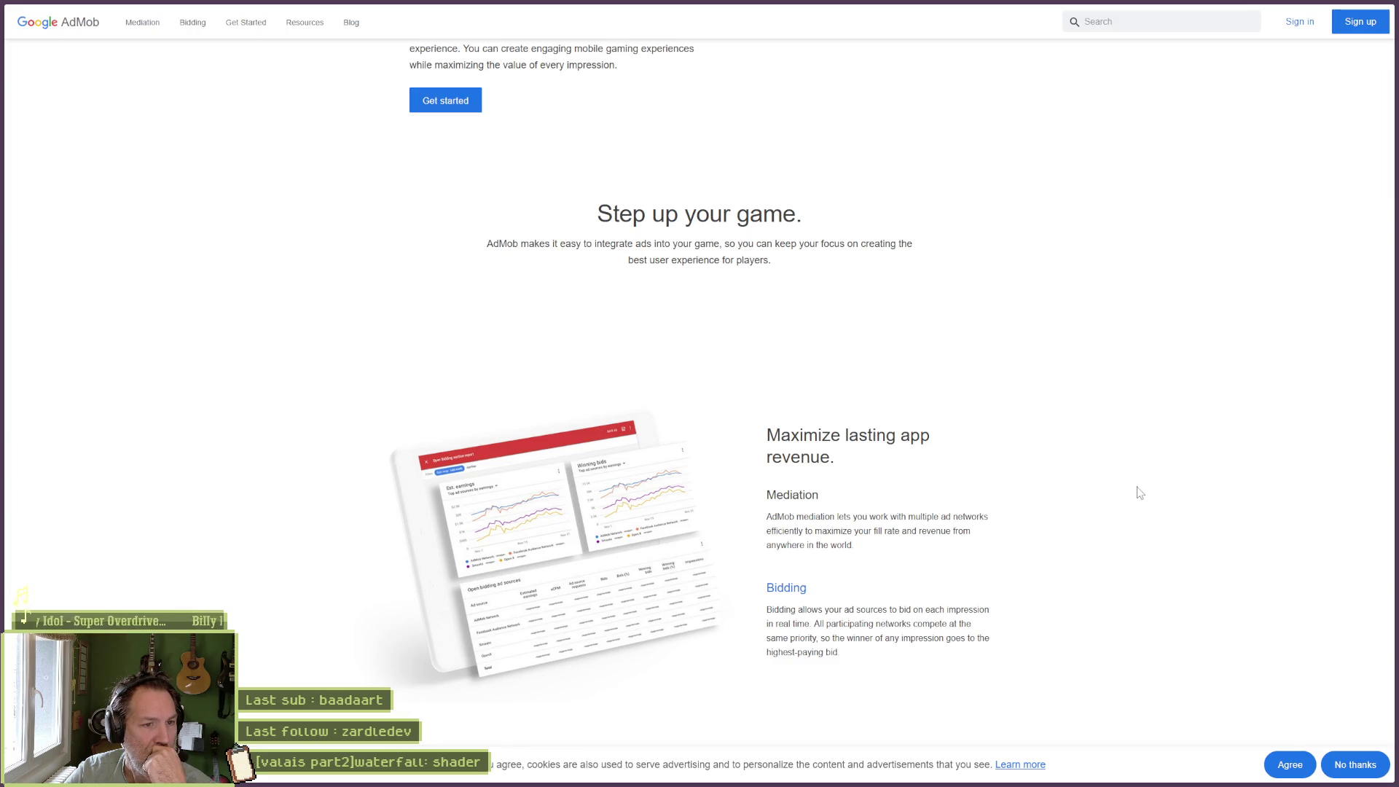
scroll(1140, 494, "down", 2)
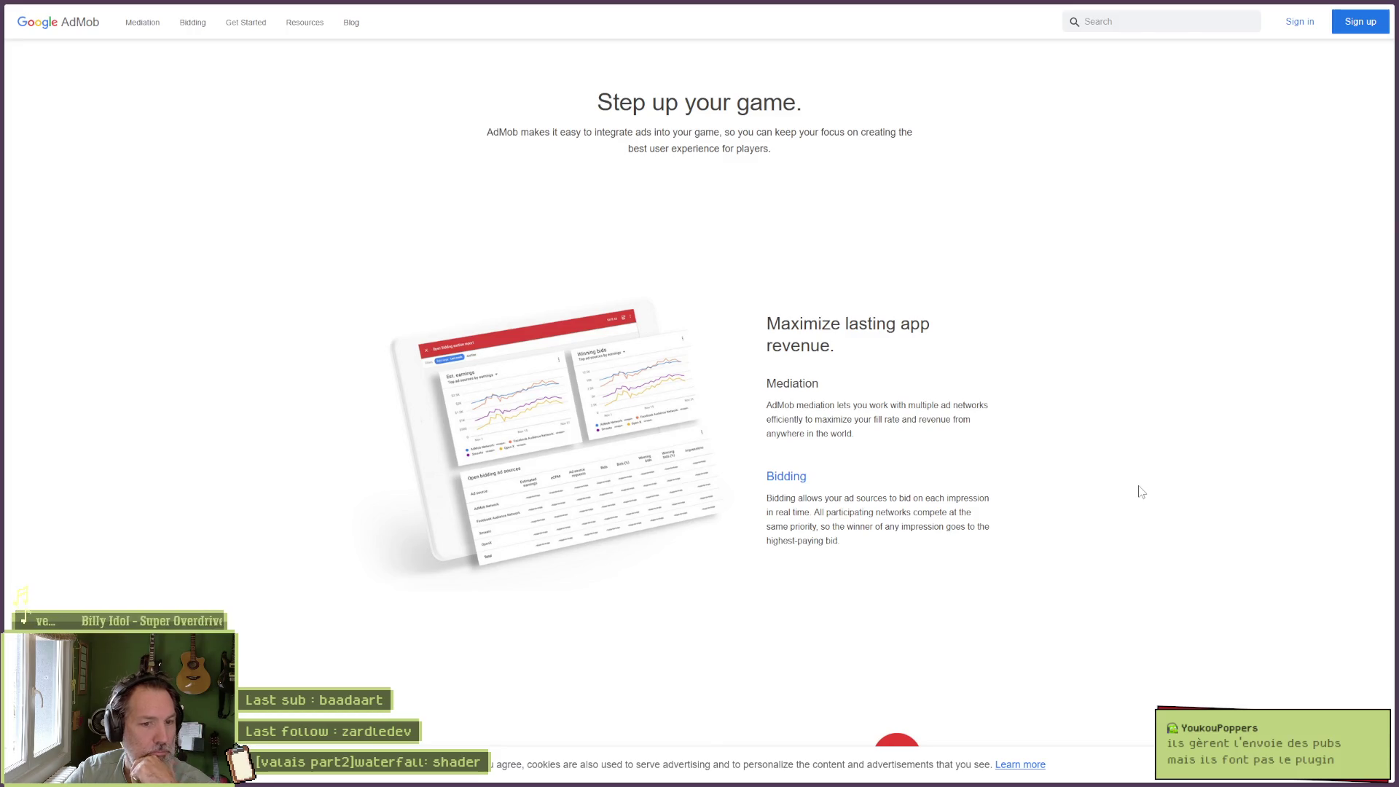
scroll(1139, 494, "down", 2)
scroll(1139, 494, "down", 3)
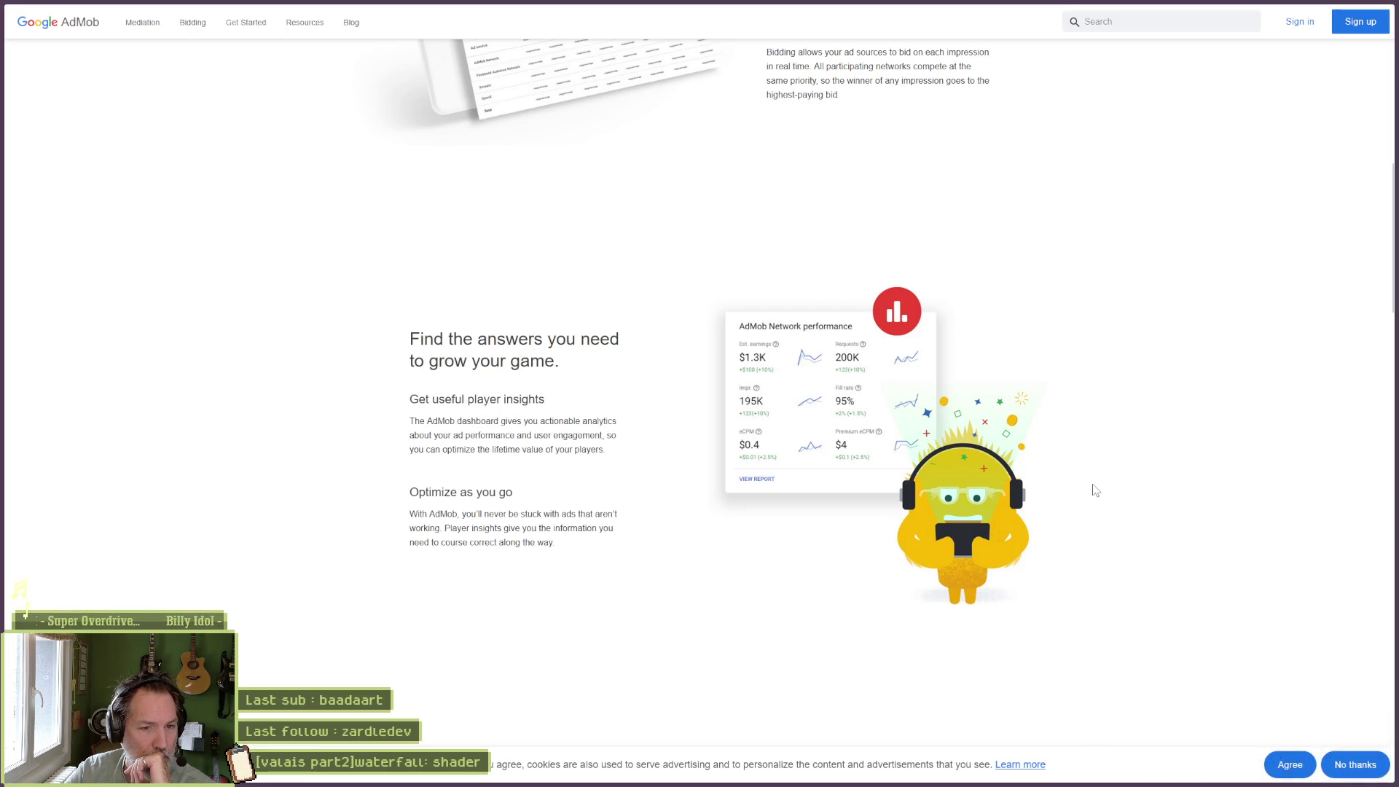
Ask Perplexity the follow-up 'qui developpe adMob de google'.
mouse_move(36, 237)
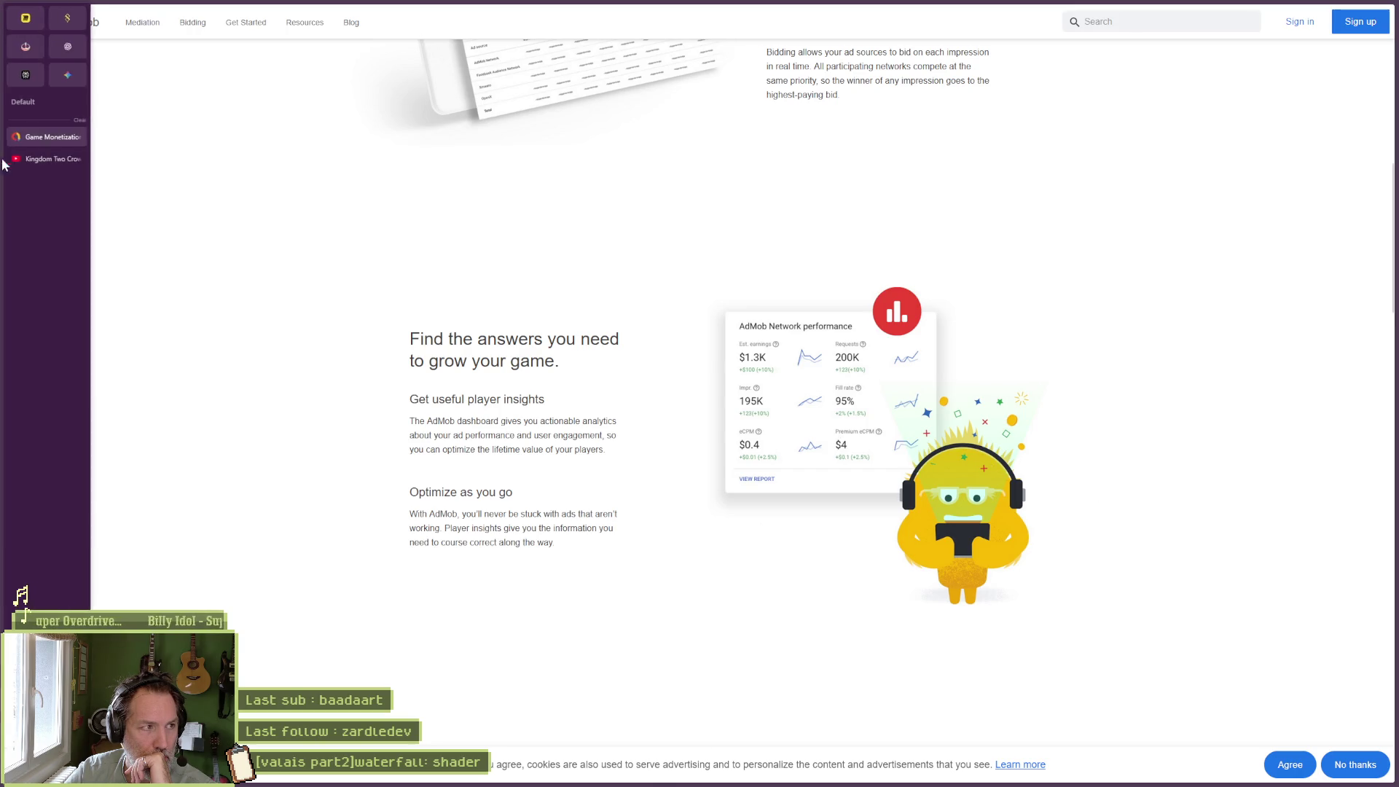
left_click(44, 137)
type("q")
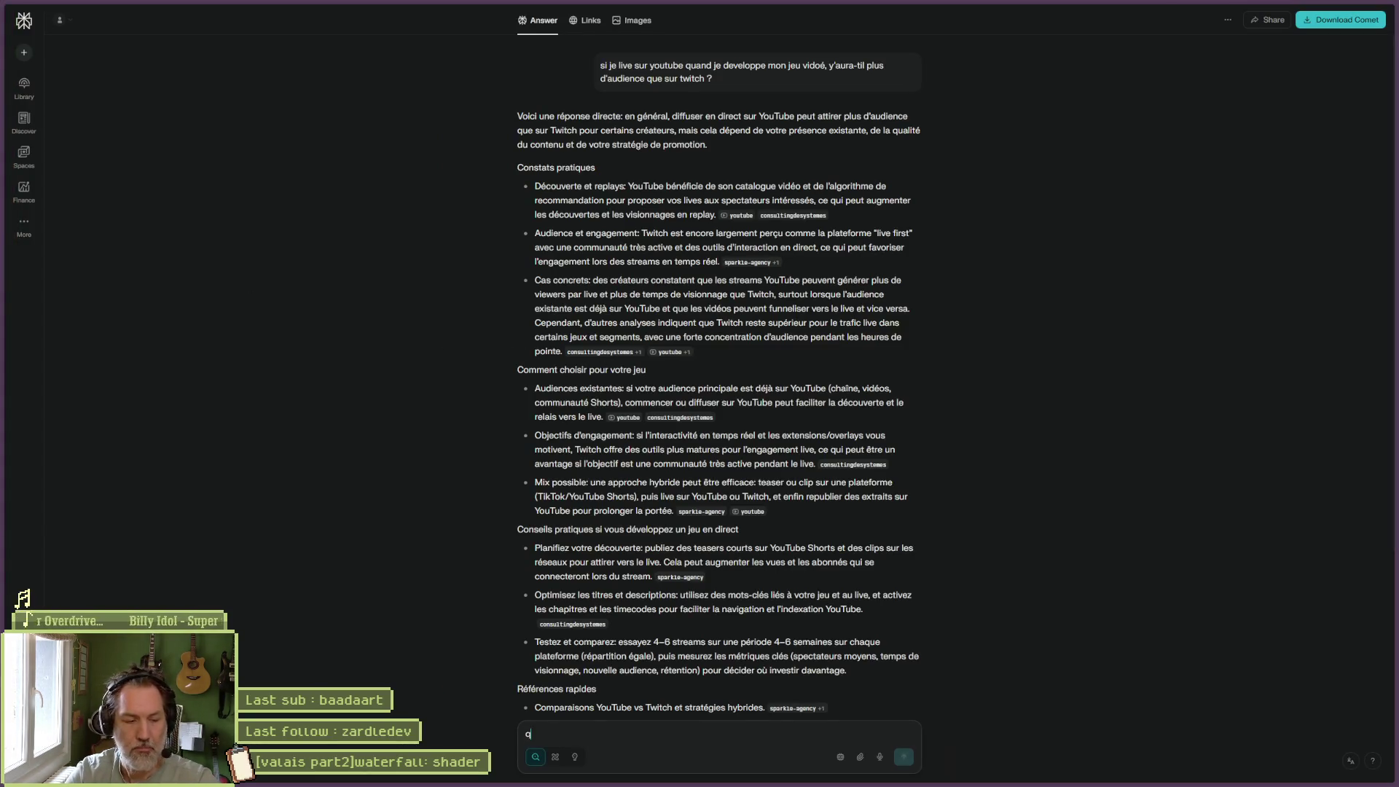
type("ui devel")
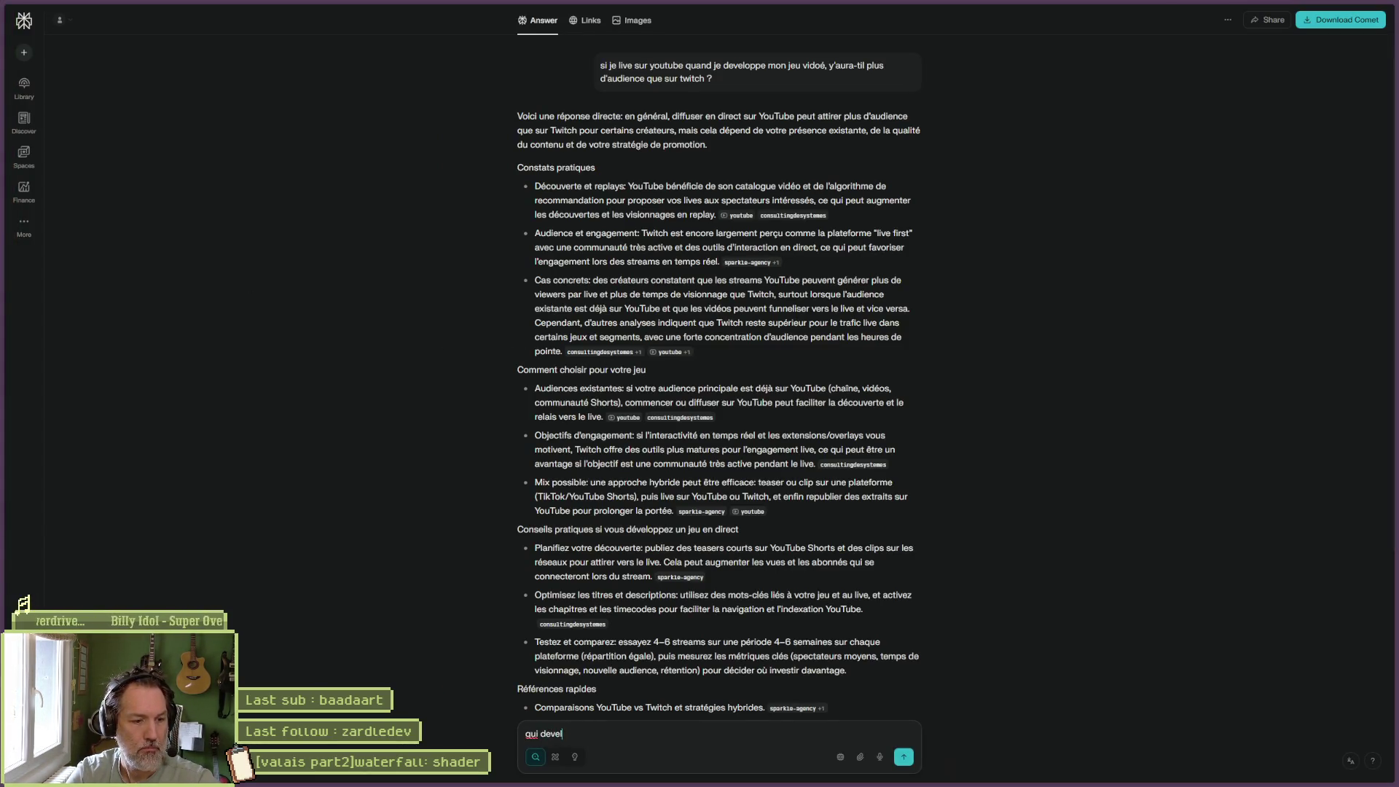
type("oppe adMob de google")
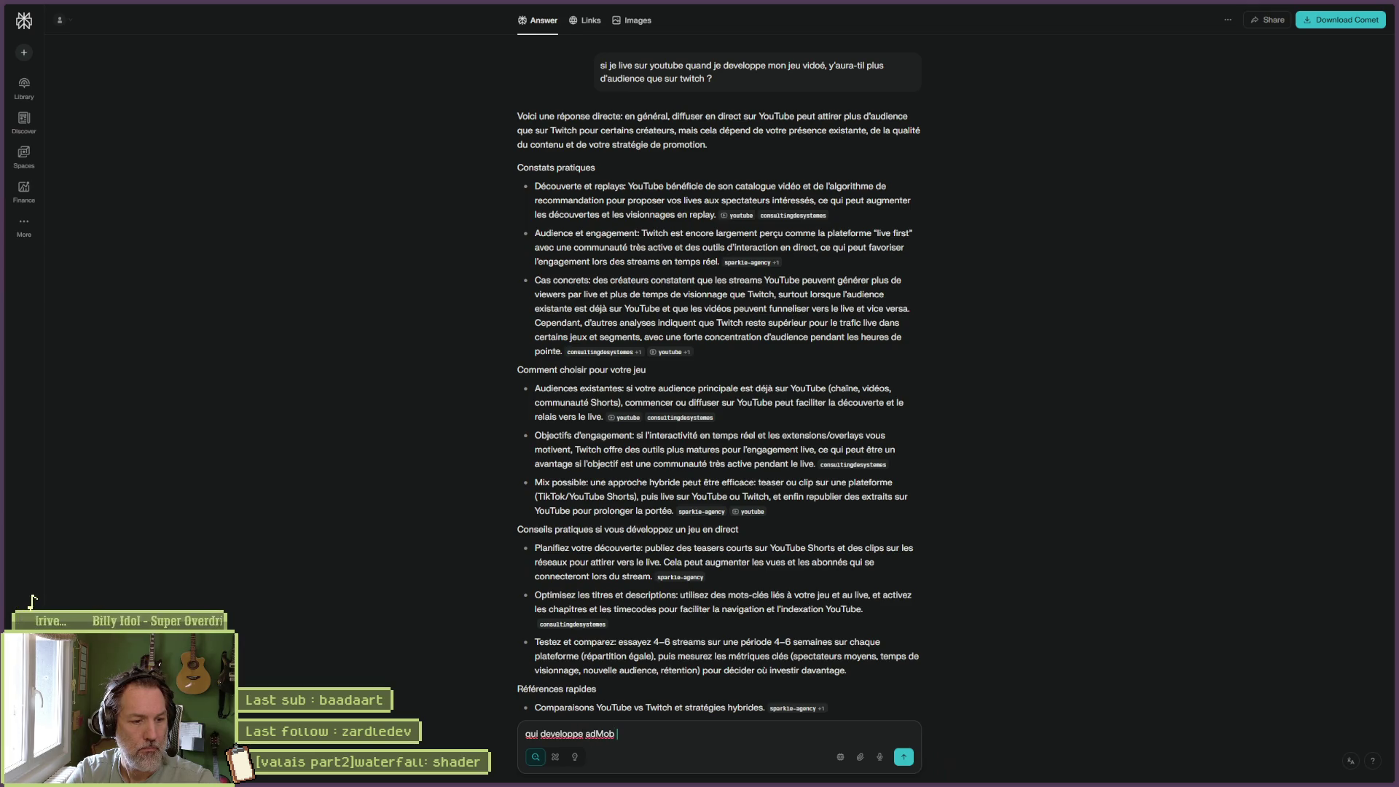
key("Return")
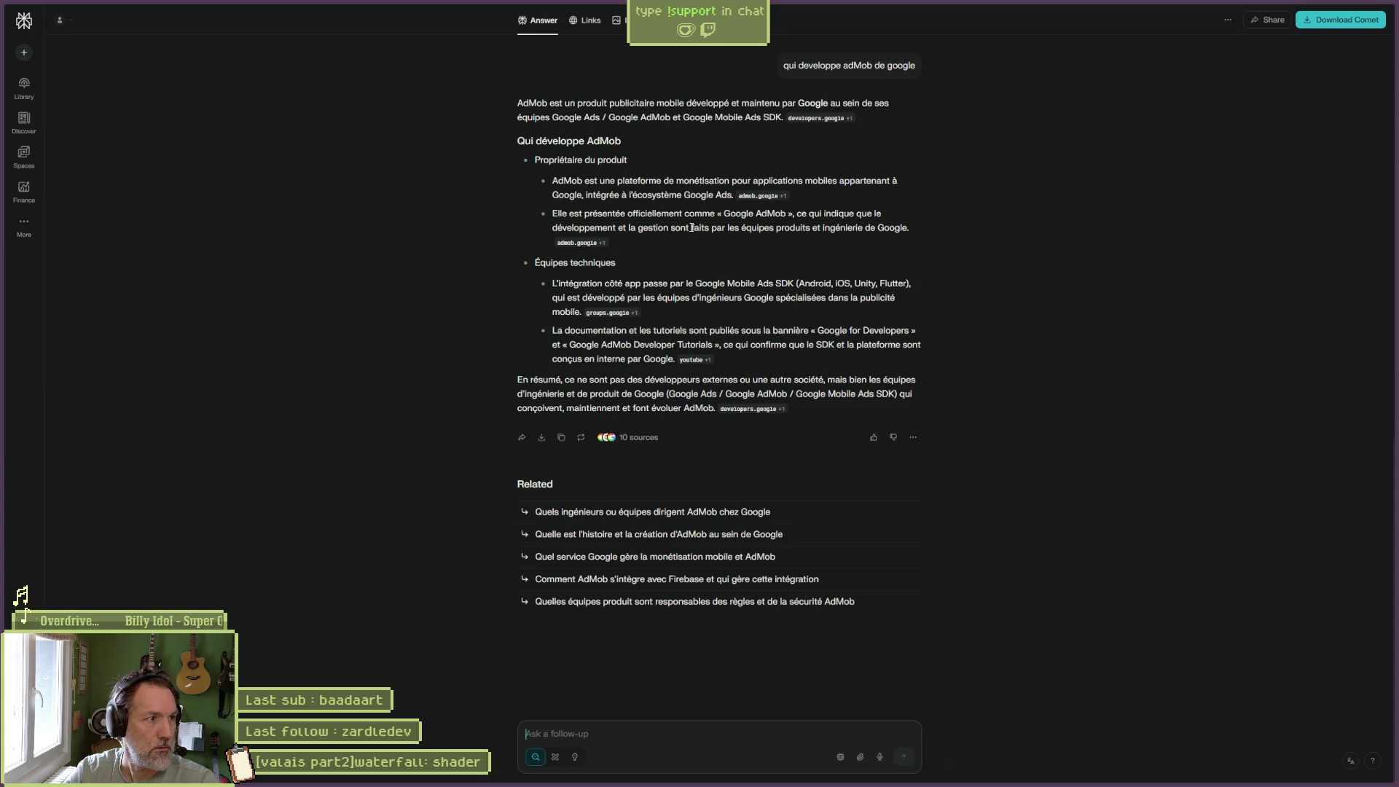
Return to the AdMob for Games tab and scroll through it down to the footer links.
mouse_move(31, 86)
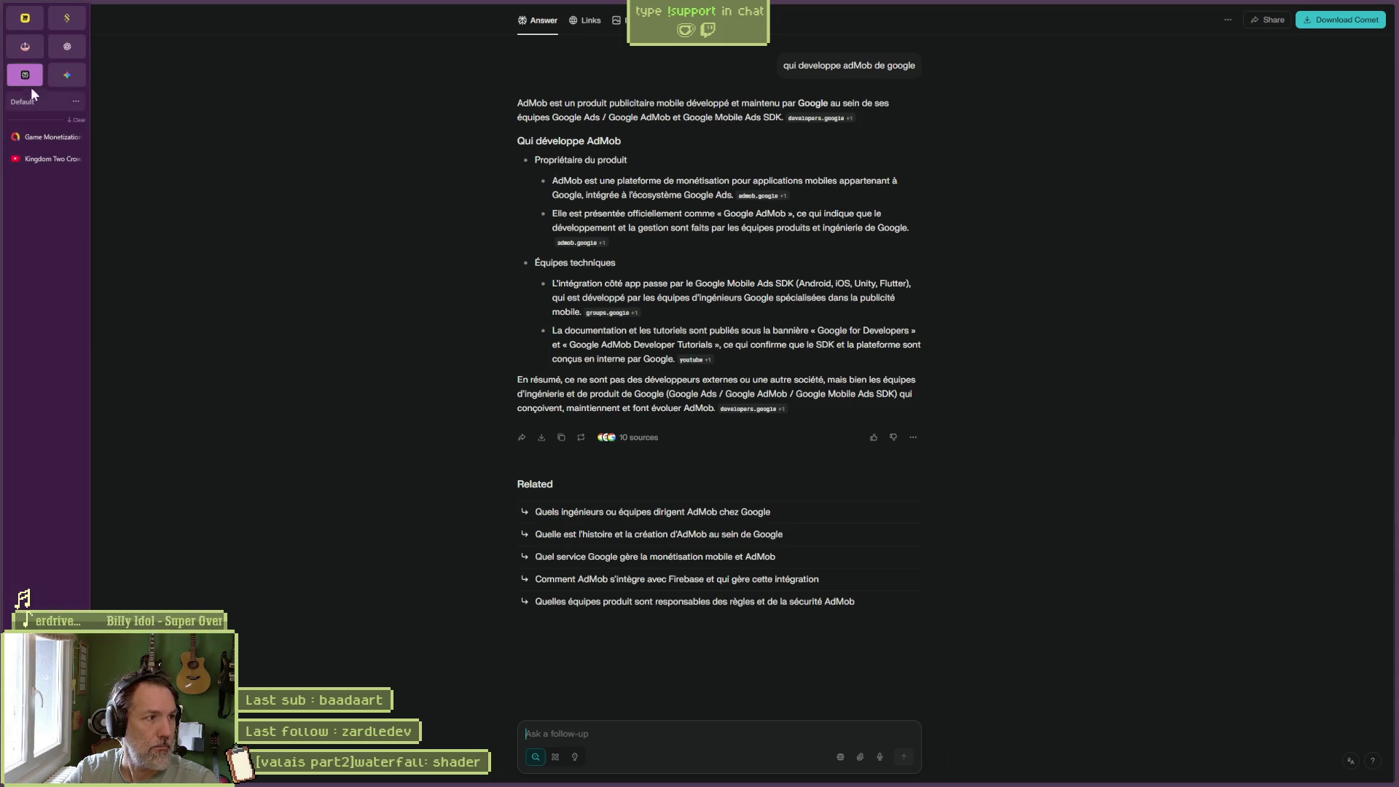
left_click(41, 137)
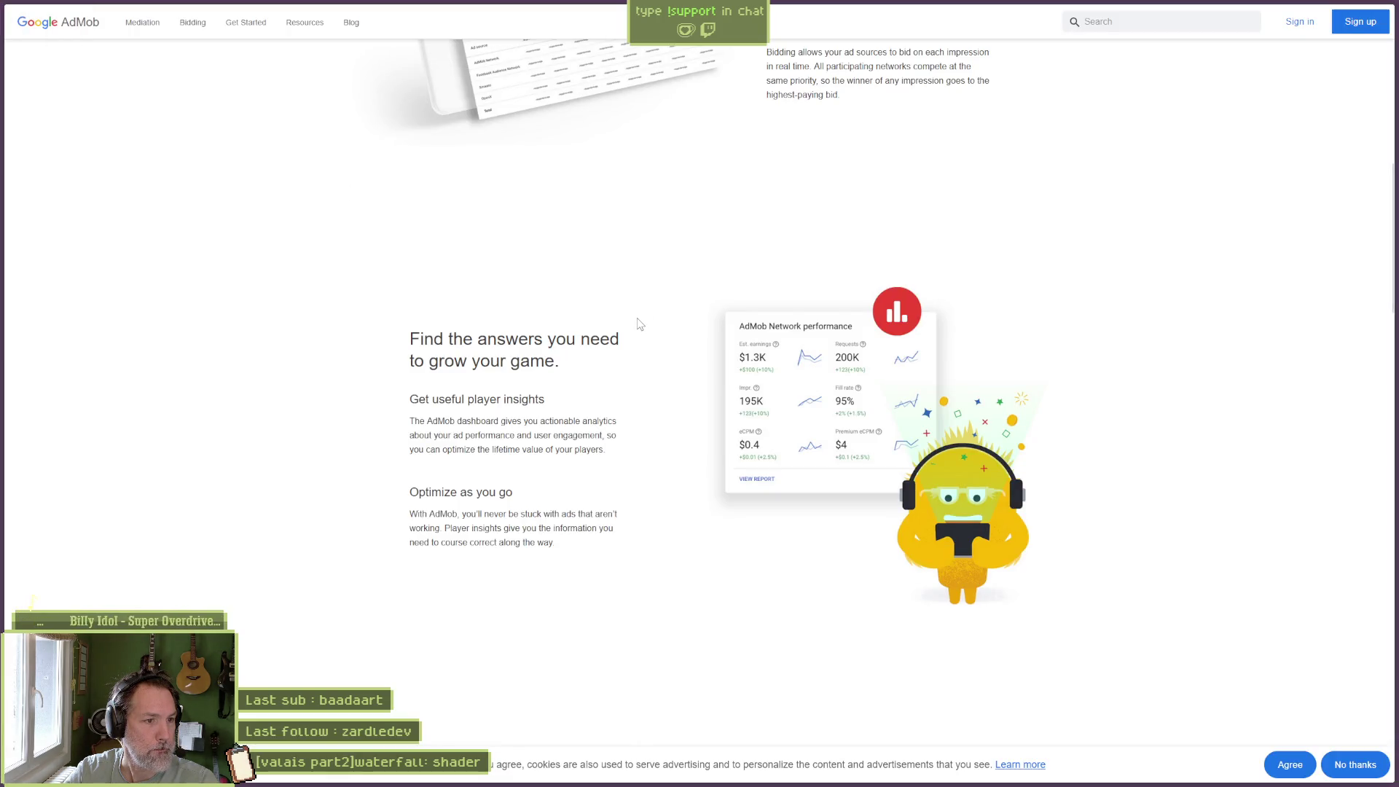
scroll(640, 324, "down", 6)
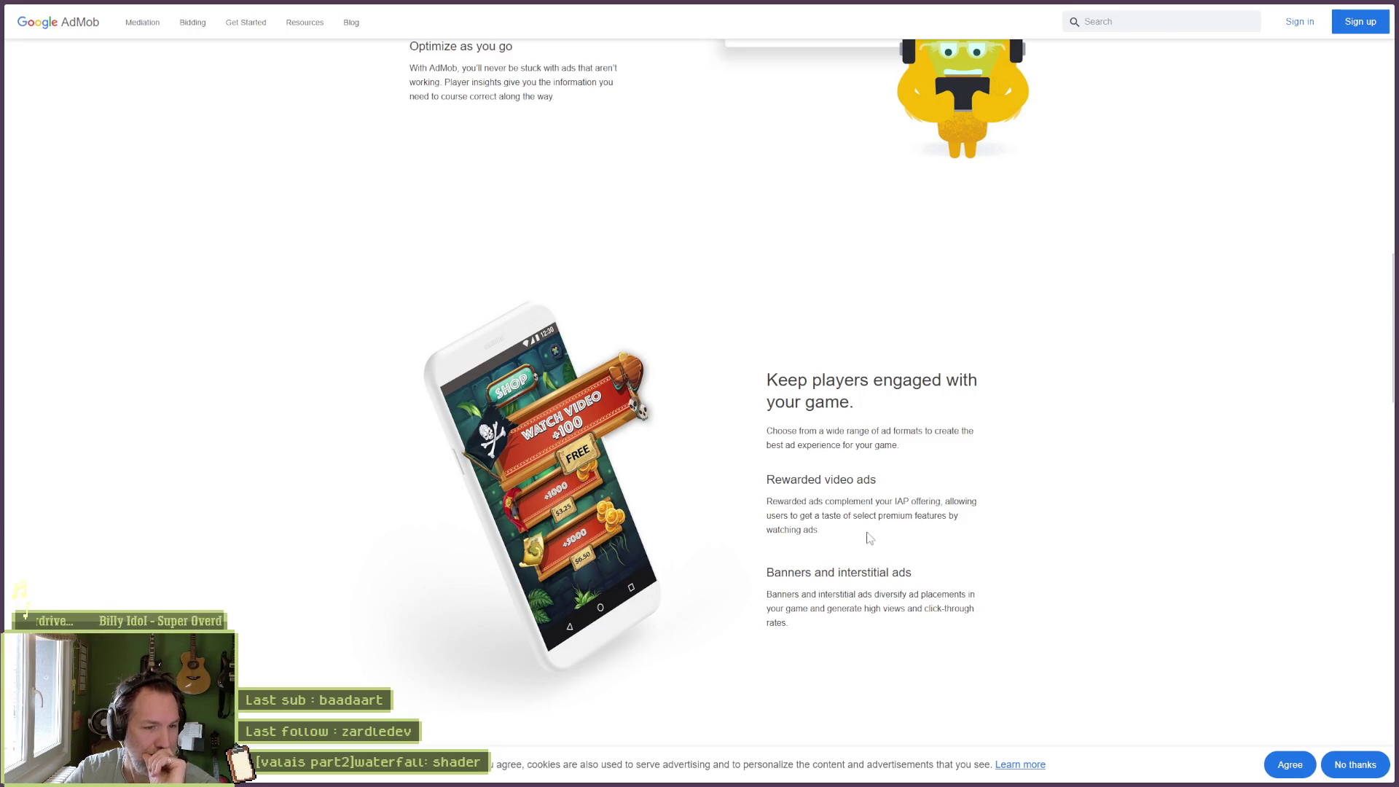
scroll(853, 577, "down", 1)
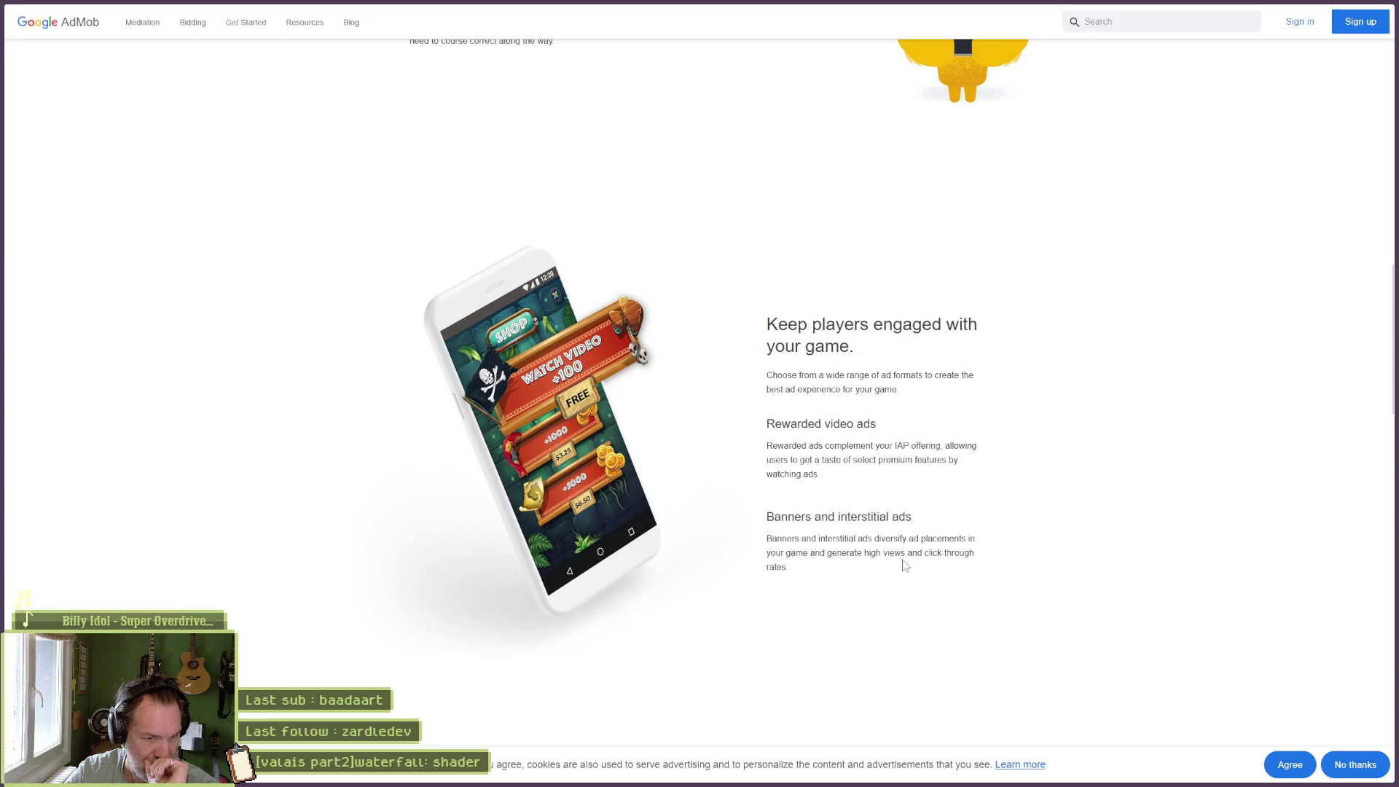
scroll(853, 572, "down", 4)
scroll(847, 572, "down", 2)
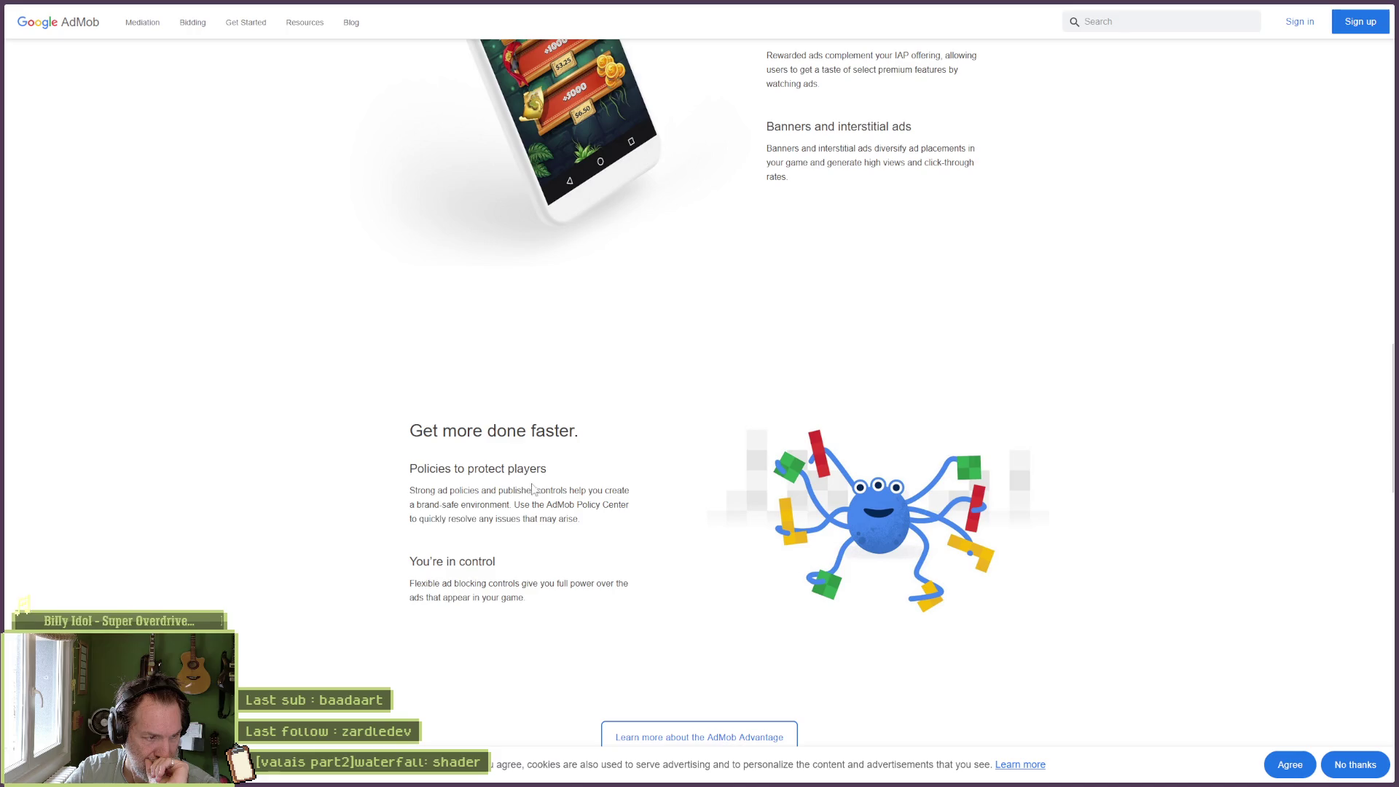
scroll(506, 492, "down", 1)
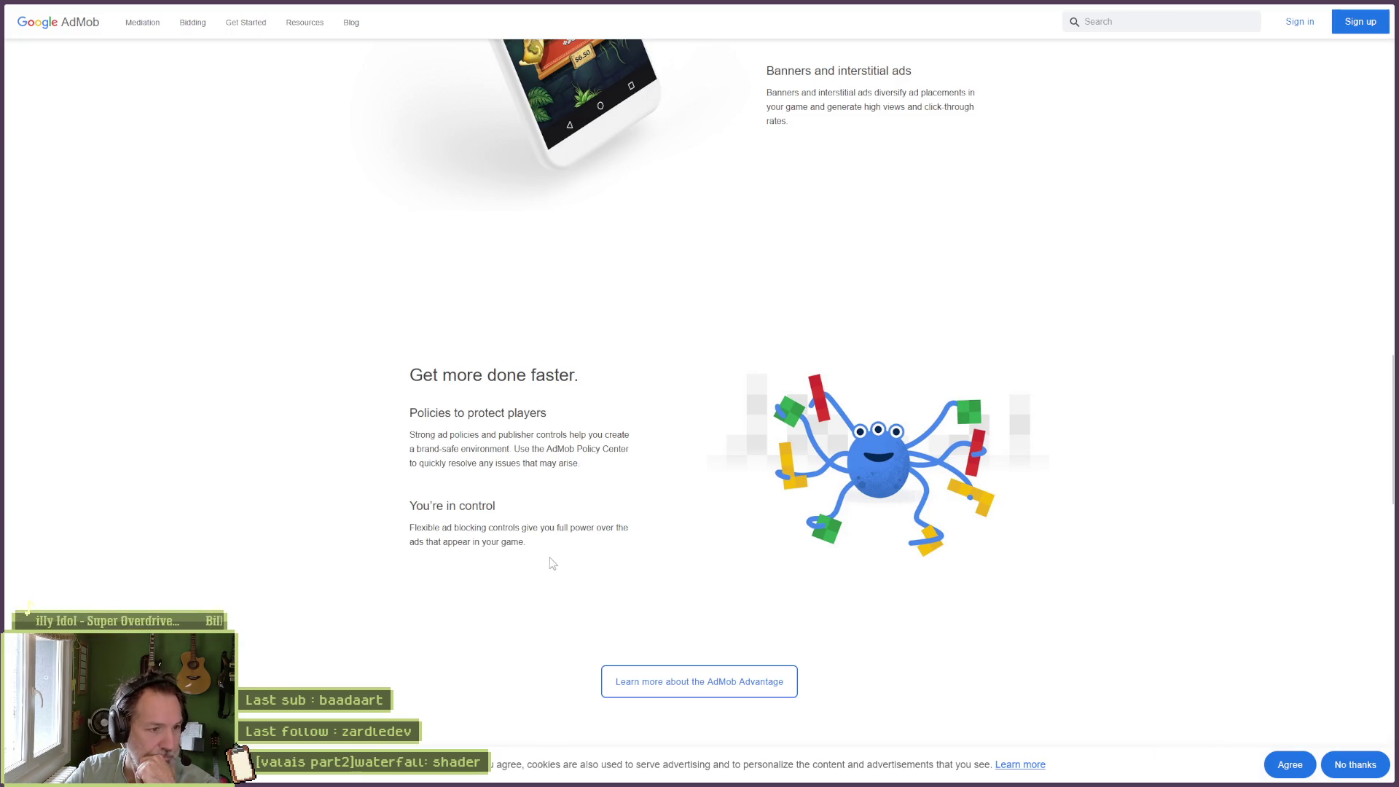
scroll(561, 575, "down", 2)
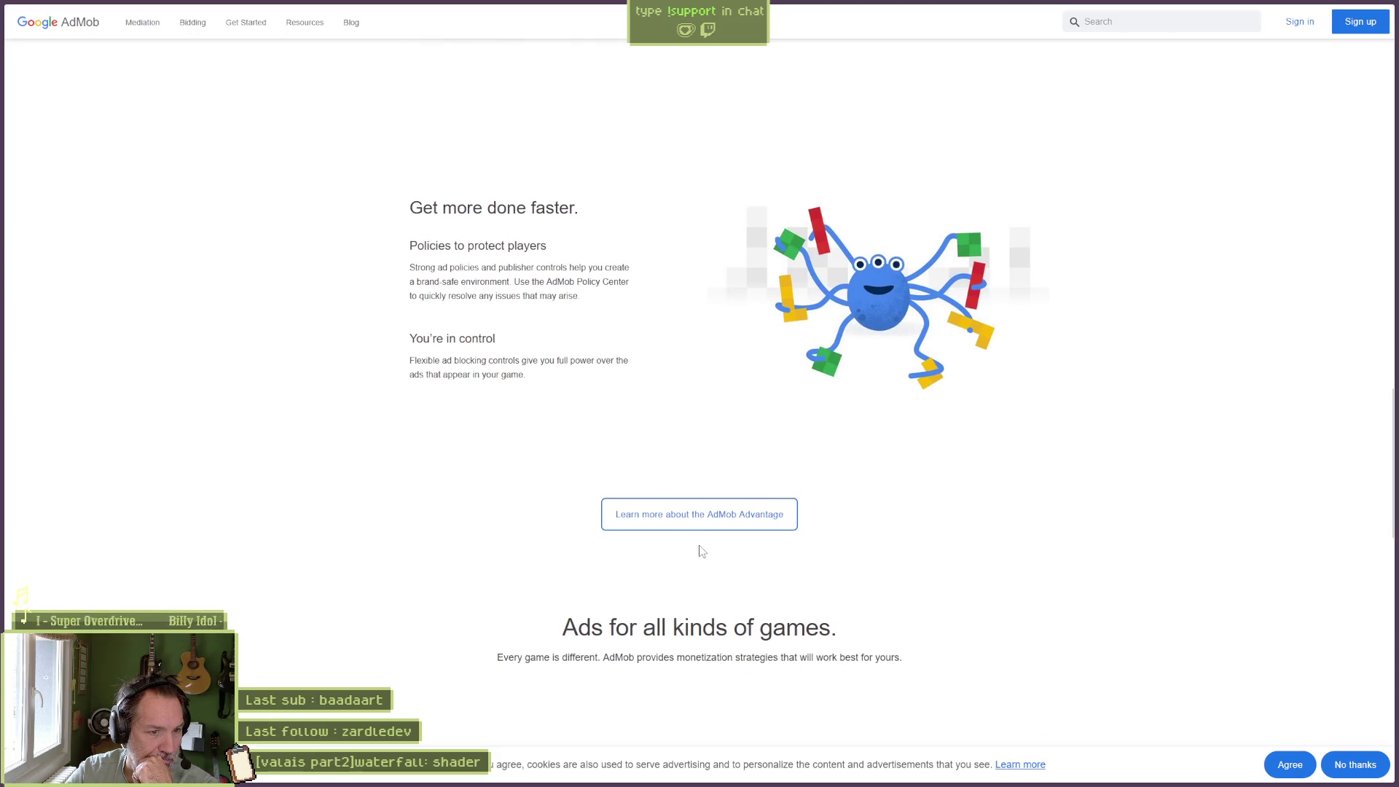
scroll(696, 550, "down", 2)
scroll(692, 560, "down", 3)
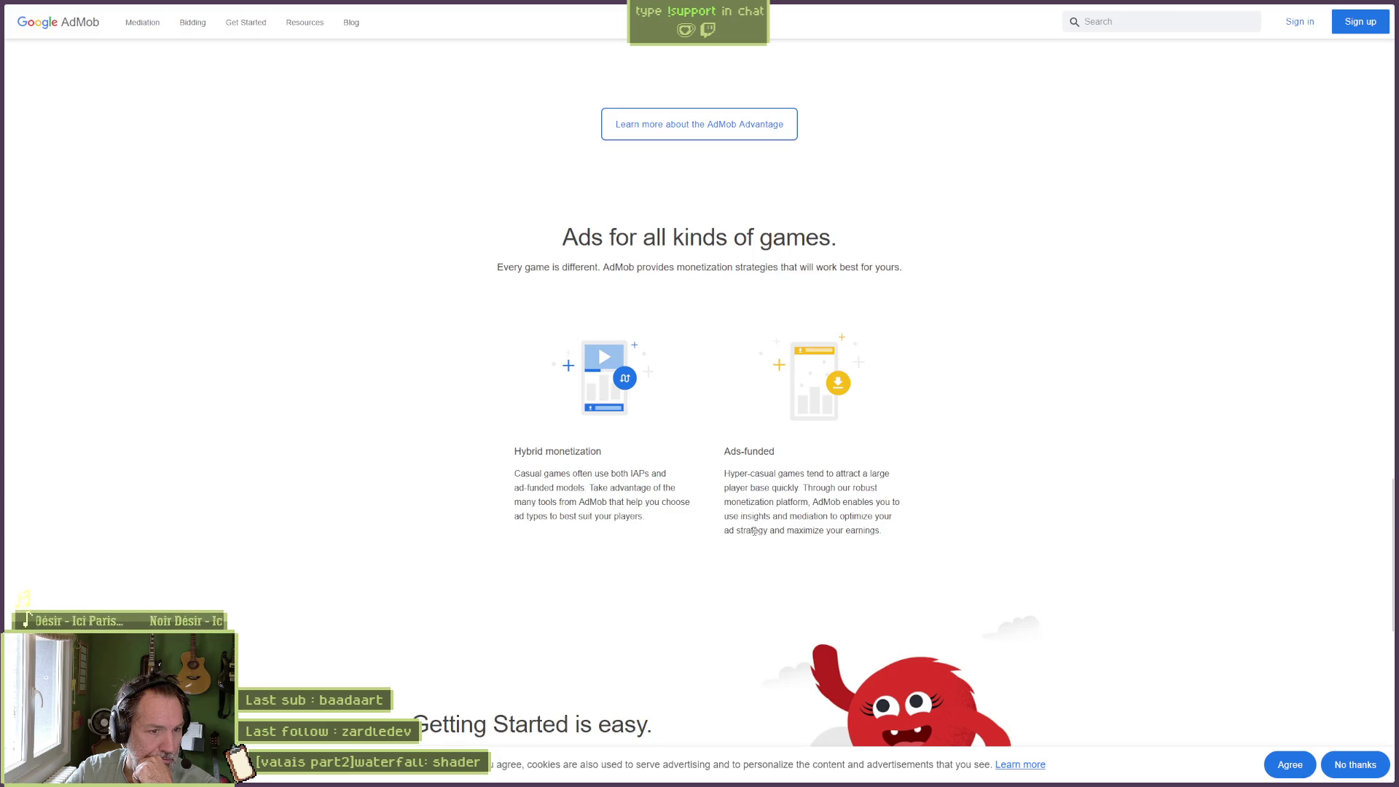
scroll(743, 532, "down", 2)
scroll(742, 534, "down", 2)
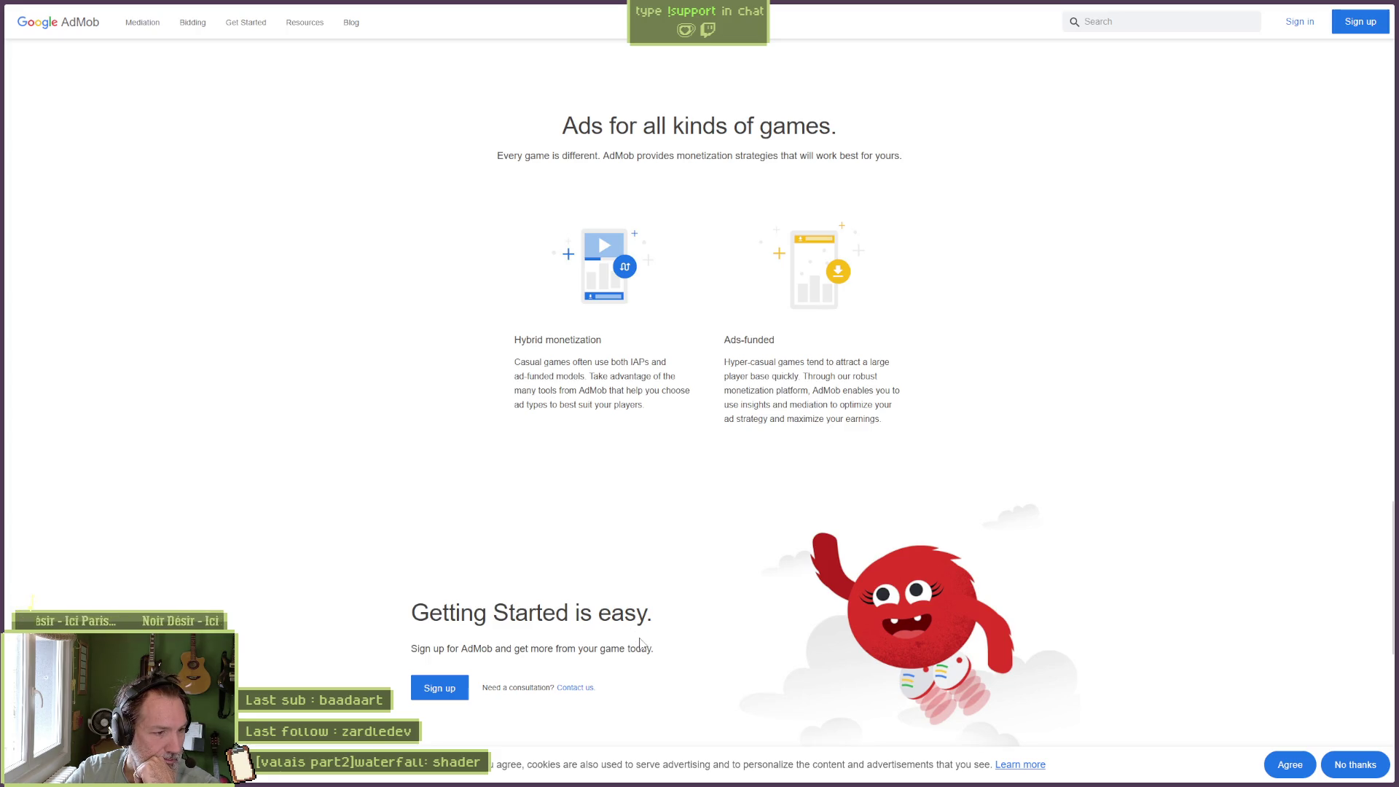
scroll(635, 664, "down", 2)
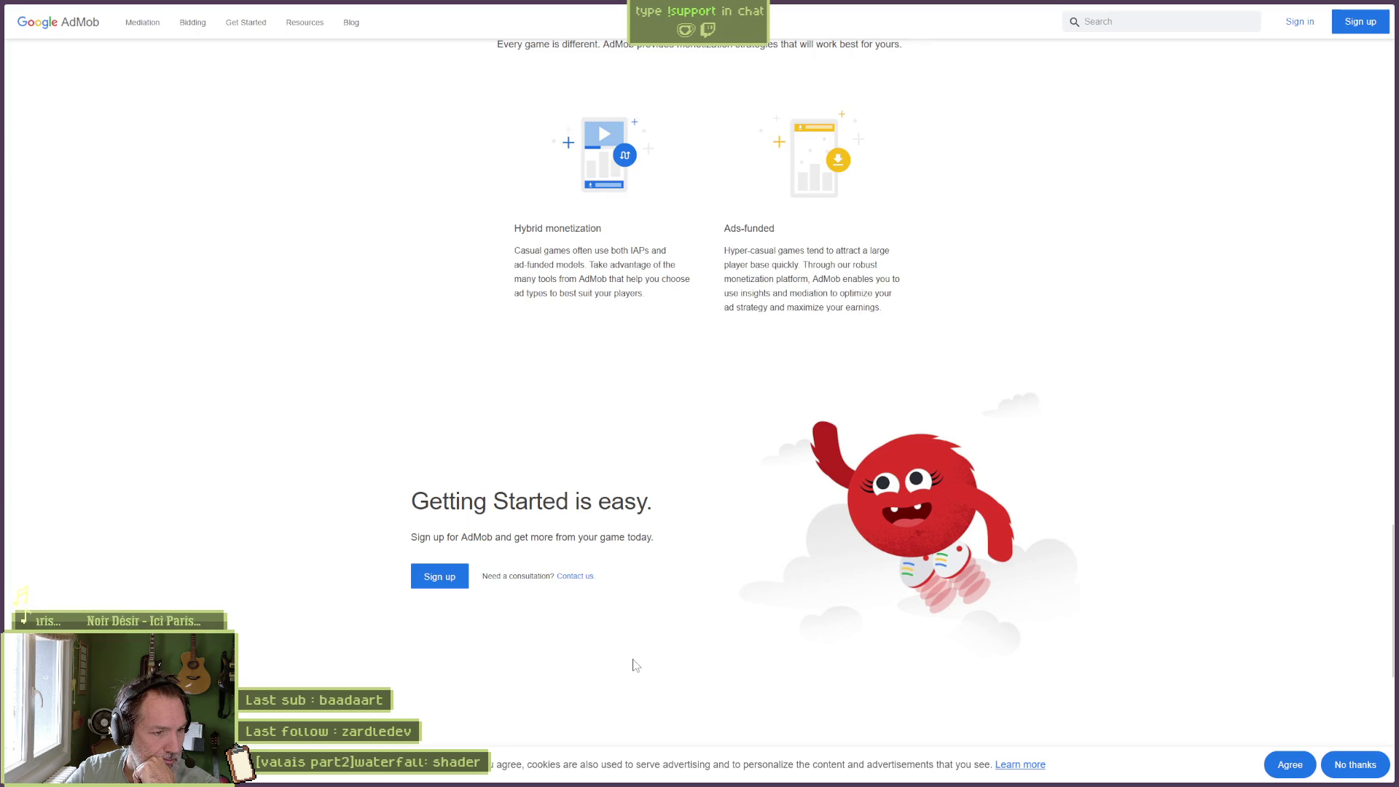
scroll(620, 649, "down", 3)
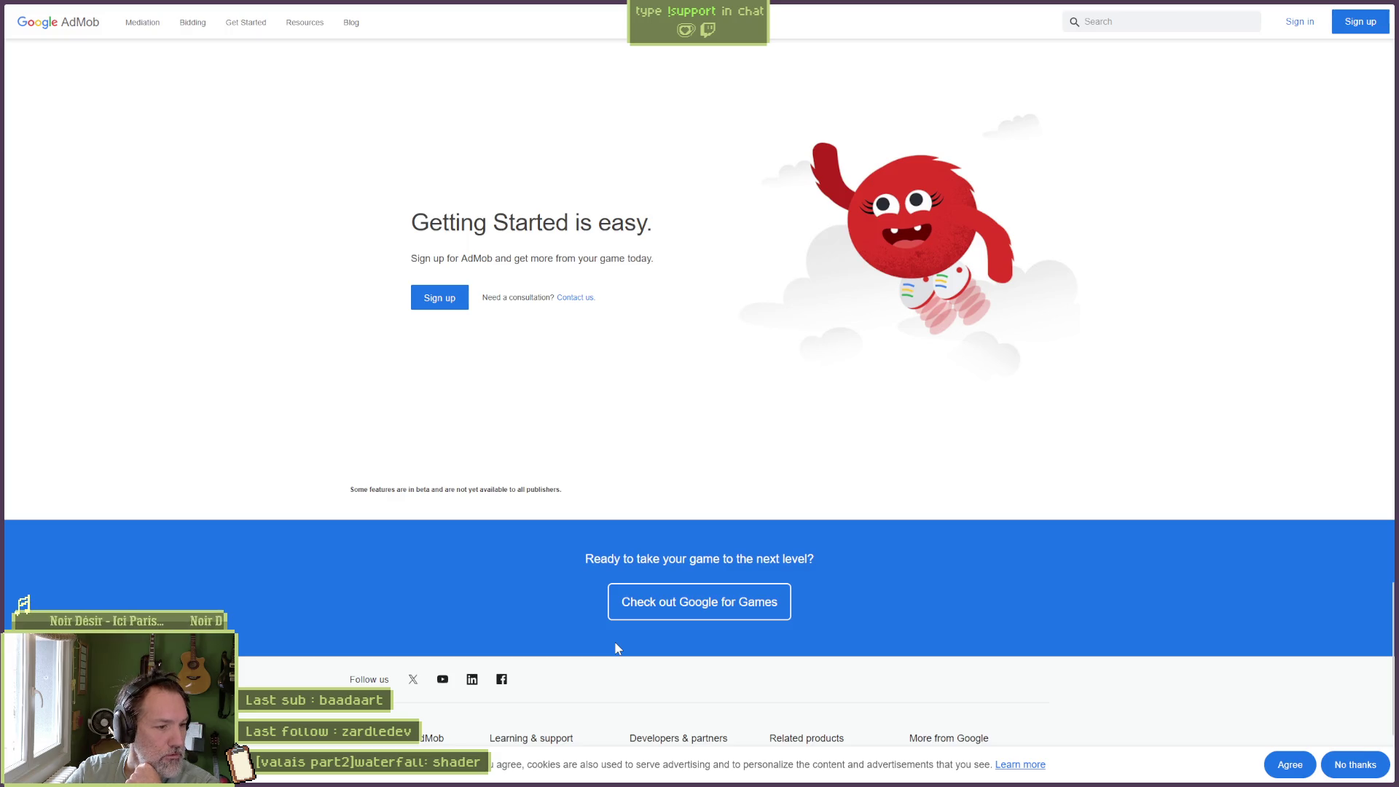
scroll(428, 622, "down", 2)
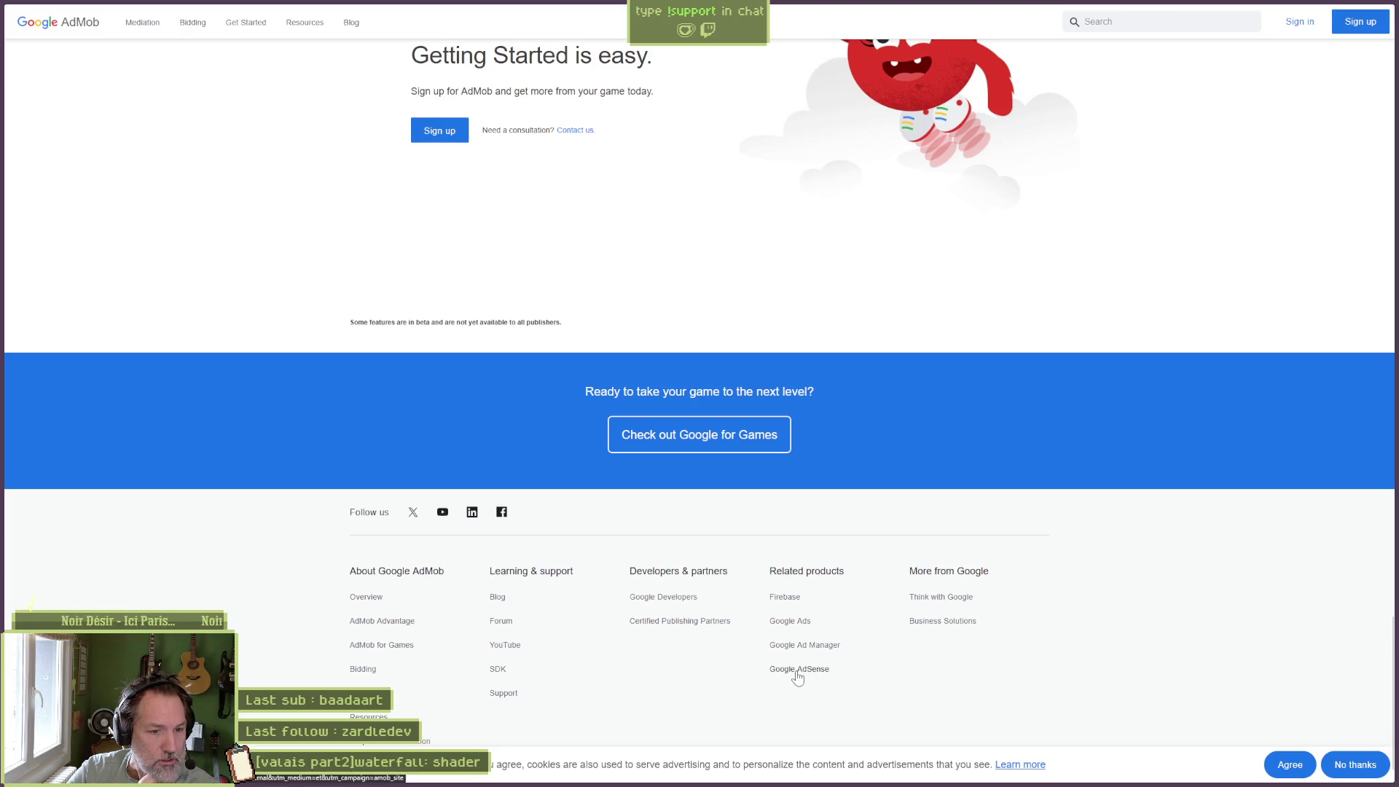
Ask Perplexity, in French, whether AdMob lets you control which kinds of ads the app shows.
mouse_move(20, 199)
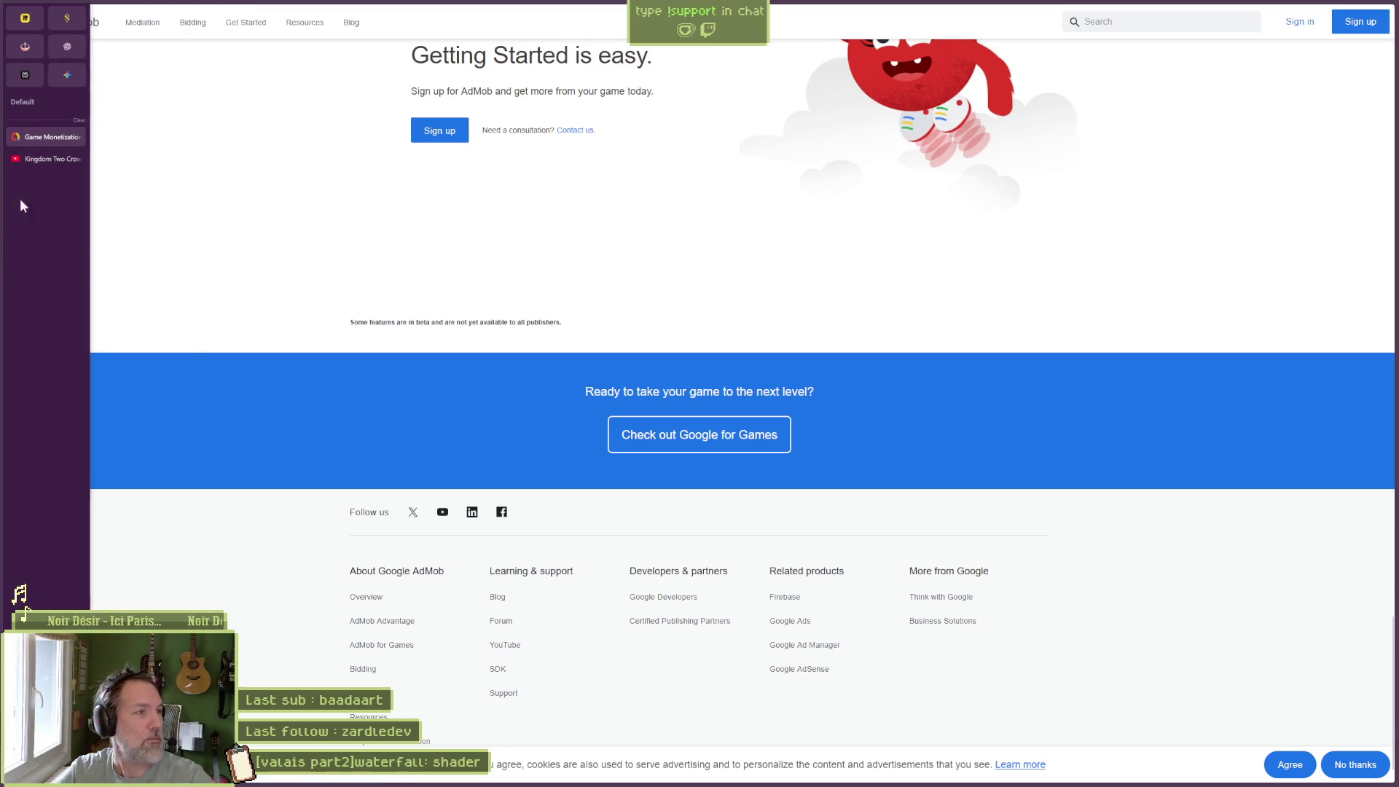
left_click(14, 80)
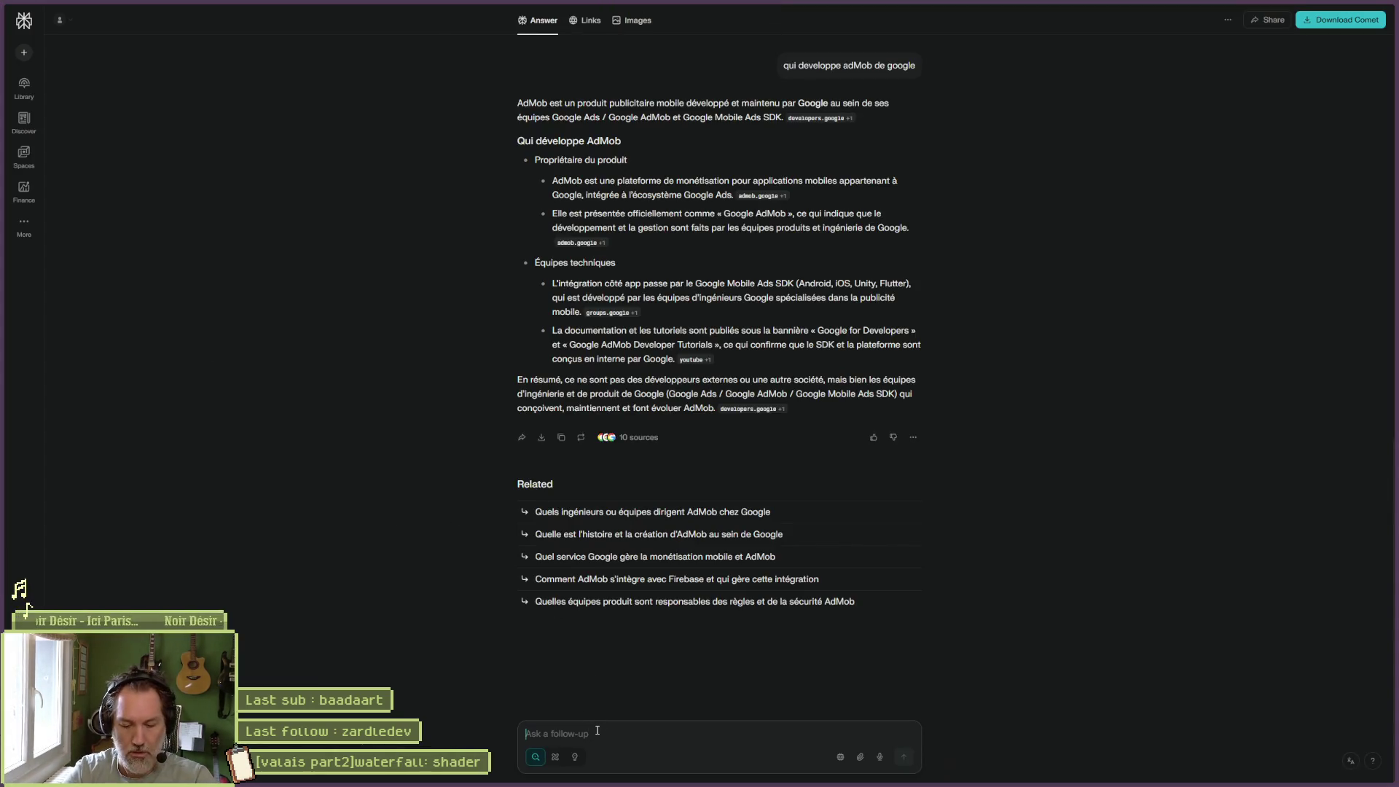
type("est-ce qu")
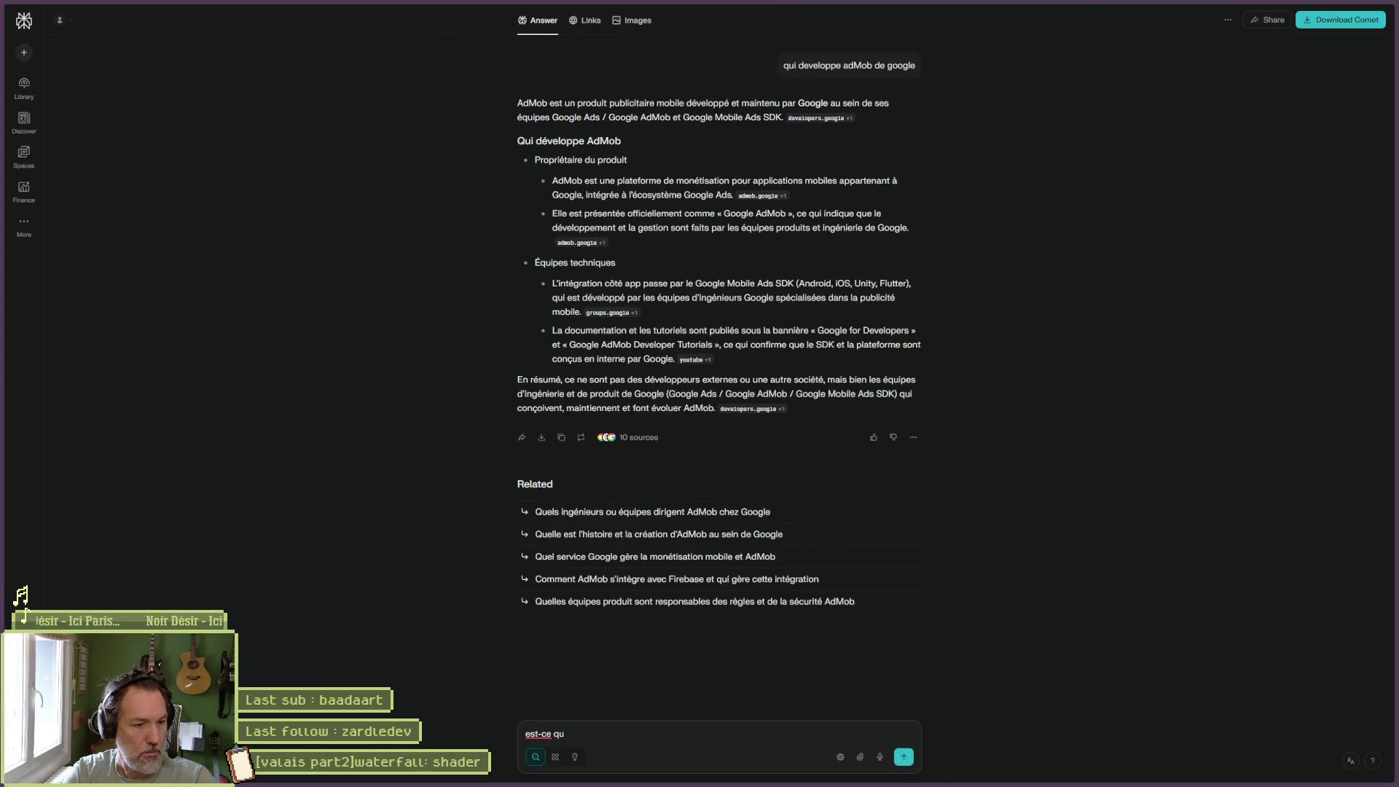
type("àon")
key("BackSpace")
key("BackSpace")
key("BackSpace")
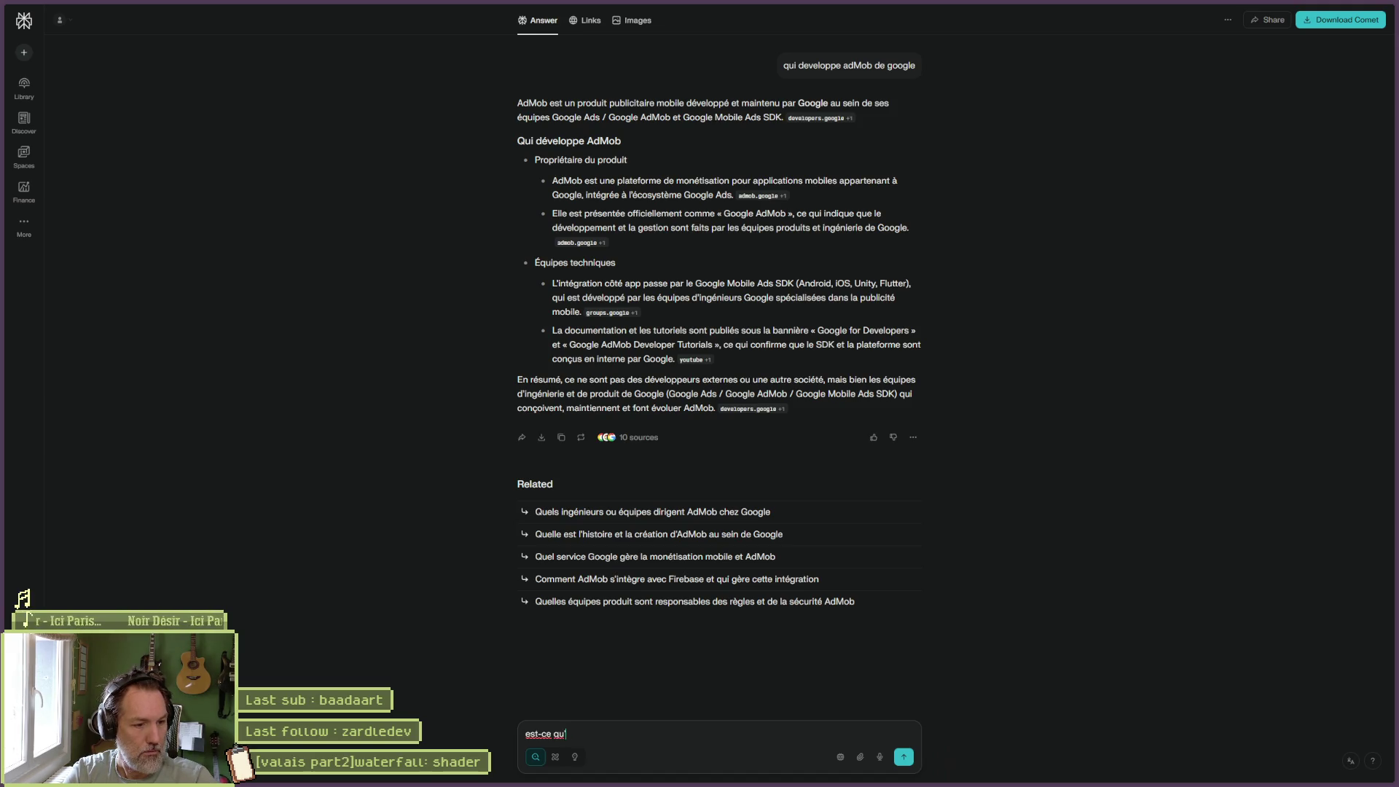
type("'on c peu ")
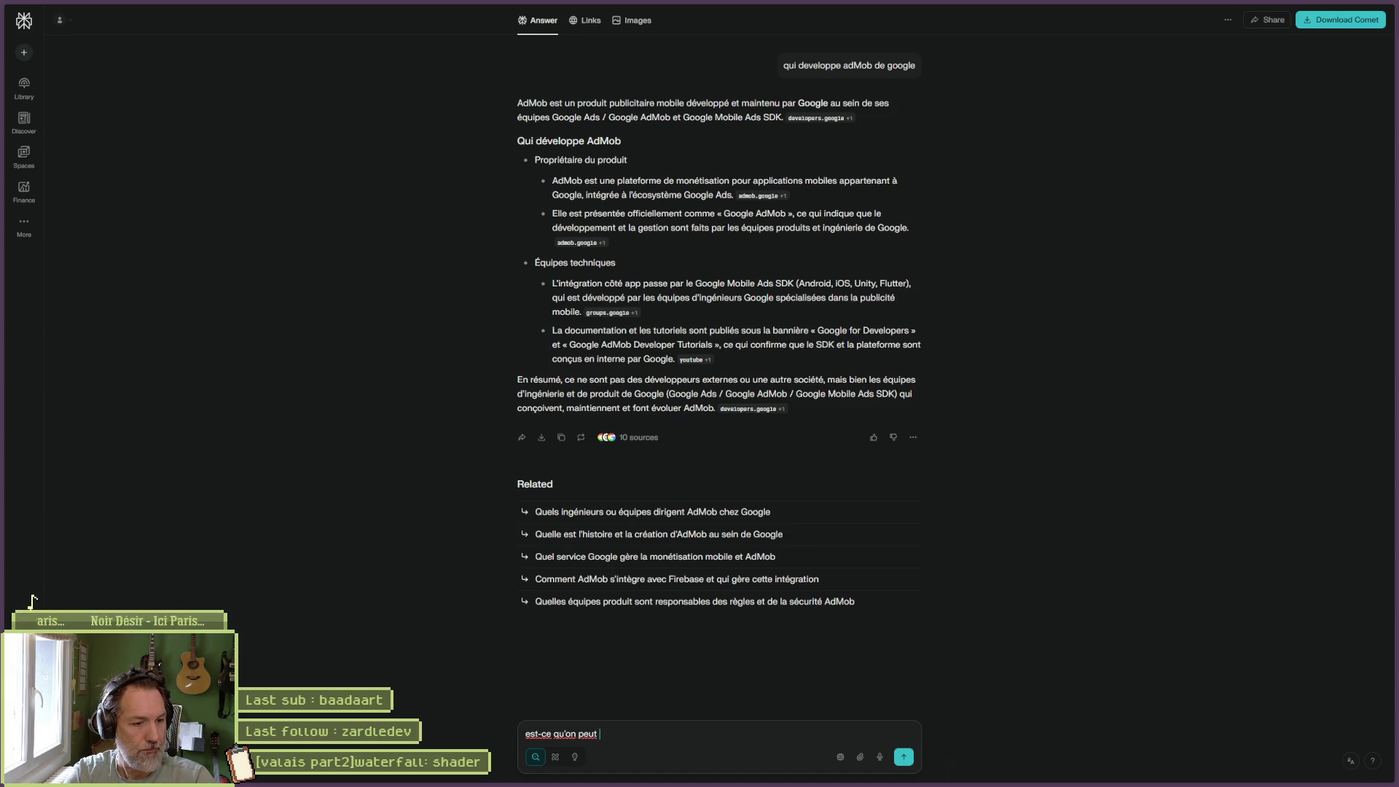
type("contrôler le gen")
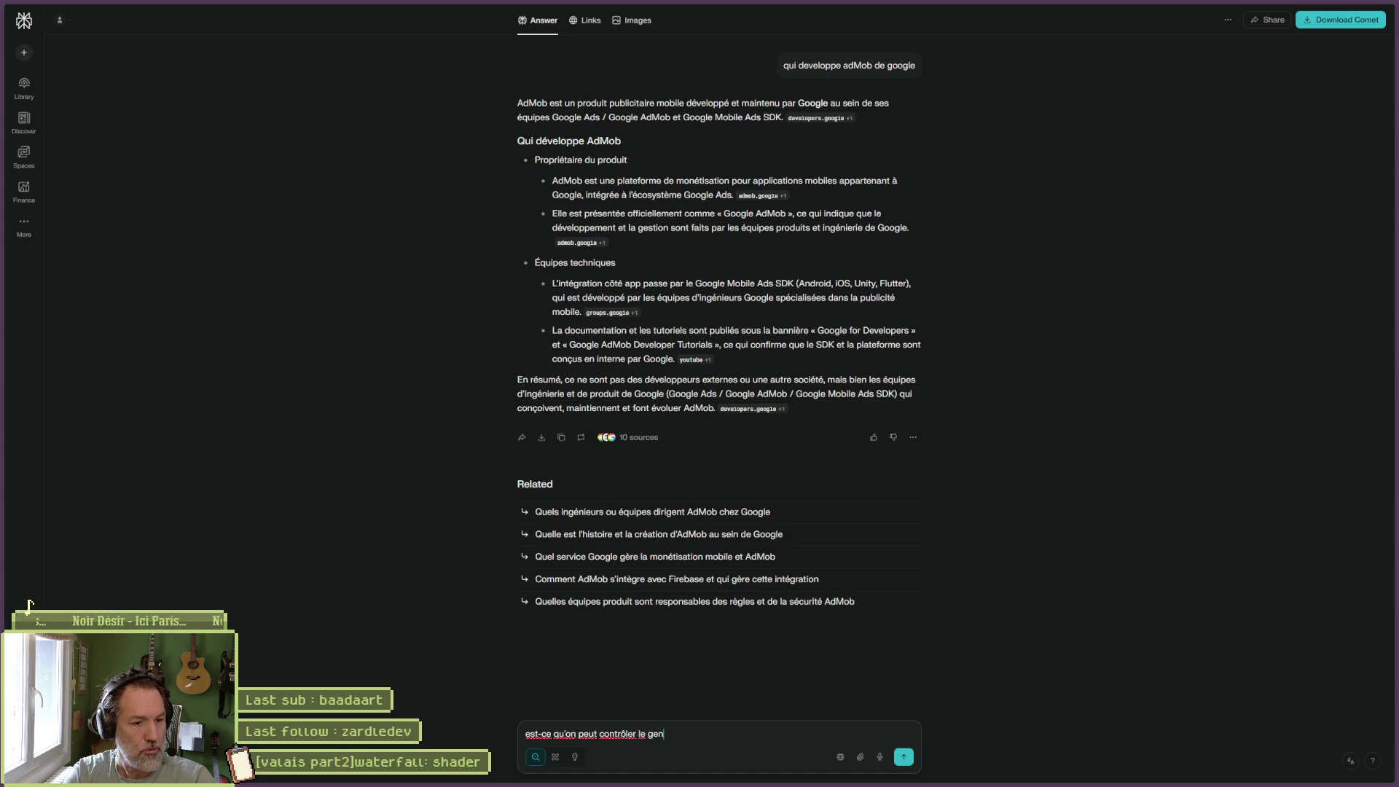
type("re de pubs quon fi")
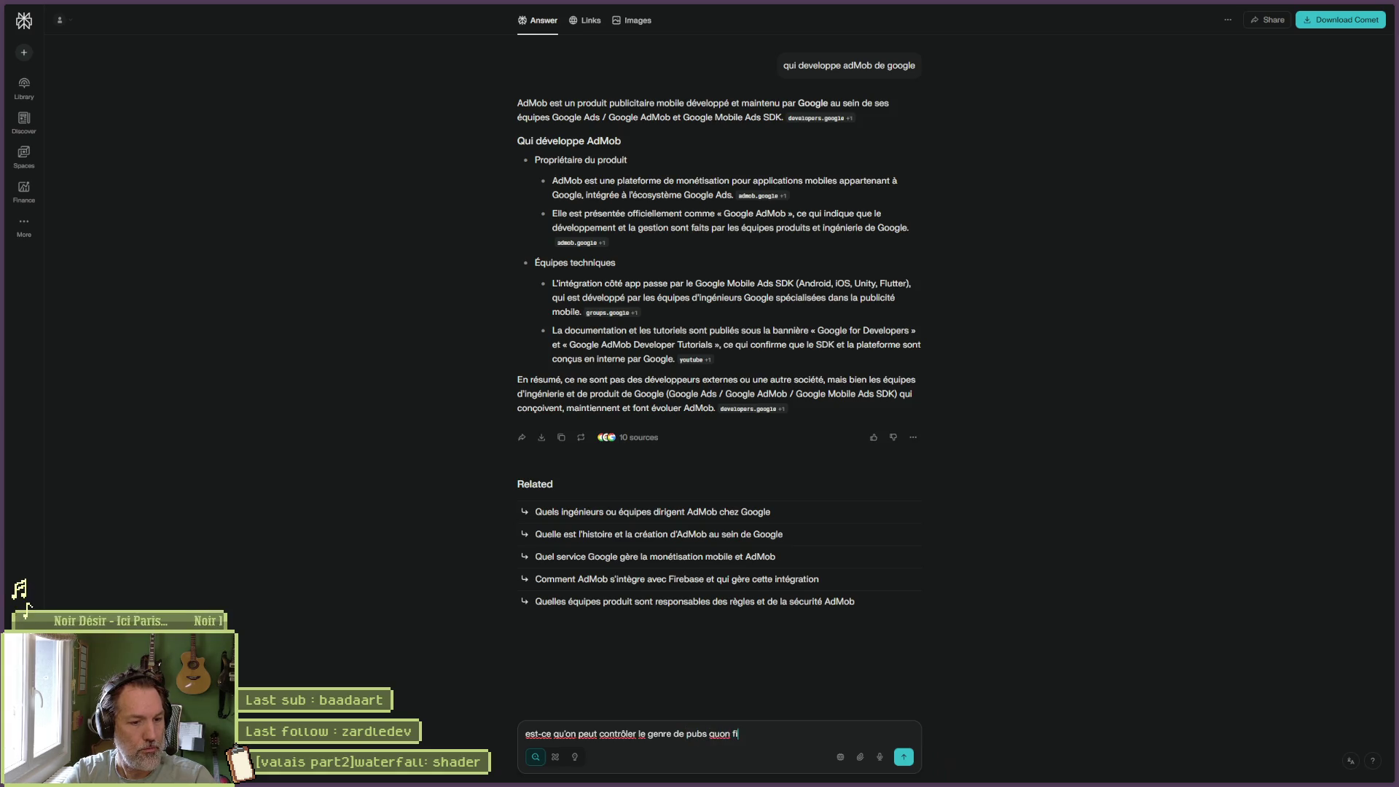
key("BackSpace")
key("BackSpace")
type("diffuse sur")
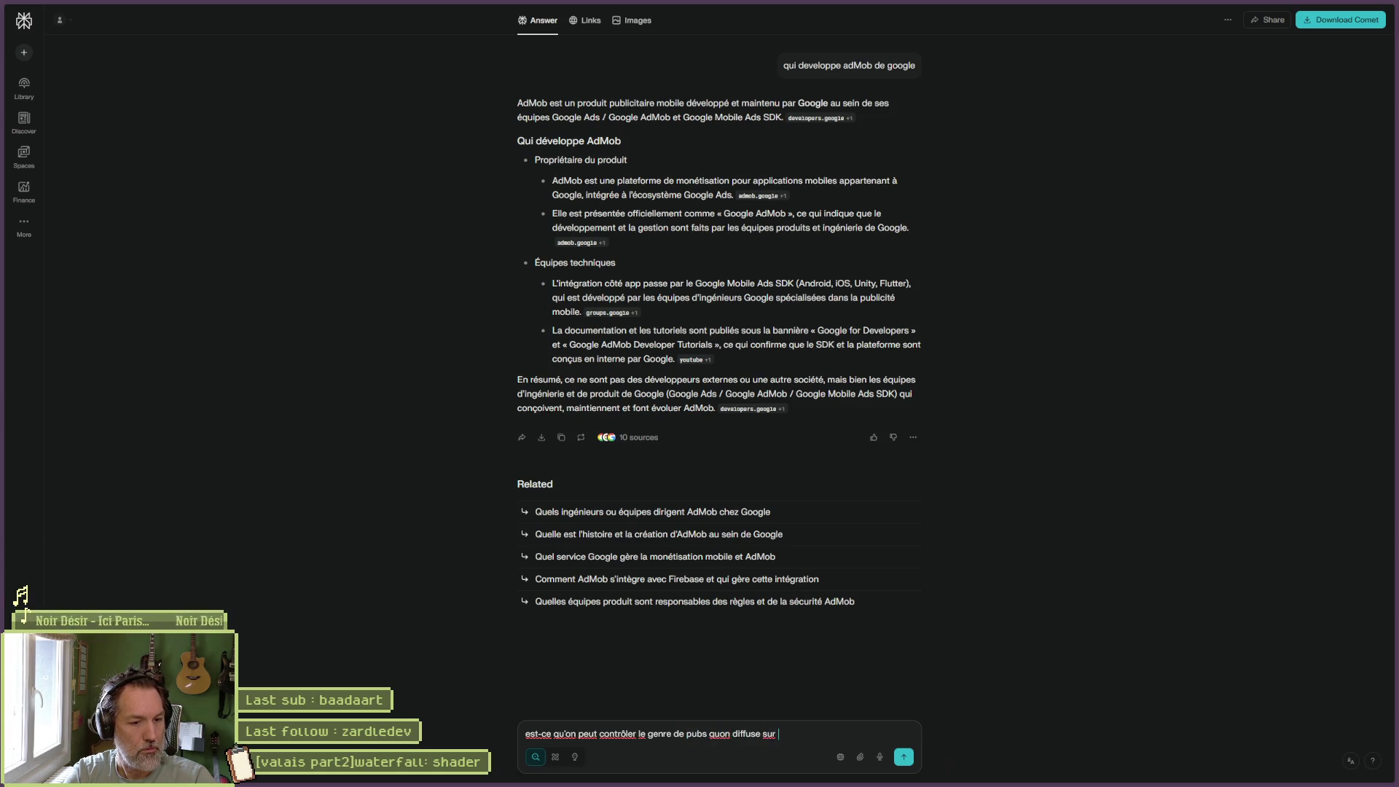
type("notre app a")
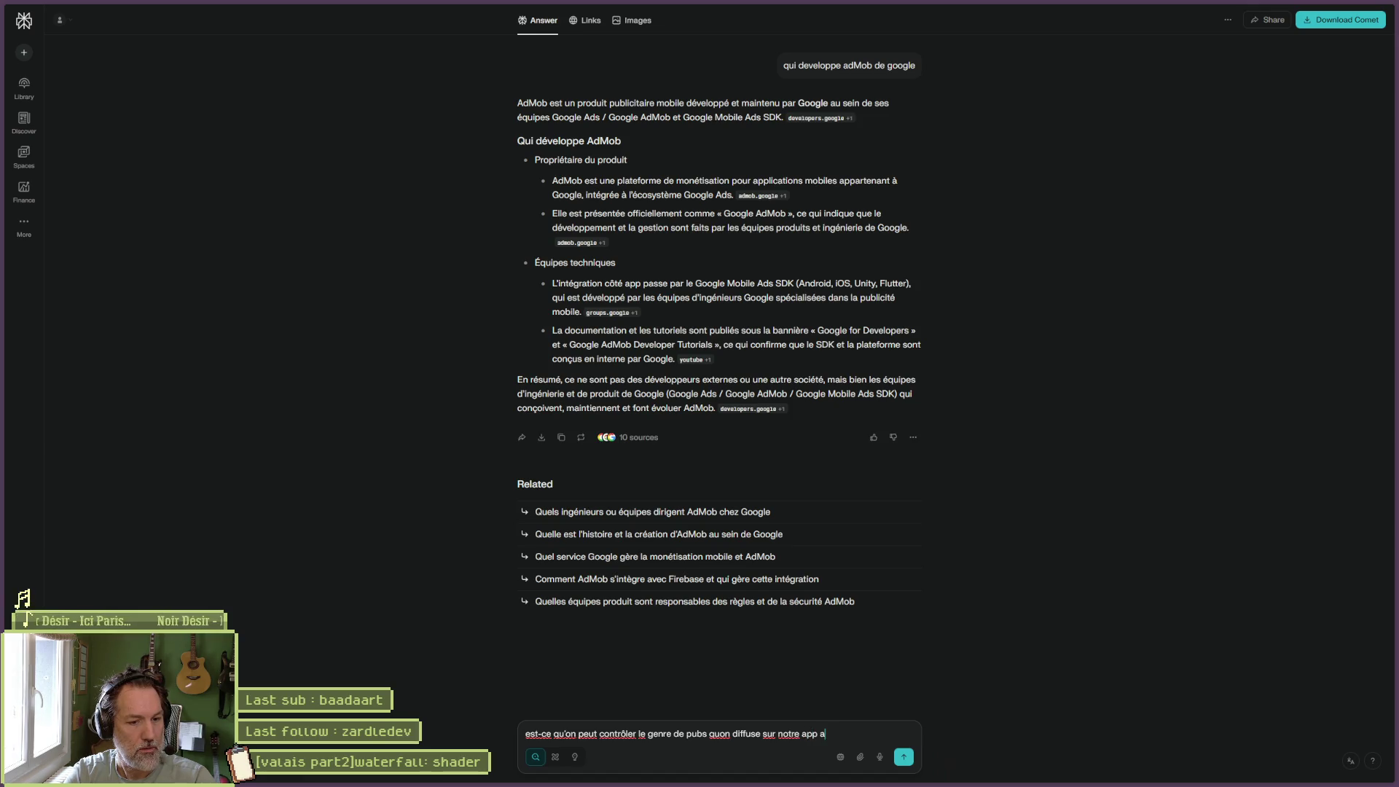
type("vec admob ?")
key("Return")
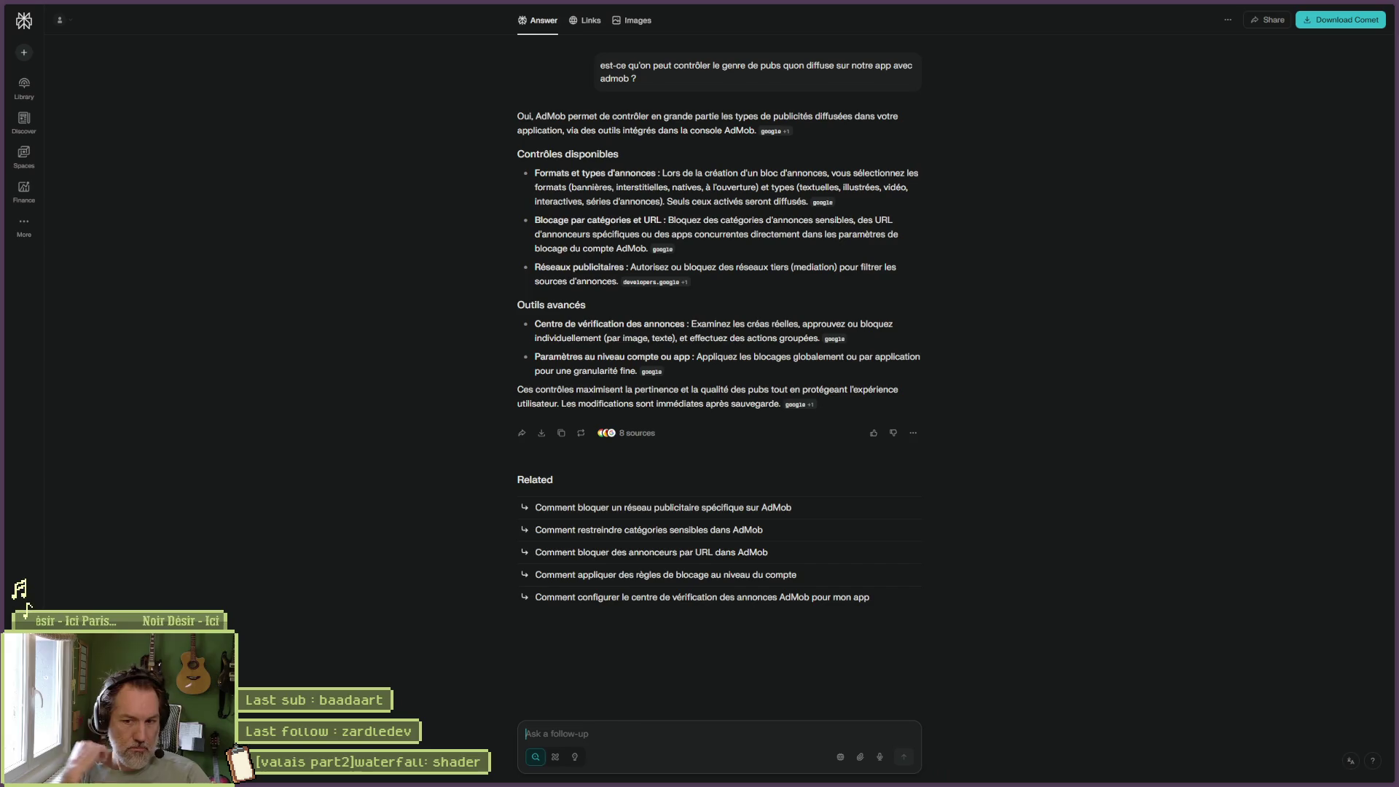
Ask the follow-up about refusing ads for gambling games ('jeux d'argent'), then return to AdMob.
type("donc on peut évi")
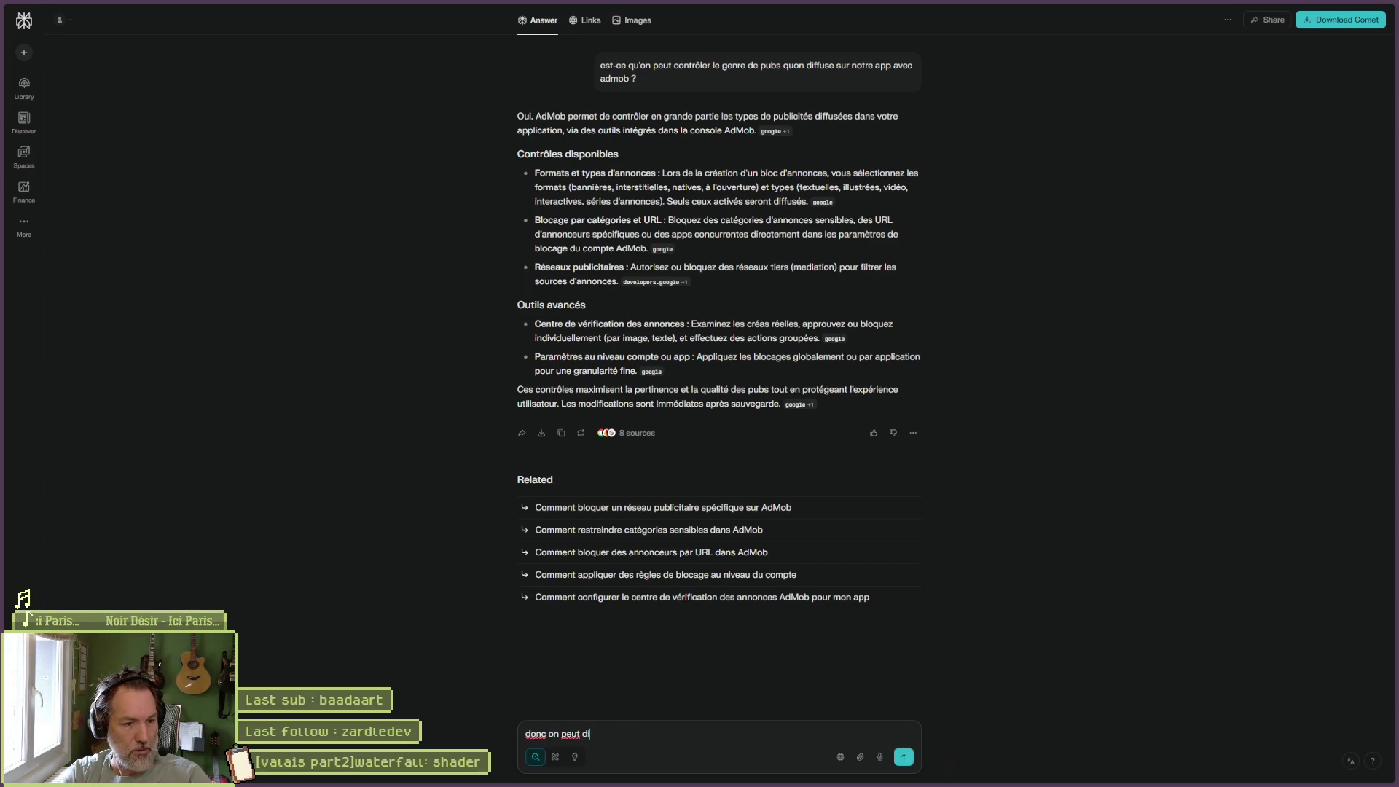
key("BackSpace")
key("BackSpace")
type("dire par exemple, je e")
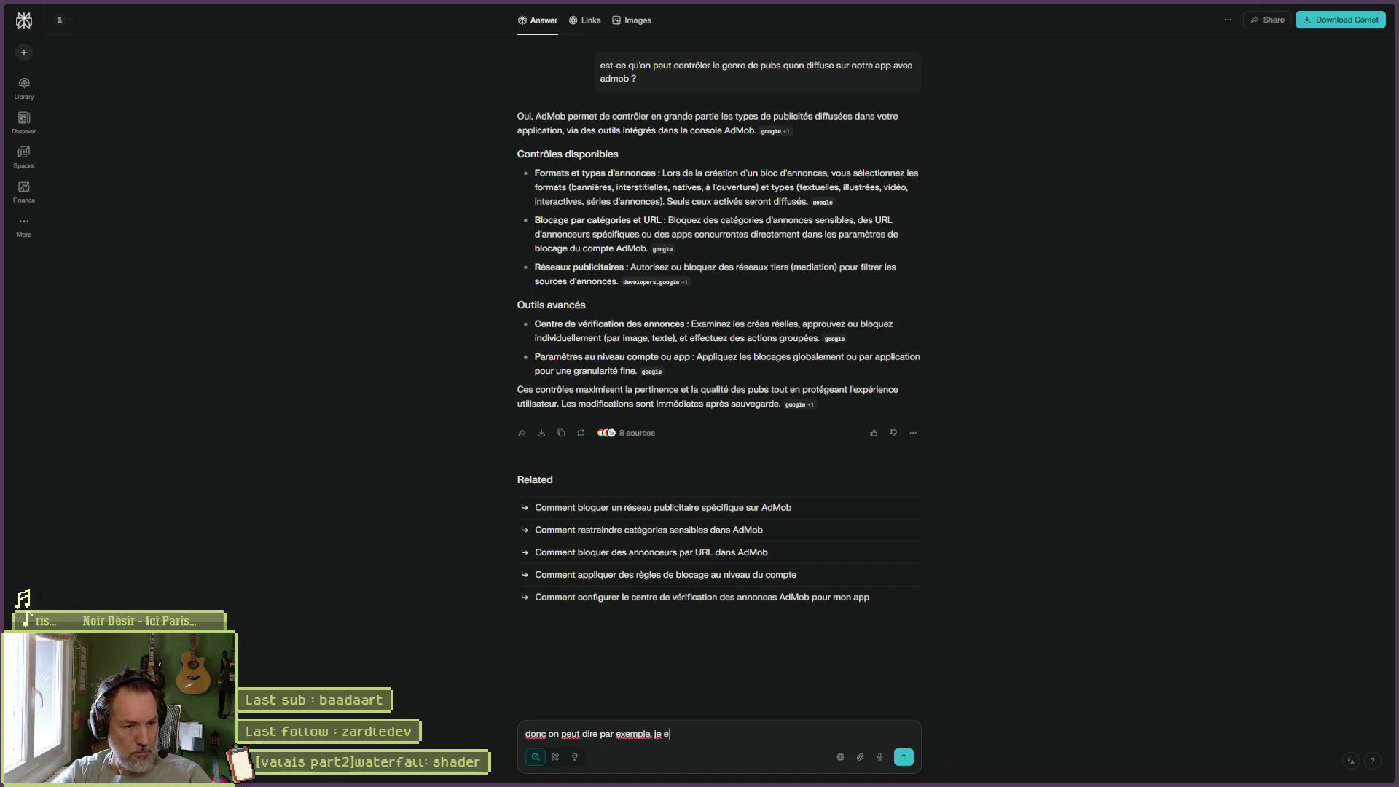
key("BackSpace")
type("veux pas de pubs")
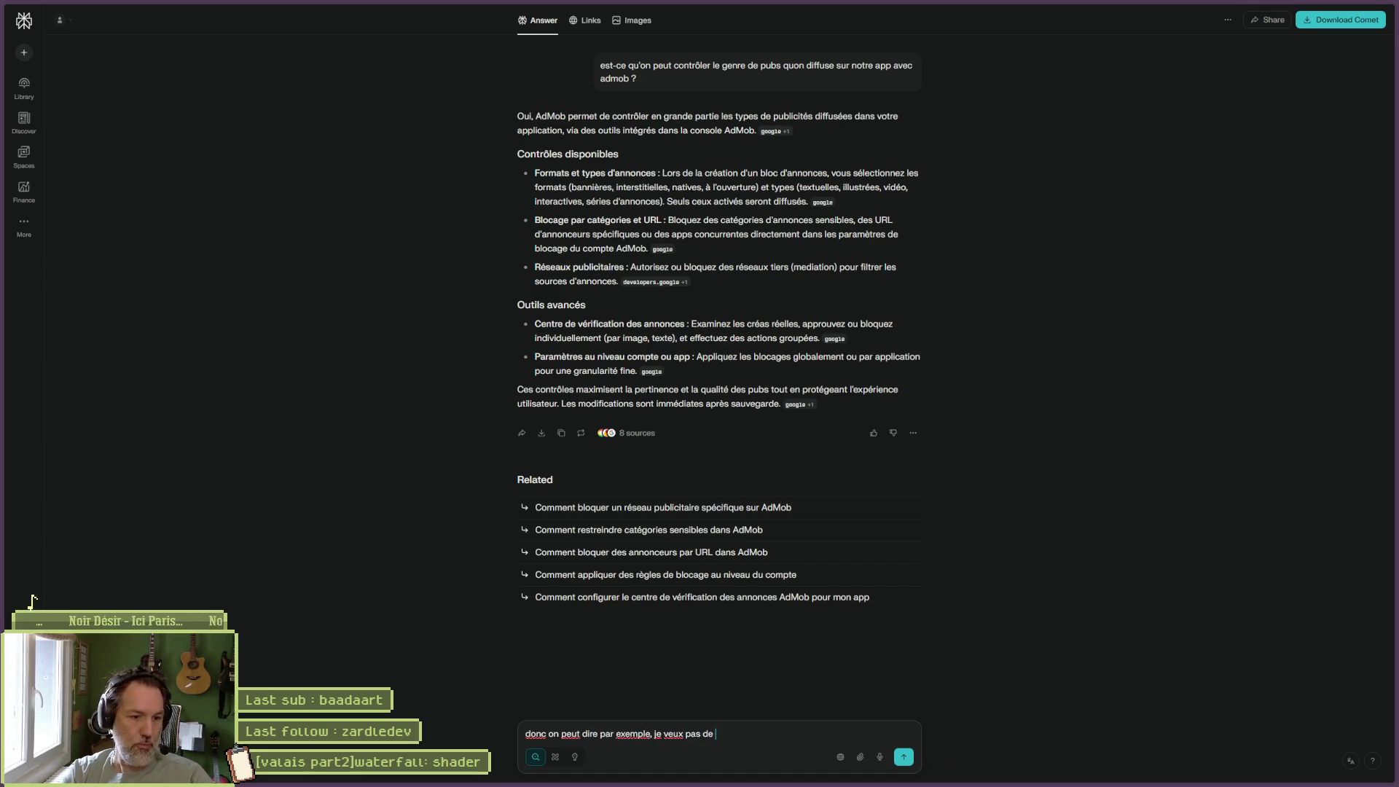
type(" pour les jeu")
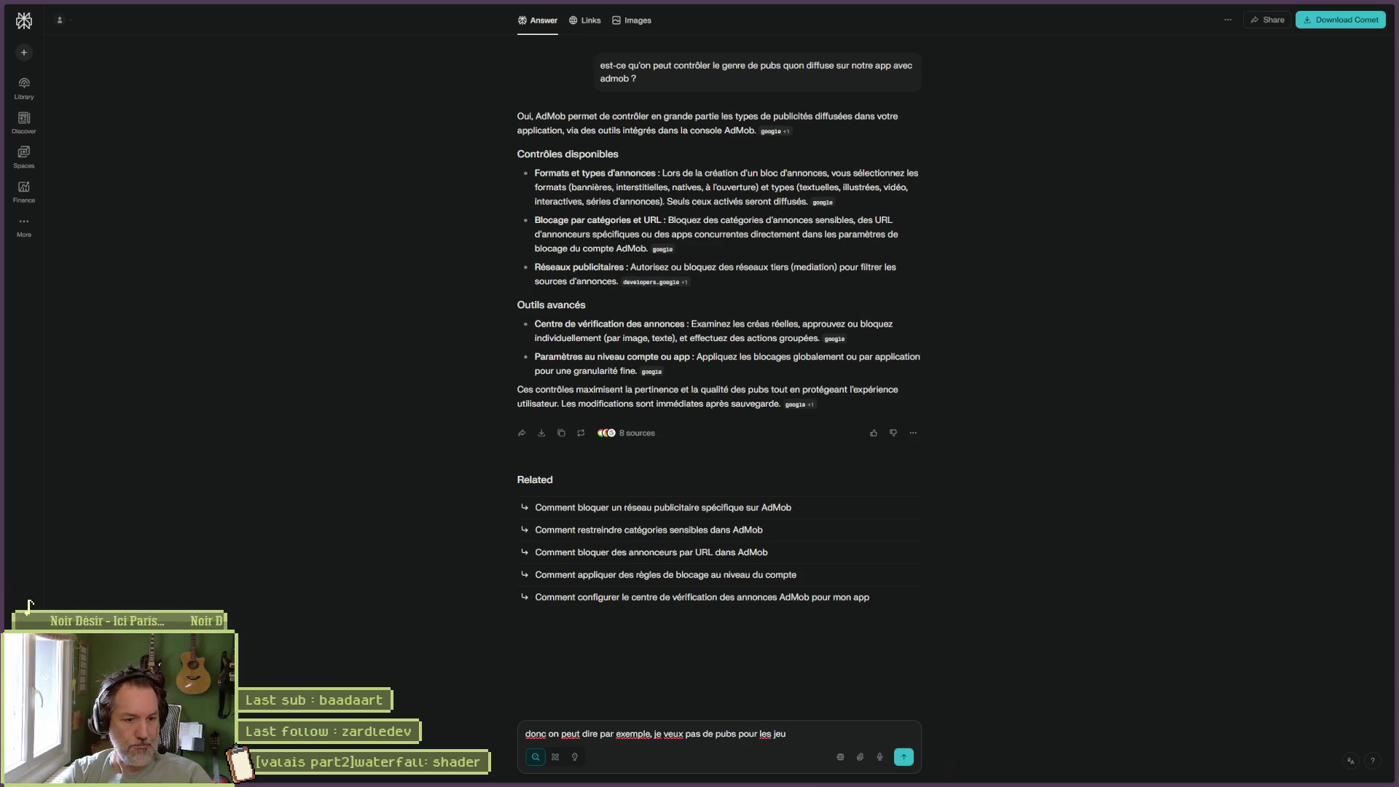
type("x d'argent ?")
key("Return")
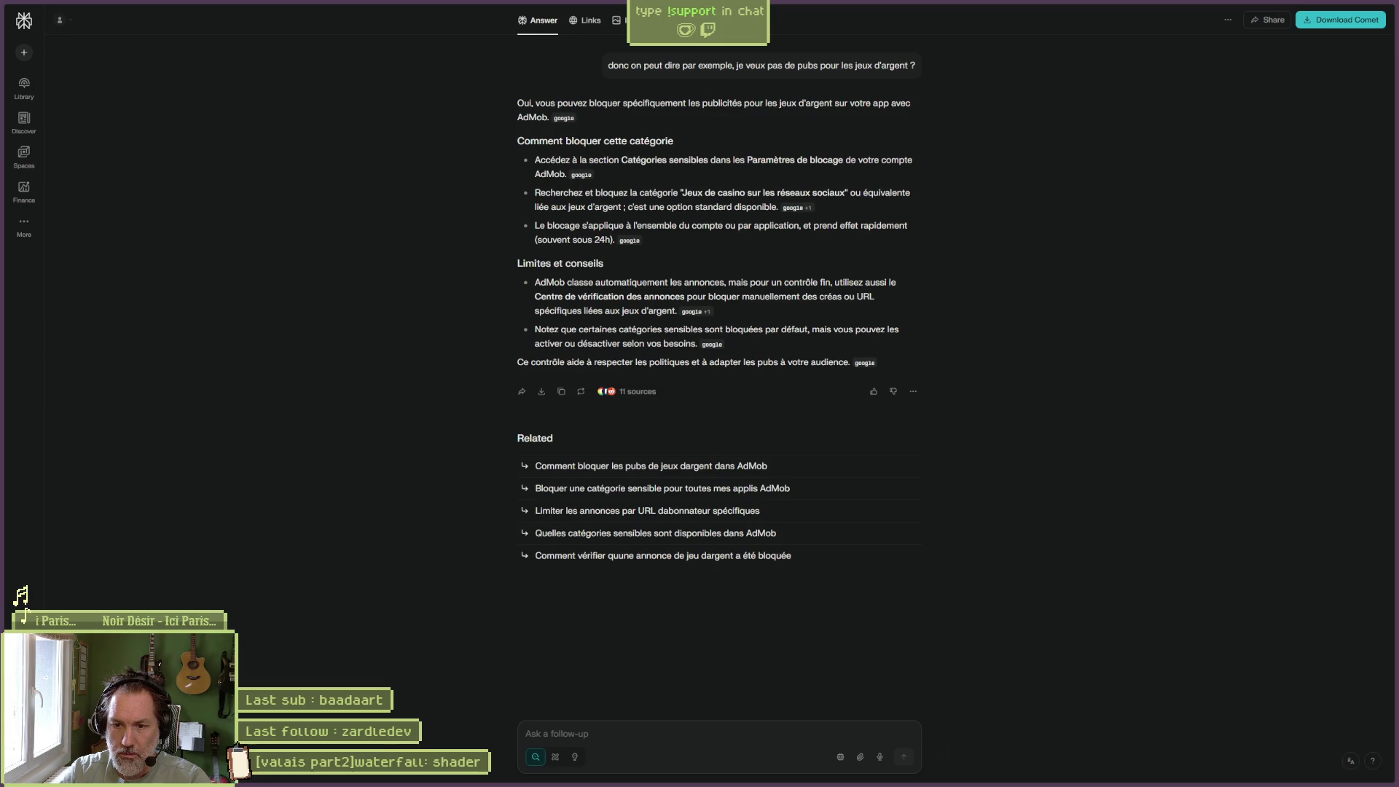
left_click(38, 139)
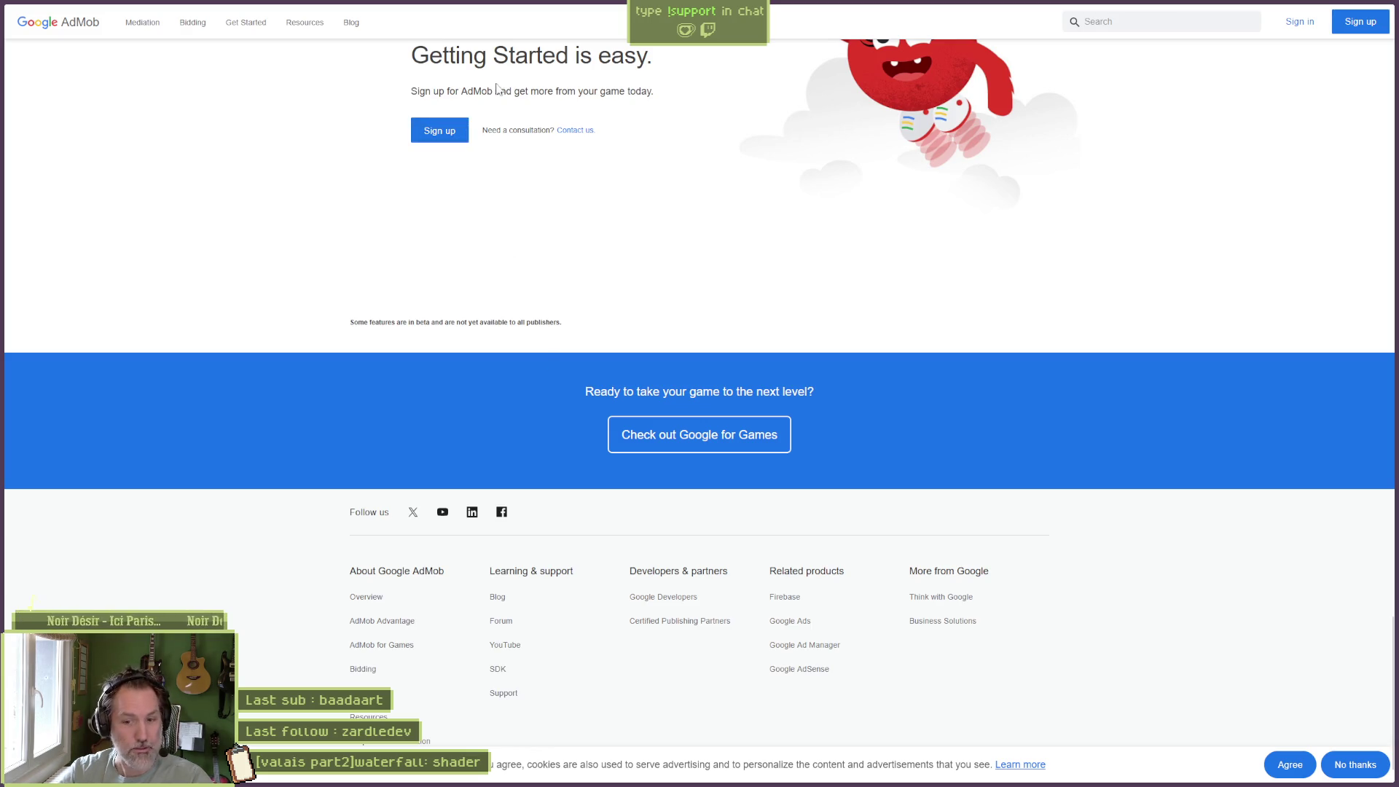
Select the 'Getting Started is easy.' heading on the AdMob games page and scroll back up.
left_click_drag(412, 55, 657, 64)
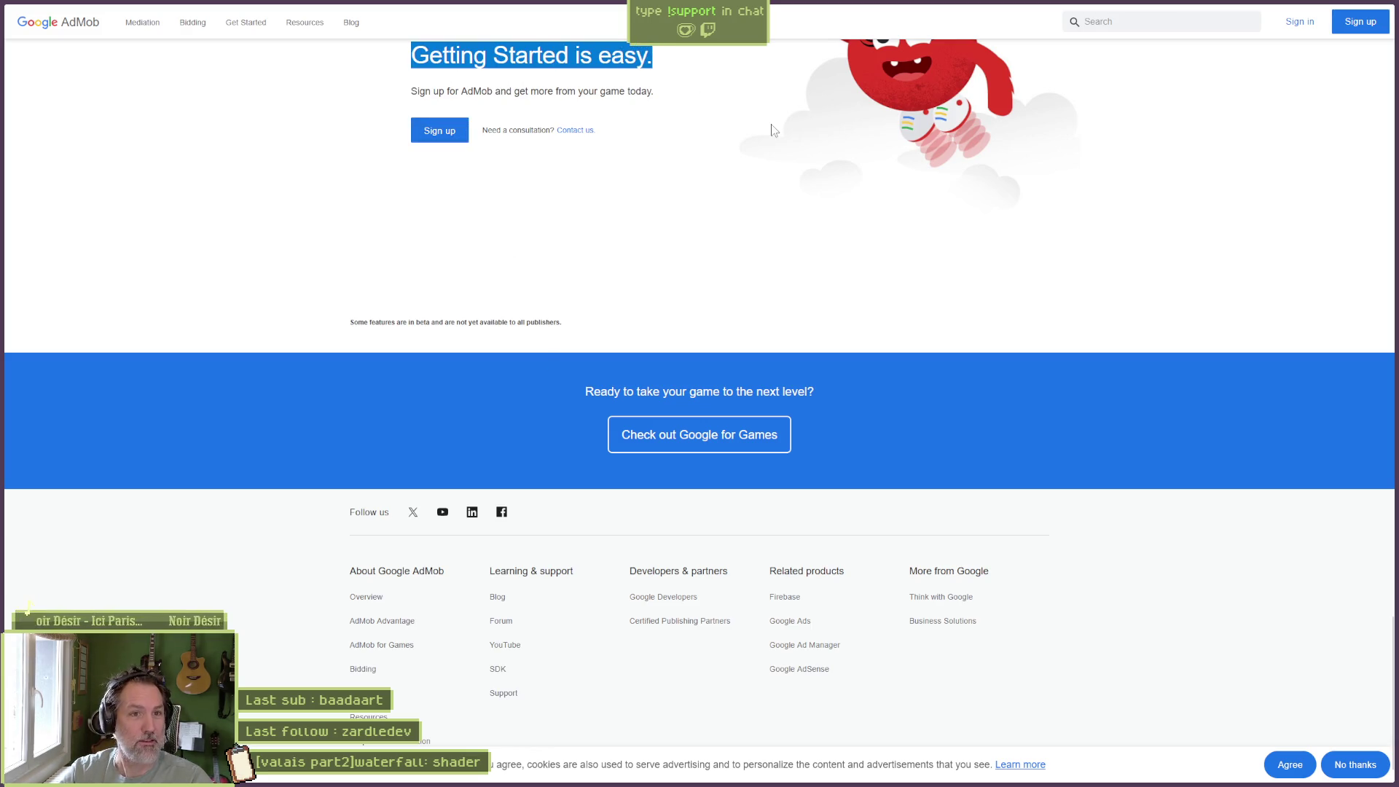
scroll(774, 129, "up", 3)
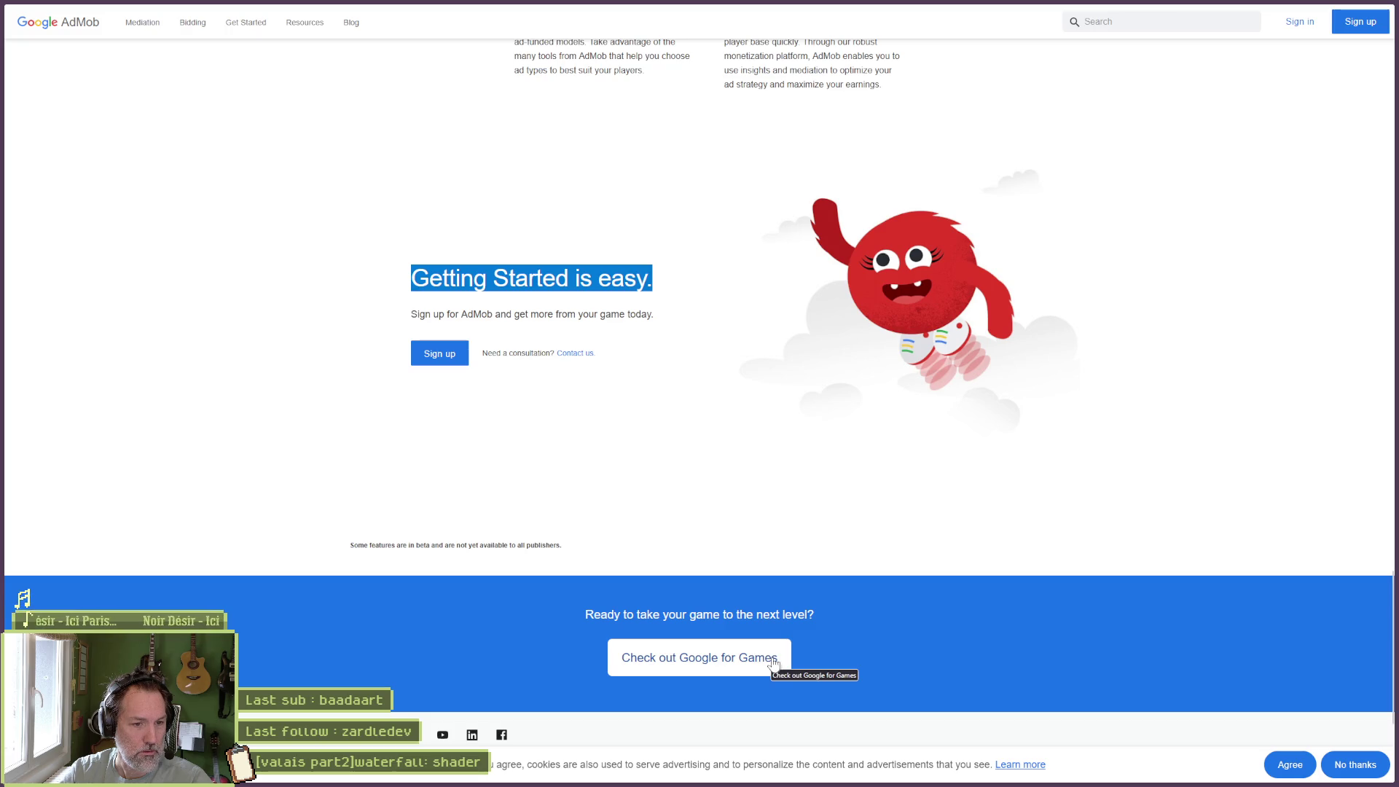
scroll(774, 656, "up", 7)
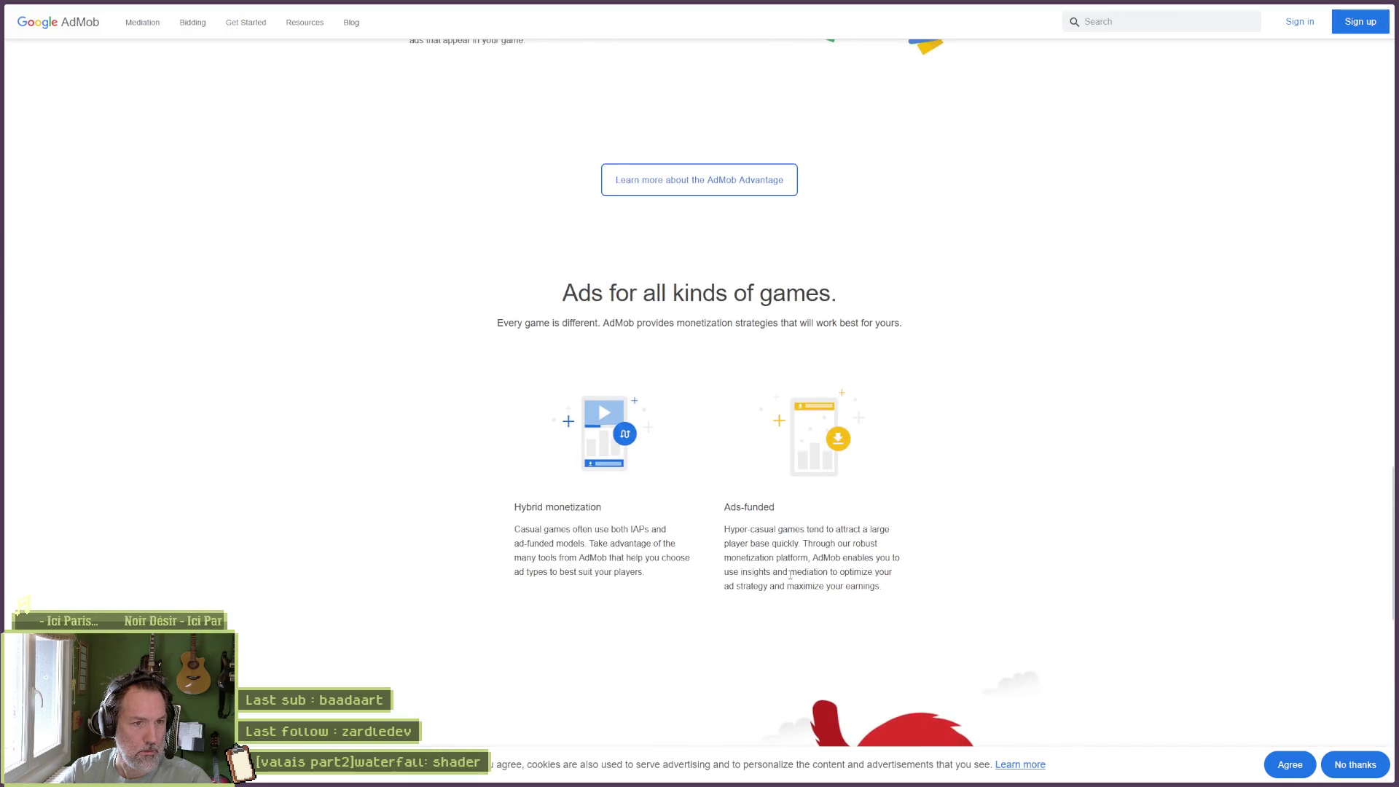
Follow 'Learn more about the AdMob Advantage', skim the Mediation page, then focus the address bar.
left_click(712, 196)
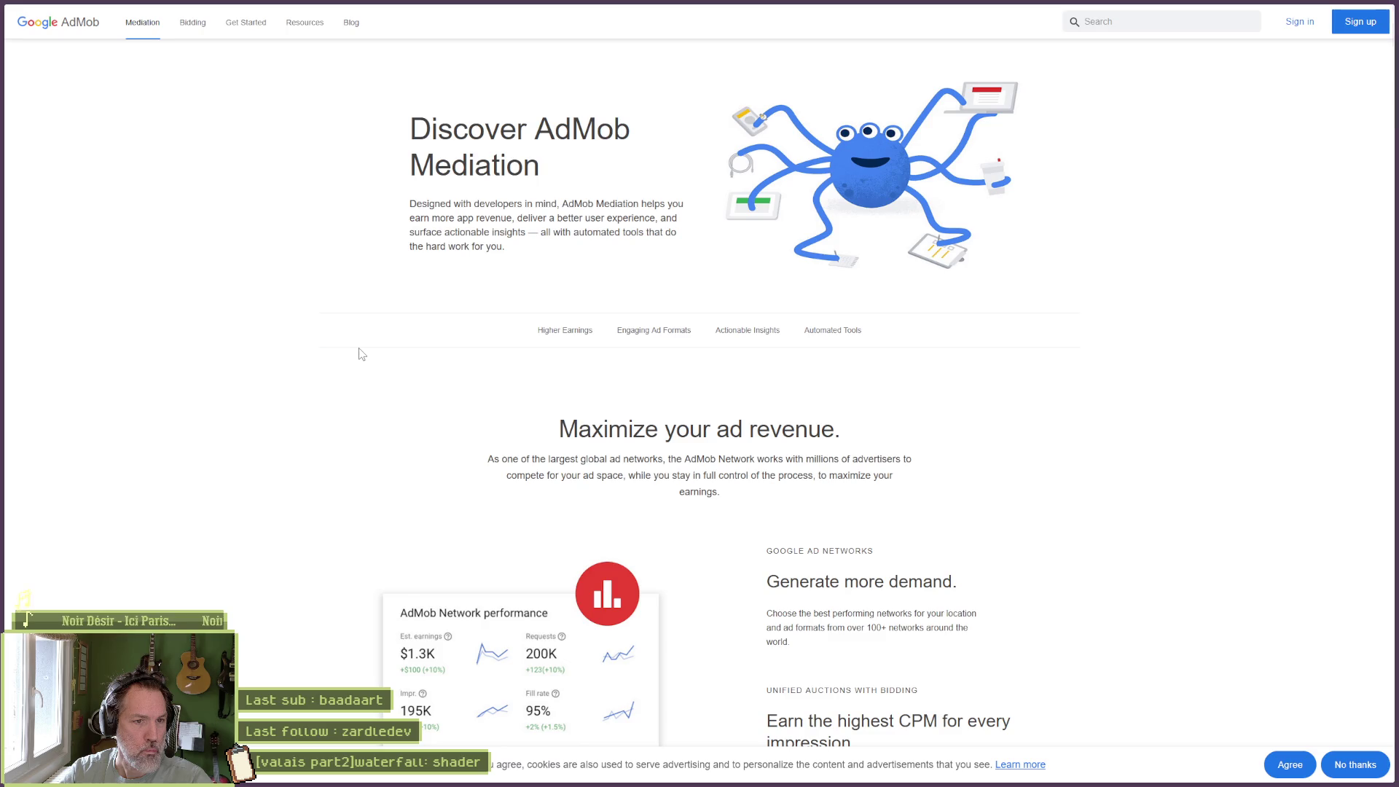
scroll(355, 361, "down", 2)
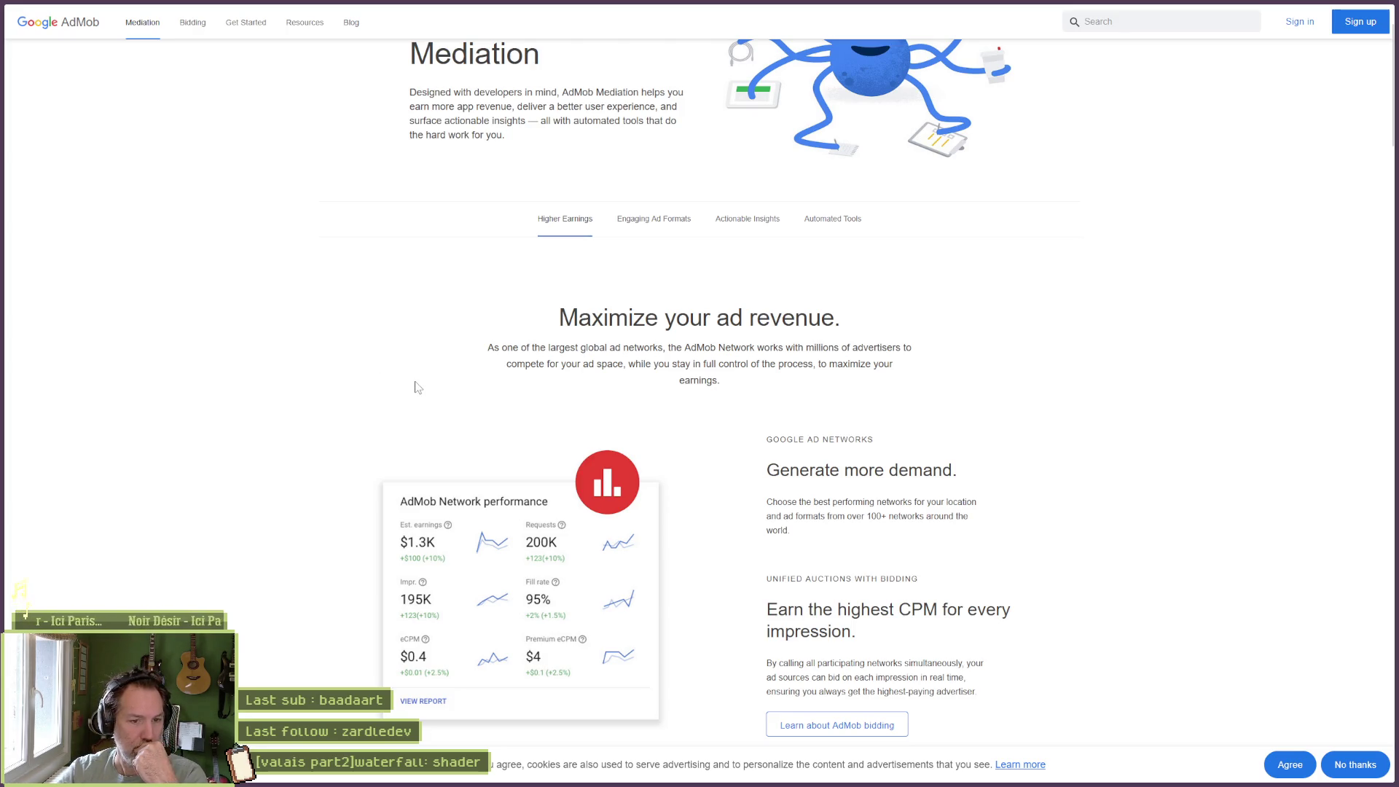
scroll(420, 441, "down", 5)
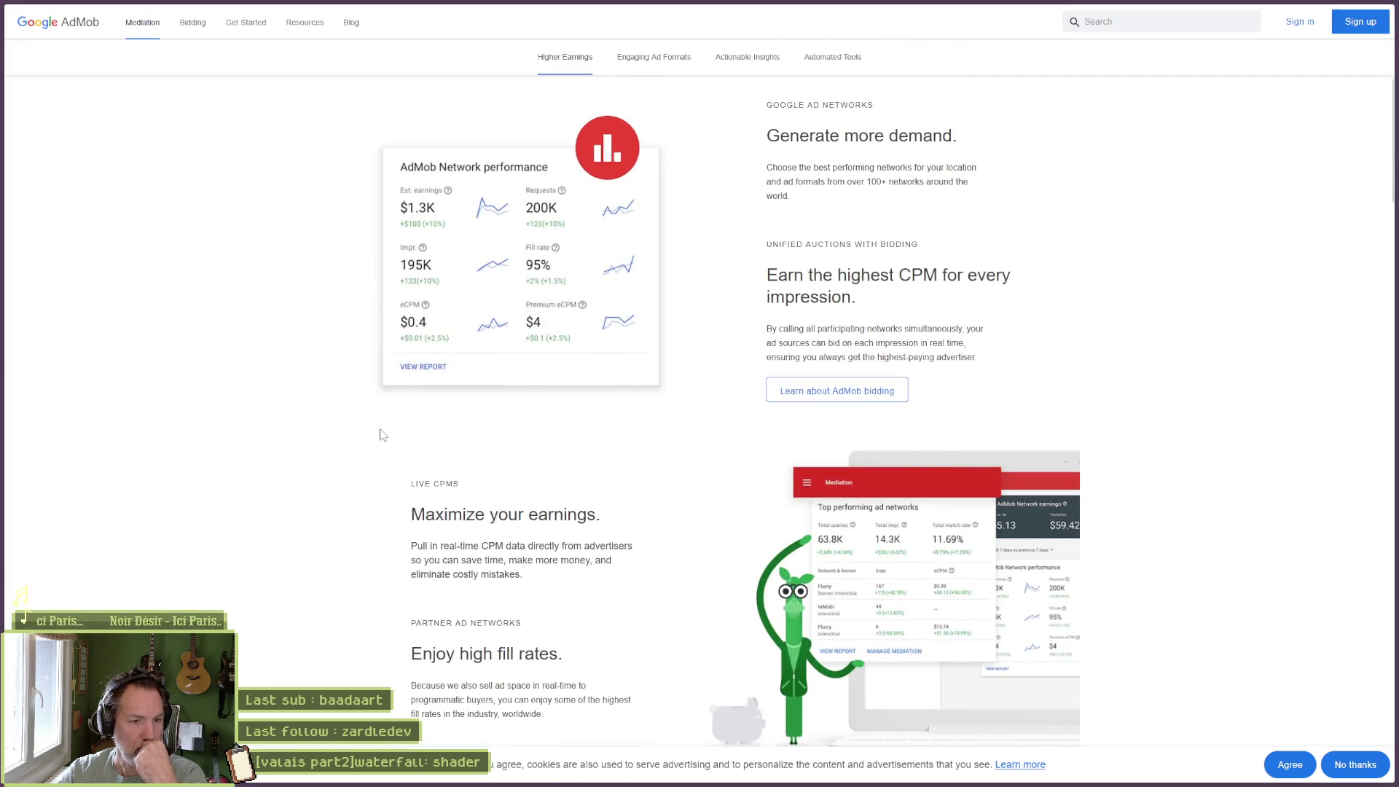
scroll(380, 435, "down", 4)
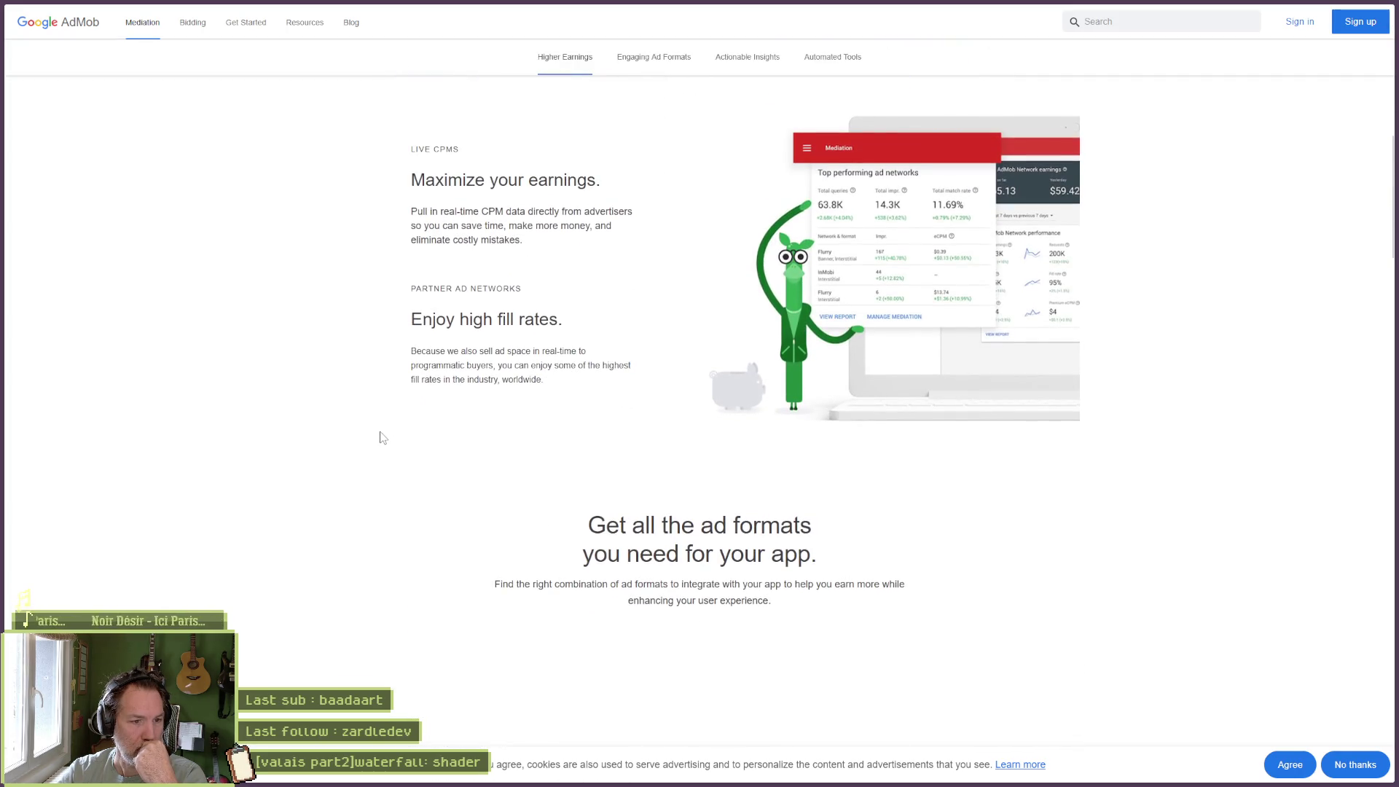
scroll(379, 437, "down", 4)
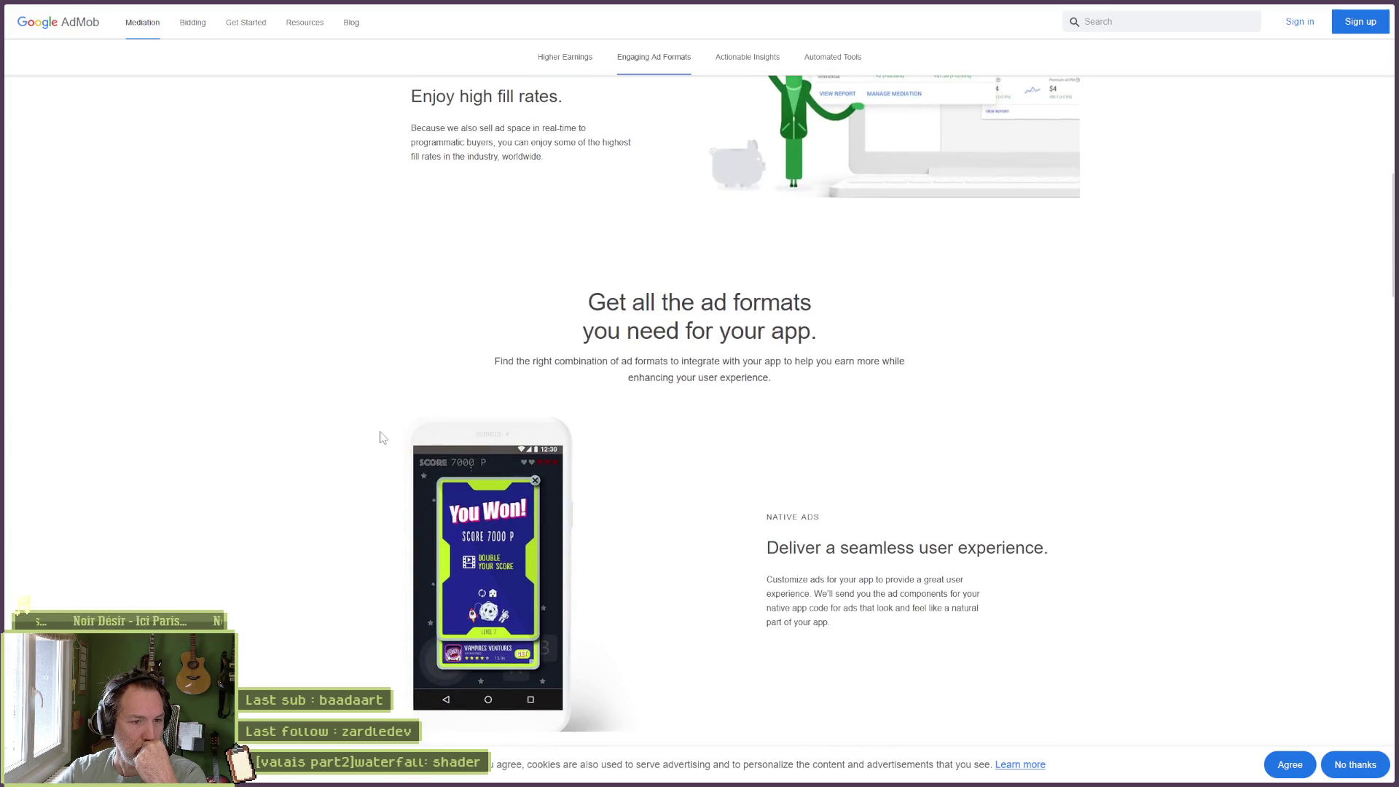
scroll(376, 432, "up", 3)
scroll(376, 432, "up", 10)
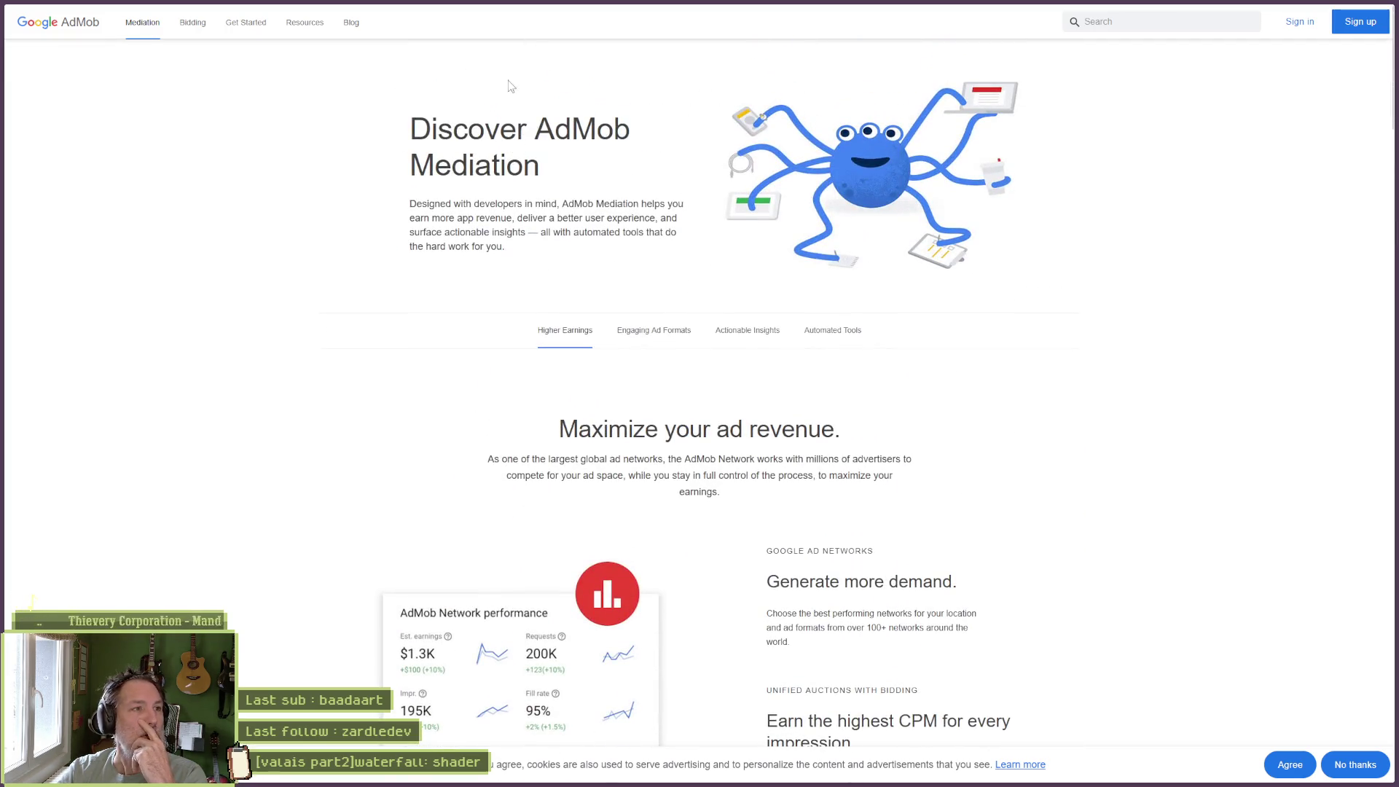
key("ctrl+l")
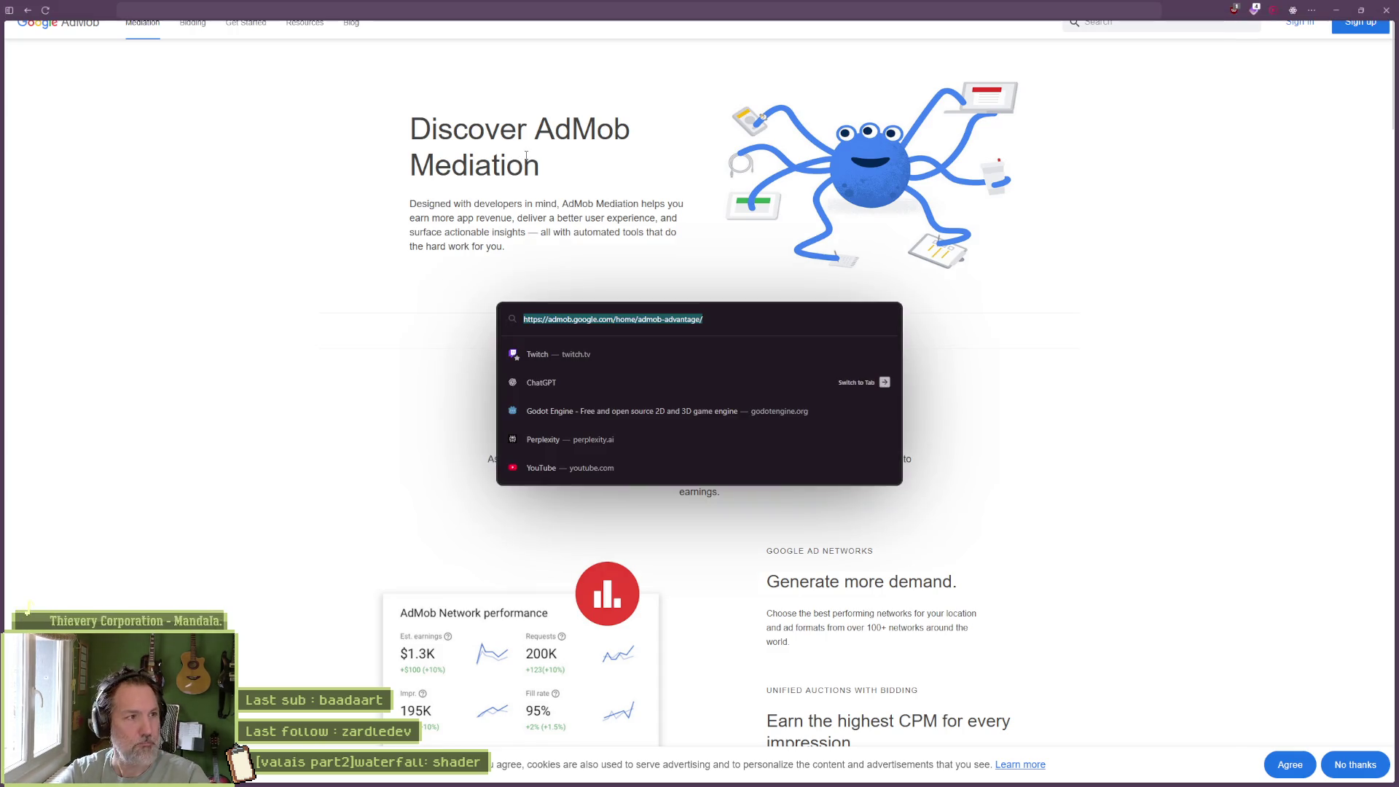
Search for 'admob tutorial' and play the video on building a free mobile app without coding.
type("admob tutorial")
key("Return")
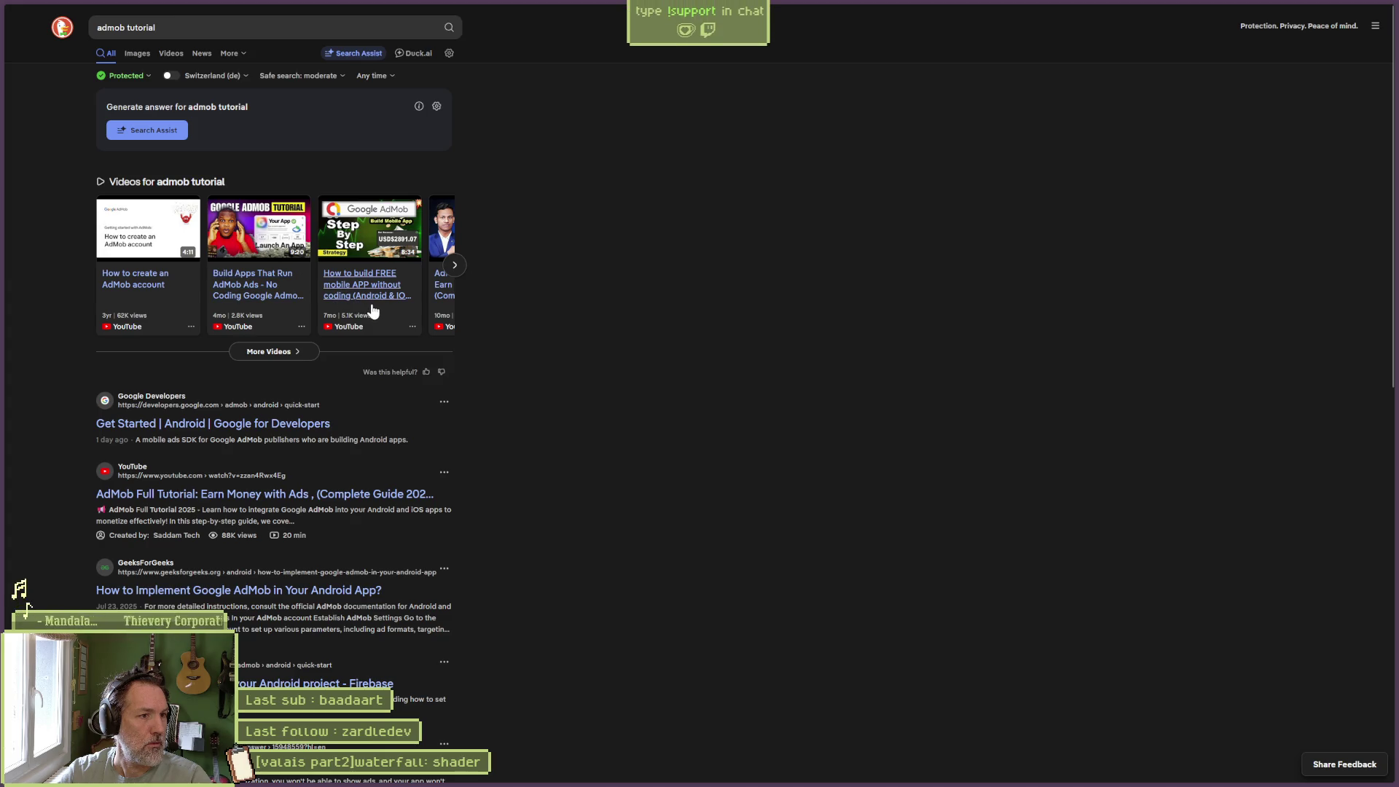
left_click(366, 248)
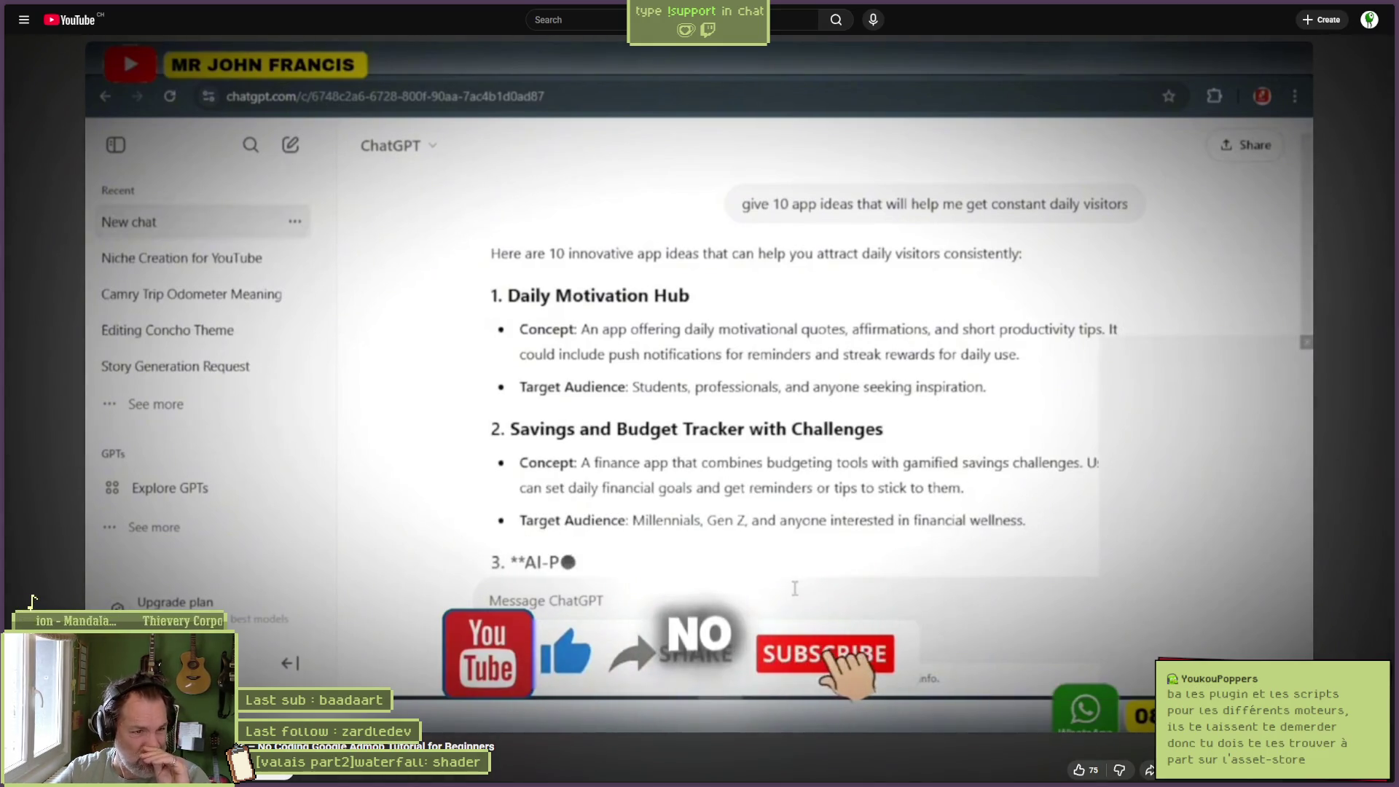
Pause the video, return to the results, and open the 21:23 Admob Tutorial from the next carousel page.
left_click(878, 356)
key("ctrl+w")
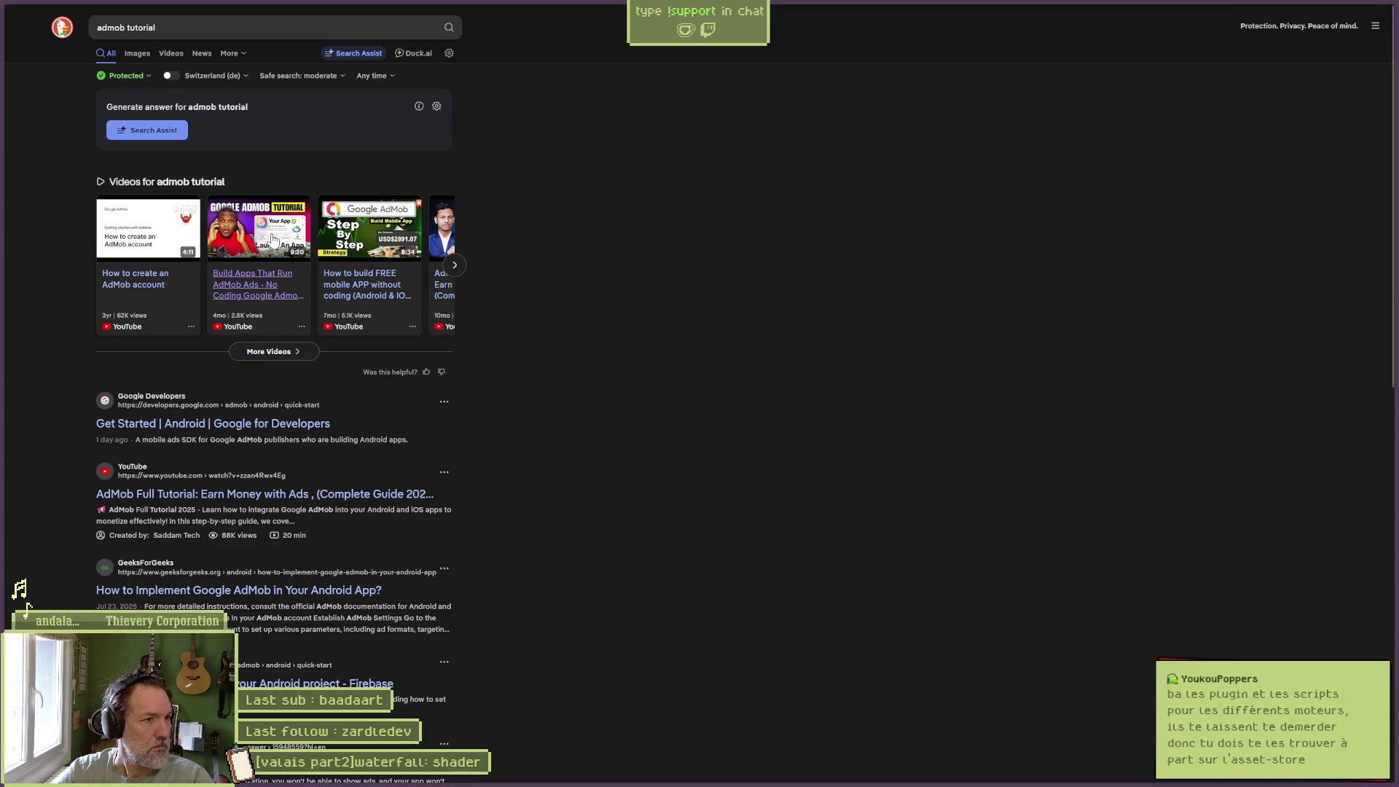
left_click(455, 266)
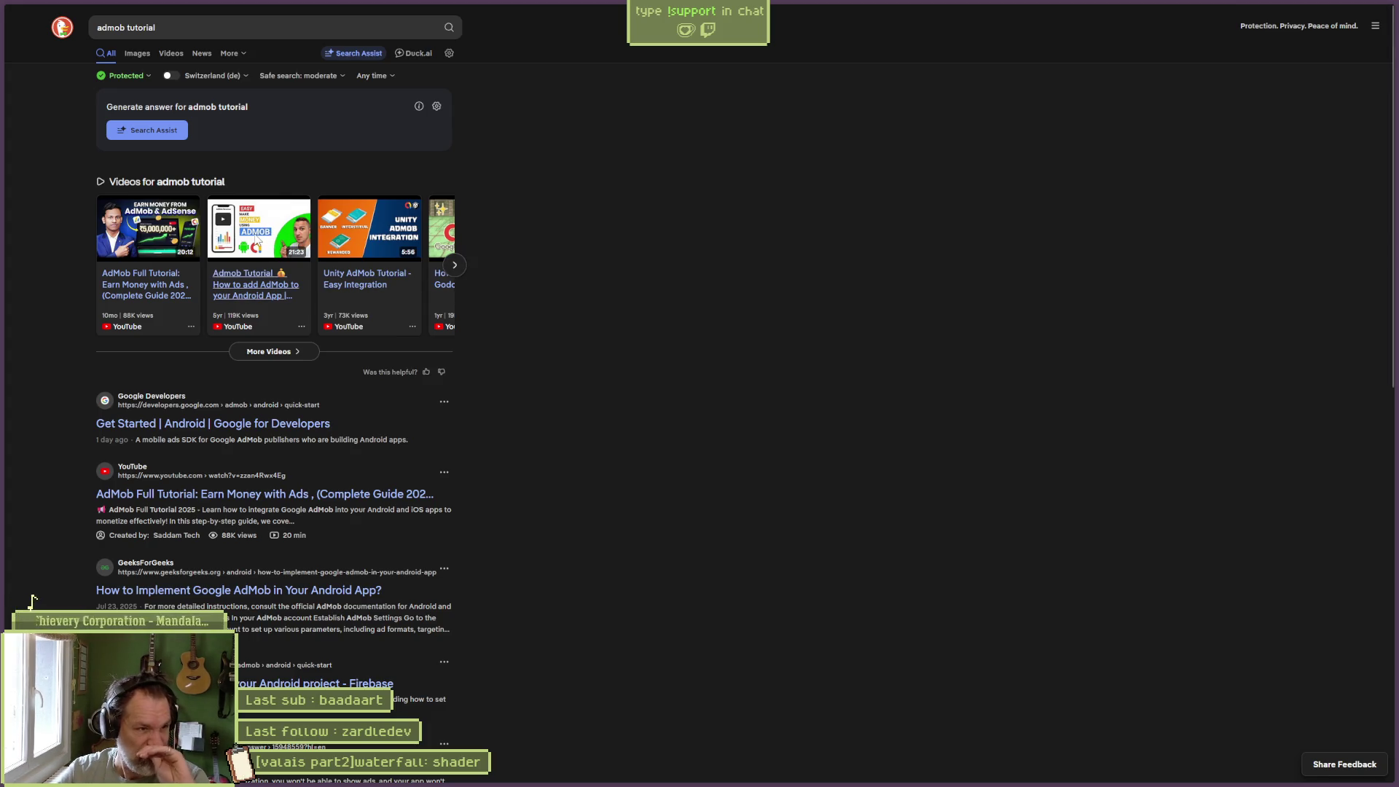
left_click(269, 230)
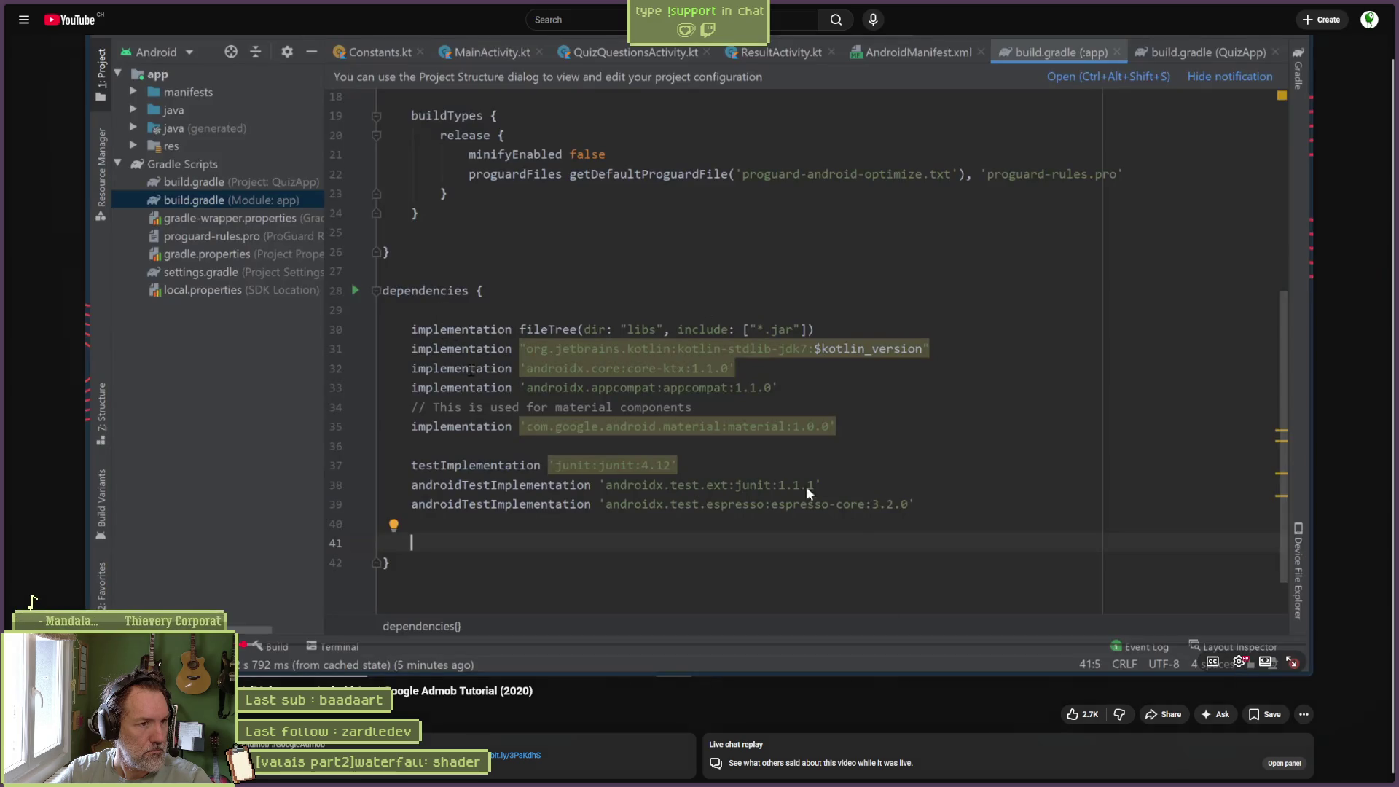
Pause the tutorial, seek to the AndroidManifest.xml part, and scroll down to its description.
left_click(703, 428)
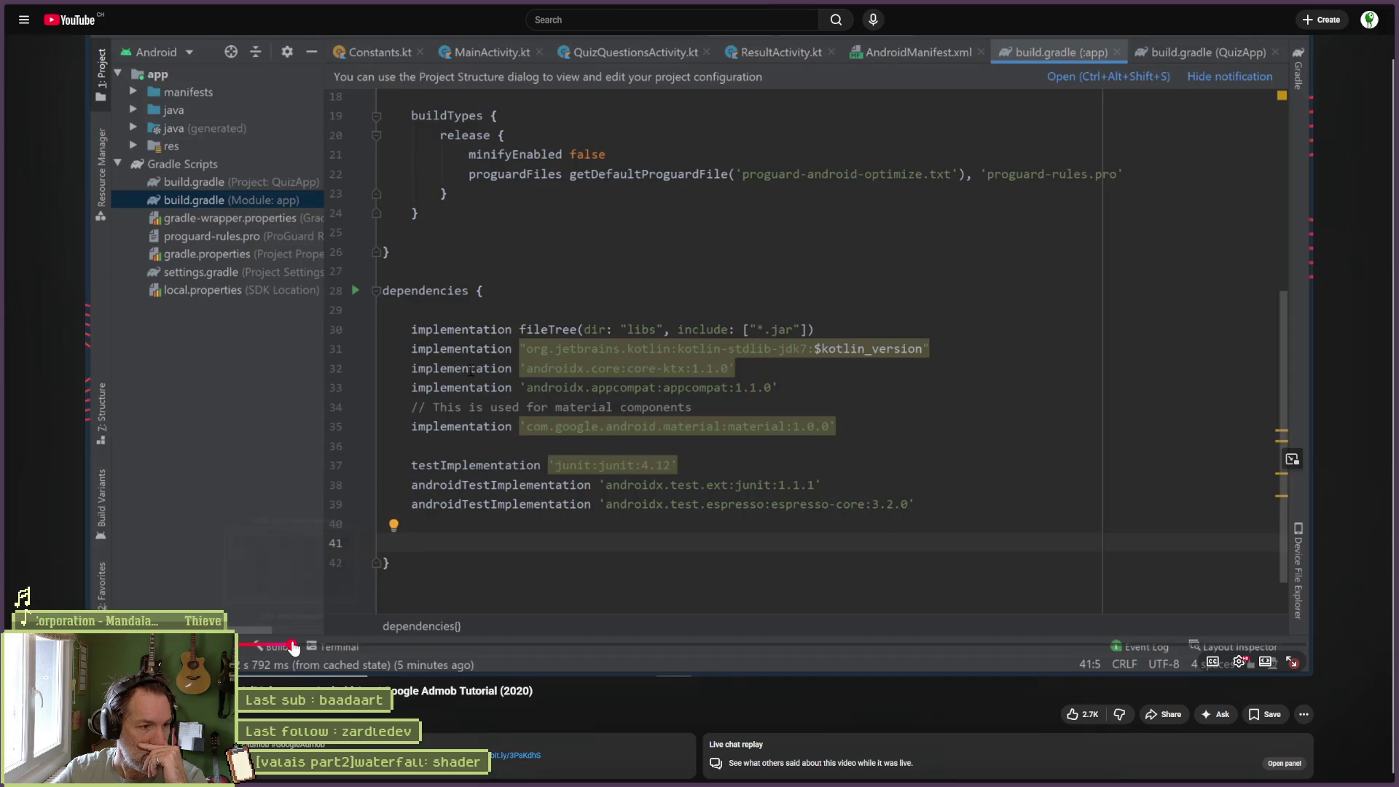
left_click(293, 648)
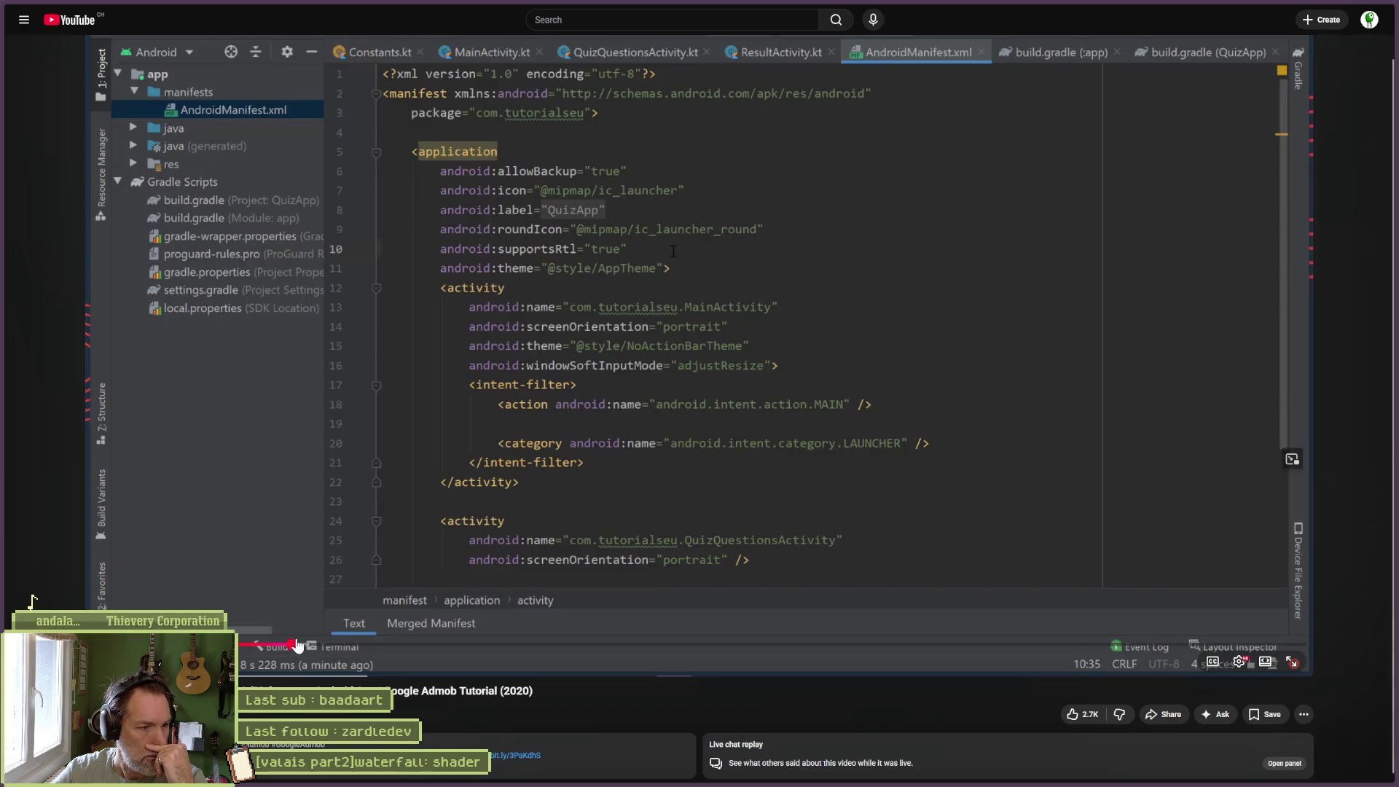
scroll(331, 557, "down", 1)
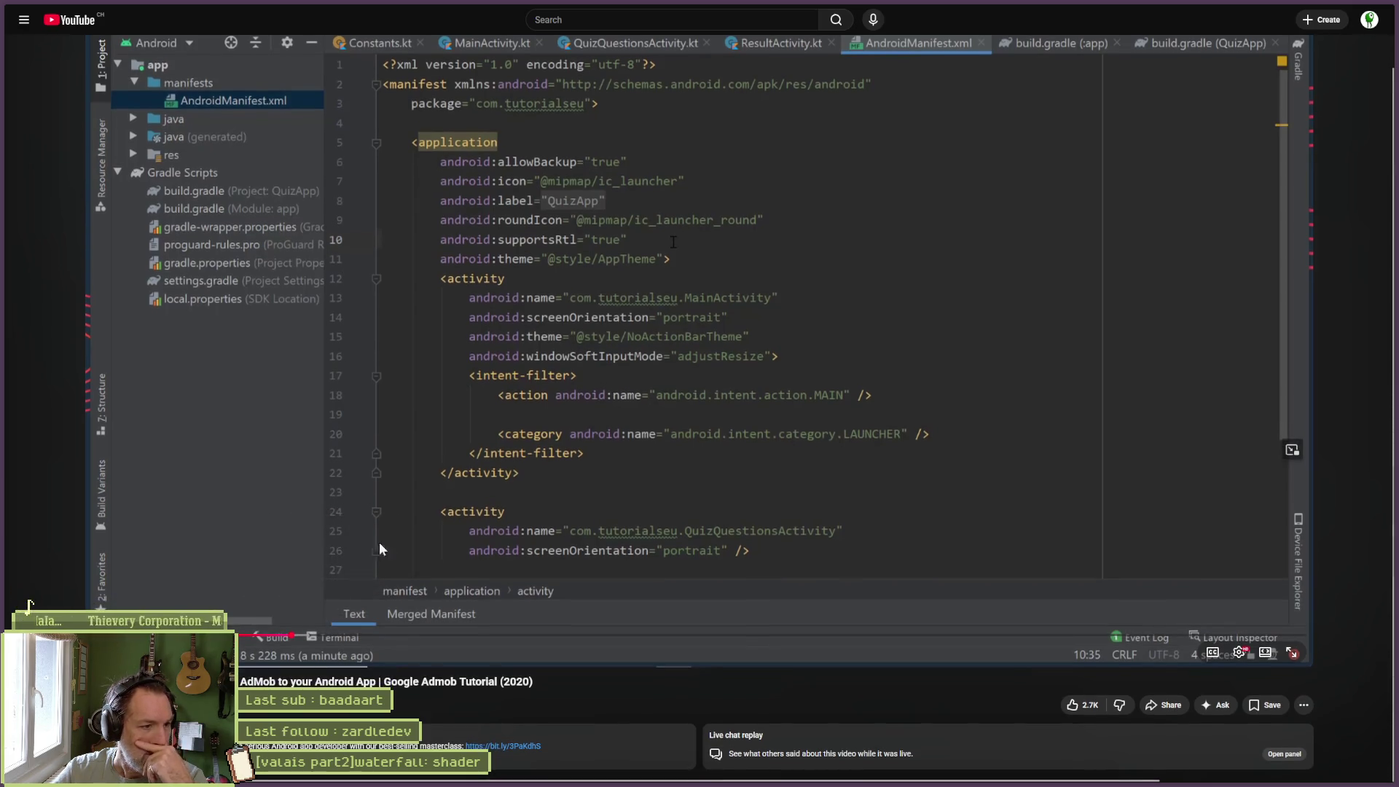
scroll(671, 678, "up", 1)
scroll(656, 685, "down", 1)
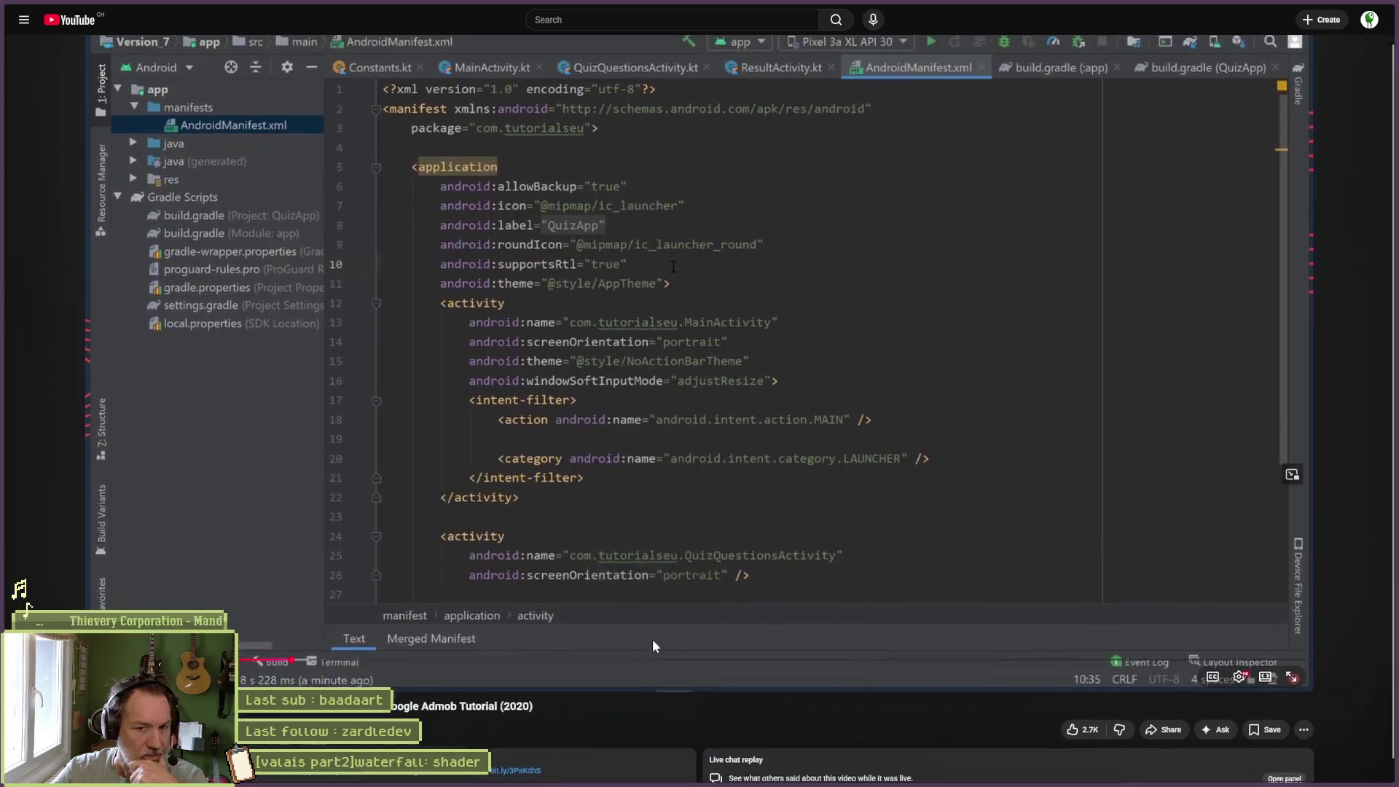
scroll(674, 246, "down", 4)
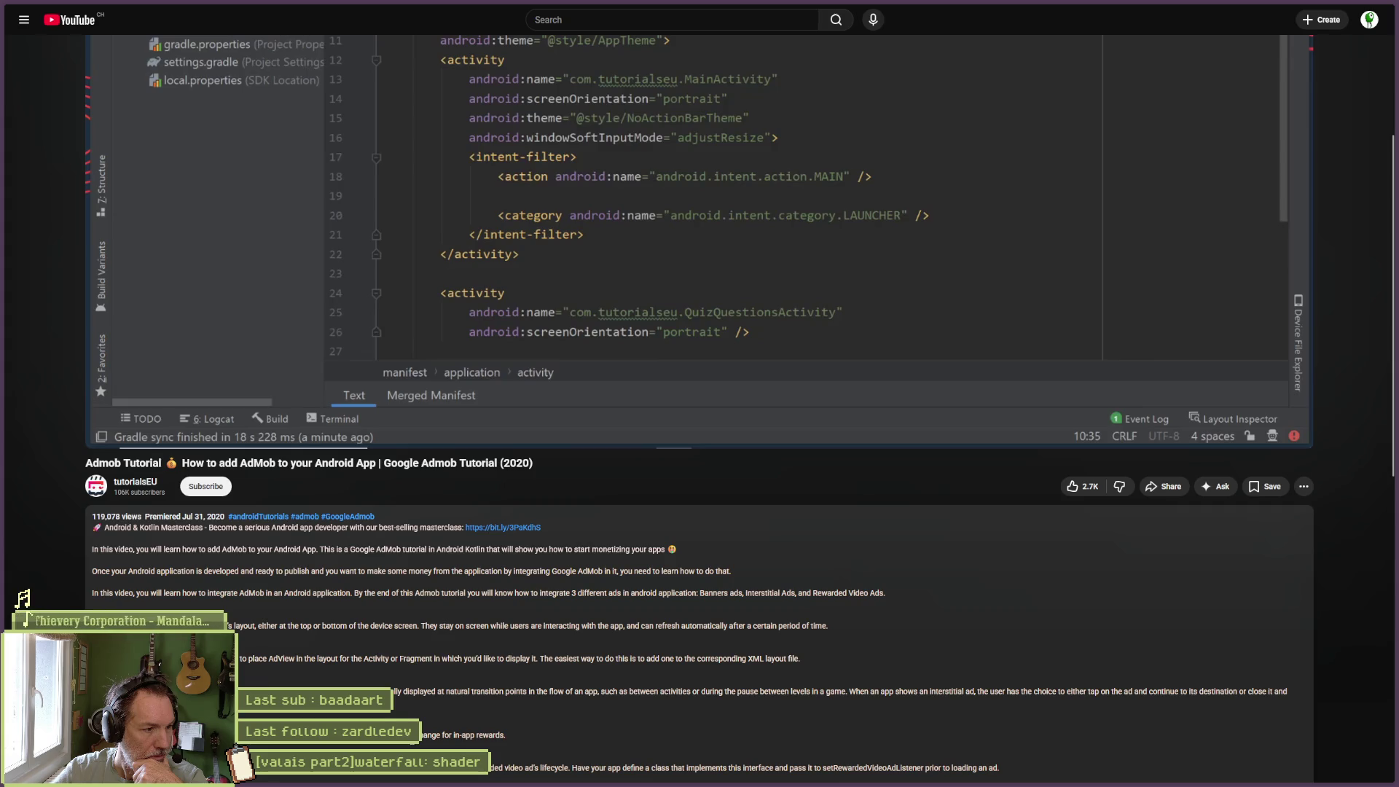
scroll(413, 745, "down", 2)
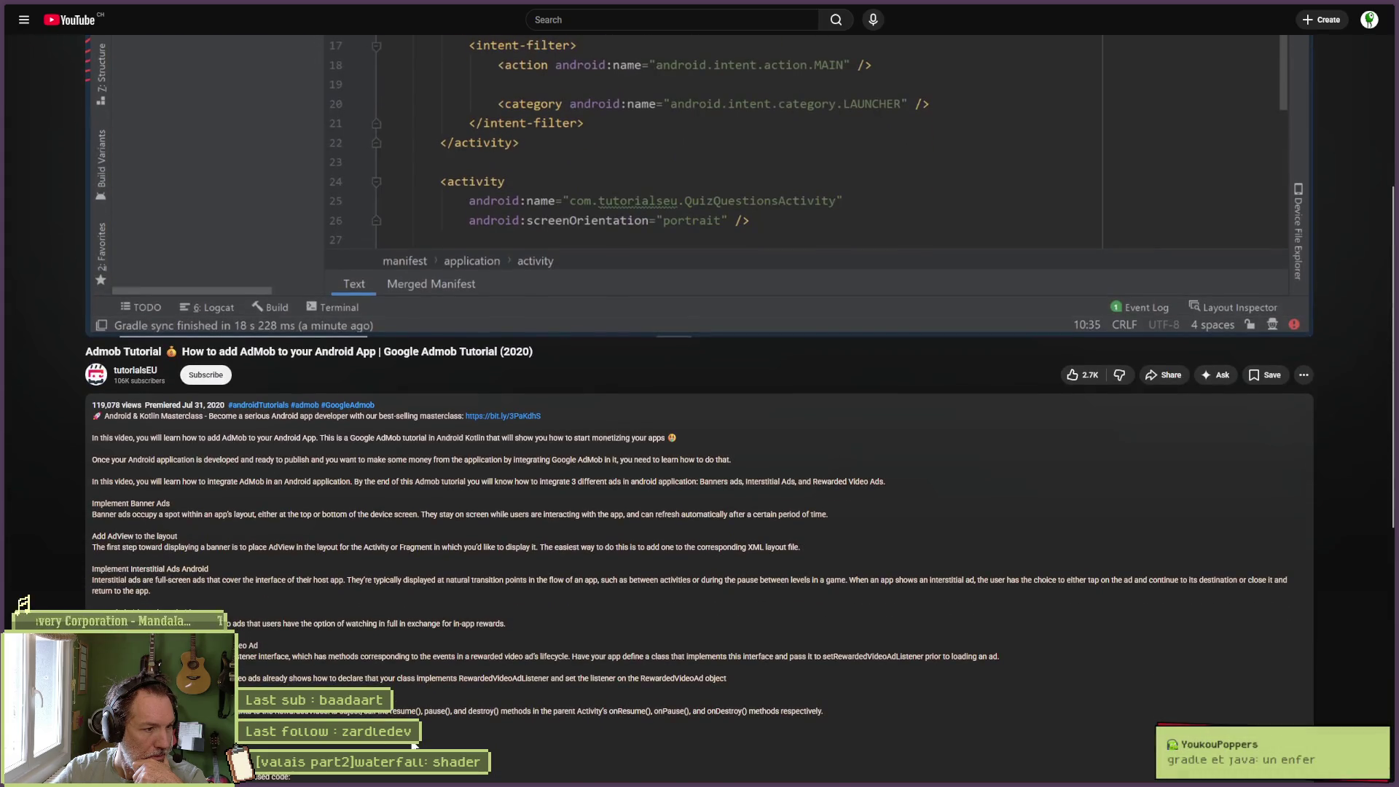